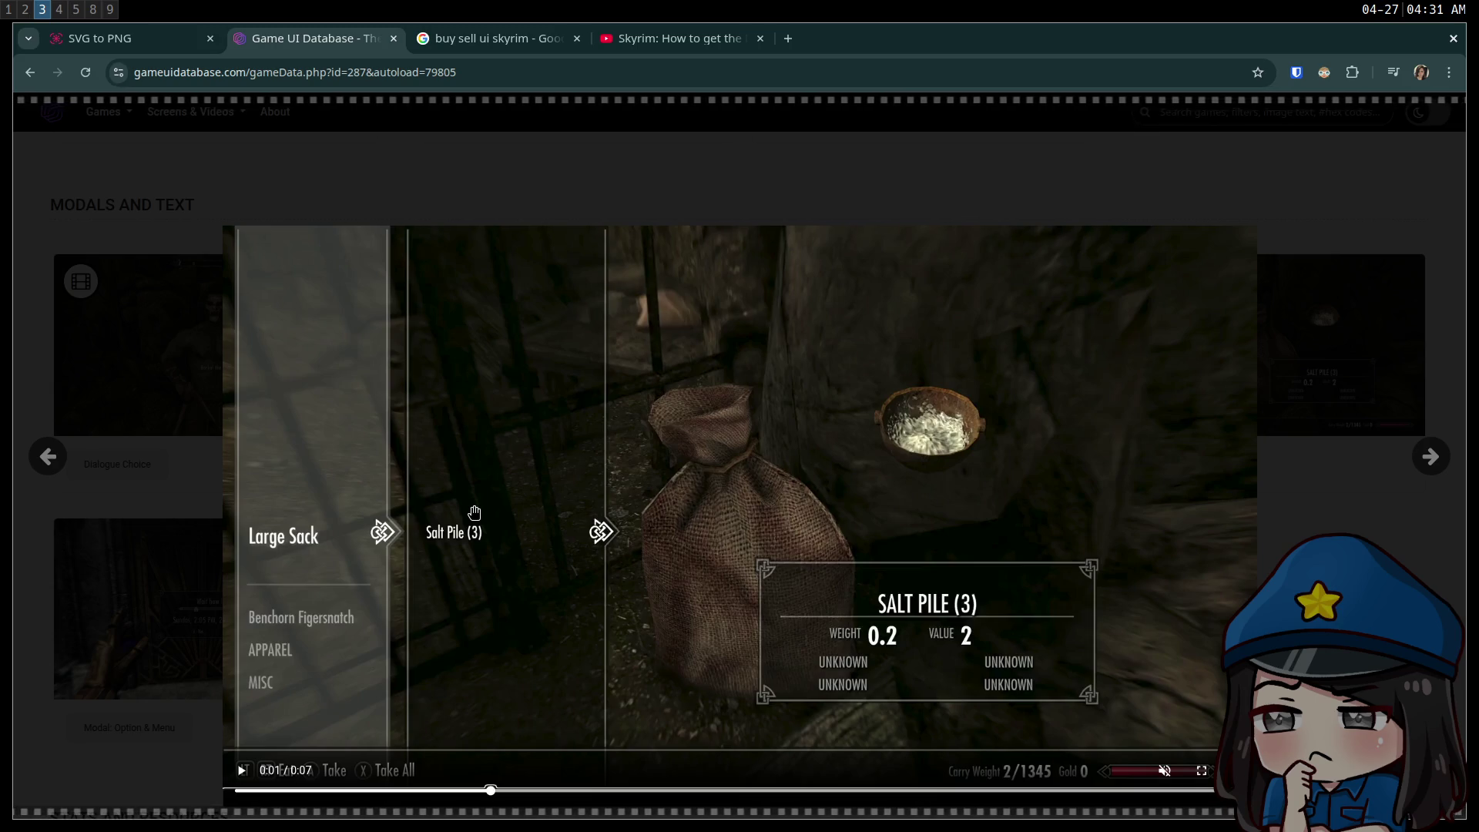
- Switch from the Skyrim inventory reference to the Godot editor showing the ui scene
{"action": "key", "text": "super+4"}
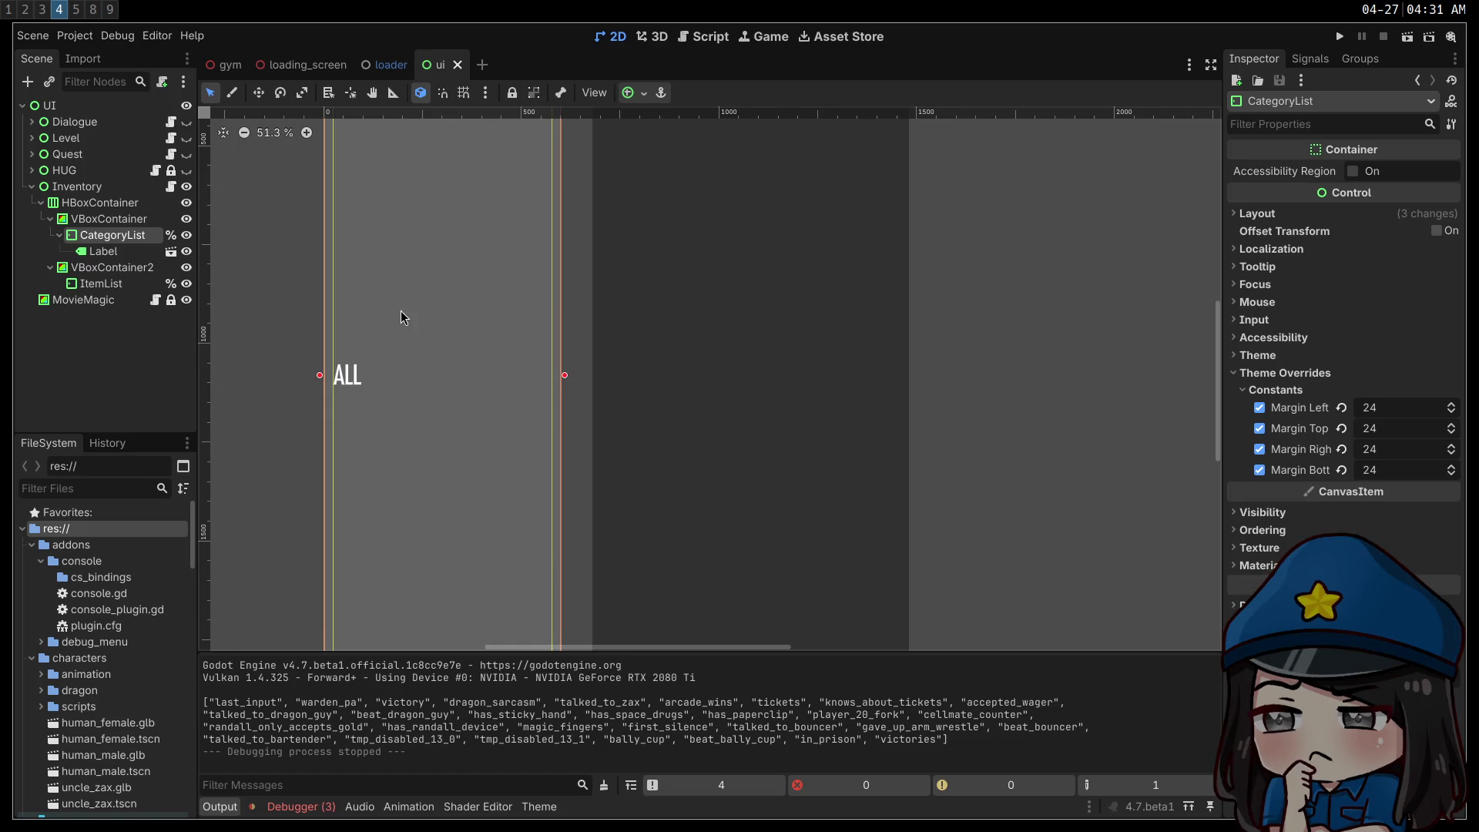
- Select the ALL Label under CategoryList and bring its Layout and Transform properties into view
{"action": "left_click", "coordinate": [135, 253]}
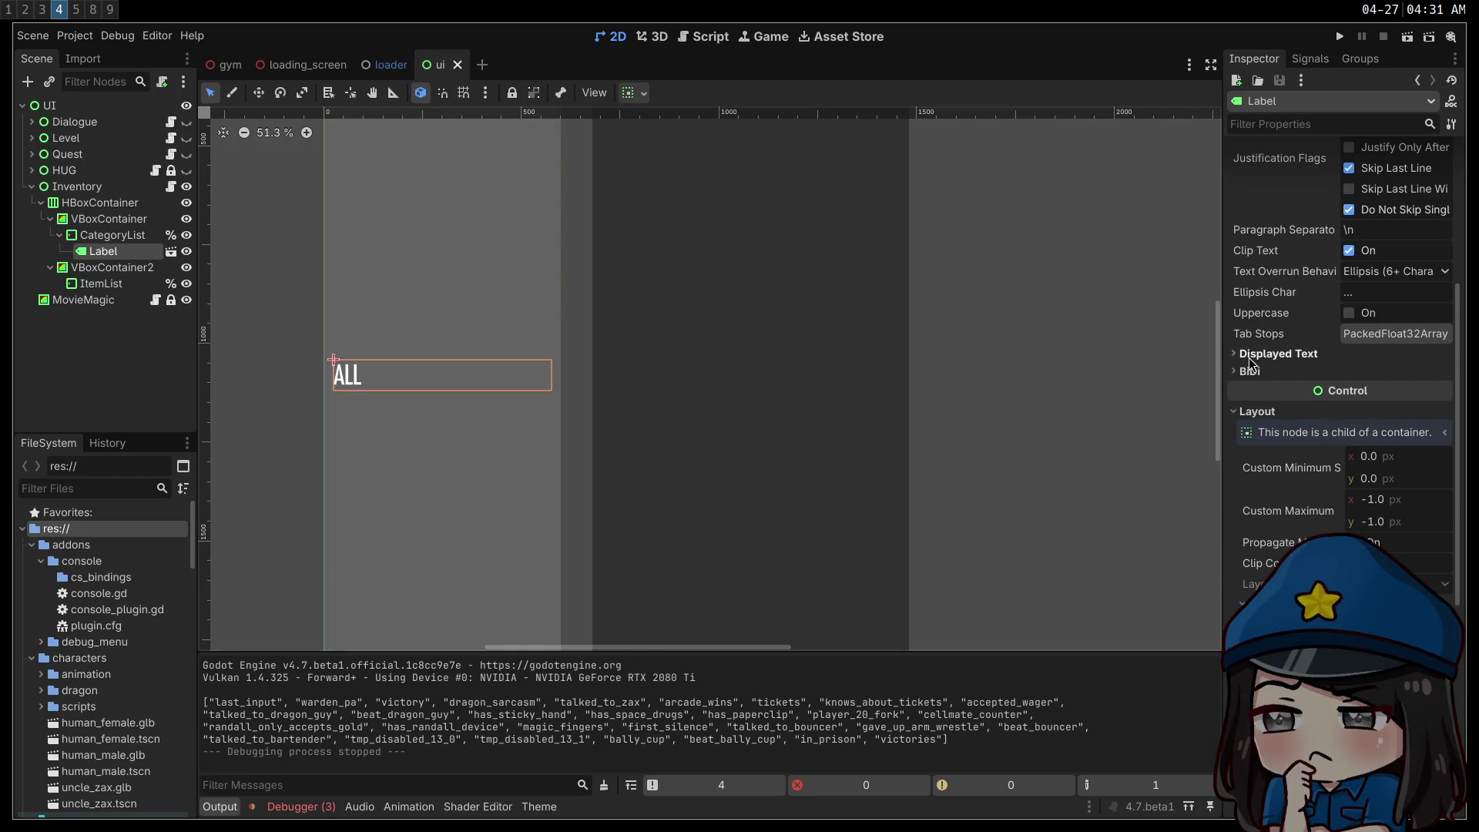
{"action": "scroll", "coordinate": [1248, 366], "scroll_direction": "down", "scroll_amount": 4}
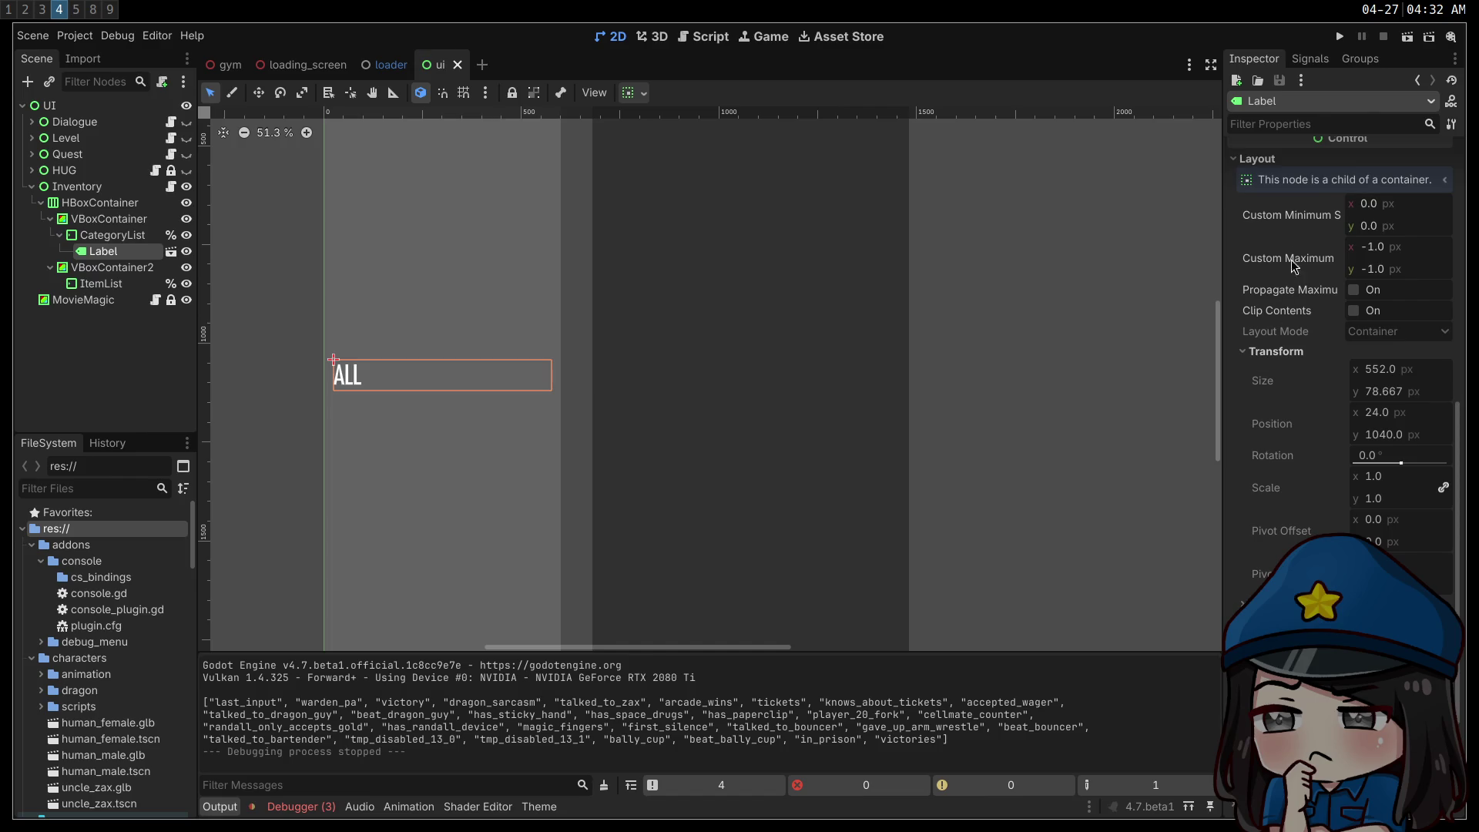
{"action": "mouse_move", "coordinate": [1293, 222]}
{"action": "mouse_move", "coordinate": [1290, 400]}
- Enable the ALL label's Offset Transform and set its Position Ratio y to 1
{"action": "left_click", "coordinate": [1242, 603]}
{"action": "left_click", "coordinate": [1429, 622]}
{"action": "scroll", "coordinate": [1237, 568], "scroll_direction": "down", "scroll_amount": 2}
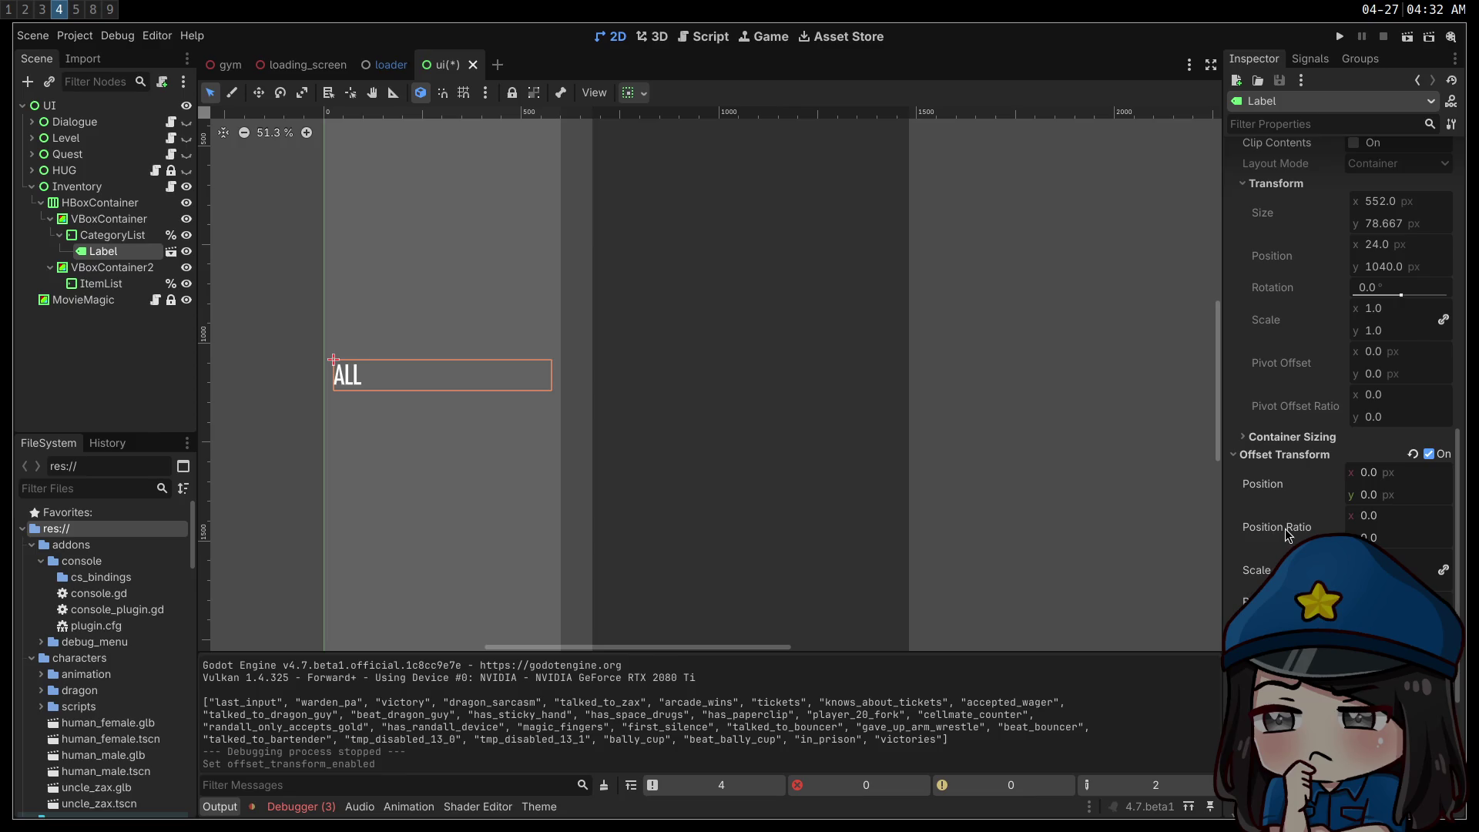
{"action": "left_click", "coordinate": [1371, 537]}
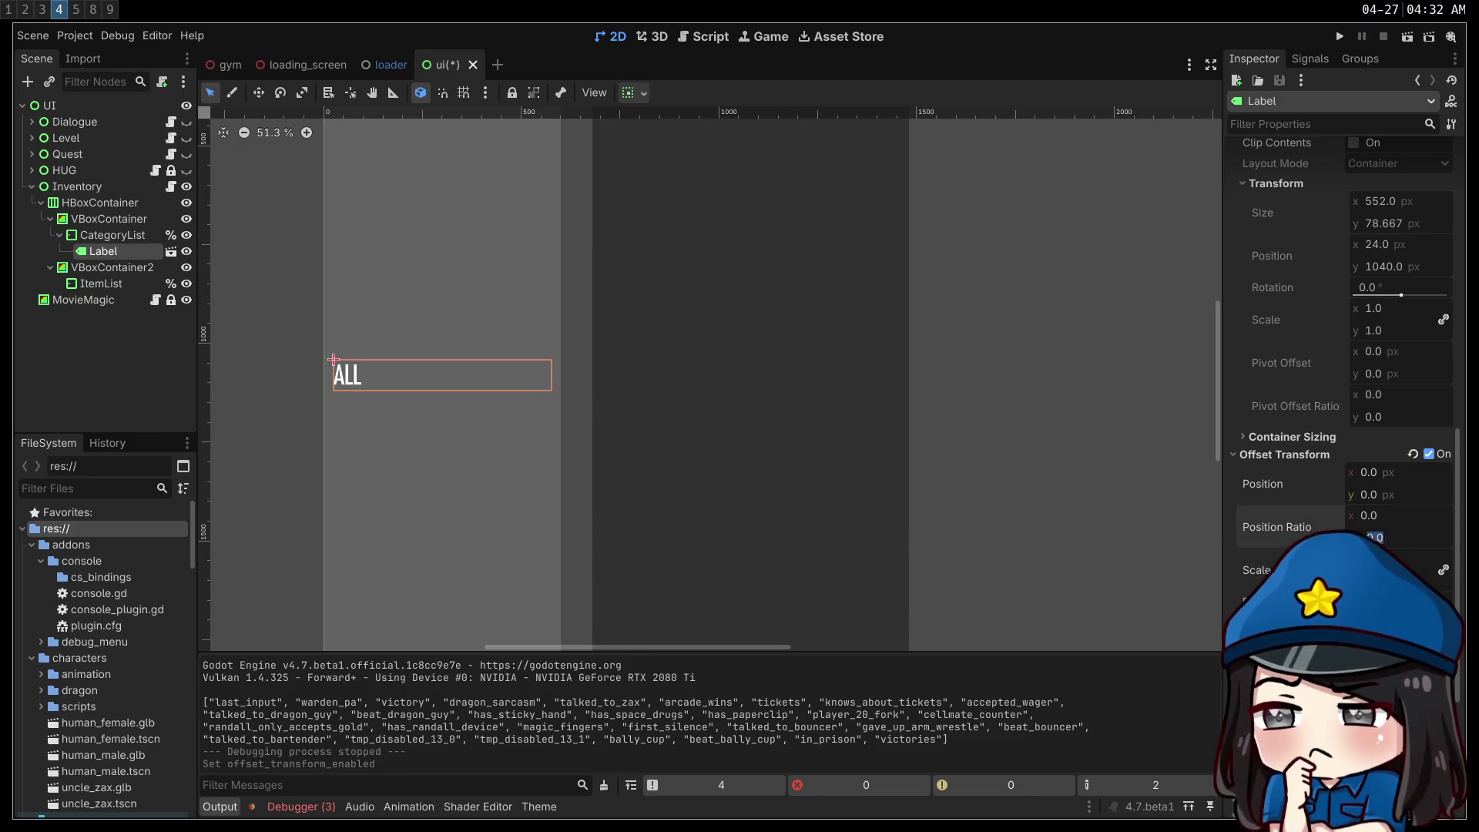
{"action": "type", "text": "1"}
{"action": "key", "text": "Return"}
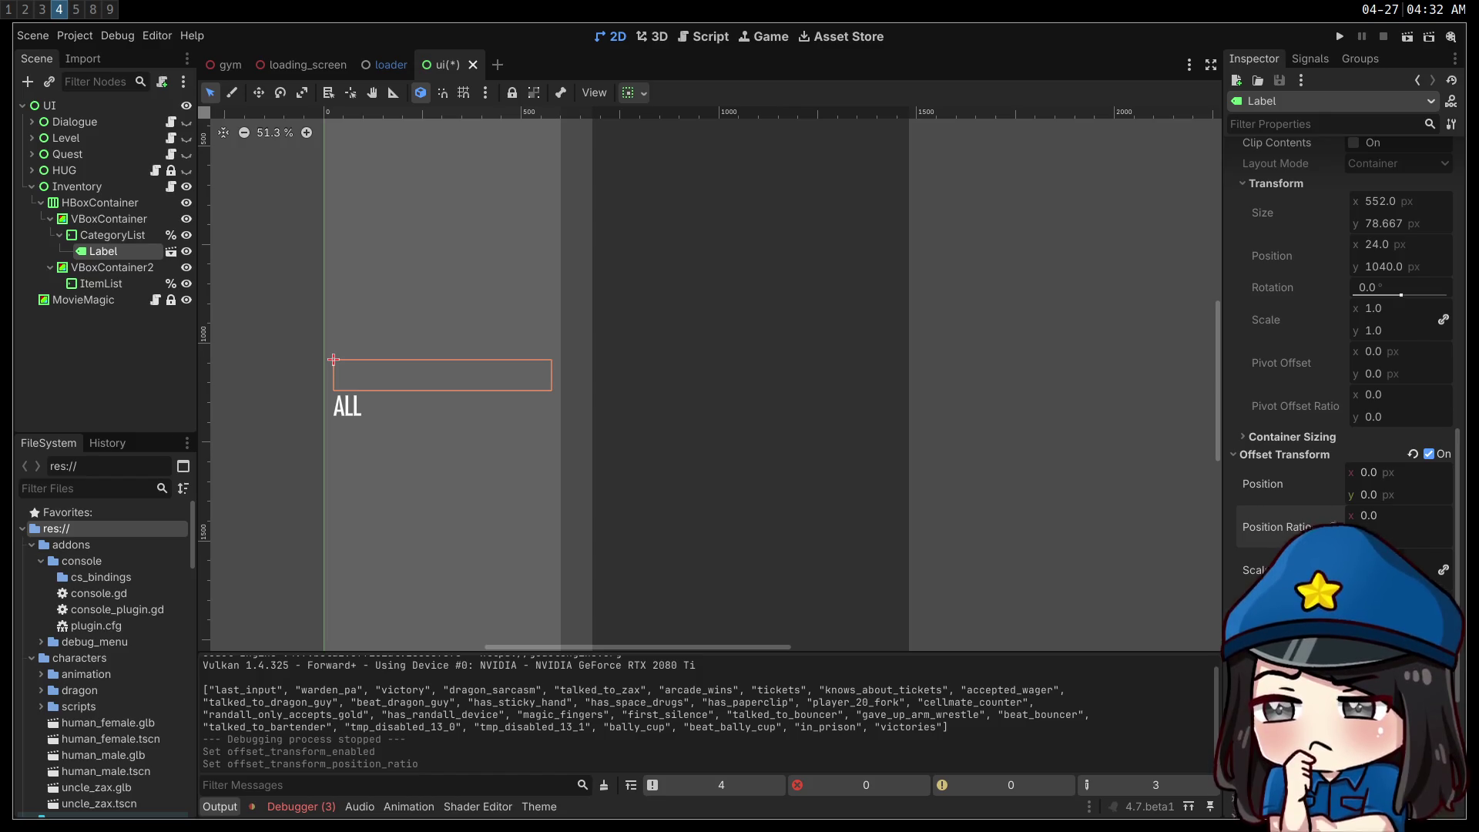
{"action": "scroll", "coordinate": [1319, 443], "scroll_direction": "down", "scroll_amount": 2}
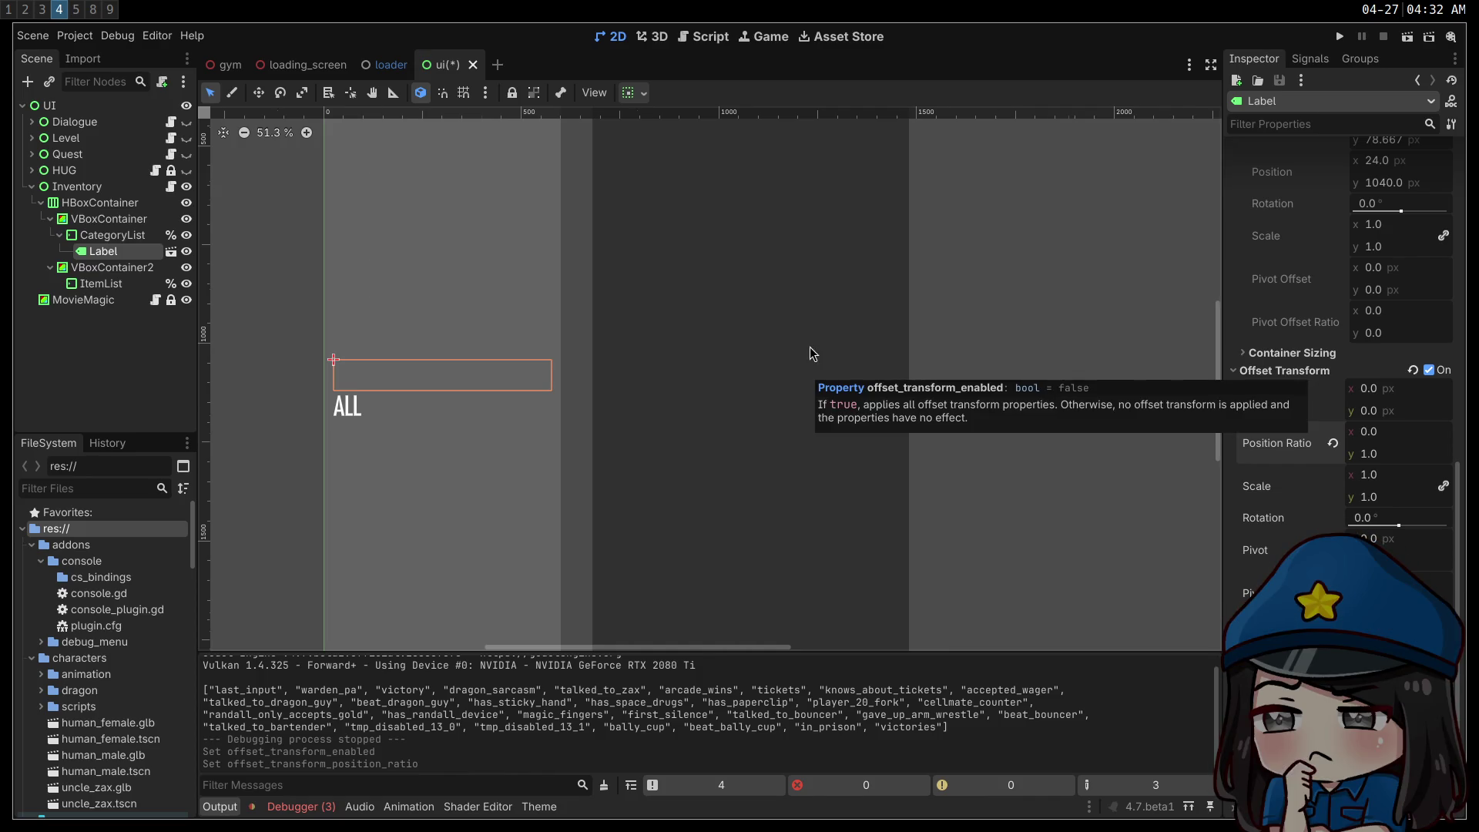
- Reset Position Ratio y to 0, save, disable Offset Transform, and open inventory_label's Label
{"action": "left_click", "coordinate": [1429, 371]}
{"action": "left_click", "coordinate": [1430, 430]}
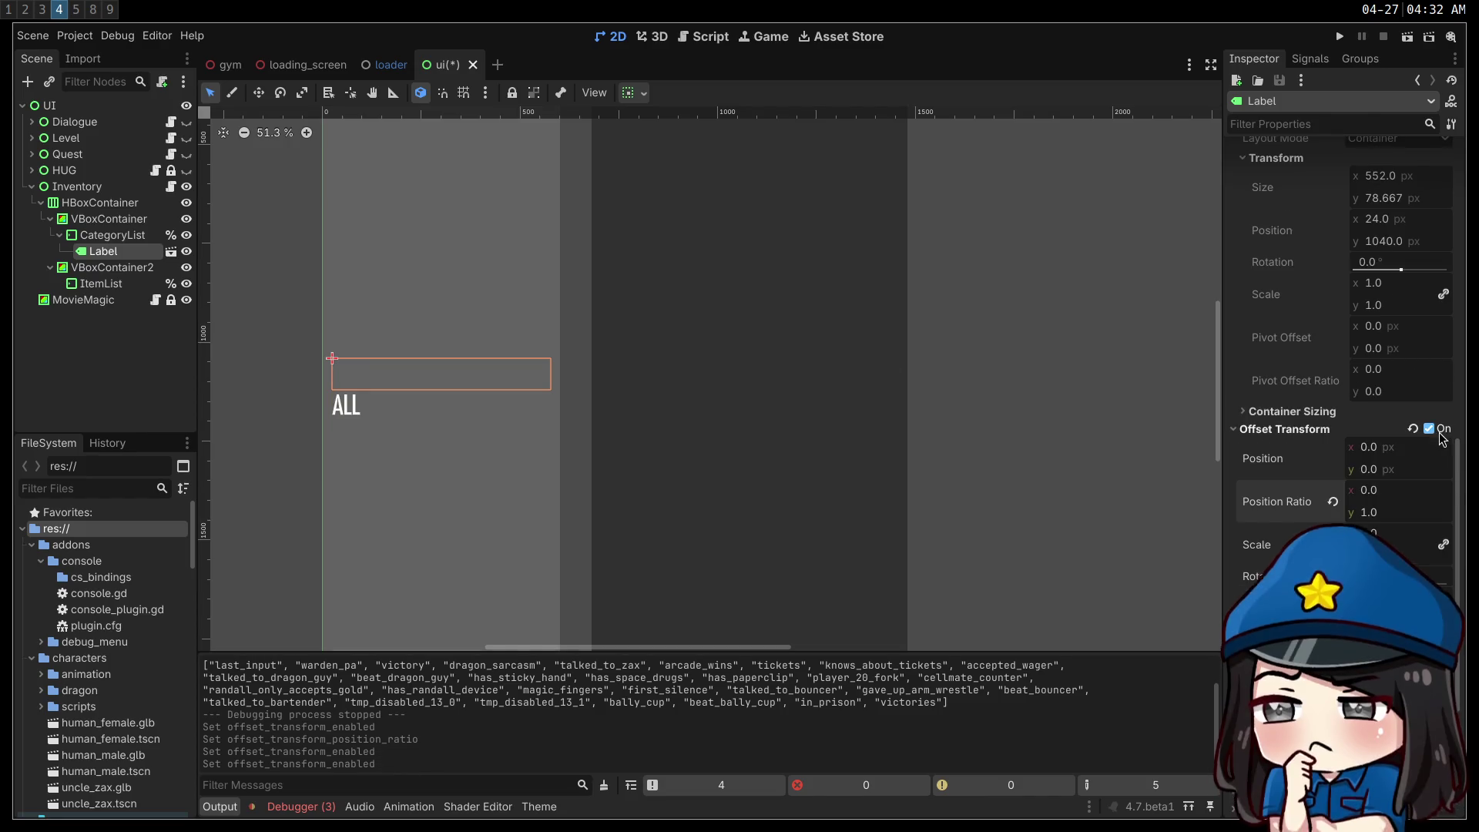
{"action": "left_click", "coordinate": [1333, 502]}
{"action": "key", "text": "ctrl+s"}
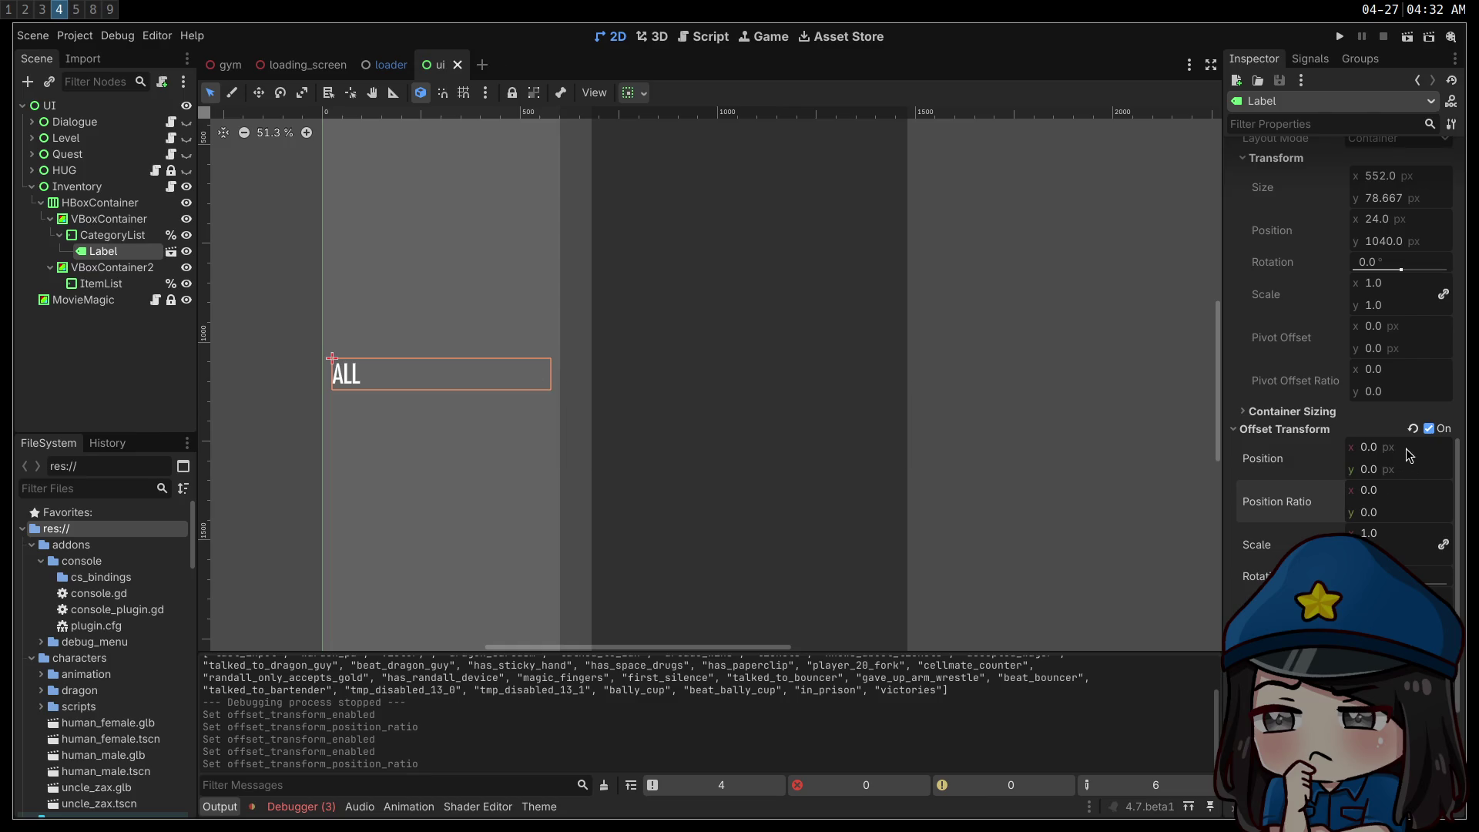
{"action": "left_click", "coordinate": [1414, 431]}
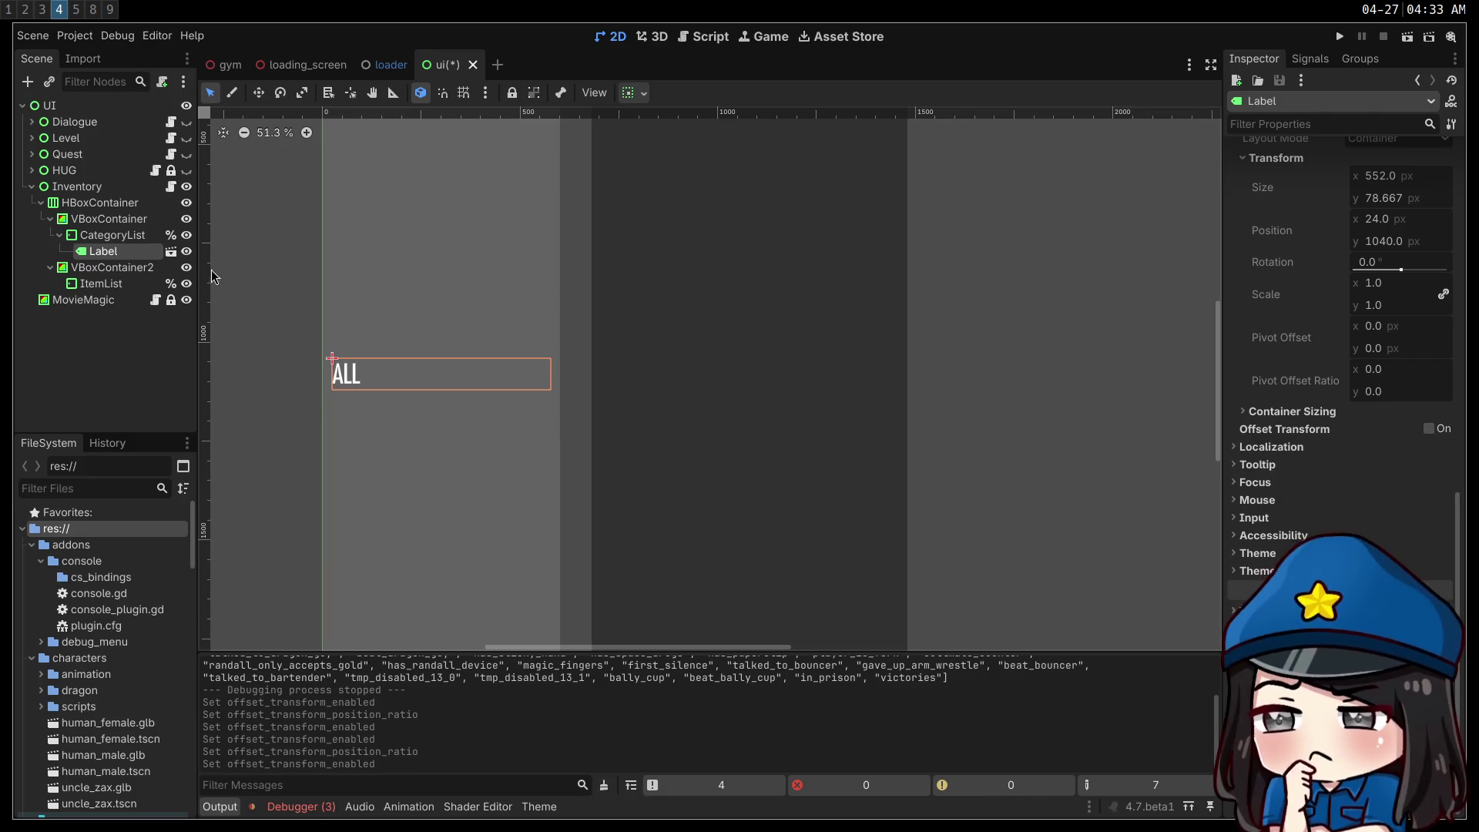
{"action": "left_click", "coordinate": [170, 251]}
{"action": "left_click", "coordinate": [80, 112]}
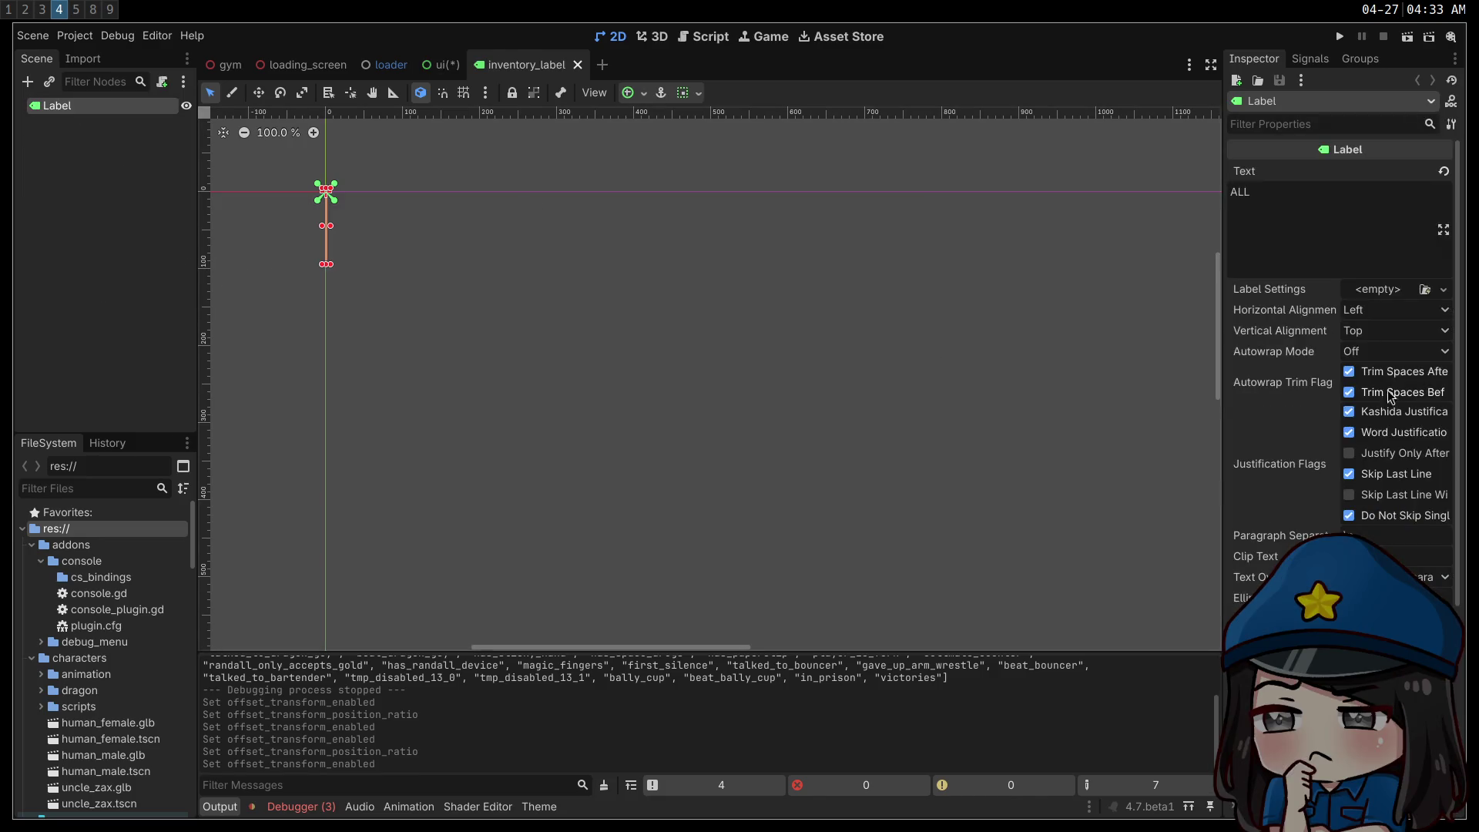
- Enable Offset Transform on inventory_label's Label, save it, and go back to the ui scene's scripts
{"action": "scroll", "coordinate": [1387, 397], "scroll_direction": "down", "scroll_amount": 5}
{"action": "left_click", "coordinate": [1429, 481]}
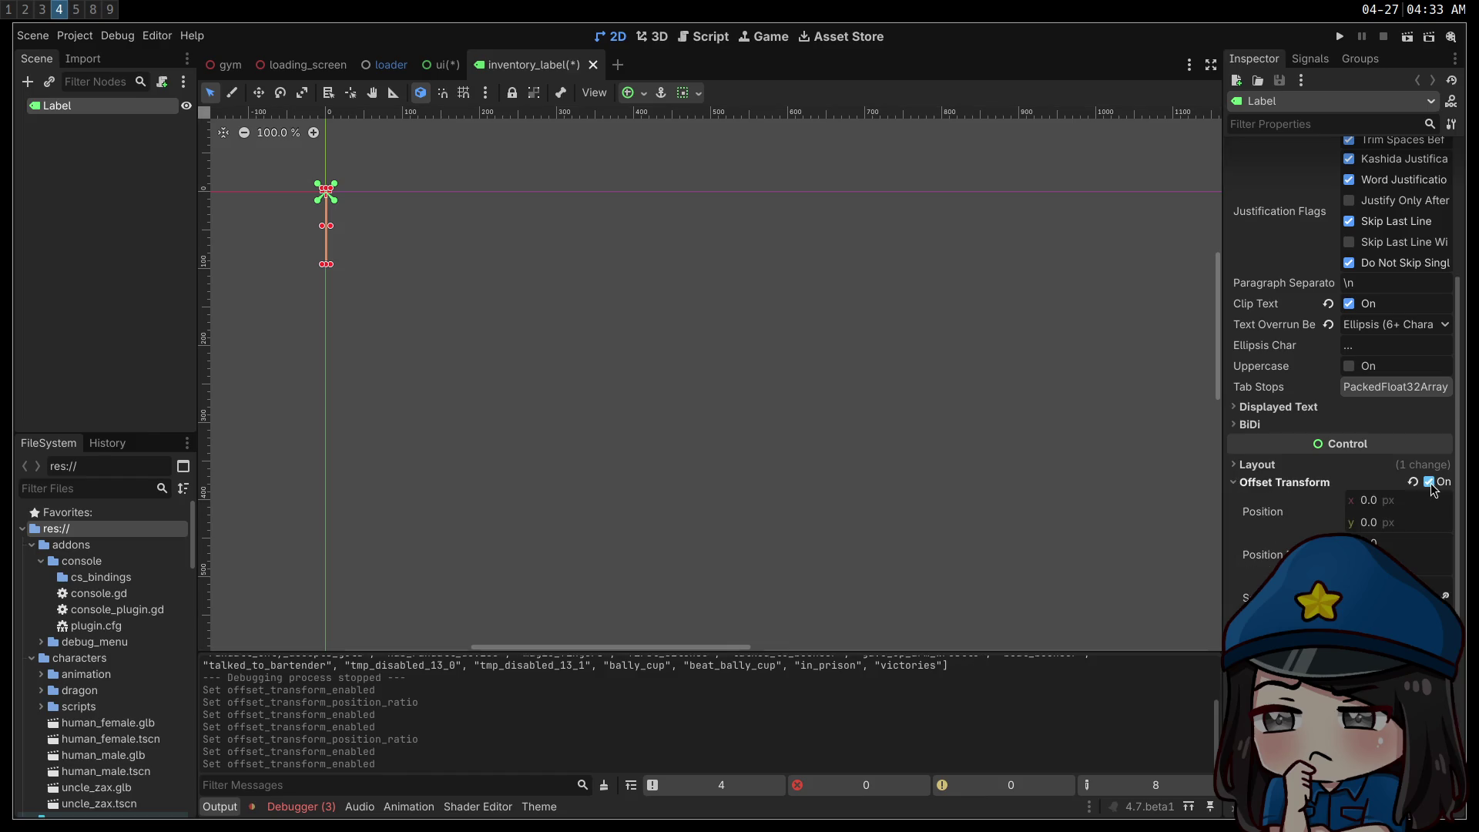
{"action": "key", "text": "ctrl+s"}
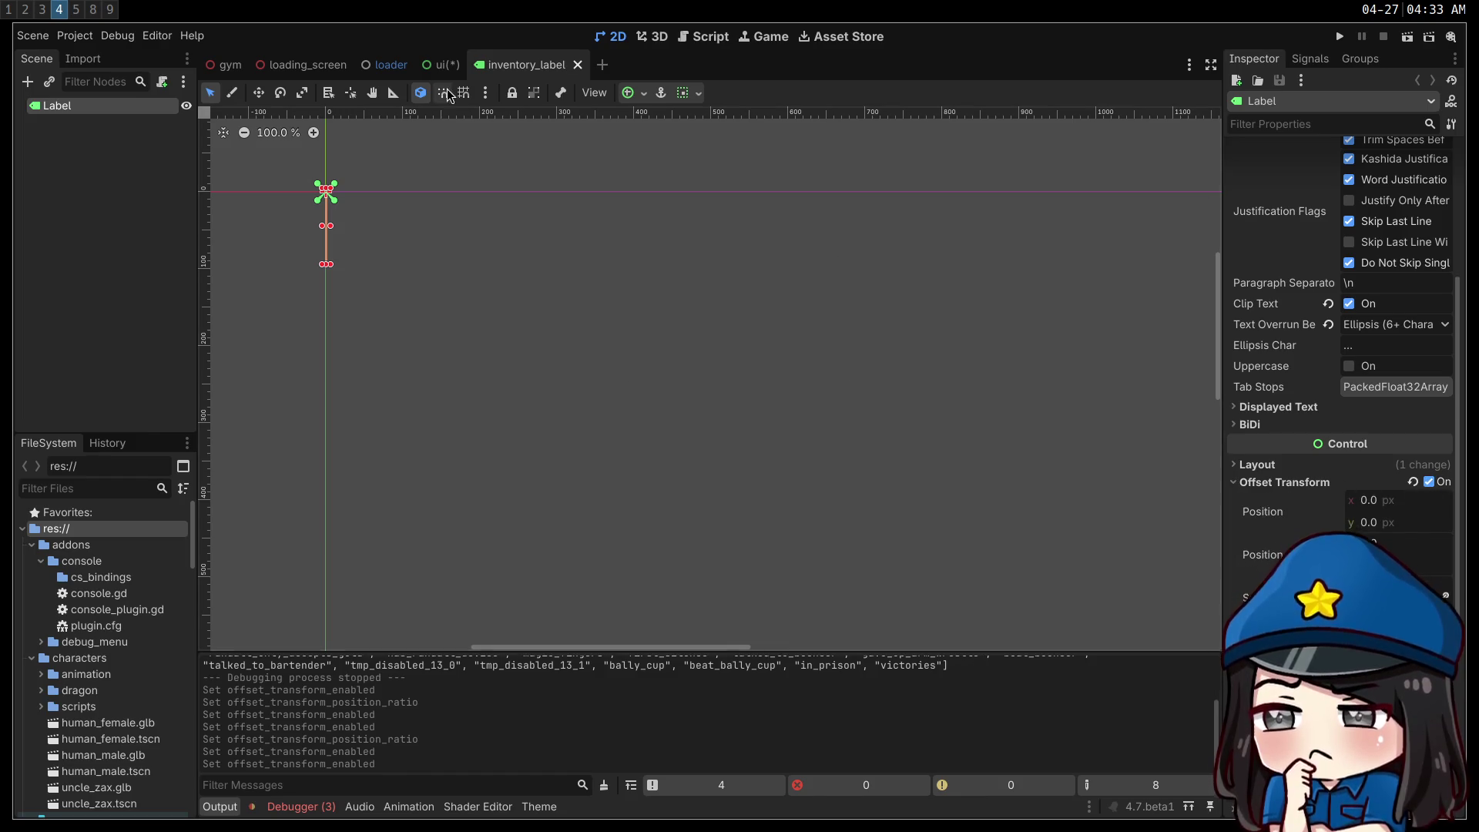
{"action": "left_click", "coordinate": [439, 65]}
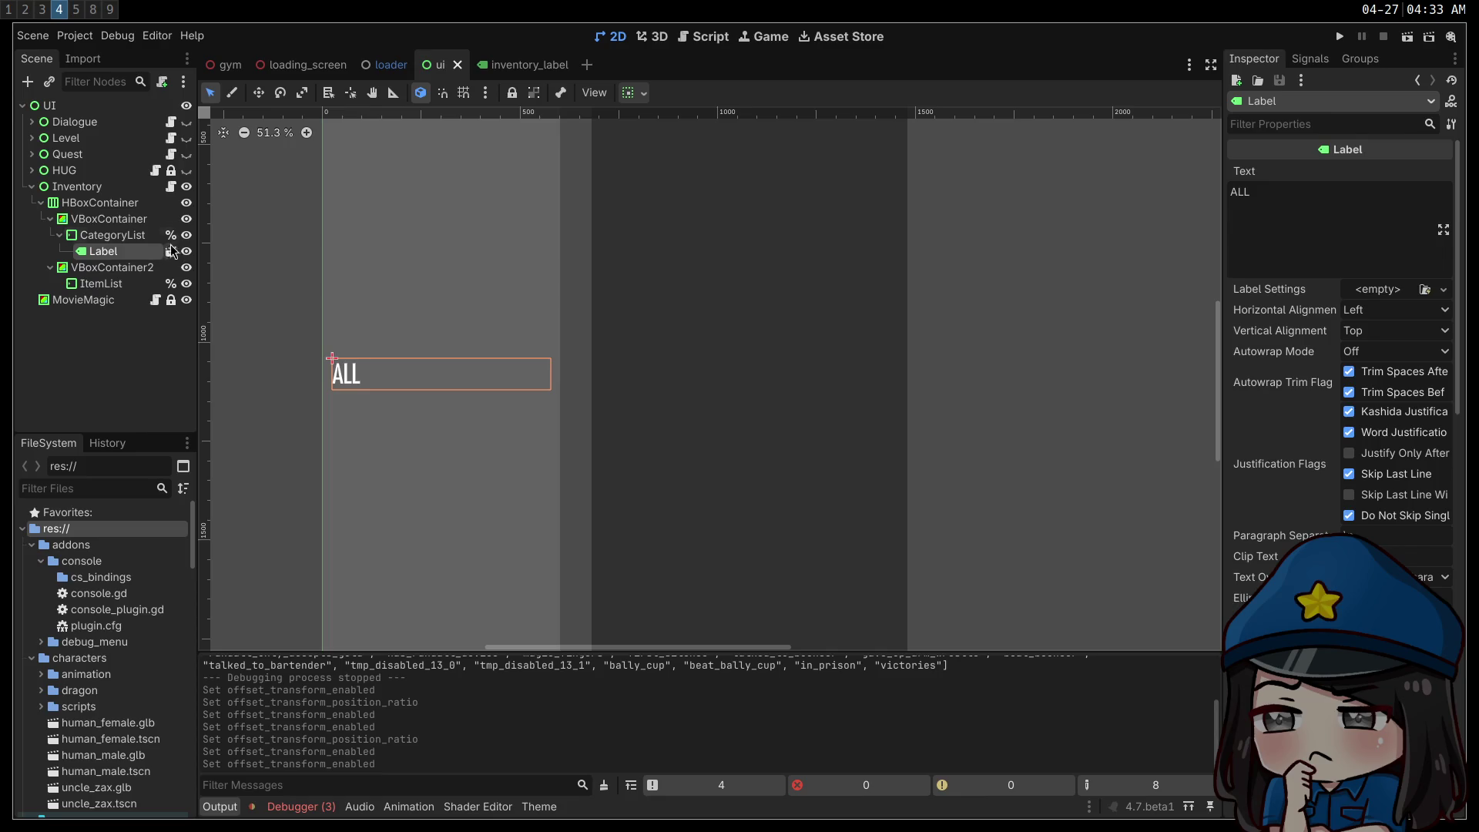
{"action": "left_click", "coordinate": [159, 170]}
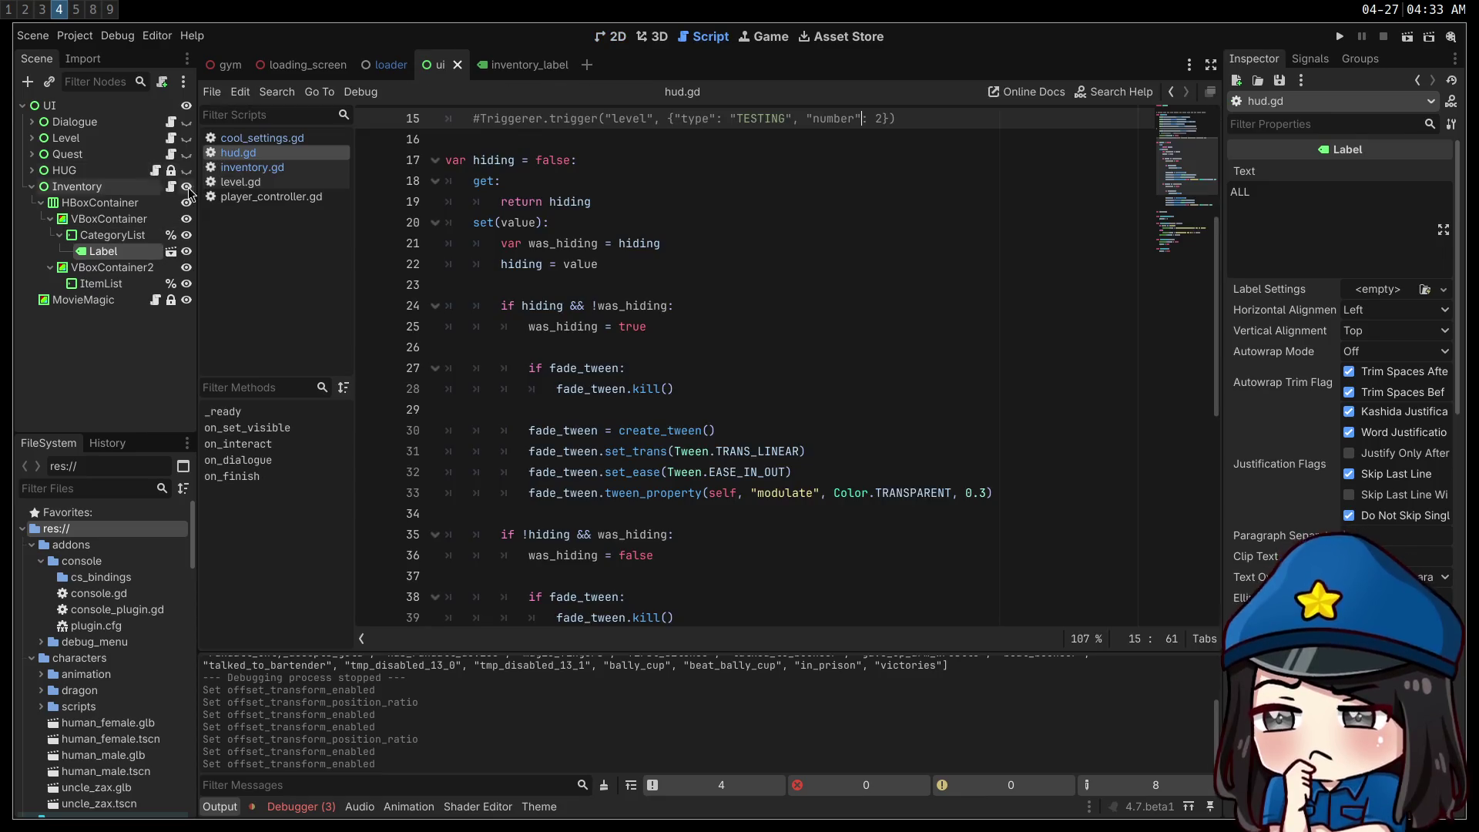
- Open inventory.gd and declare 'var i = 0' before the categories loop
{"action": "scroll", "coordinate": [817, 455], "scroll_direction": "down", "scroll_amount": 4}
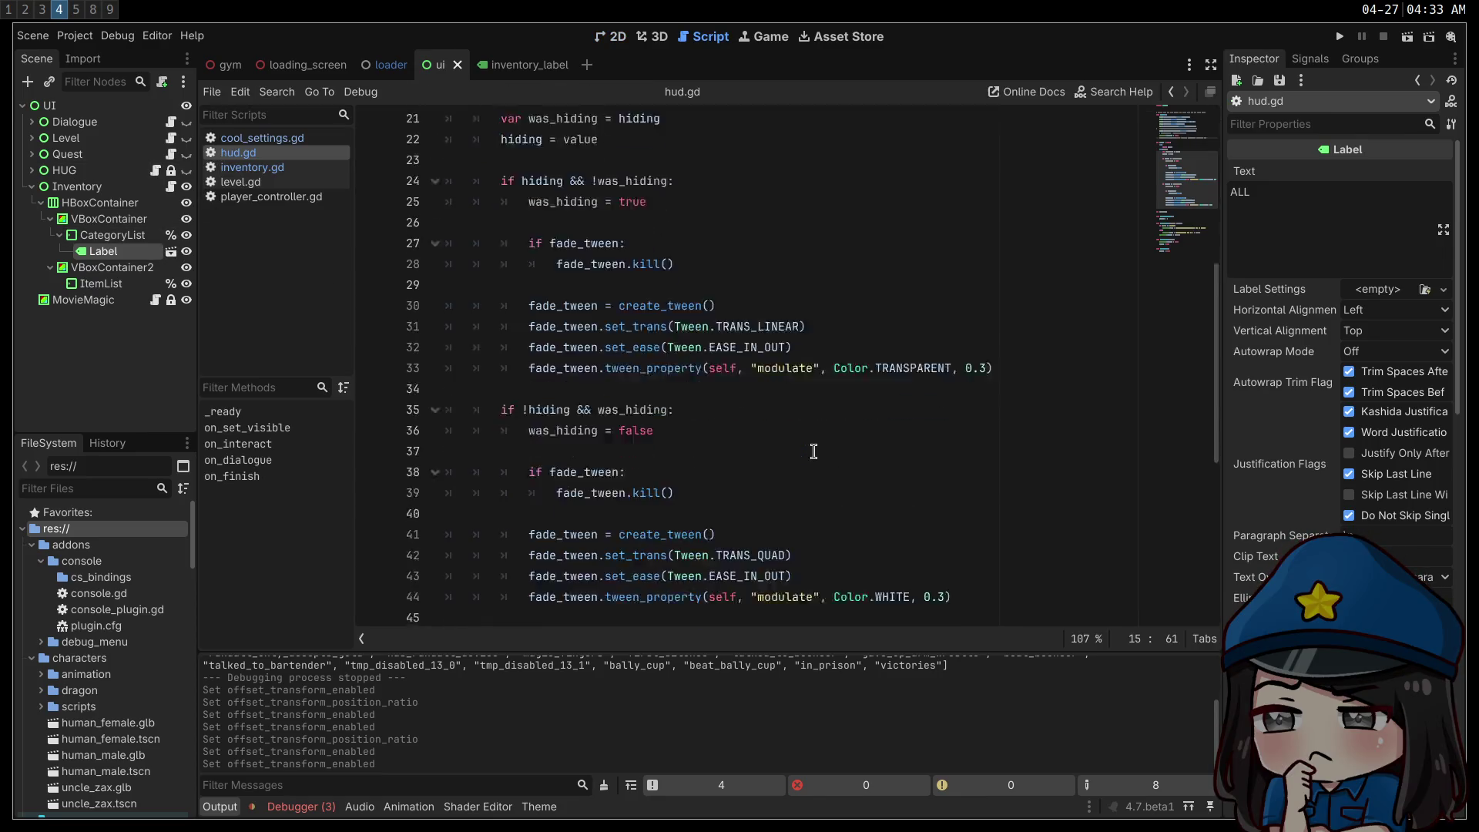
{"action": "left_click", "coordinate": [170, 187]}
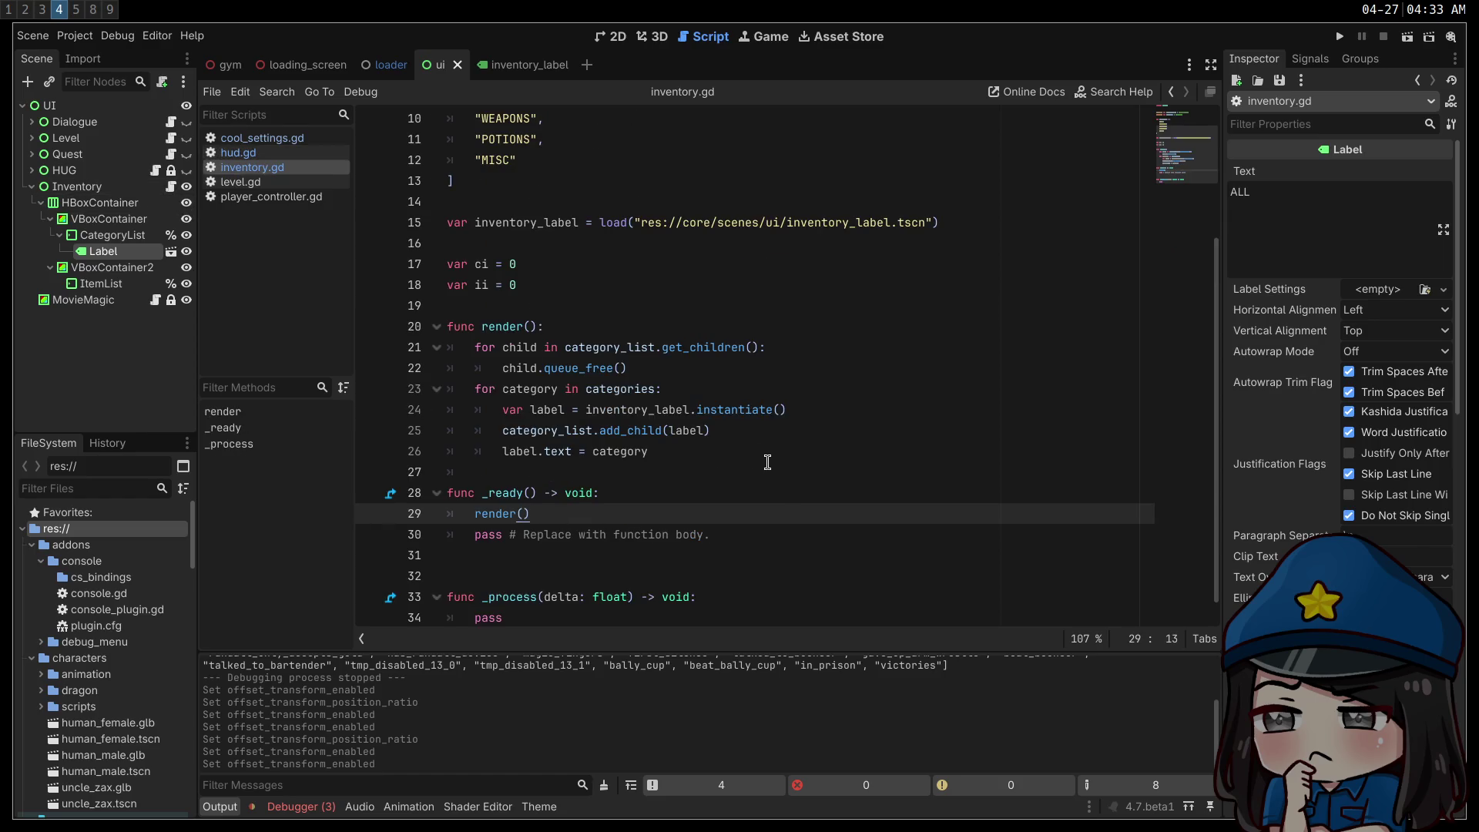
{"action": "left_click", "coordinate": [695, 373]}
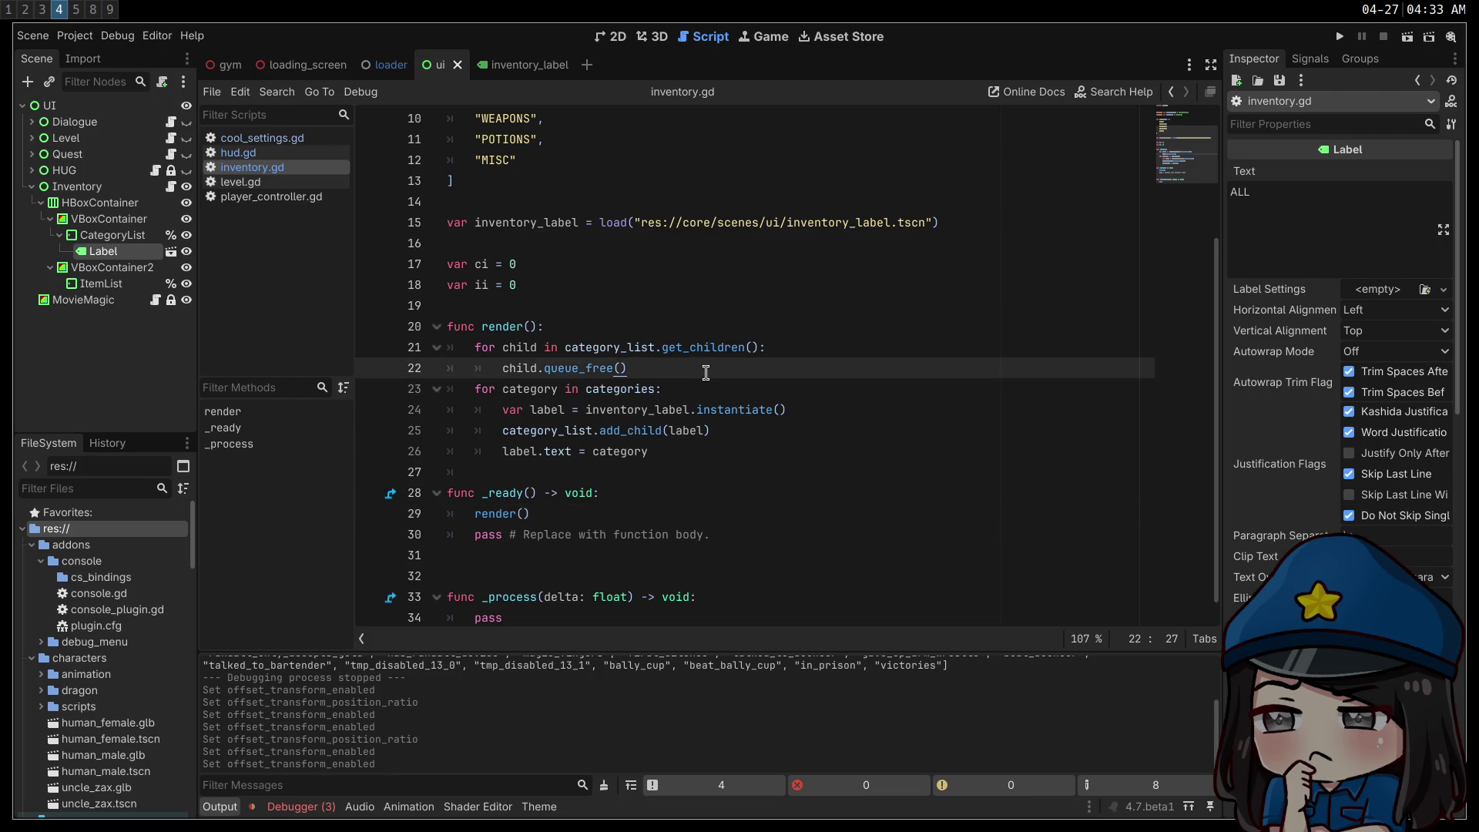
{"action": "key", "text": "Return"}
{"action": "type", "text": "var i = 0"}
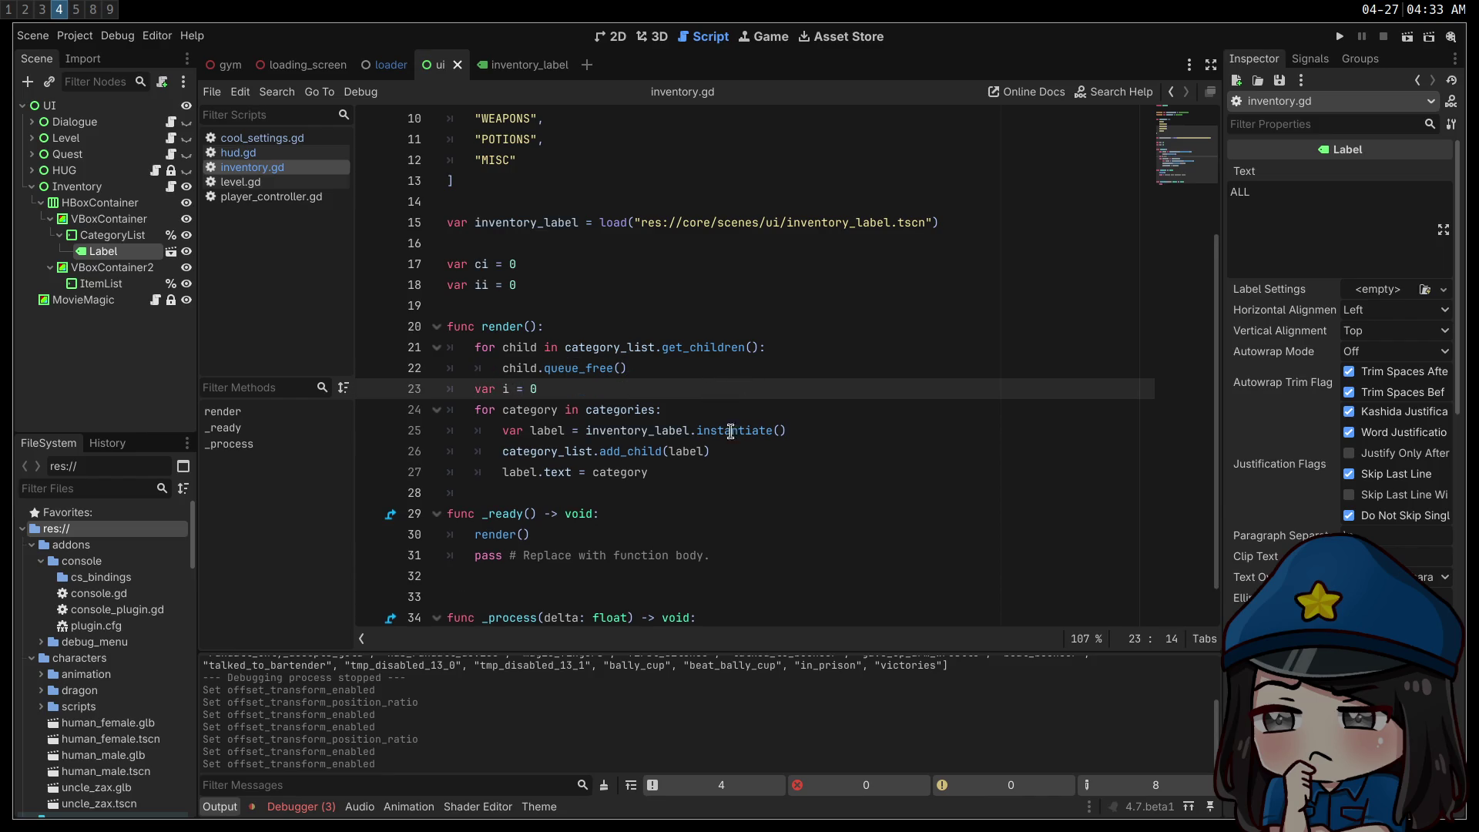
- Add 'i += 1' after the label.text line and leave a blank line above it
{"action": "left_click", "coordinate": [697, 485]}
{"action": "left_click", "coordinate": [726, 476]}
{"action": "key", "text": "Return"}
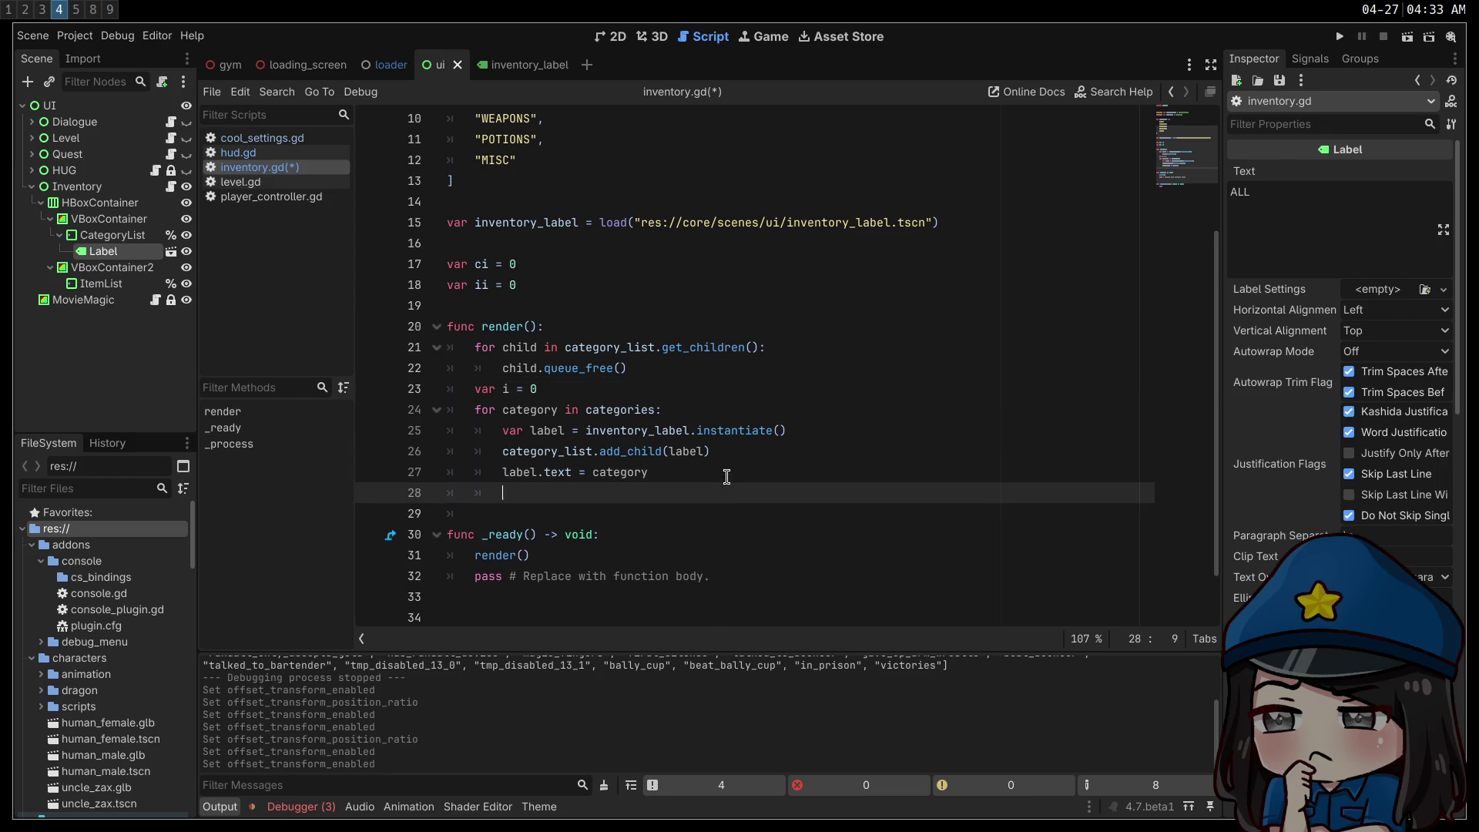
{"action": "type", "text": "i++"}
{"action": "key", "text": "BackSpace"}
{"action": "key", "text": "BackSpace"}
{"action": "type", "text": "+= 1"}
{"action": "left_click", "coordinate": [785, 467]}
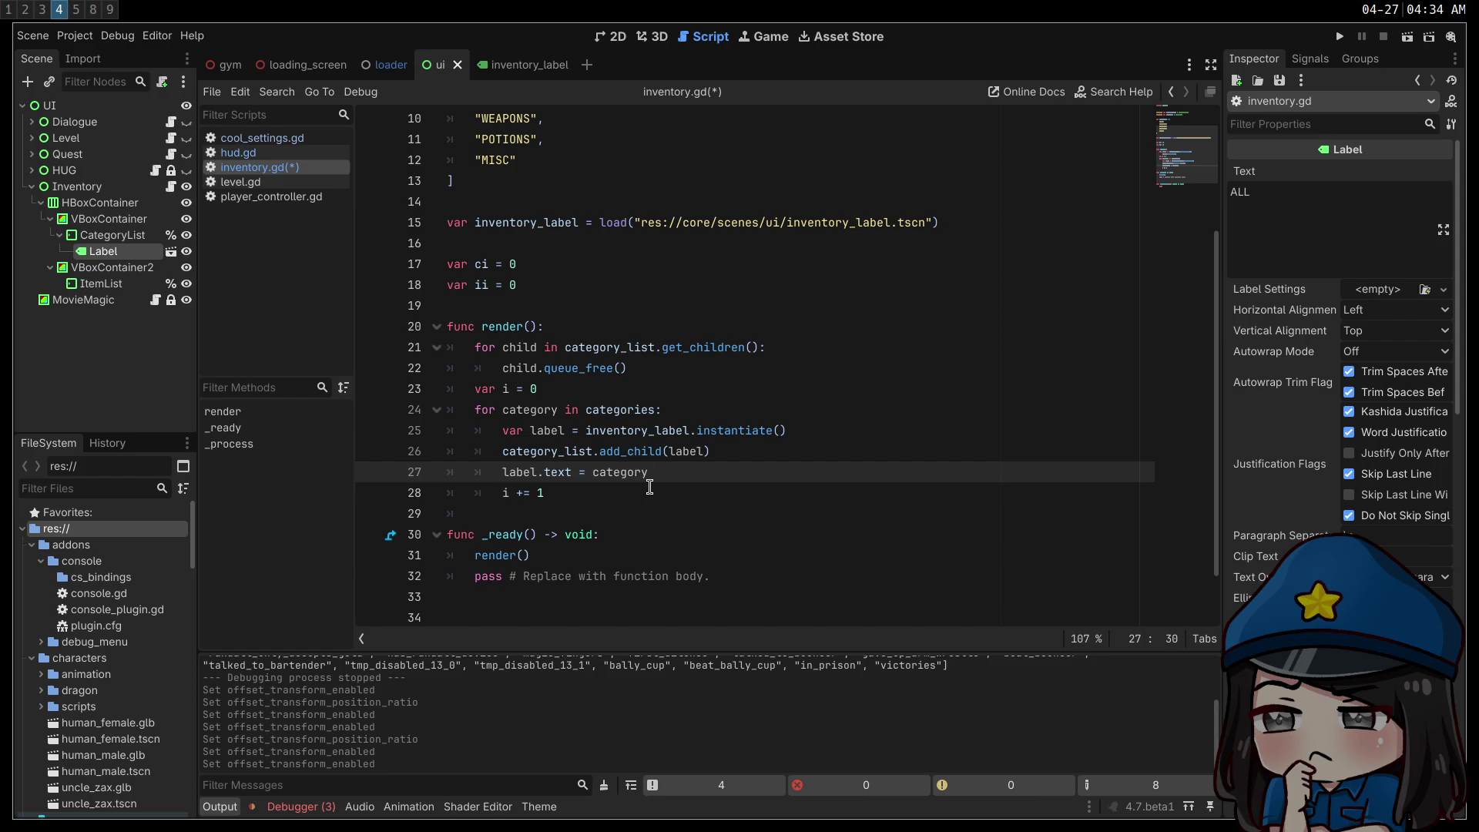
{"action": "key", "text": "Return"}
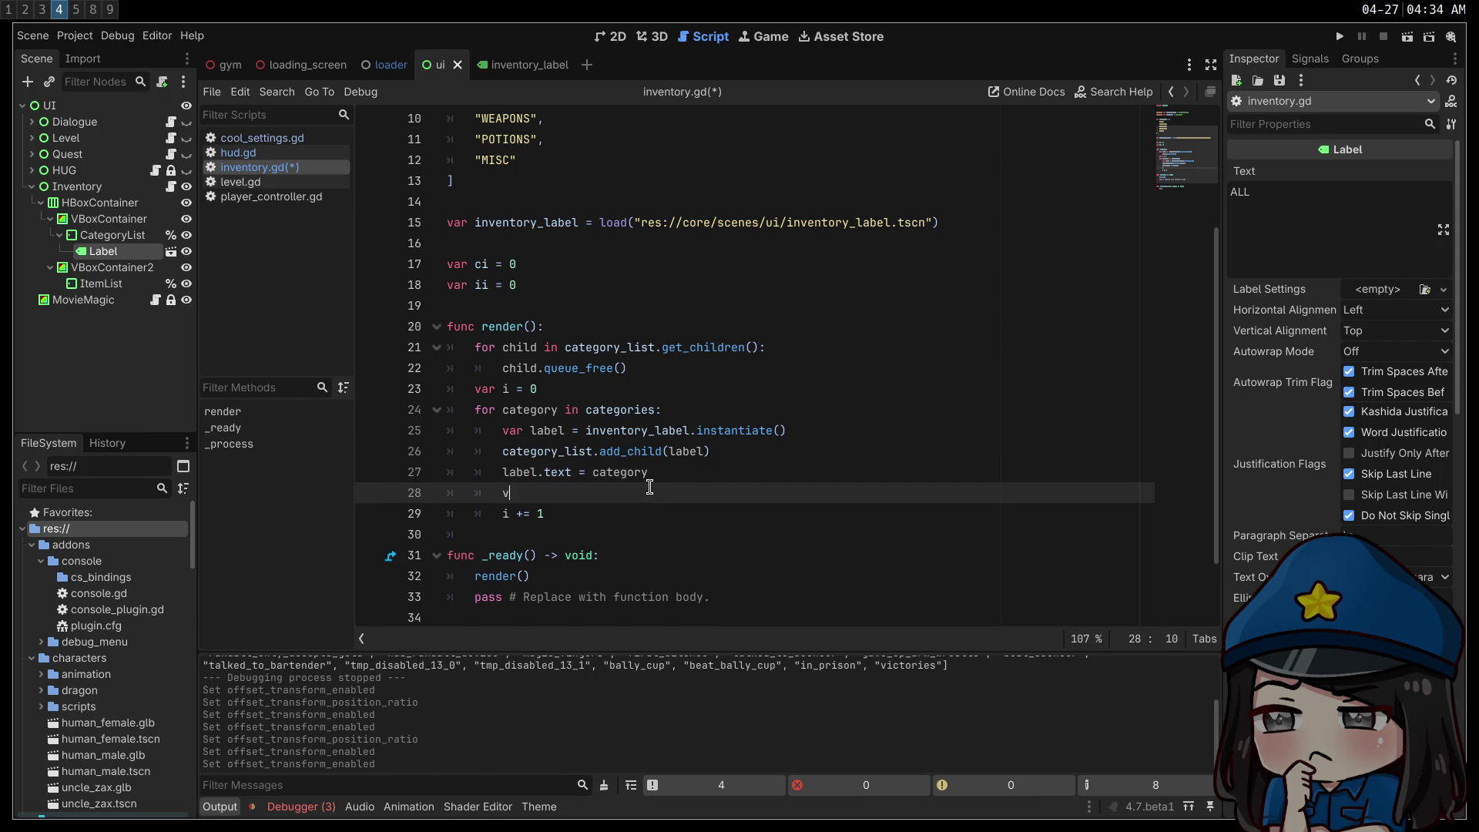
- Add a line computing idx as i - ci inside the category loop
{"action": "type", "text": "var idx = i"}
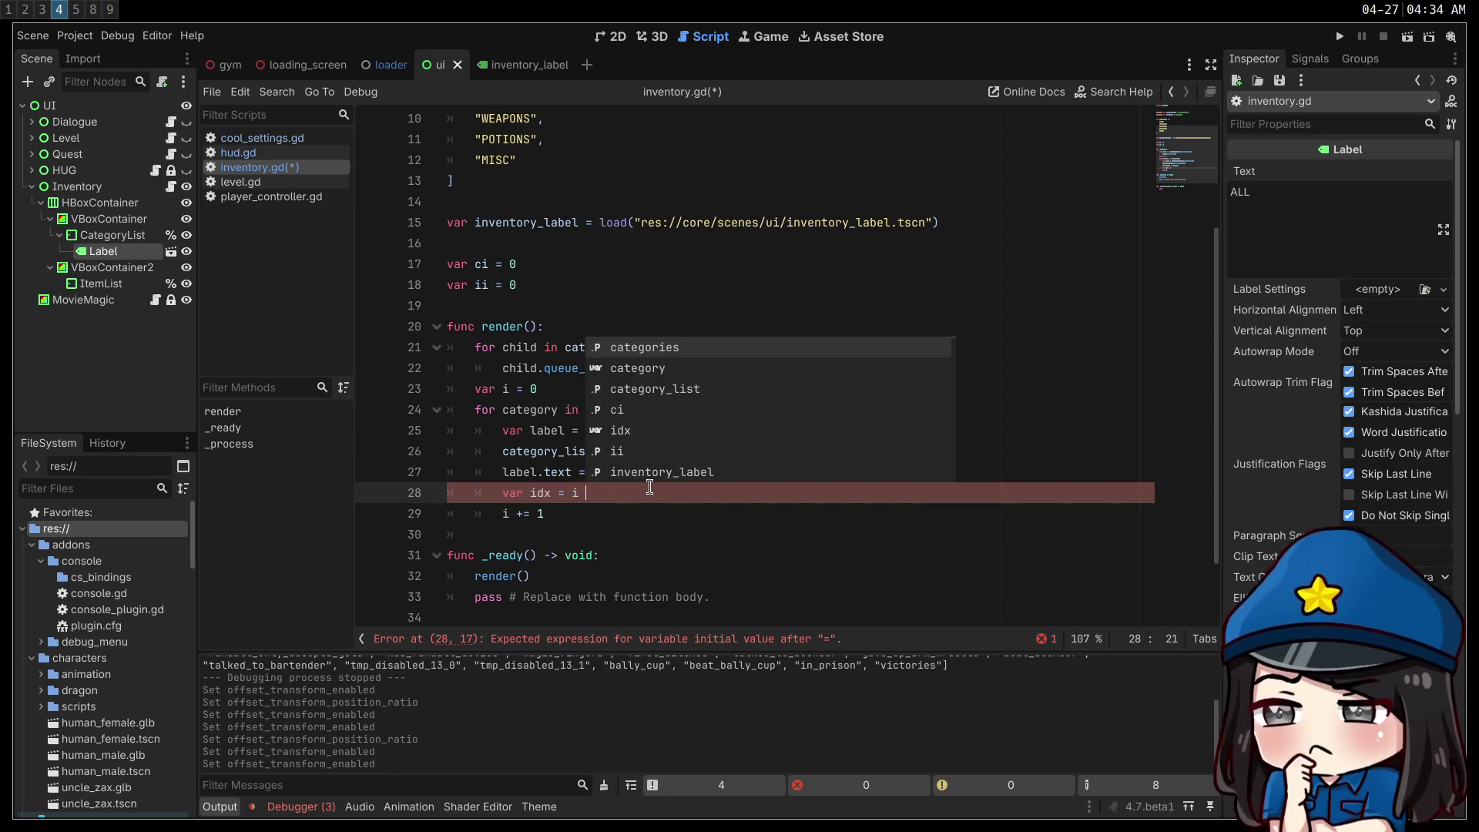
{"action": "type", "text": "- ci"}
{"action": "key", "text": "Return"}
{"action": "key", "text": "Return"}
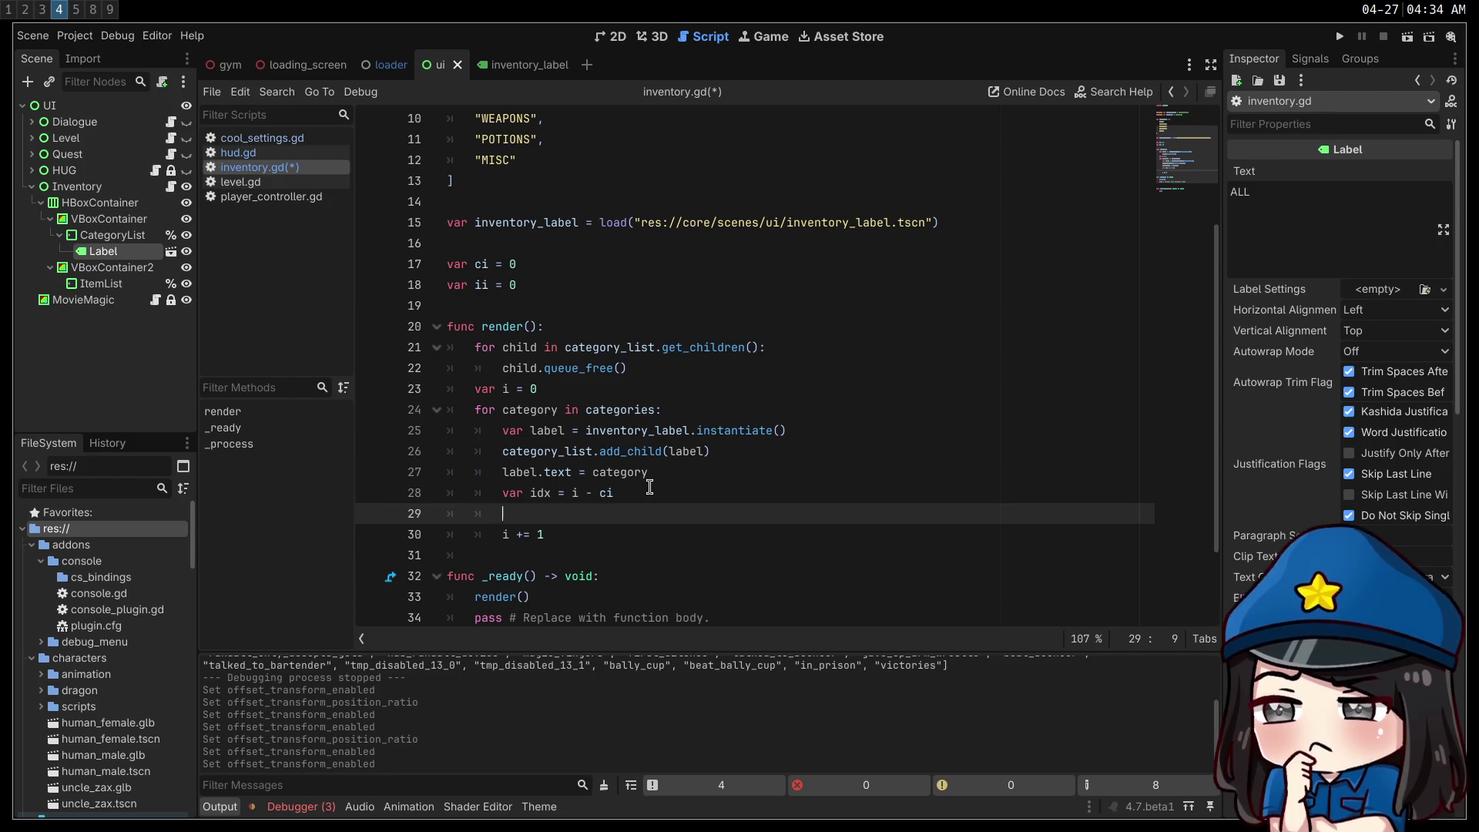
- Start a 'label.' line and complete the Label type annotation on line 25
{"action": "type", "text": "label.x"}
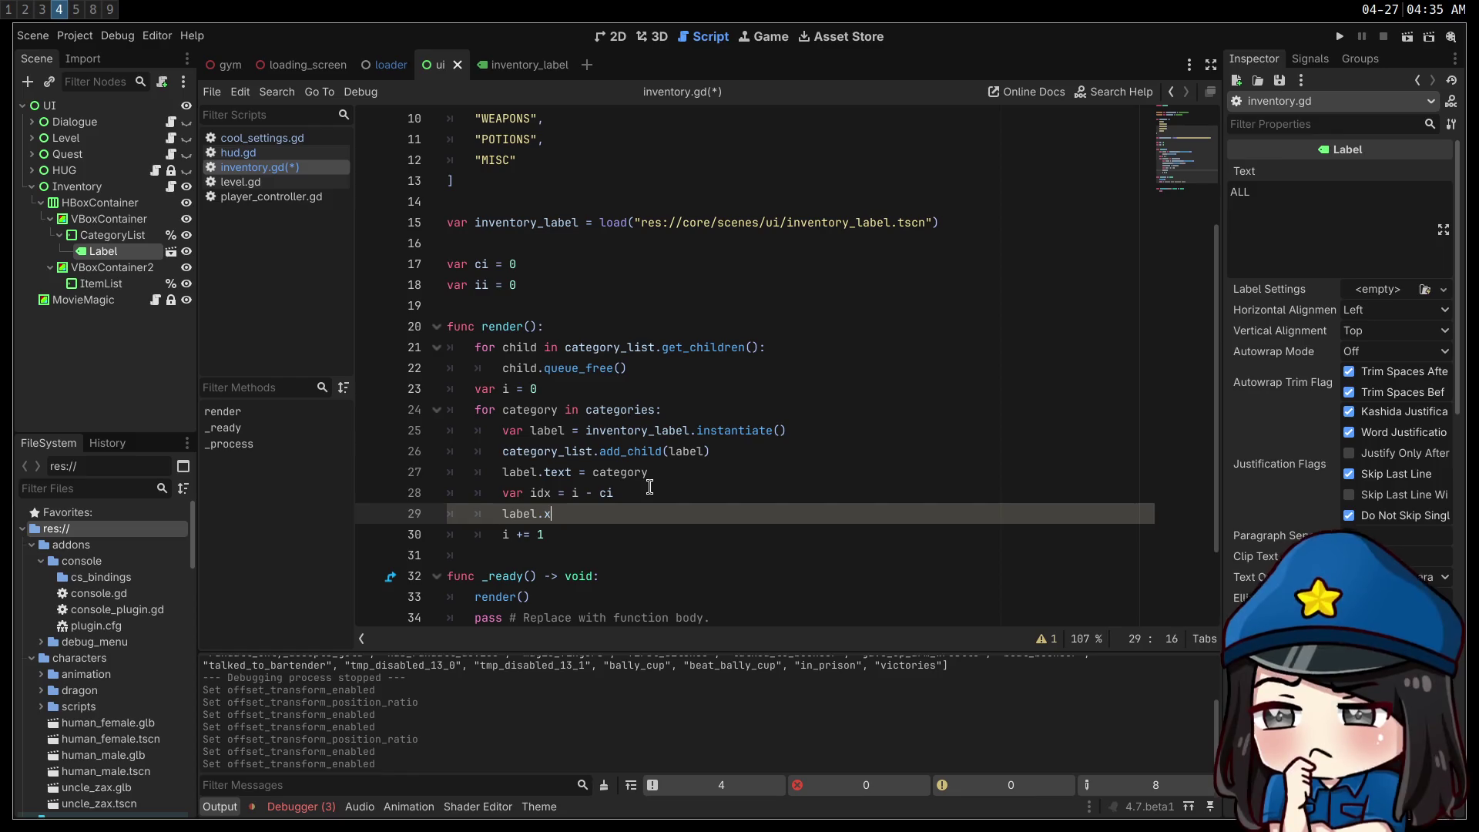
{"action": "key", "text": "BackSpace"}
{"action": "key", "text": "BackSpace"}
{"action": "scroll", "coordinate": [1340, 385], "scroll_direction": "down", "scroll_amount": 4}
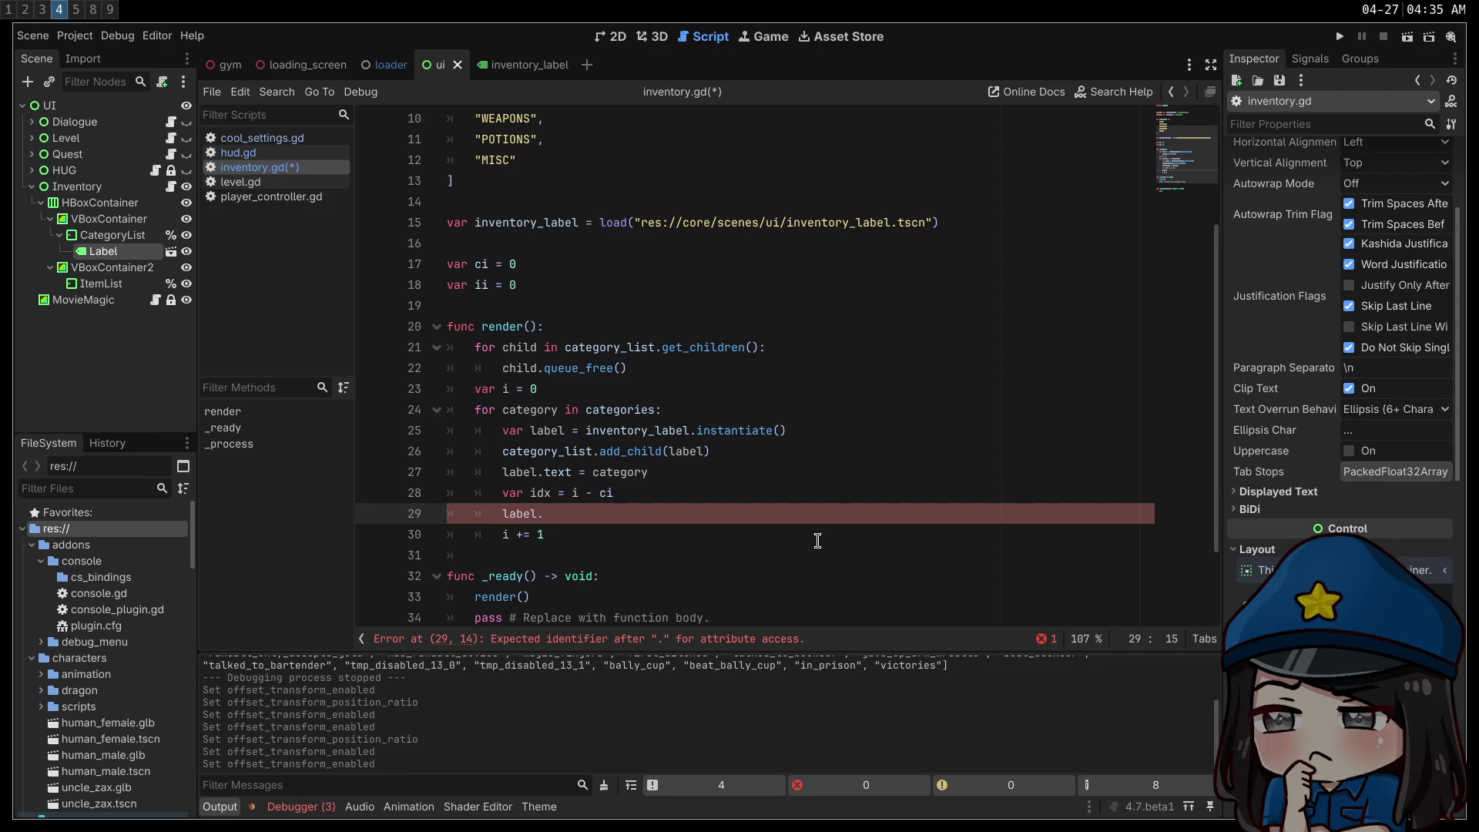
{"action": "left_click", "coordinate": [568, 430]}
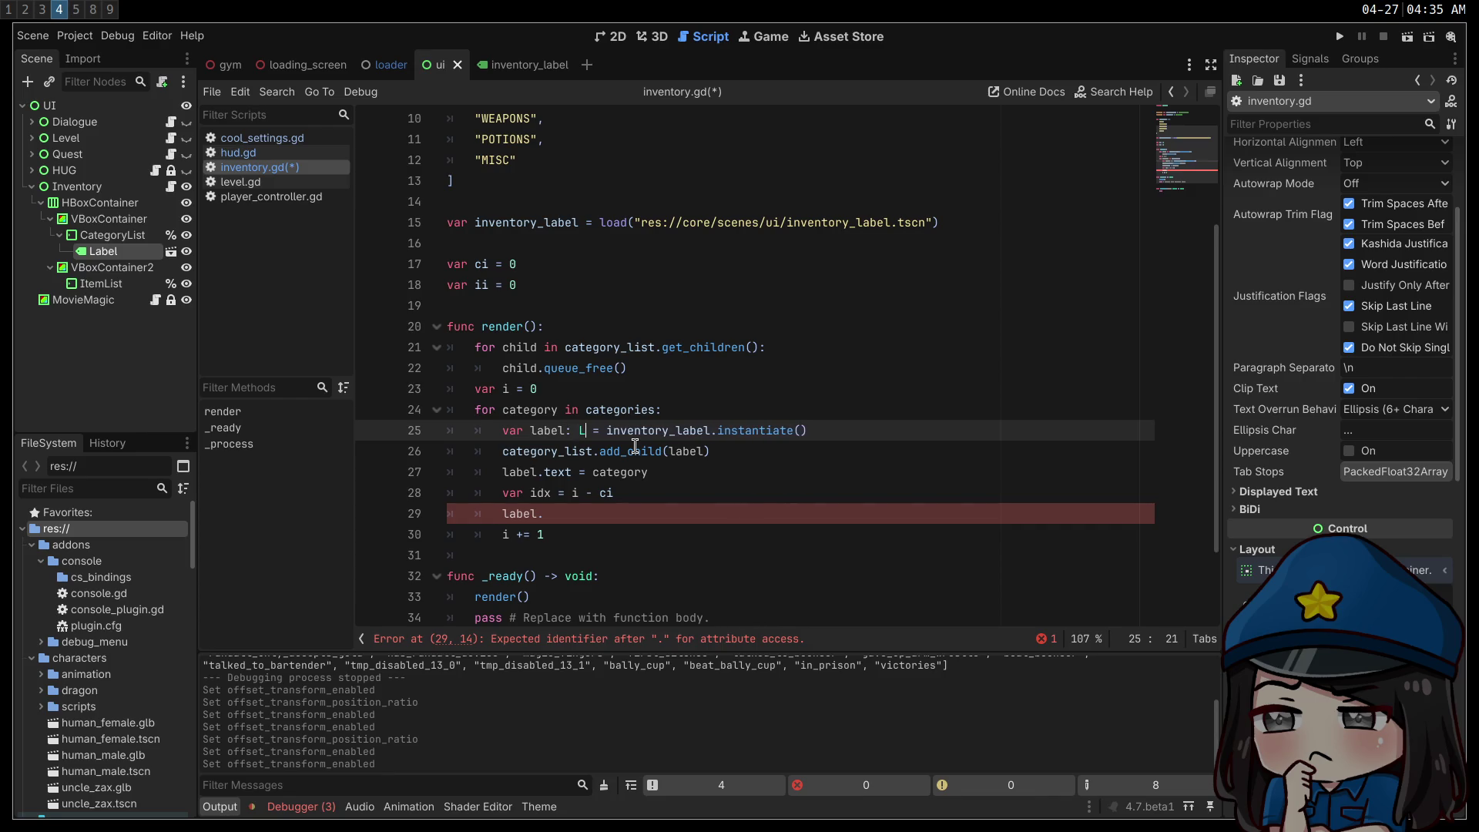
{"action": "key", "text": "Return"}
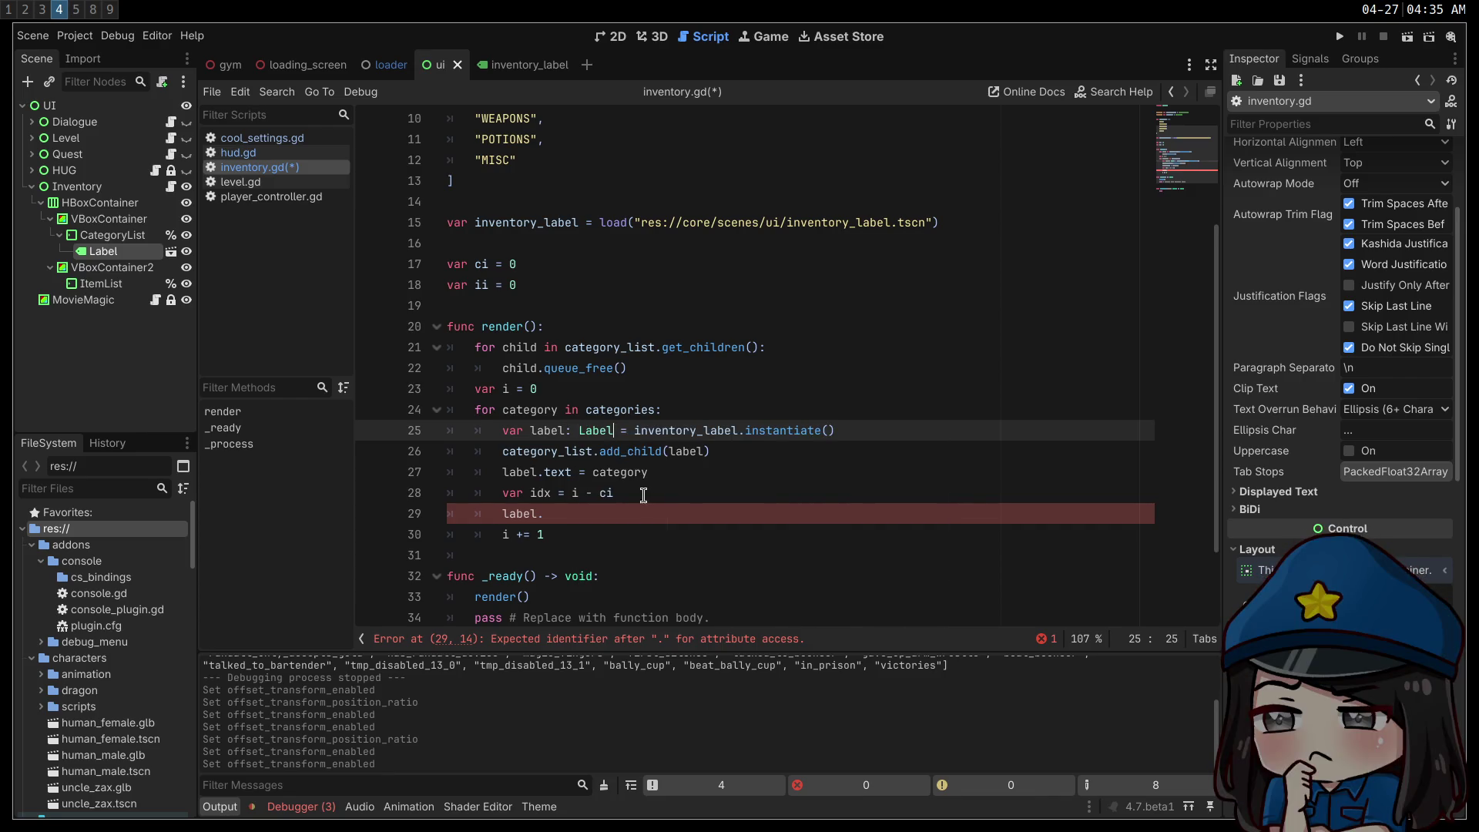
{"action": "left_click", "coordinate": [635, 508]}
- Autocomplete the line to label.offset_transform_pivot_ratio
{"action": "type", "text": "offset"}
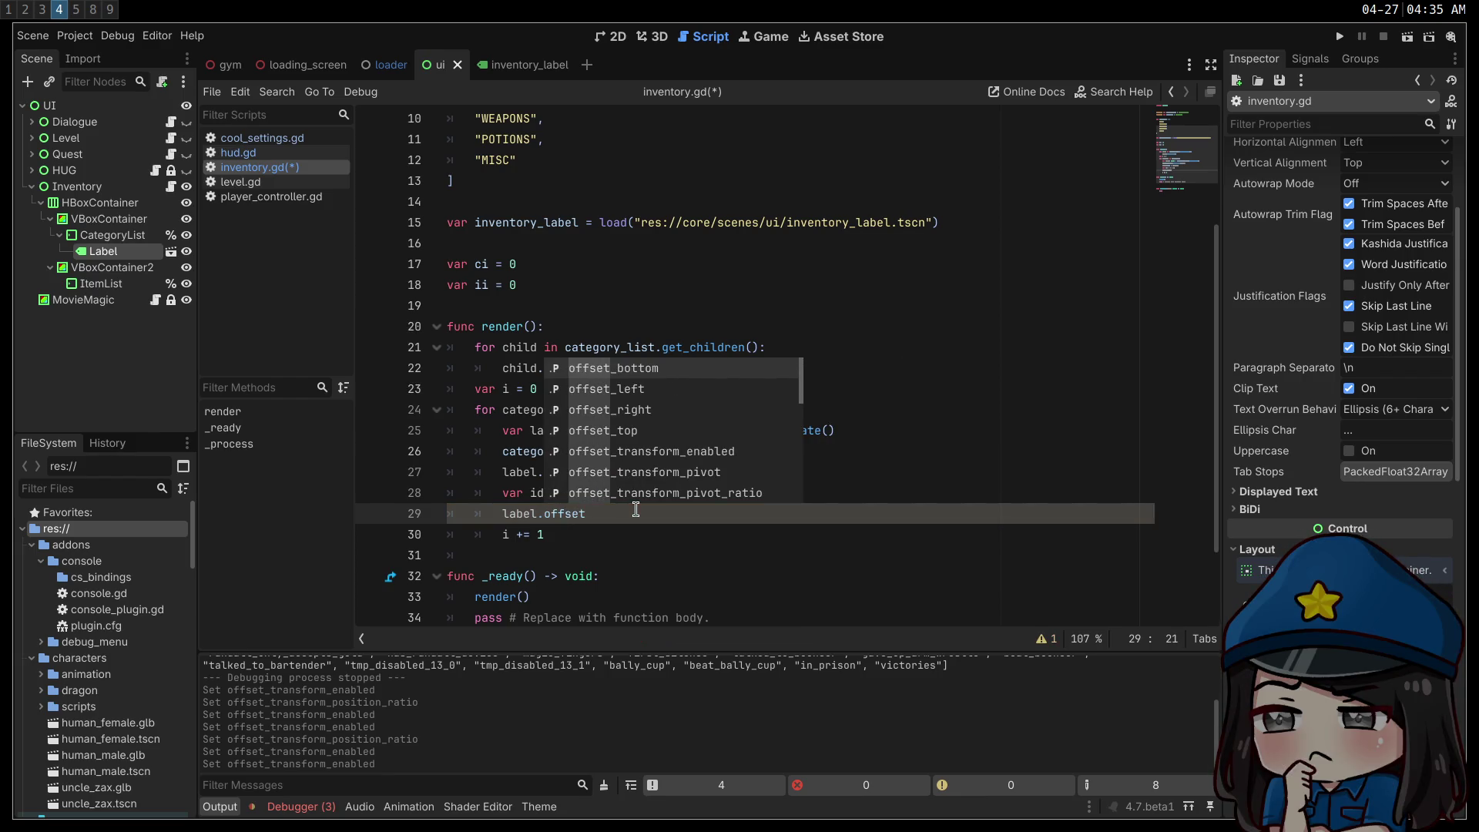
{"action": "key", "text": "Down"}
{"action": "key", "text": "Down"}
{"action": "key", "text": "Down"}
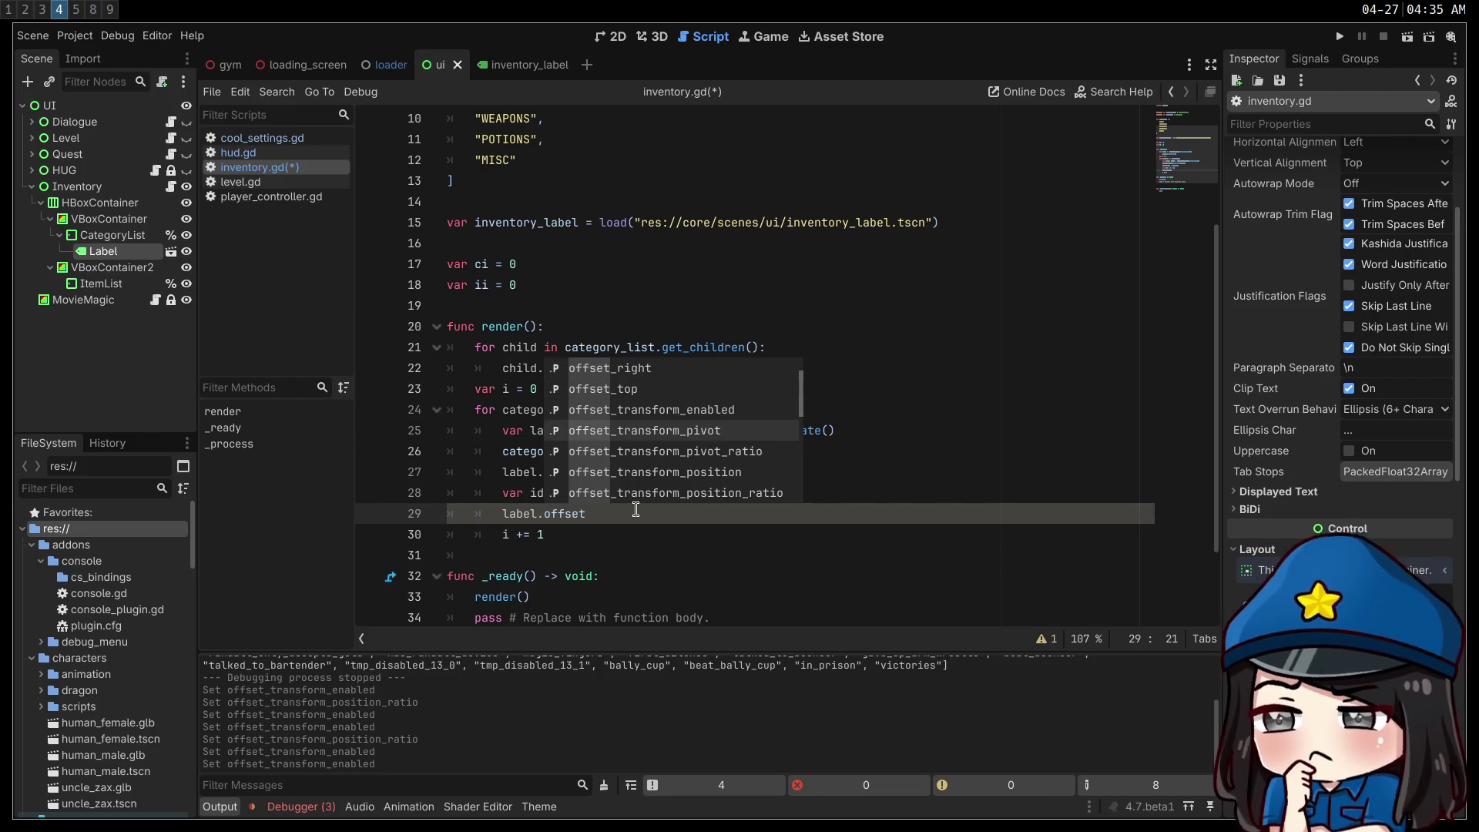
{"action": "key", "text": "Down"}
{"action": "key", "text": "Down"}
{"action": "key", "text": "Down"}
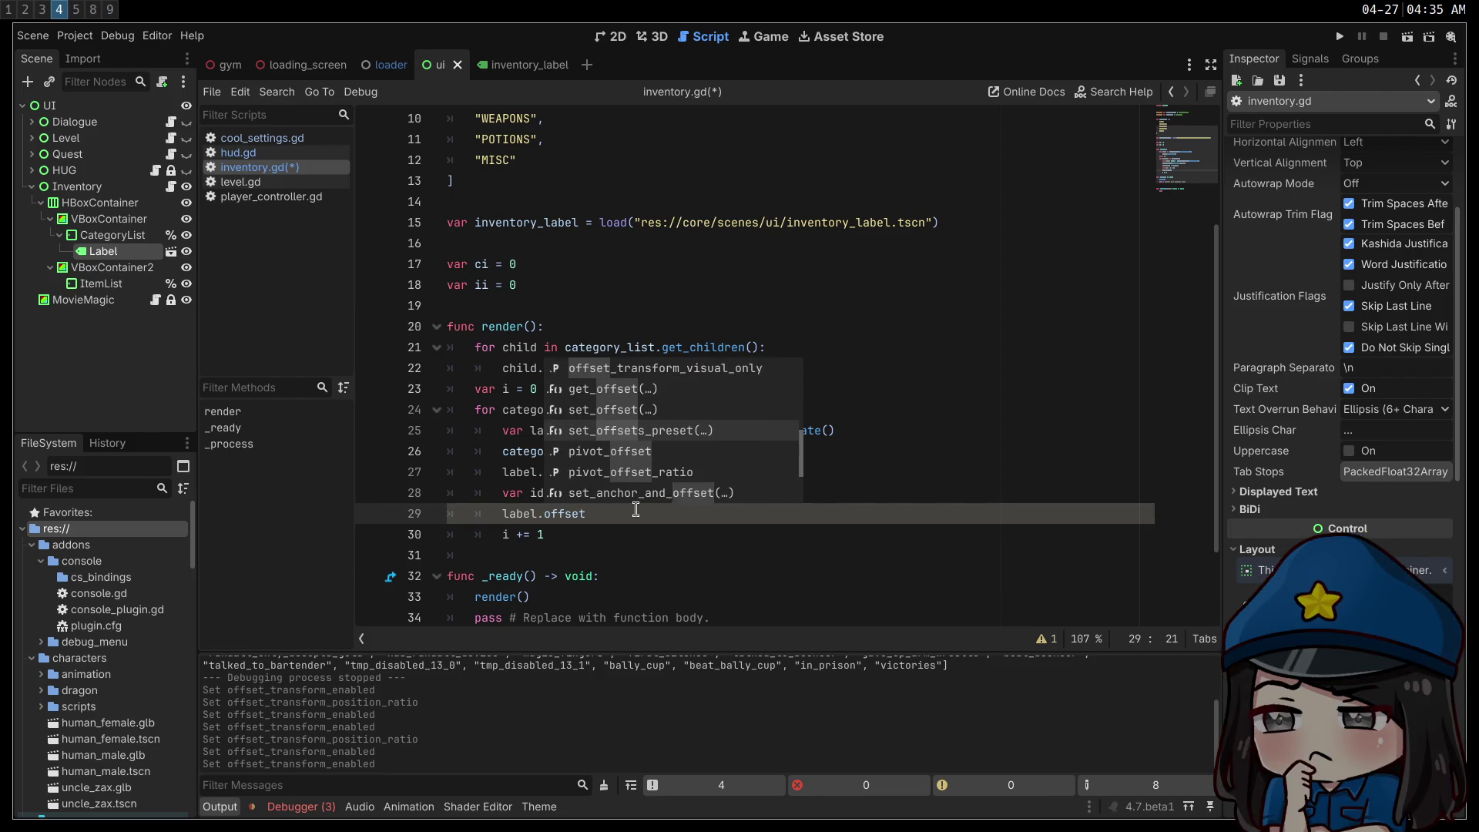
{"action": "key", "text": "Up"}
{"action": "key", "text": "Up"}
{"action": "key", "text": "Up"}
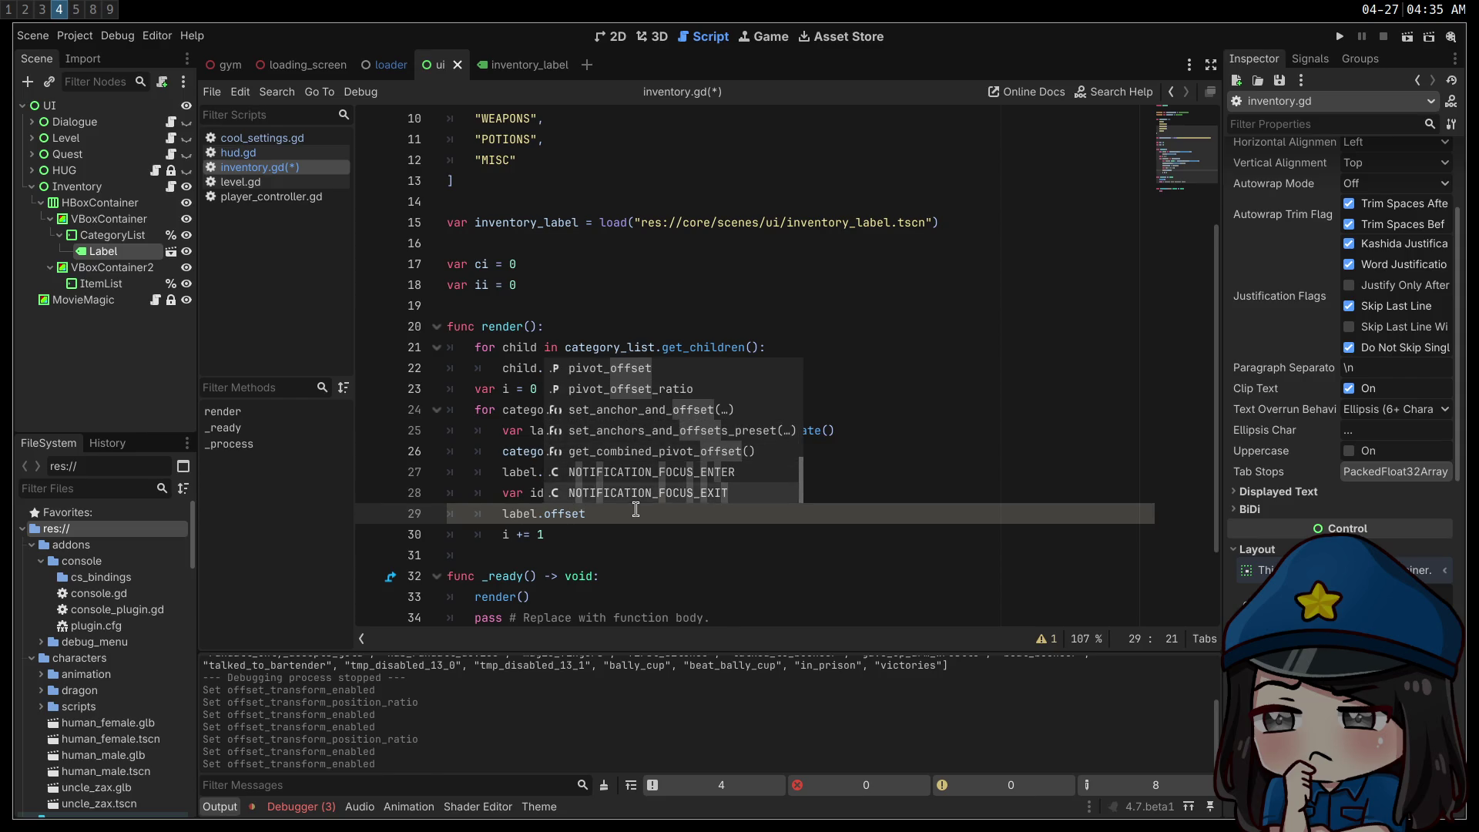
{"action": "key", "text": "Down"}
{"action": "key", "text": "Down"}
{"action": "key", "text": "Down"}
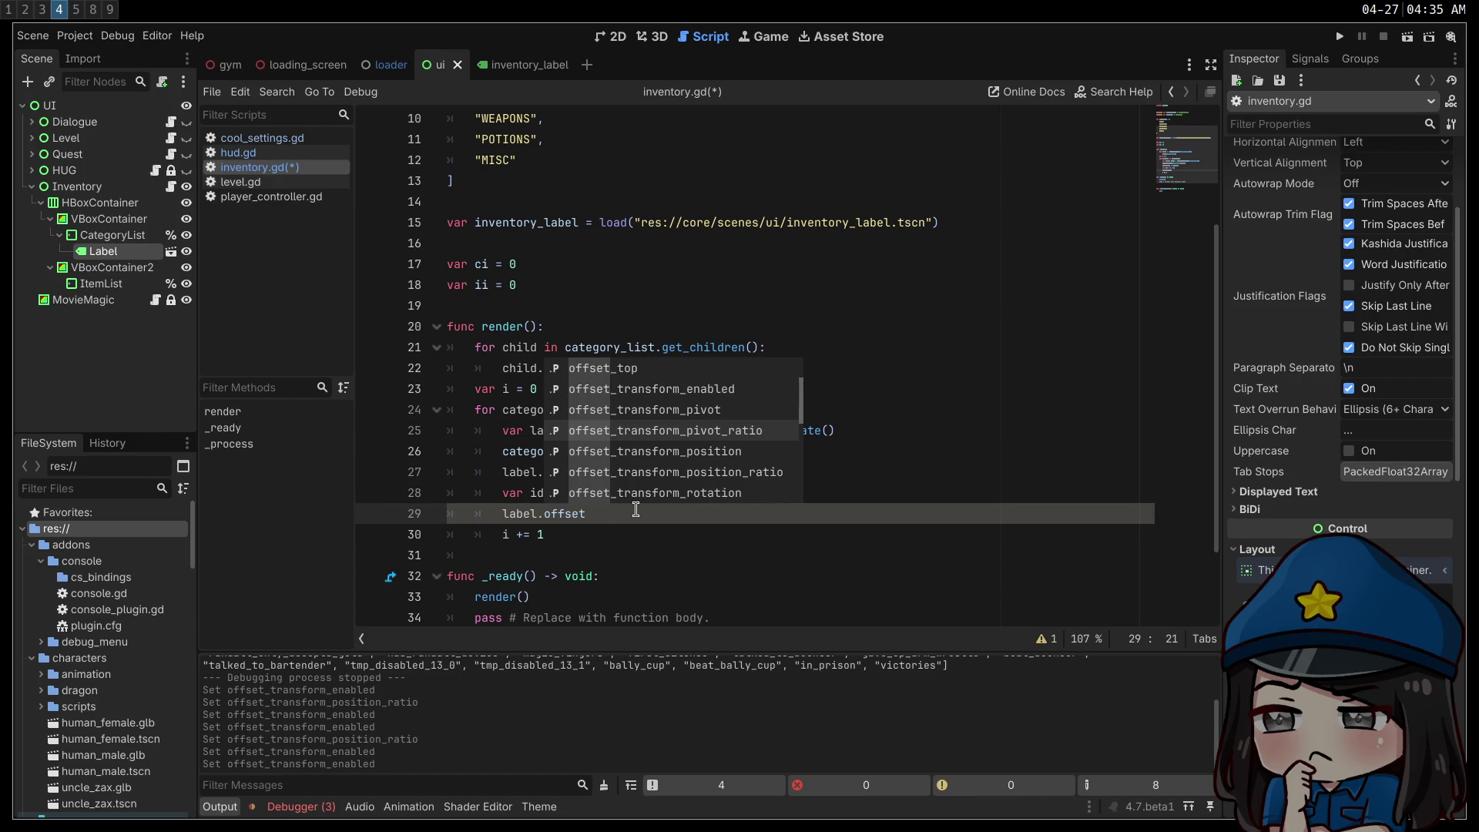
{"action": "key", "text": "Return"}
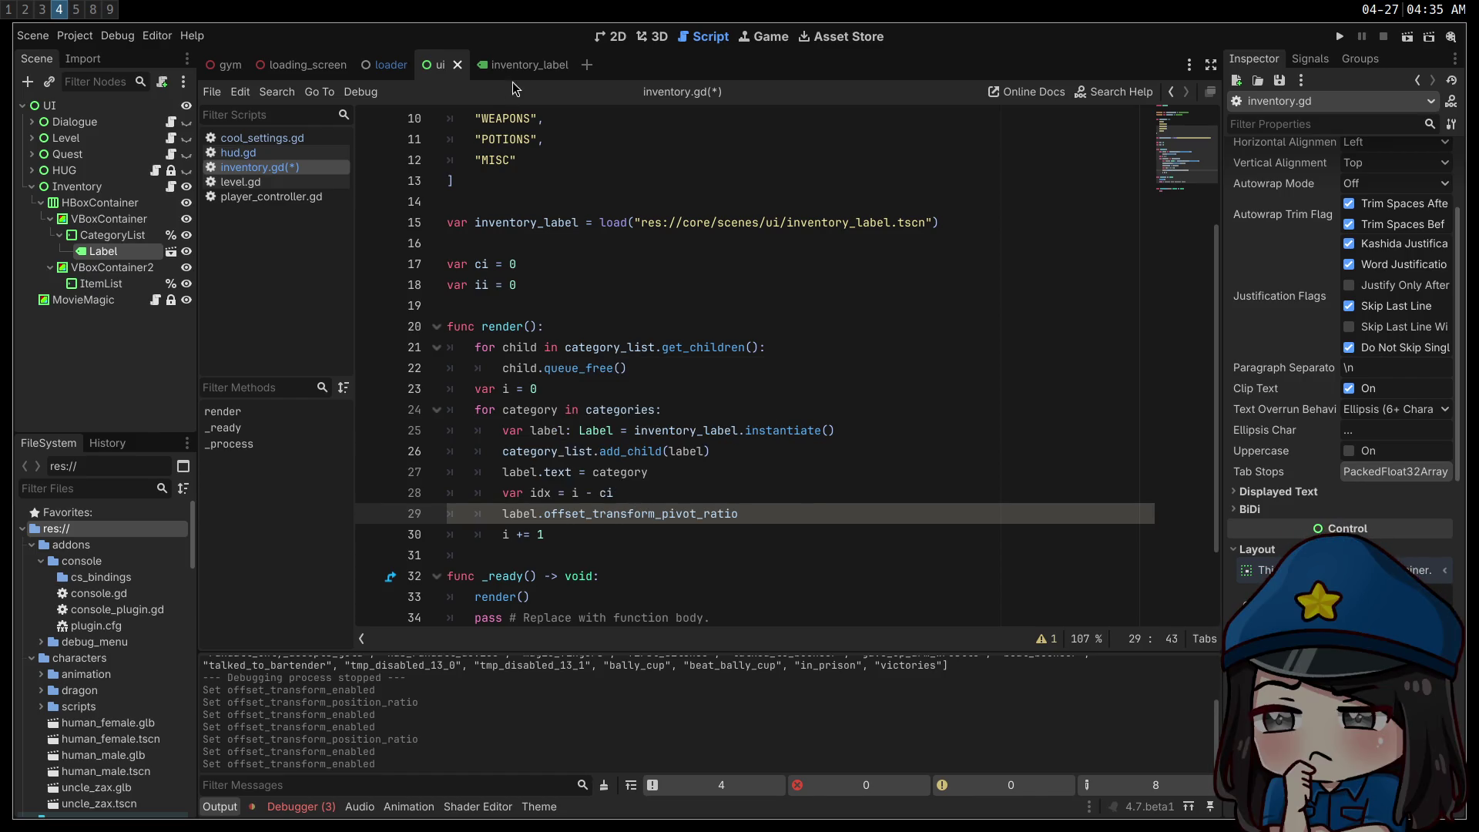
- Check the Position Ratio tooltip, then change the property to offset_transform_position_ratio
{"action": "left_click", "coordinate": [514, 67]}
{"action": "mouse_move", "coordinate": [1303, 553]}
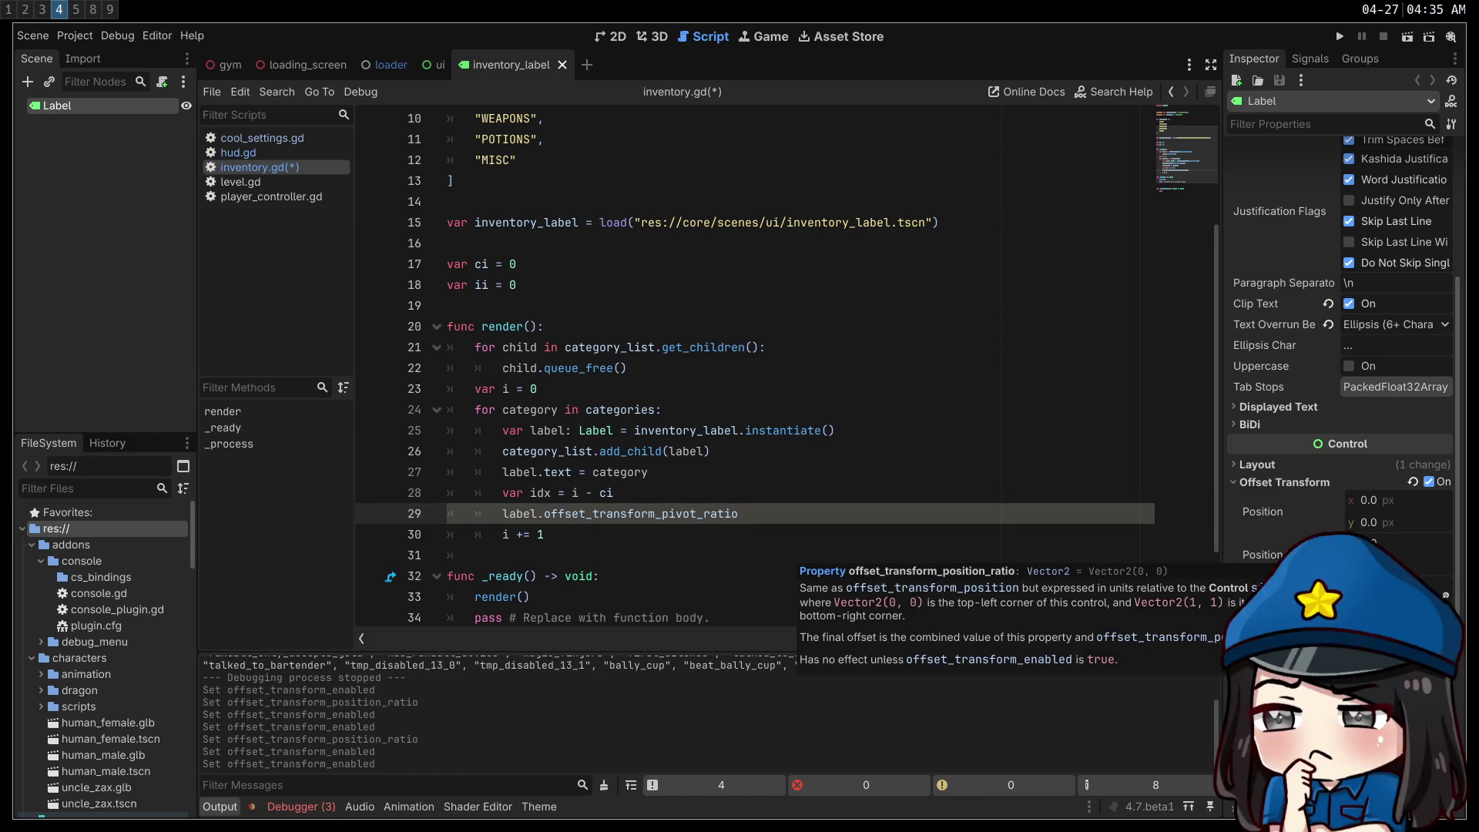
{"action": "left_click", "coordinate": [713, 514]}
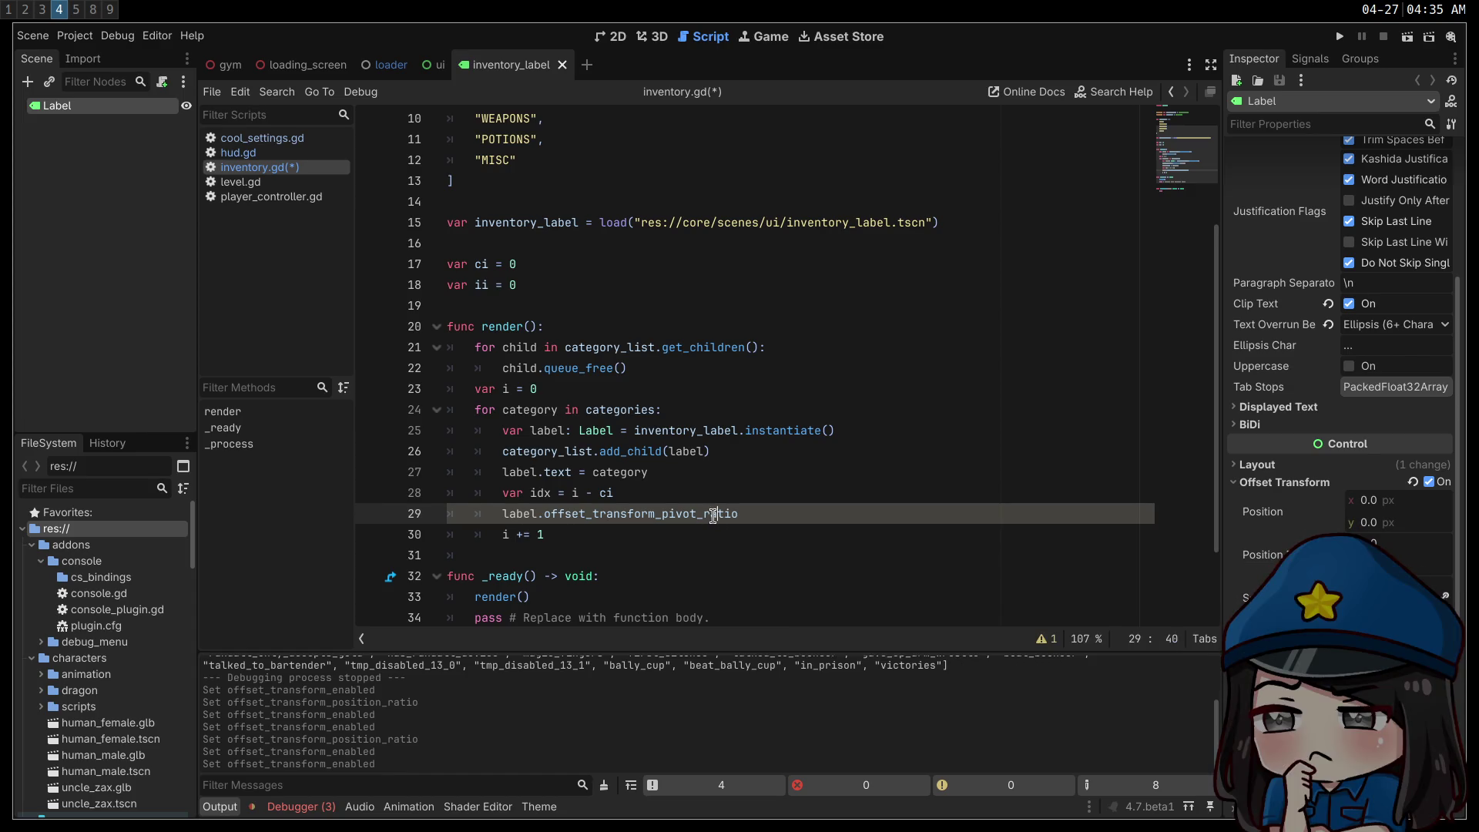
{"action": "type", "text": "osition"}
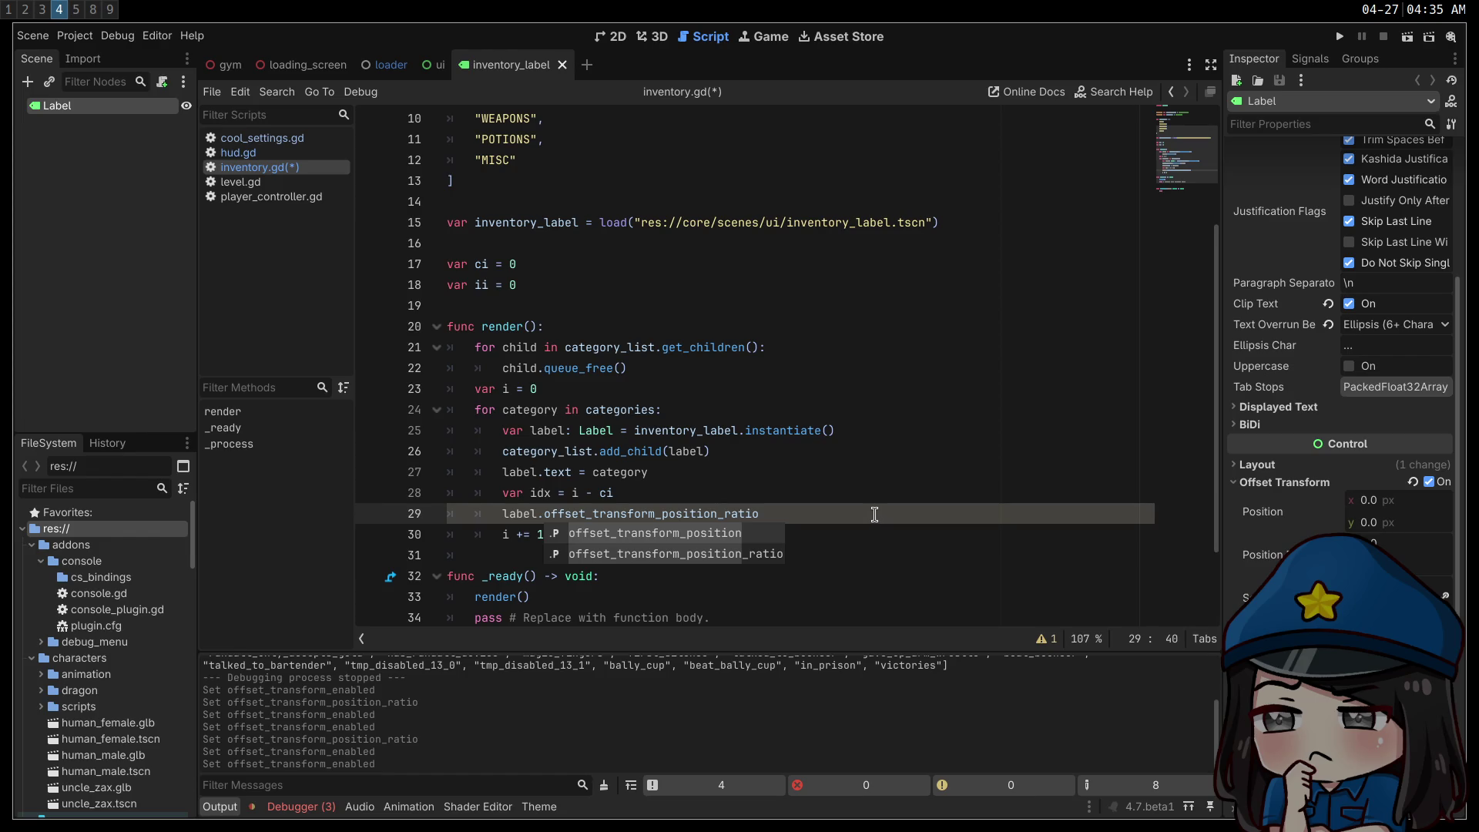
{"action": "key", "text": "Return"}
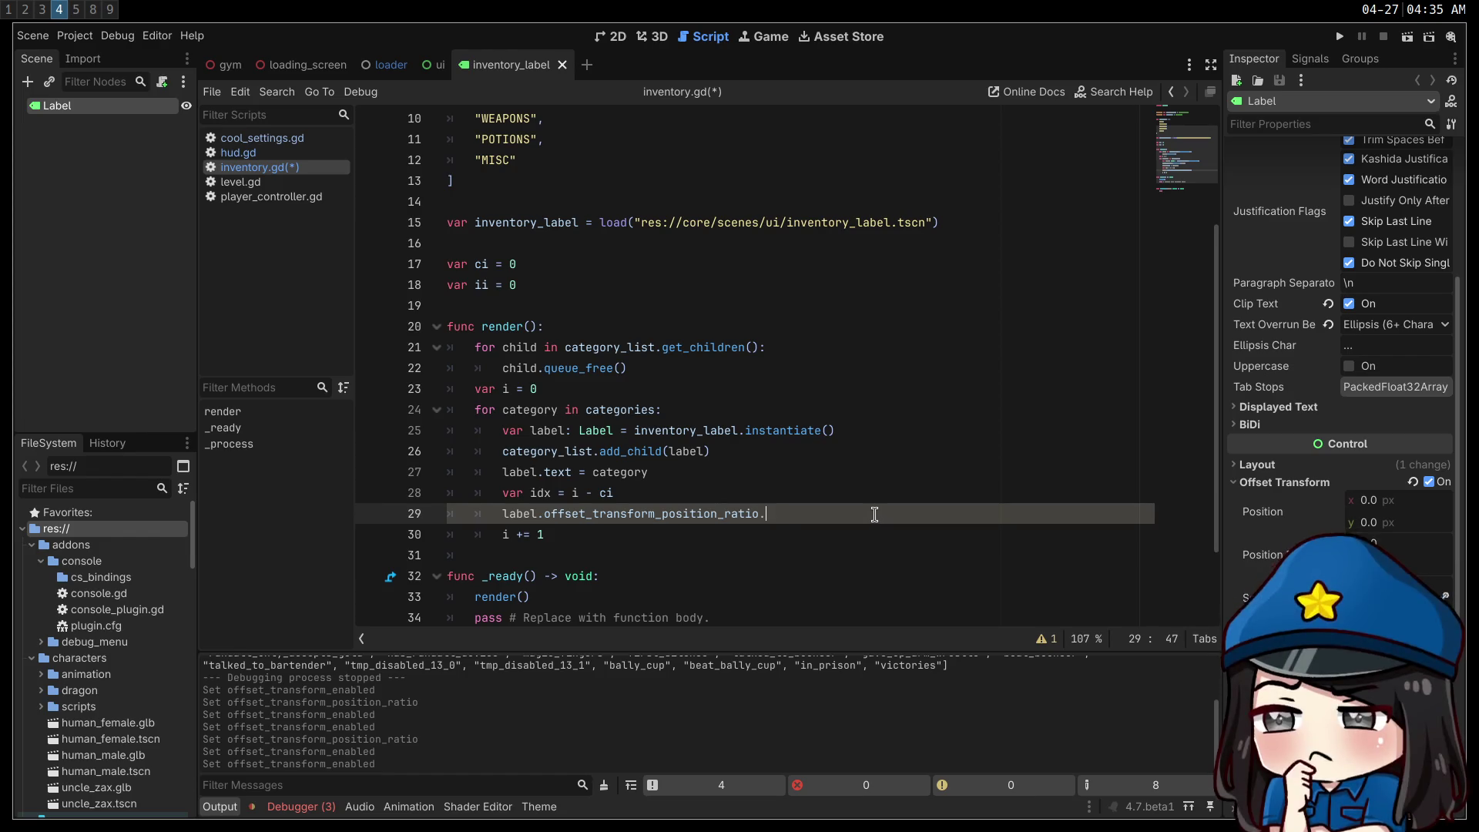
- Finish line 29 as label.offset_transform_position_ratio.y = float(idx) and review it
{"action": "type", "text": ".y "}
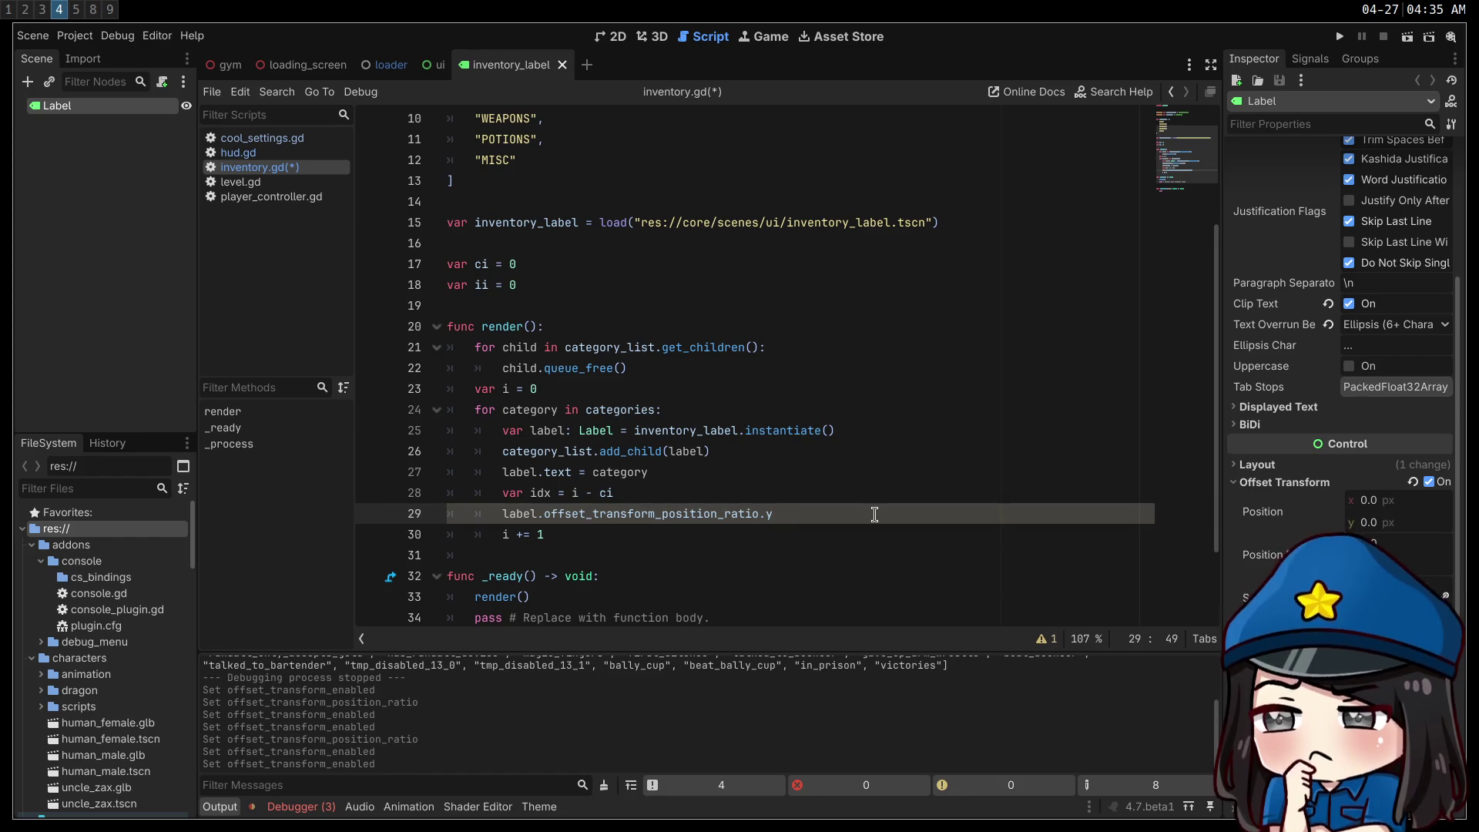
{"action": "type", "text": "= "}
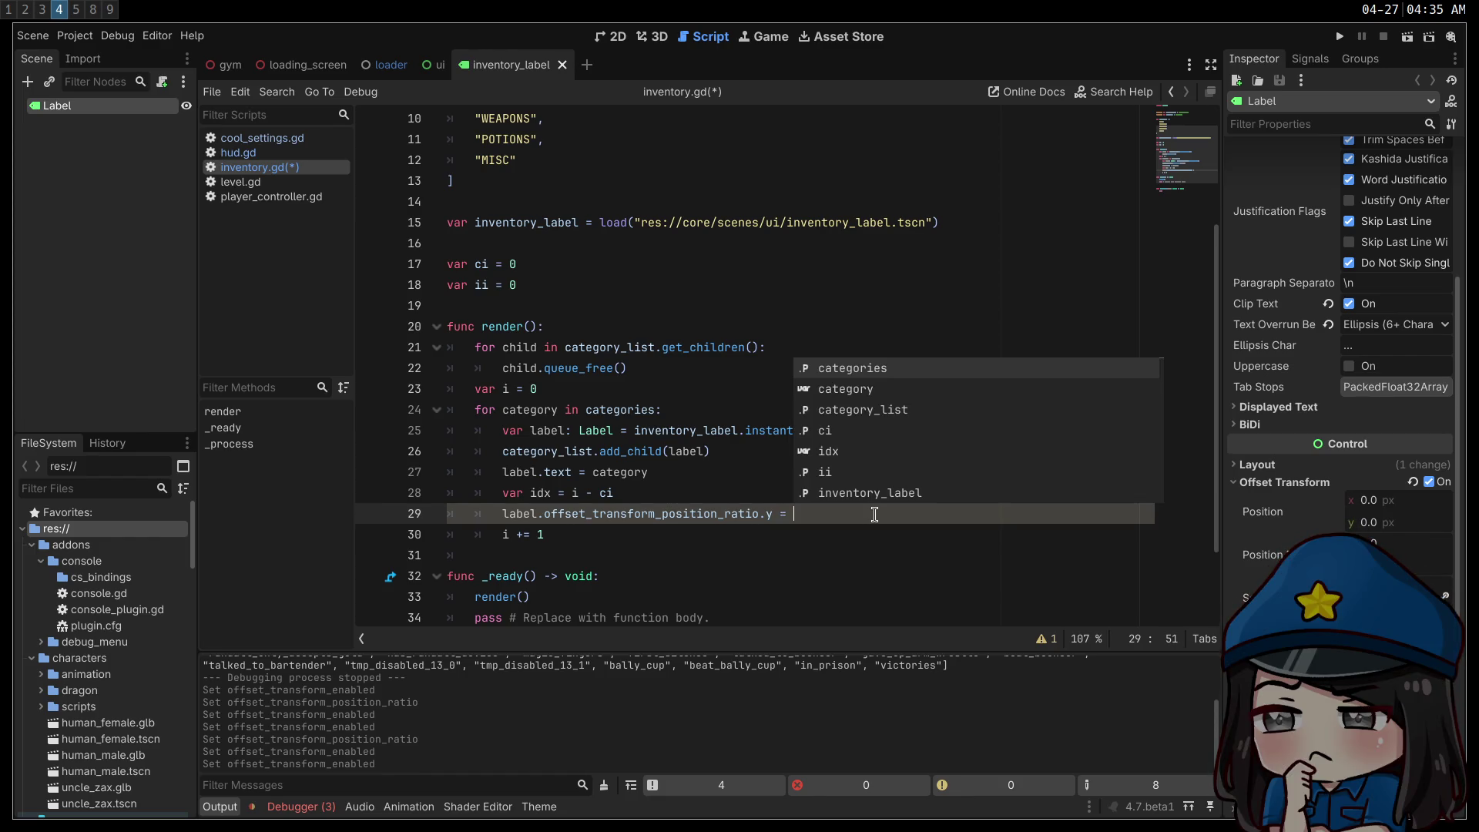
{"action": "type", "text": "idx"}
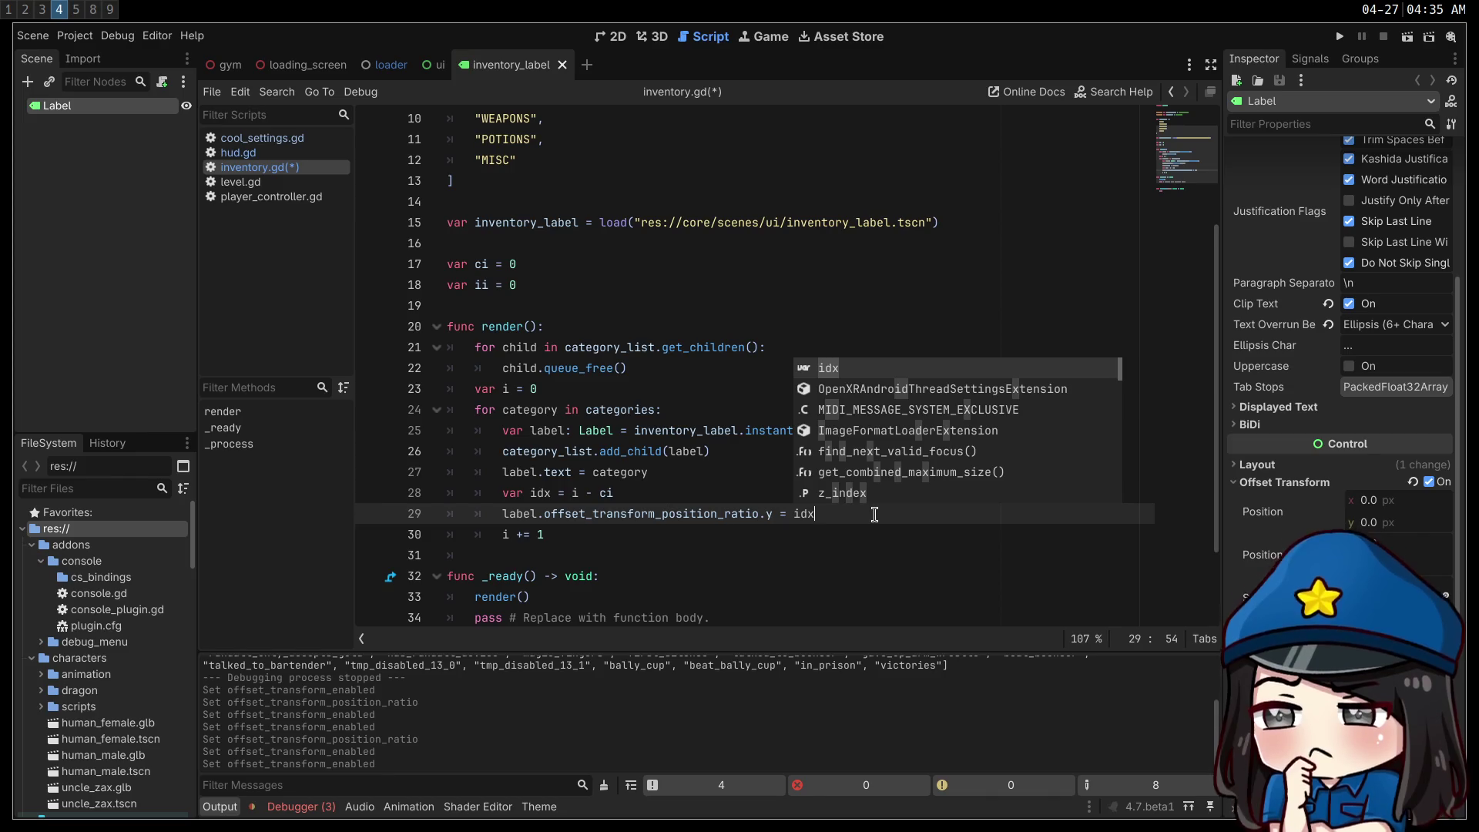
{"action": "key", "text": "Left"}
{"action": "key", "text": "Left"}
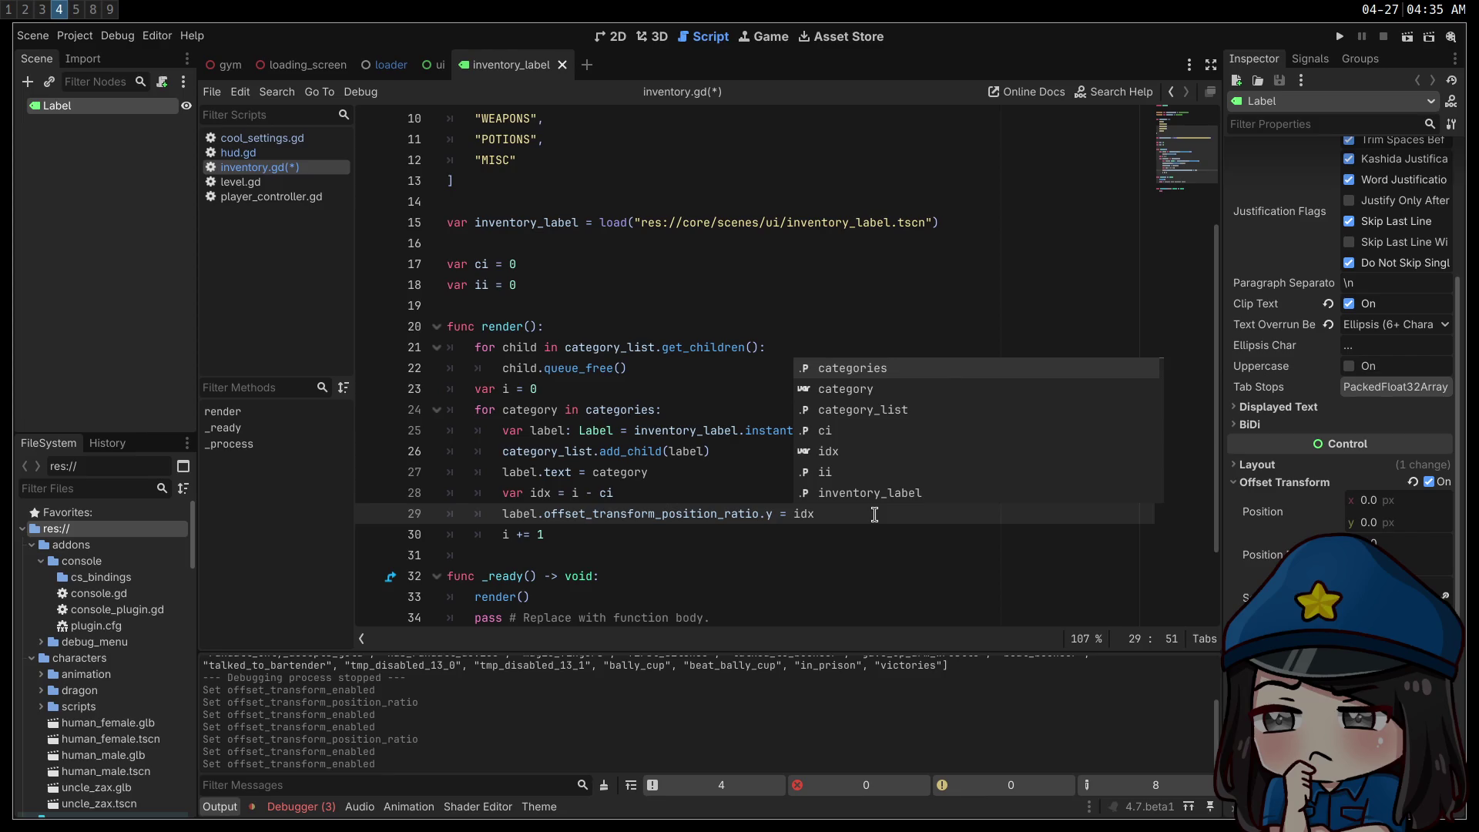
{"action": "type", "text": "float("}
{"action": "key", "text": "Right"}
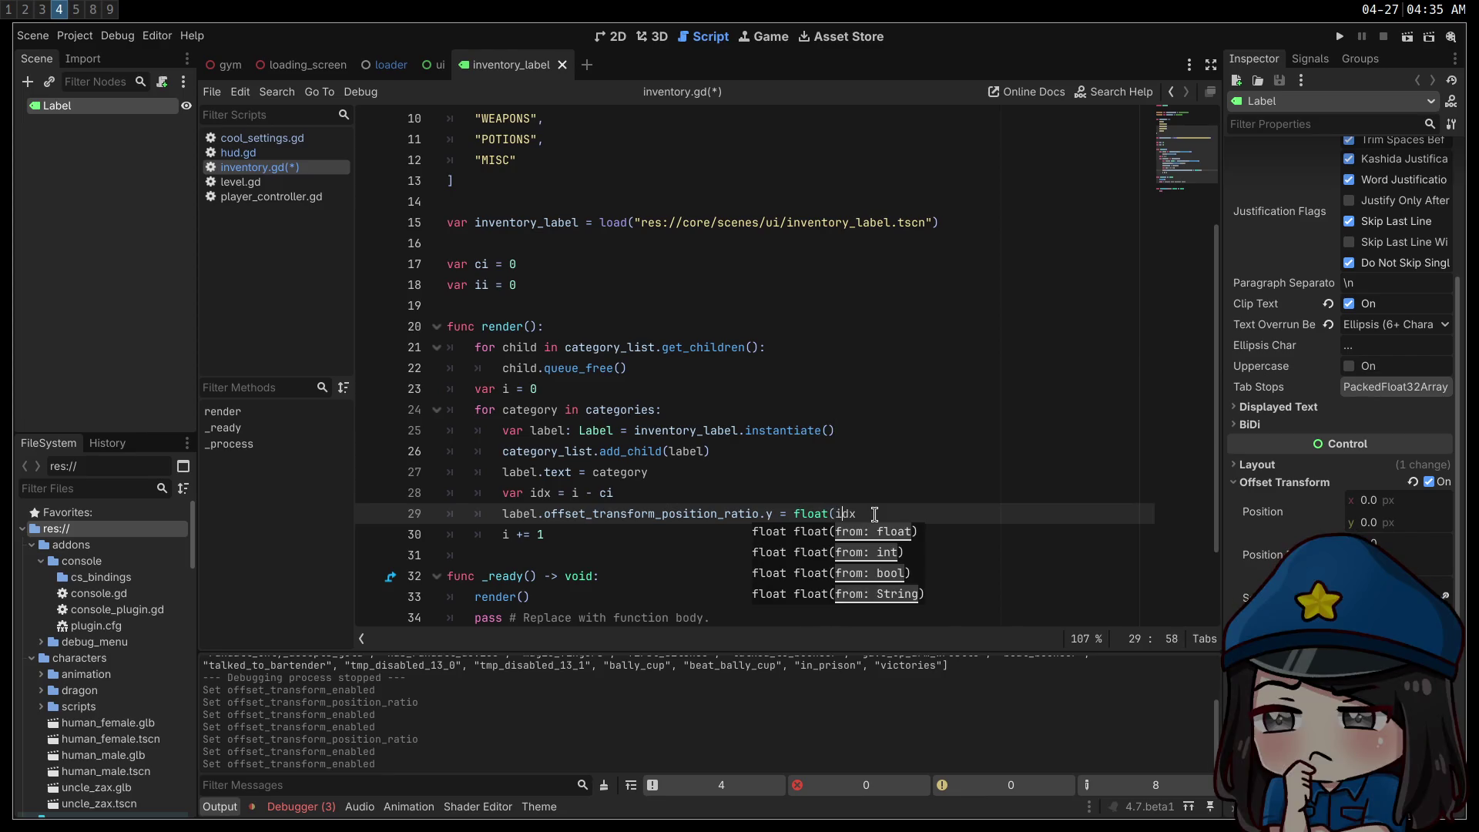
{"action": "type", "text": ")"}
{"action": "left_click", "coordinate": [885, 452]}
{"action": "left_click", "coordinate": [861, 481]}
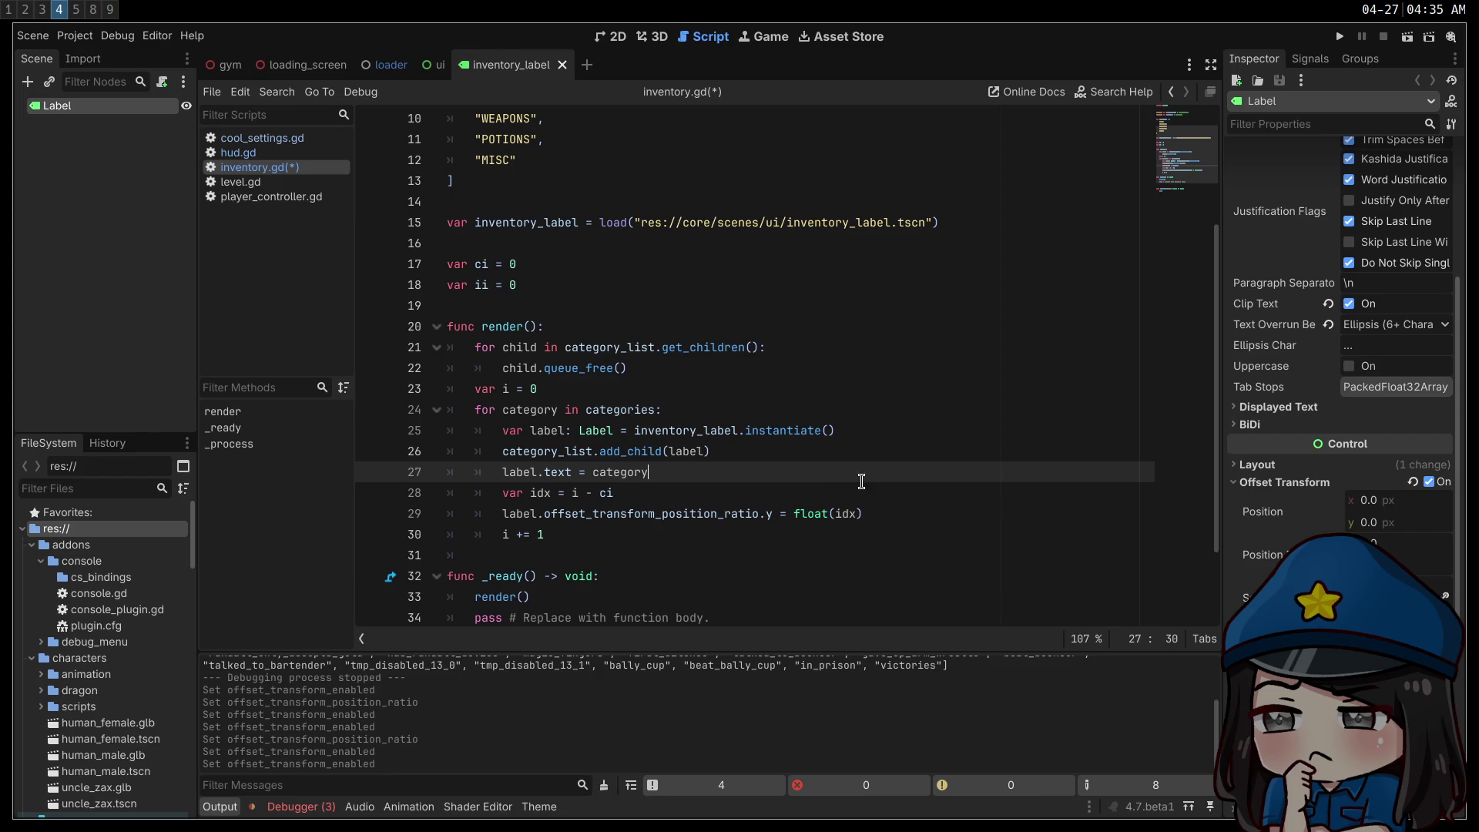
{"action": "left_click", "coordinate": [532, 513]}
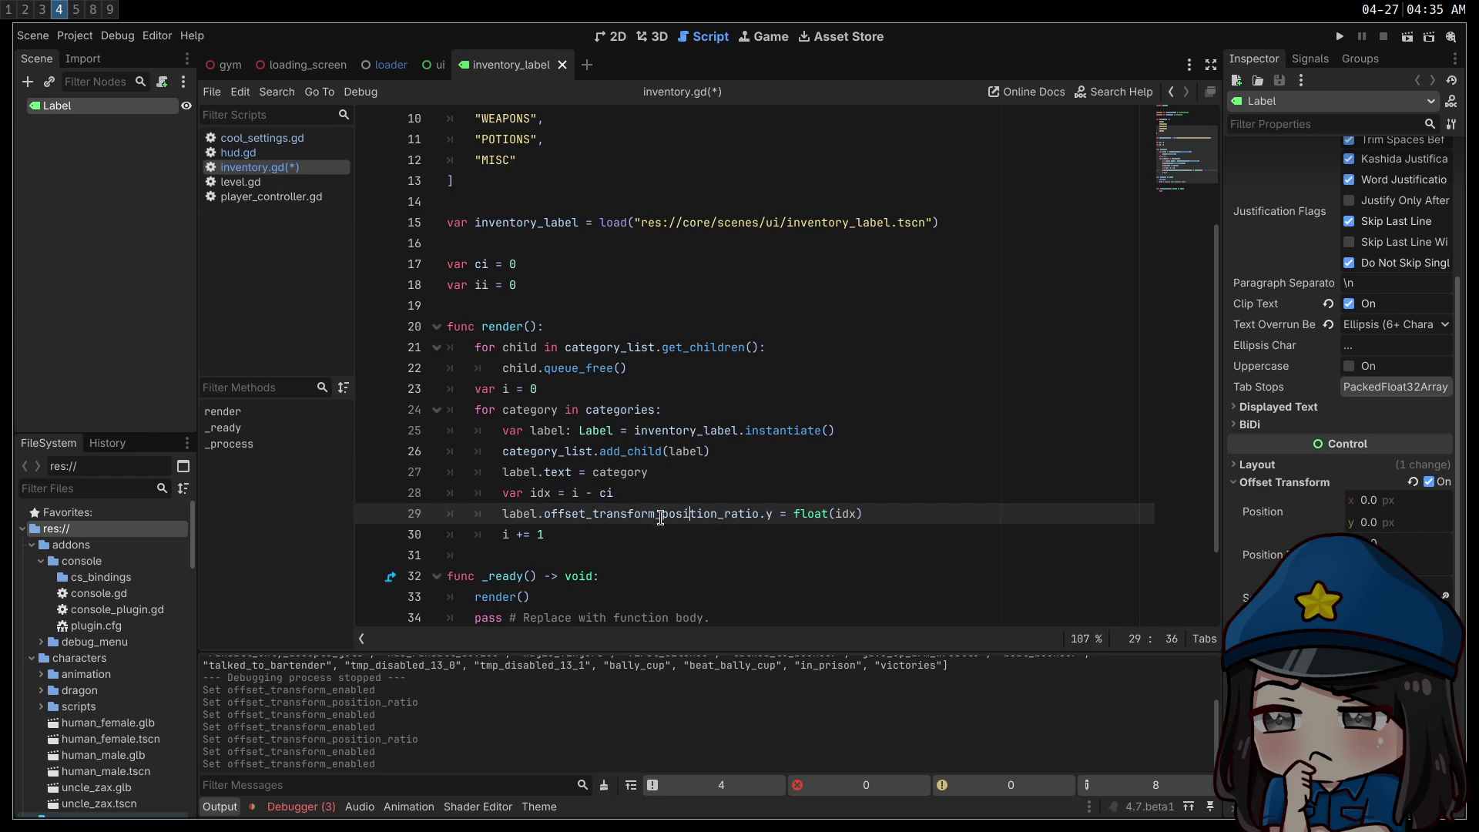
{"action": "left_click", "coordinate": [1007, 450]}
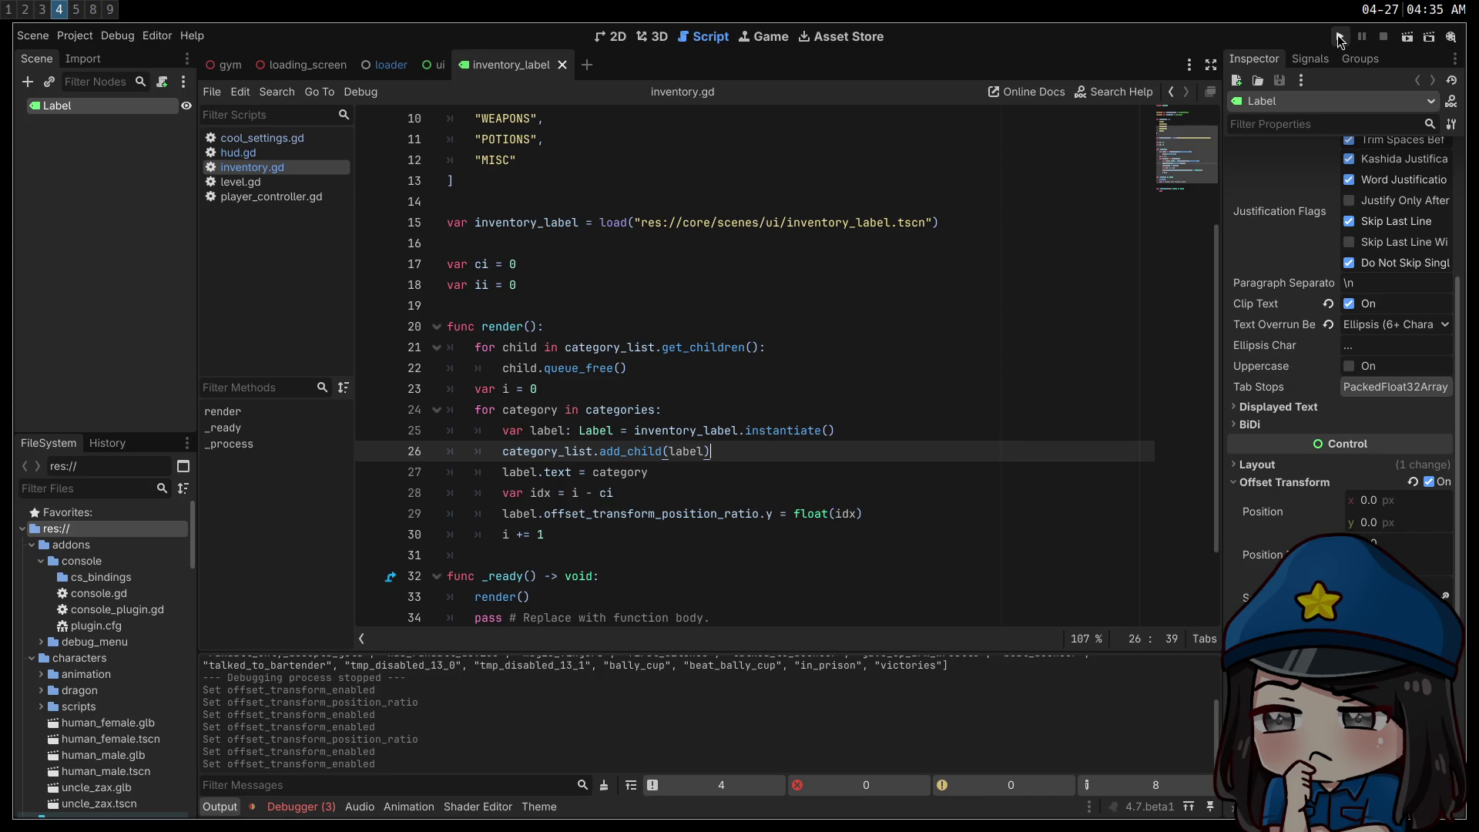
{"action": "left_click", "coordinate": [1341, 38]}
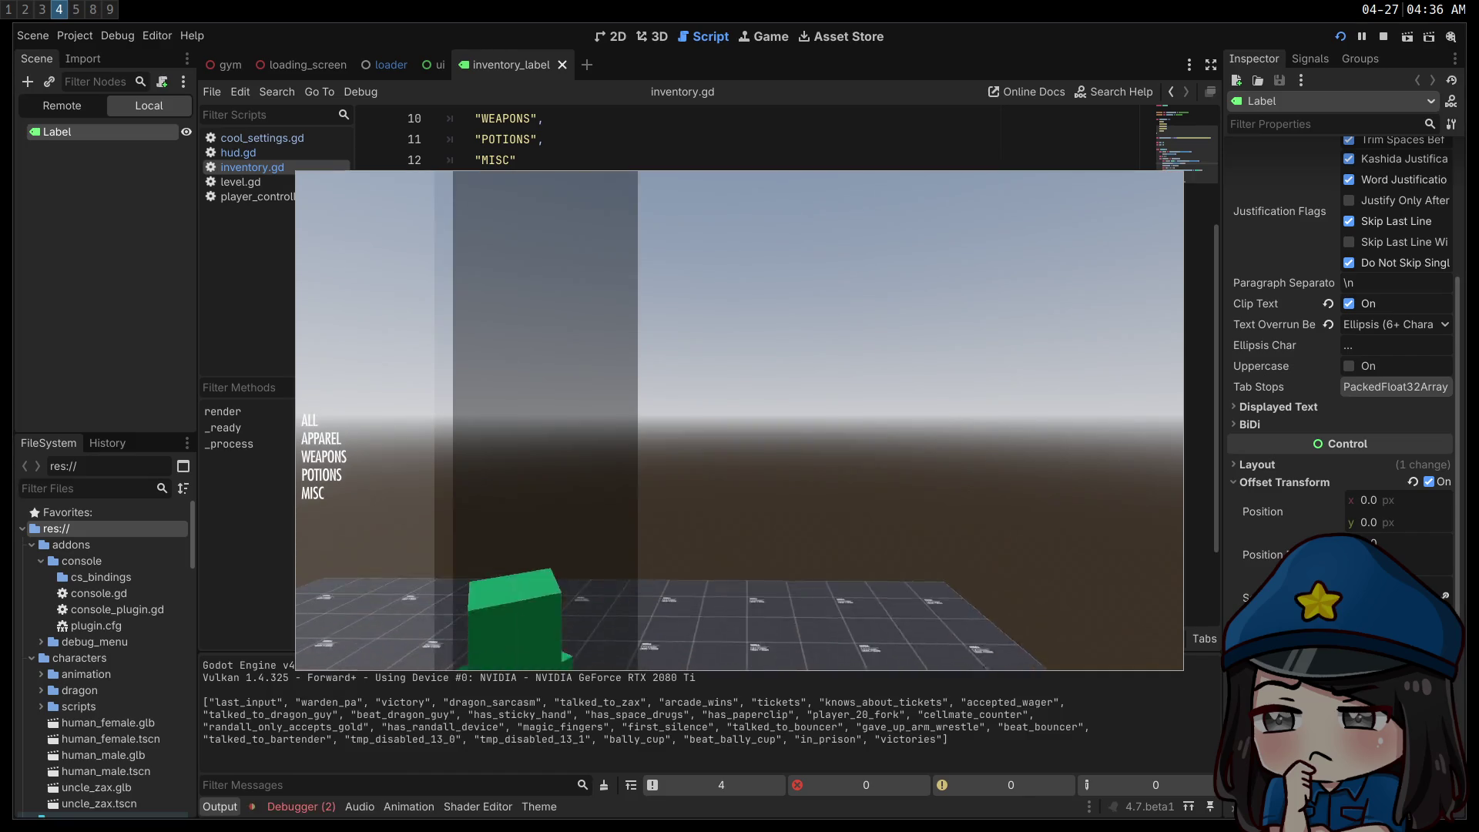
{"action": "key", "text": "w"}
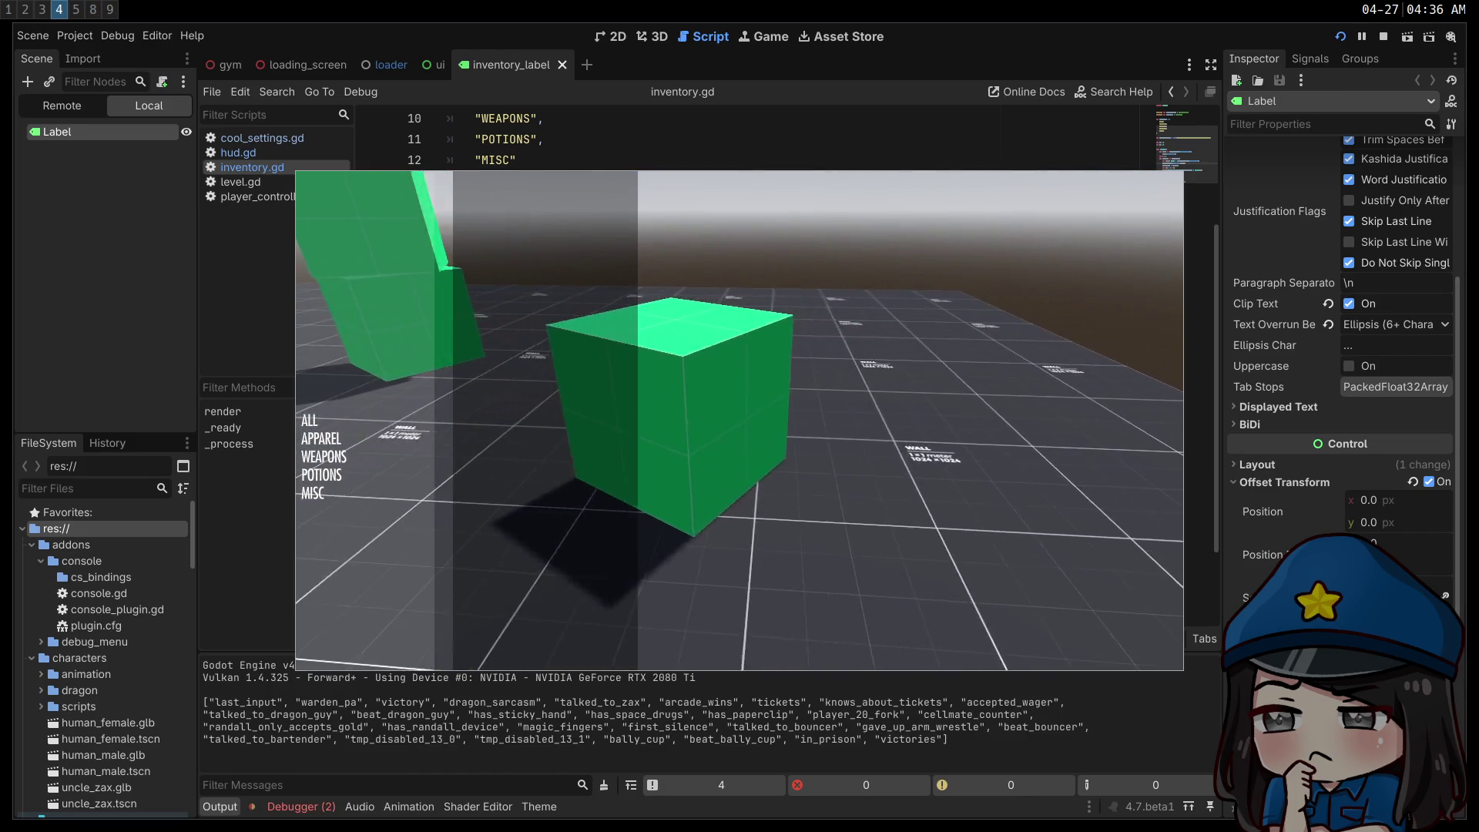
{"action": "key", "text": "s"}
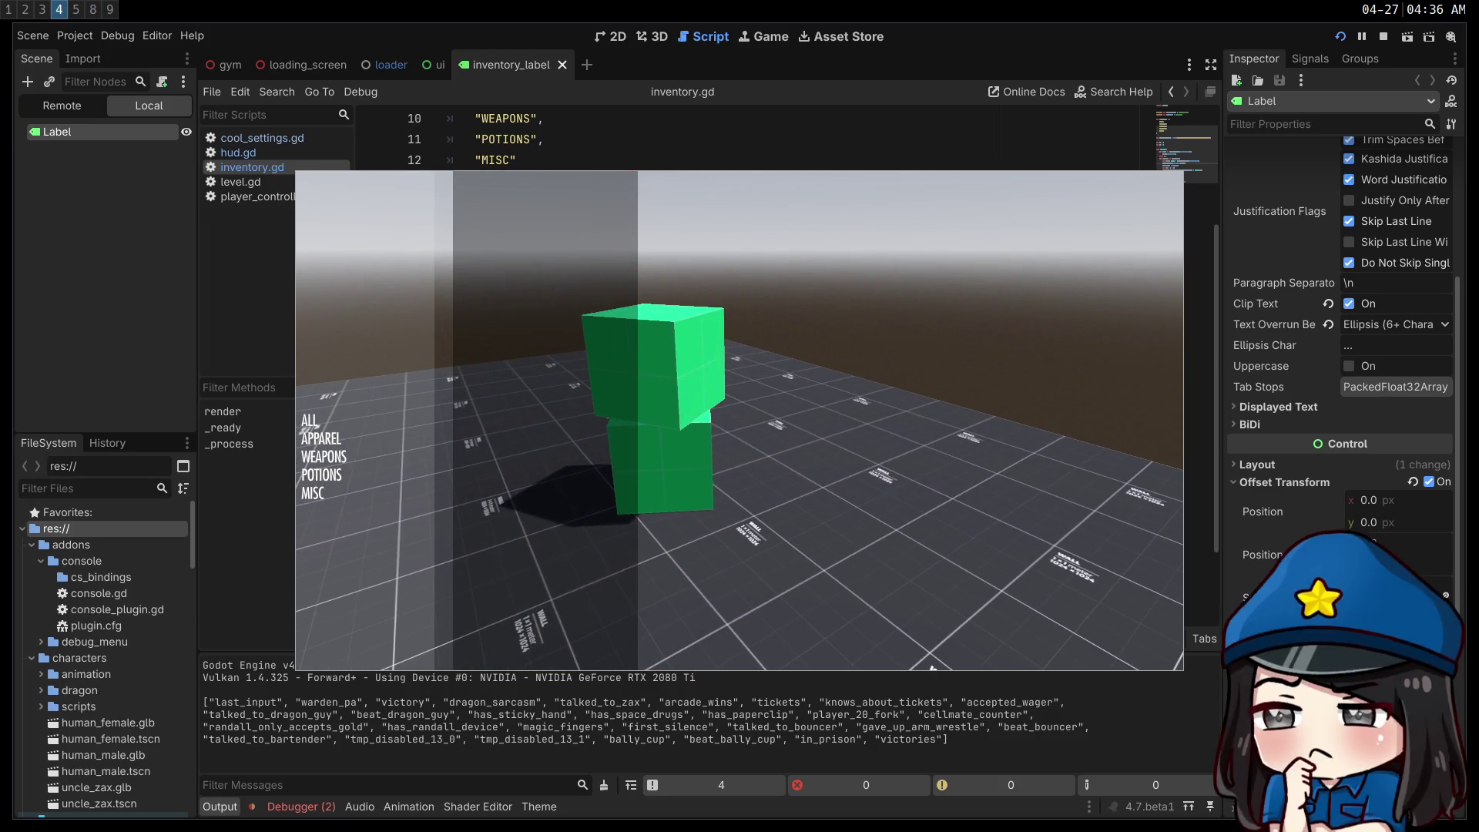
{"action": "key", "text": "w"}
{"action": "key", "text": "w"}
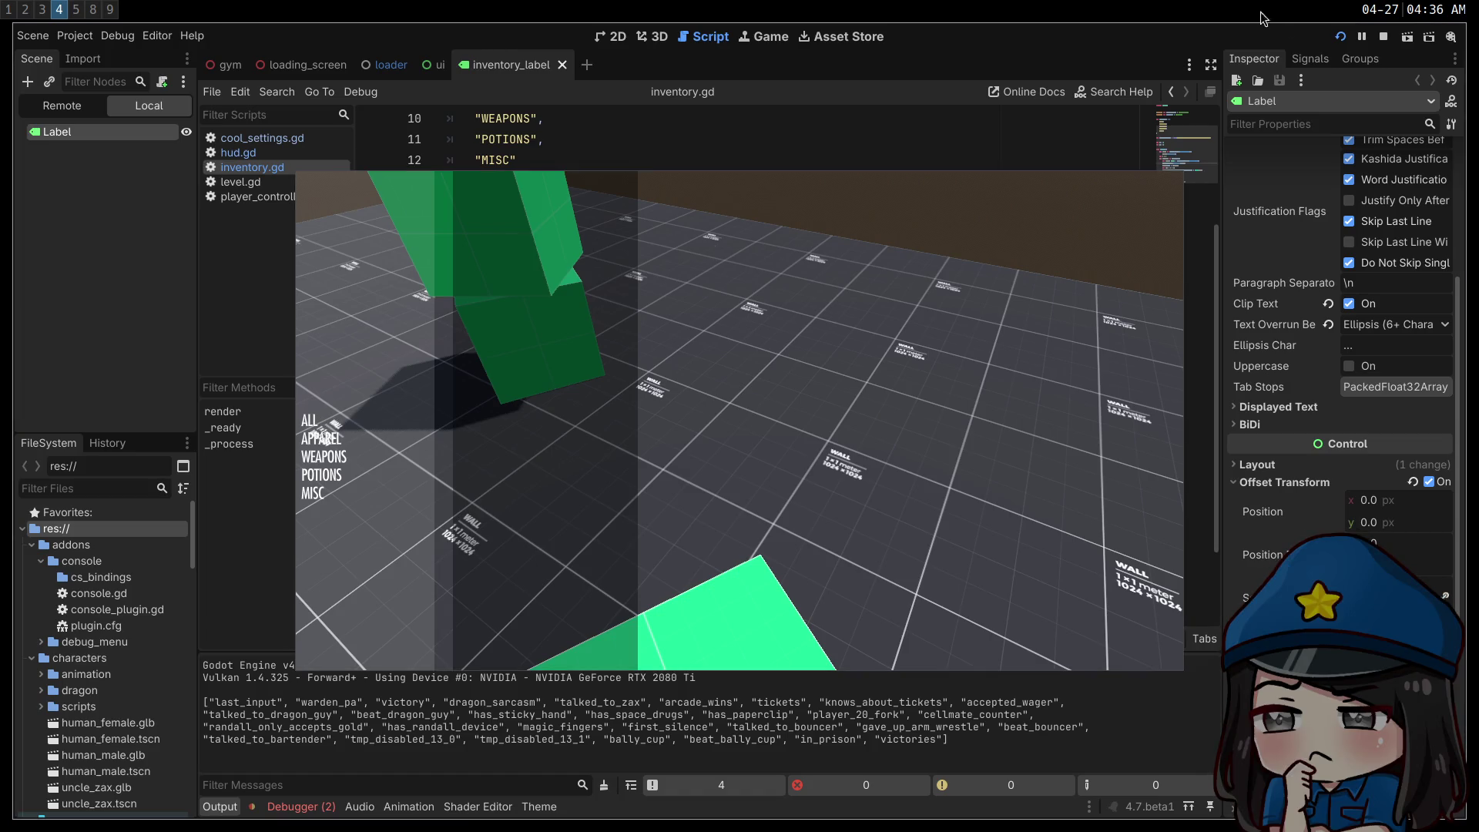
{"action": "key", "text": "F8"}
{"action": "left_click", "coordinate": [895, 515]}
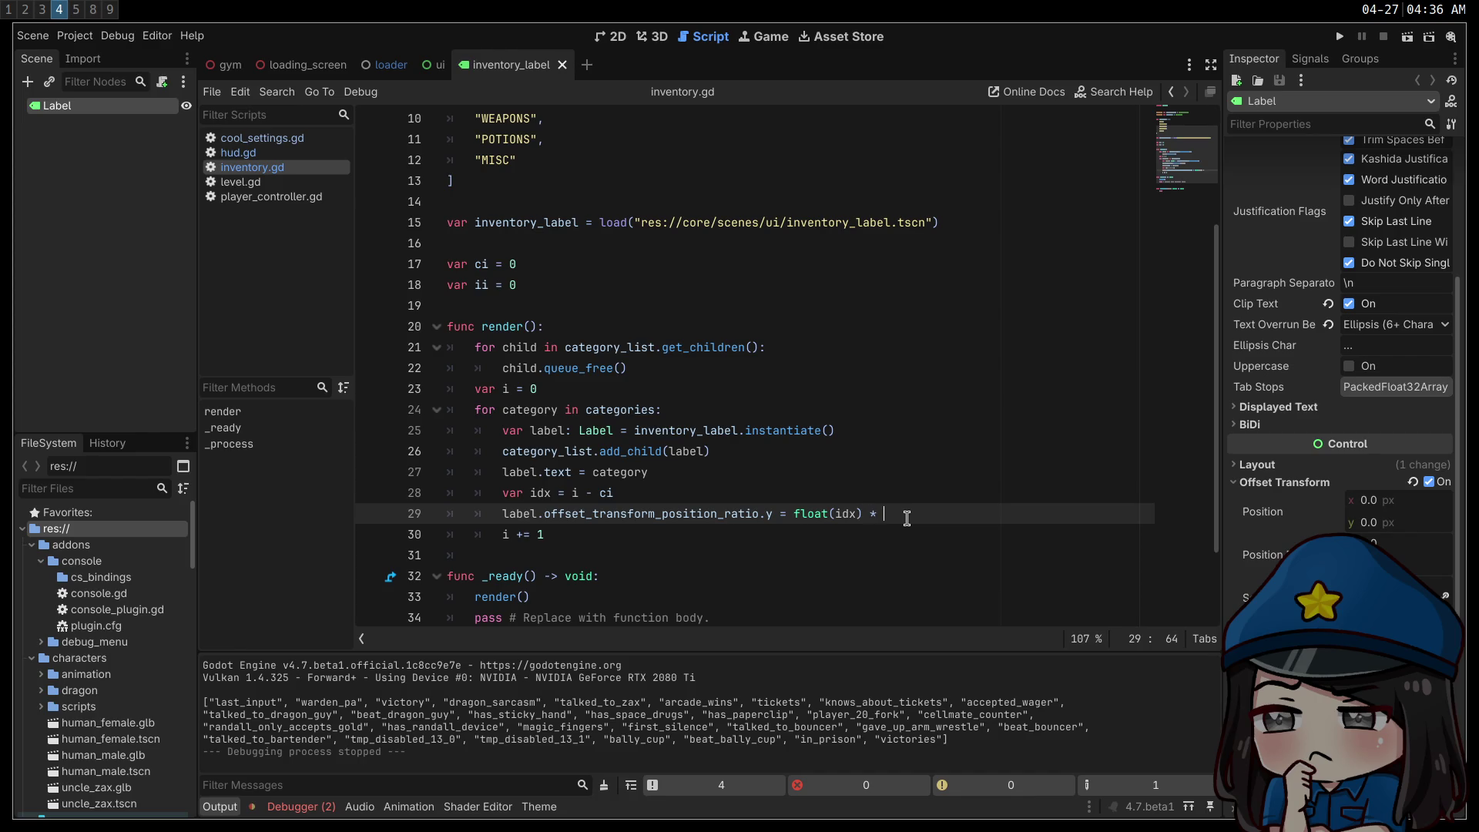
- Multiply line 29's value by 2.0, run the game to check spacing, then show the Skyrim reference
{"action": "type", "text": "2.0"}
{"action": "key", "text": "F5"}
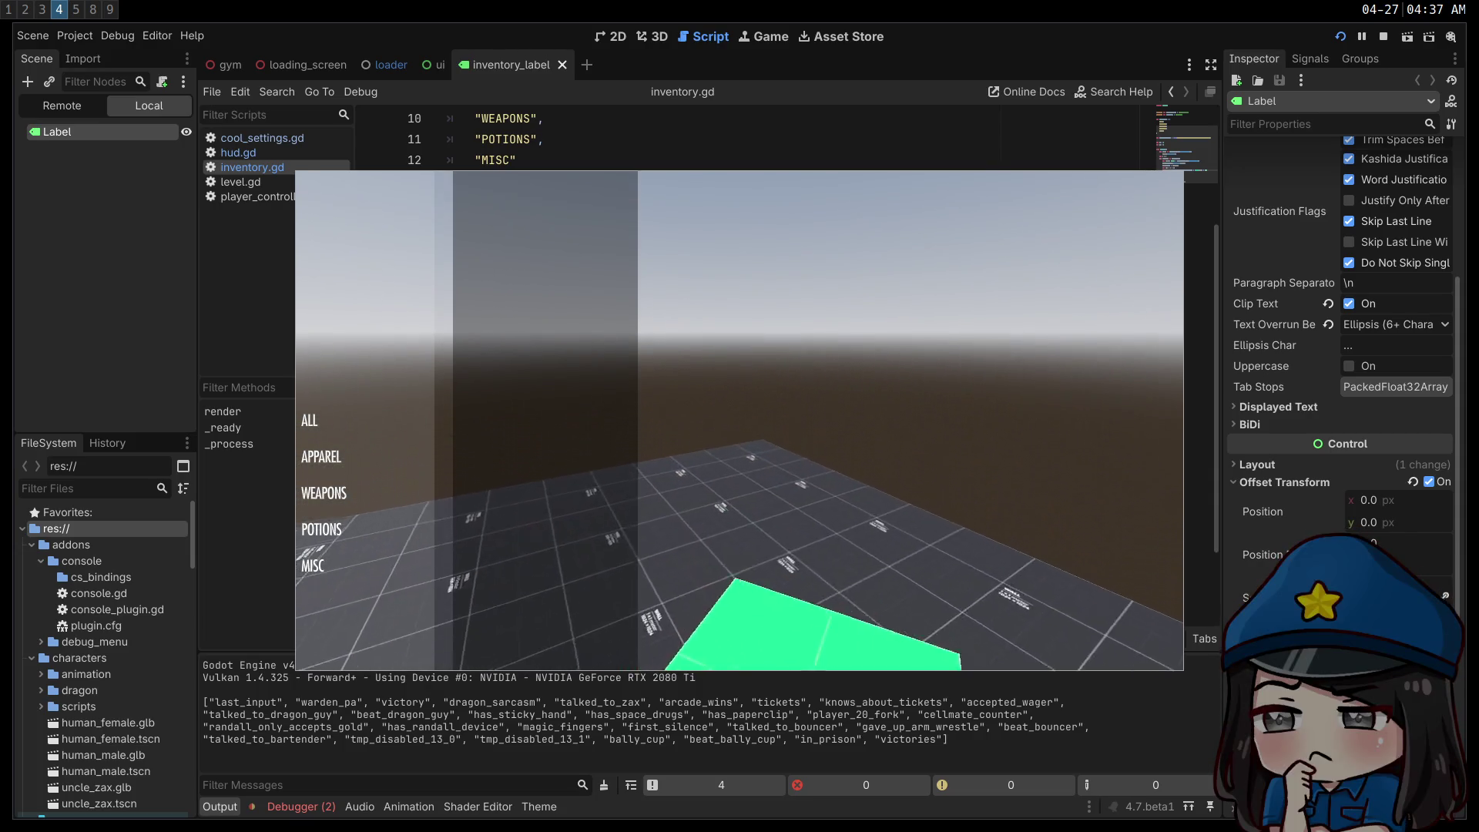
{"action": "key", "text": "super+2"}
{"action": "key", "text": "super+1"}
{"action": "key", "text": "super+3"}
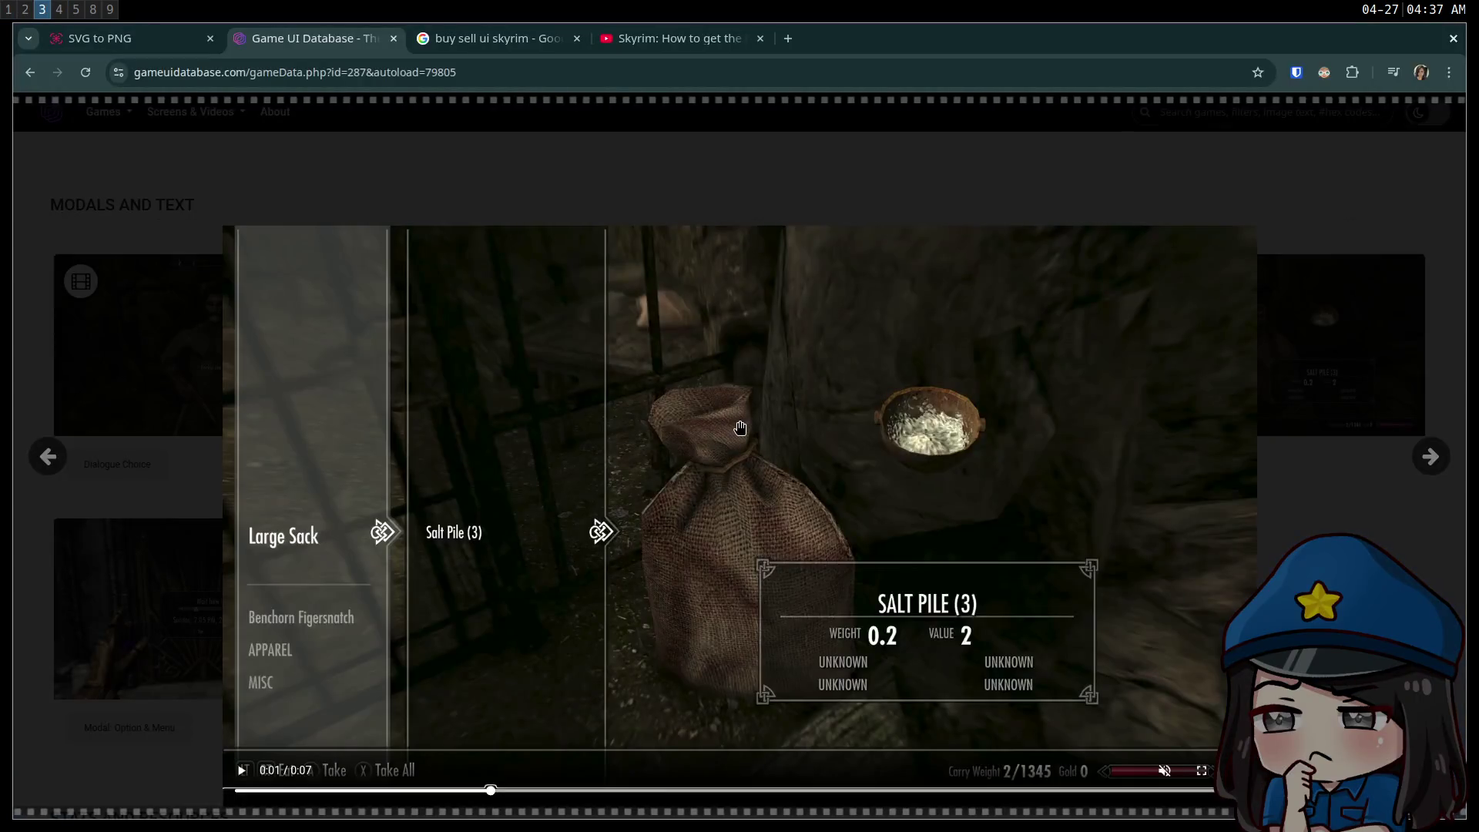
- Load cop.fish in a new browser tab
{"action": "key", "text": "ctrl+t"}
{"action": "type", "text": "cop.fish"}
{"action": "key", "text": "Return"}
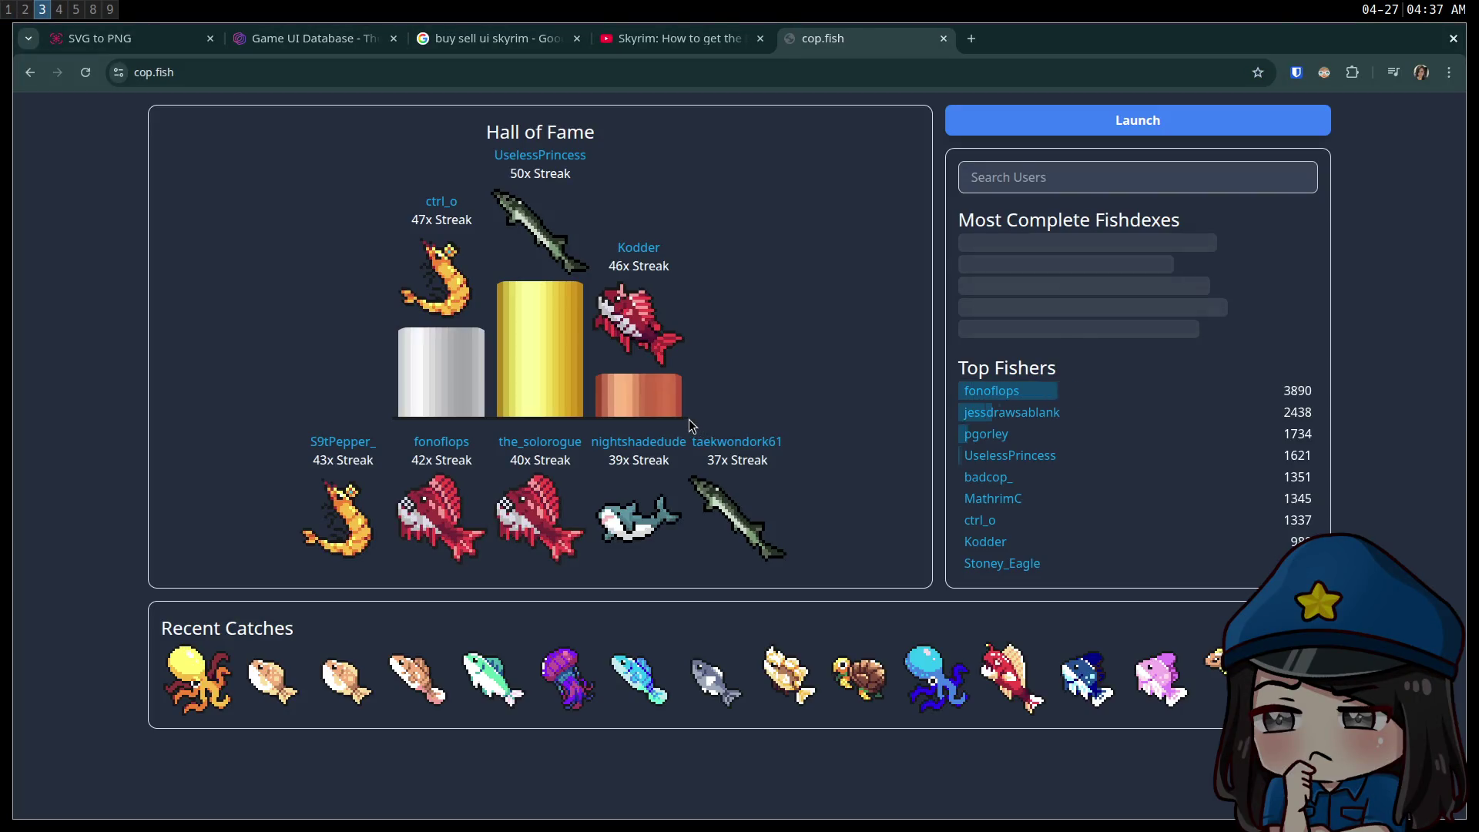
- Cast and reel in a catch in the fishing pond, then view the octopus details
{"action": "left_click", "coordinate": [1056, 123]}
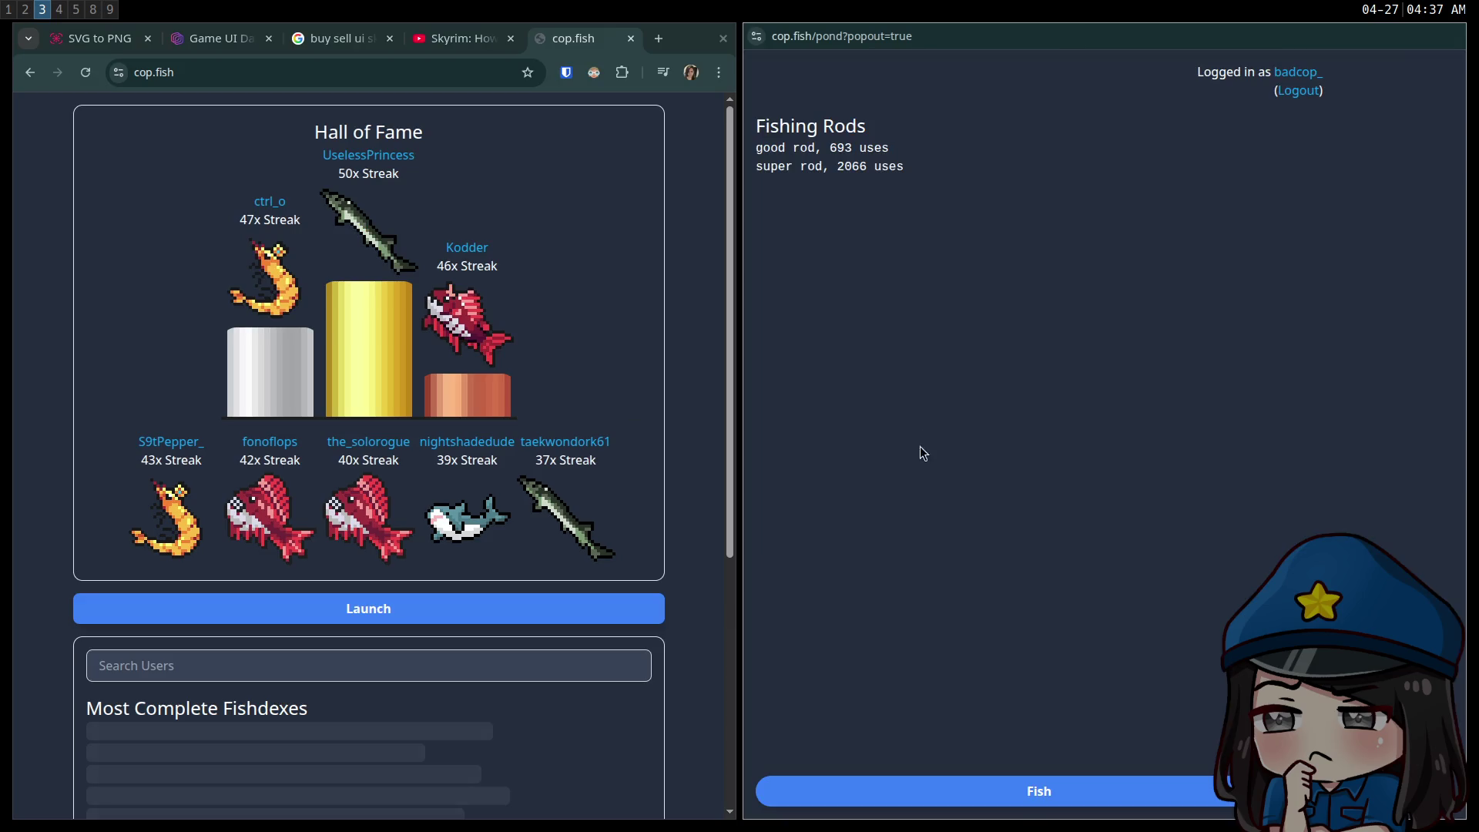
{"action": "left_click", "coordinate": [1024, 795]}
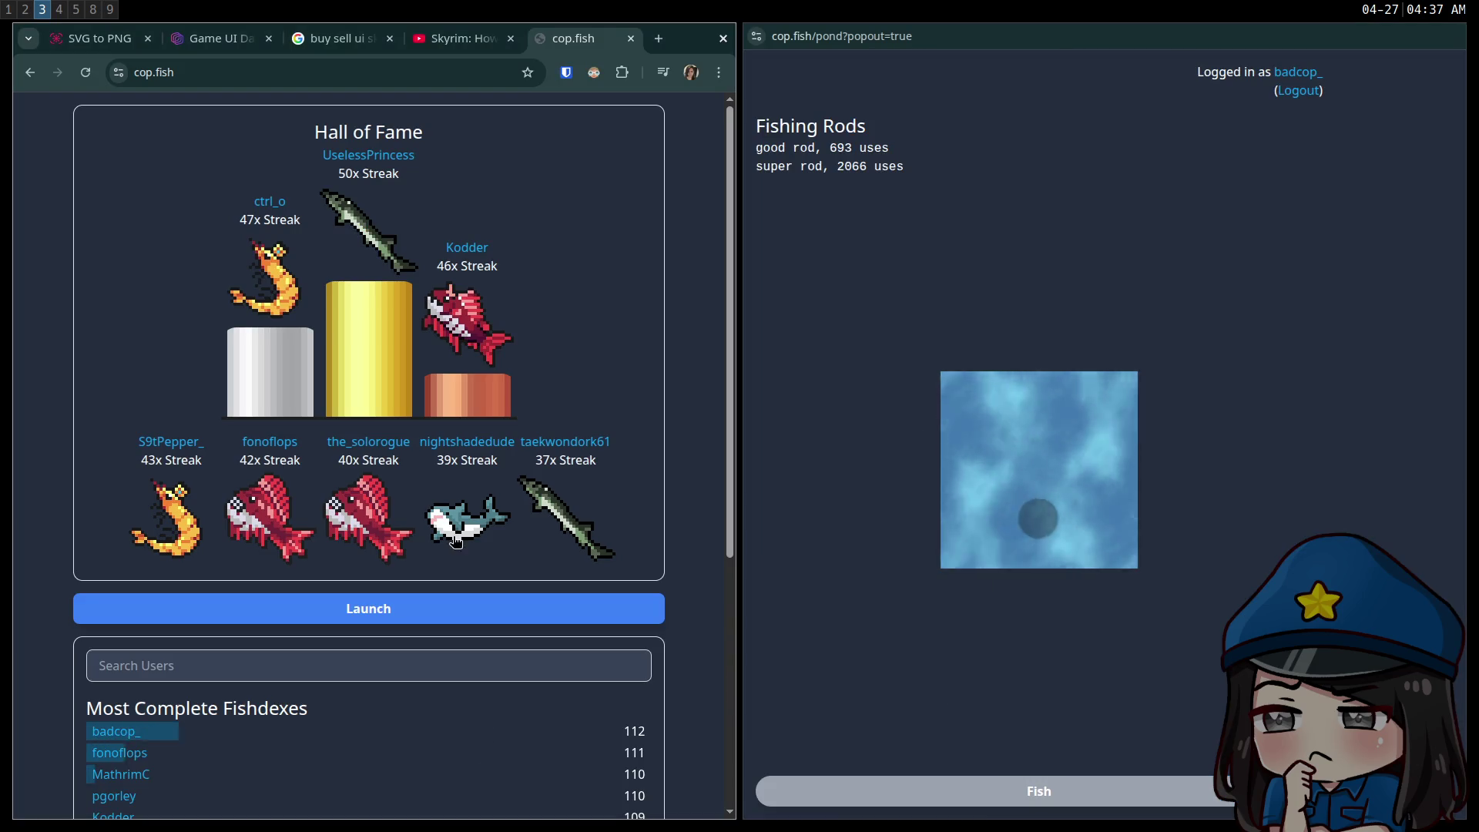
{"action": "left_click", "coordinate": [1031, 532]}
{"action": "scroll", "coordinate": [548, 657], "scroll_direction": "down", "scroll_amount": 5}
{"action": "left_click", "coordinate": [197, 775]}
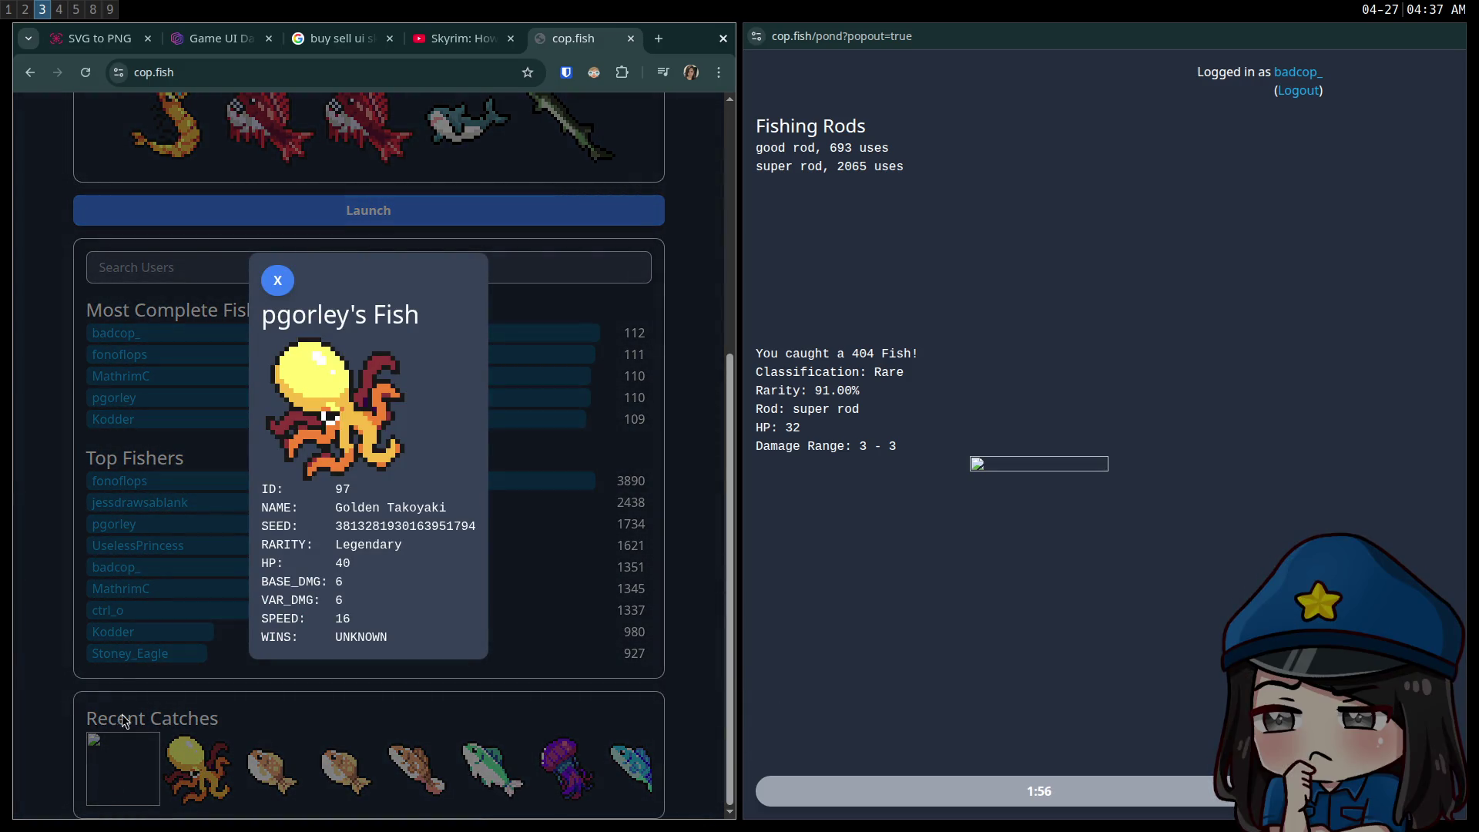
{"action": "left_click", "coordinate": [278, 282]}
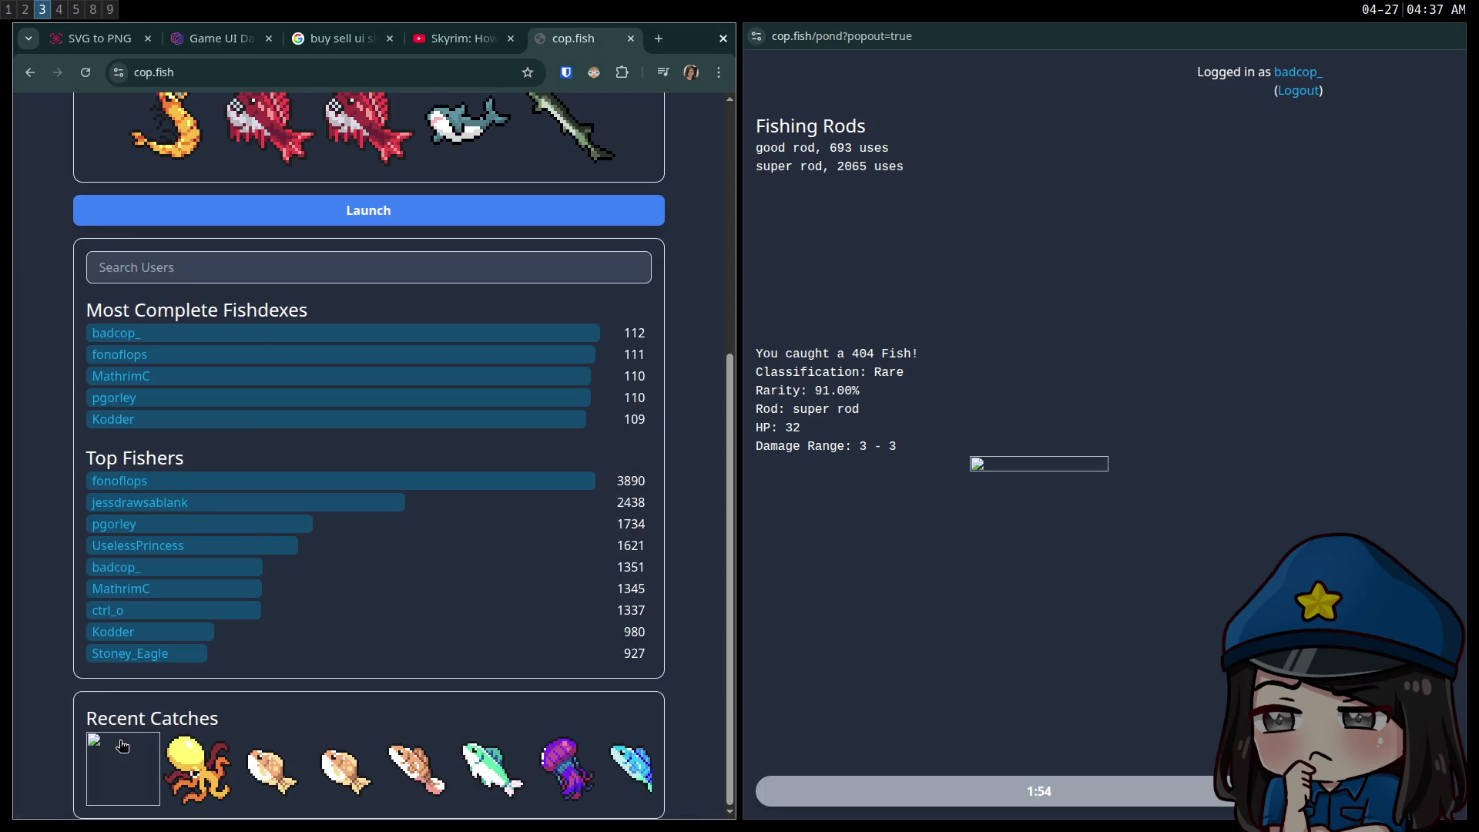
- Browse other fishers' profiles, close the pond popout, and return to the home page
{"action": "left_click", "coordinate": [127, 398]}
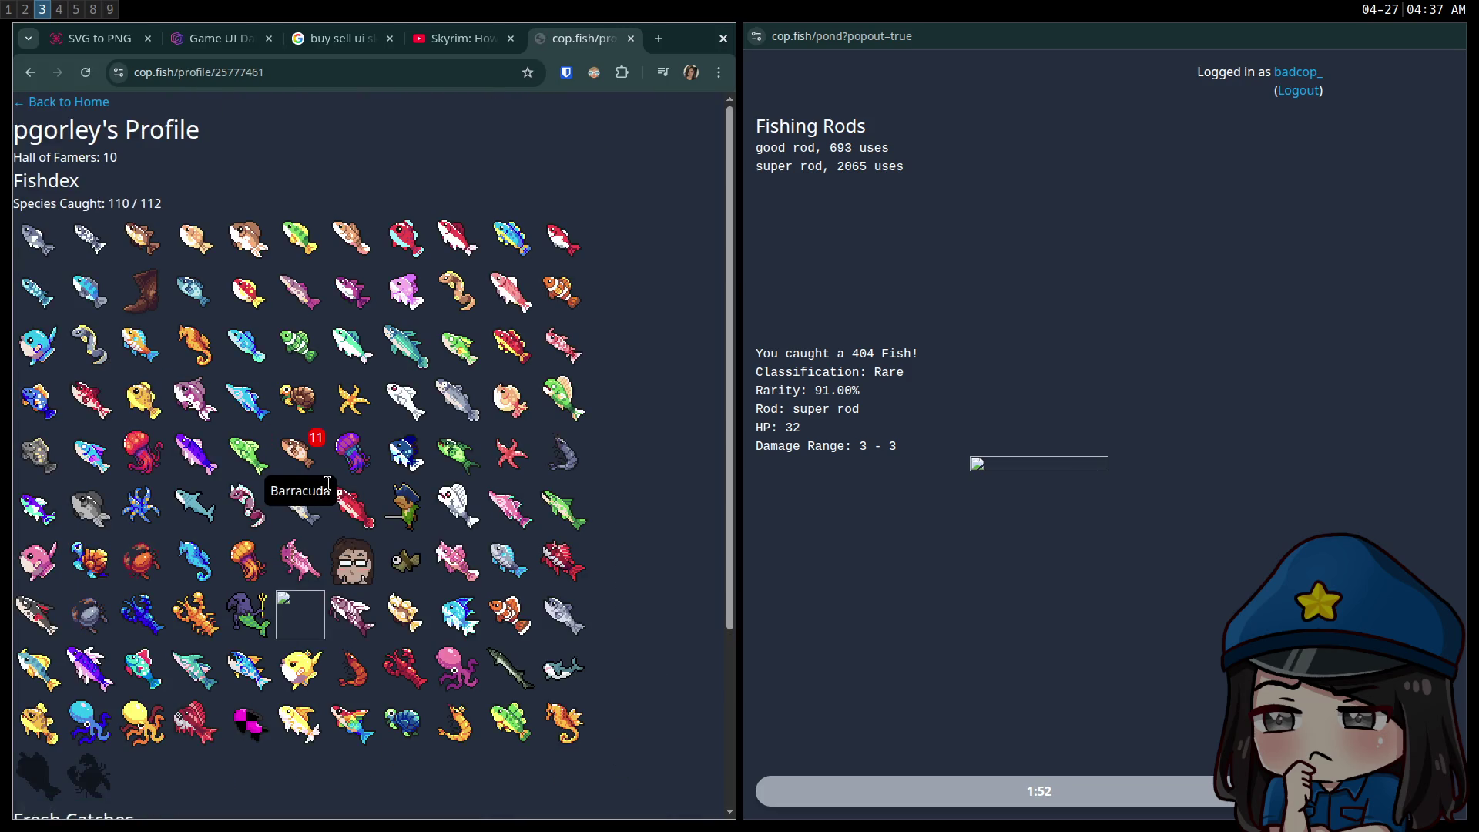
{"action": "scroll", "coordinate": [333, 499], "scroll_direction": "down", "scroll_amount": 3}
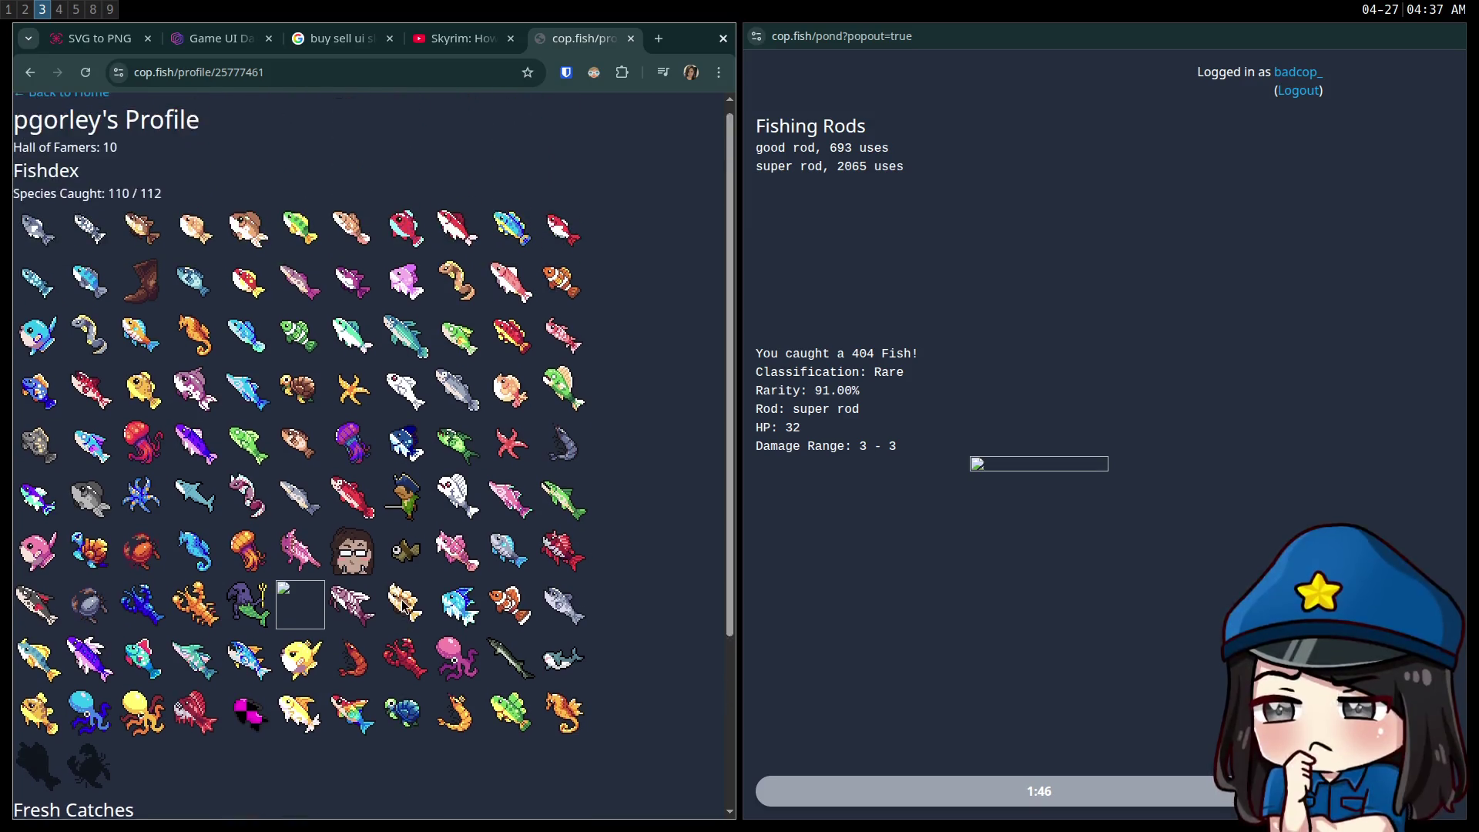
{"action": "left_click", "coordinate": [41, 75]}
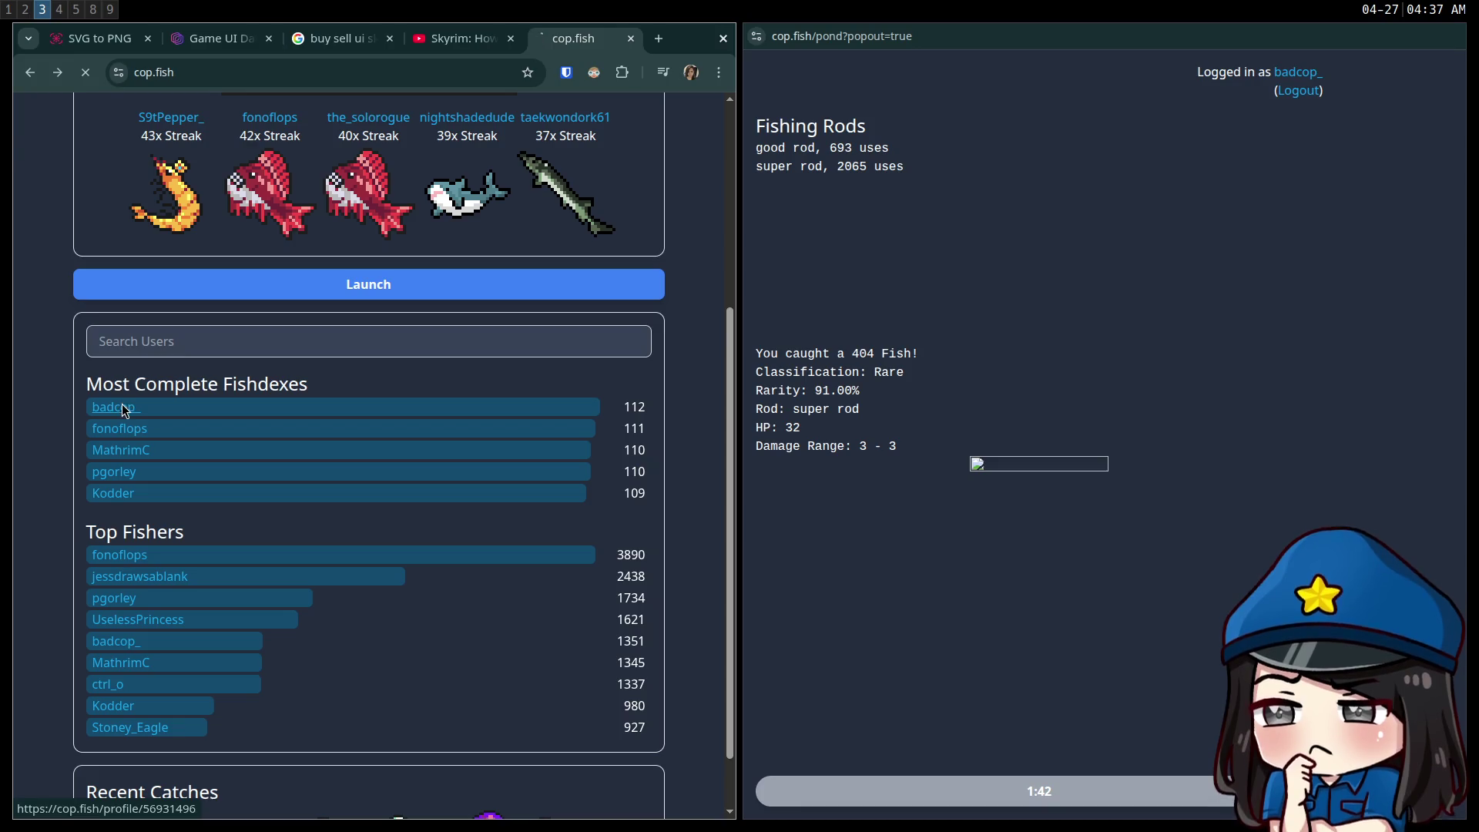
{"action": "left_click", "coordinate": [125, 409]}
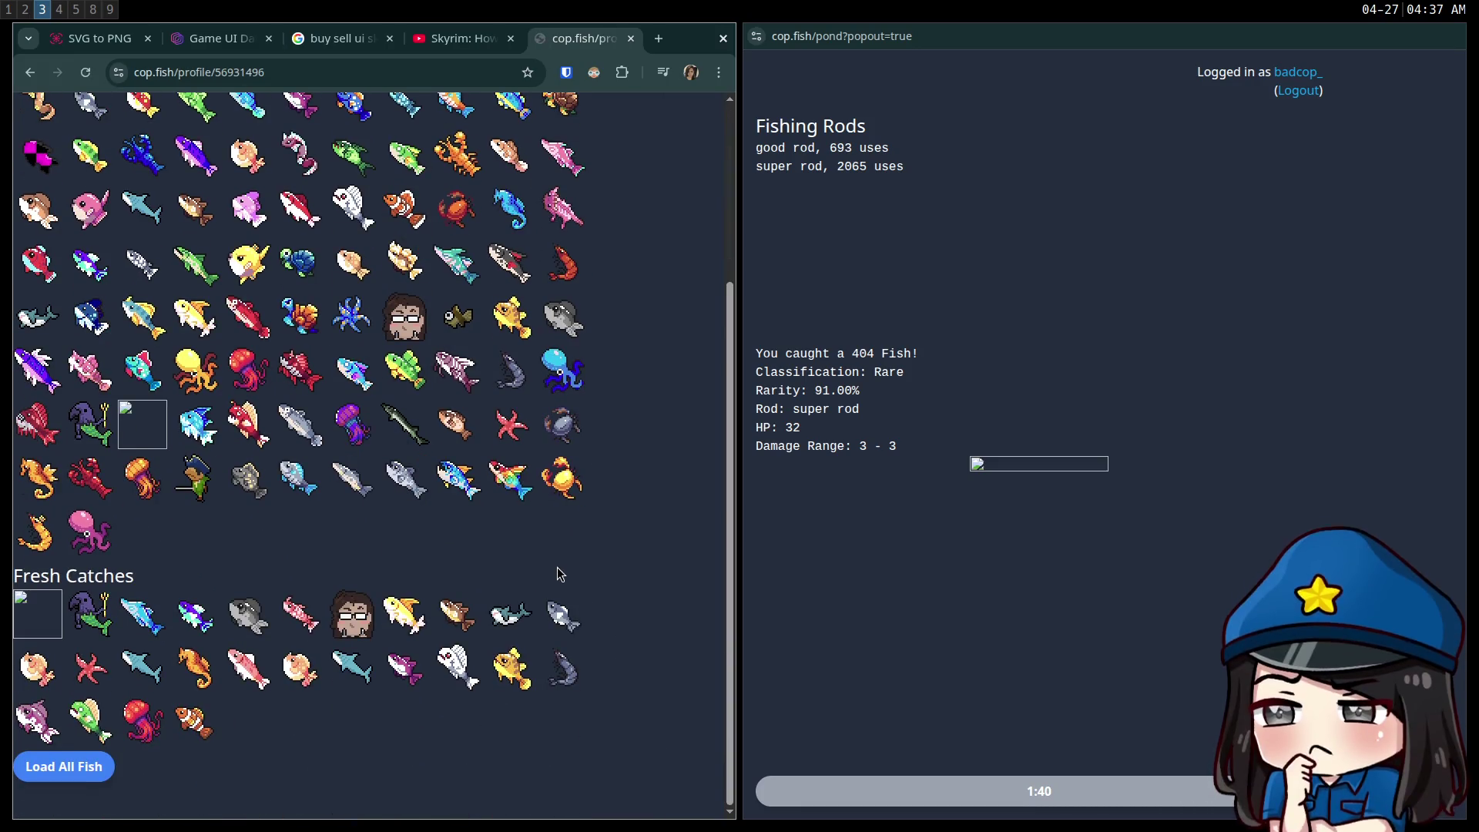
{"action": "key", "text": "ctrl+w"}
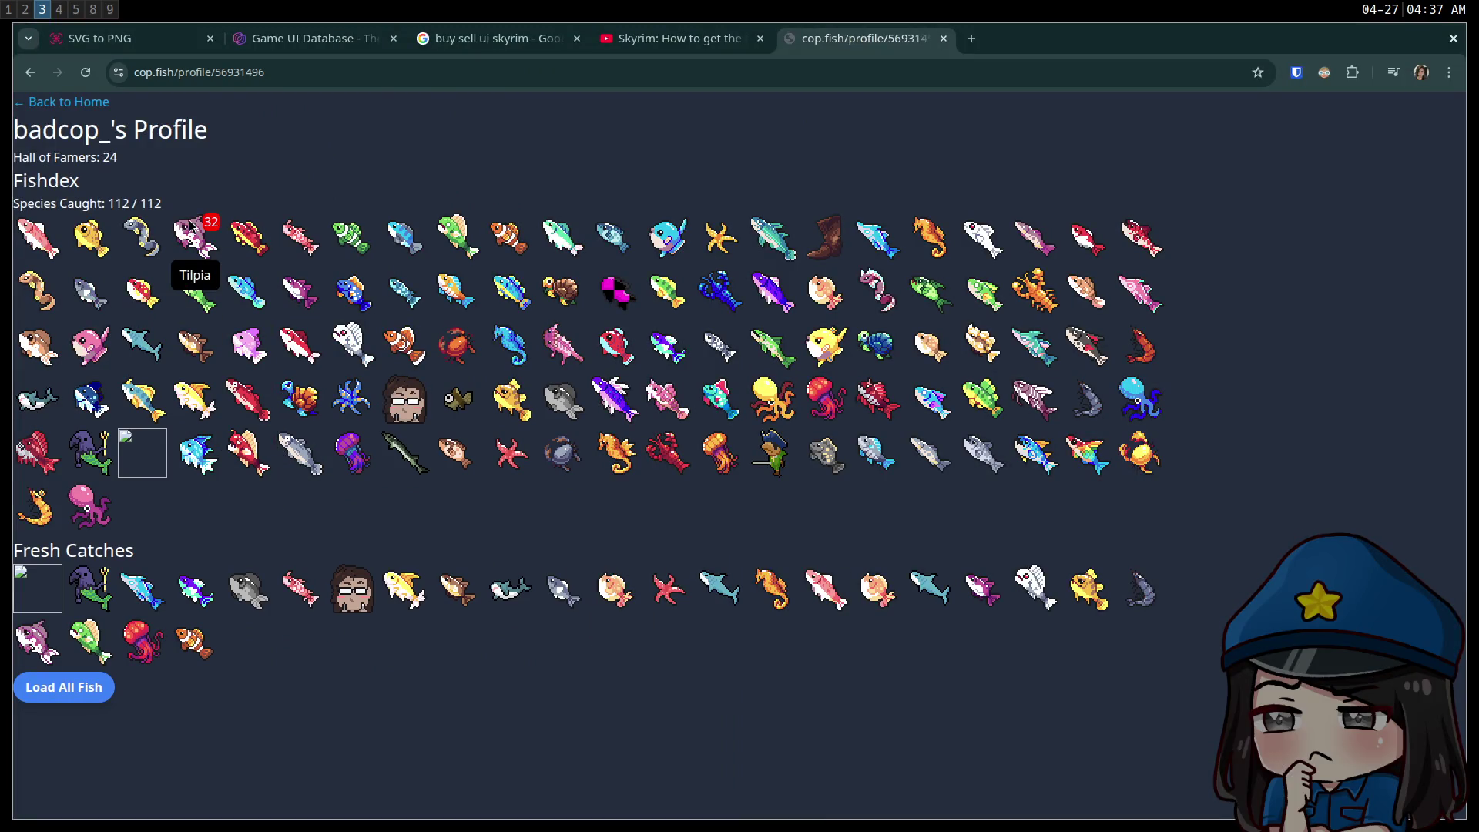
{"action": "left_click", "coordinate": [93, 108]}
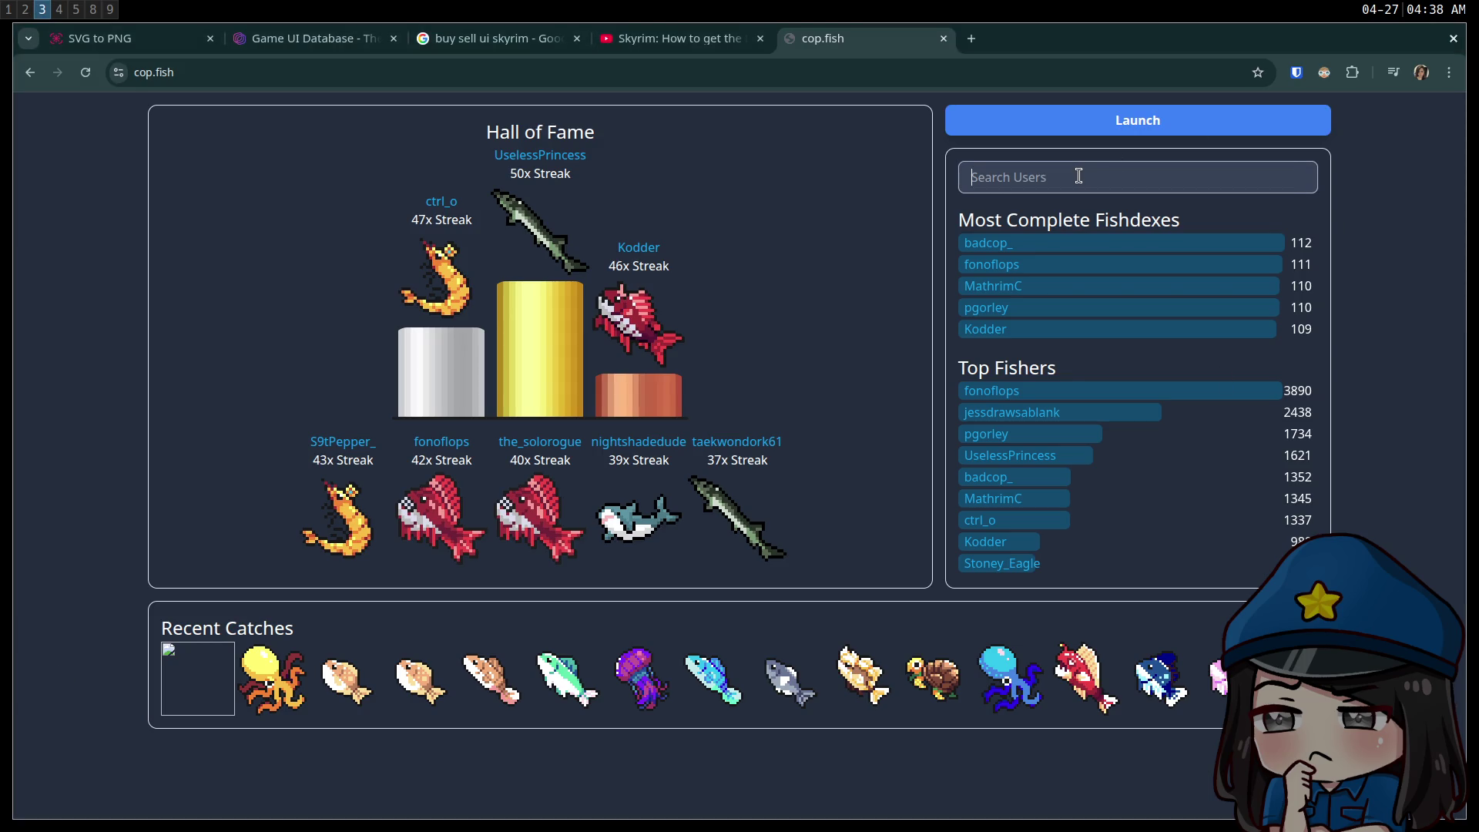
- Search for a player and view their fishdex, then close the cop.fish tab
{"action": "type", "text": "op.fi"}
{"action": "type", "text": "s"}
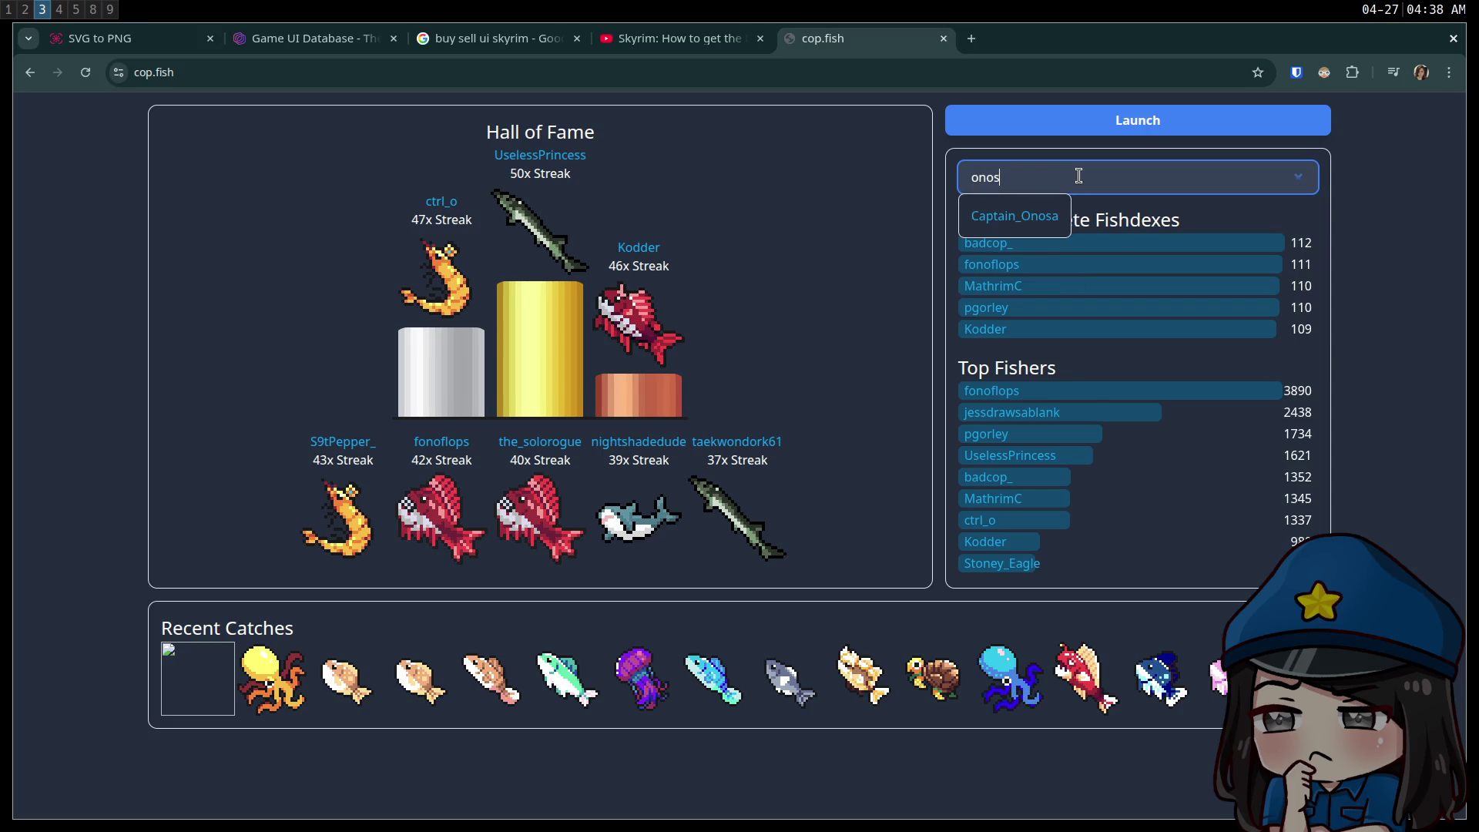
{"action": "left_click", "coordinate": [1056, 221]}
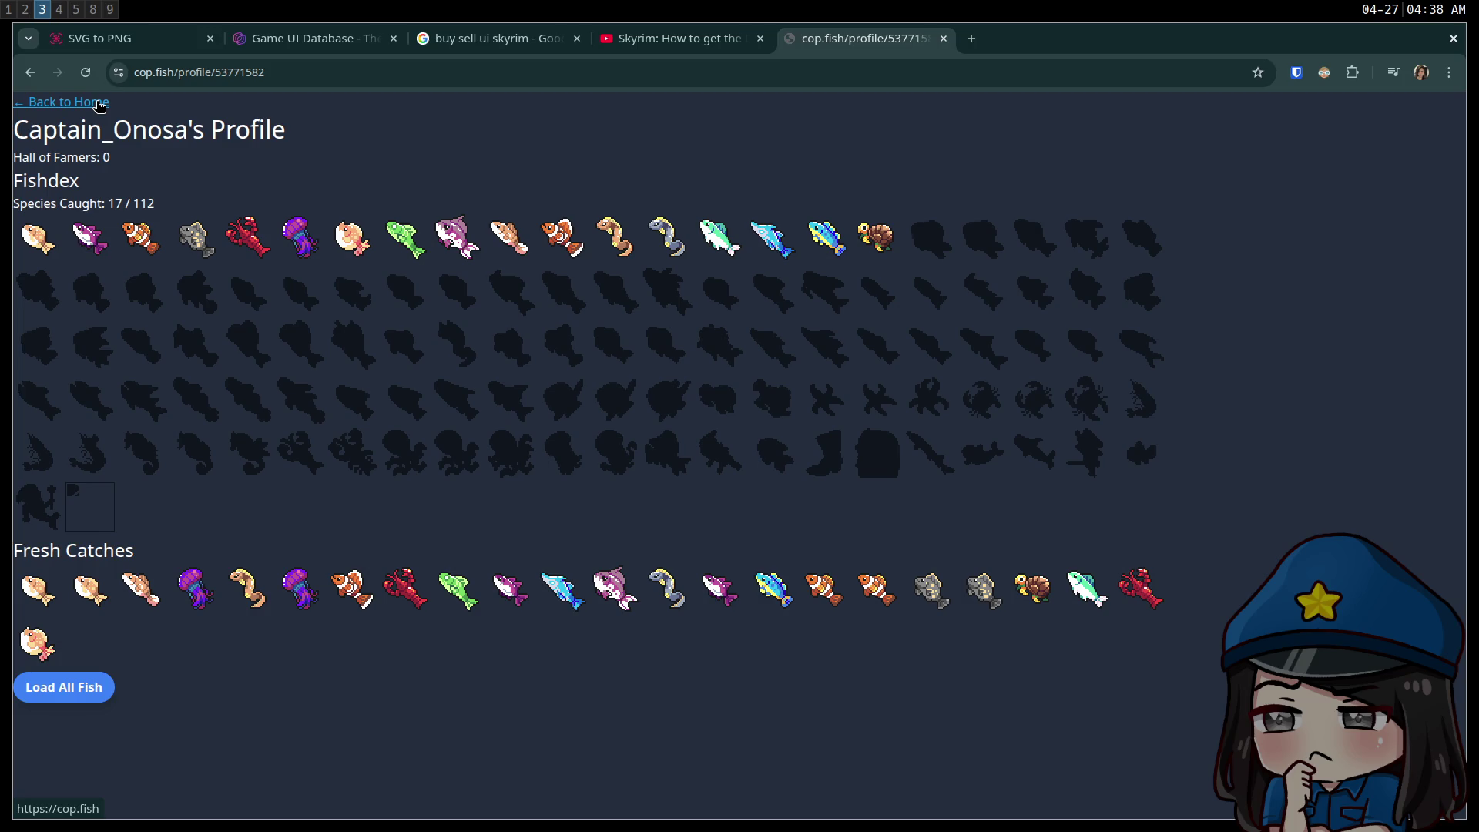
{"action": "left_click", "coordinate": [98, 103]}
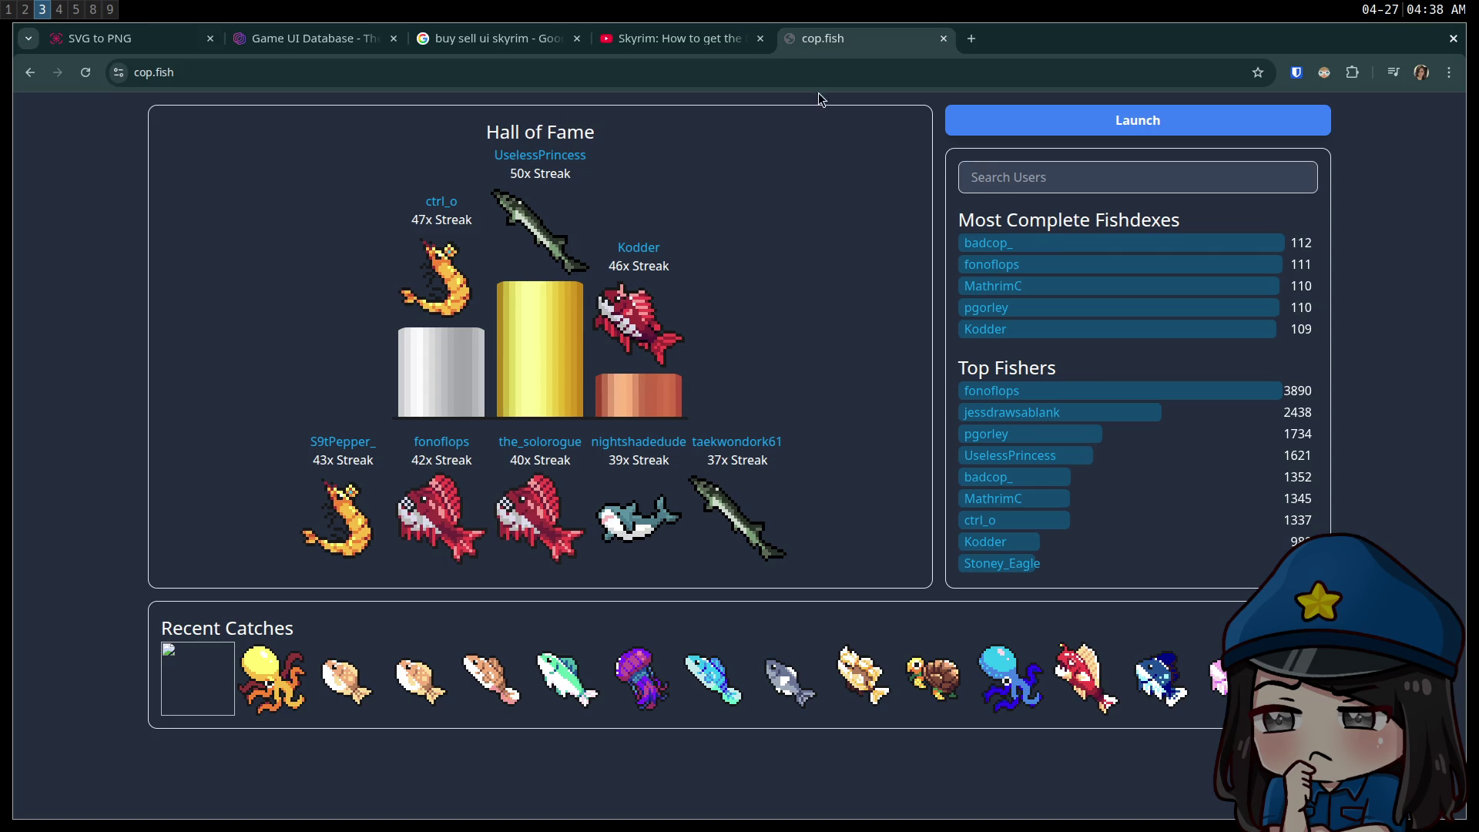
{"action": "middle_click", "coordinate": [852, 46]}
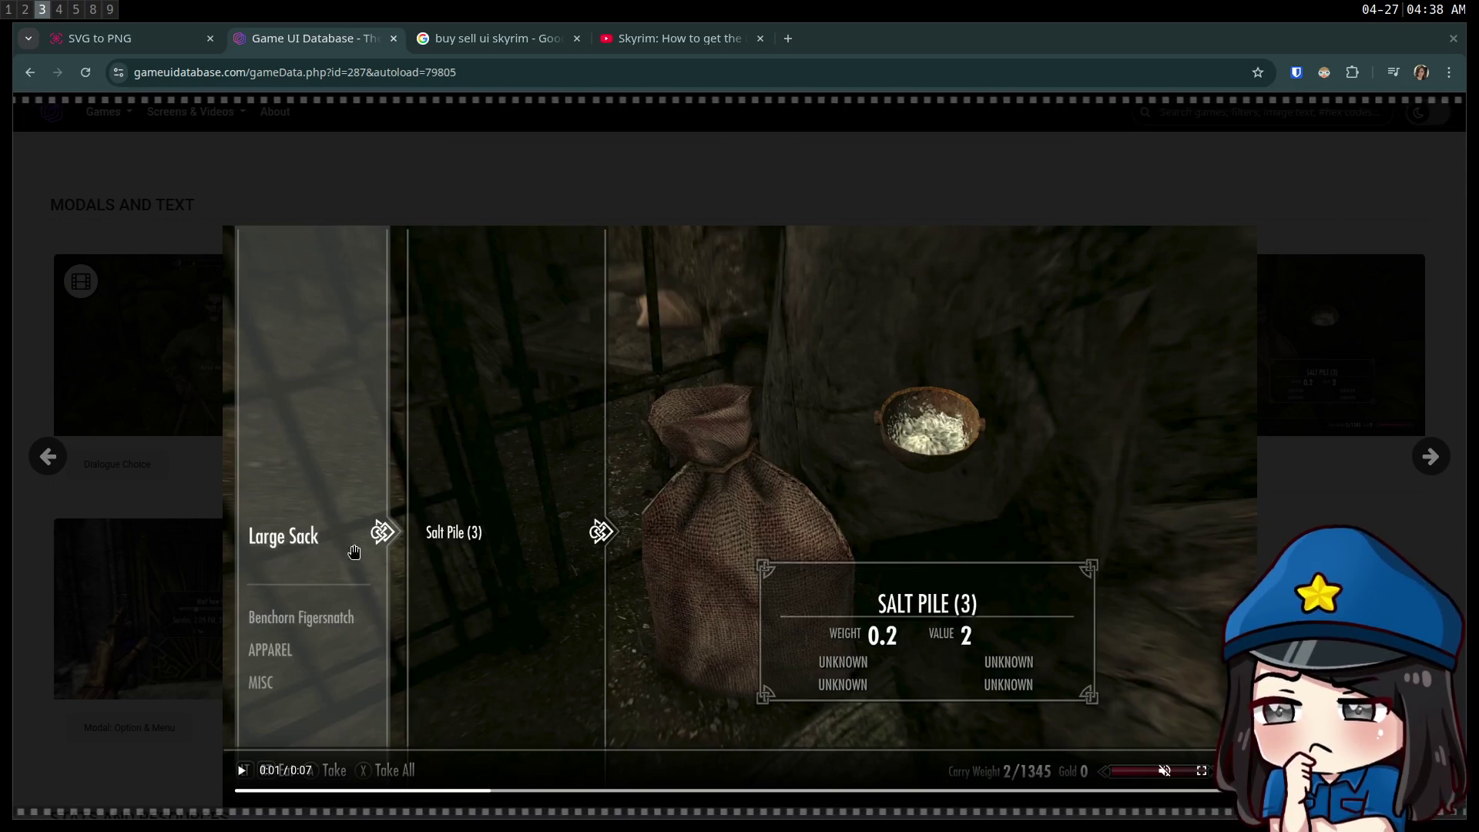
- Compare the Skyrim inventory video with the running game across workspaces, then stop the game
{"action": "key", "text": "super+5"}
{"action": "key", "text": "super+3"}
{"action": "key", "text": "super+4"}
{"action": "key", "text": "super+5"}
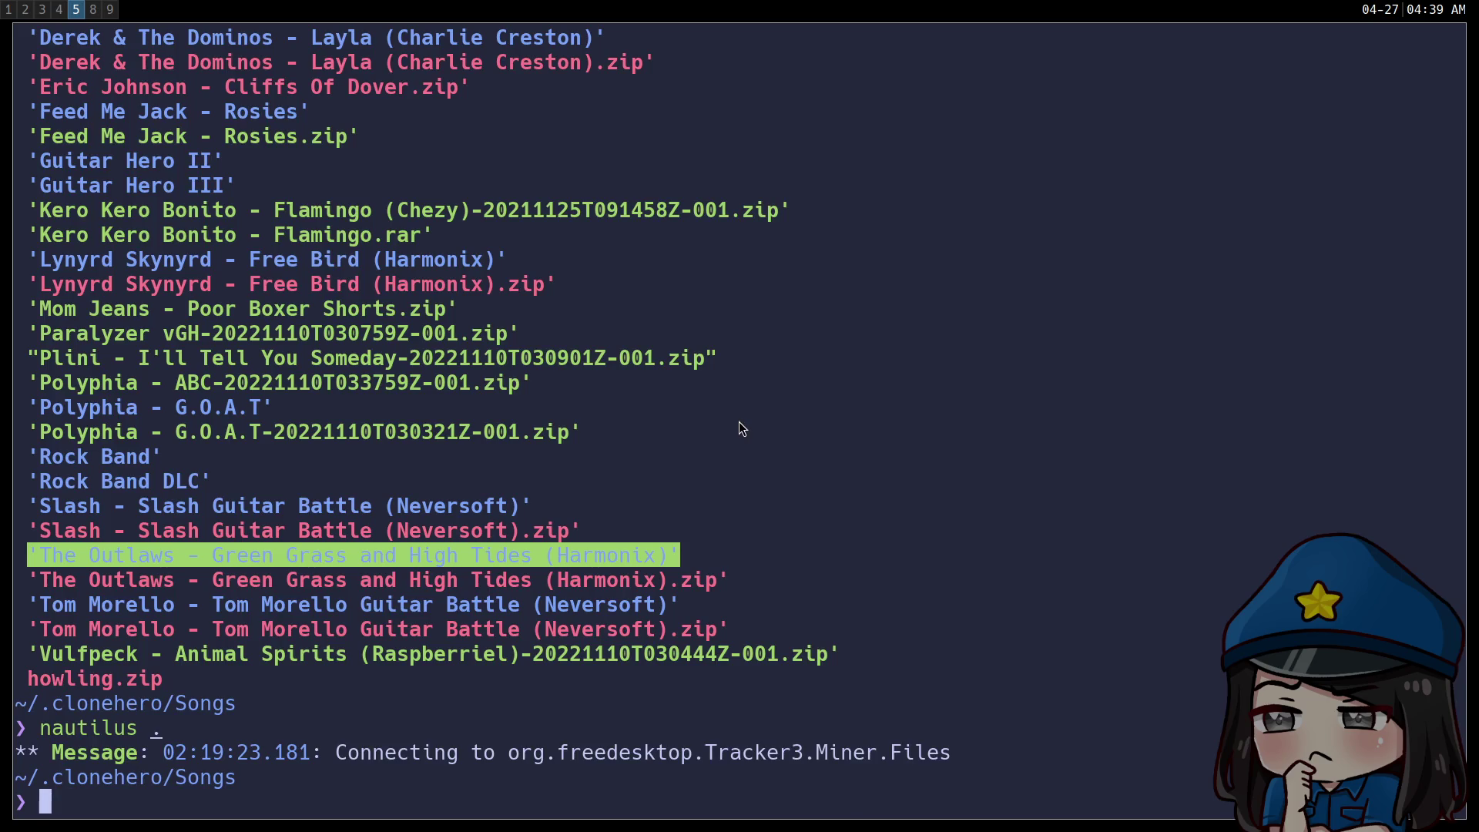
{"action": "key", "text": "super+4"}
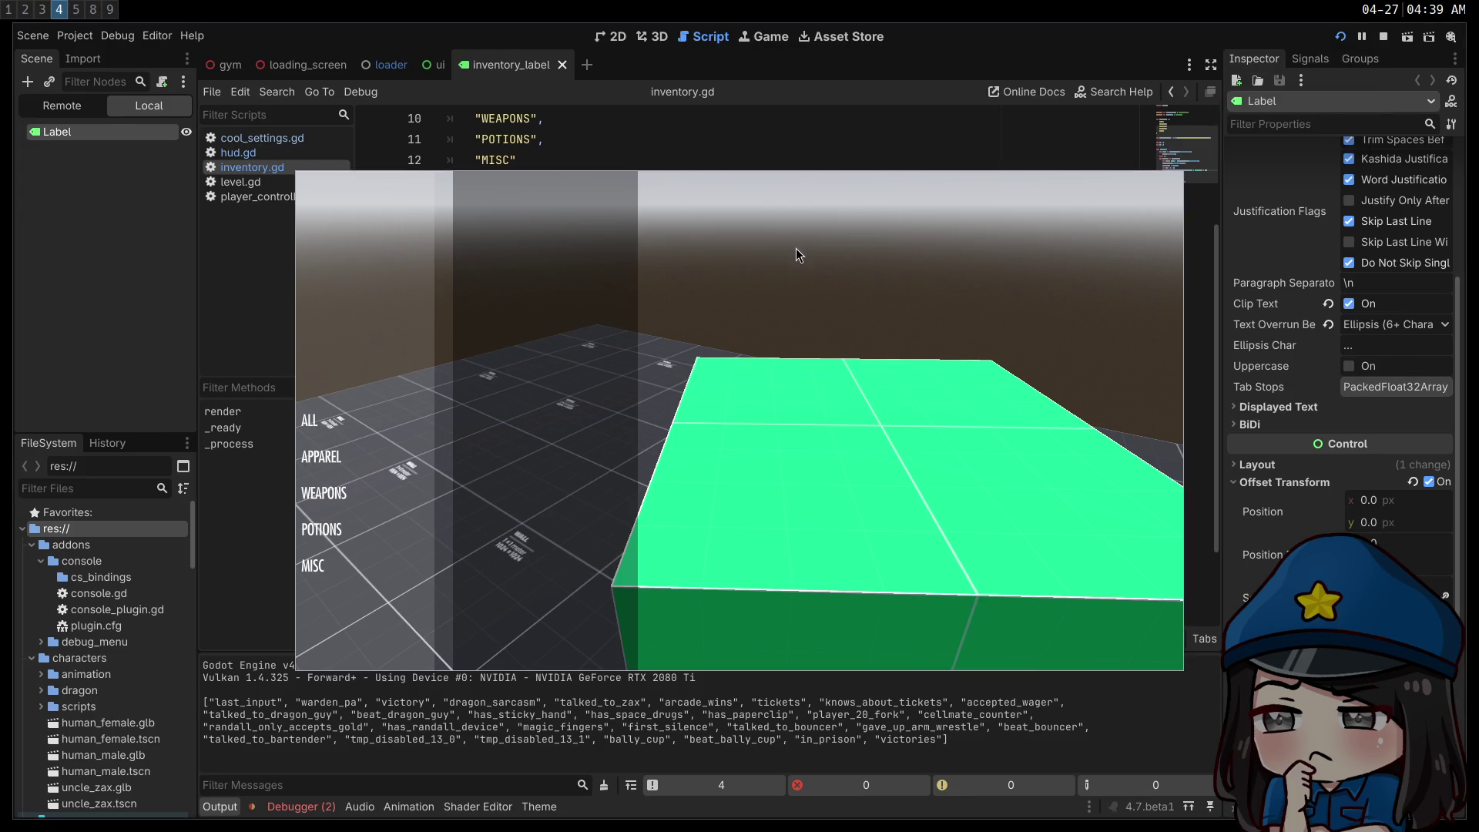
{"action": "key", "text": "super+5"}
{"action": "key", "text": "super+3"}
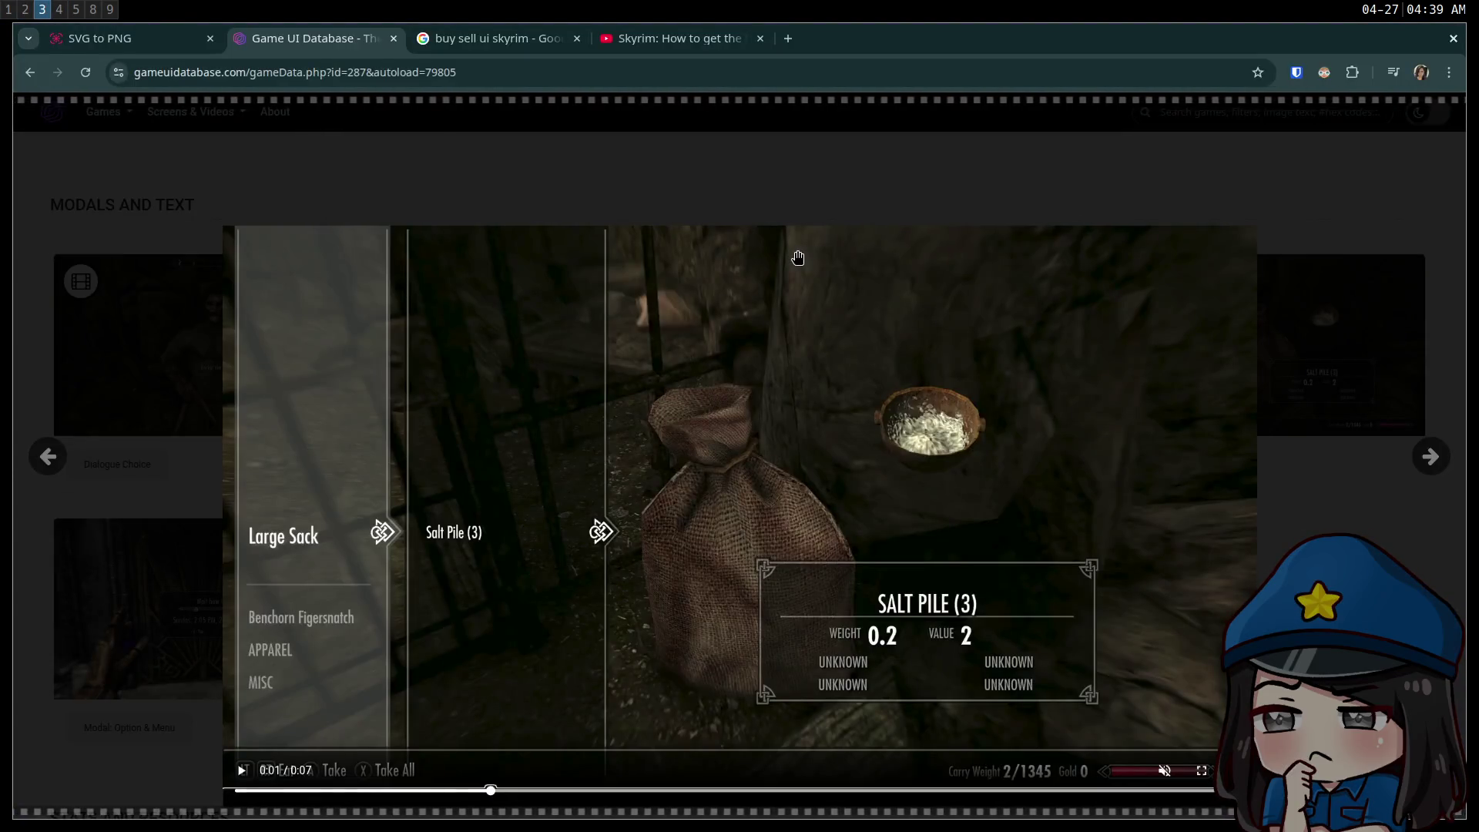
{"action": "key", "text": "super+4"}
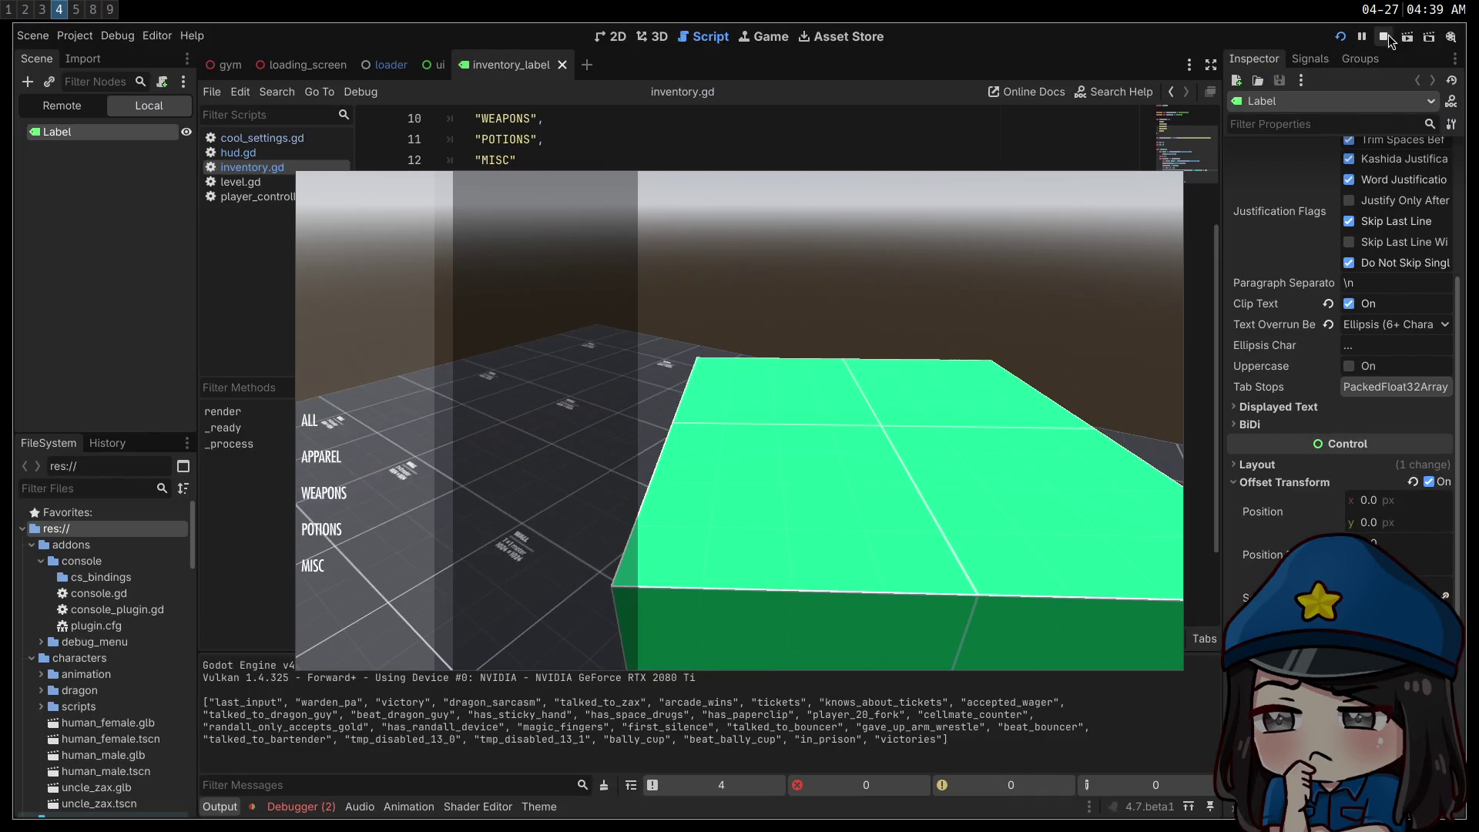
{"action": "left_click", "coordinate": [1387, 36]}
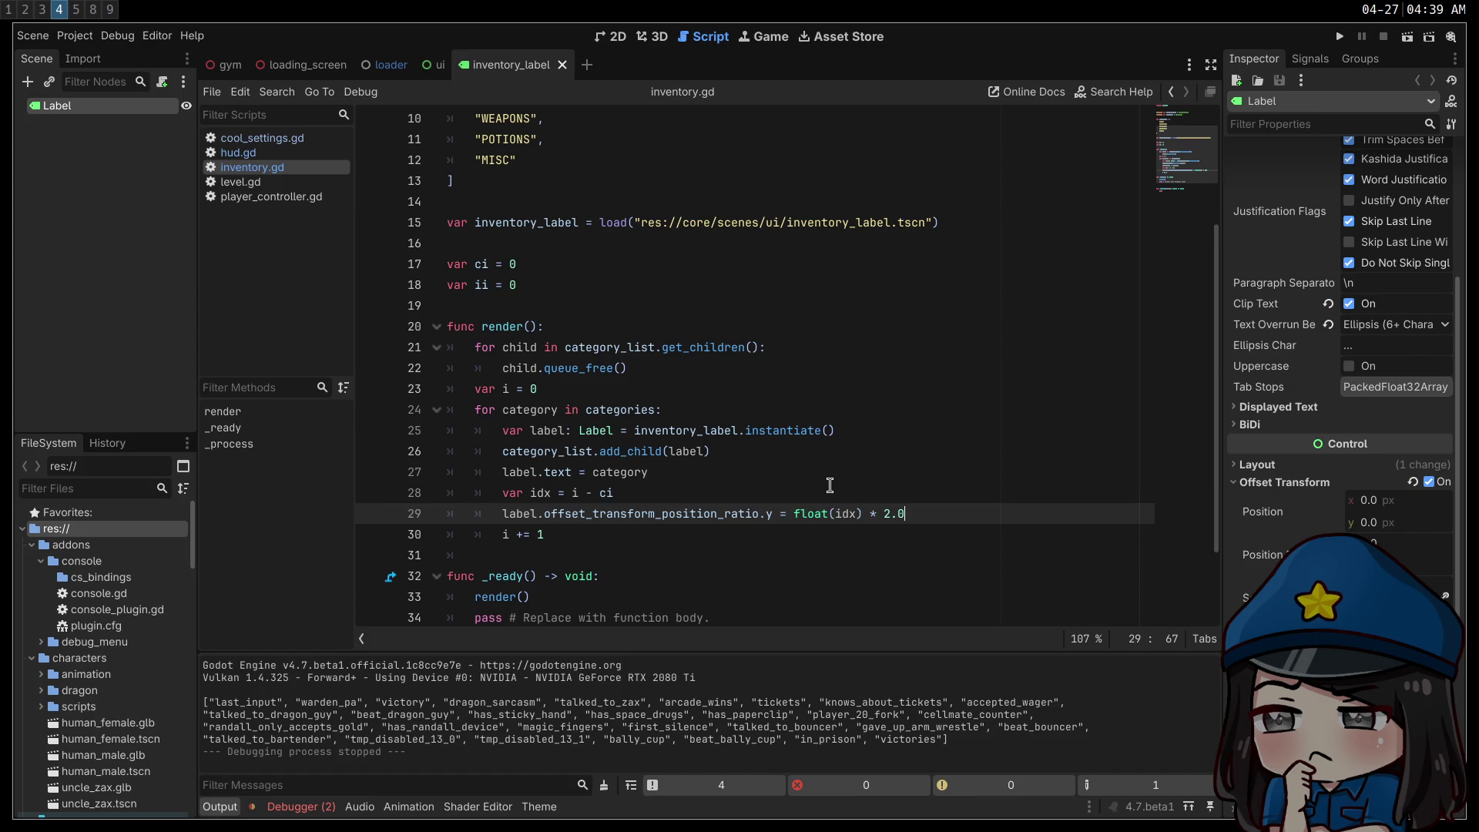
- Below line 29, add 'if idx != 0:' with an indented 'label.offset_transform_position_ratio.y +=' line
{"action": "left_click_drag", "start_coordinate": [773, 513], "coordinate": [503, 513]}
{"action": "left_click", "coordinate": [955, 506]}
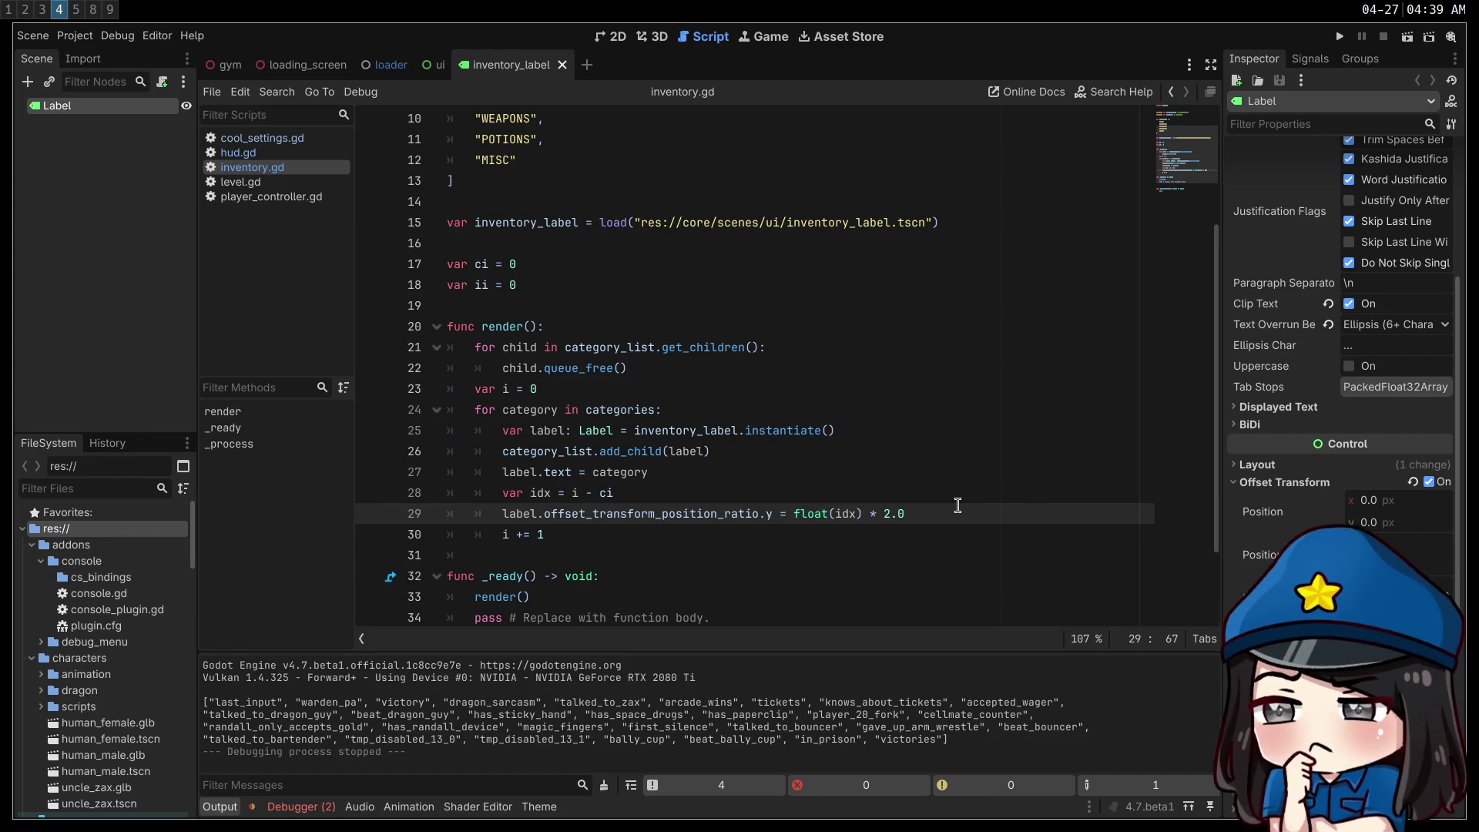
{"action": "key", "text": "Return"}
{"action": "type", "text": "if idx "}
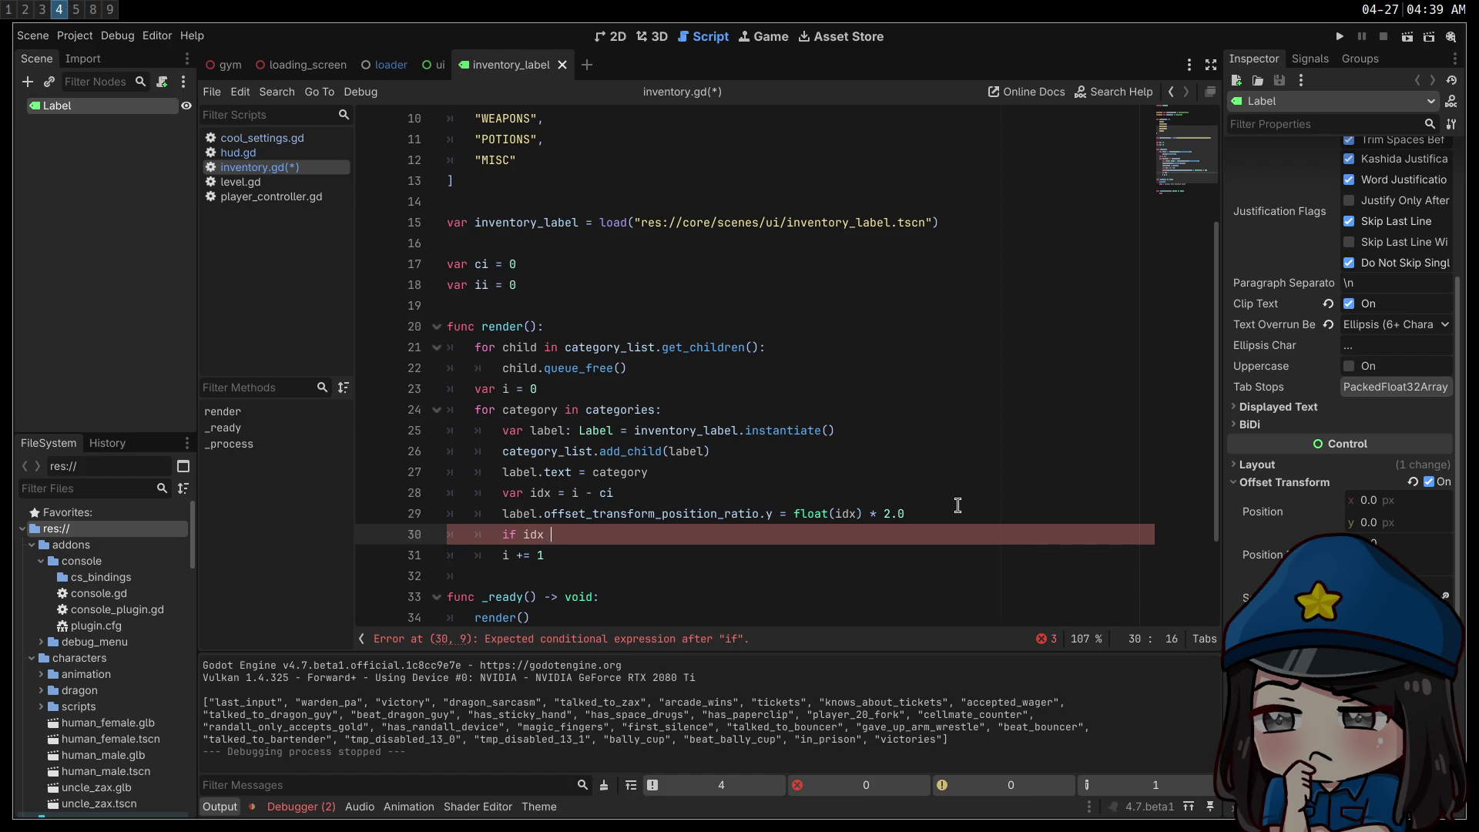
{"action": "type", "text": "!= "}
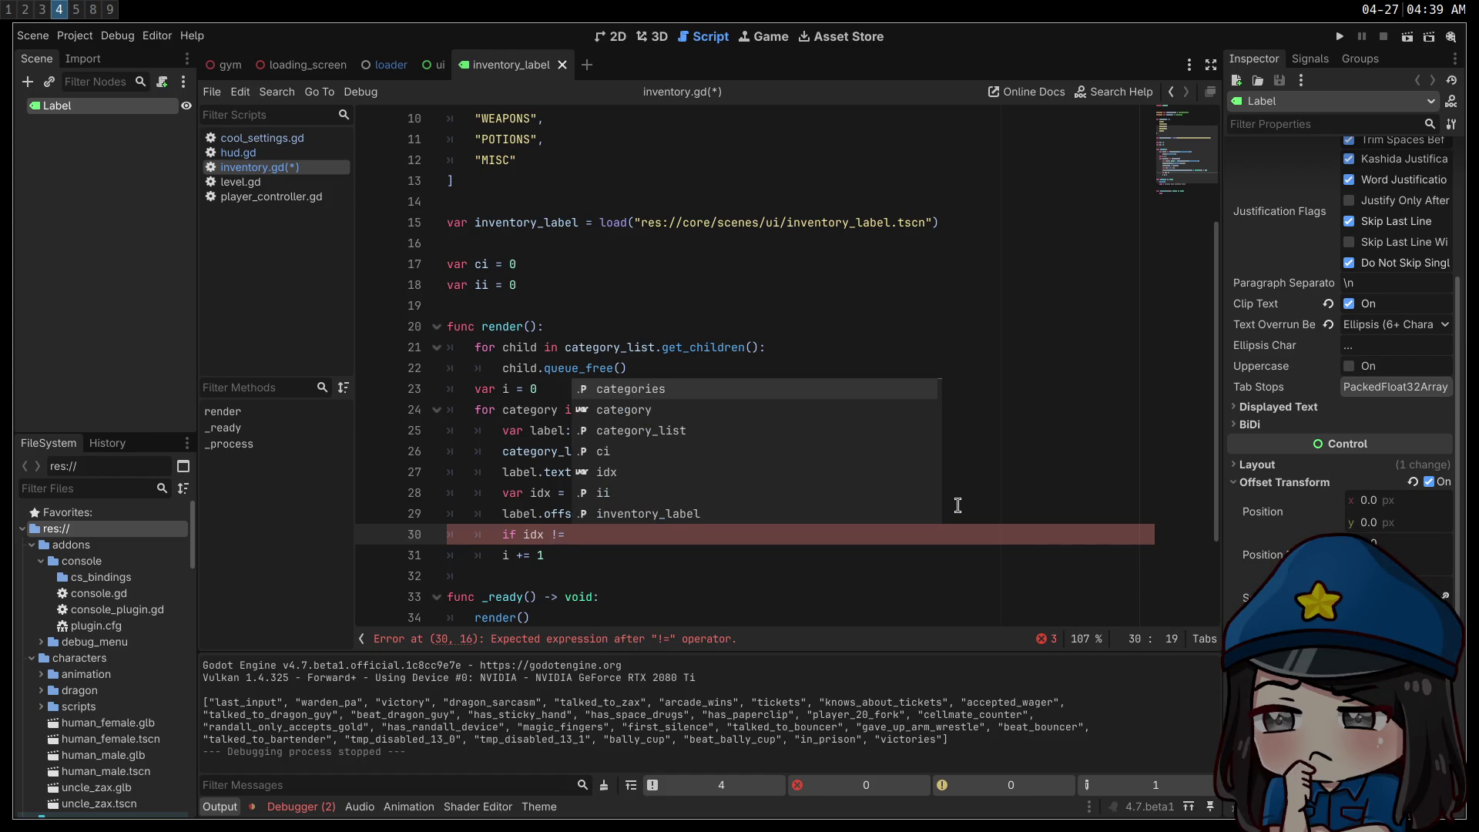
{"action": "type", "text": "0:"}
{"action": "key", "text": "Return"}
{"action": "type", "text": "label.offset_transform_position_ratio.y"}
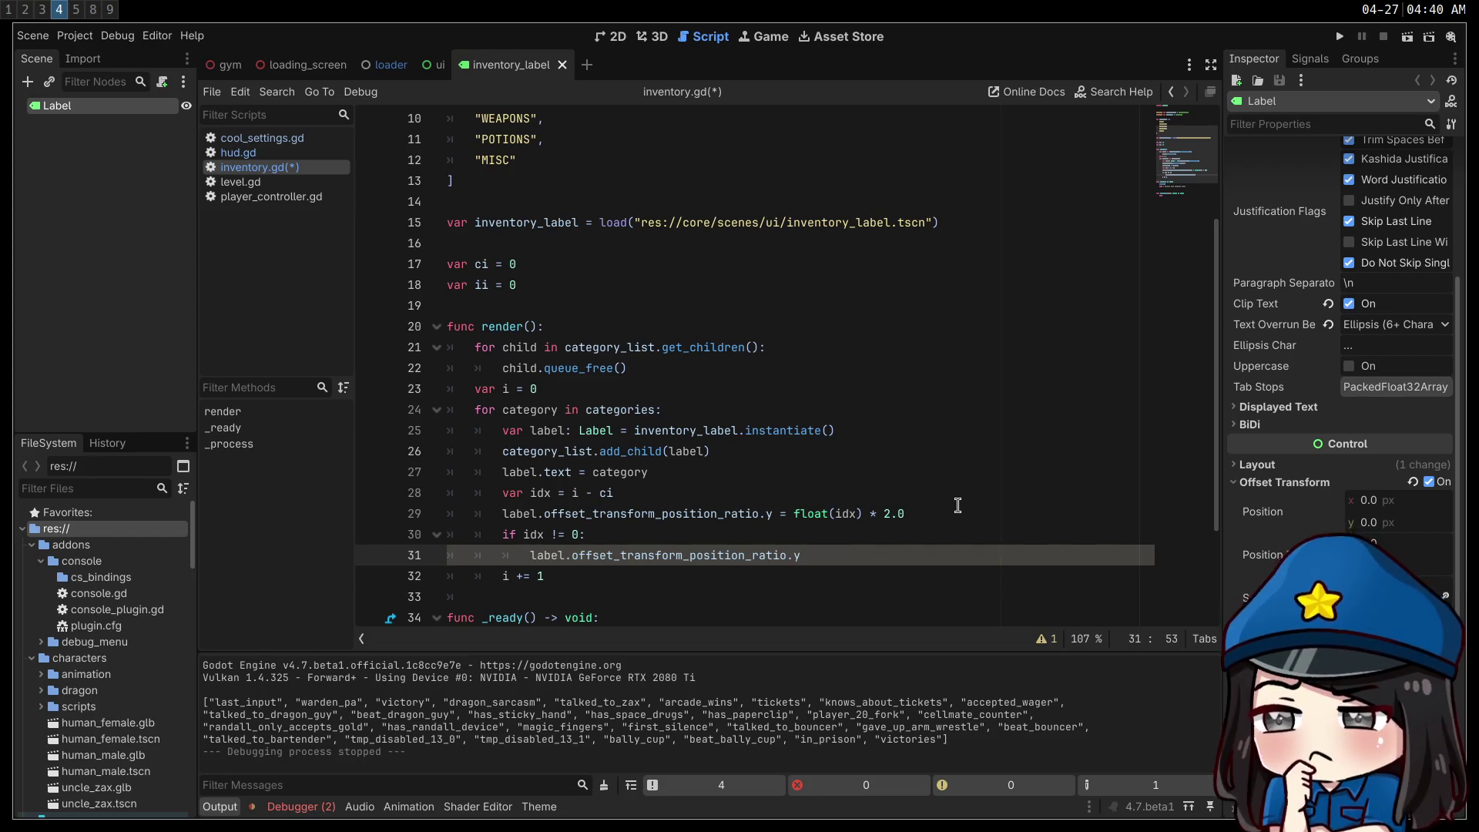
{"action": "type", "text": "+="}
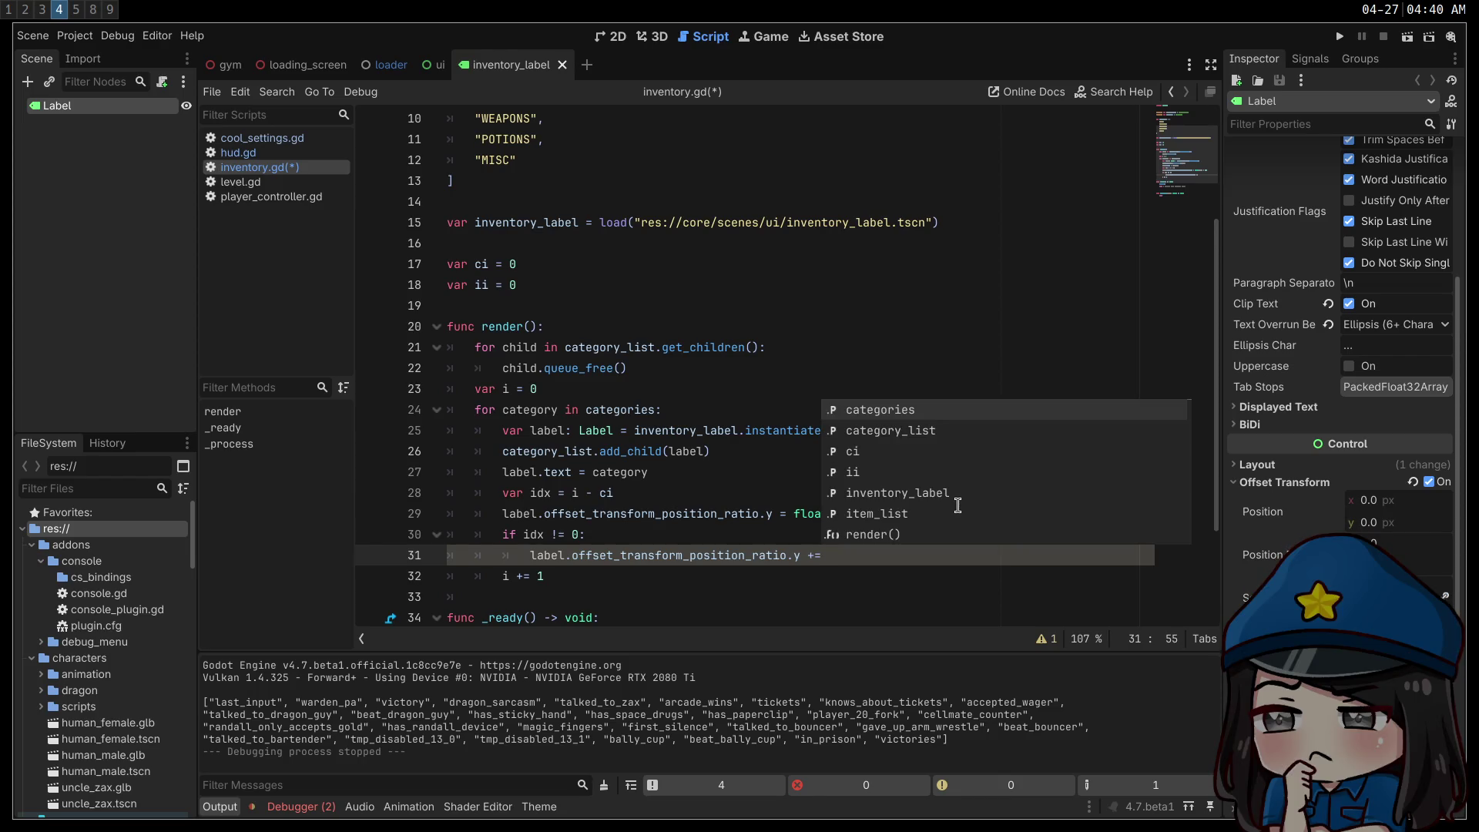
{"action": "left_click", "coordinate": [663, 476]}
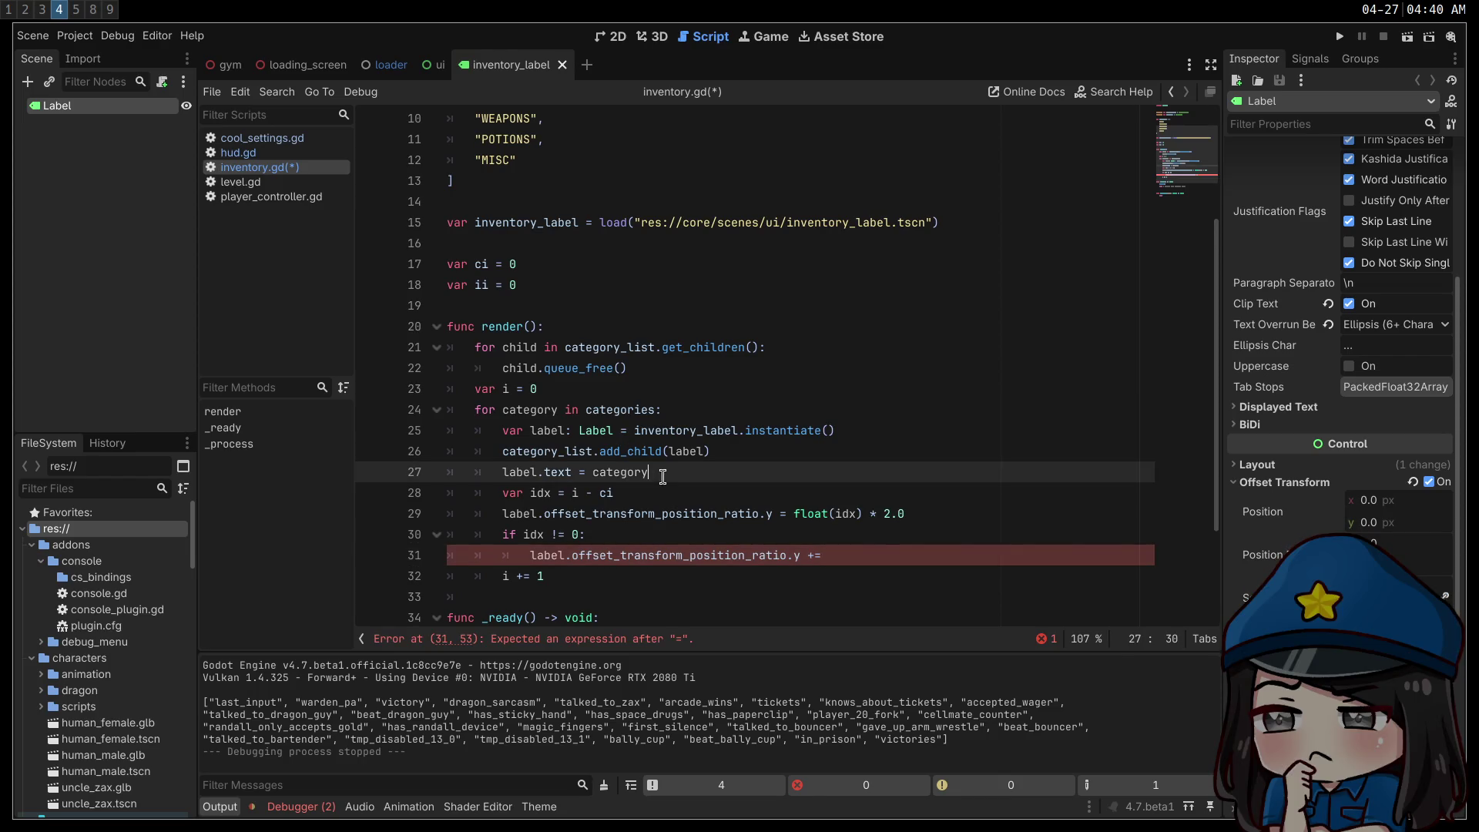
{"action": "left_click", "coordinate": [929, 552]}
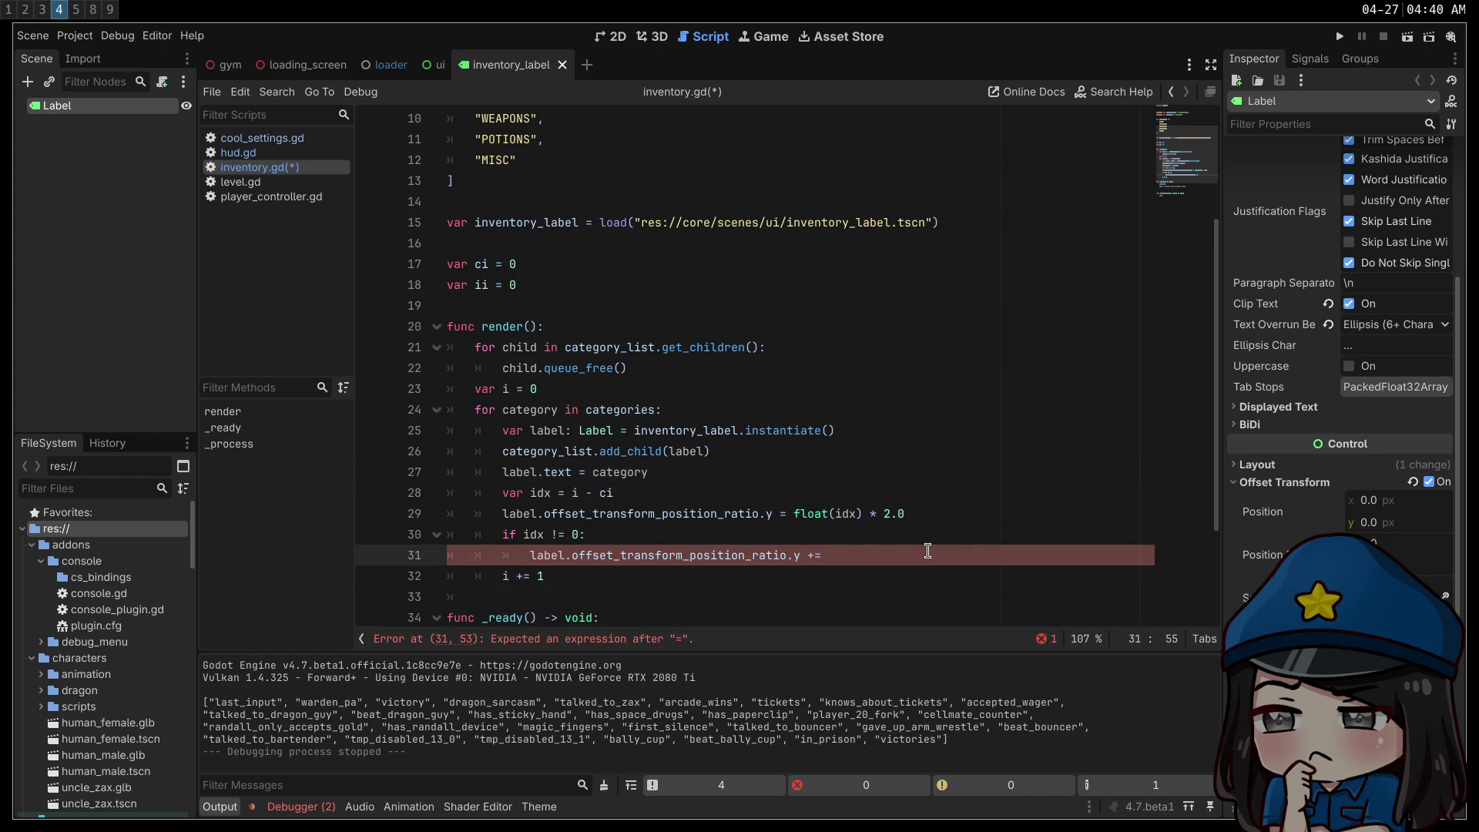
{"action": "left_click_drag", "start_coordinate": [774, 514], "coordinate": [503, 513]}
- Turn line 29 into the local assignment 'var amt = float(idx) * 2.0'
{"action": "key", "text": "BackSpace"}
{"action": "type", "text": "var amt"}
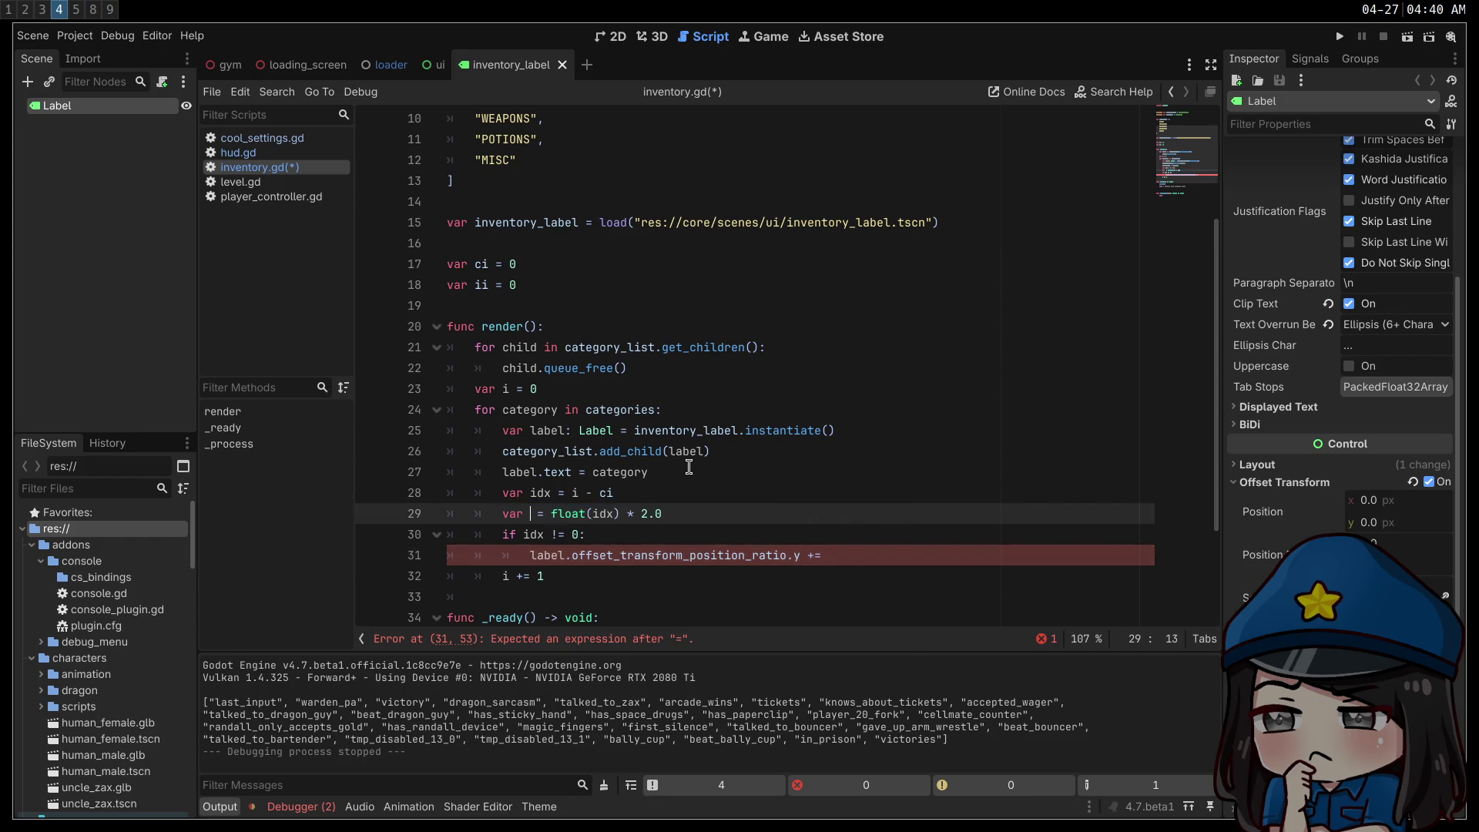
{"action": "key", "text": "BackSpace"}
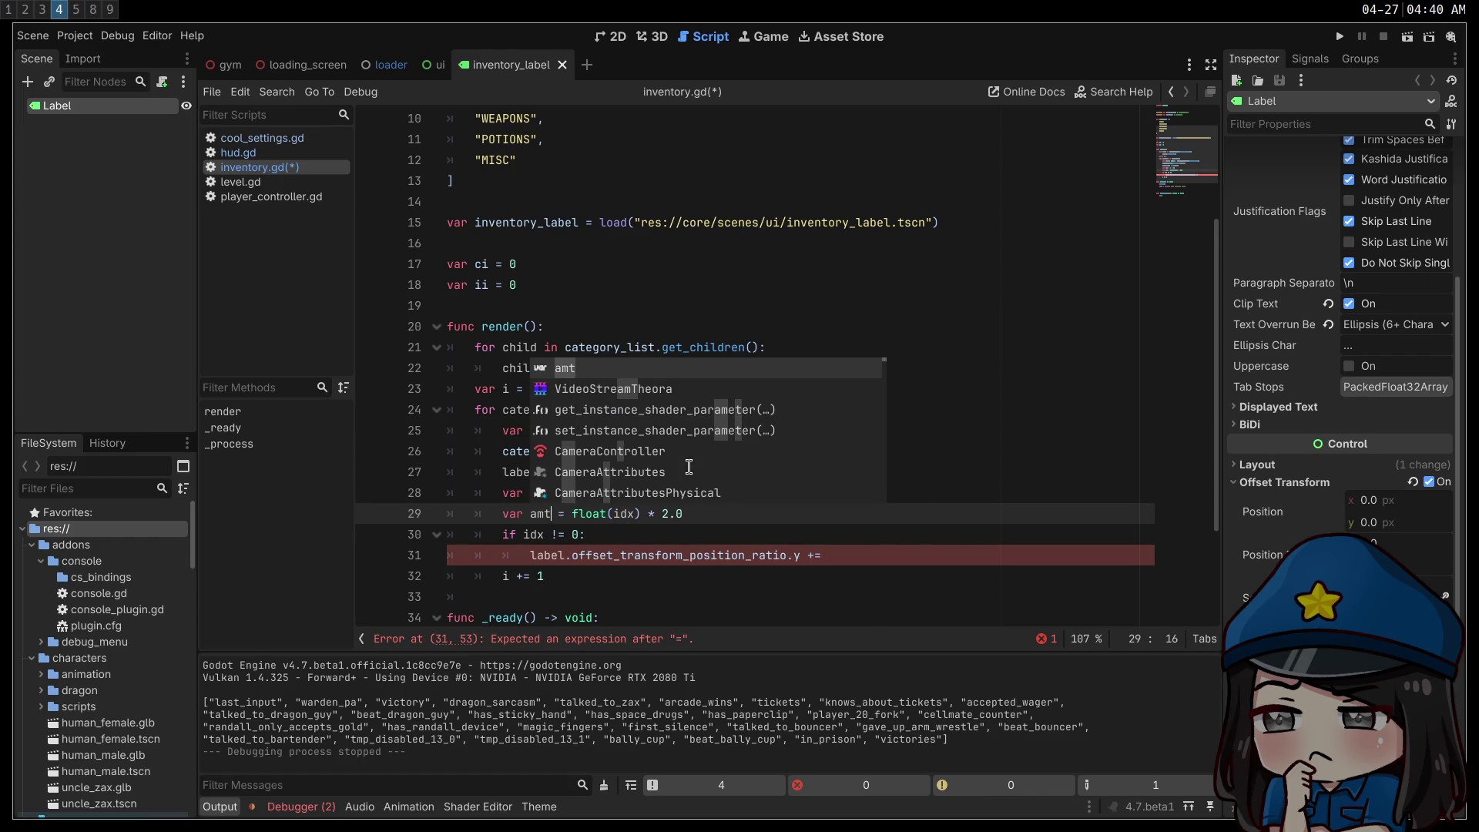
{"action": "key", "text": "End"}
{"action": "left_click", "coordinate": [836, 563]}
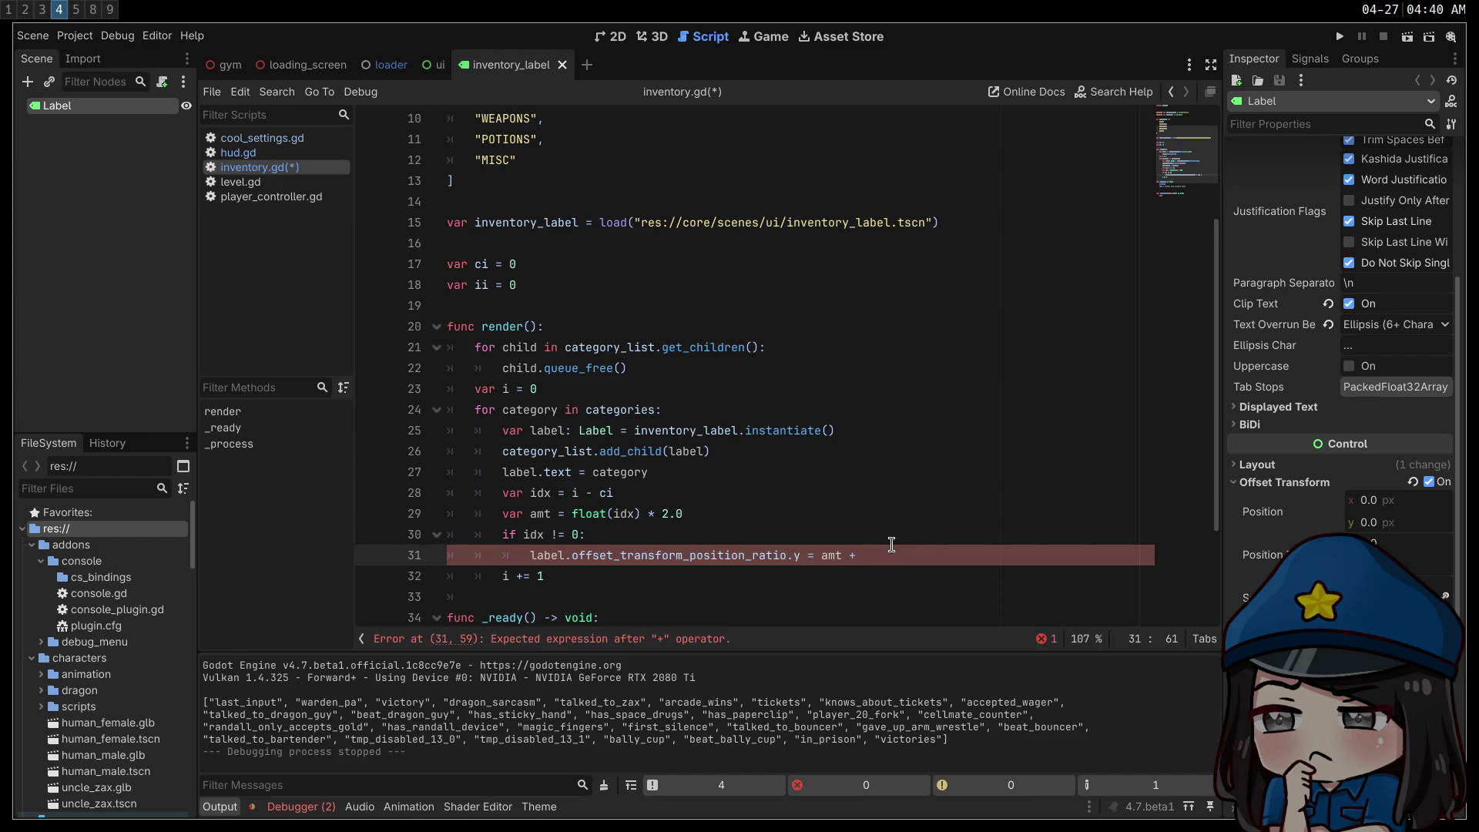
- Finish line 31 as 'offset_transform_position_ratio.y = amt + 0.5 * sign(amt)' and save inventory.gd
{"action": "type", "text": "ffset"}
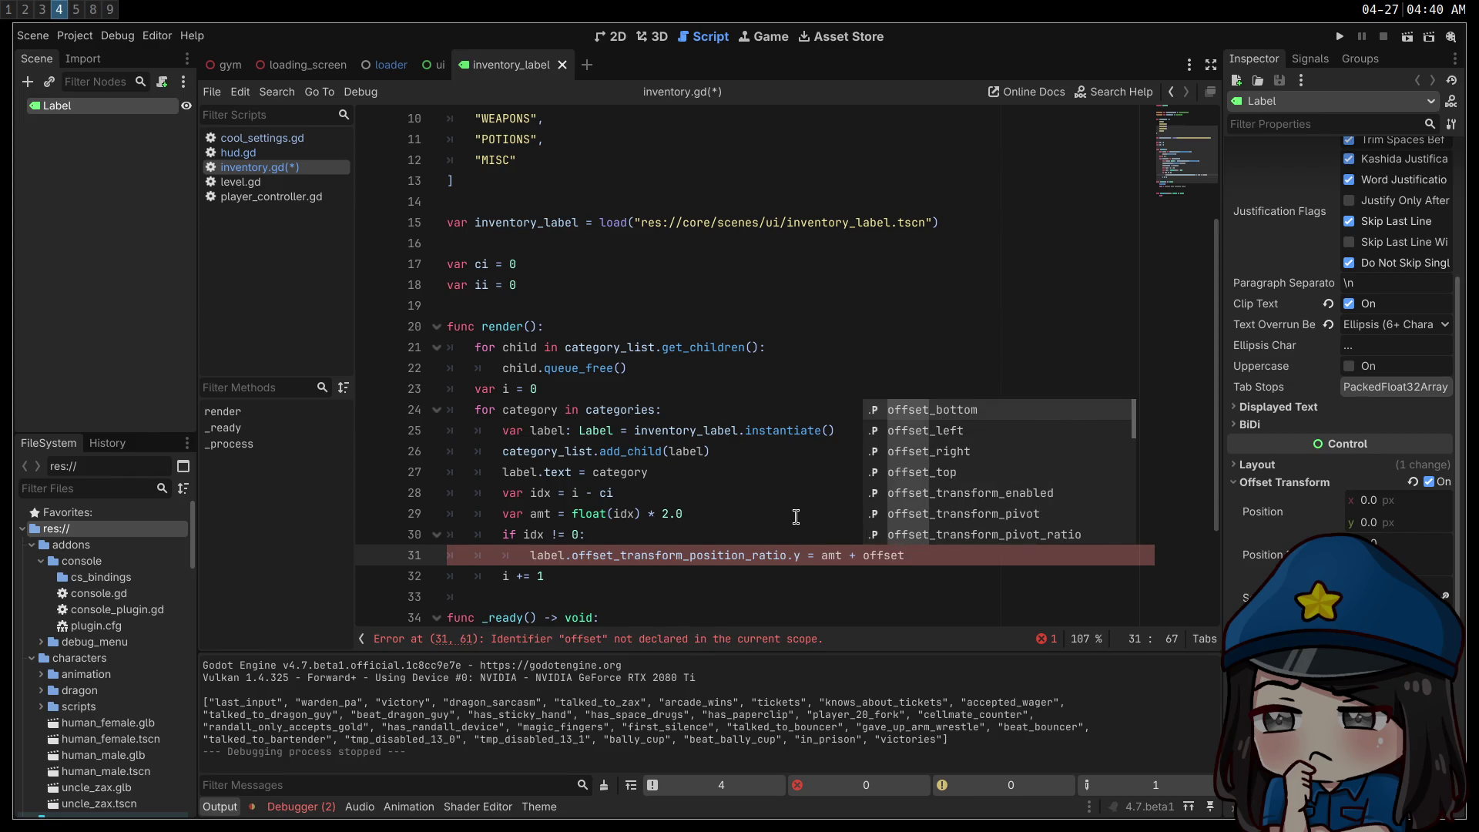
{"action": "left_click", "coordinate": [773, 529]}
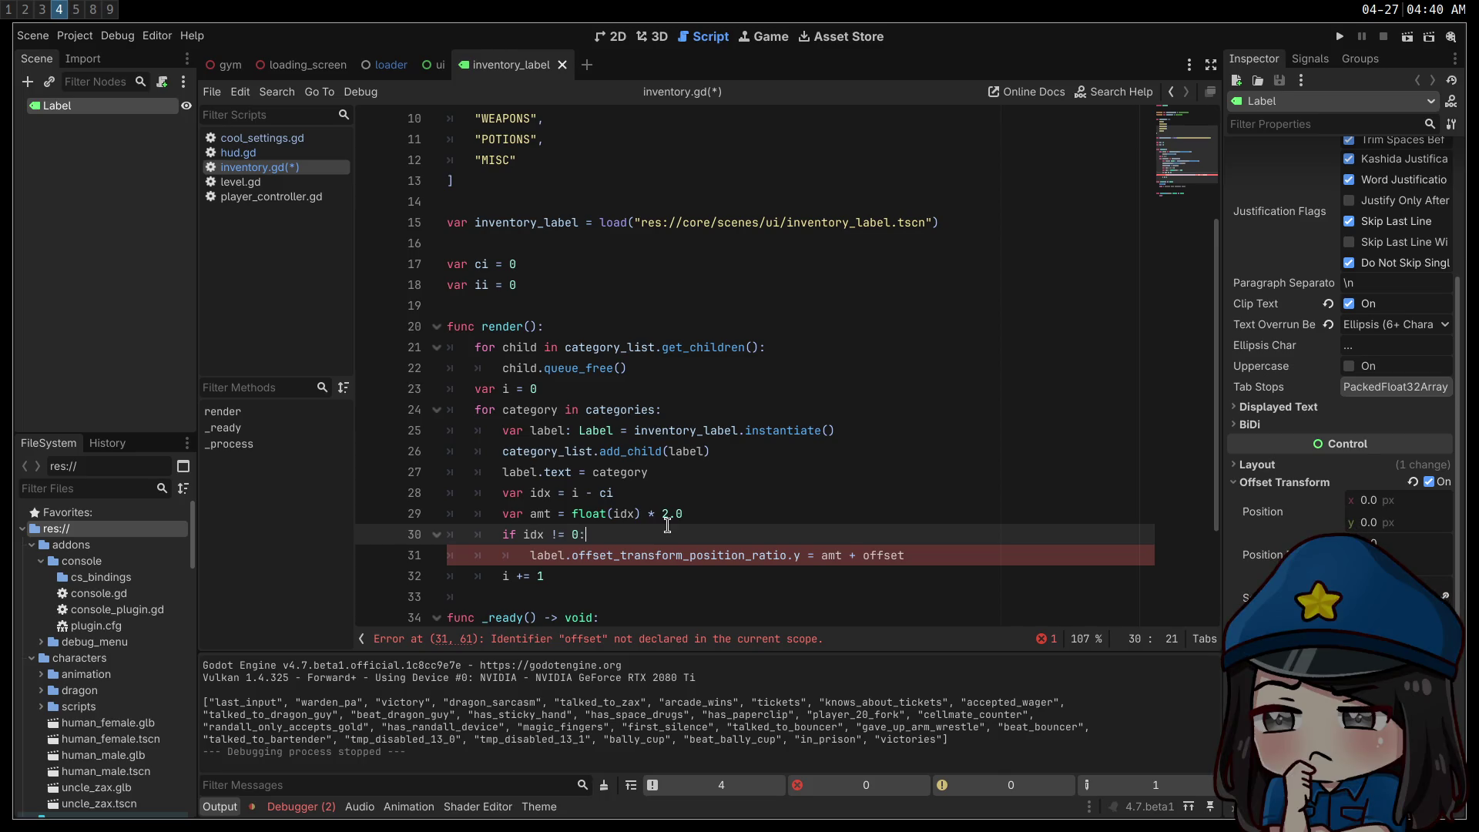
{"action": "left_click_drag", "start_coordinate": [905, 556], "coordinate": [821, 555]}
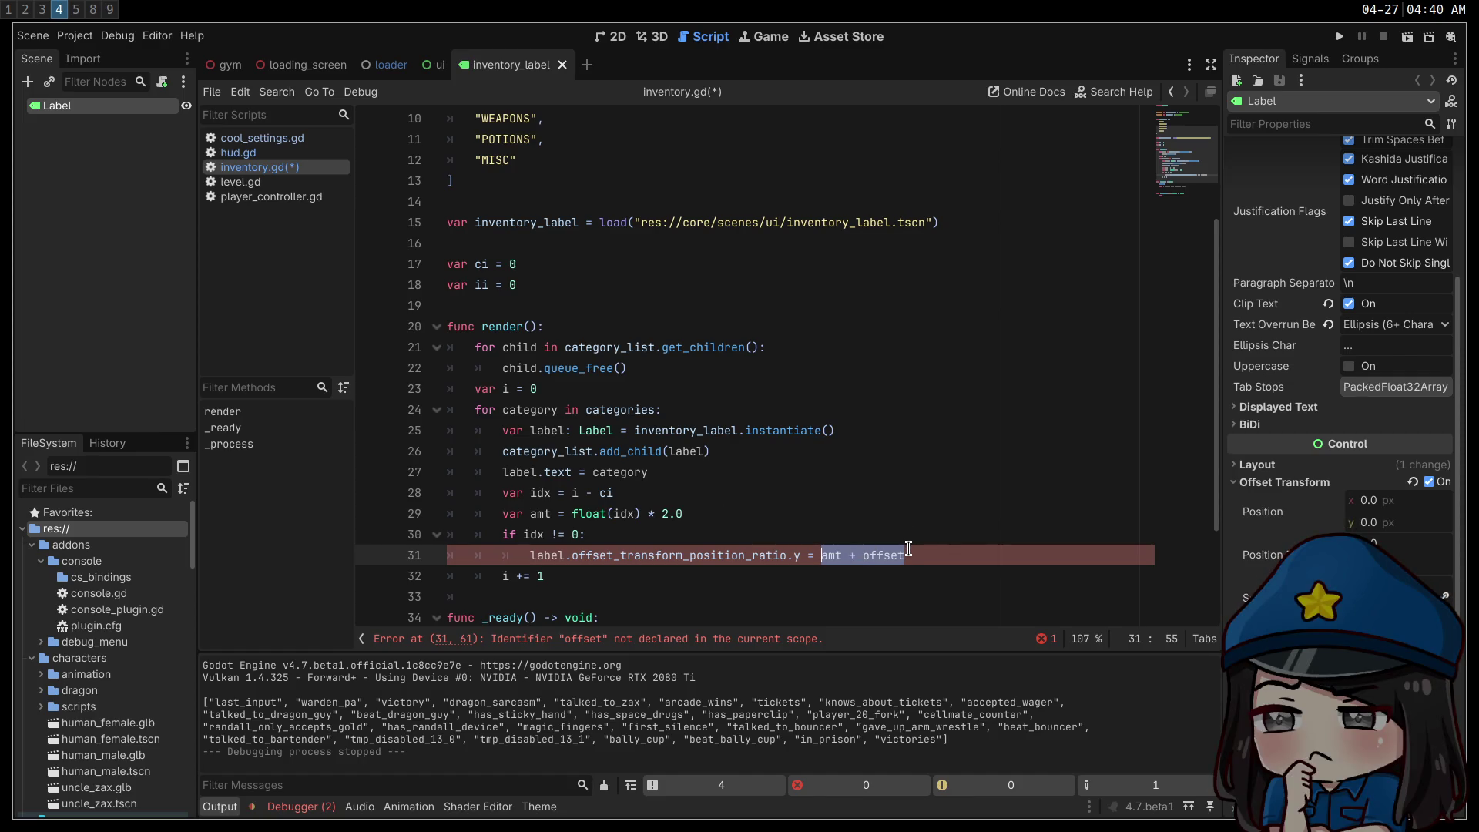
{"action": "left_click", "coordinate": [593, 534]}
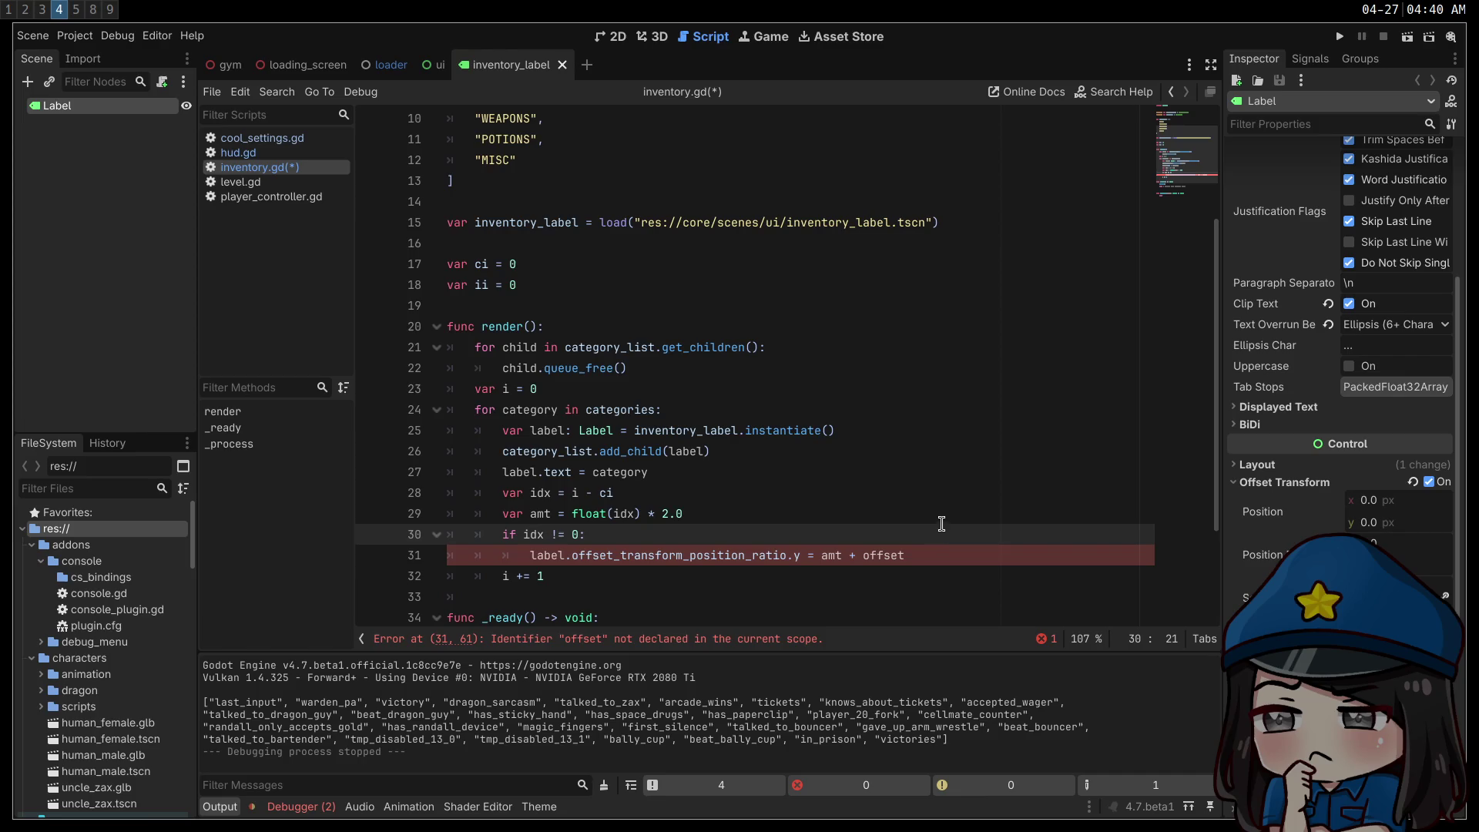
{"action": "left_click", "coordinate": [923, 555]}
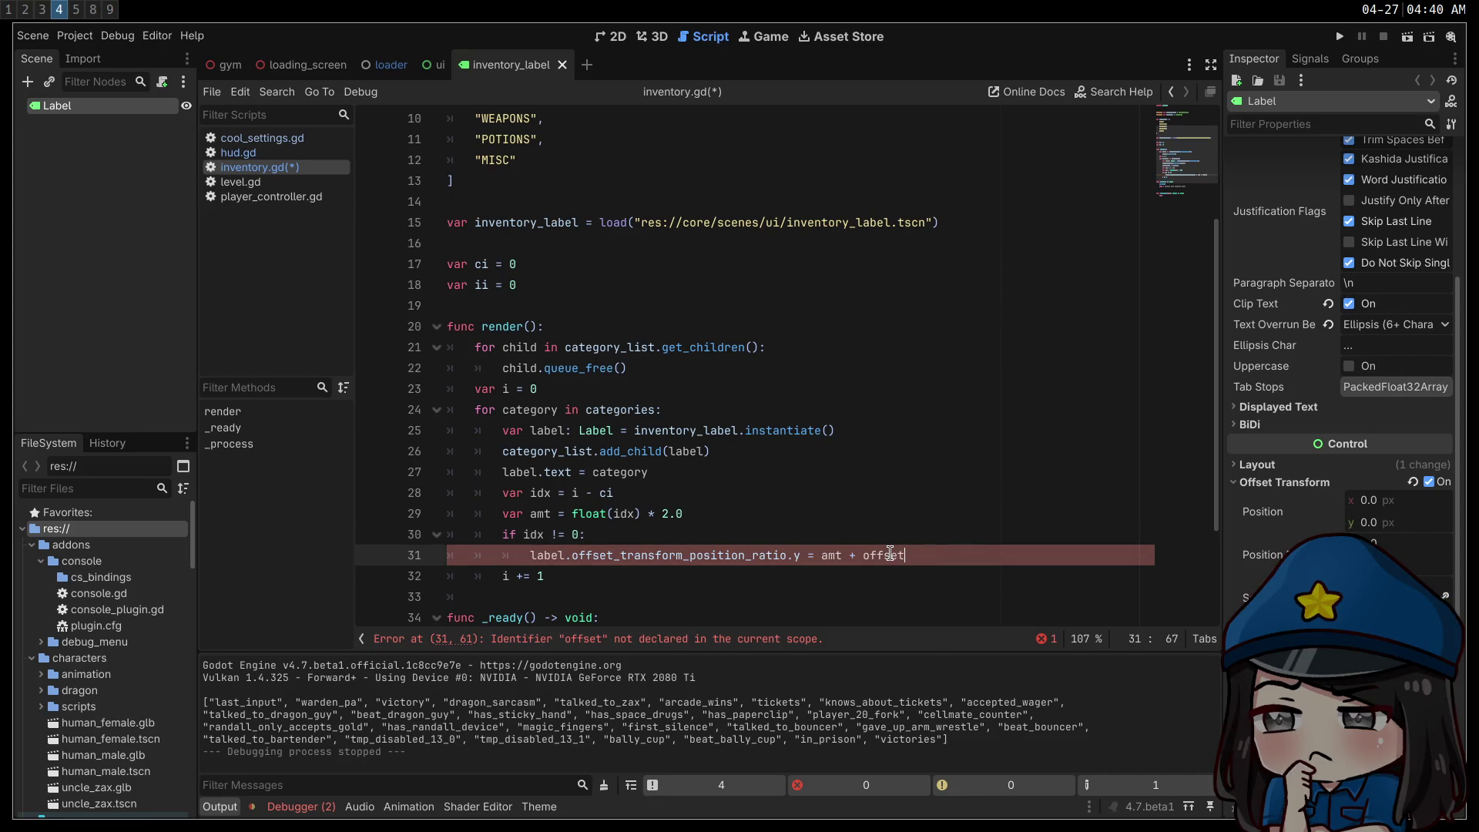
{"action": "double_click", "coordinate": [892, 555]}
{"action": "type", "text": "0.5 * si"}
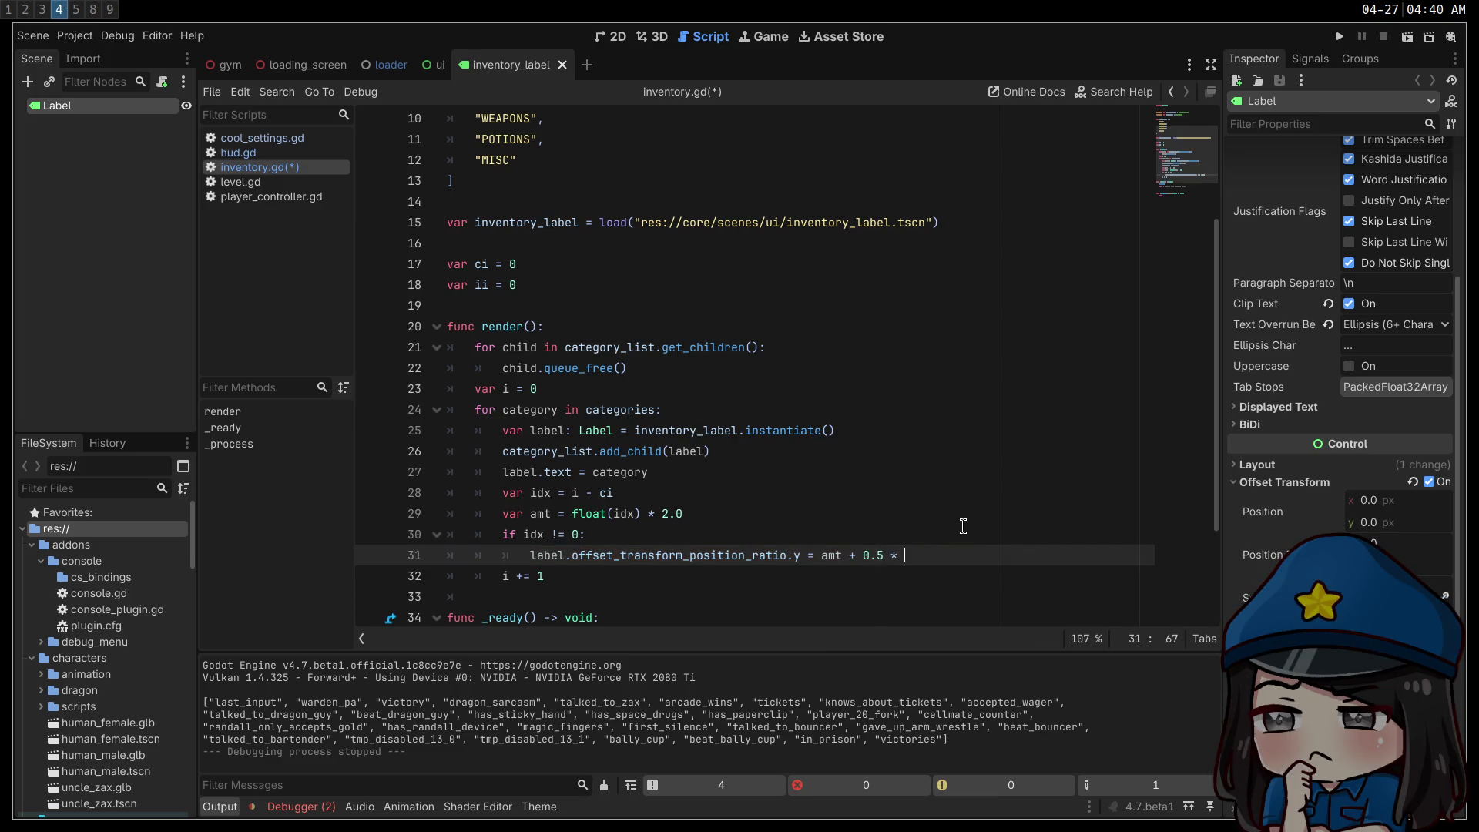
{"action": "type", "text": "gn(amt"}
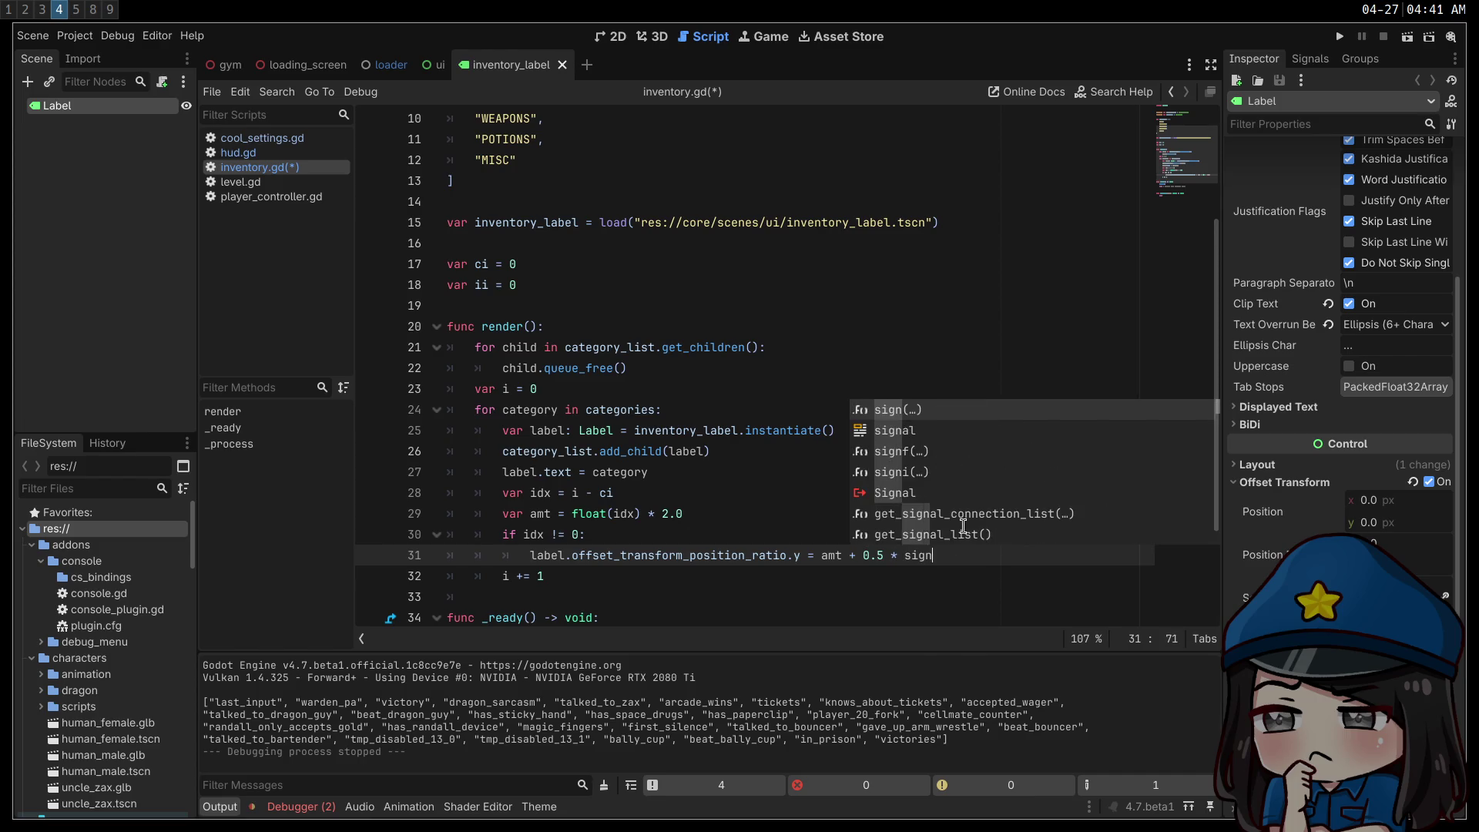
{"action": "left_click", "coordinate": [669, 431]}
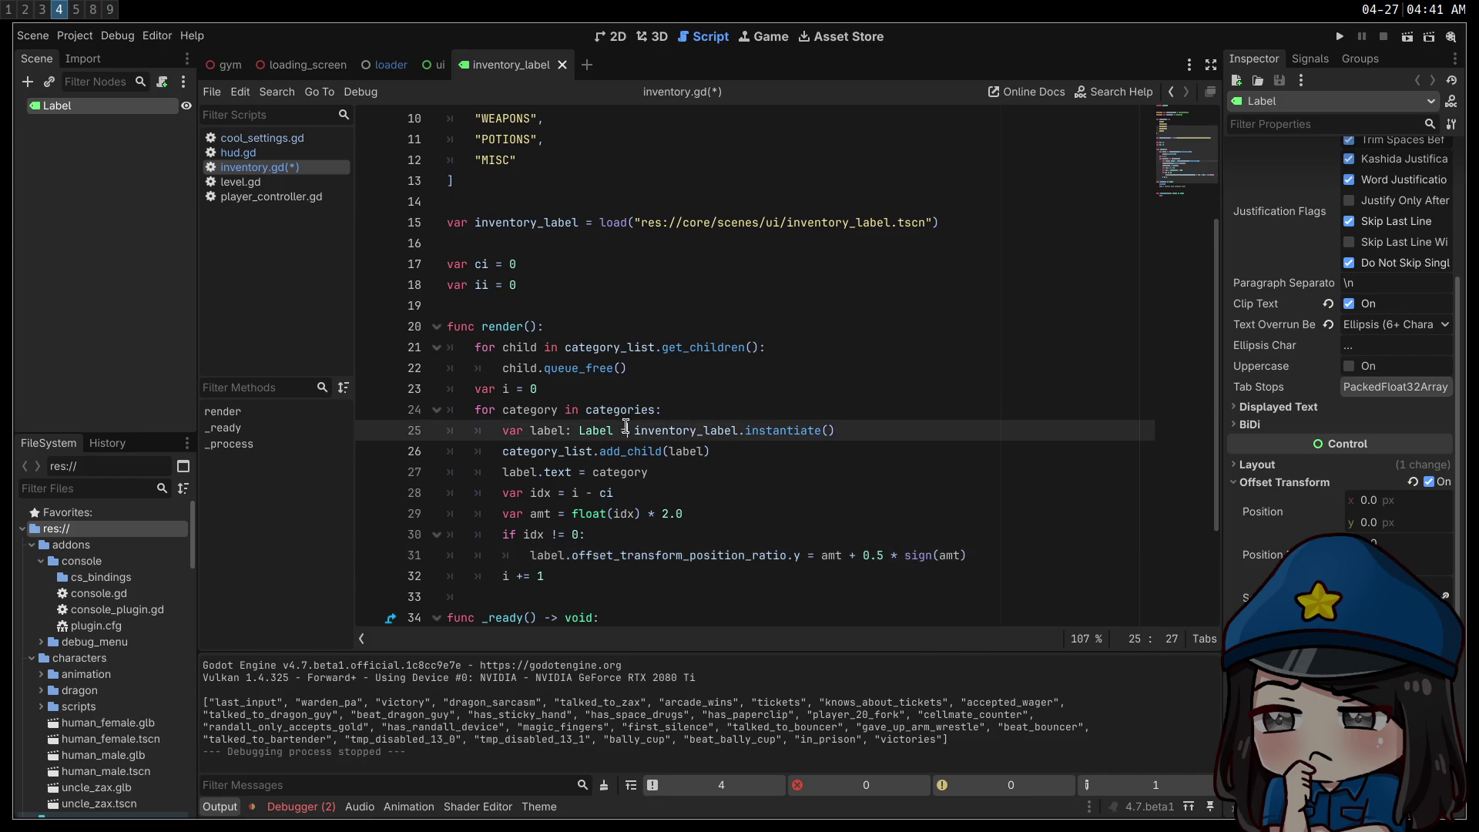
{"action": "key", "text": "ctrl+s"}
{"action": "left_click", "coordinate": [846, 503]}
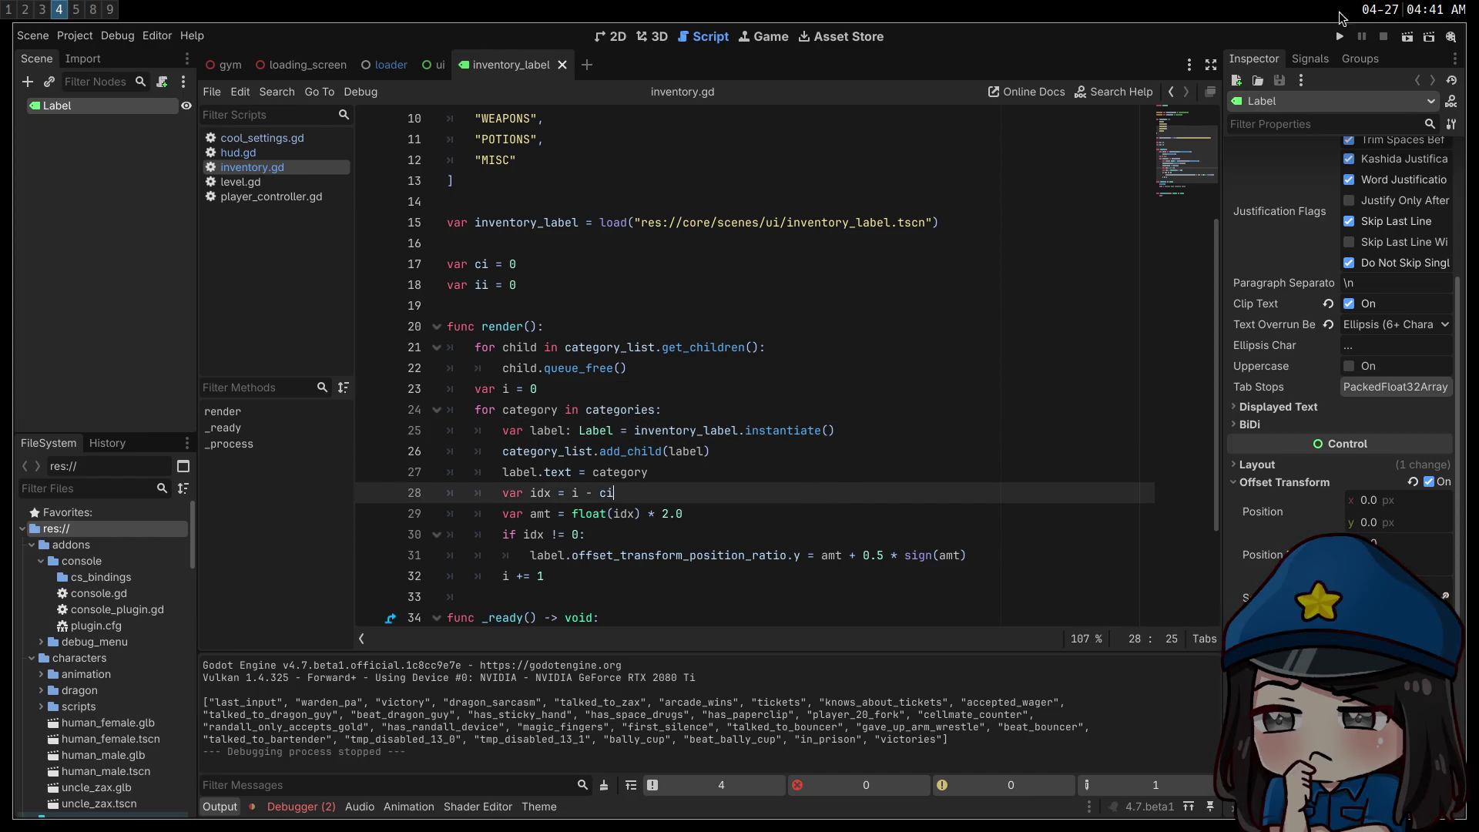
- Test-run the project to check the category label spacing, stop it, and open Project Settings
{"action": "left_click", "coordinate": [1339, 36]}
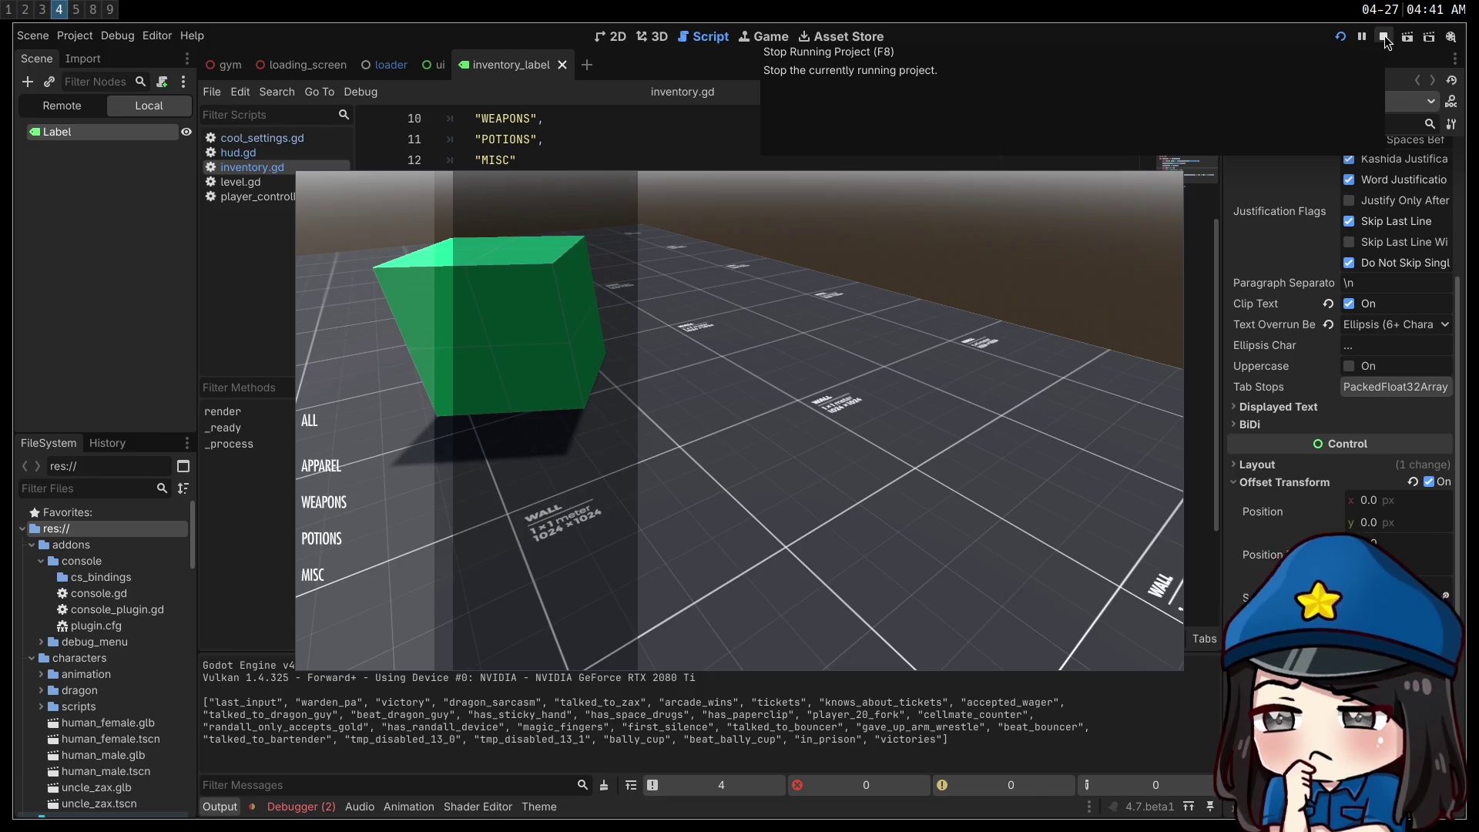
{"action": "left_click", "coordinate": [1385, 36]}
{"action": "left_click", "coordinate": [68, 43]}
{"action": "left_click", "coordinate": [106, 58]}
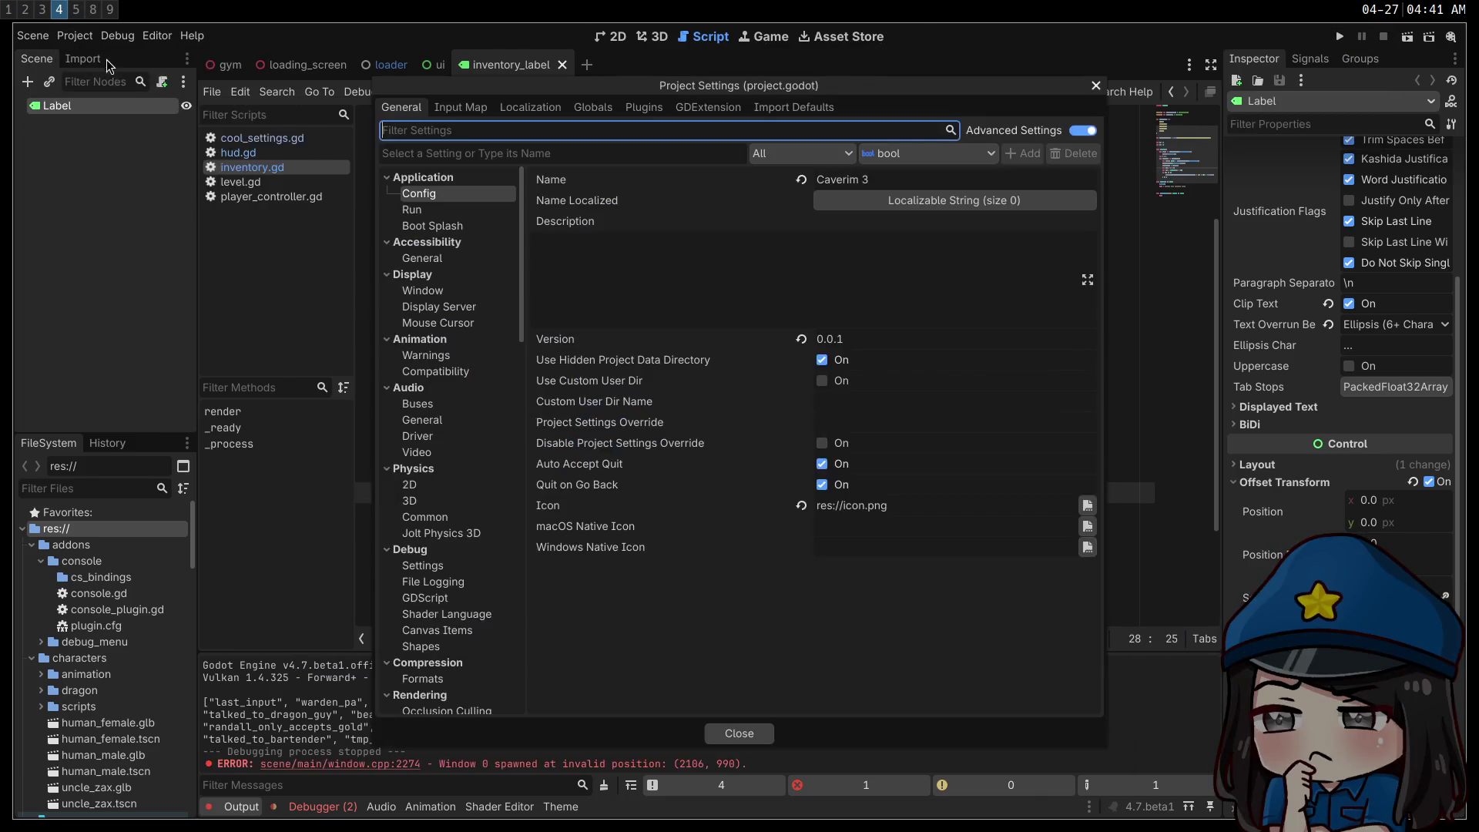
- Filter the Input Map by 'ui_' to review built-in actions like ui_up and ui_down, then close
{"action": "left_click", "coordinate": [451, 114]}
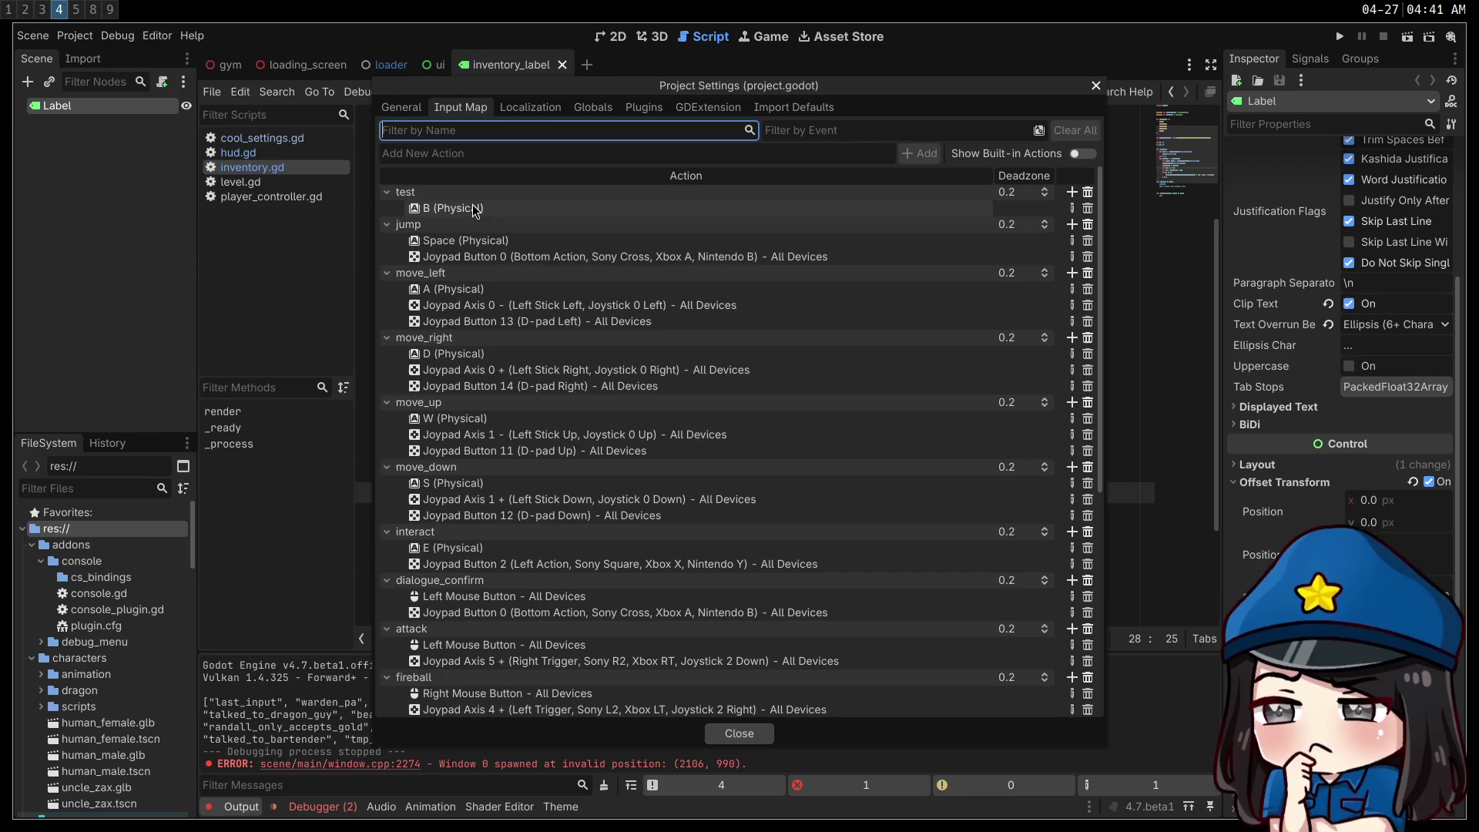
{"action": "type", "text": "ui_"}
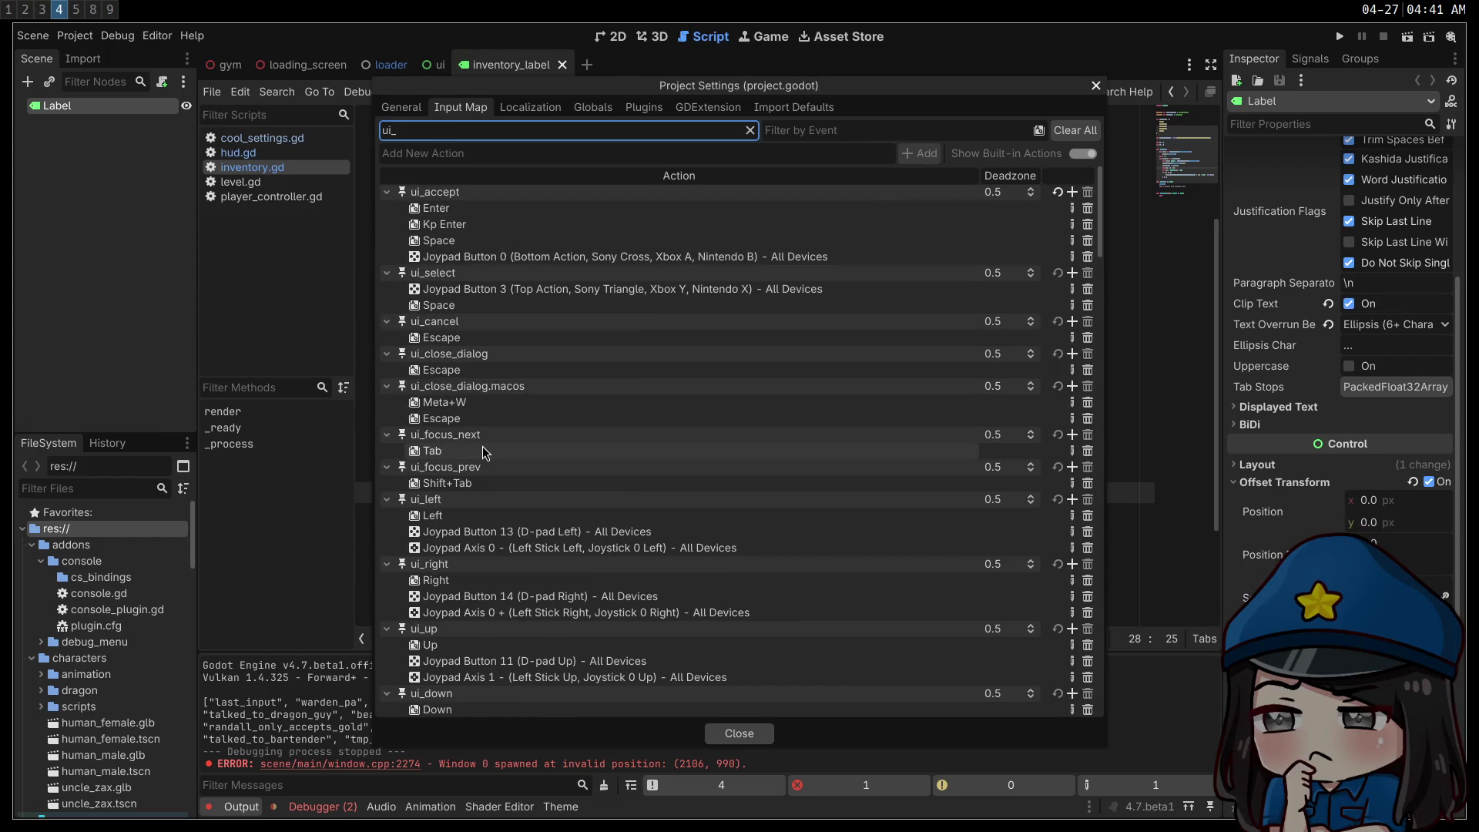
{"action": "scroll", "coordinate": [448, 401], "scroll_direction": "down", "scroll_amount": 2}
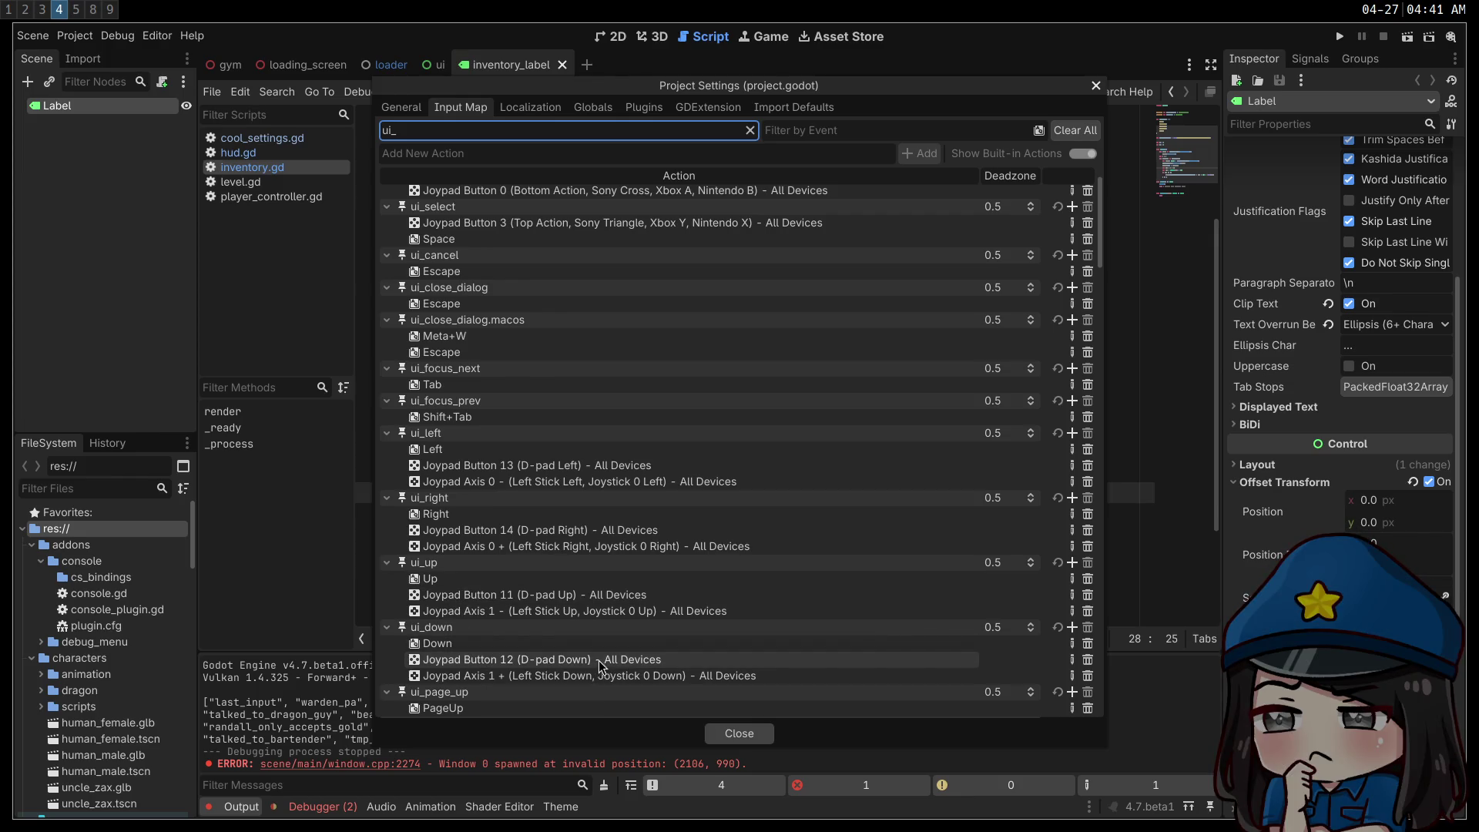
{"action": "left_click", "coordinate": [719, 737]}
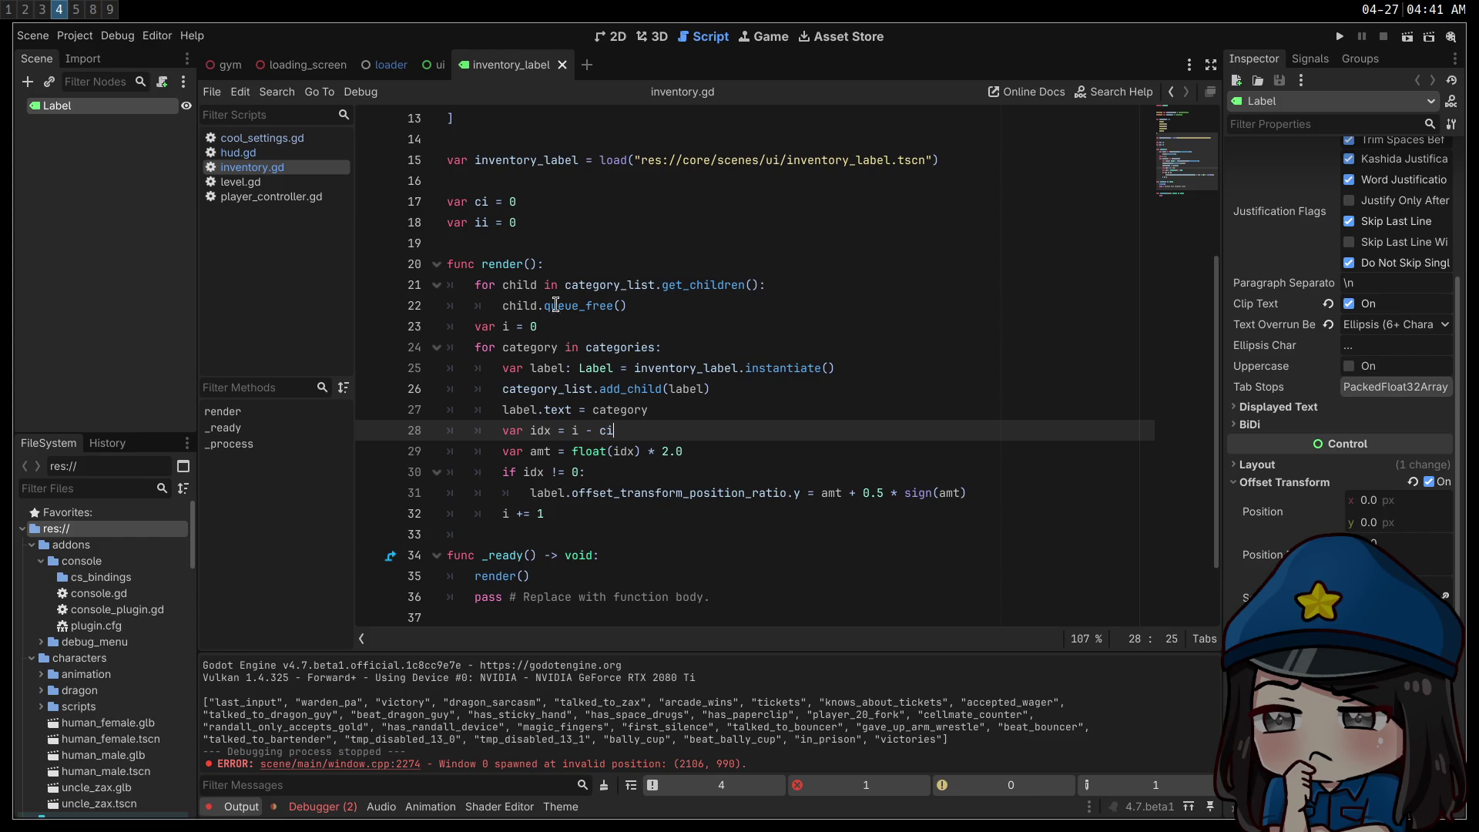
- Add a 'func _input(event):' handler that decrements ci when 'ui_up' is pressed
{"action": "left_click", "coordinate": [623, 513]}
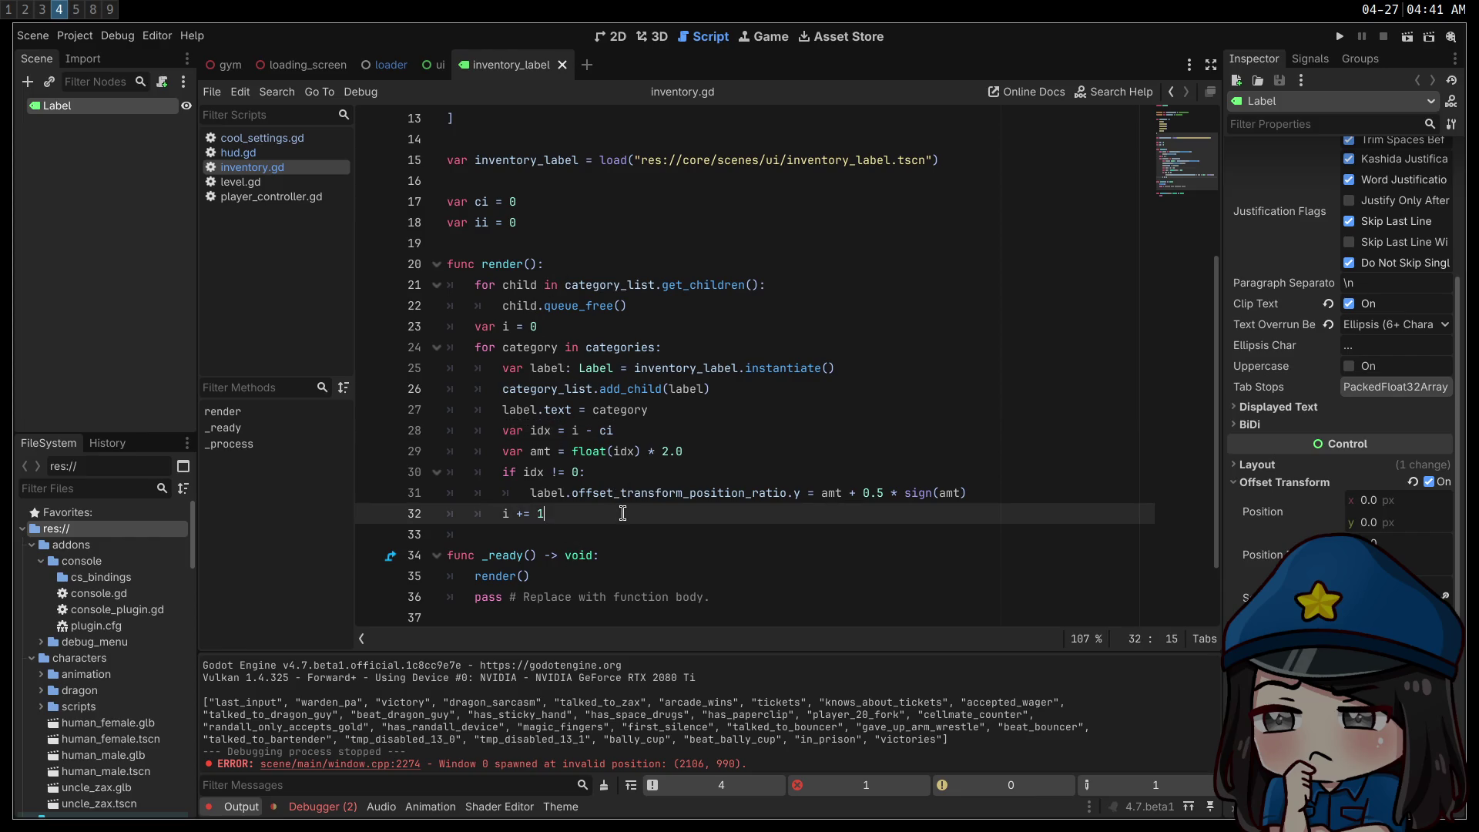
{"action": "key", "text": "Return"}
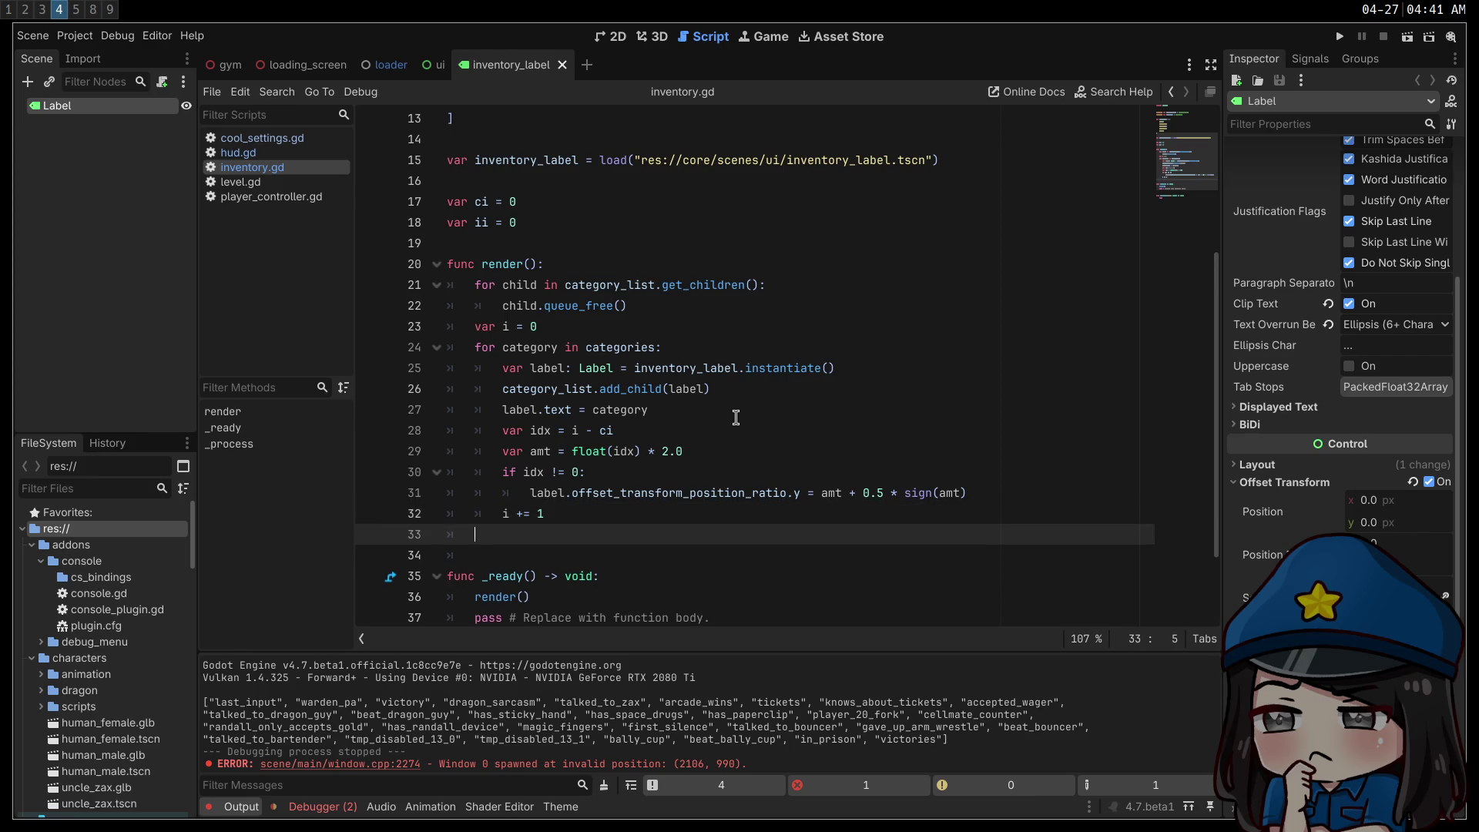
{"action": "key", "text": "Return"}
{"action": "key", "text": "BackSpace"}
{"action": "type", "text": "fu"}
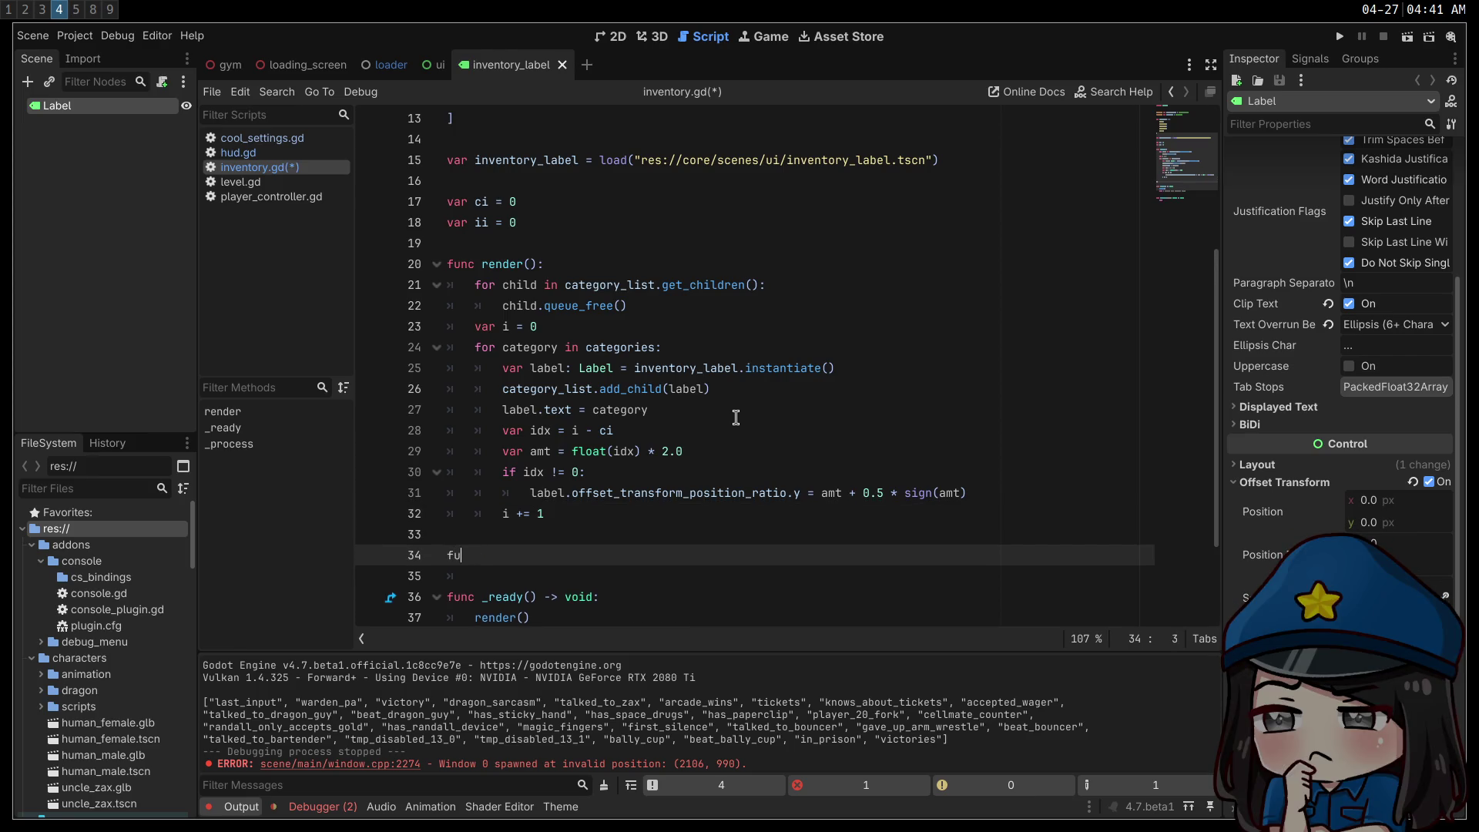
{"action": "type", "text": "nc _input"}
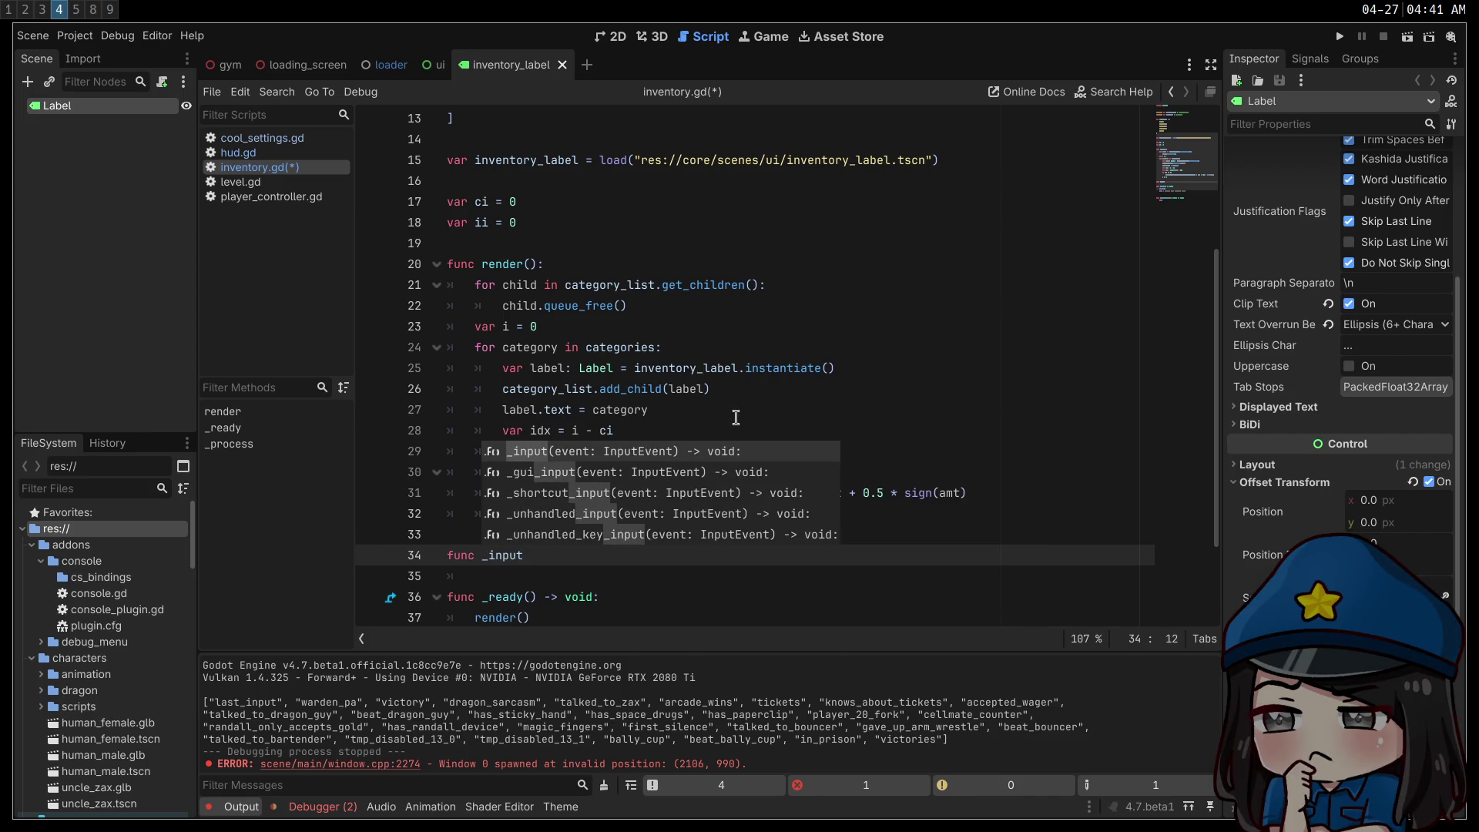
{"action": "type", "text": "(event):"}
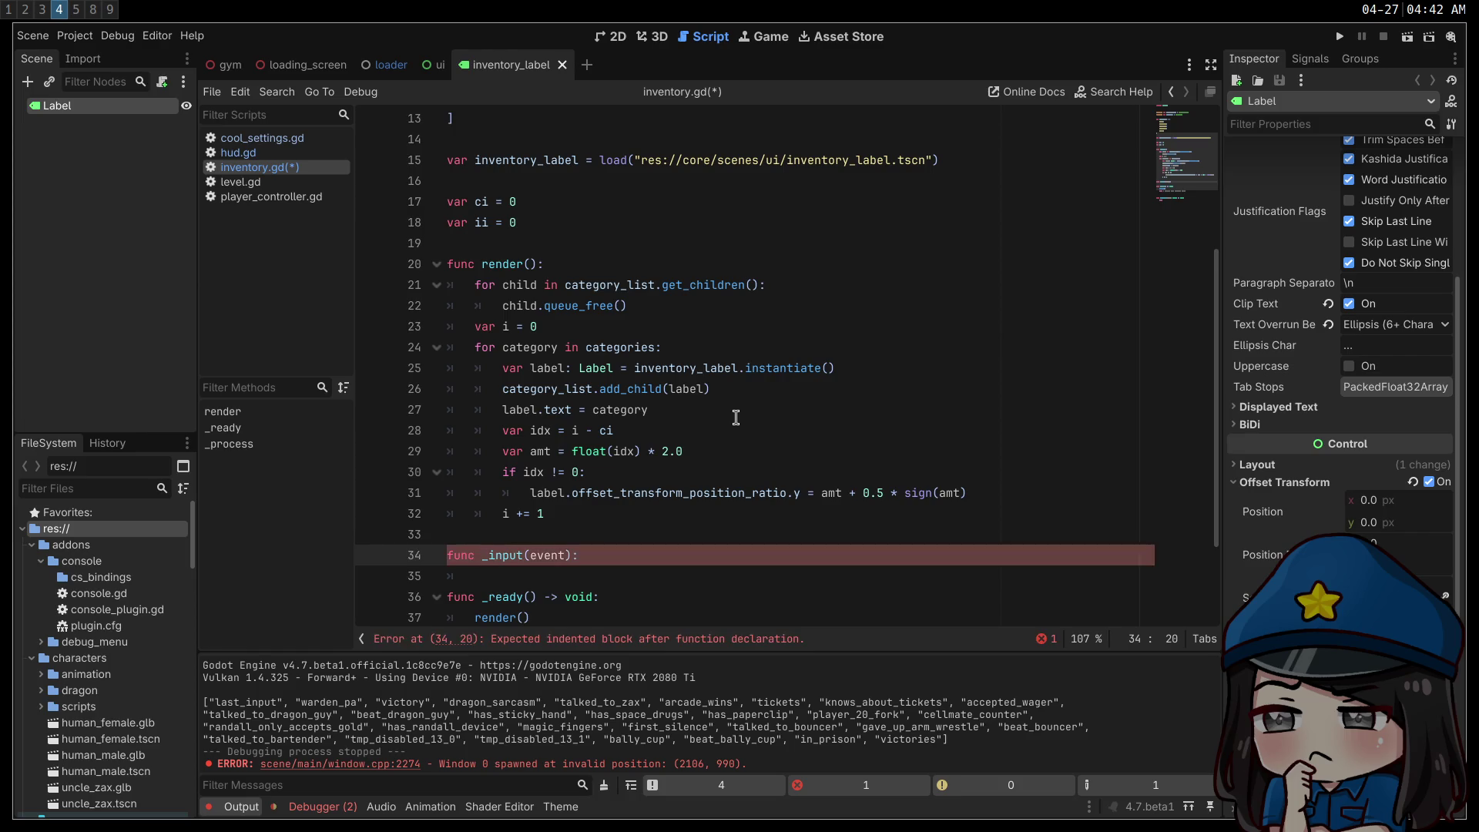
{"action": "key", "text": "Return"}
{"action": "type", "text": "event."}
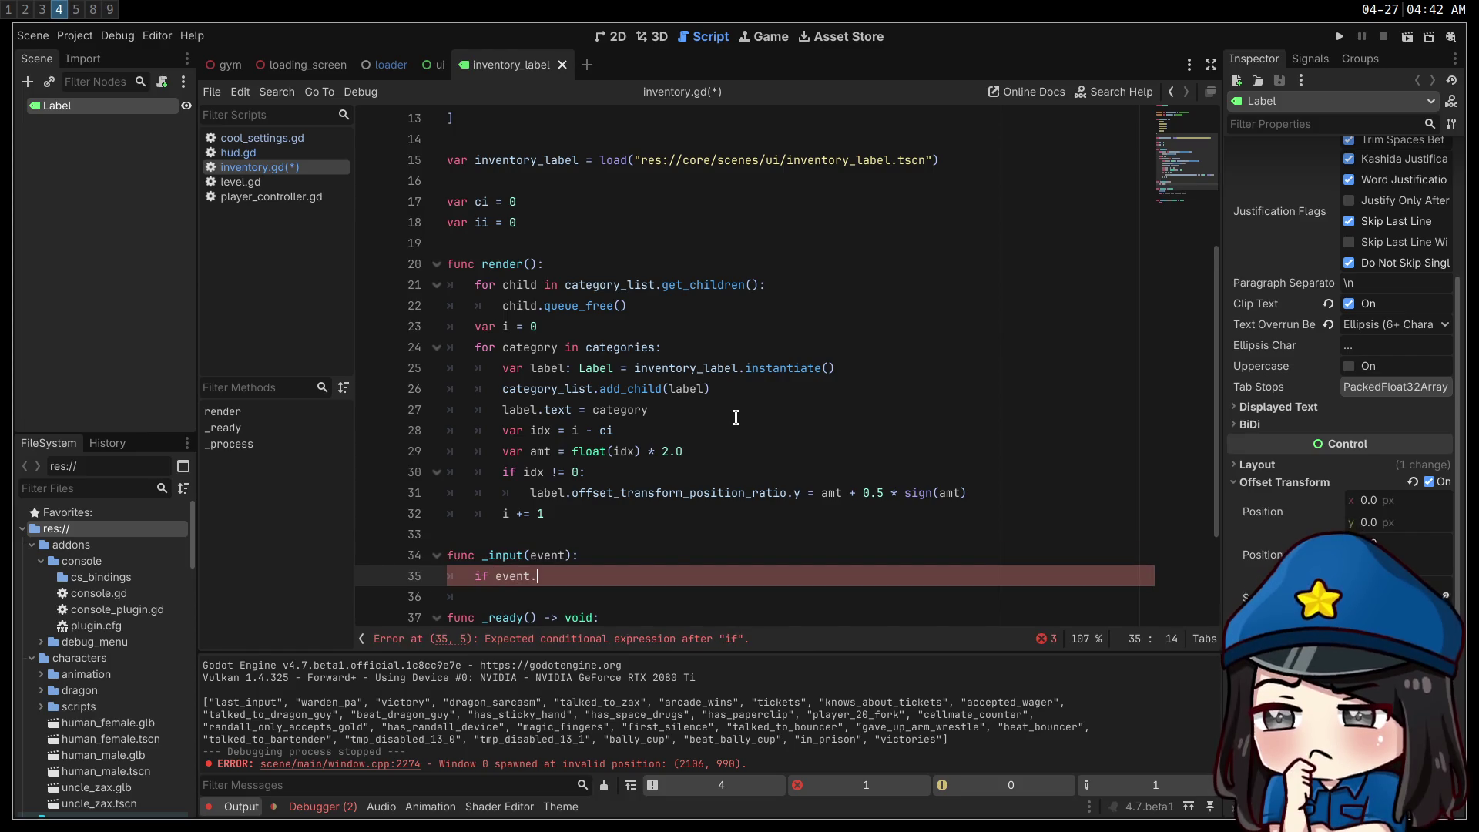
{"action": "type", "text": "is"}
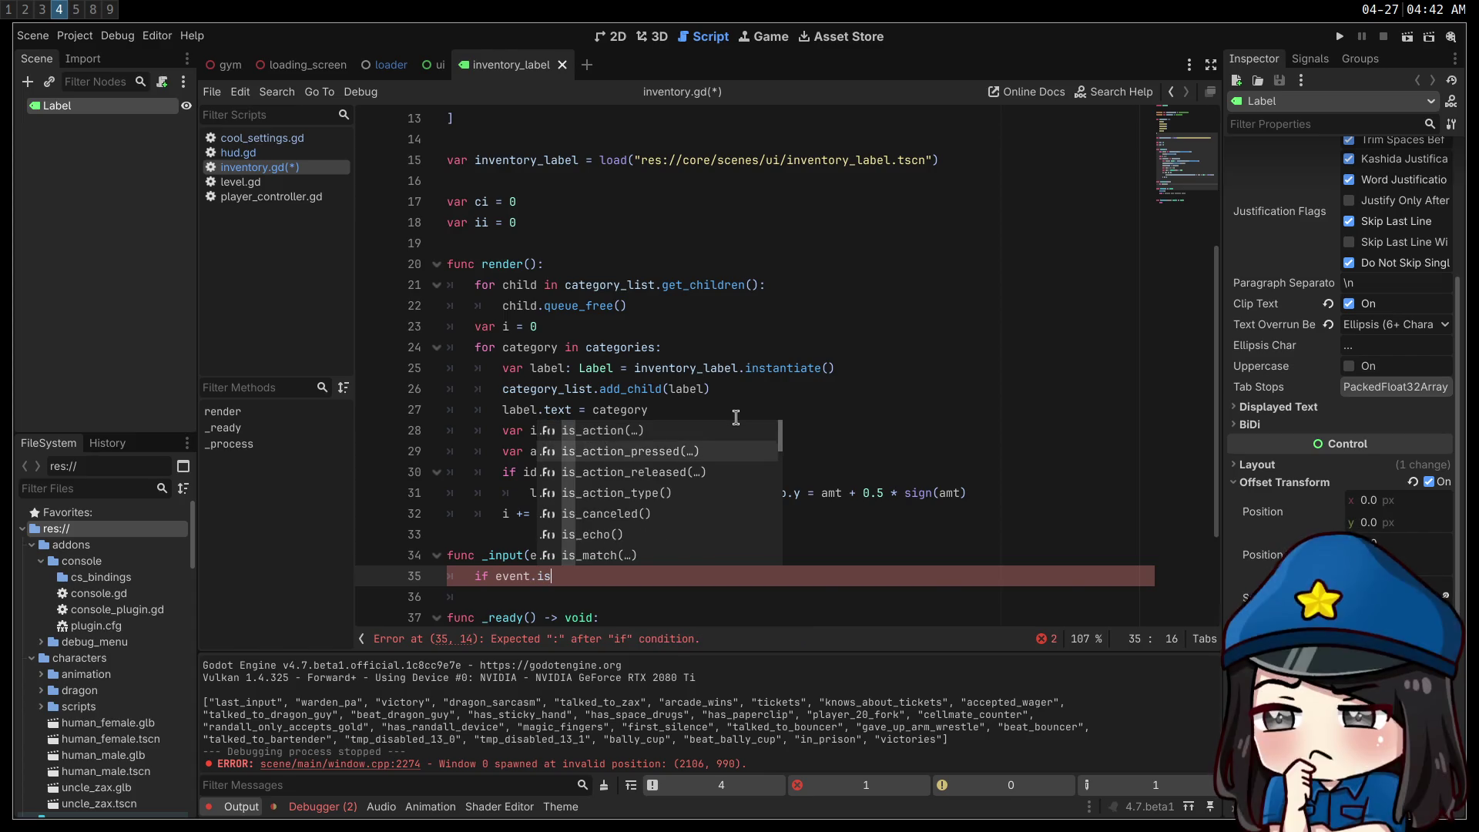
{"action": "key", "text": "Down"}
{"action": "key", "text": "Return"}
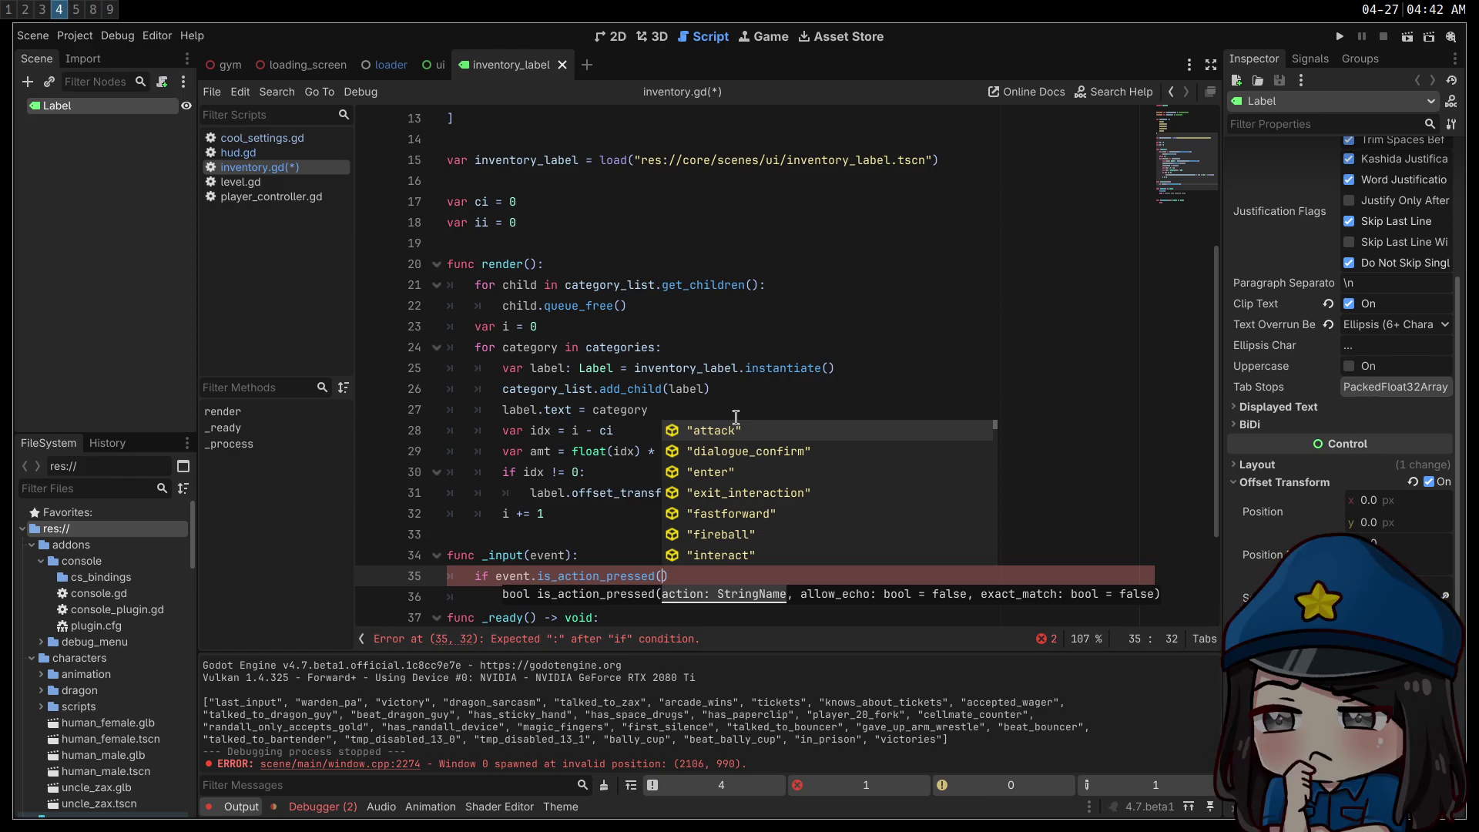
{"action": "type", "text": "\"ui_up"}
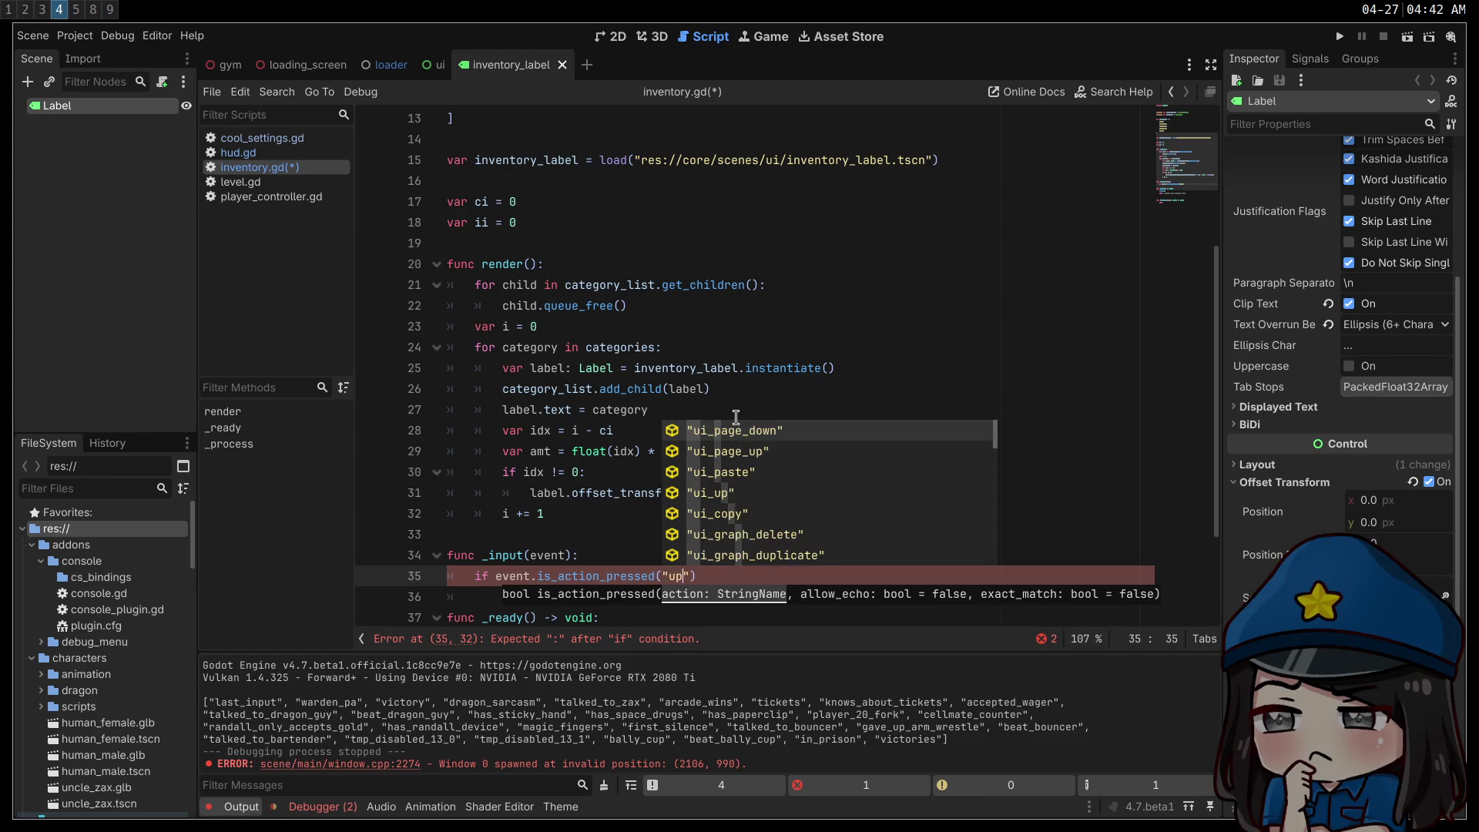
{"action": "type", "text": "\")"}
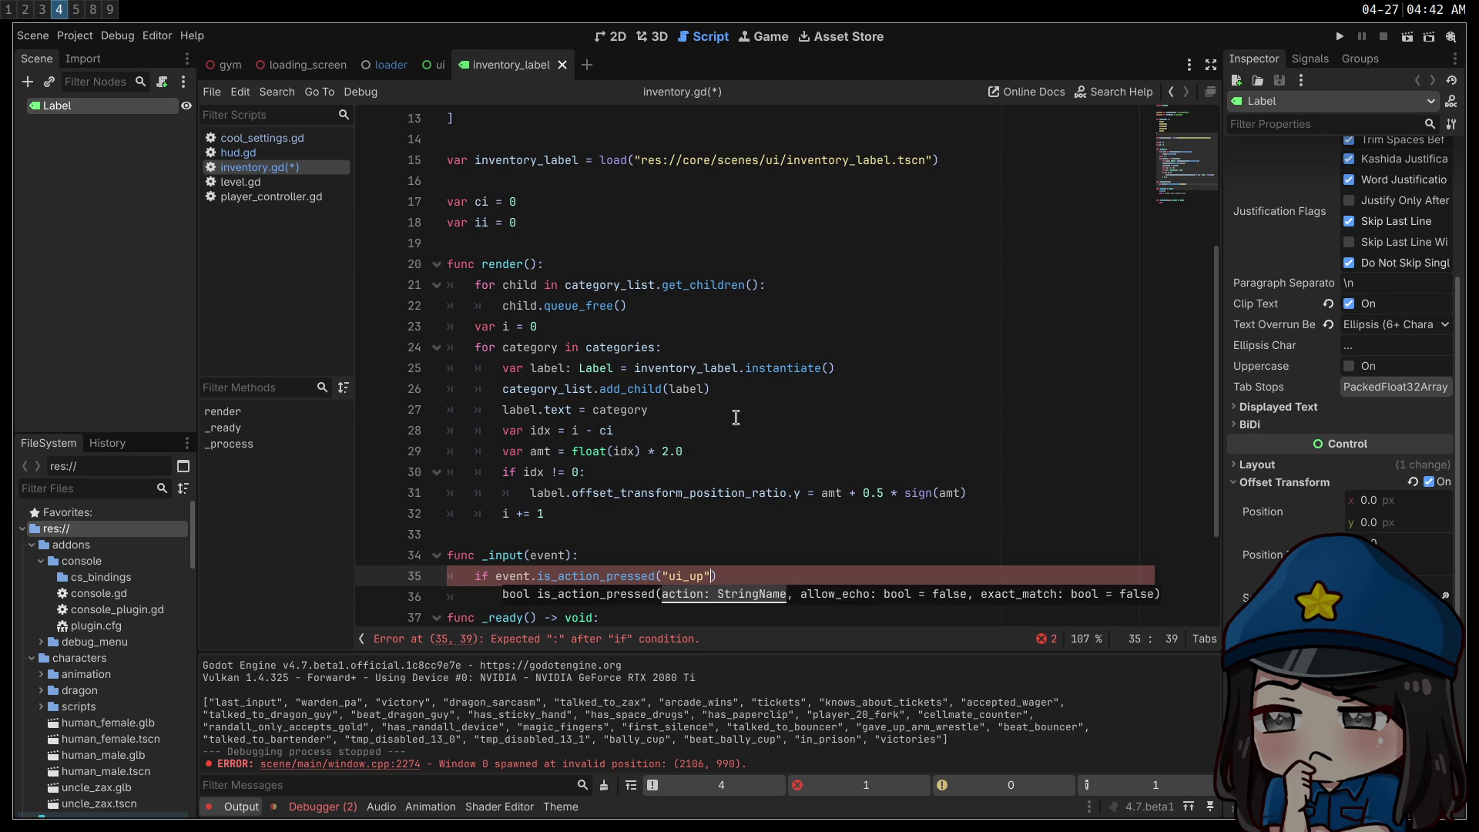
{"action": "type", "text": "\""}
{"action": "key", "text": "Return"}
{"action": "type", "text": "ci"}
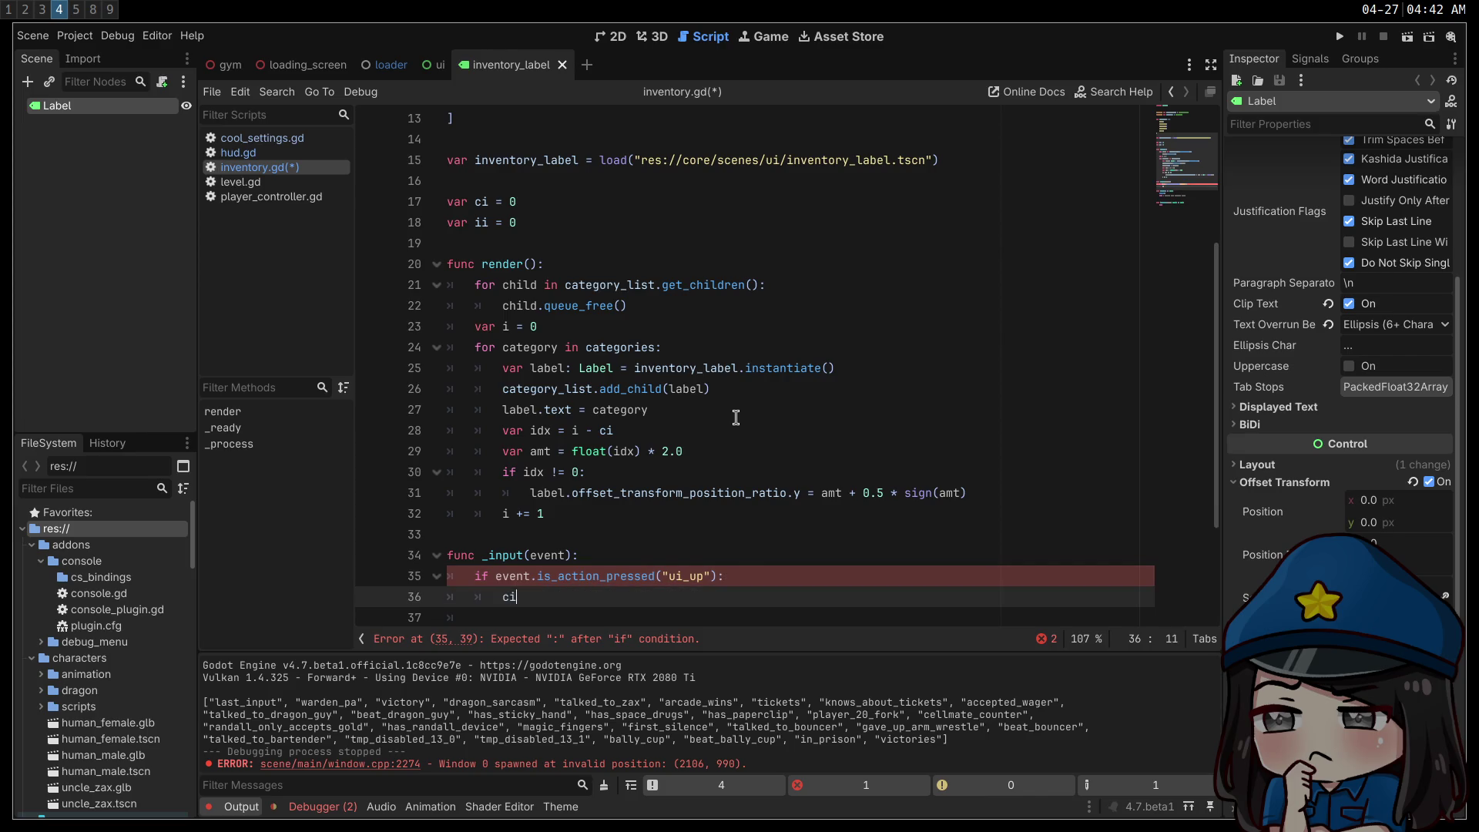
{"action": "type", "text": " -= 1"}
- Rewrite the decrement as 'ci = max(0, ci - 1)' and copy the two ui_up check lines
{"action": "scroll", "coordinate": [586, 461], "scroll_direction": "down", "scroll_amount": 2}
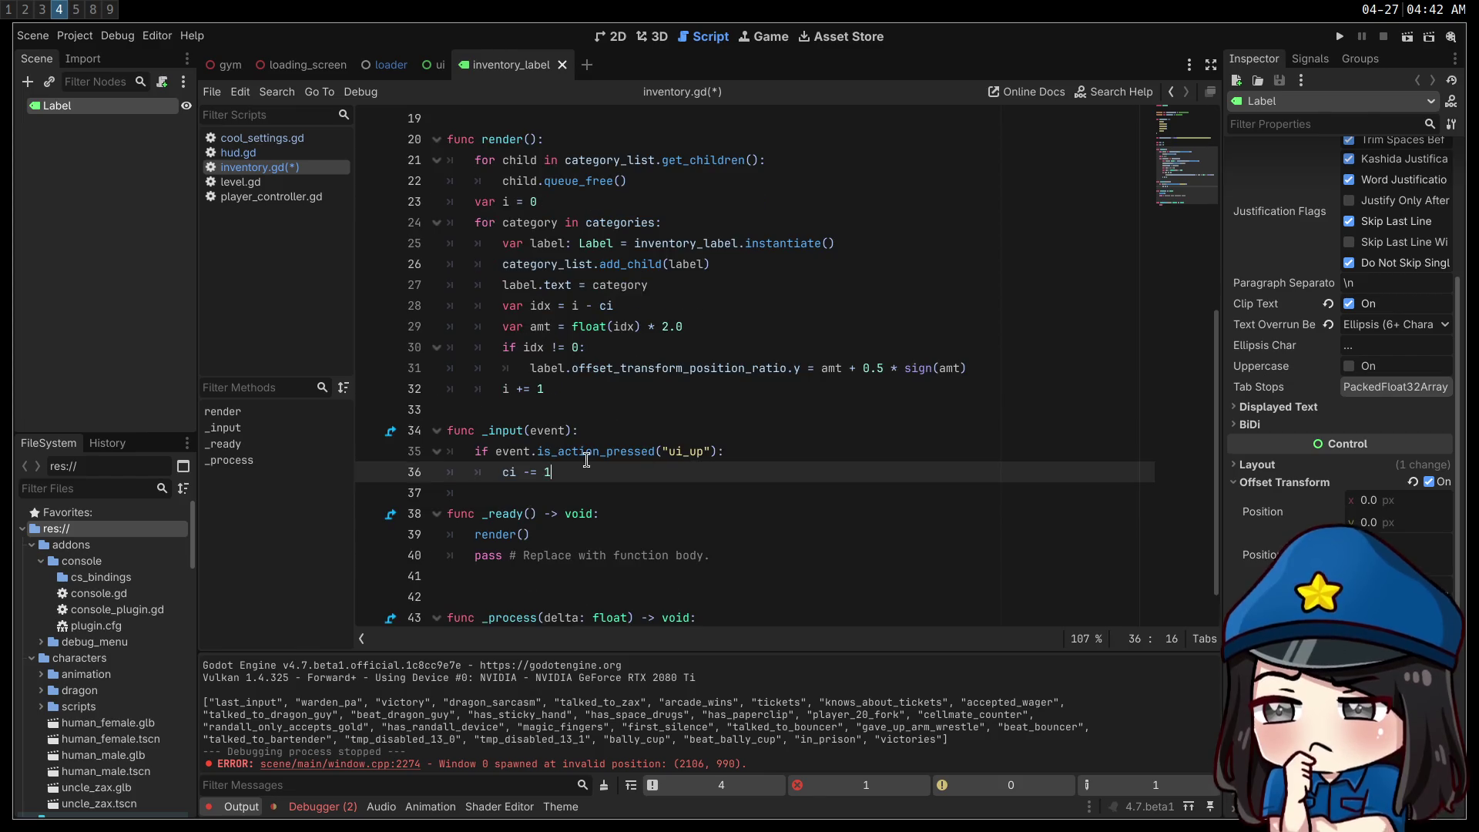
{"action": "mouse_move", "coordinate": [585, 461]}
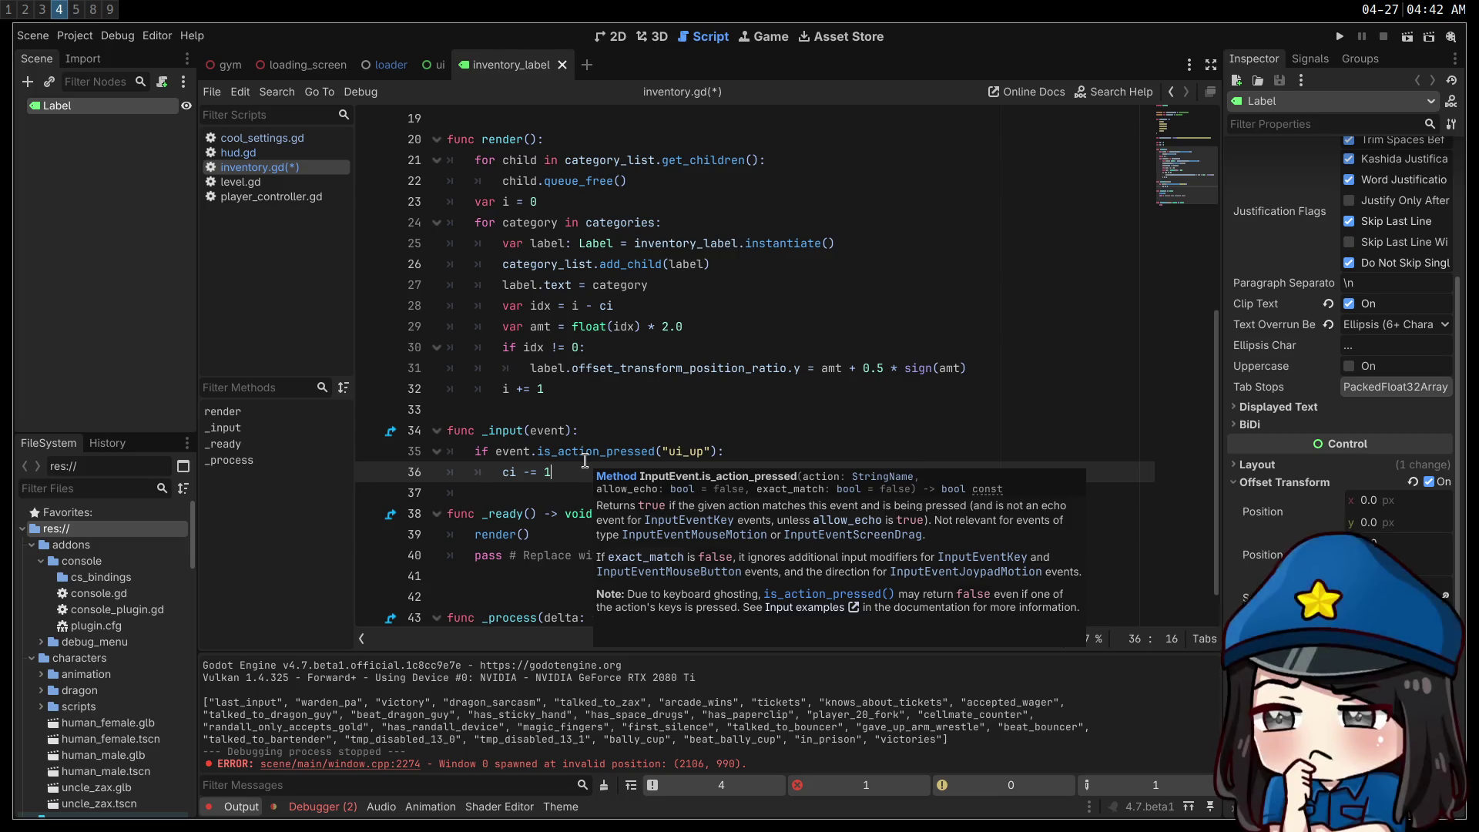
{"action": "left_click_drag", "start_coordinate": [553, 469], "coordinate": [505, 478]}
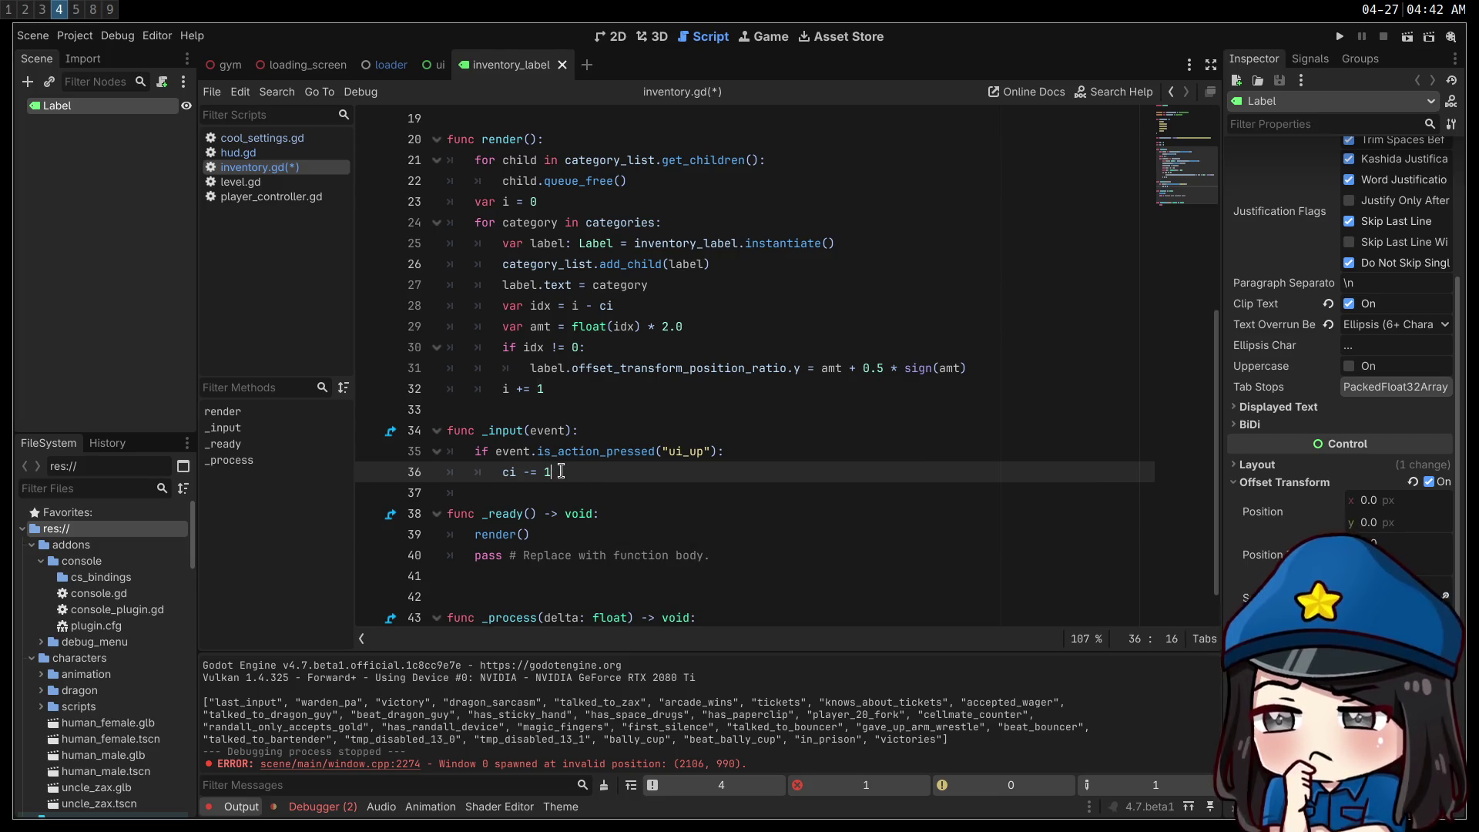
{"action": "type", "text": "= max(0,"}
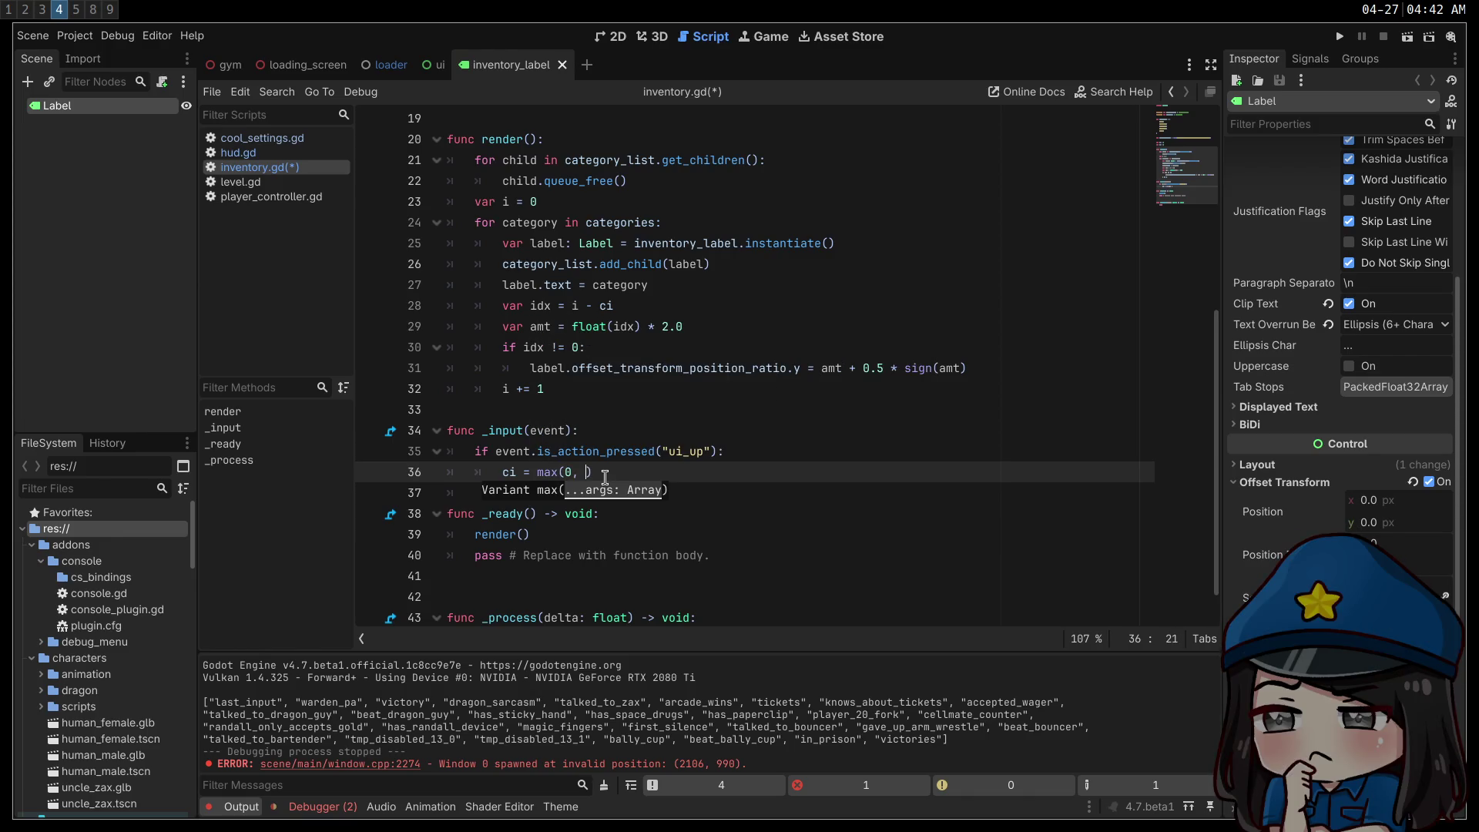
{"action": "type", "text": " ci - 1"}
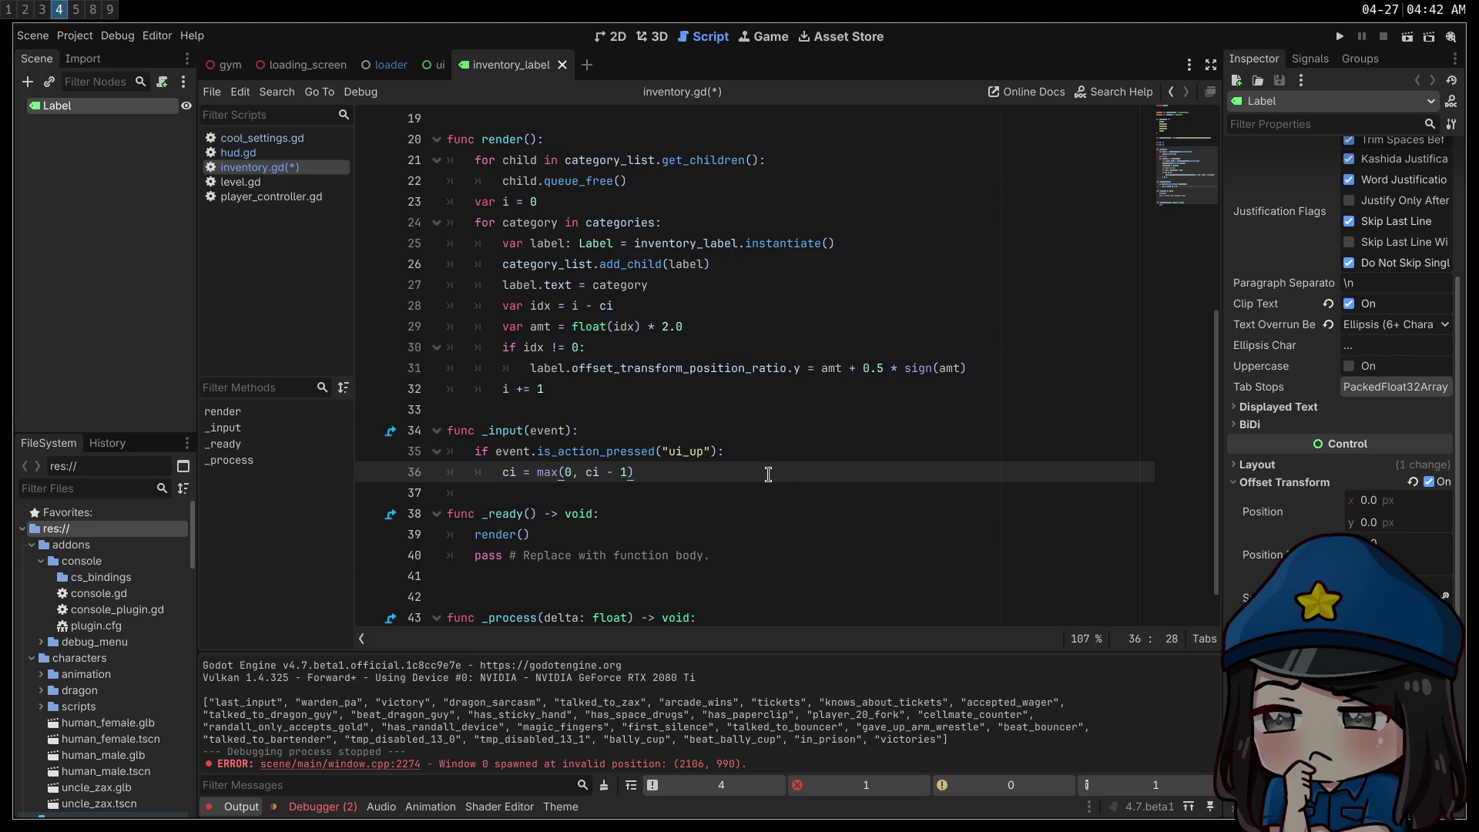
{"action": "left_click_drag", "start_coordinate": [768, 474], "coordinate": [406, 445]}
{"action": "key", "text": "ctrl+c"}
{"action": "left_click", "coordinate": [540, 494]}
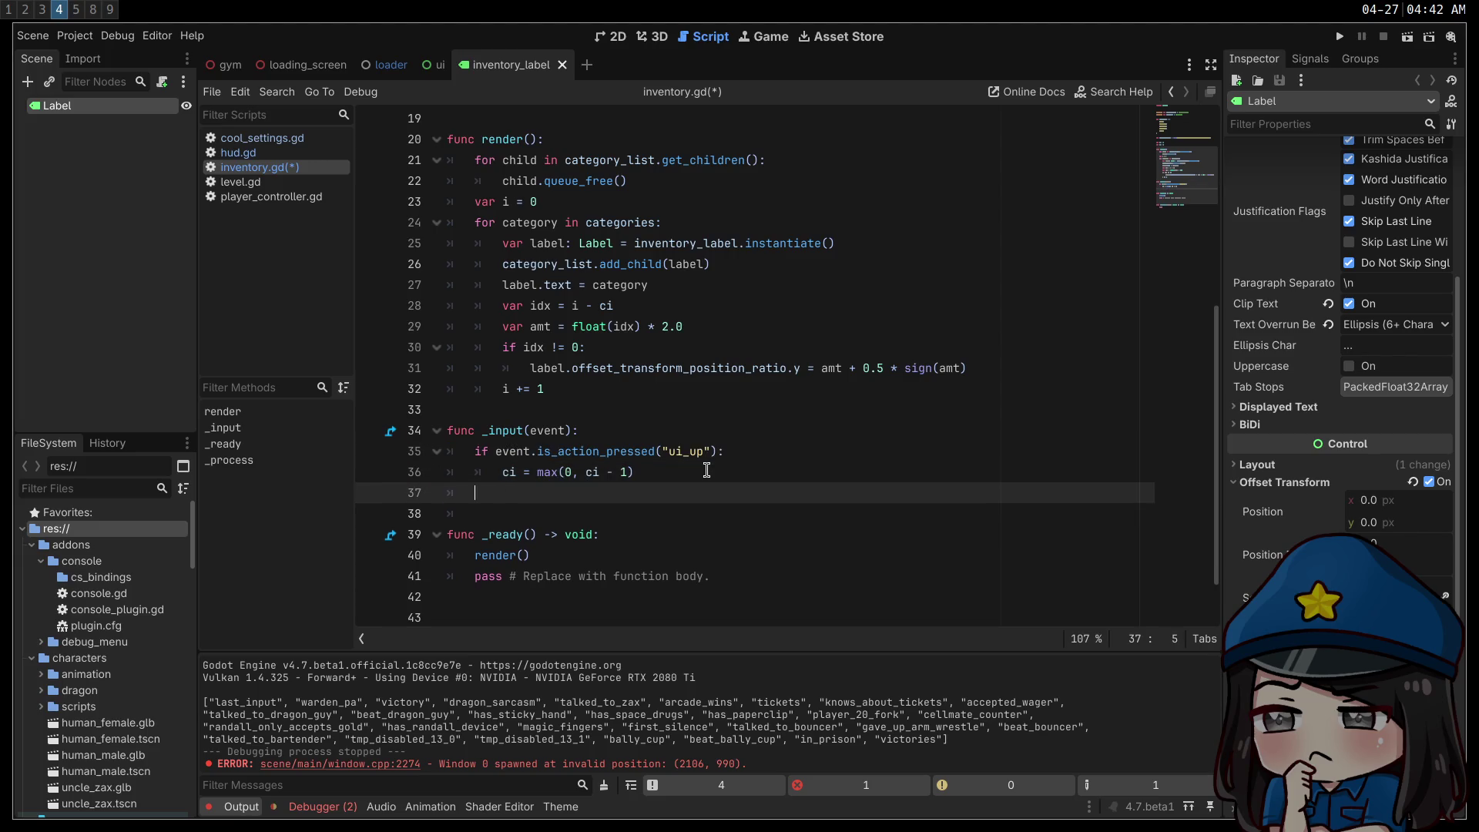
- Paste the check as an 'elif' for 'ui_down' setting ci = min(categories.size() - 1, ci + 1)
{"action": "key", "text": "ctrl+v"}
{"action": "left_click", "coordinate": [488, 493]}
{"action": "type", "text": "el"}
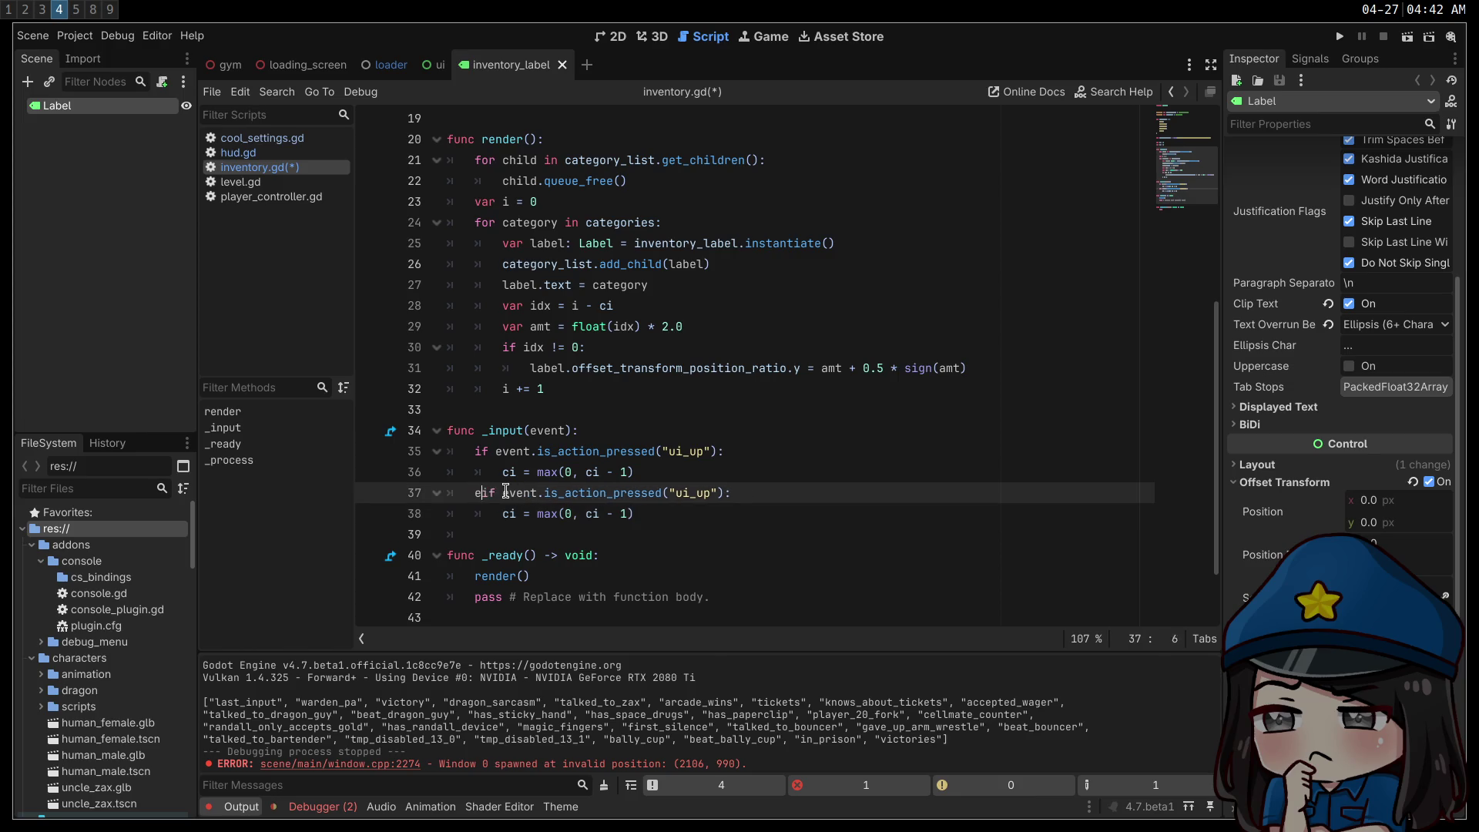
{"action": "left_click", "coordinate": [651, 512]}
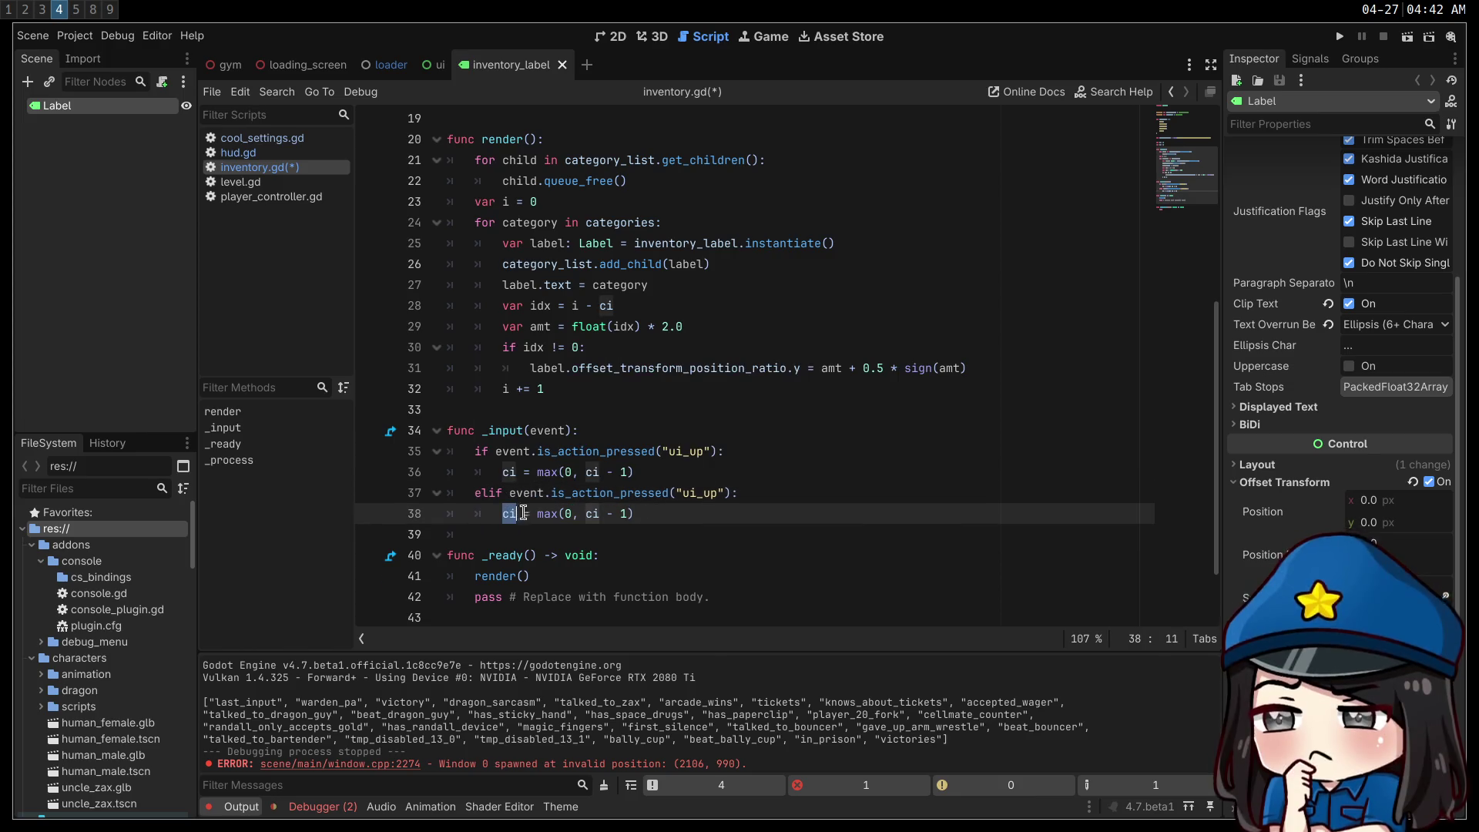
{"action": "left_click", "coordinate": [709, 494]}
{"action": "type", "text": "down"}
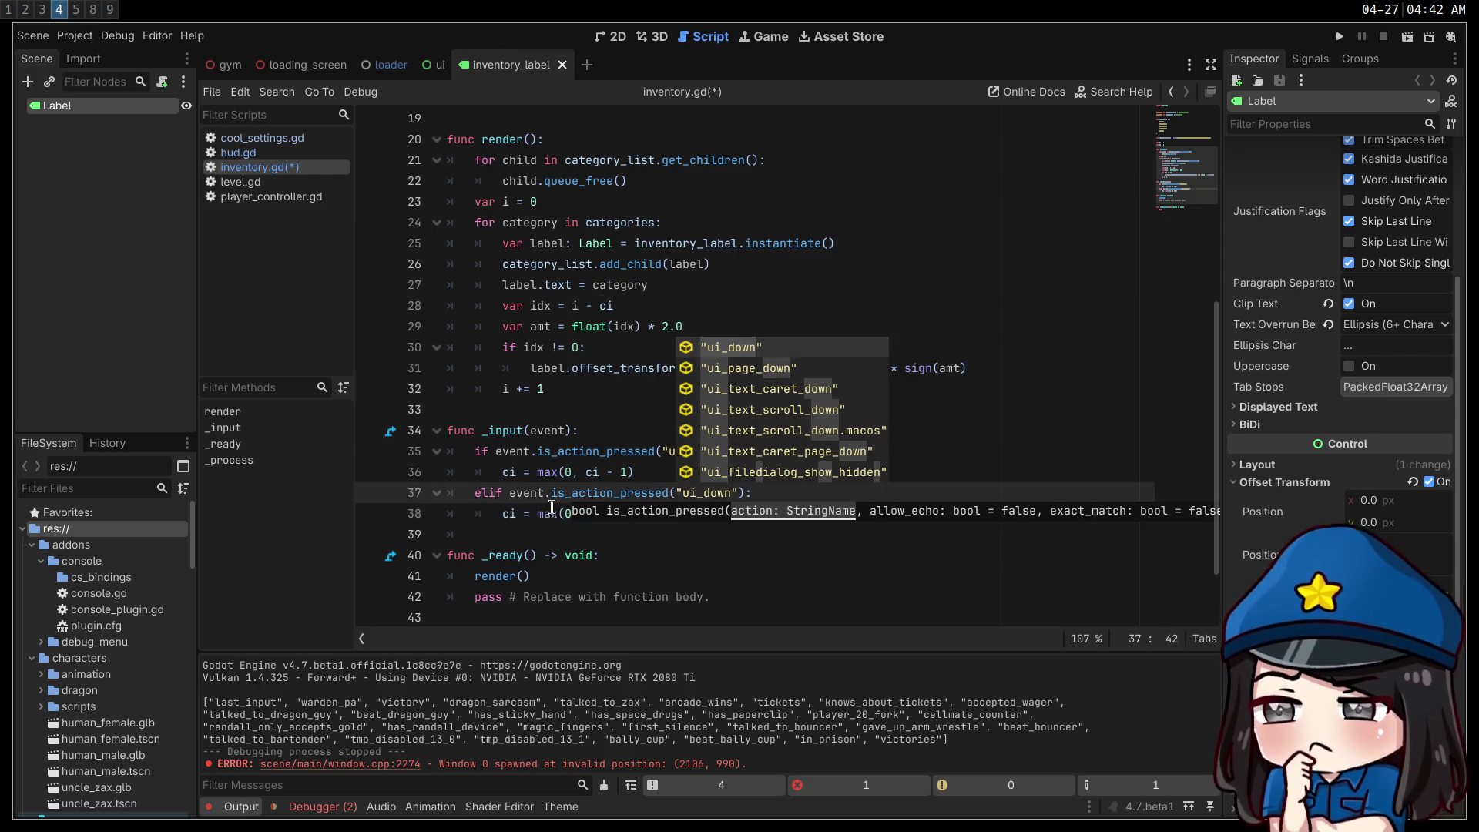
{"action": "left_click", "coordinate": [524, 514]}
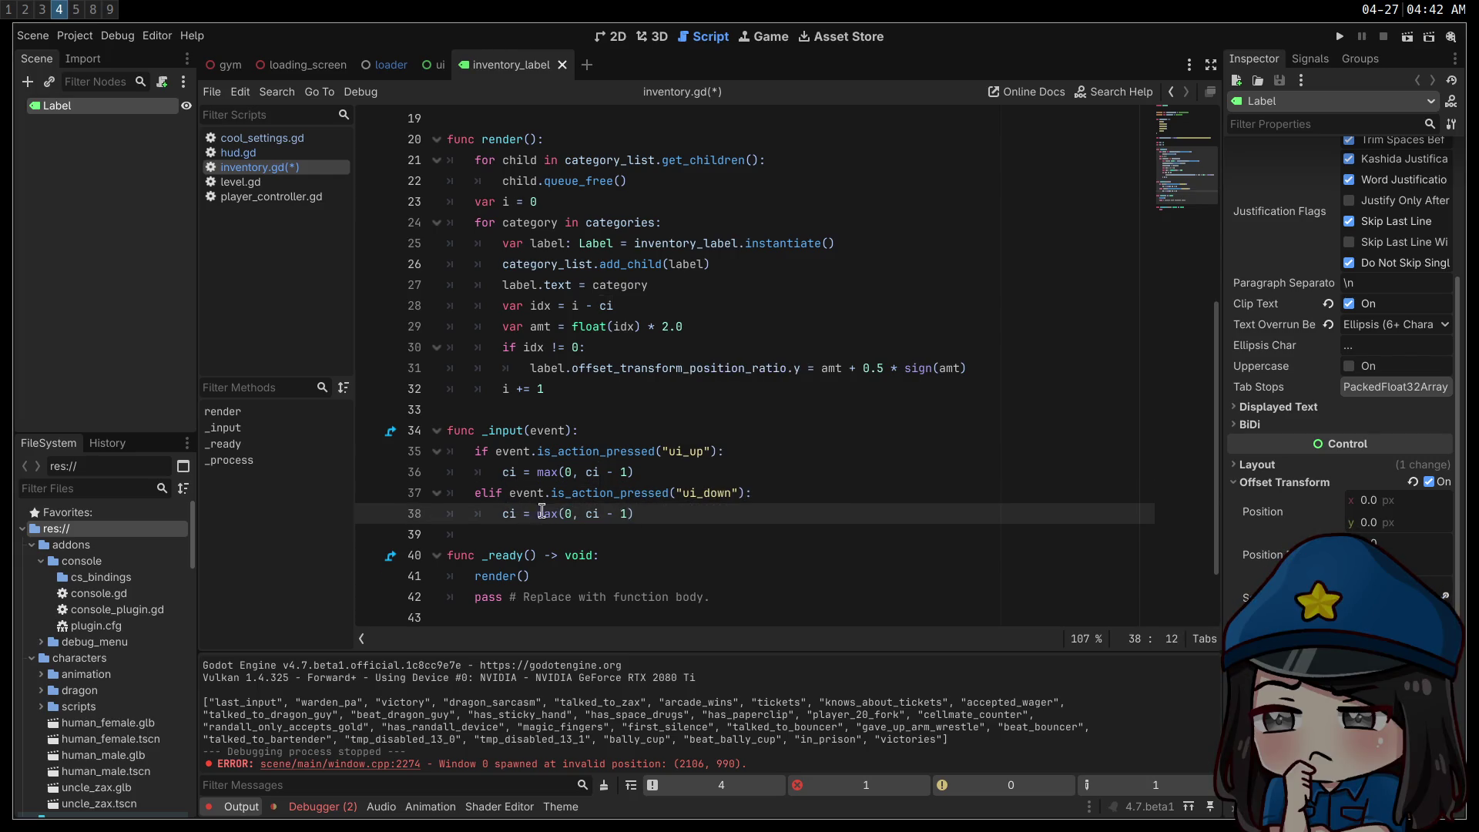
{"action": "type", "text": "min"}
{"action": "key", "text": "Return"}
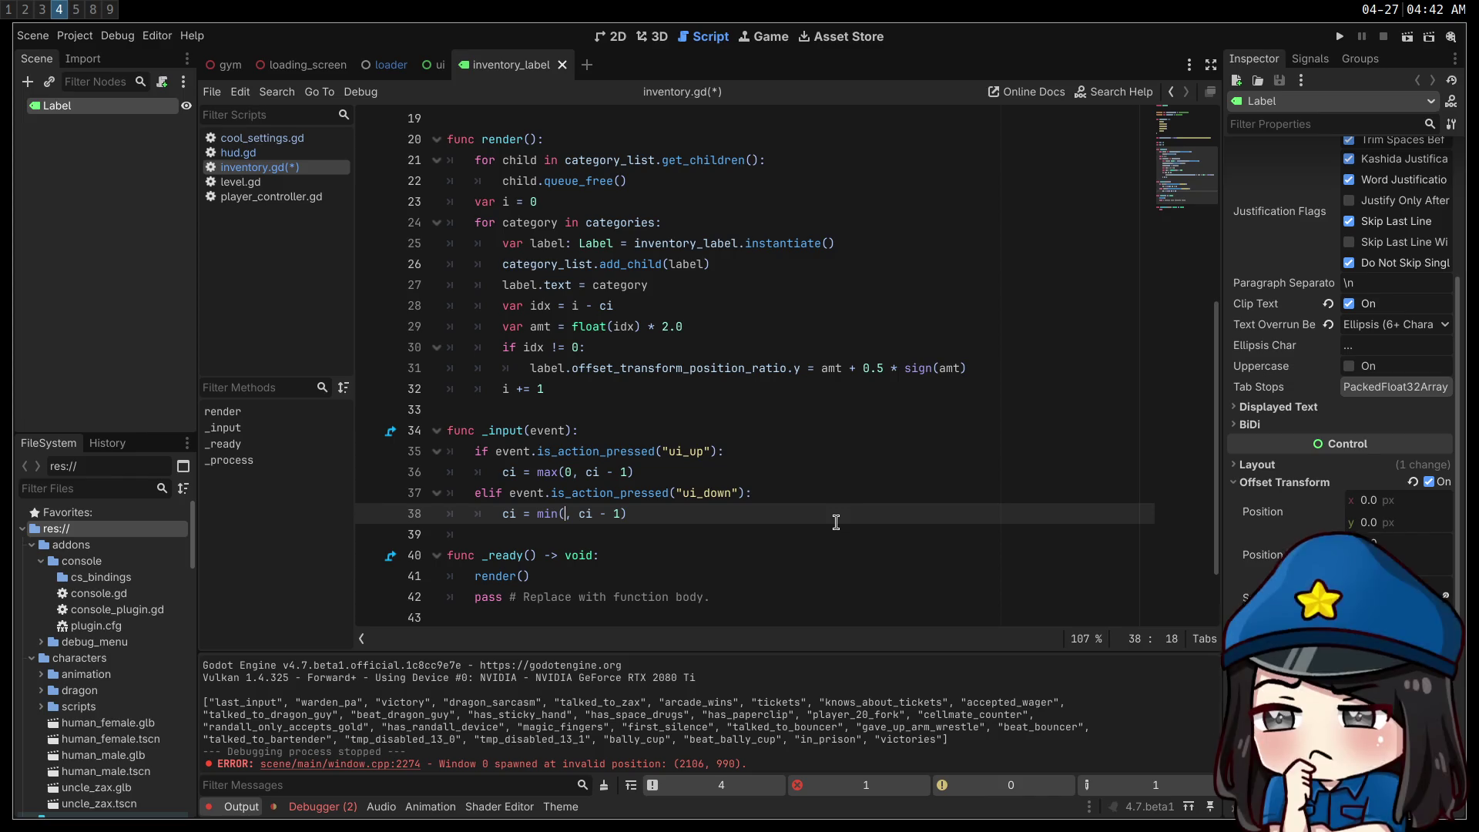
{"action": "type", "text": "categories."}
{"action": "type", "text": "size() -"}
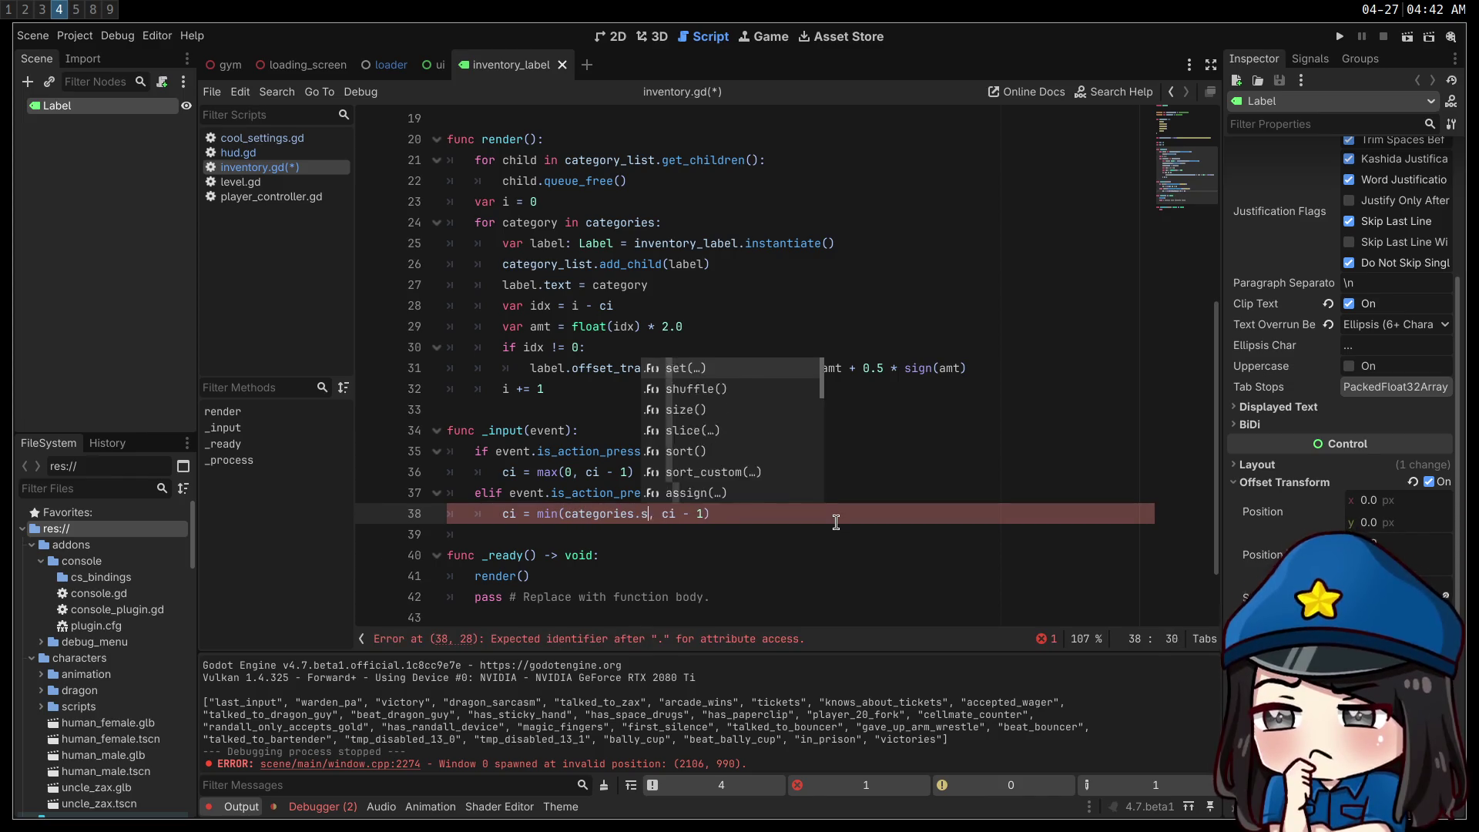
{"action": "key", "text": "Right"}
{"action": "key", "text": "Right"}
{"action": "key", "text": "Right"}
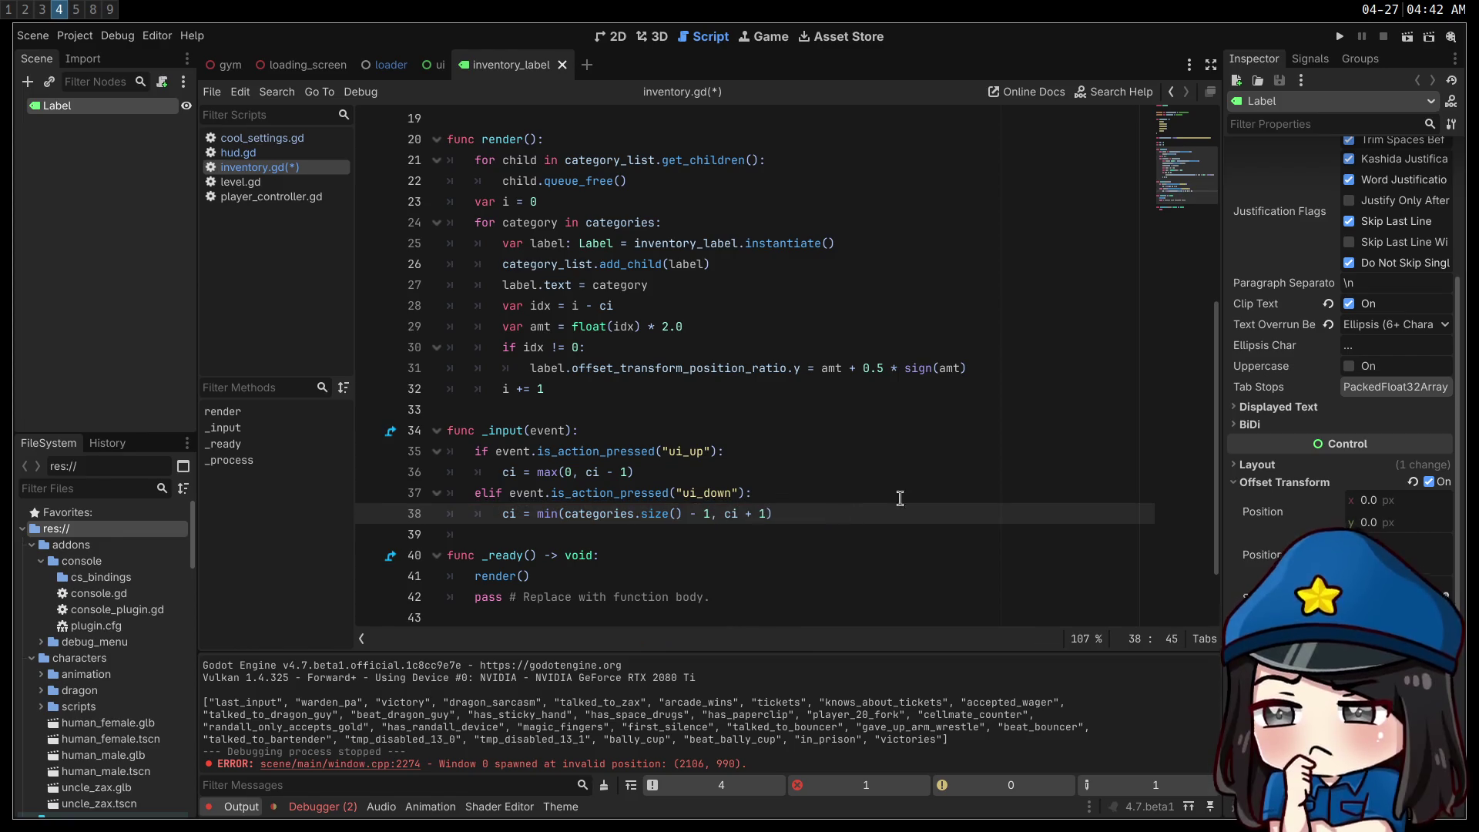
- Call render() after both the ui_up and ui_down updates, save, and run the project
{"action": "left_click", "coordinate": [886, 470]}
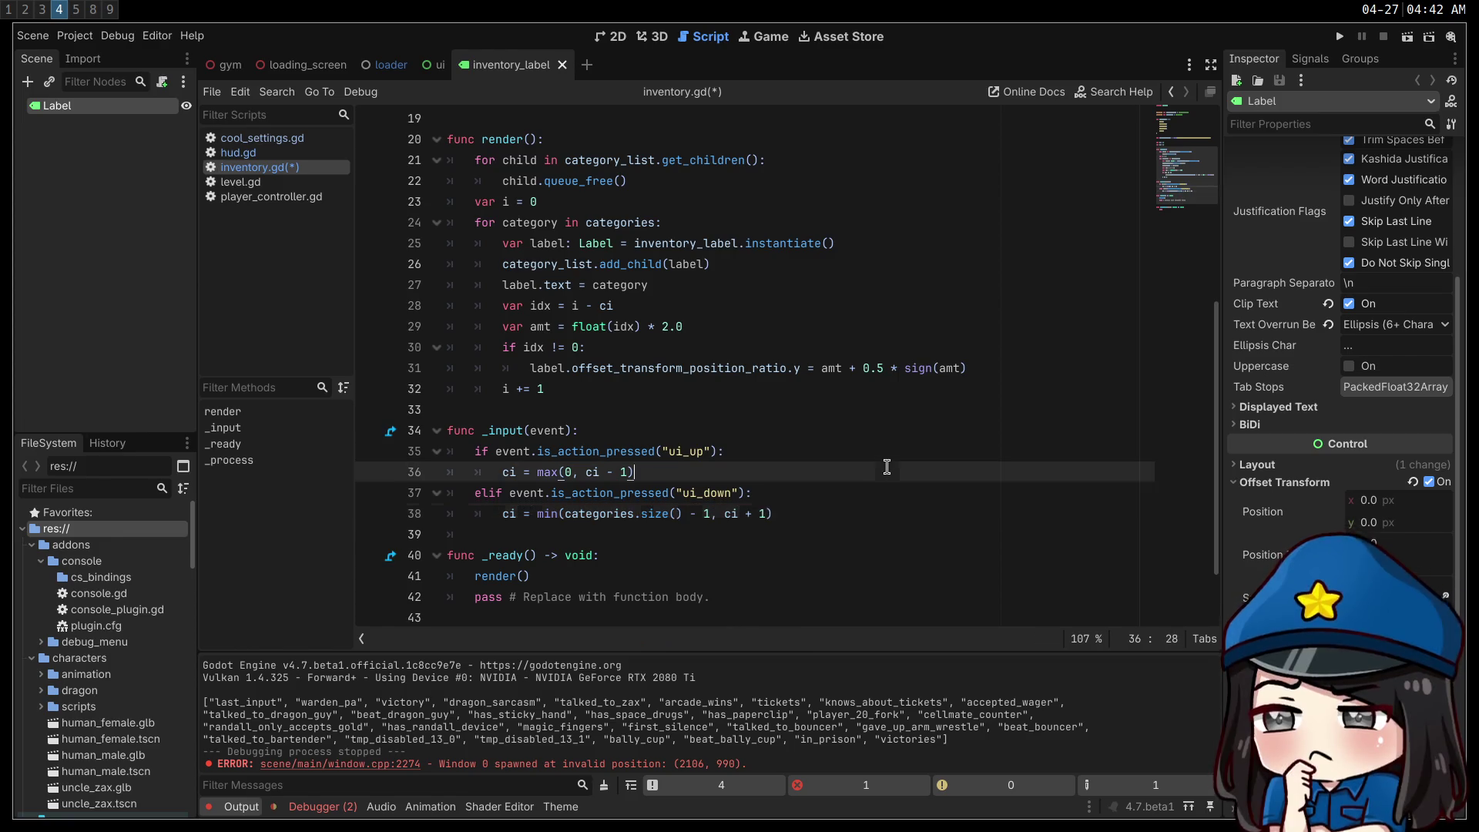
{"action": "left_click", "coordinate": [869, 554]}
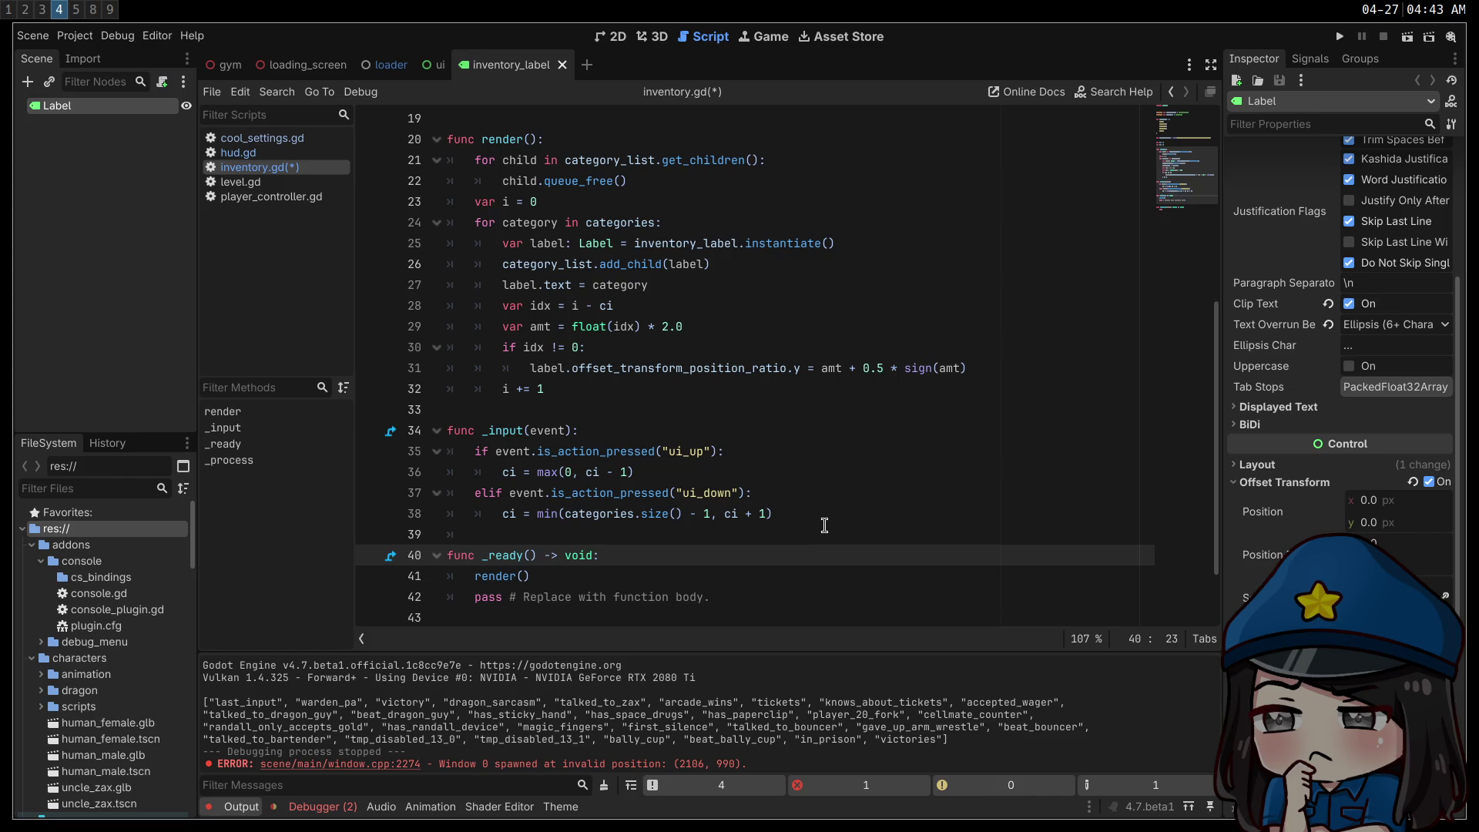
{"action": "key", "text": "ctrl+s"}
{"action": "left_click", "coordinate": [846, 519]}
{"action": "key", "text": "Return"}
{"action": "type", "text": "render()"}
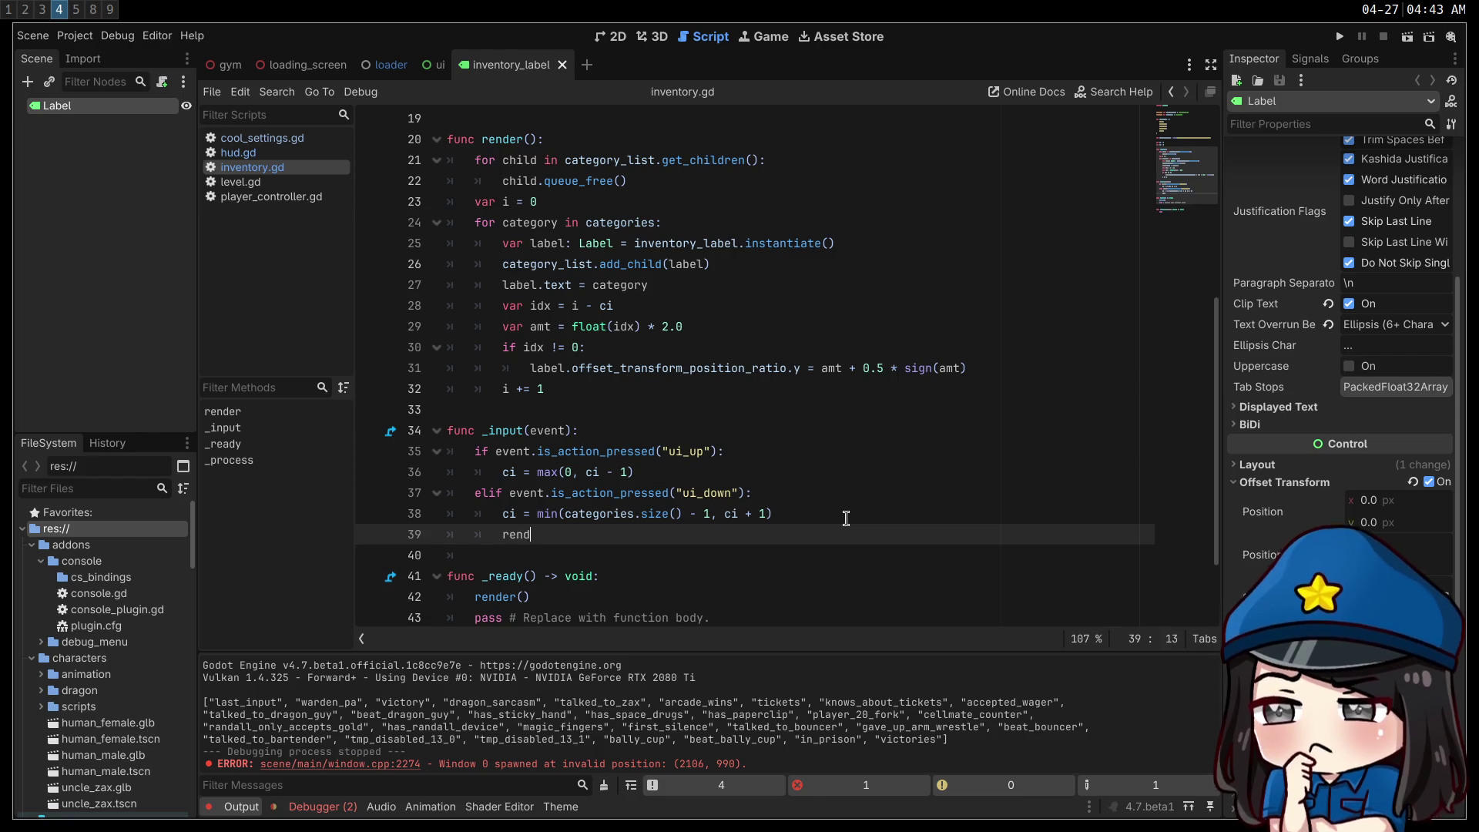
{"action": "key", "text": "shift+Home"}
{"action": "key", "text": "ctrl+c"}
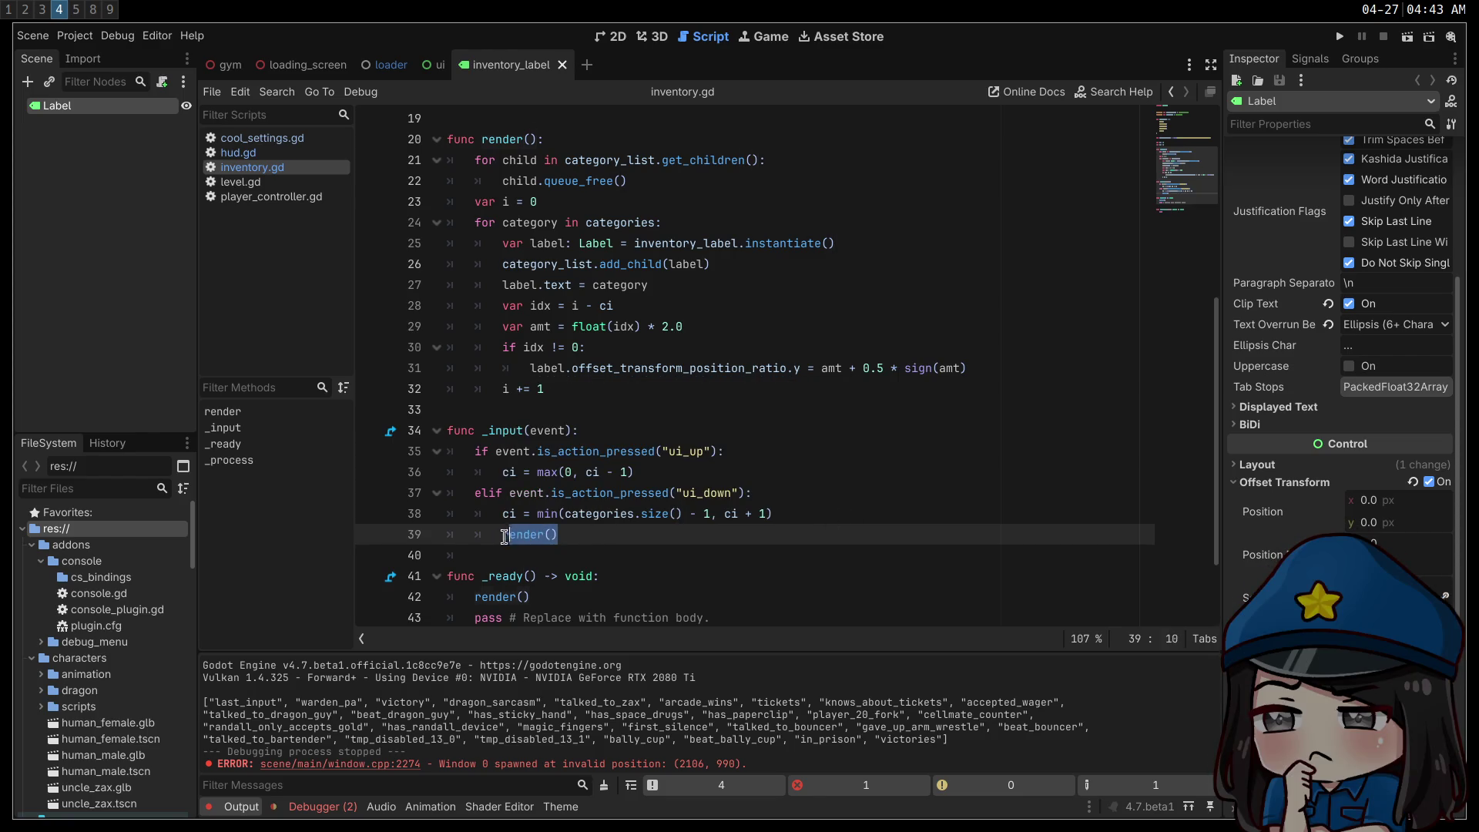
{"action": "left_click", "coordinate": [700, 471]}
{"action": "key", "text": "Return"}
{"action": "key", "text": "ctrl+v"}
{"action": "key", "text": "ctrl+s"}
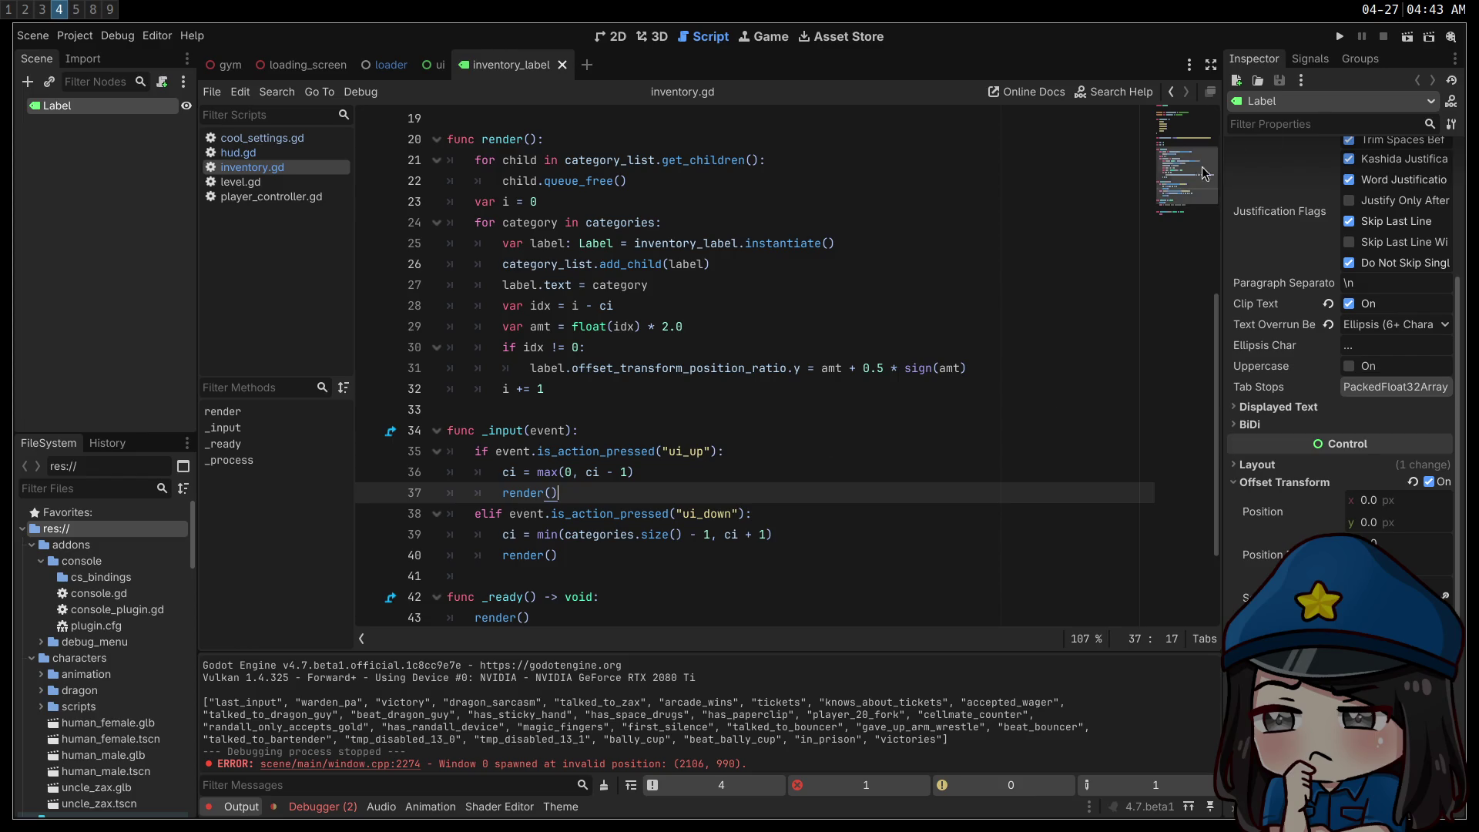
{"action": "left_click", "coordinate": [1339, 38]}
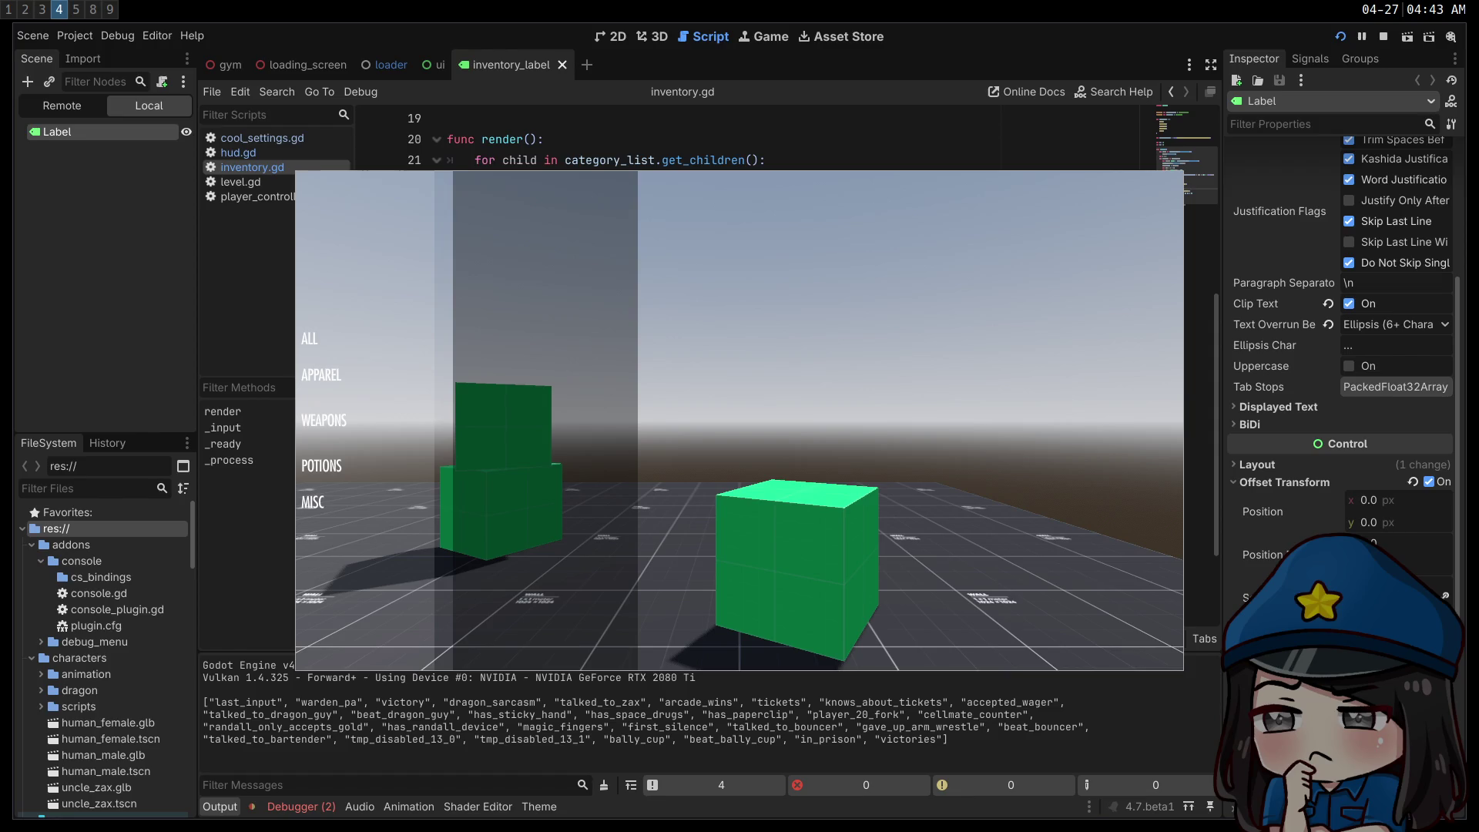
{"action": "key", "text": "super+2"}
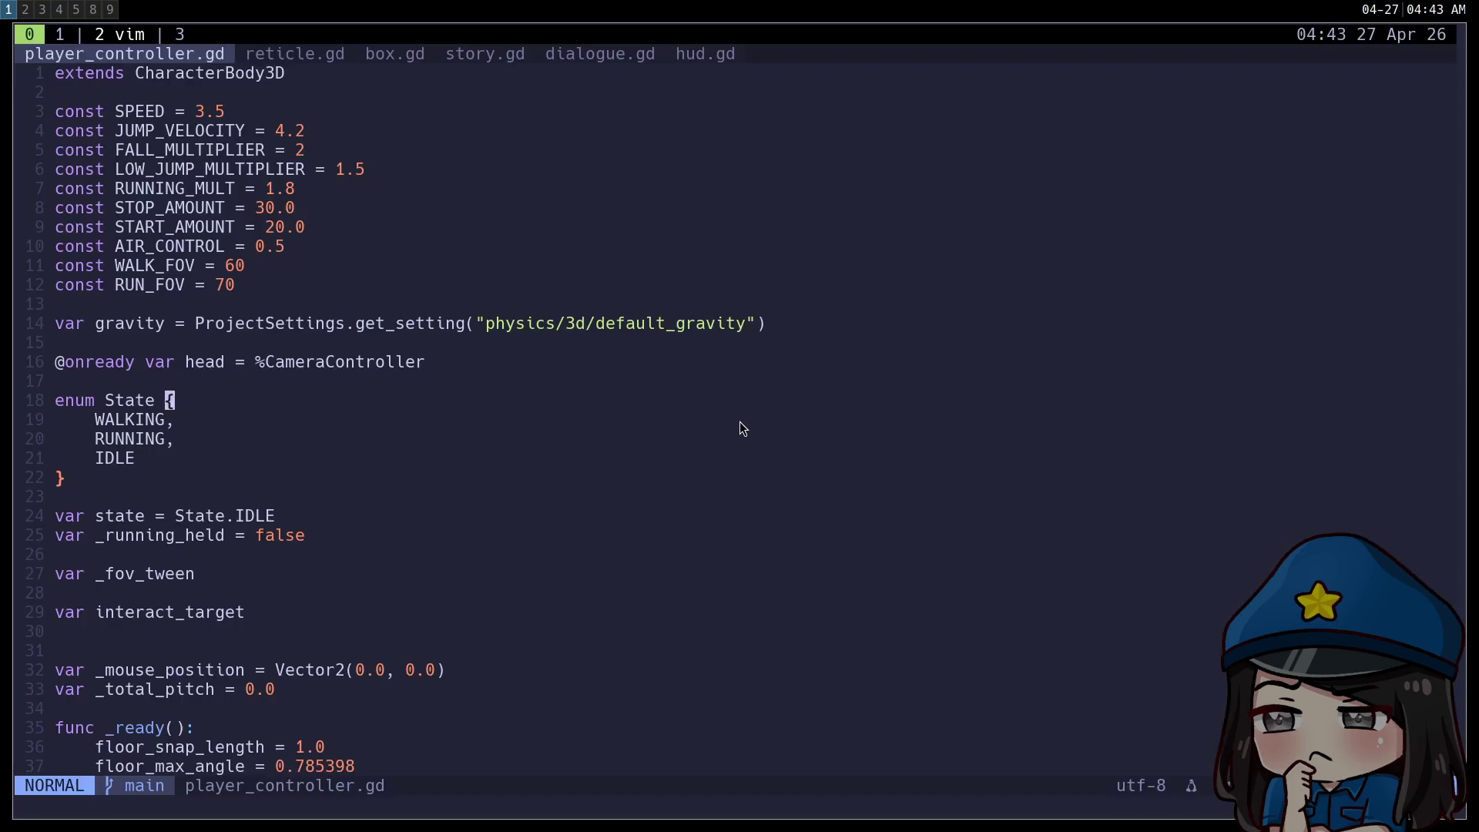
- Switch workspaces to the browser showing the Skyrim Large Sack inventory reference
{"action": "key", "text": "super+1"}
{"action": "key", "text": "super+3"}
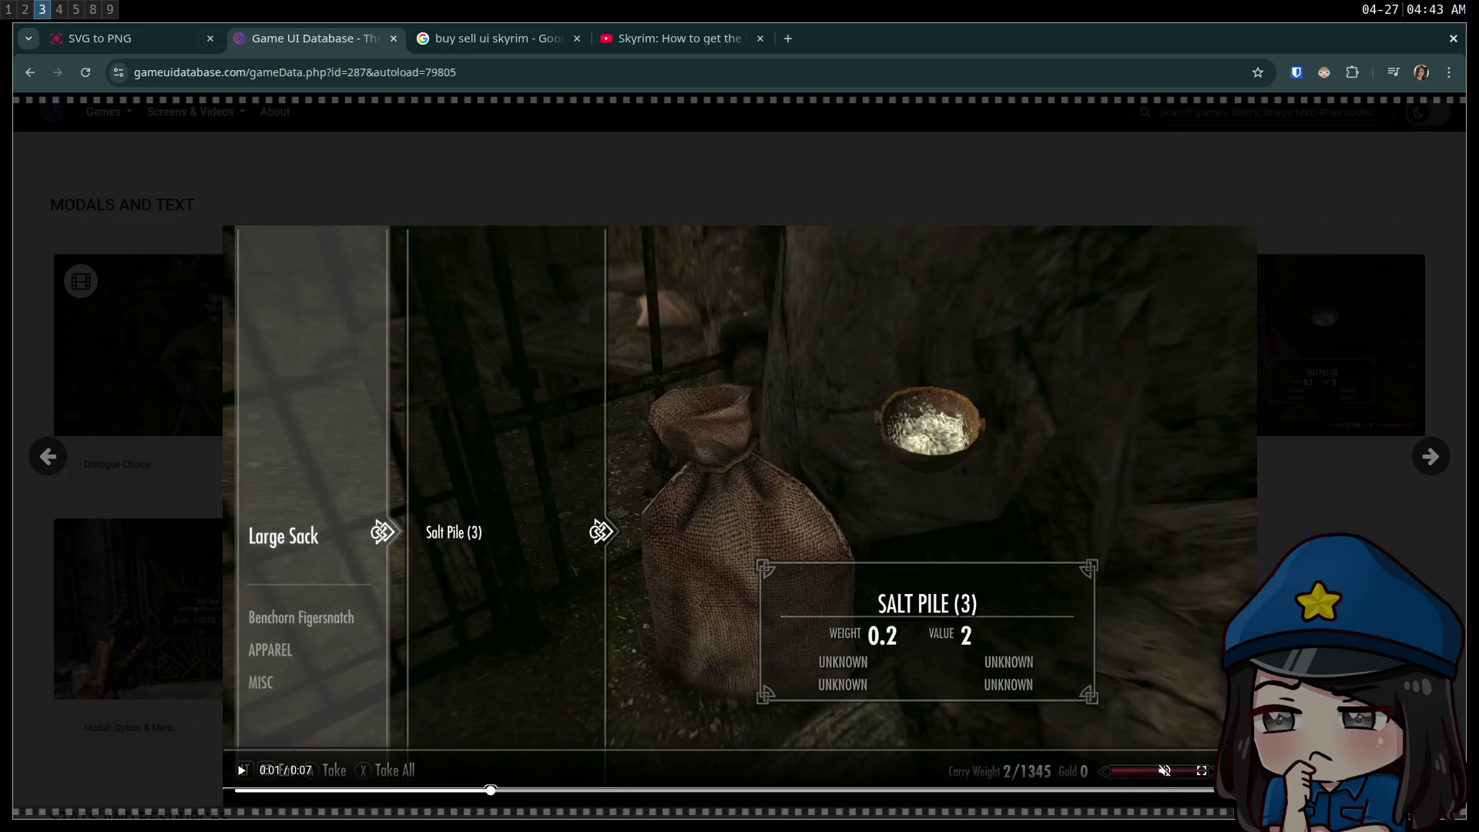
- Hide the video's playback controls and take a region screenshot of the Skyrim inventory frame
{"action": "right_click", "coordinate": [1002, 625]}
{"action": "left_click", "coordinate": [1048, 275]}
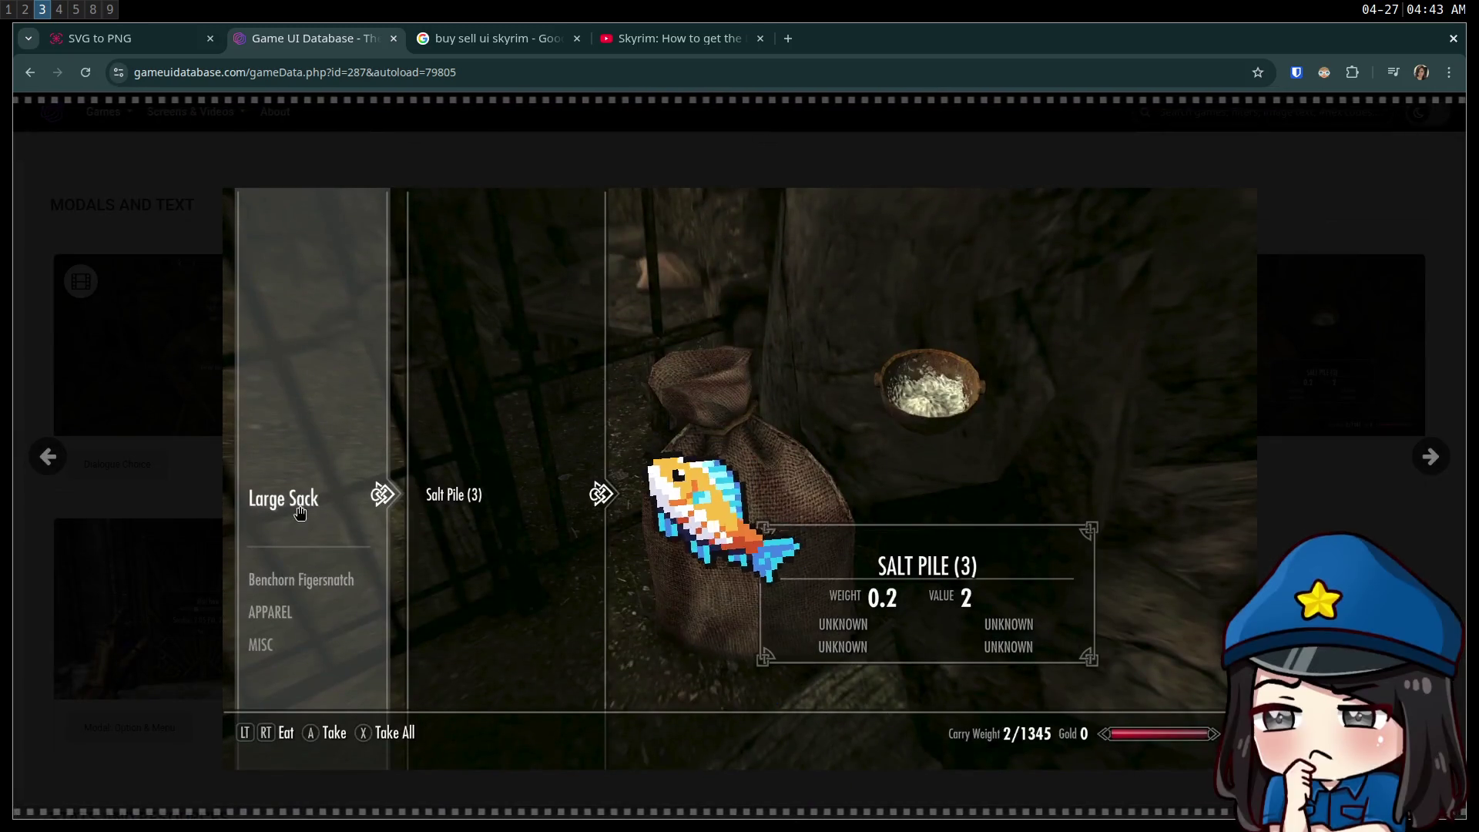
{"action": "key", "text": "Print"}
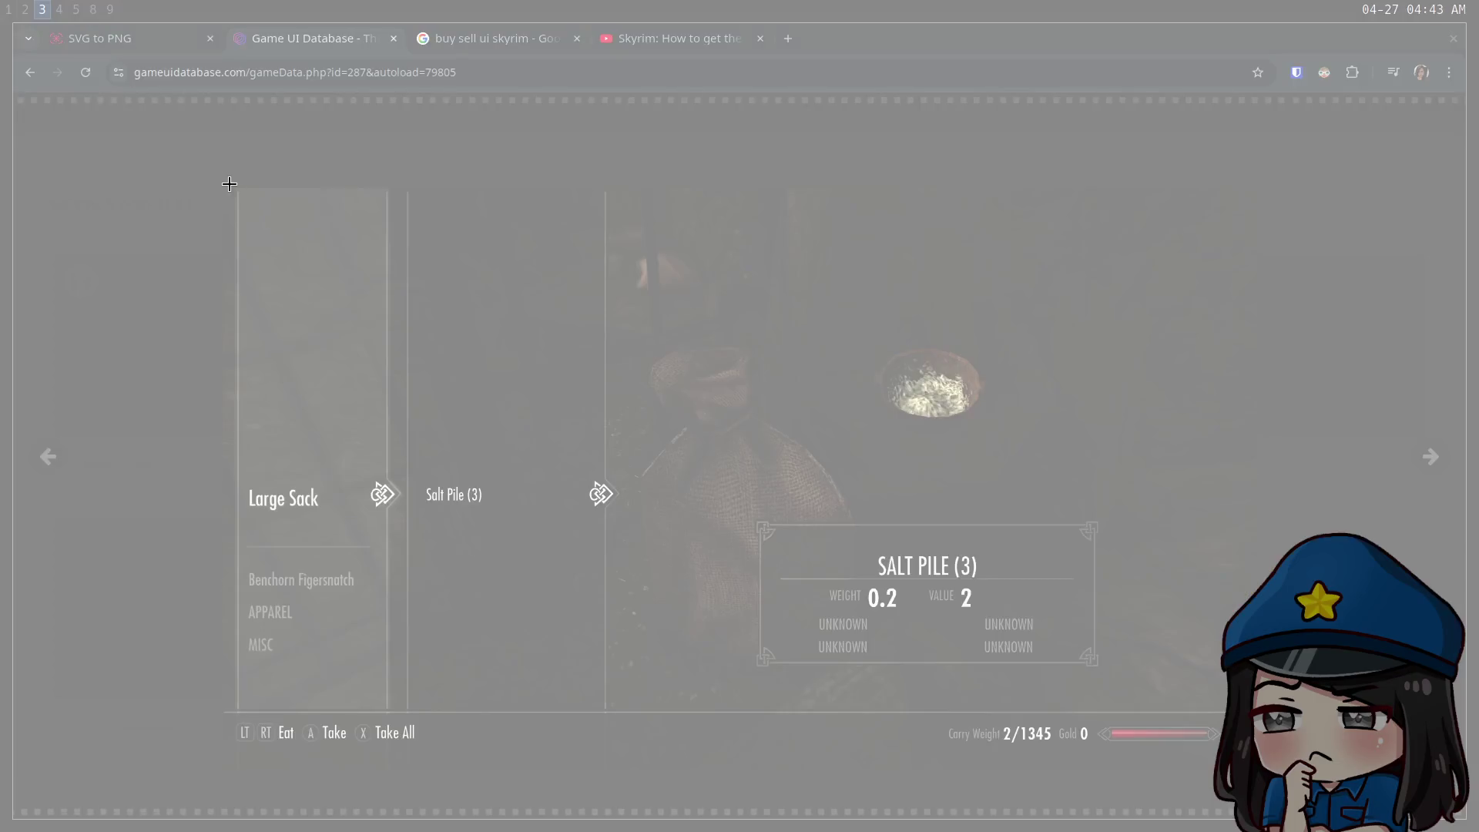
{"action": "mouse_move", "coordinate": [219, 188]}
{"action": "left_mouse_down"}
{"action": "mouse_move", "coordinate": [1136, 779]}
{"action": "mouse_move", "coordinate": [1273, 774]}
{"action": "mouse_move", "coordinate": [1259, 770]}
{"action": "left_mouse_up"}
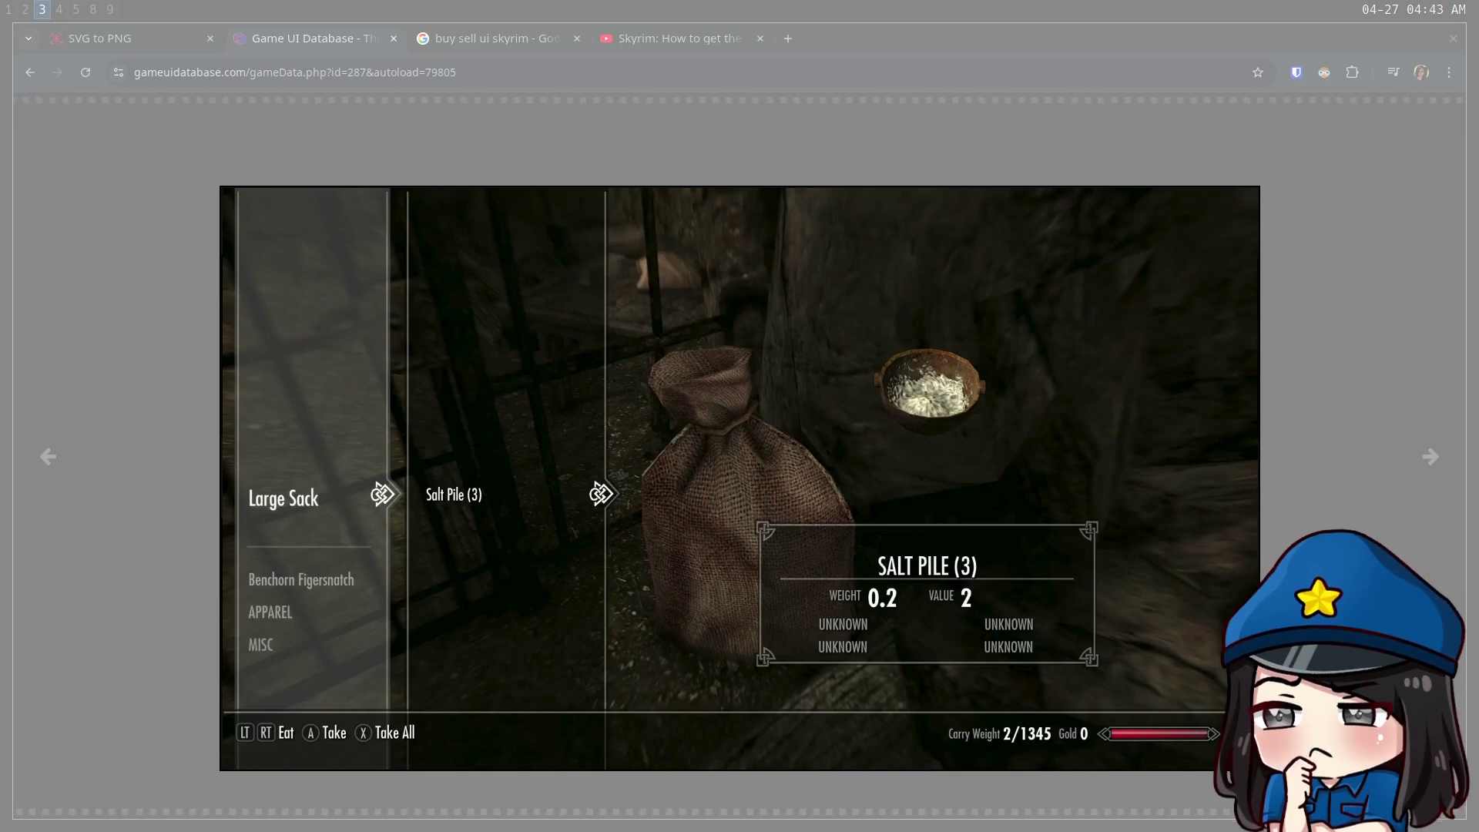
{"action": "key", "text": "Return"}
{"action": "key", "text": "super+8"}
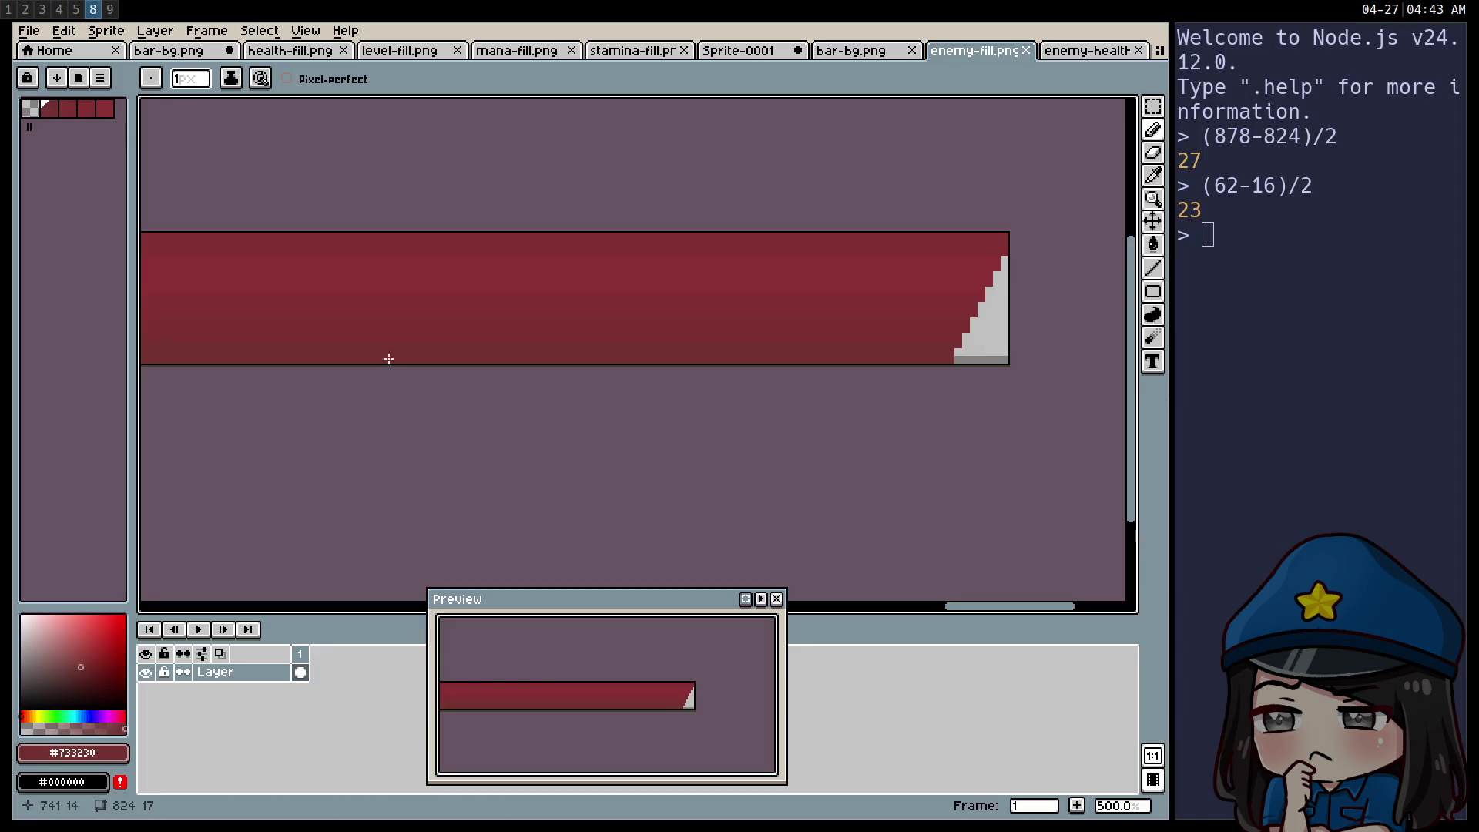
- Create a new sprite from the clipboard containing the Skyrim inventory screenshot
{"action": "key", "text": "ctrl+n"}
{"action": "key", "text": "Return"}
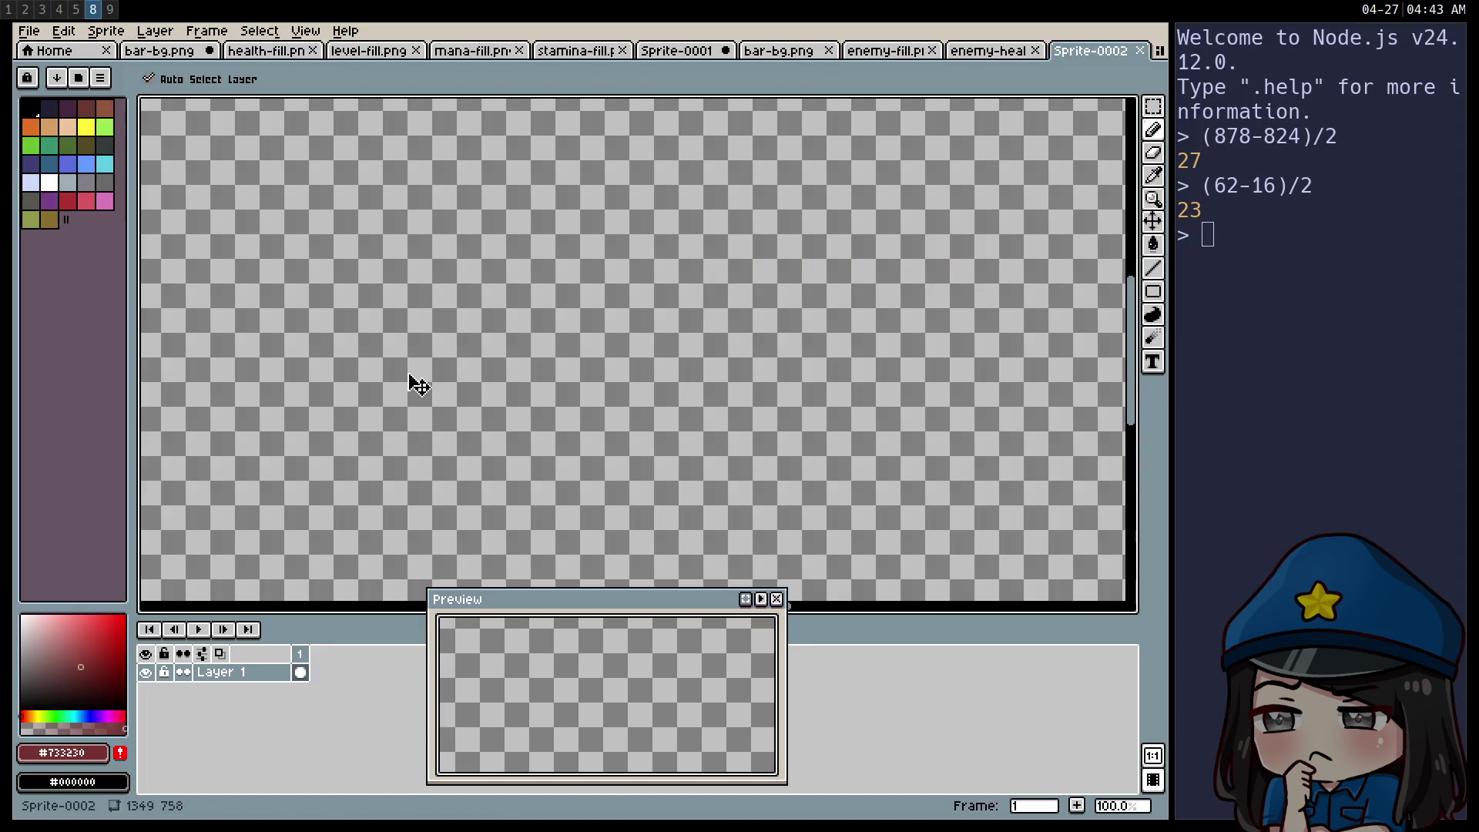
{"action": "key", "text": "ctrl+v"}
{"action": "scroll", "coordinate": [418, 386], "scroll_direction": "down", "scroll_amount": 4}
{"action": "scroll", "coordinate": [429, 380], "scroll_direction": "up", "scroll_amount": 1}
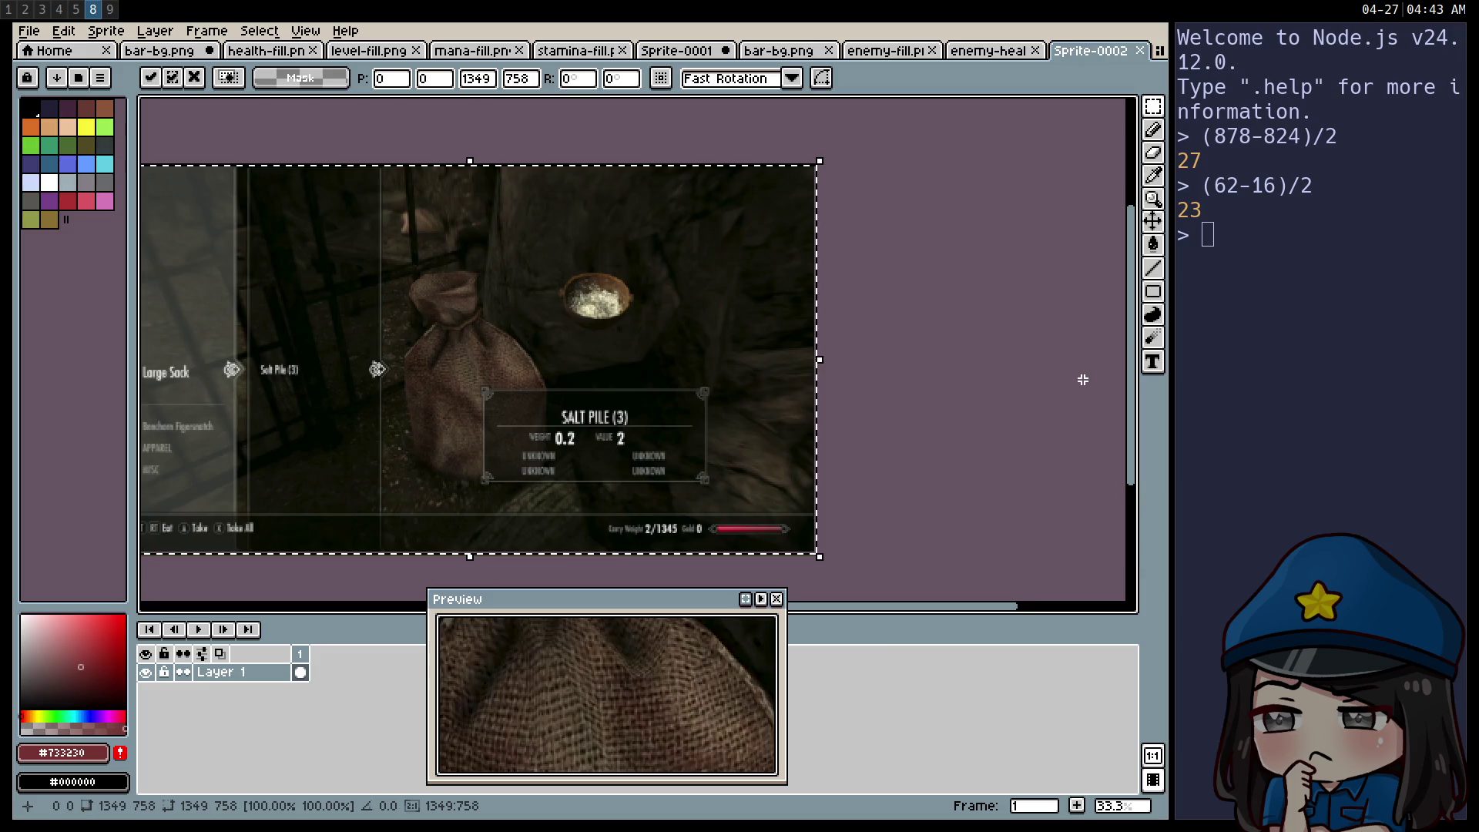
{"action": "key", "text": "Return"}
- Marquee-select the sidebar and the left category panel to measure them, then deselect
{"action": "left_click_drag", "start_coordinate": [759, 439], "coordinate": [902, 458]}
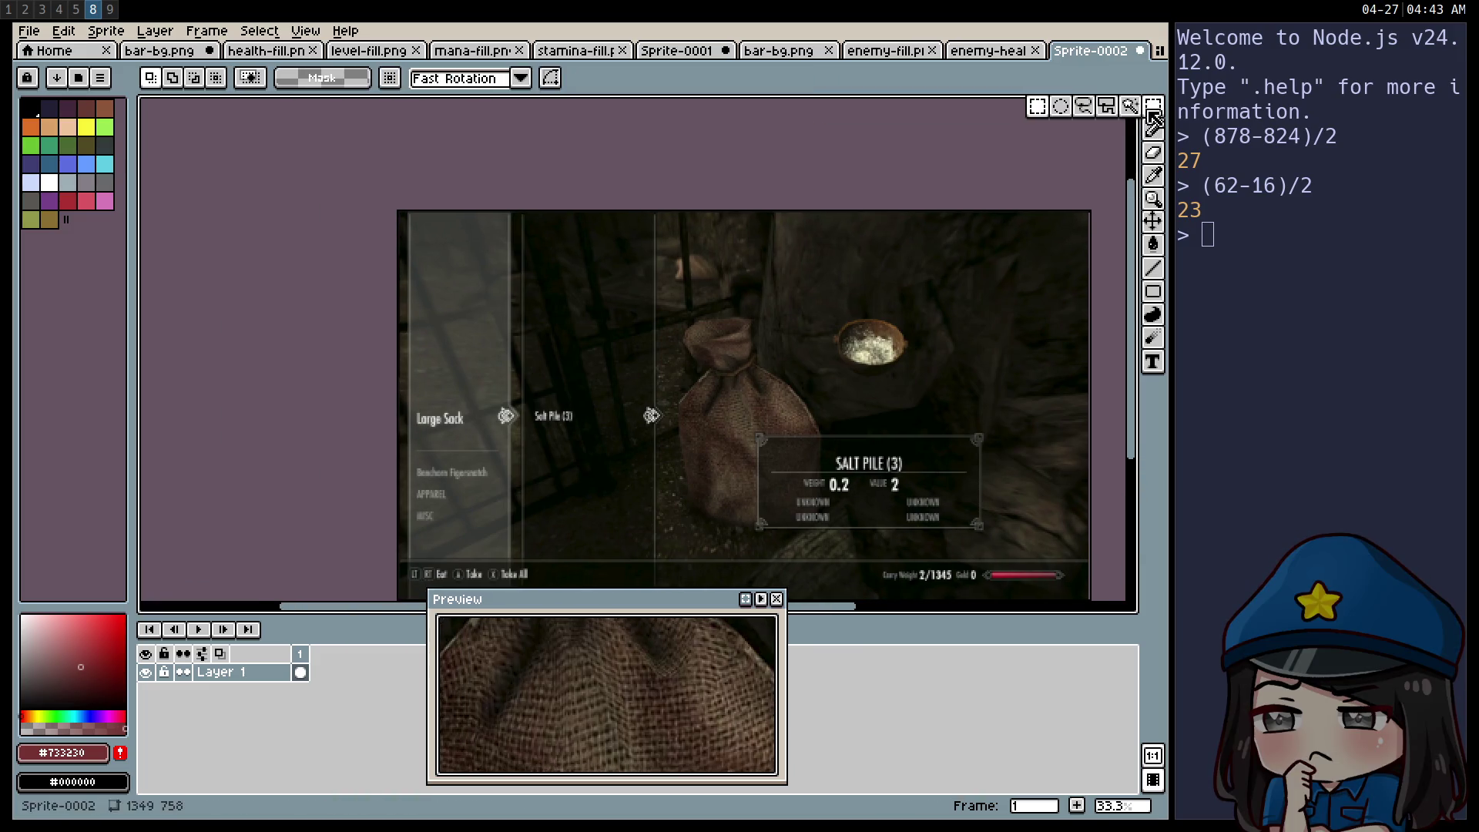
{"action": "mouse_move", "coordinate": [527, 406]}
{"action": "left_mouse_down"}
{"action": "mouse_move", "coordinate": [363, 241]}
{"action": "mouse_move", "coordinate": [412, 212]}
{"action": "mouse_move", "coordinate": [400, 166]}
{"action": "mouse_move", "coordinate": [405, 209]}
{"action": "left_mouse_up"}
{"action": "scroll", "coordinate": [241, 293], "scroll_direction": "down", "scroll_amount": 3}
{"action": "key", "text": "ctrl+d"}
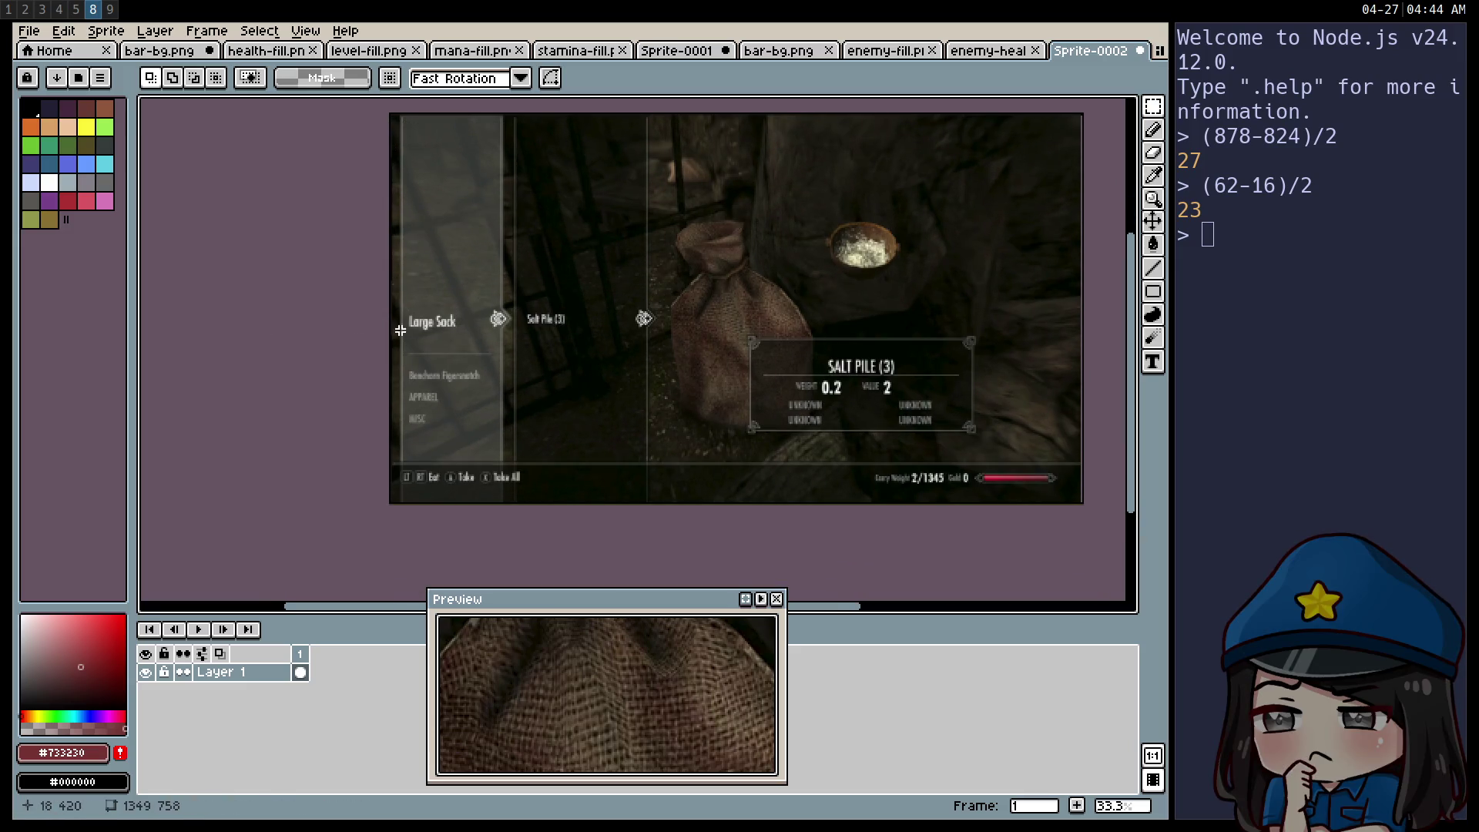
{"action": "mouse_move", "coordinate": [410, 330]}
{"action": "left_mouse_down"}
{"action": "mouse_move", "coordinate": [566, 429]}
{"action": "mouse_move", "coordinate": [485, 504]}
{"action": "left_mouse_up"}
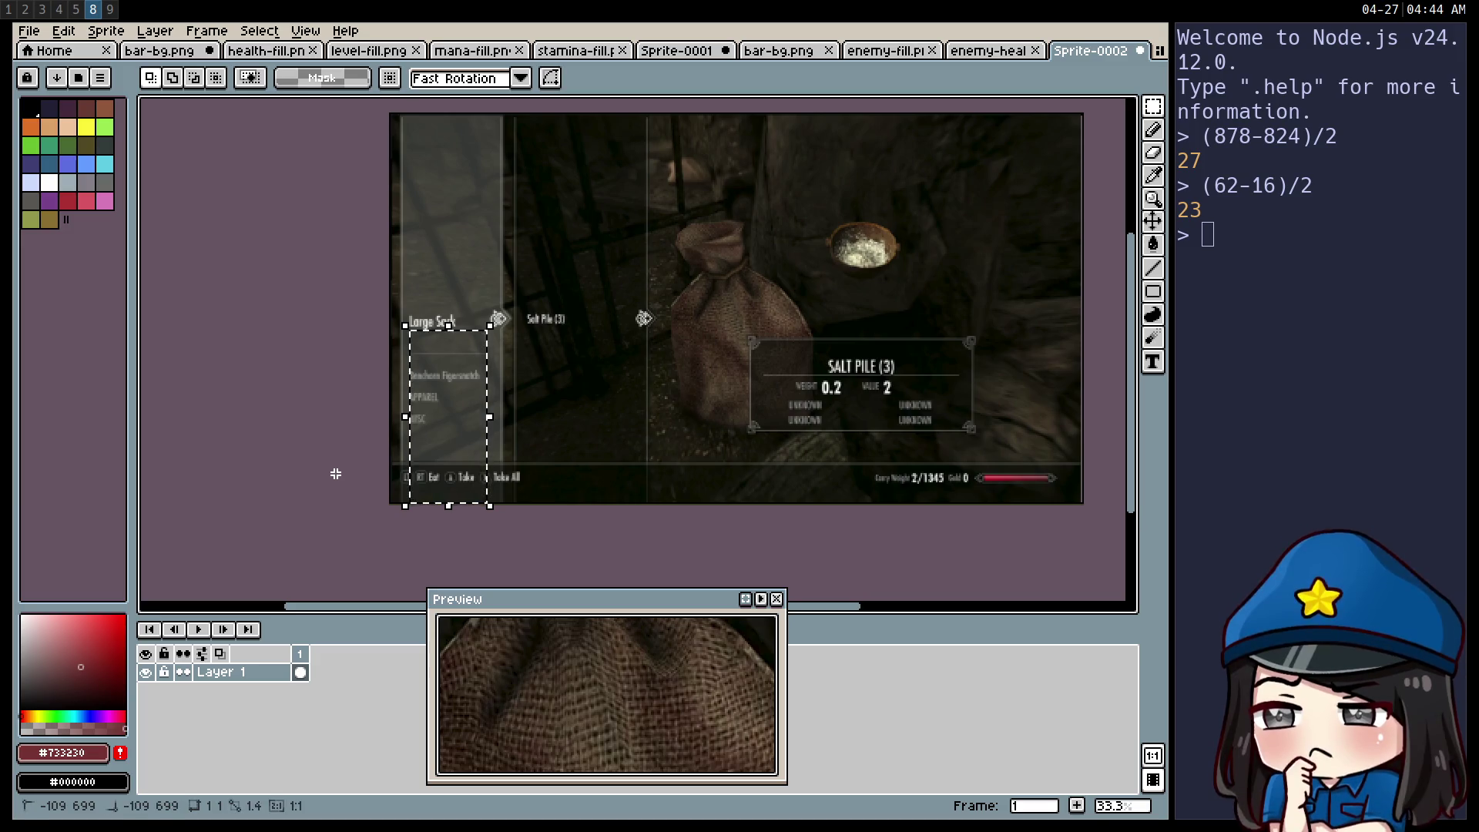
{"action": "key", "text": "ctrl+d"}
{"action": "left_click_drag", "start_coordinate": [348, 462], "coordinate": [362, 497]}
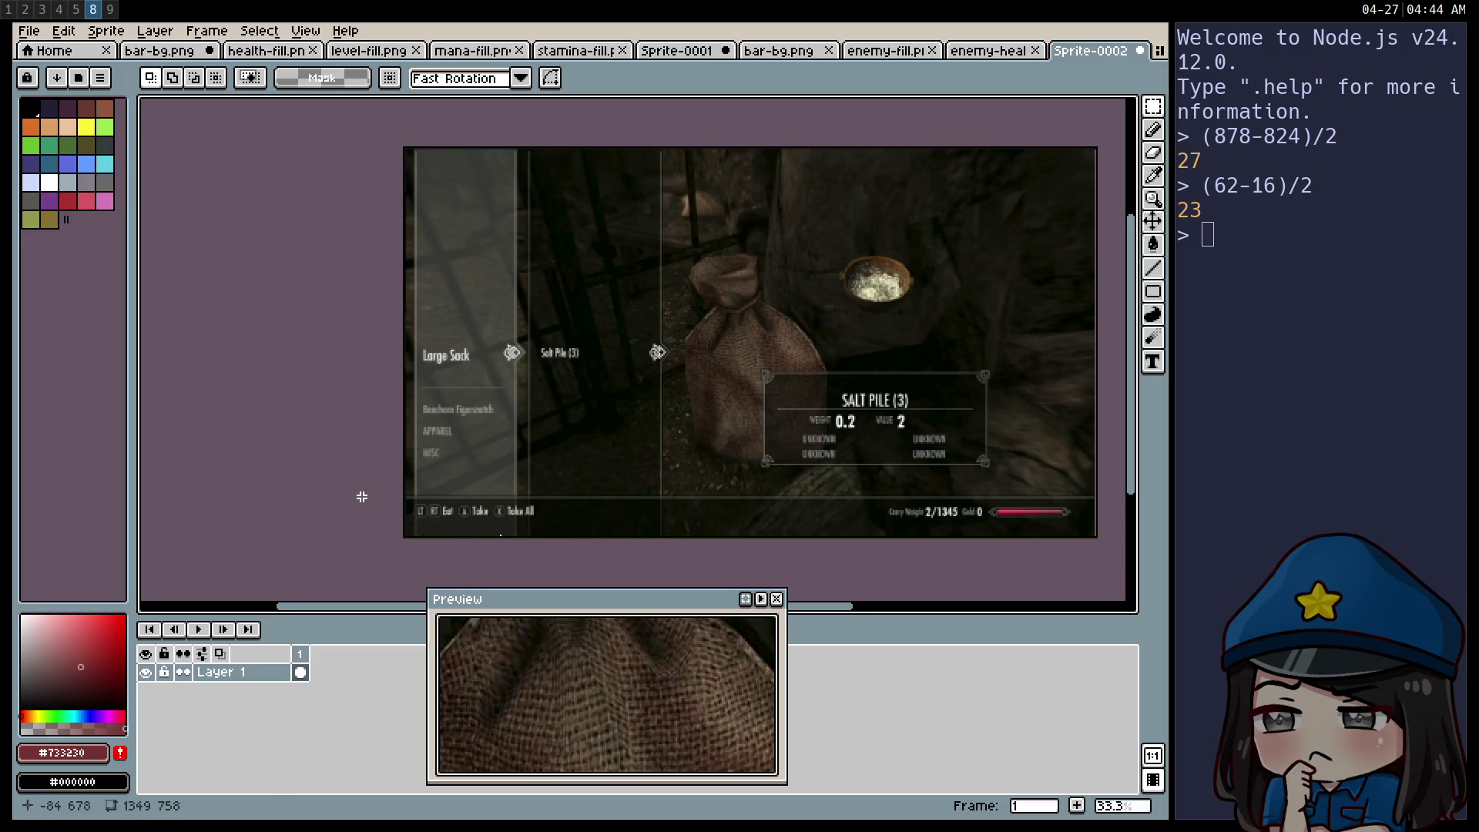
{"action": "key", "text": "super+1"}
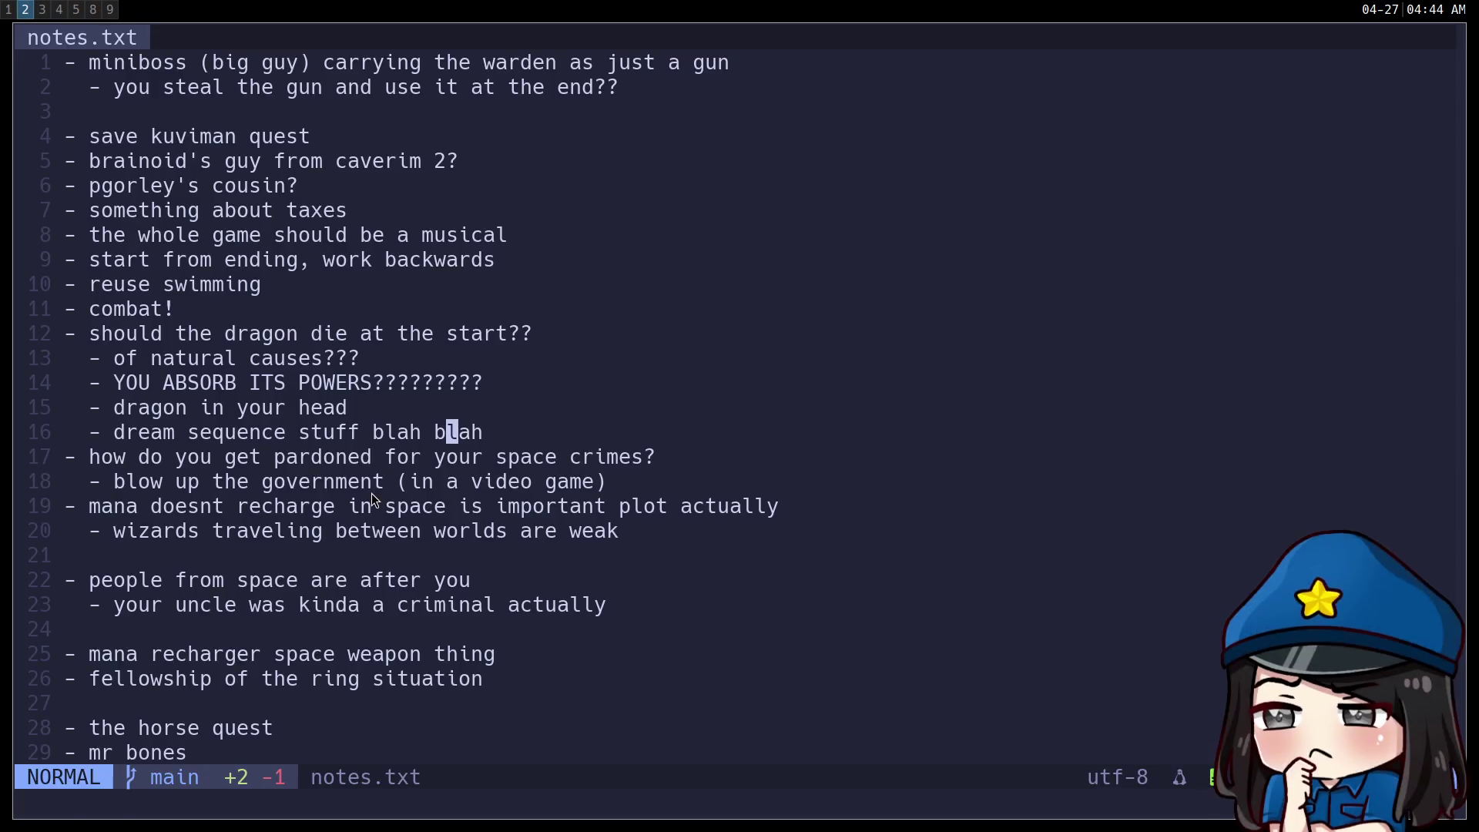
- Return to the Godot workspace and stop the running game
{"action": "key", "text": "super+2"}
{"action": "key", "text": "super+3"}
{"action": "key", "text": "super+5"}
{"action": "key", "text": "super+4"}
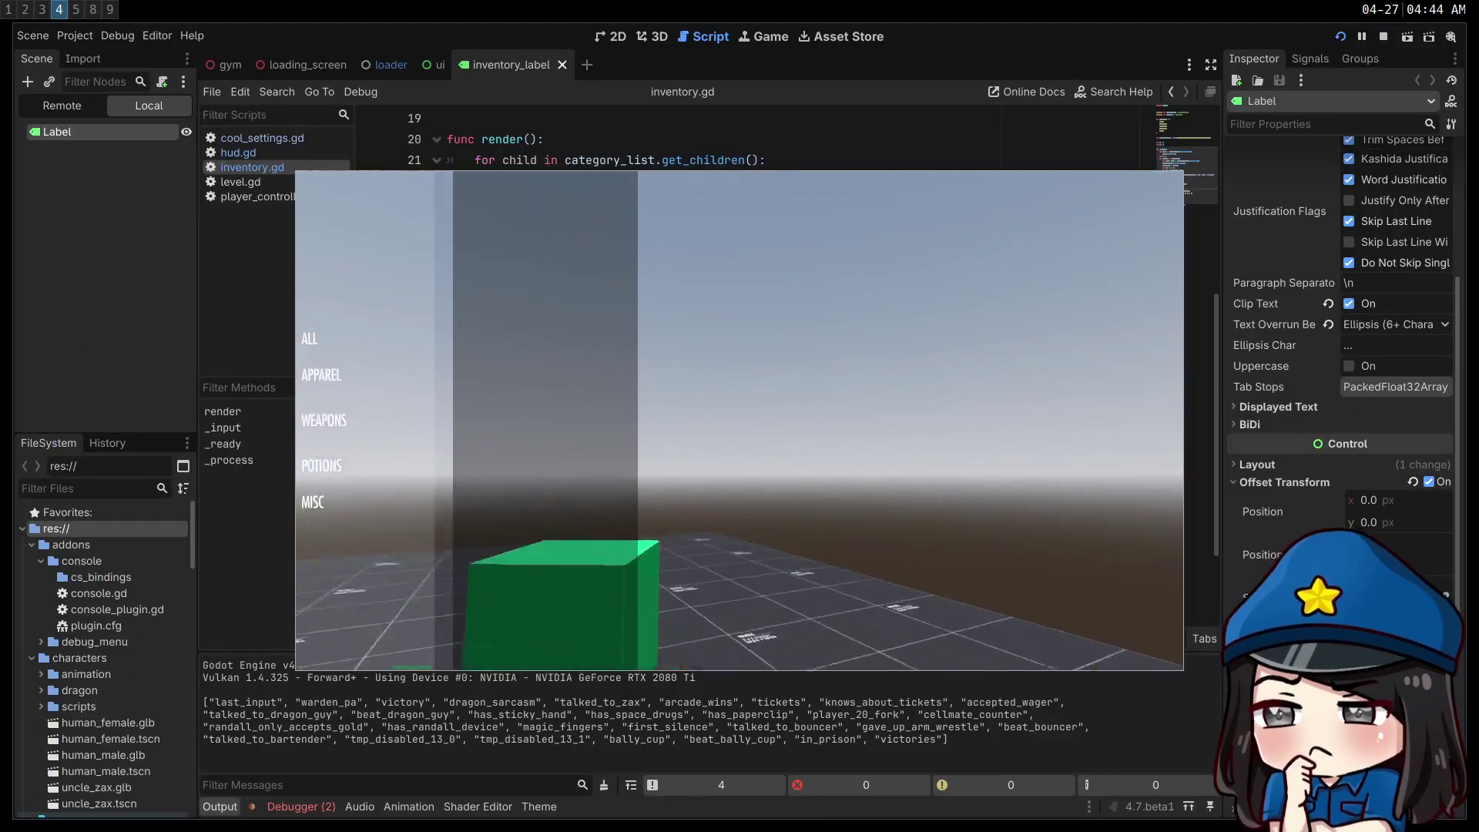
{"action": "left_click", "coordinate": [1385, 37]}
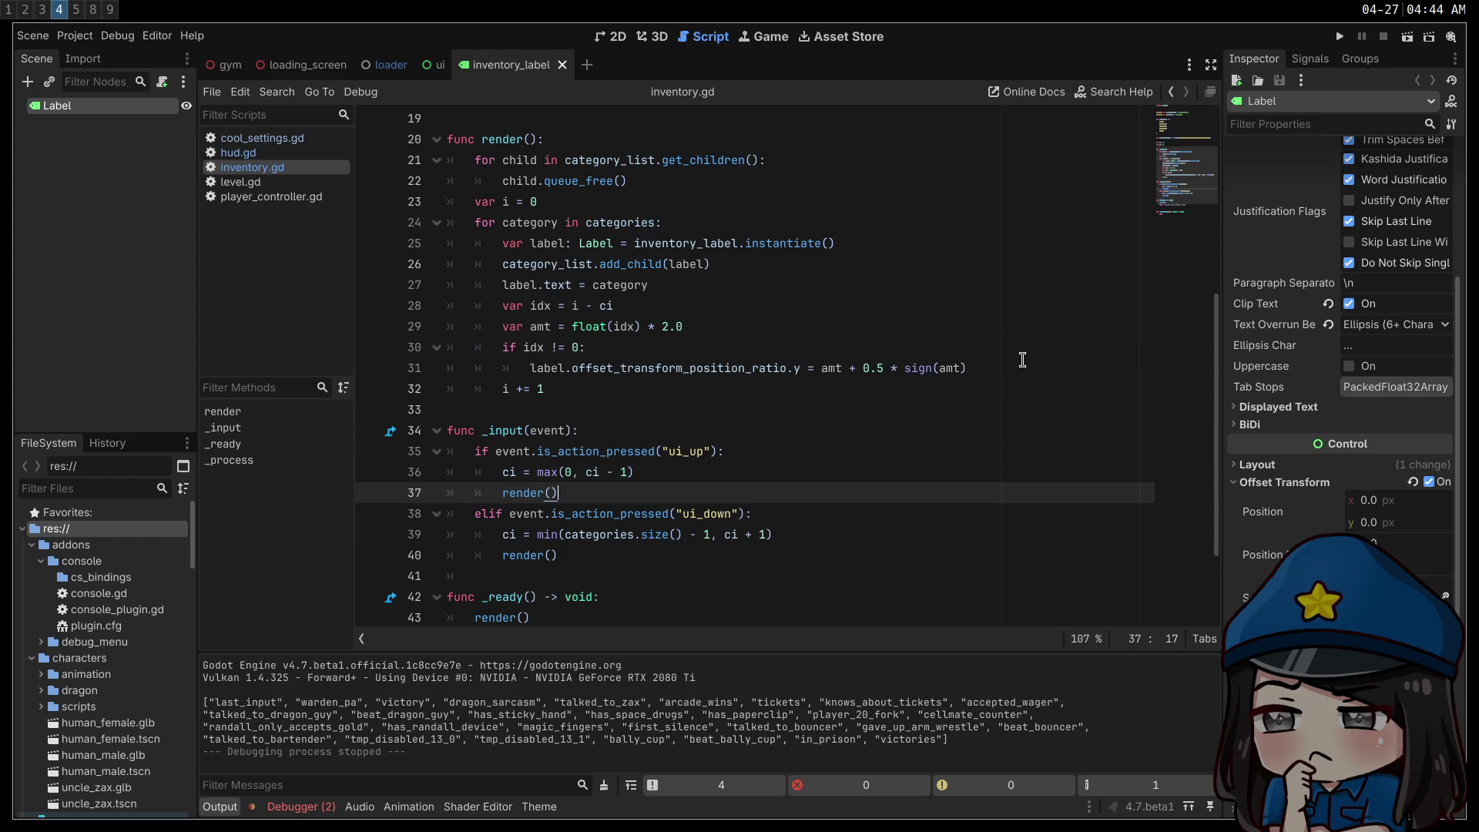
- Move the '+ 0.5 * sign(amt)' term from line 31 onto a new line inside the if block
{"action": "left_click_drag", "start_coordinate": [999, 369], "coordinate": [851, 373]}
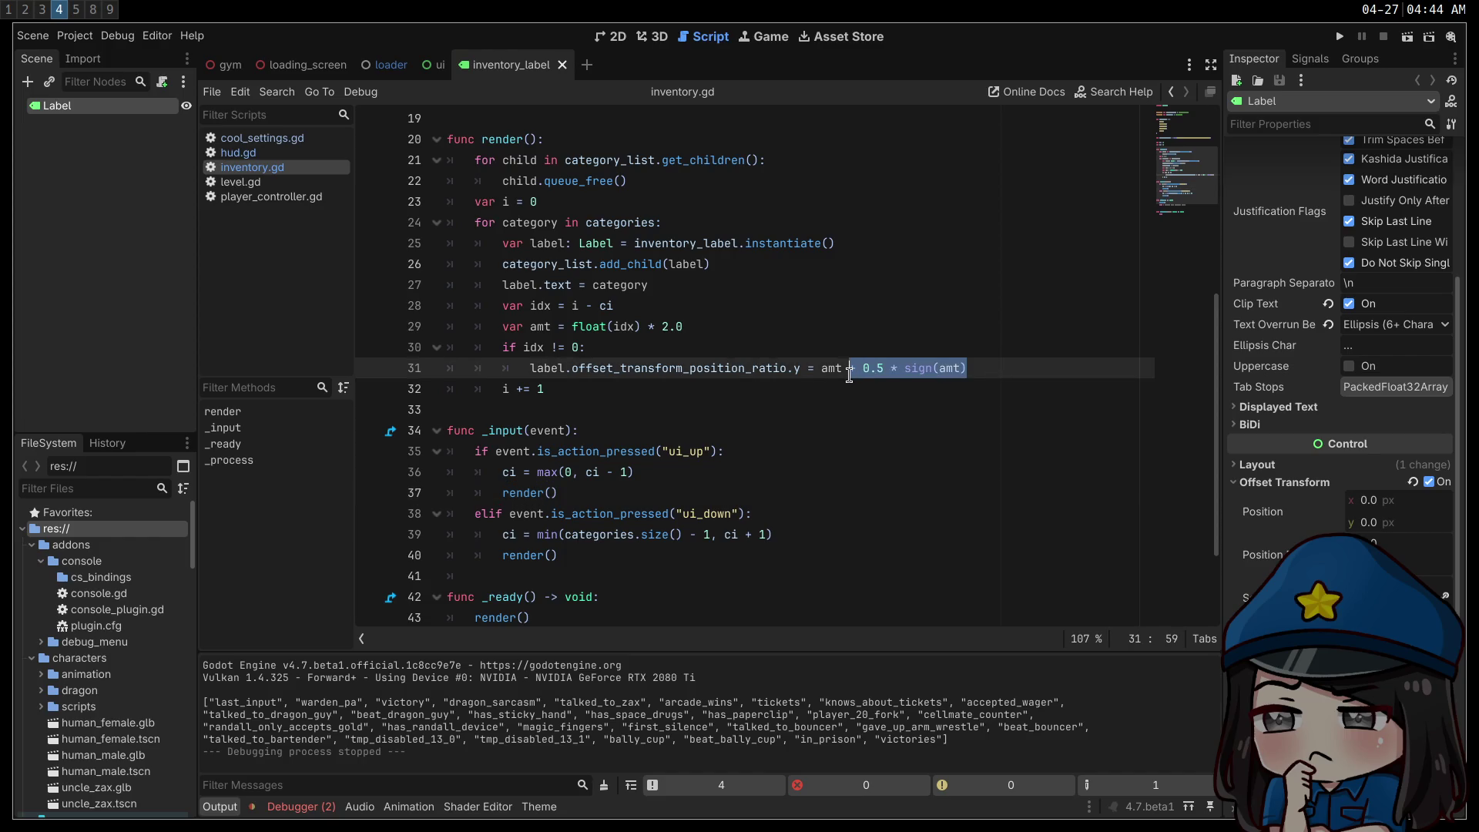
{"action": "key", "text": "BackSpace"}
{"action": "left_click", "coordinate": [737, 333]}
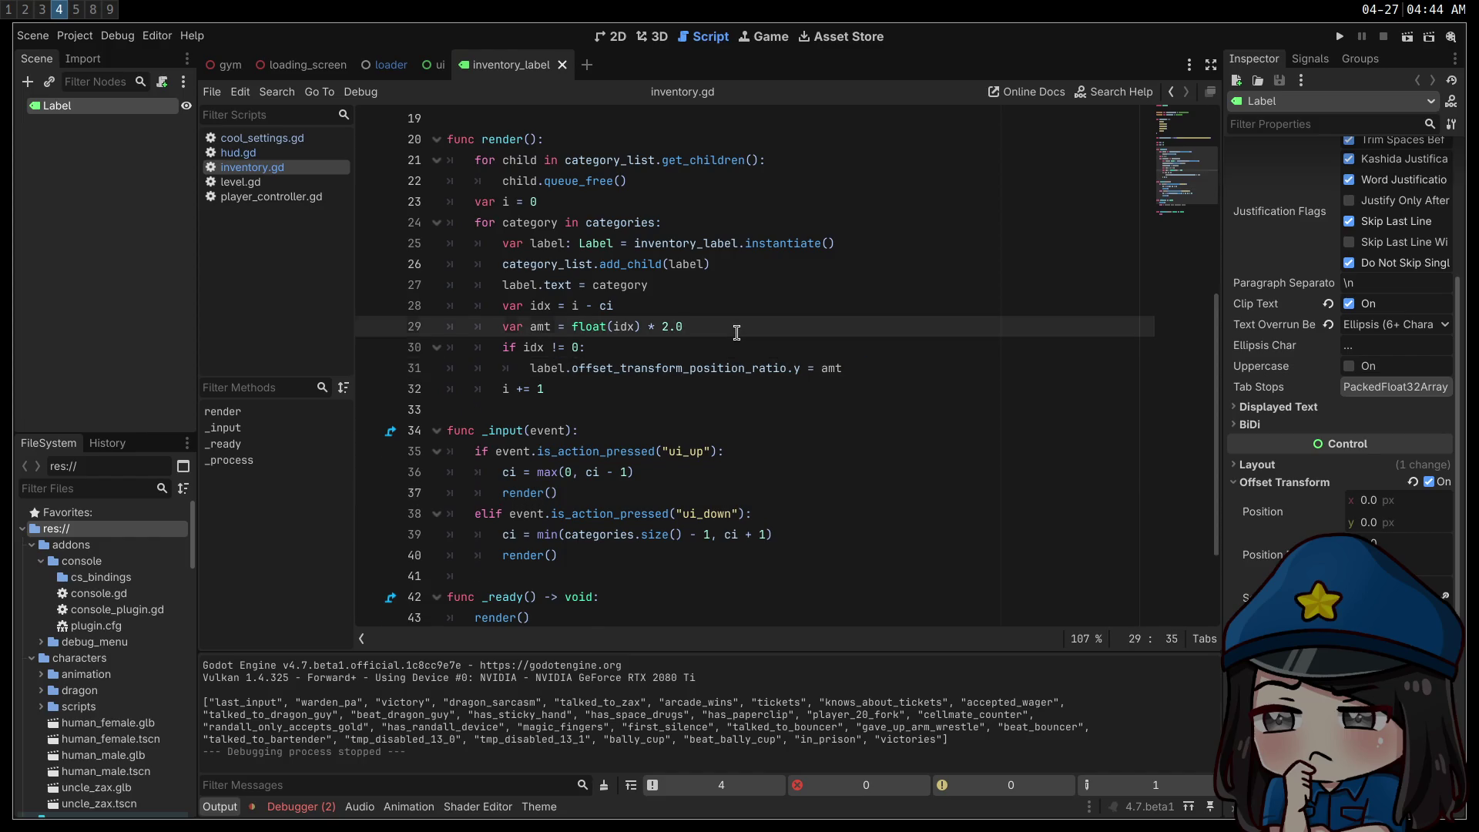
{"action": "key", "text": "Return"}
{"action": "key", "text": "ctrl+shift+Return"}
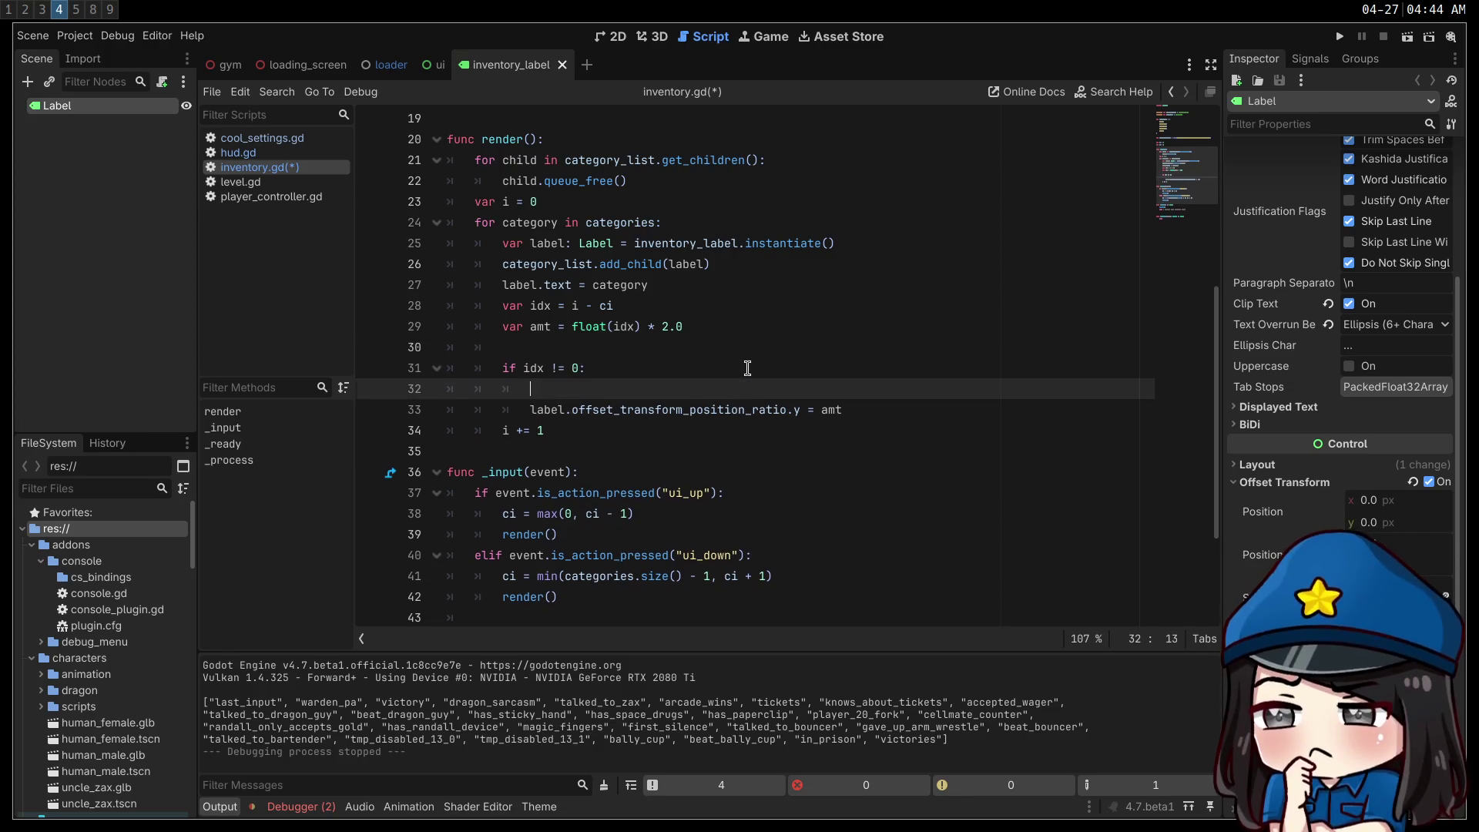
{"action": "type", "text": "+ 0.5 * sign(amt)"}
{"action": "left_click", "coordinate": [537, 389]}
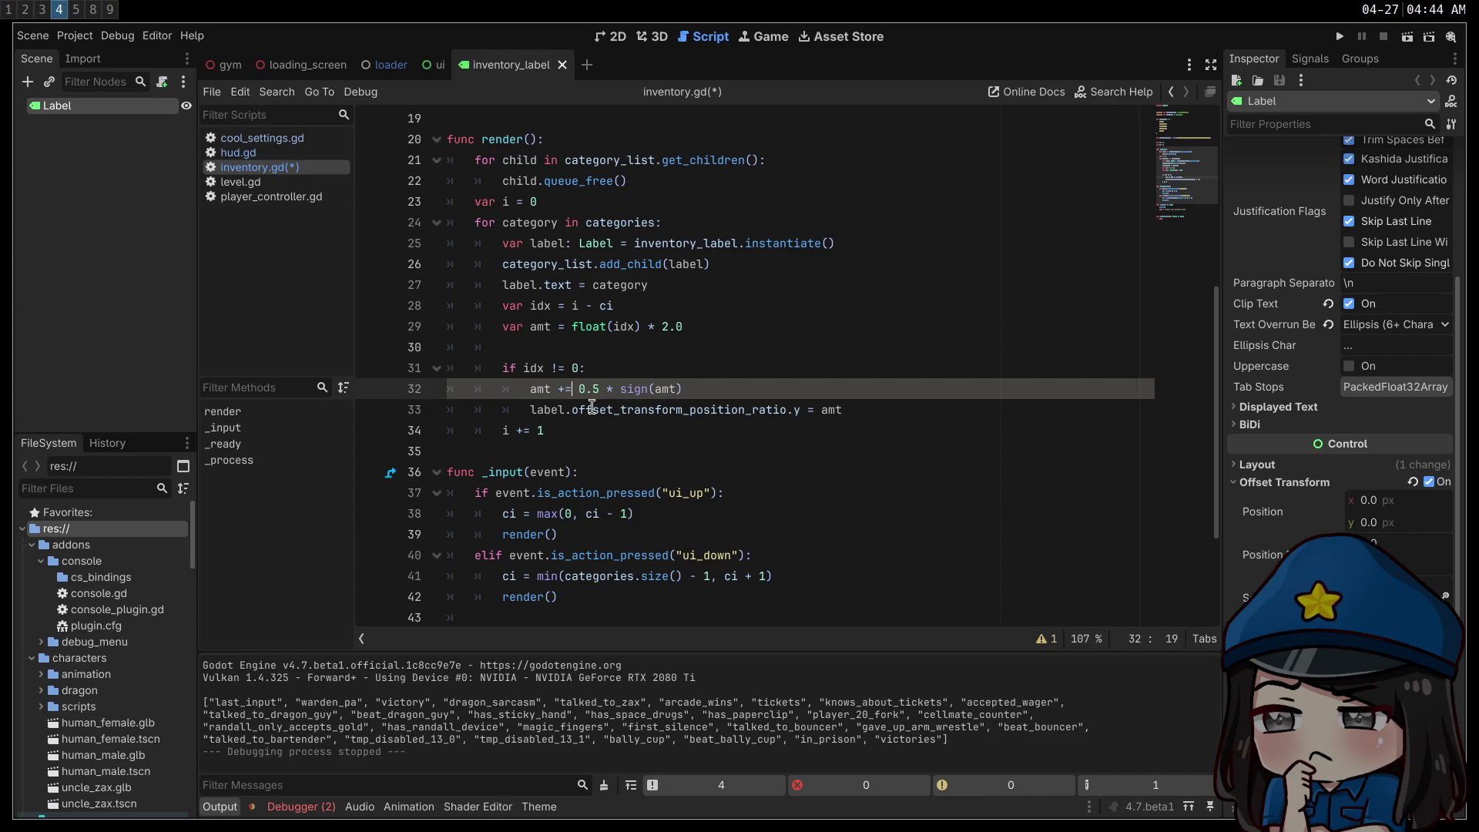
{"action": "key", "text": "Escape"}
- Insert blank lines above the label offset line and dedent that line one level
{"action": "left_click", "coordinate": [836, 401]}
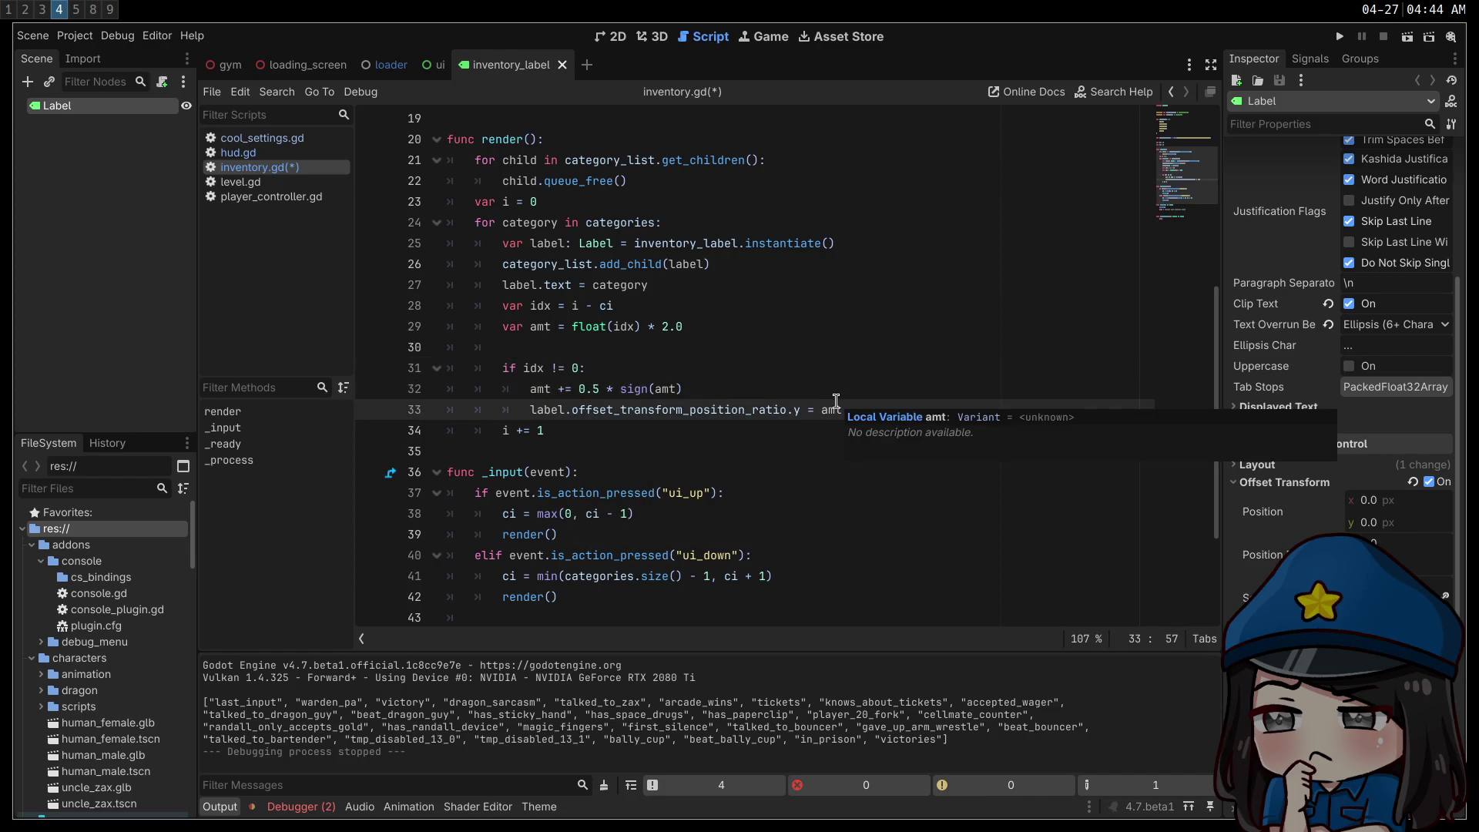
{"action": "key", "text": "ctrl+shift+Return"}
{"action": "key", "text": "Return"}
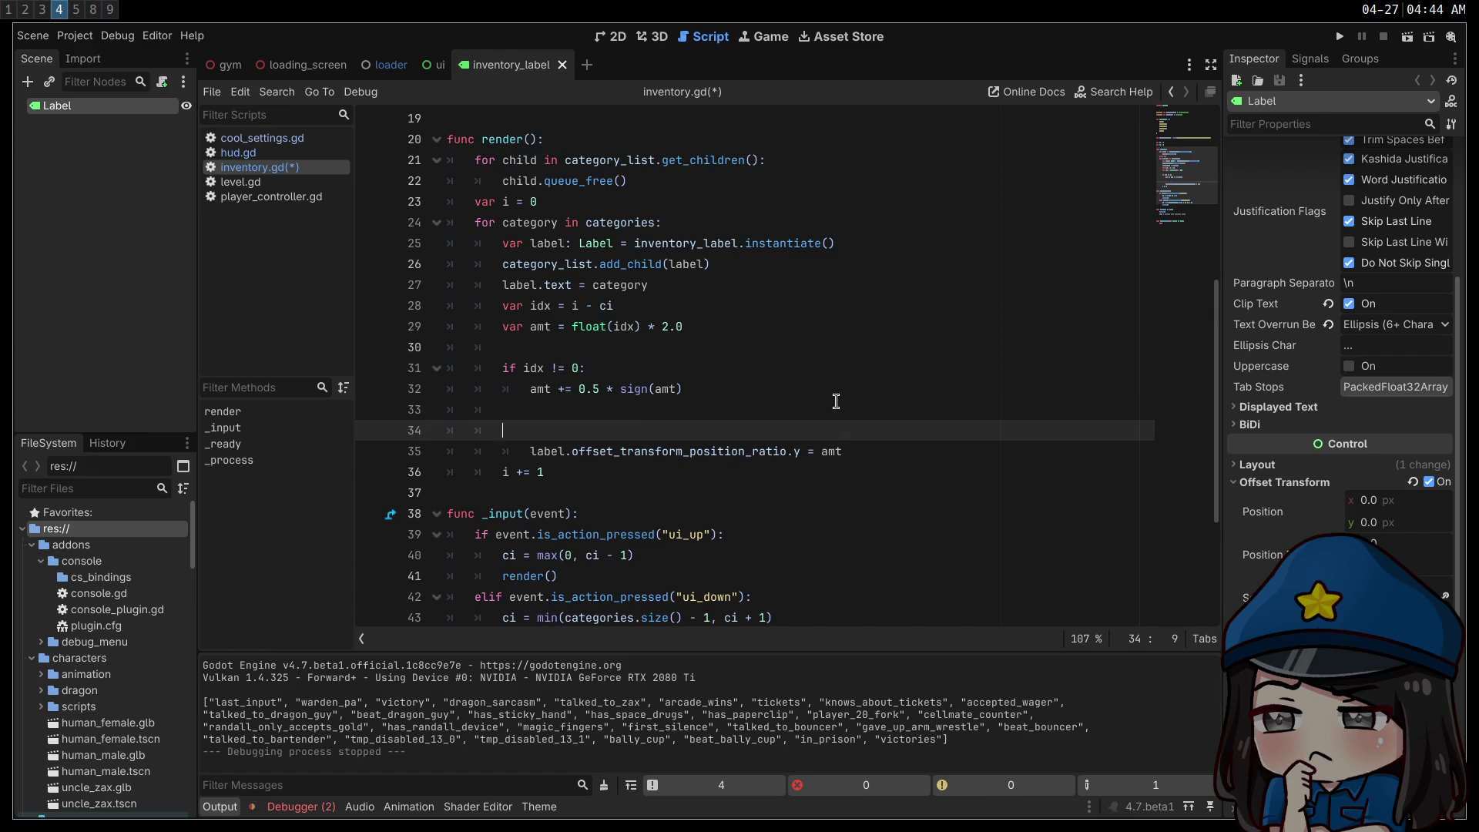
{"action": "key", "text": "Down"}
{"action": "key", "text": "shift+Tab"}
{"action": "key", "text": "End"}
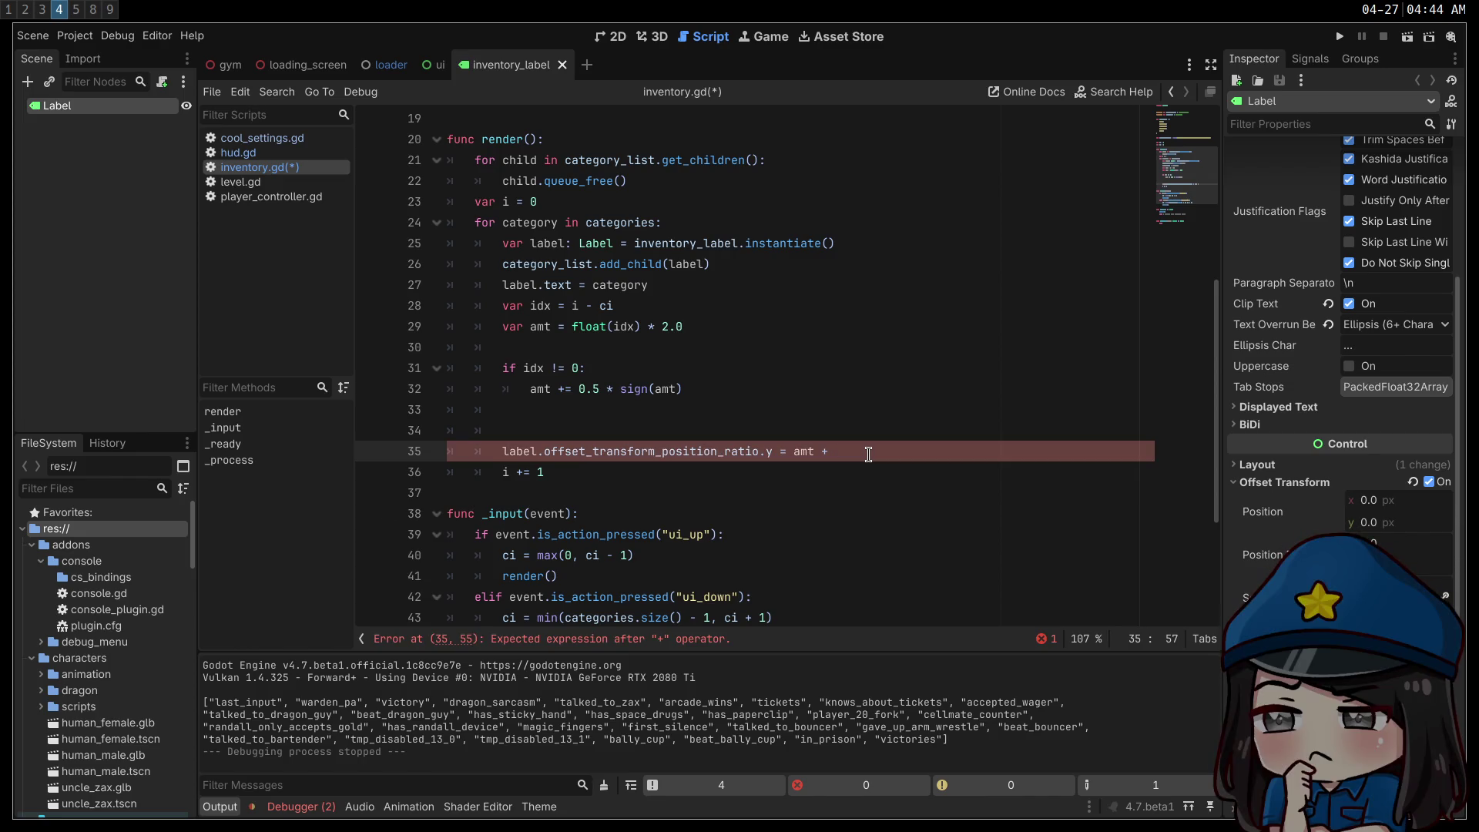
{"action": "type", "text": "2.0"}
- Delete the spare blank line in the render function
{"action": "left_click", "coordinate": [818, 414]}
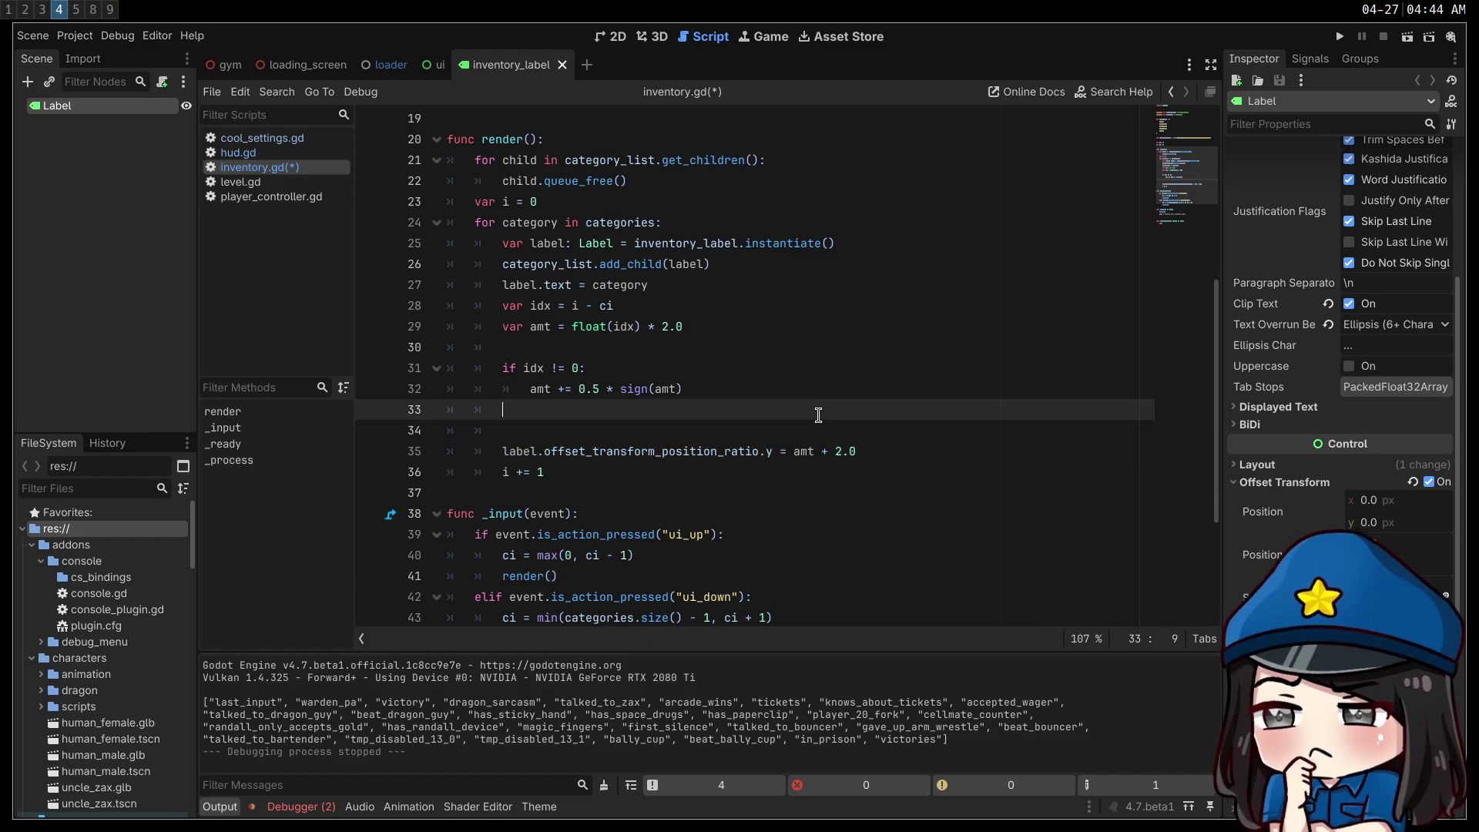
{"action": "left_click", "coordinate": [845, 430]}
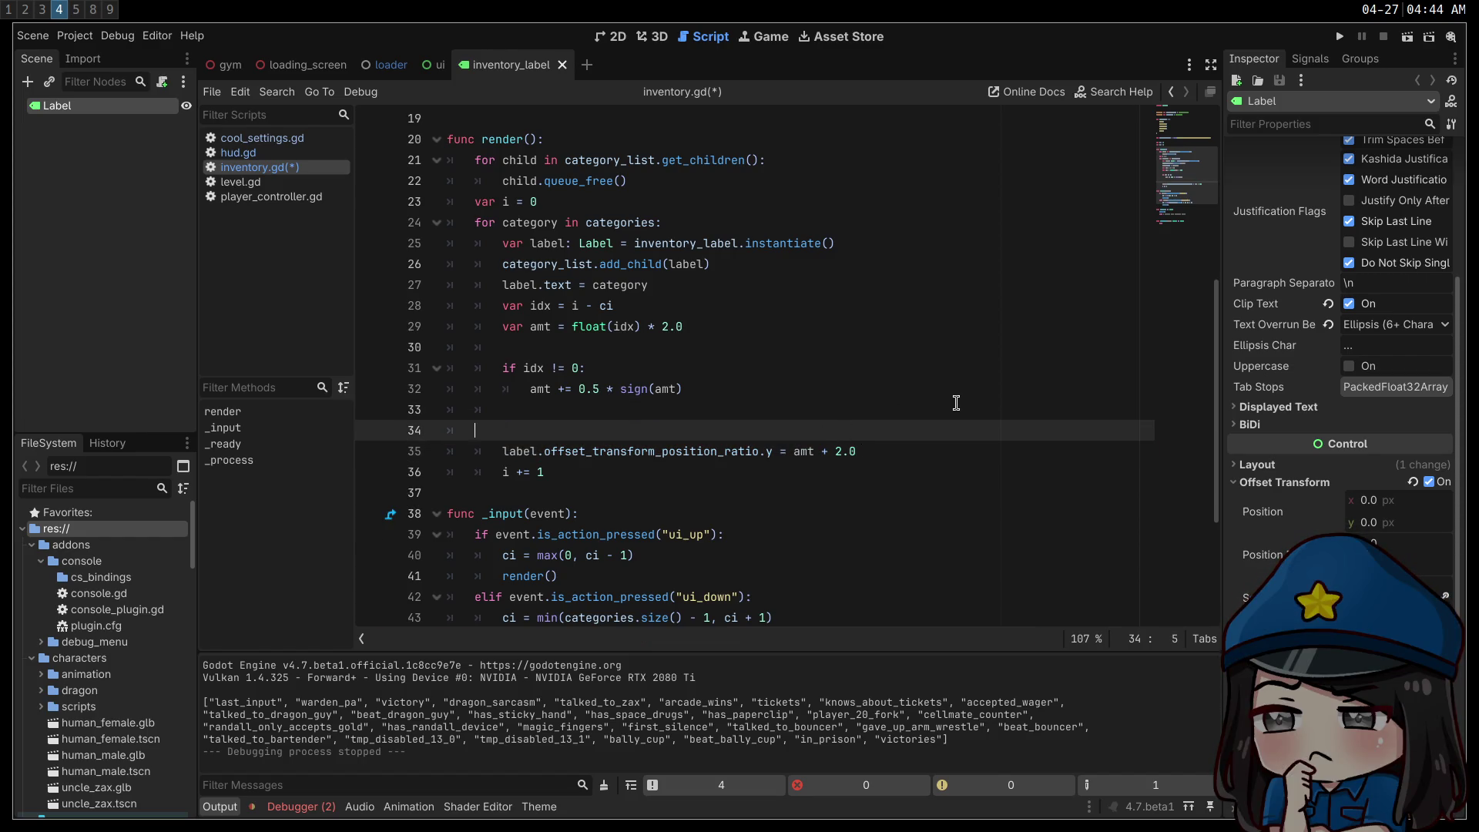
{"action": "key", "text": "BackSpace"}
{"action": "key", "text": "BackSpace"}
{"action": "left_click", "coordinate": [890, 324]}
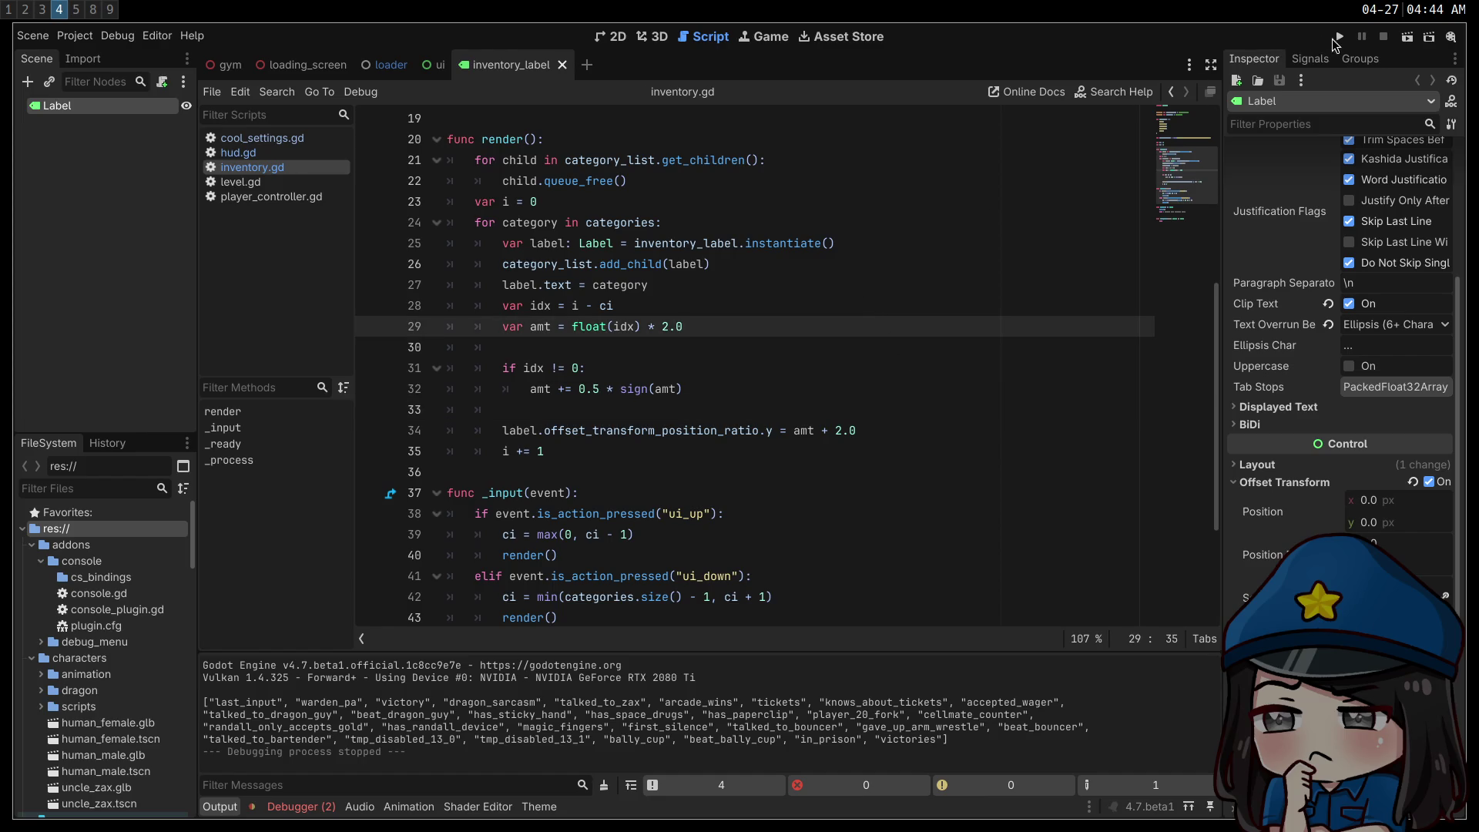
- Run the project to check the ALL, APPAREL, WEAPONS, POTIONS and MISC label spacing, then switch to the browser
{"action": "left_click", "coordinate": [1338, 39]}
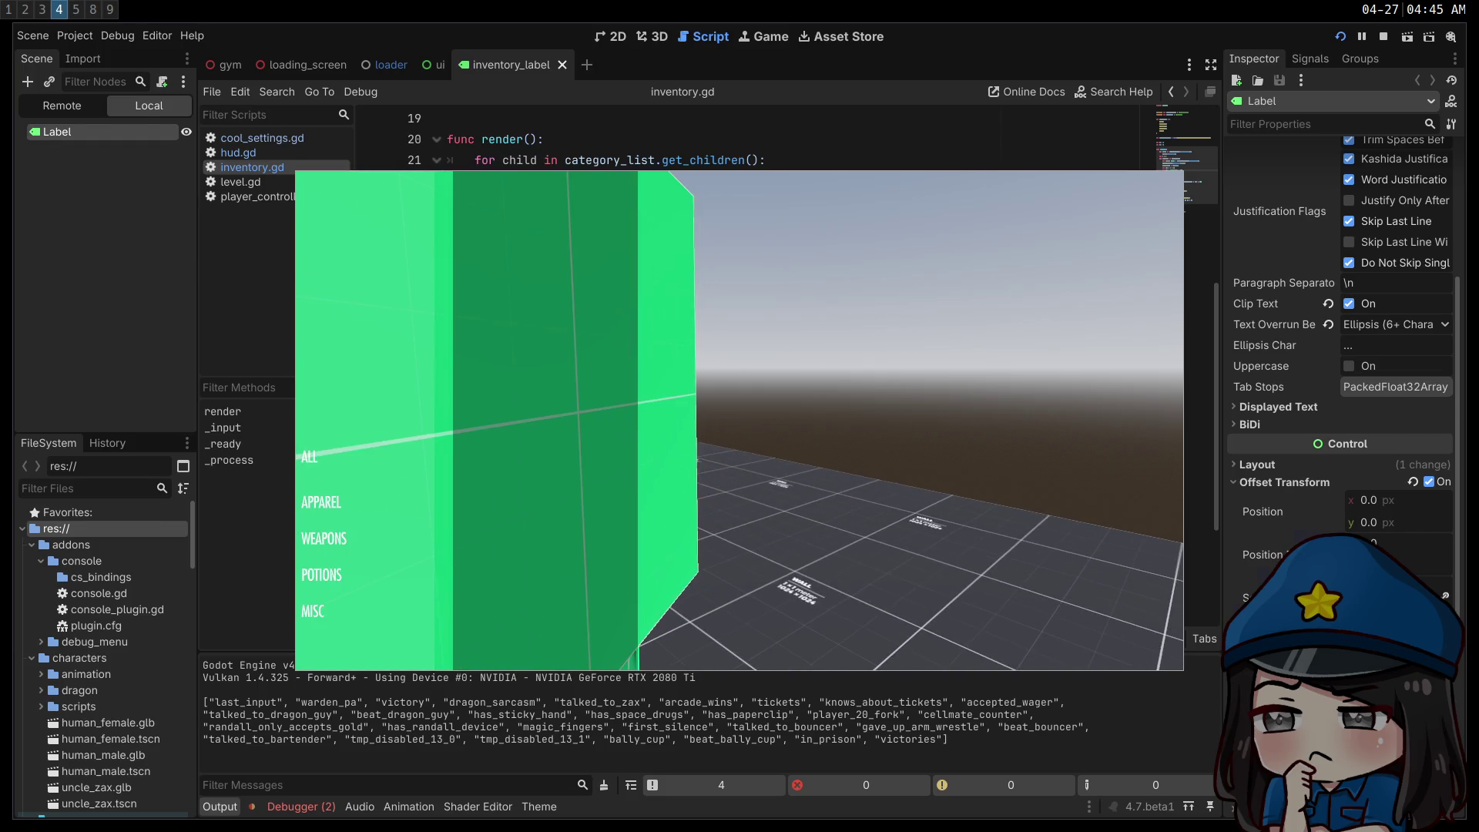
{"action": "key", "text": "super+2"}
{"action": "key", "text": "super+3"}
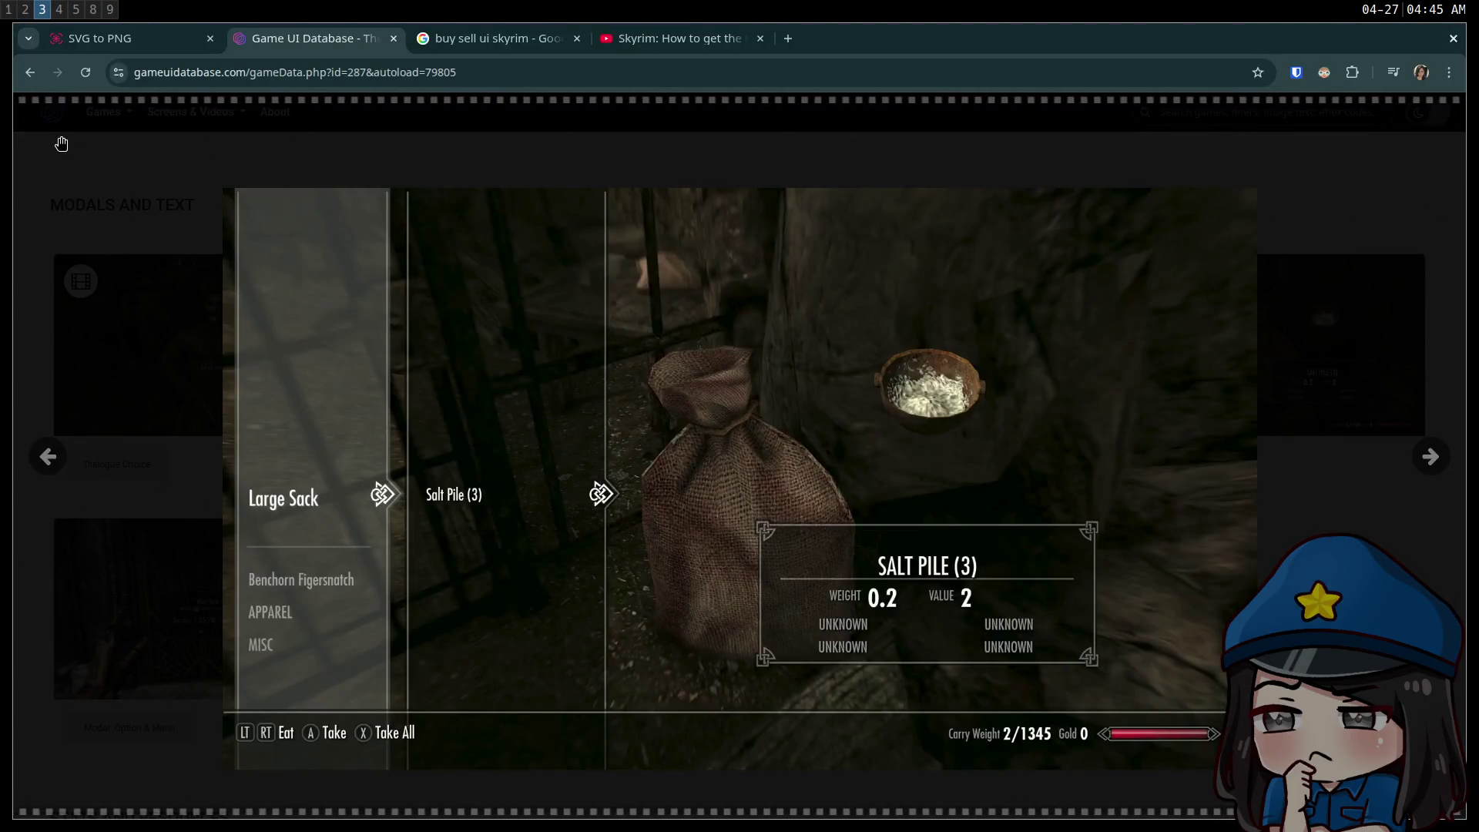
- Reload Game UI Database, close the loot video, and open the Skyrim Inventory: Browse video
{"action": "left_click", "coordinate": [86, 71]}
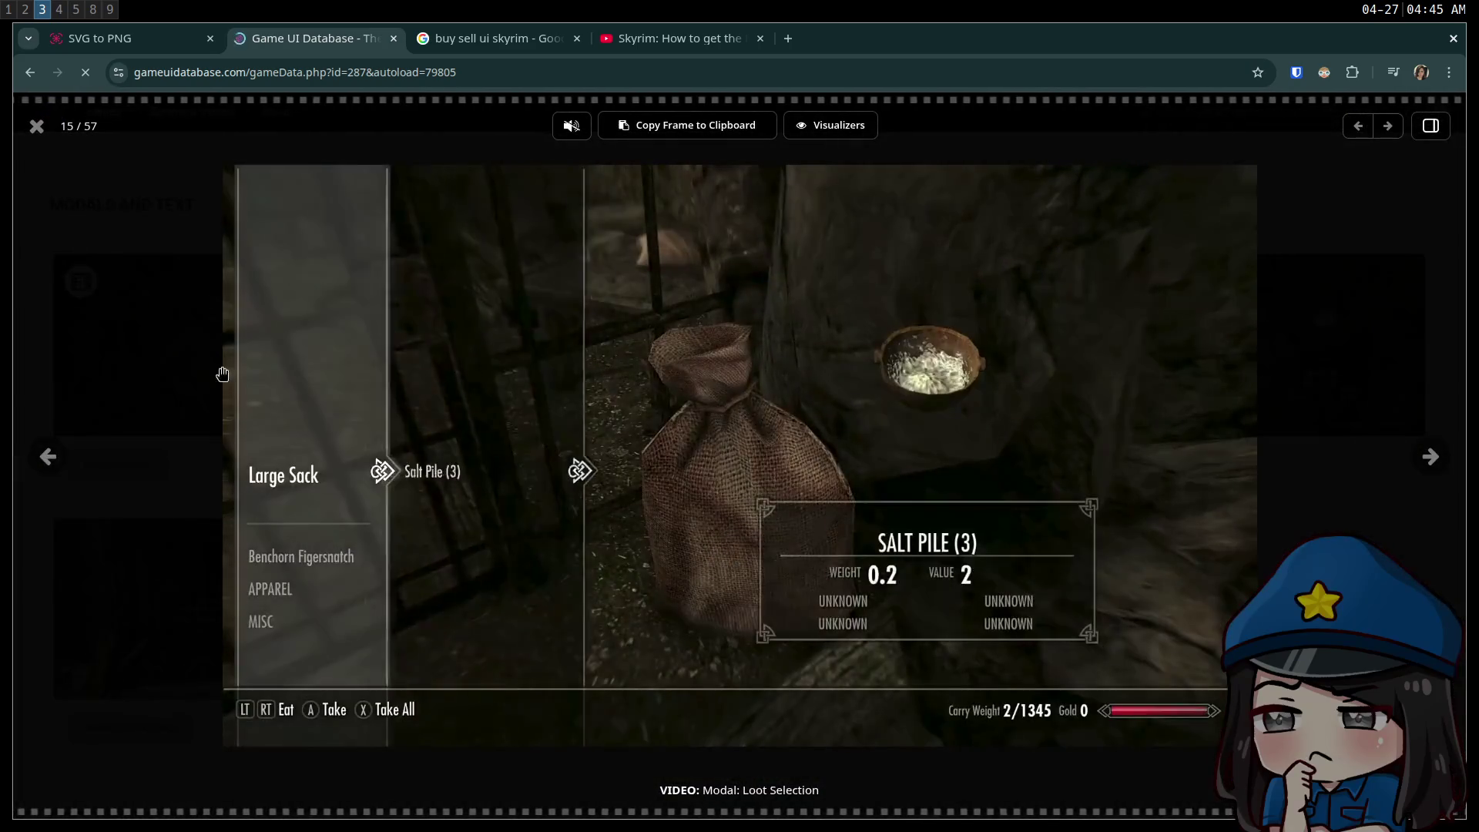
{"action": "left_click", "coordinate": [50, 157]}
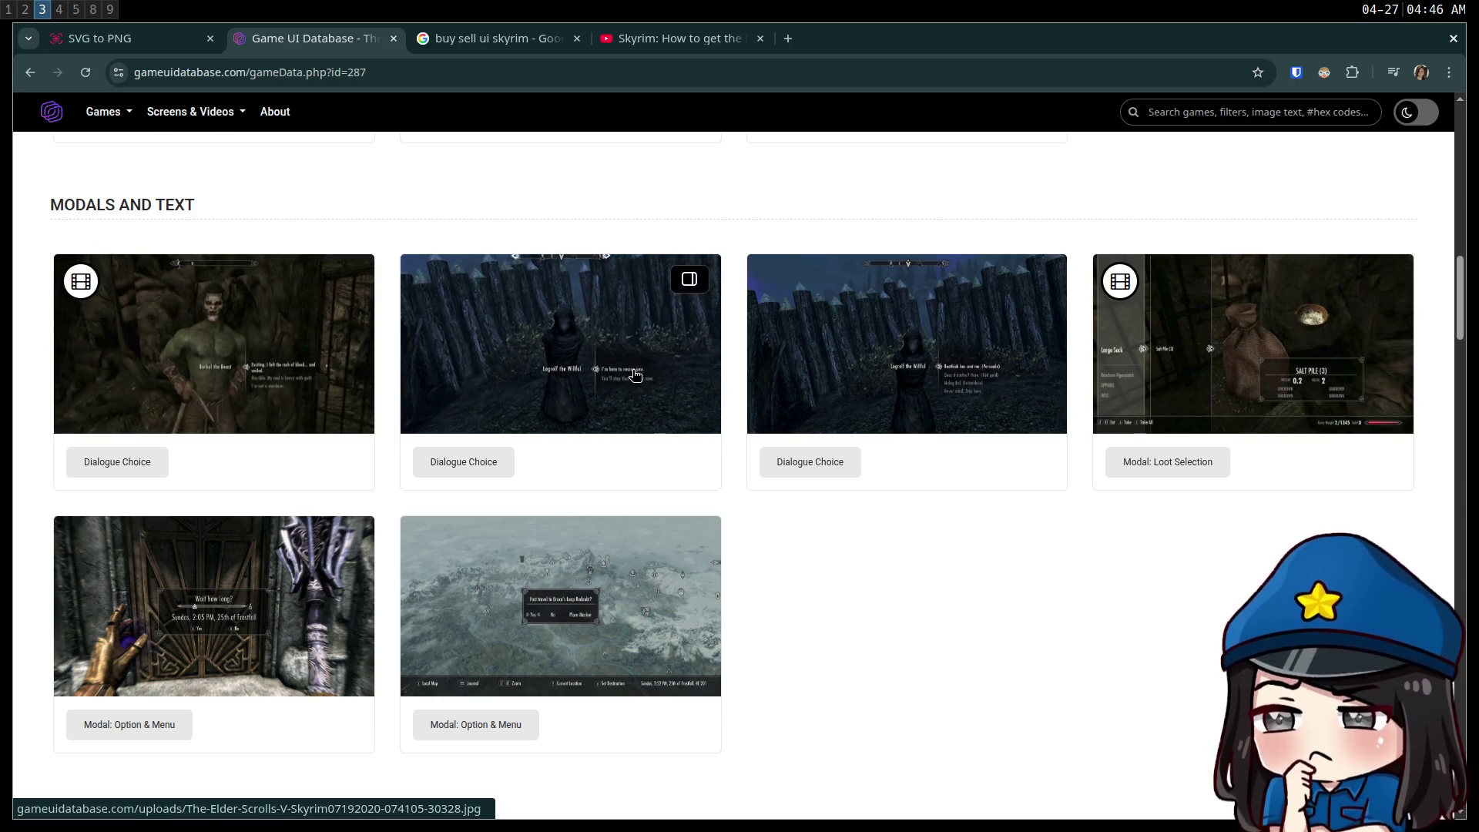
{"action": "scroll", "coordinate": [515, 425], "scroll_direction": "up", "scroll_amount": 8}
{"action": "scroll", "coordinate": [515, 425], "scroll_direction": "up", "scroll_amount": 4}
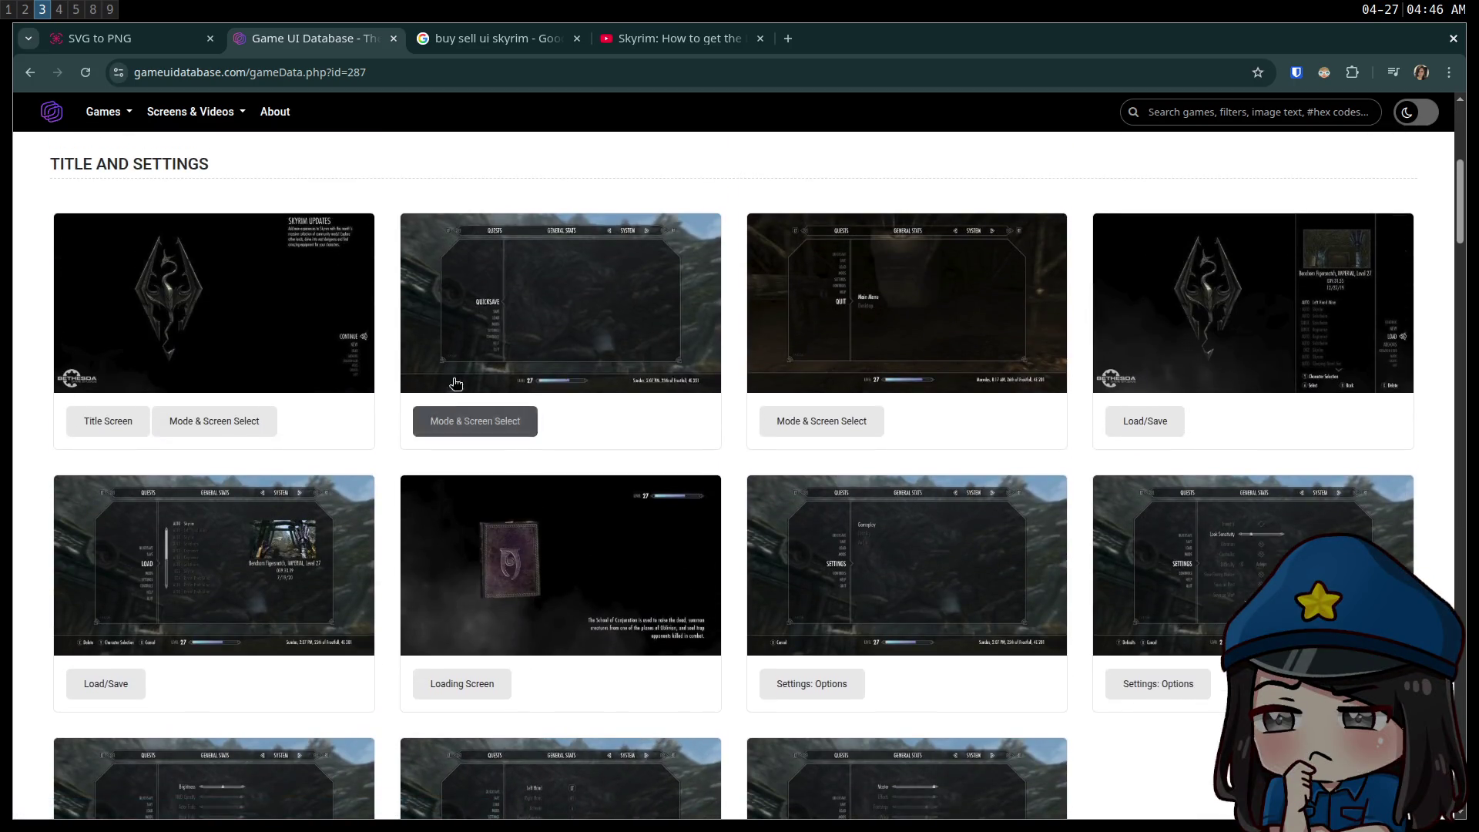
{"action": "scroll", "coordinate": [332, 441], "scroll_direction": "up", "scroll_amount": 4}
{"action": "scroll", "coordinate": [317, 456], "scroll_direction": "down", "scroll_amount": 20}
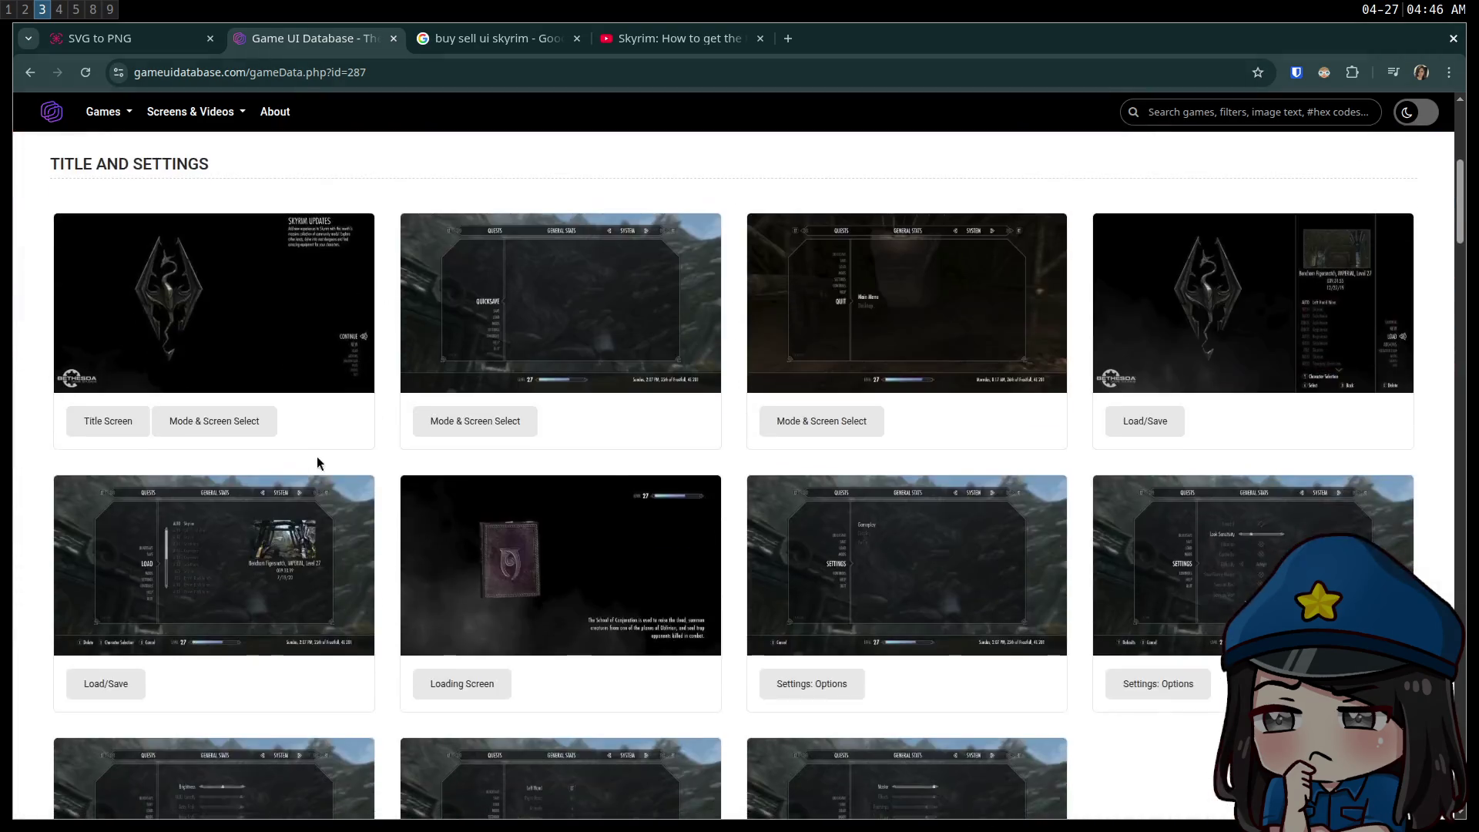
{"action": "scroll", "coordinate": [359, 462], "scroll_direction": "down", "scroll_amount": 1}
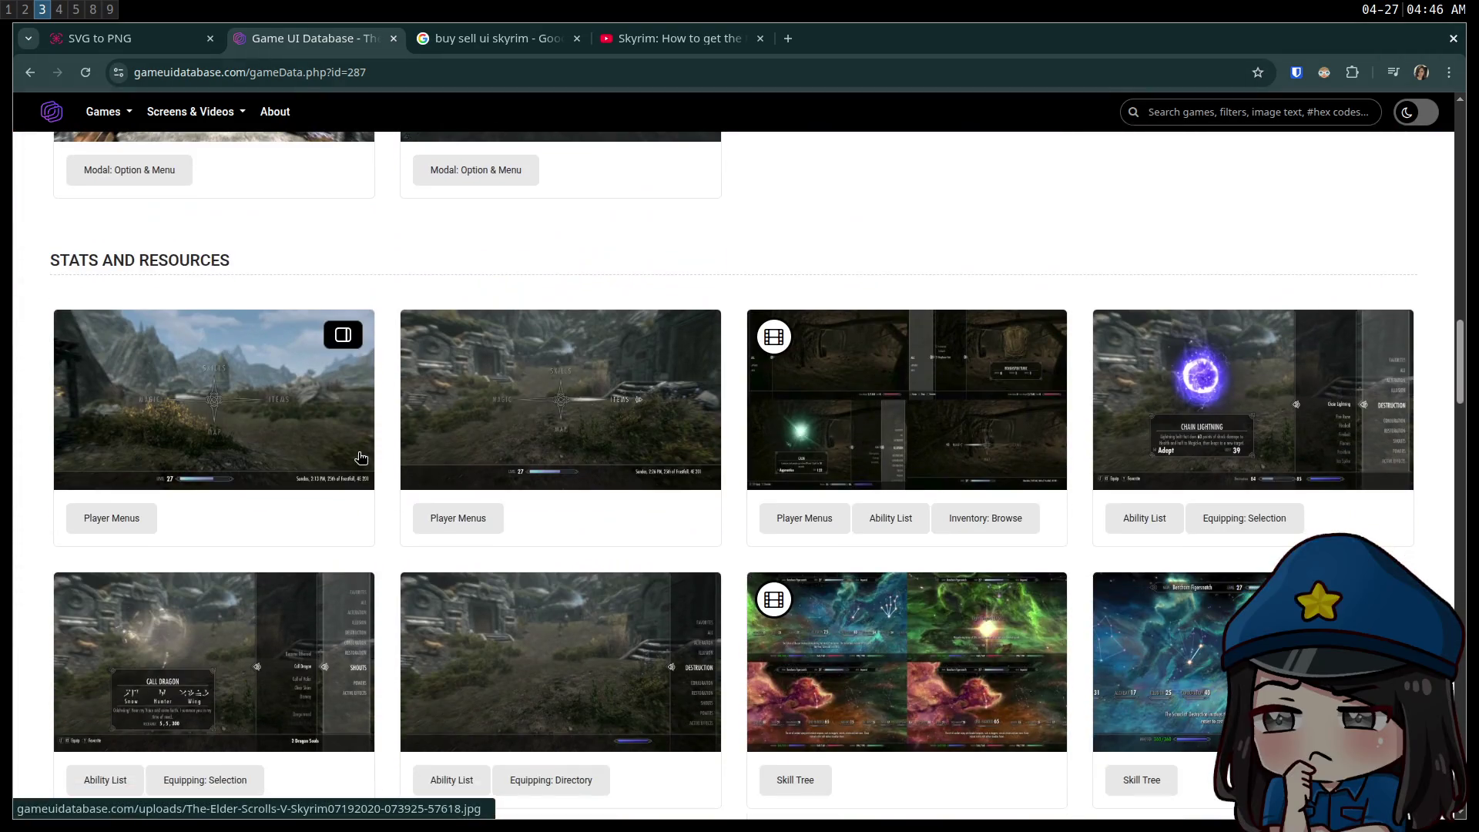
{"action": "left_click", "coordinate": [865, 443]}
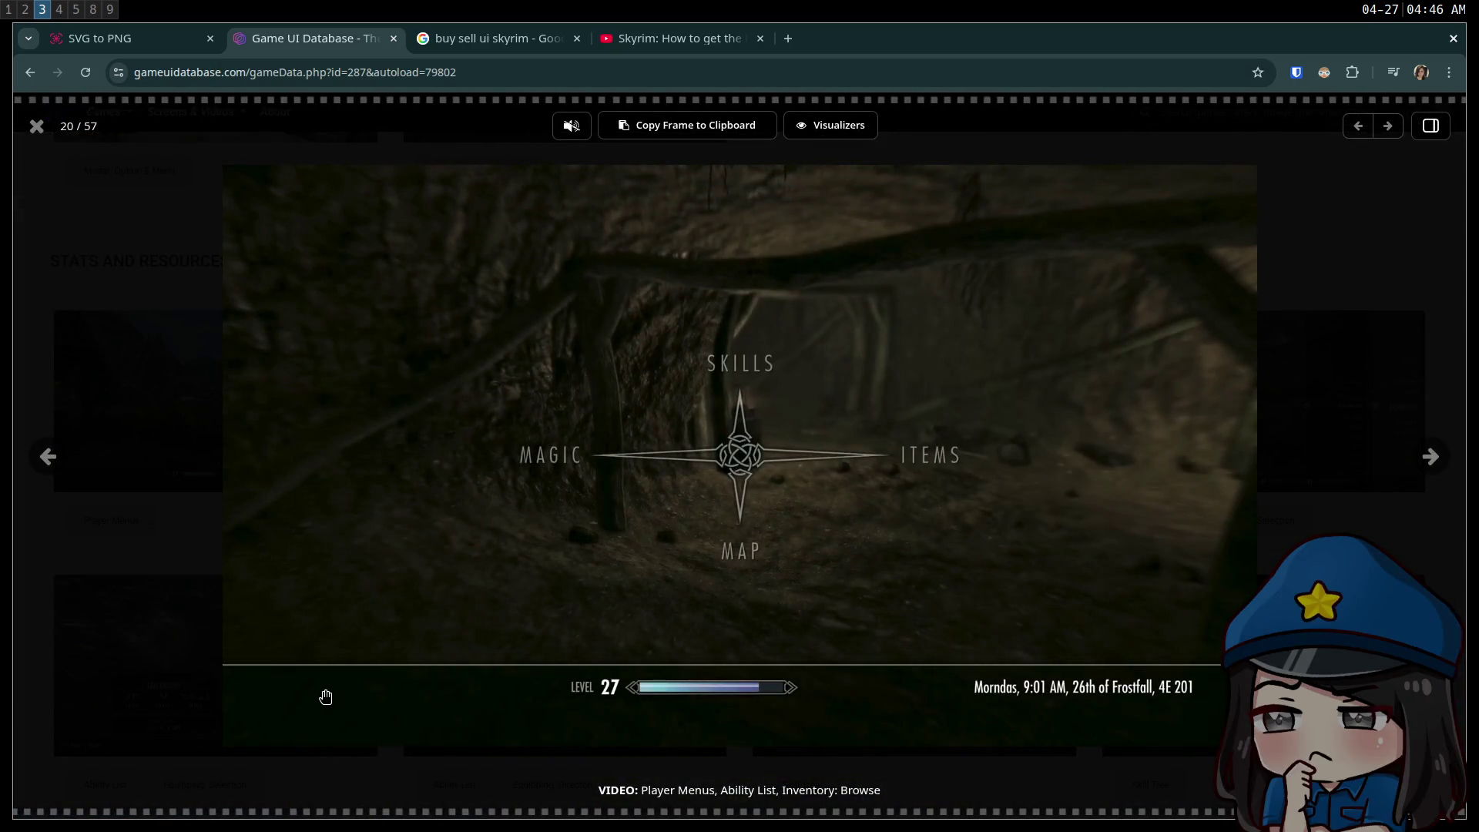
- Enable the video's full playback controls and replay it from the start
{"action": "right_click", "coordinate": [324, 502]}
{"action": "left_click", "coordinate": [382, 175]}
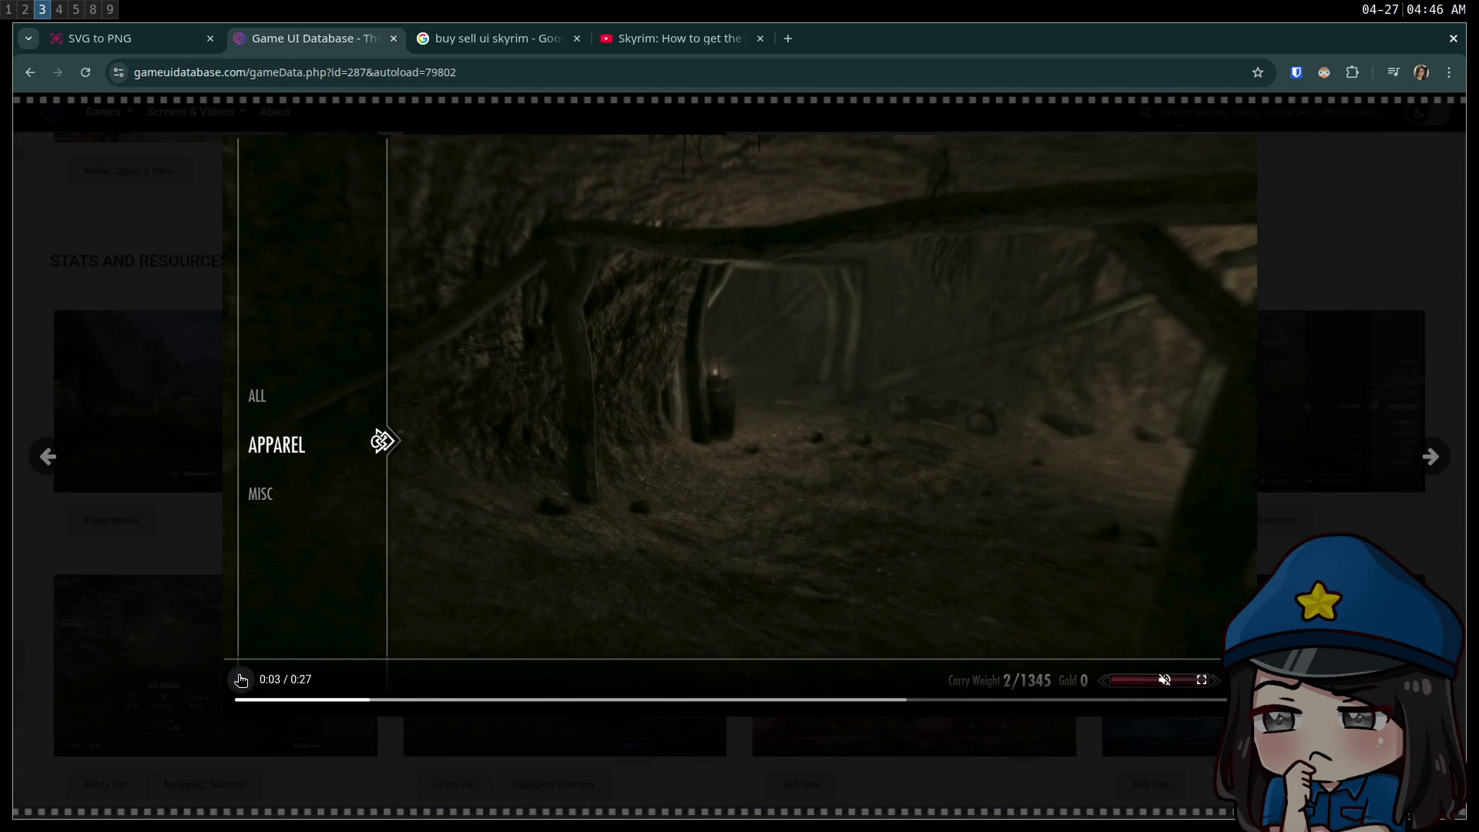
{"action": "left_click", "coordinate": [354, 701]}
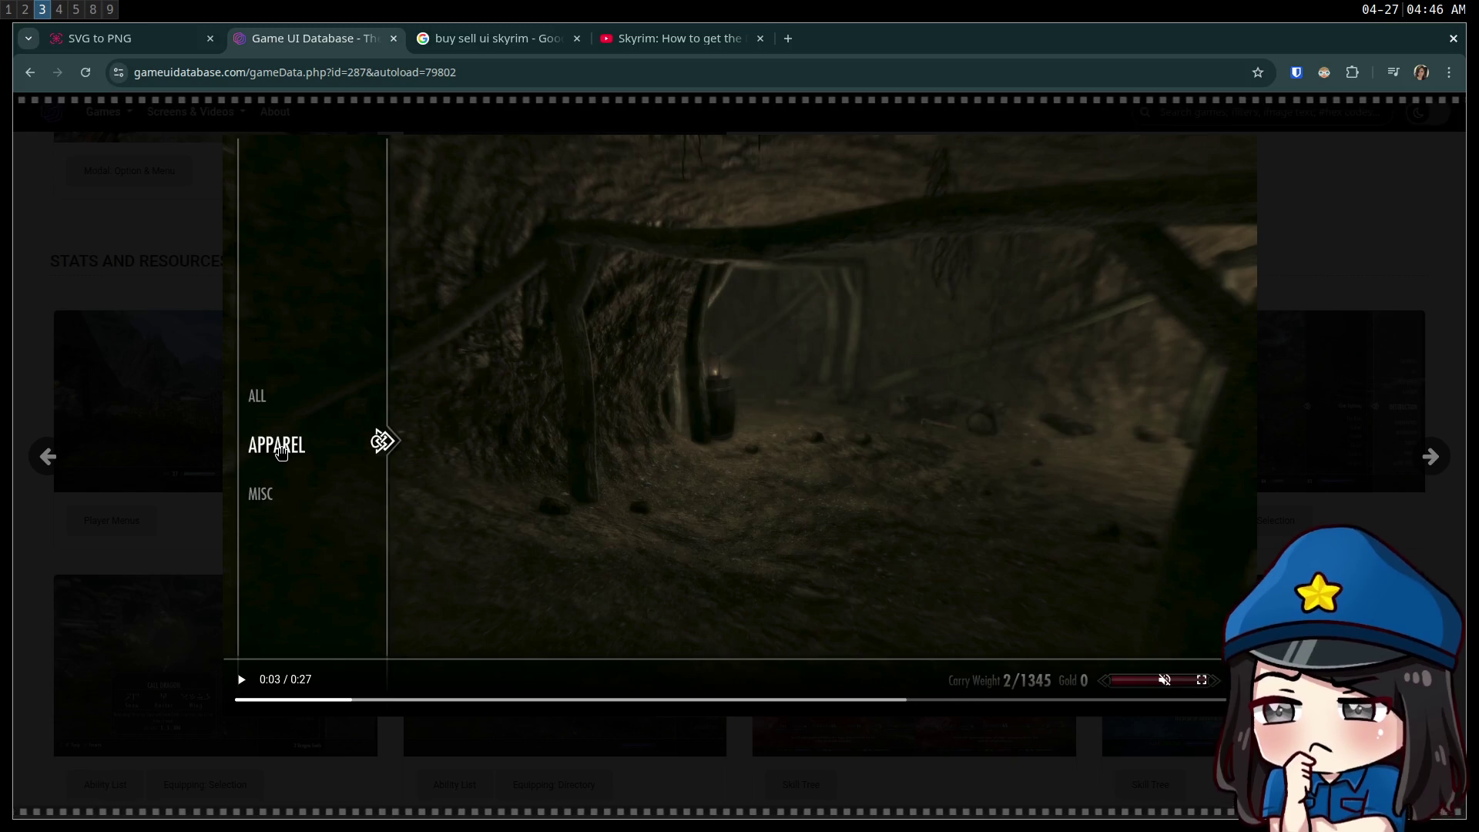
{"action": "left_click", "coordinate": [250, 700]}
{"action": "left_click", "coordinate": [241, 680]}
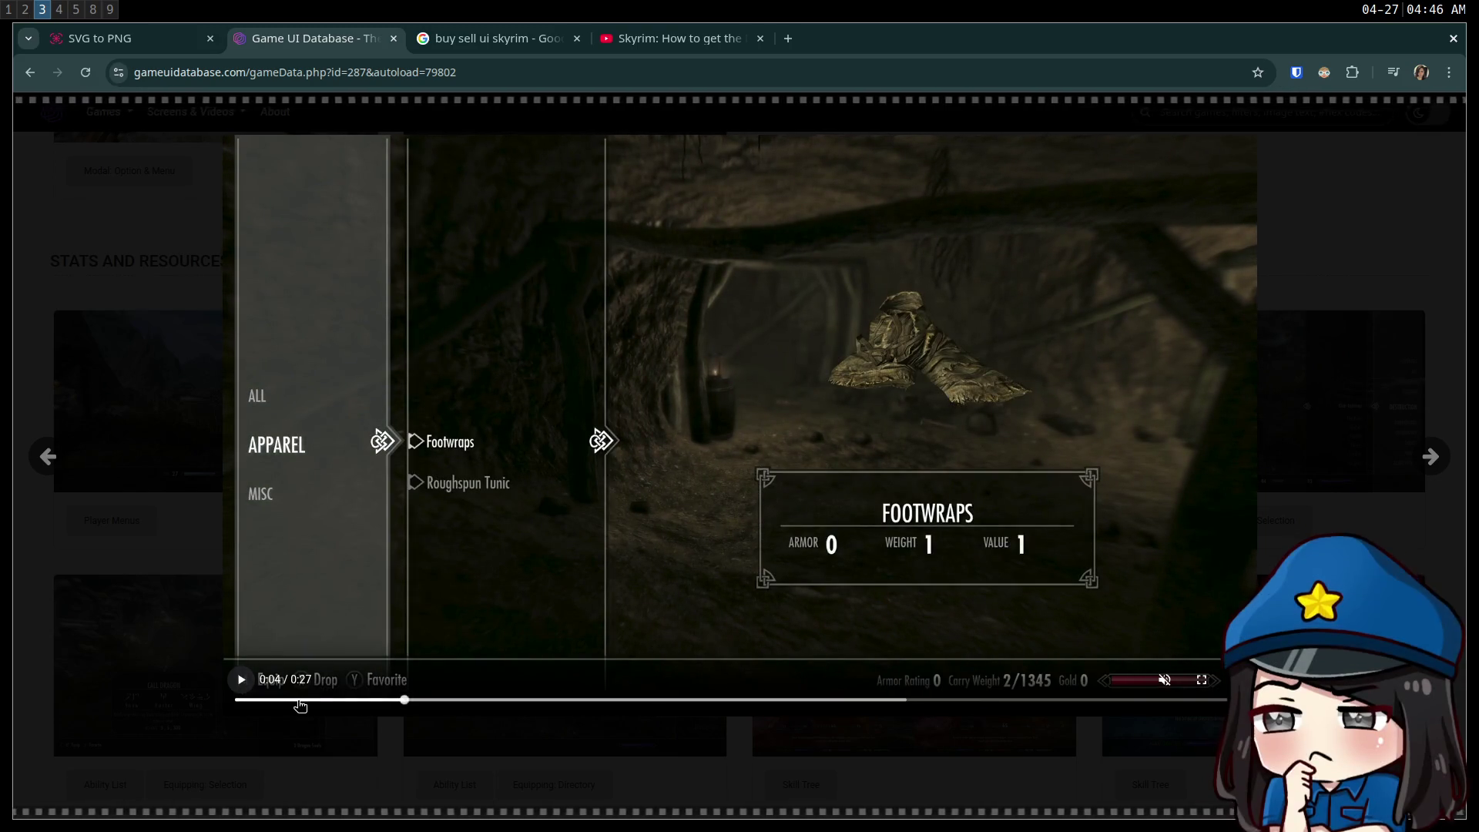
{"action": "left_click_drag", "start_coordinate": [298, 701], "coordinate": [260, 701]}
{"action": "left_click", "coordinate": [241, 680]}
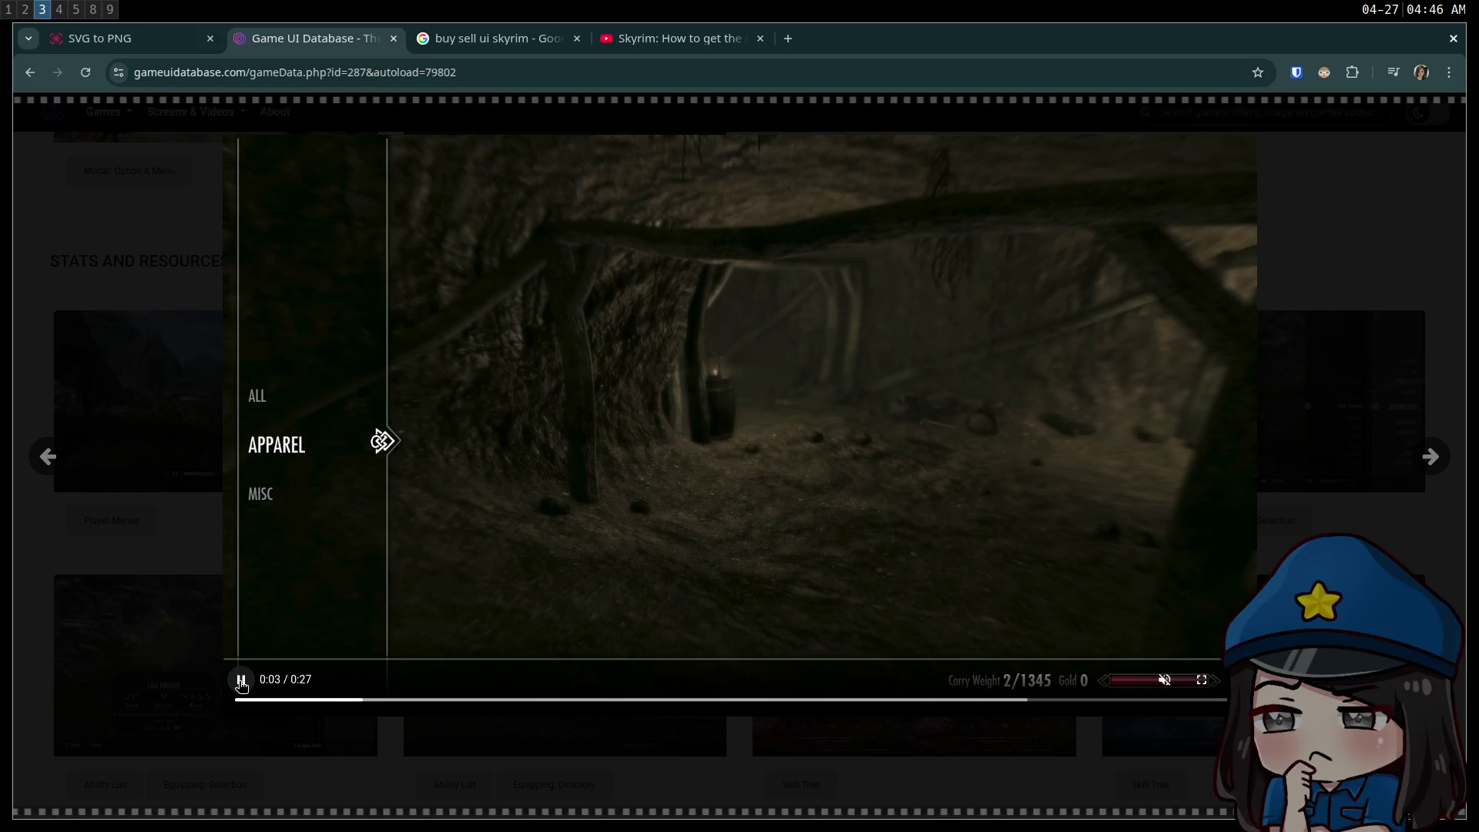
- Replay the inventory opening, pause with APPAREL enlarged as the selected category, and return to Godot
{"action": "left_click", "coordinate": [240, 680]}
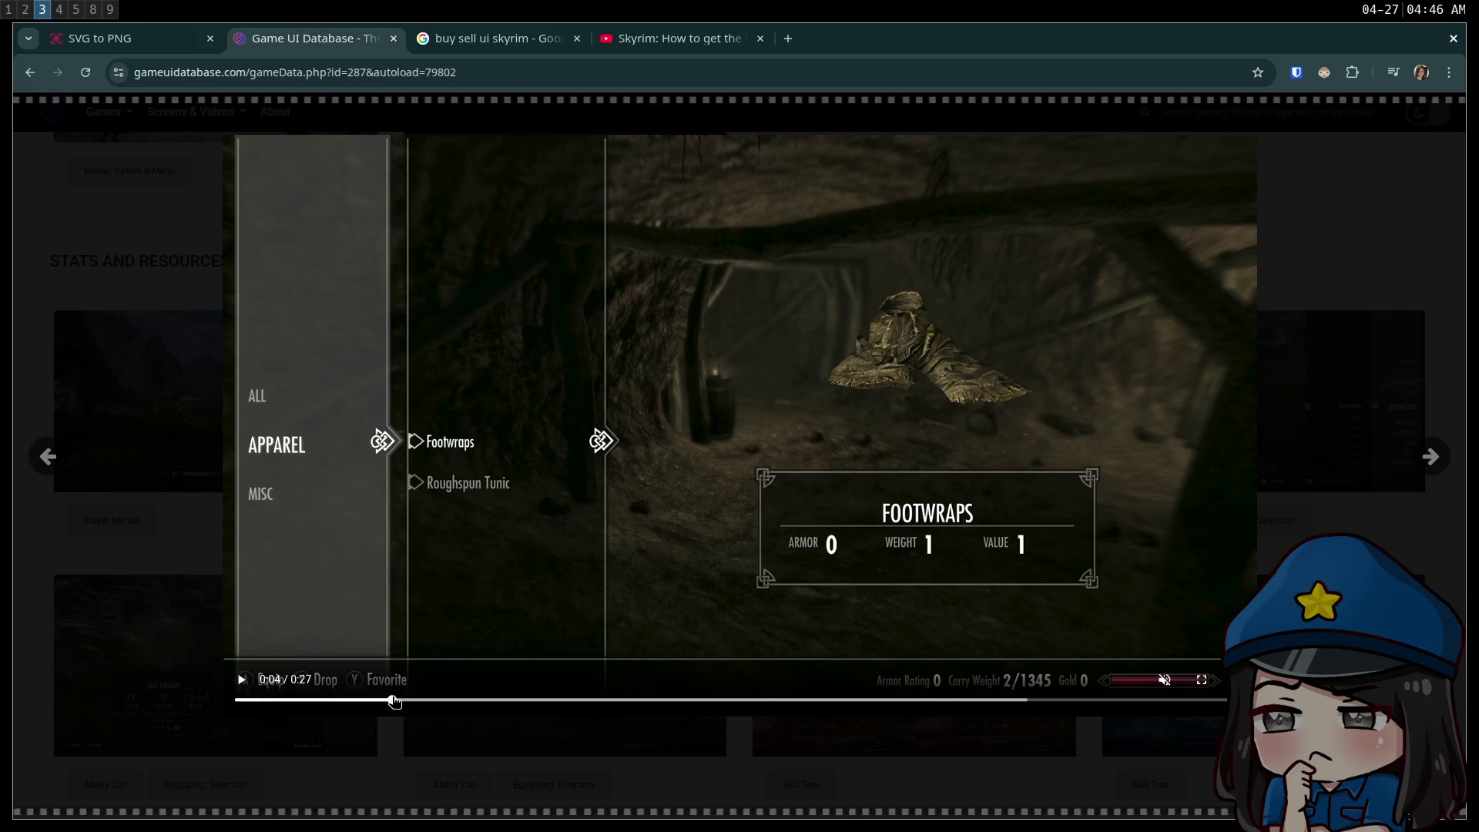
{"action": "left_click", "coordinate": [299, 702]}
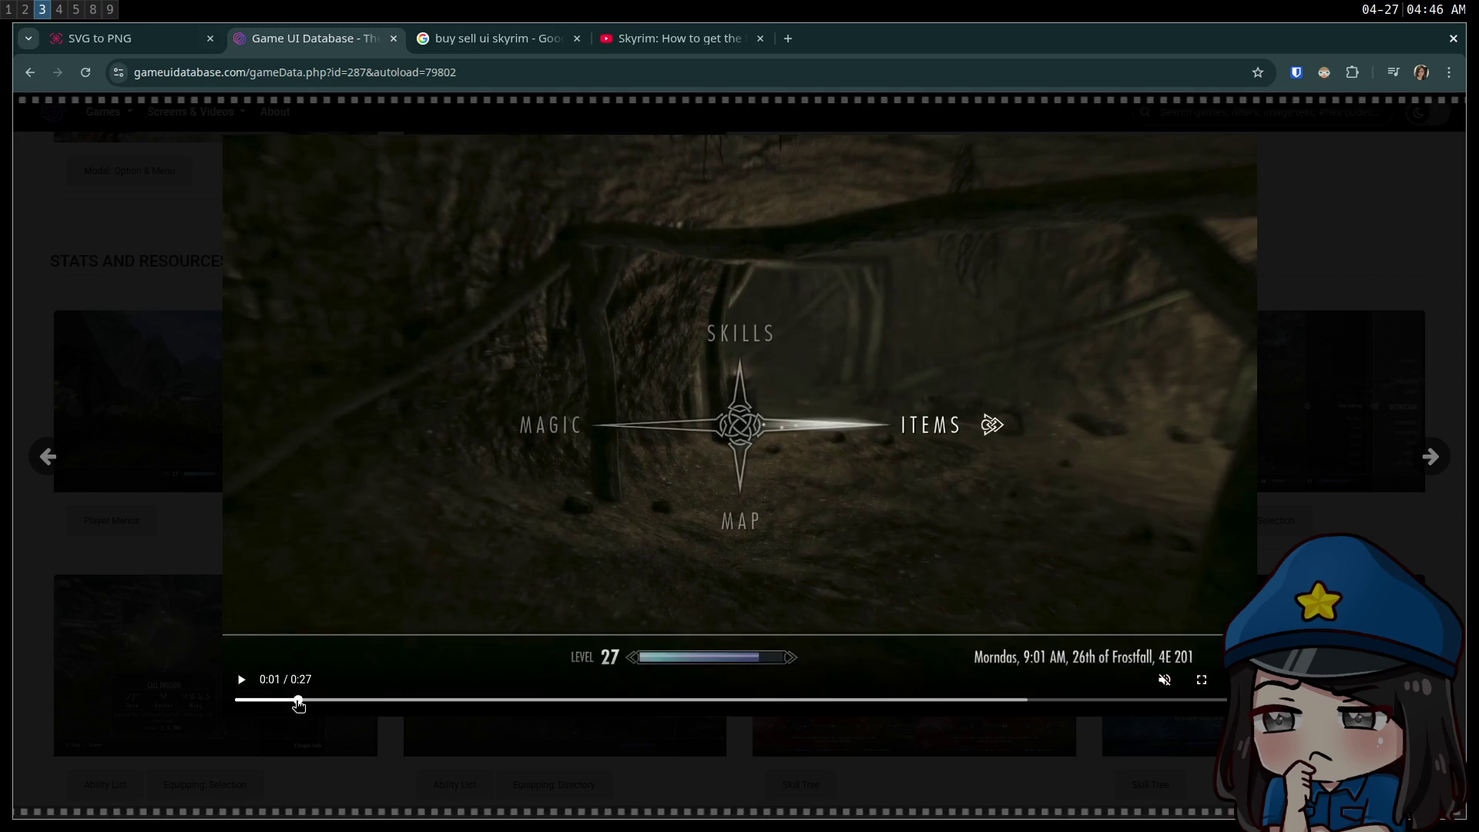
{"action": "left_click", "coordinate": [242, 681]}
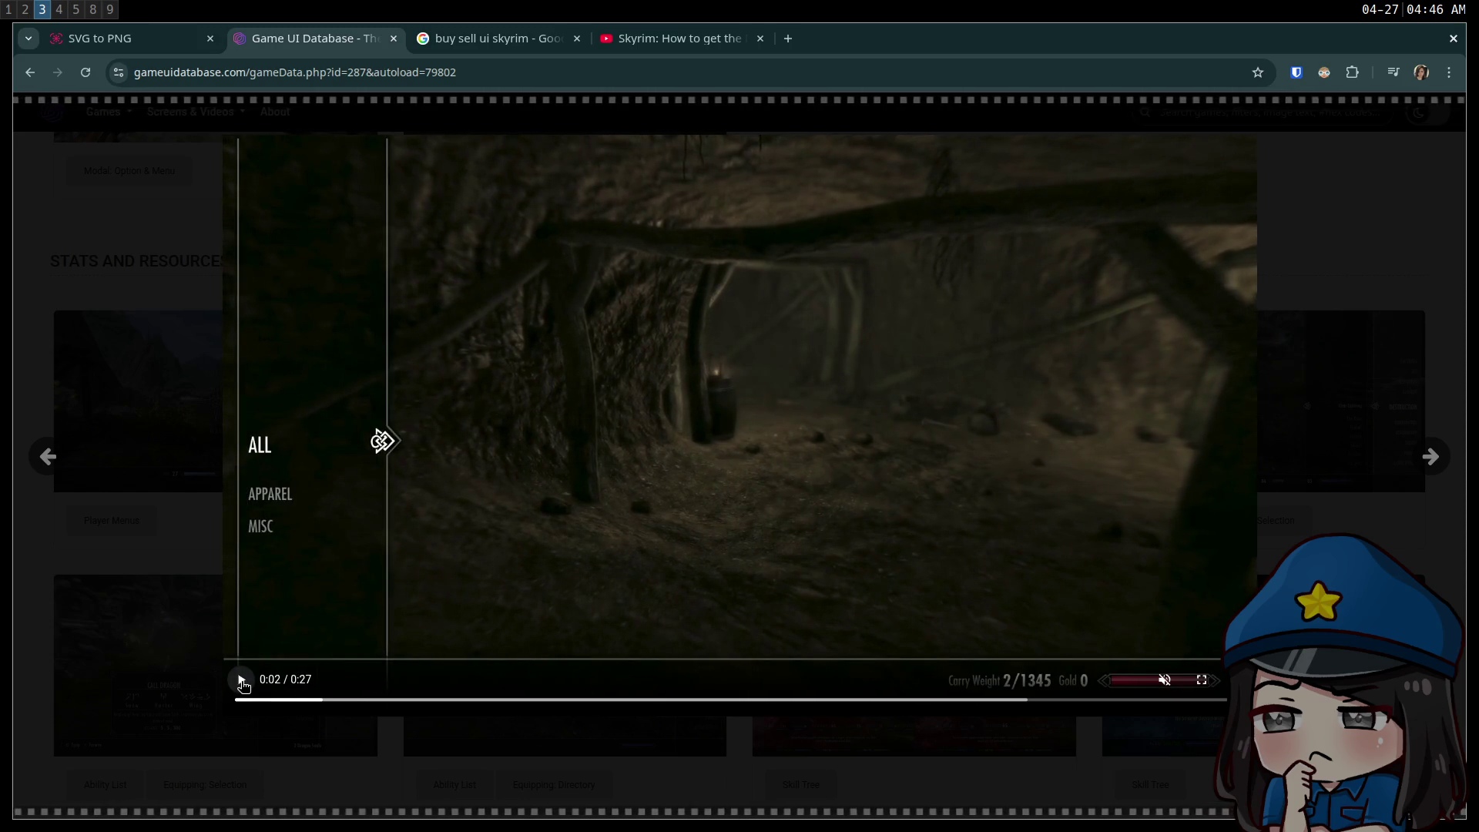
{"action": "left_click", "coordinate": [241, 680]}
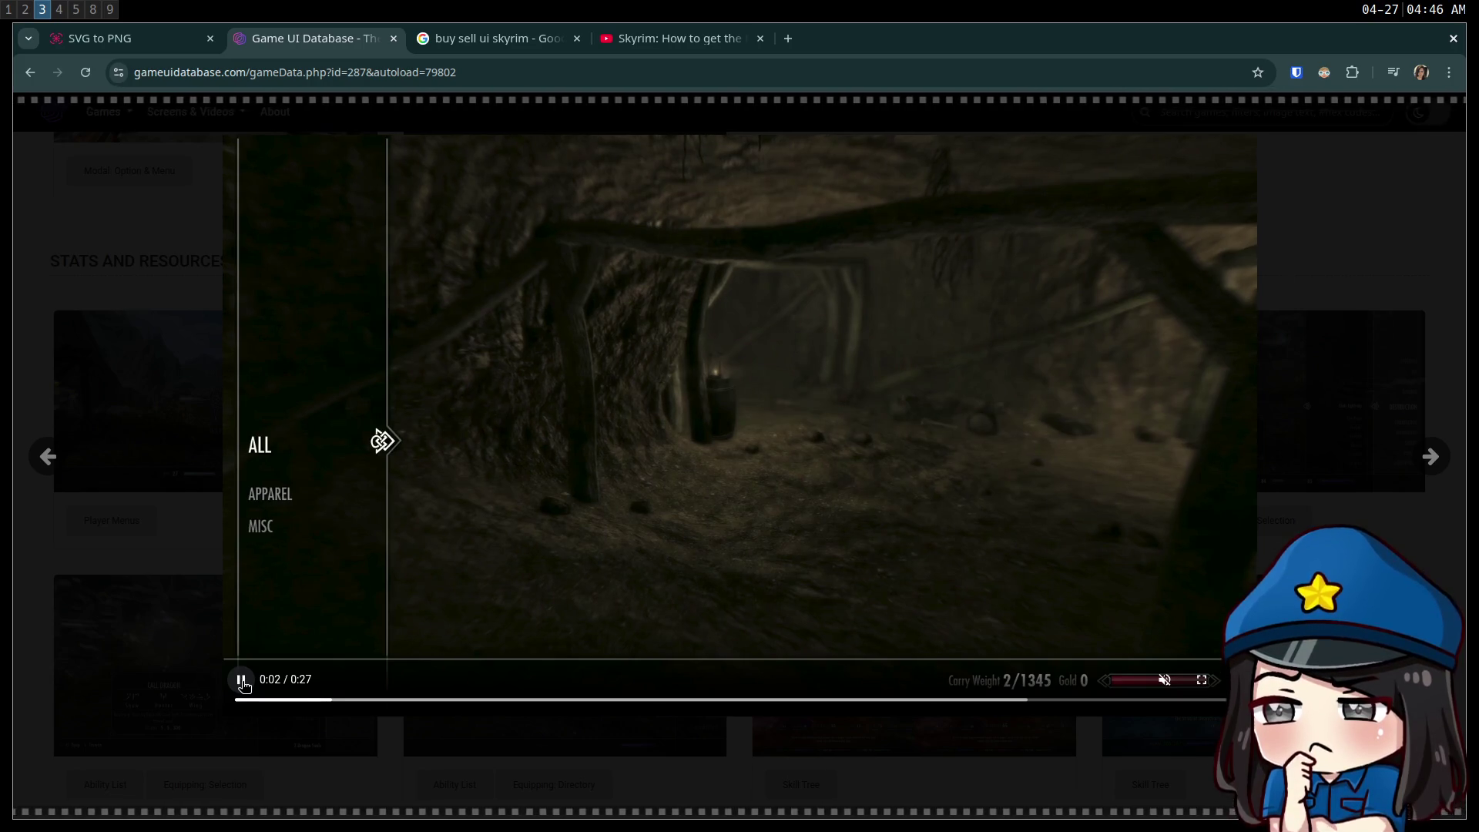
{"action": "left_click", "coordinate": [241, 681]}
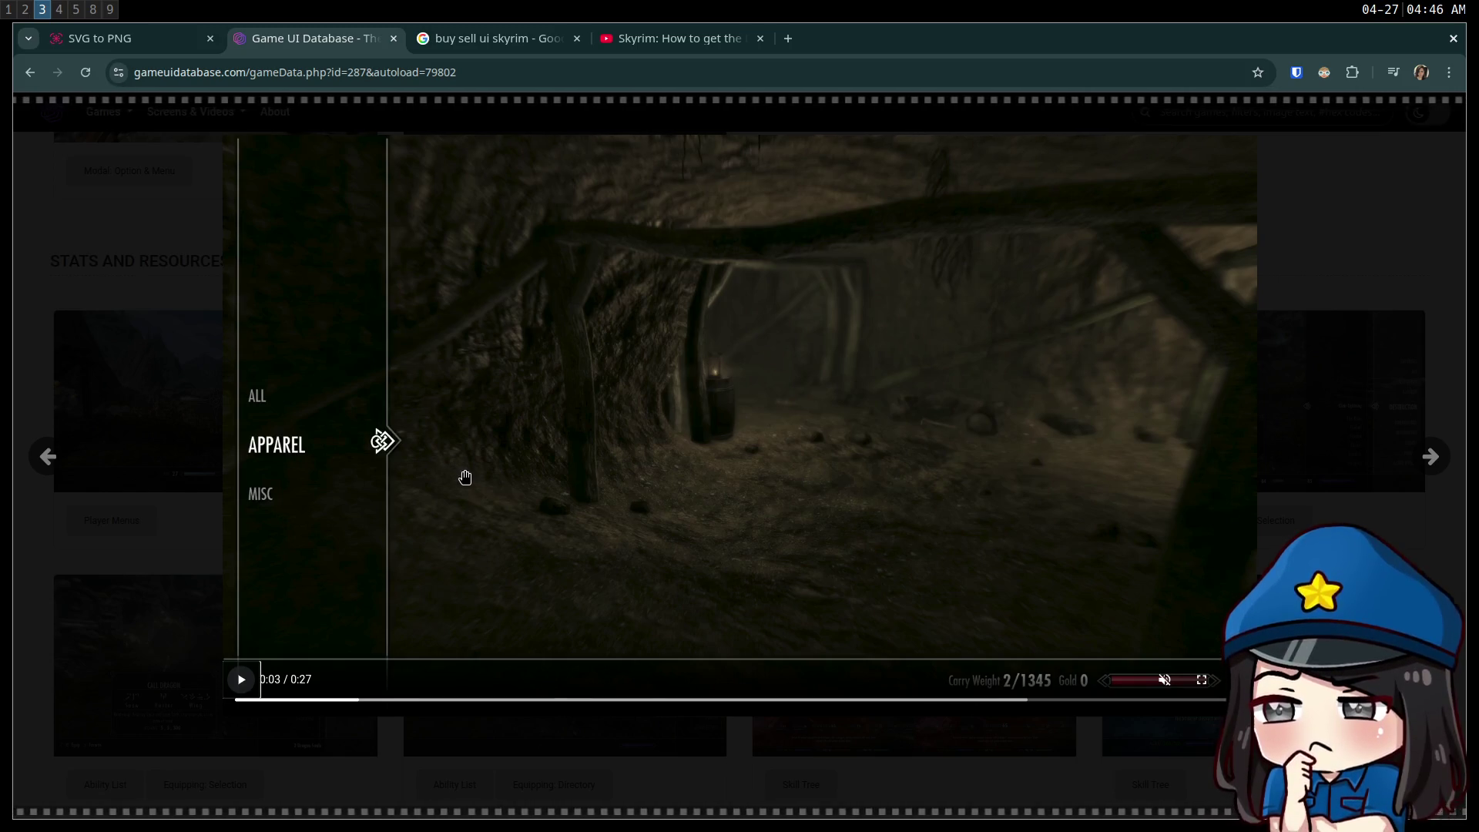
{"action": "key", "text": "super+2"}
{"action": "key", "text": "super+3"}
{"action": "key", "text": "super+4"}
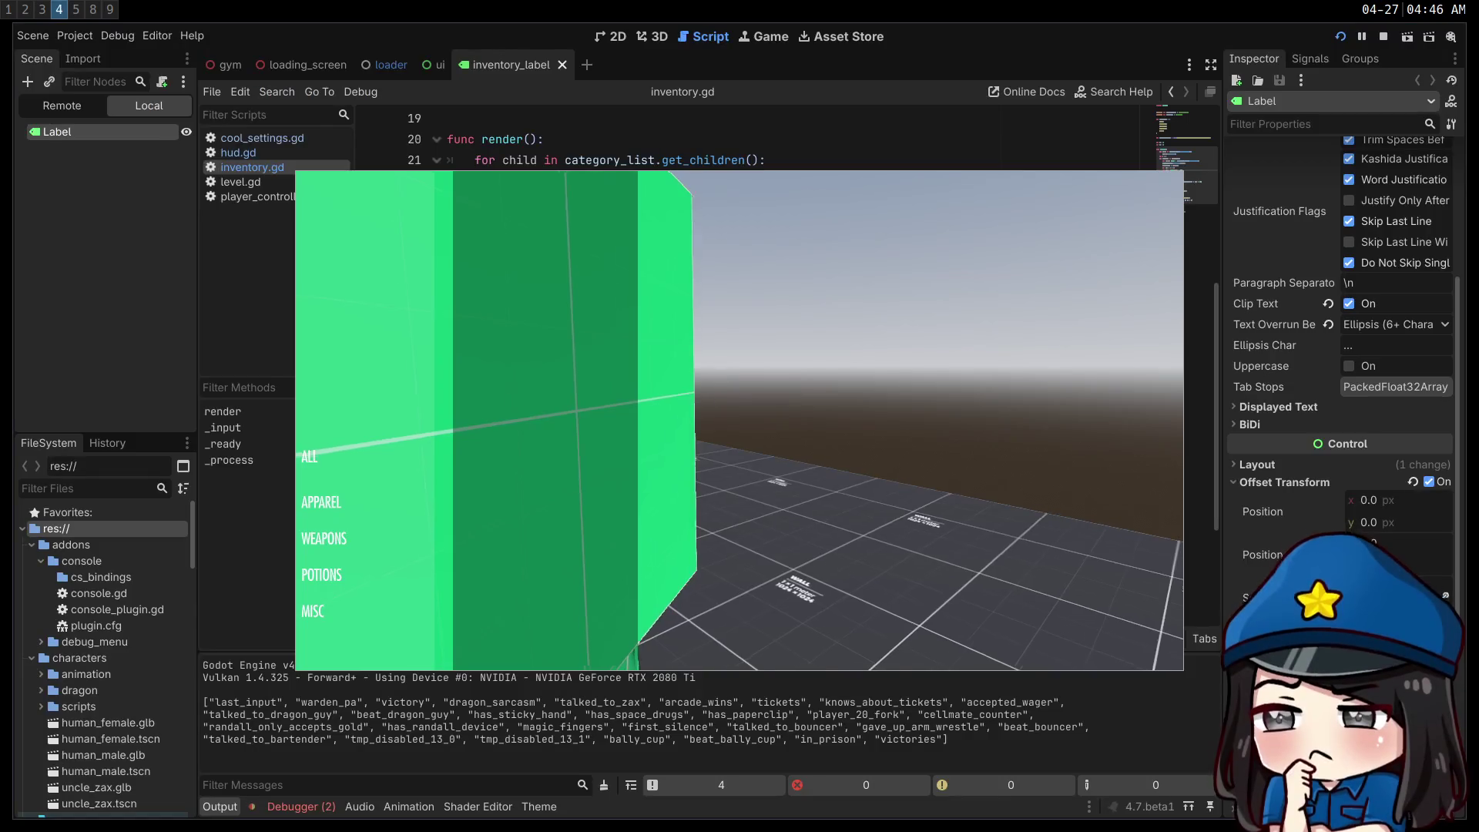
- Stop the running game and start an else branch after the sign adjustment in inventory.gd
{"action": "left_click", "coordinate": [1383, 37]}
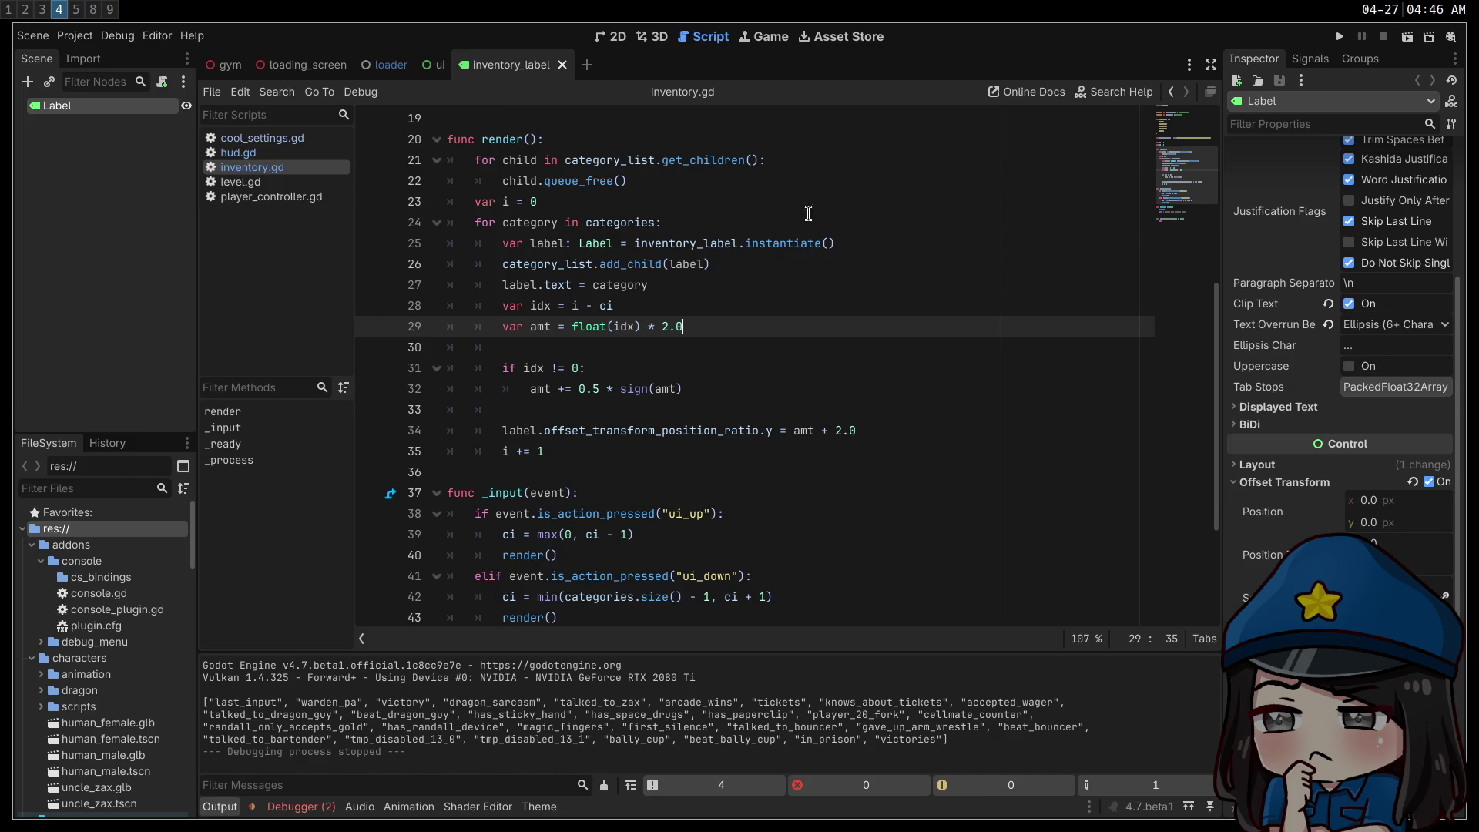
{"action": "scroll", "coordinate": [1363, 512], "scroll_direction": "down", "scroll_amount": 5}
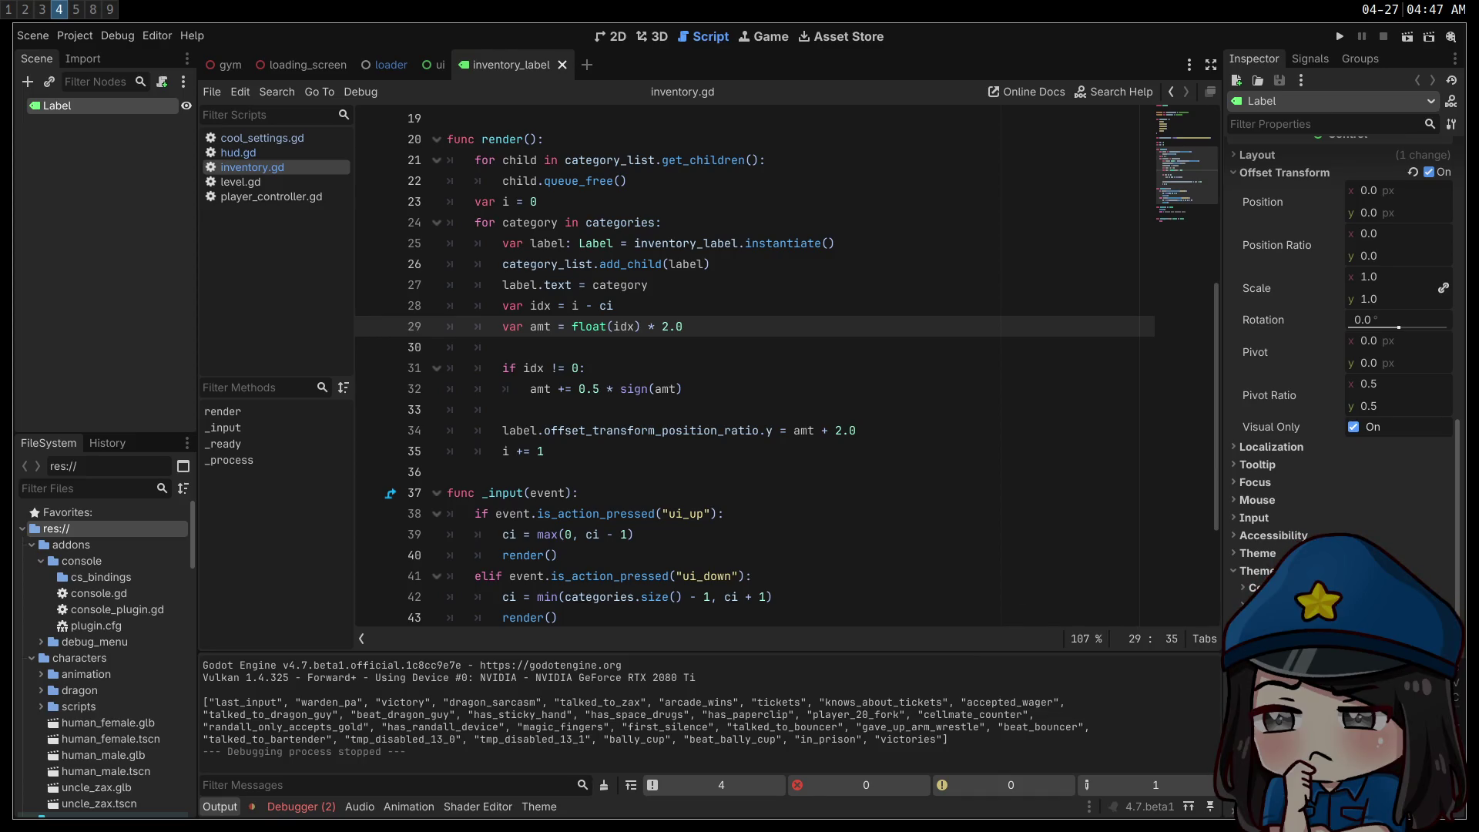
{"action": "left_click", "coordinate": [685, 340]}
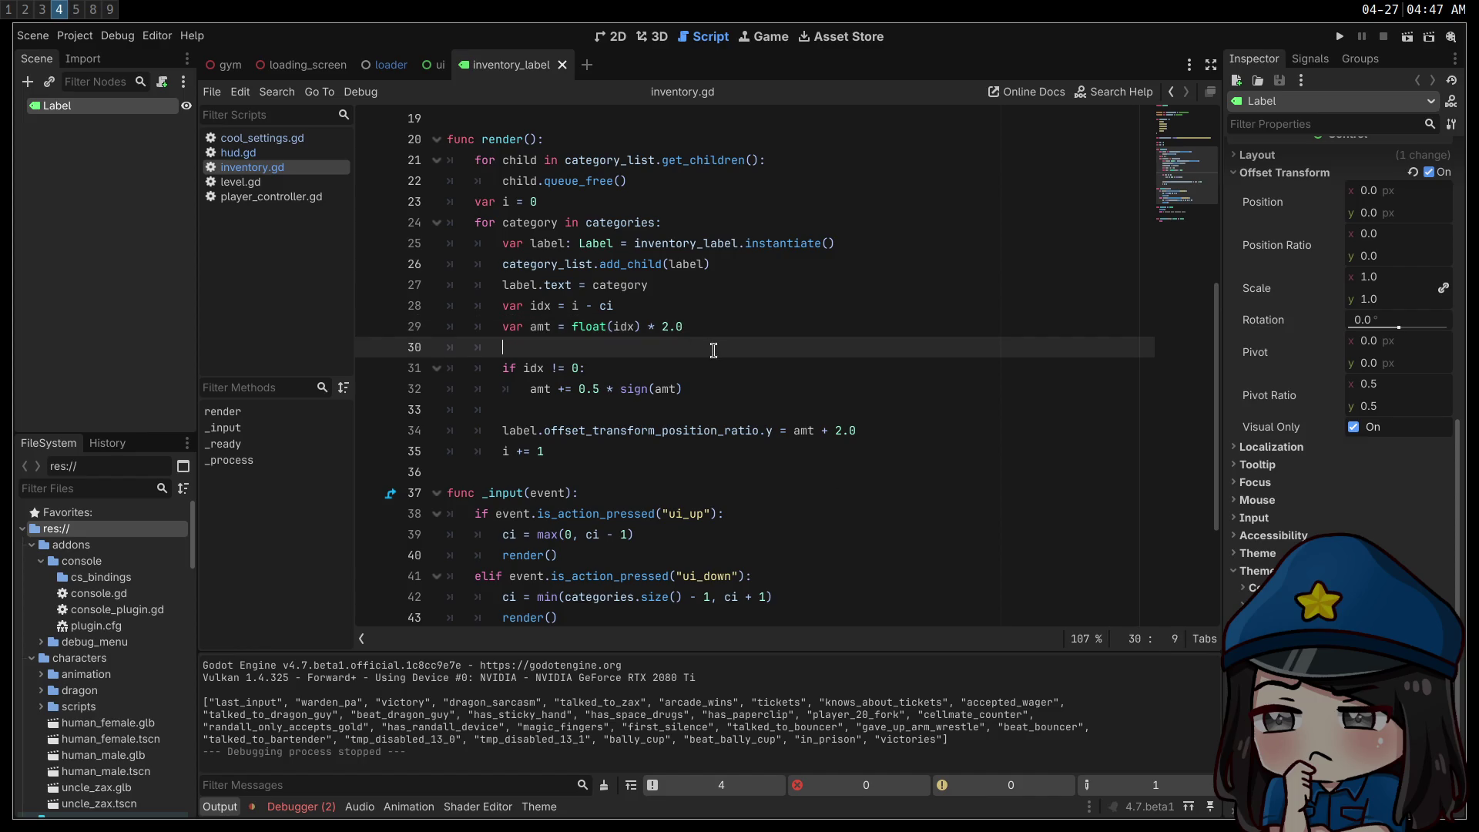
{"action": "key", "text": "ctrl+s"}
{"action": "left_click", "coordinate": [741, 387]}
{"action": "key", "text": "Return"}
{"action": "type", "text": "else:"}
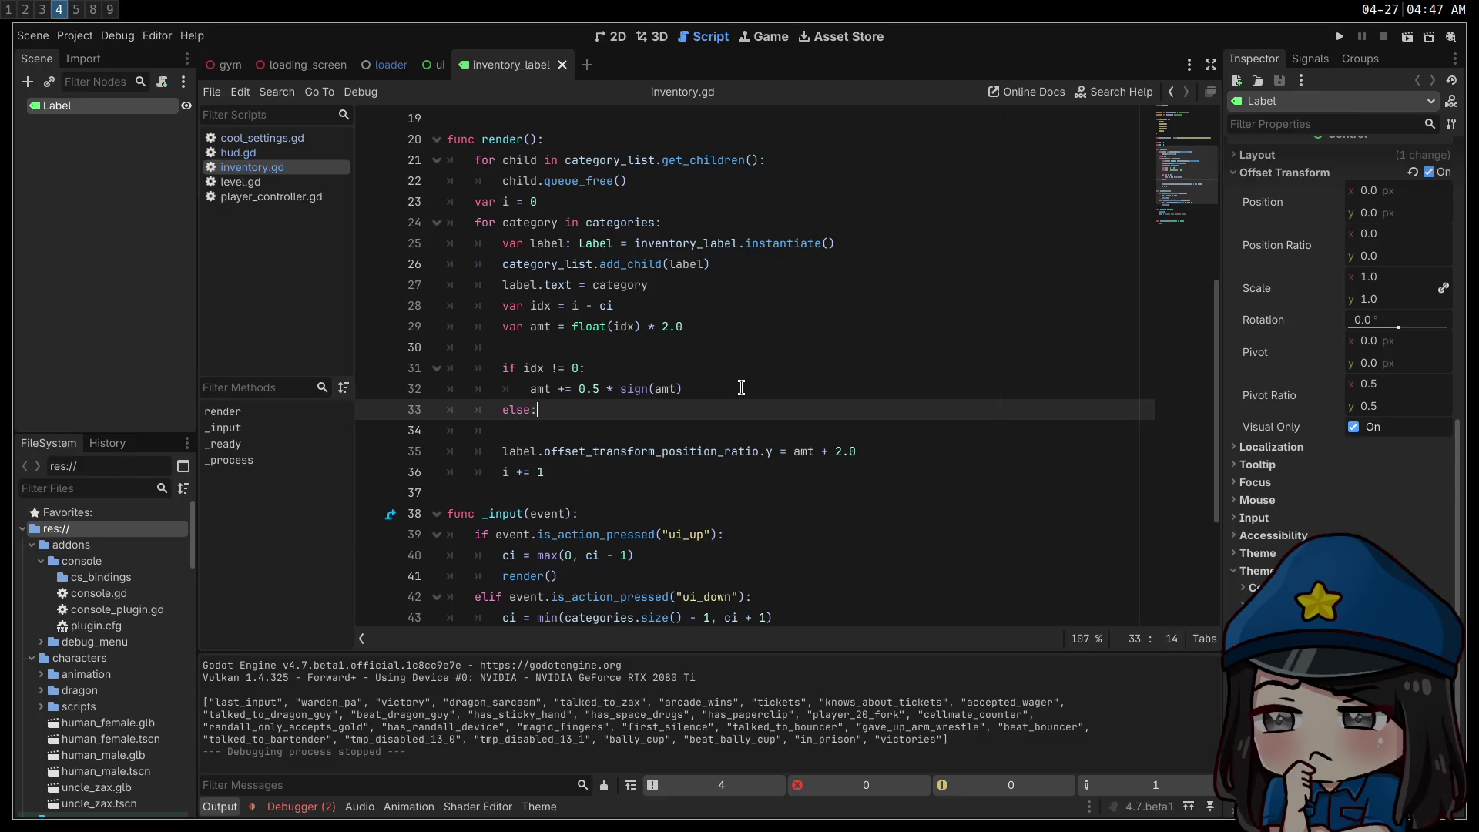
{"action": "key", "text": "Return"}
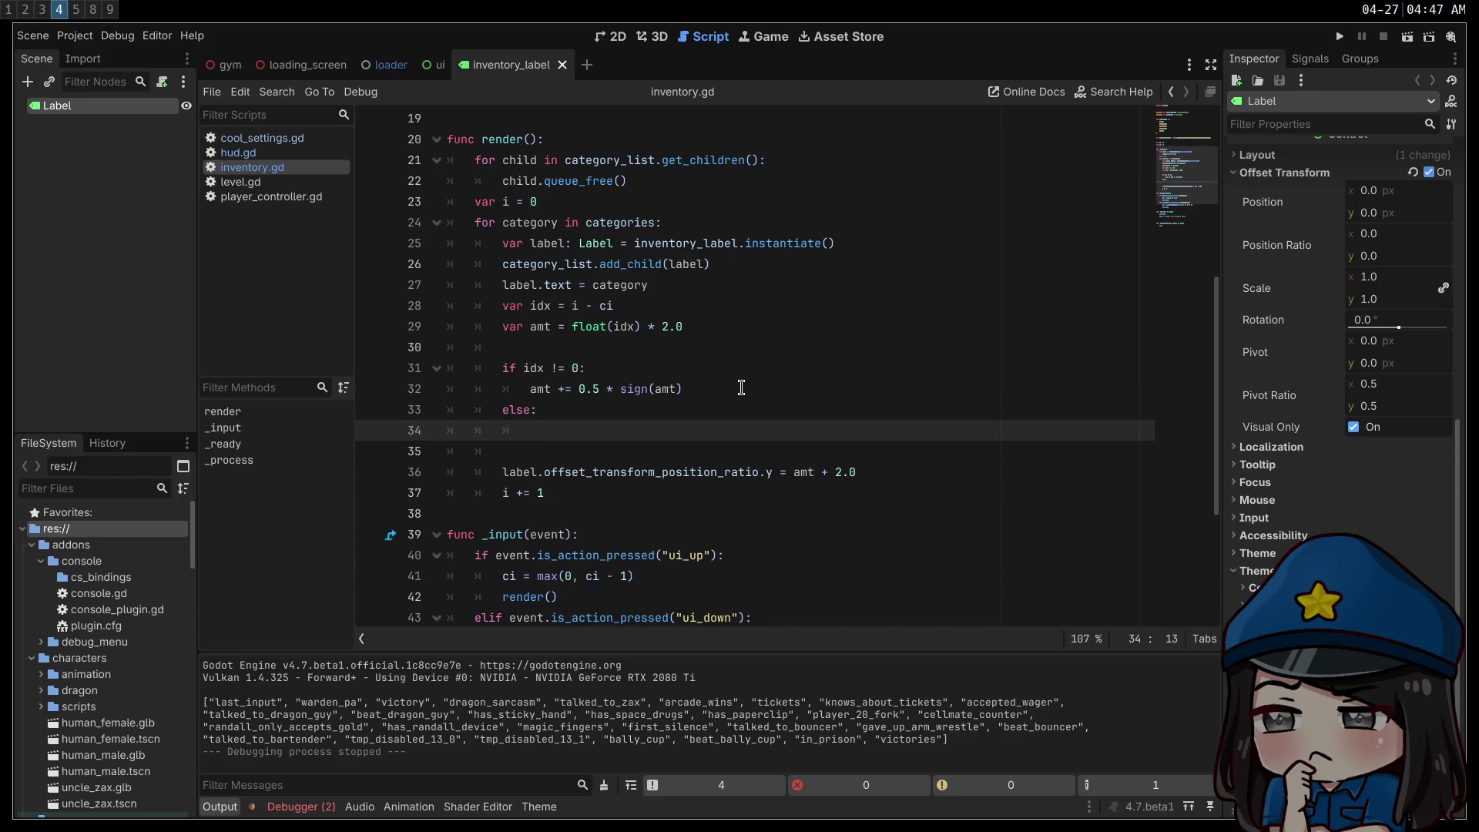
- In the else branch, write label.add_theme_font_size_override("font_size", 80) using autocompletion
{"action": "type", "text": "label.the"}
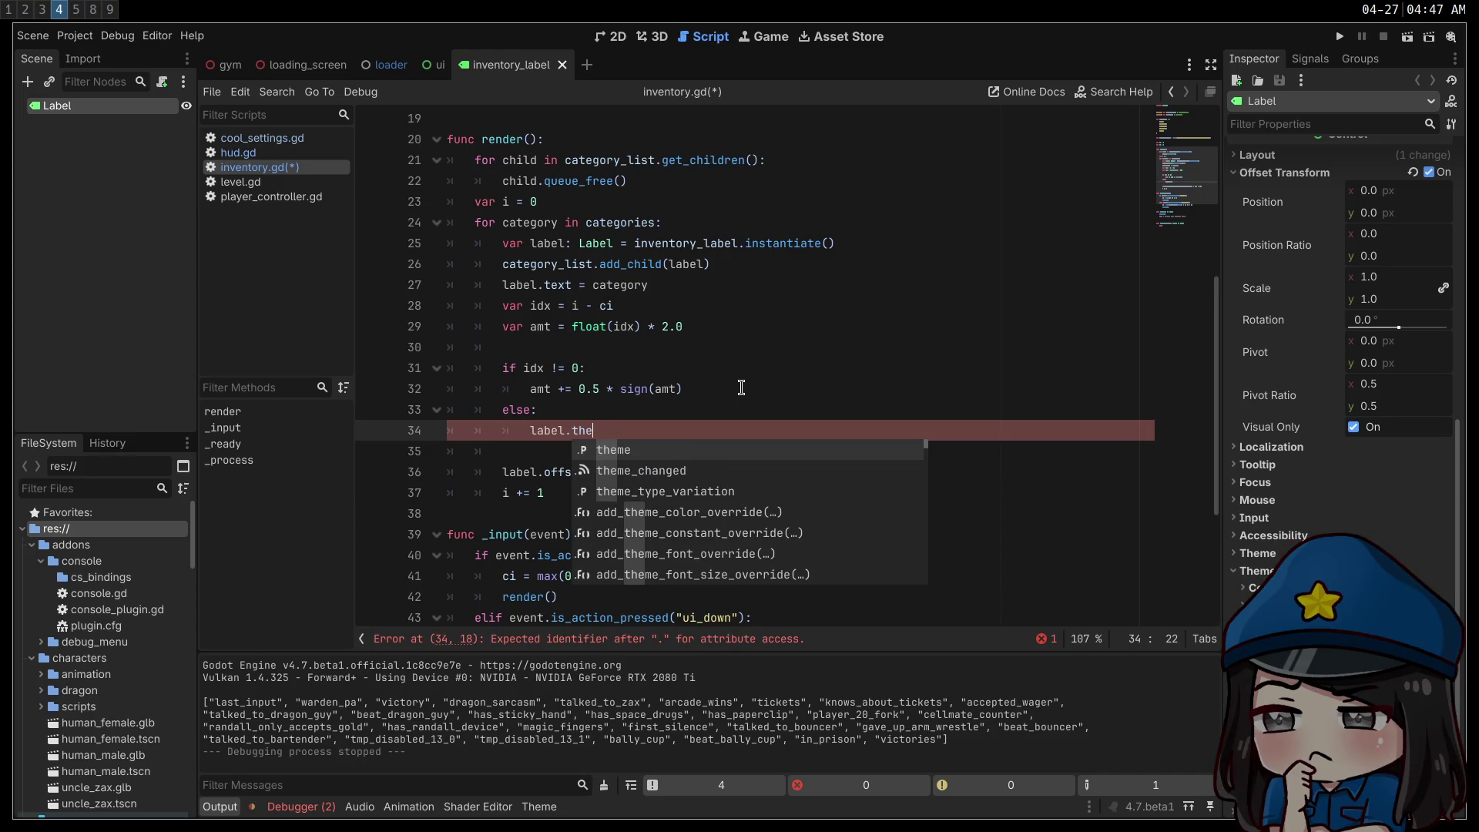
{"action": "key", "text": "BackSpace"}
{"action": "key", "text": "BackSpace"}
{"action": "type", "text": "set_th"}
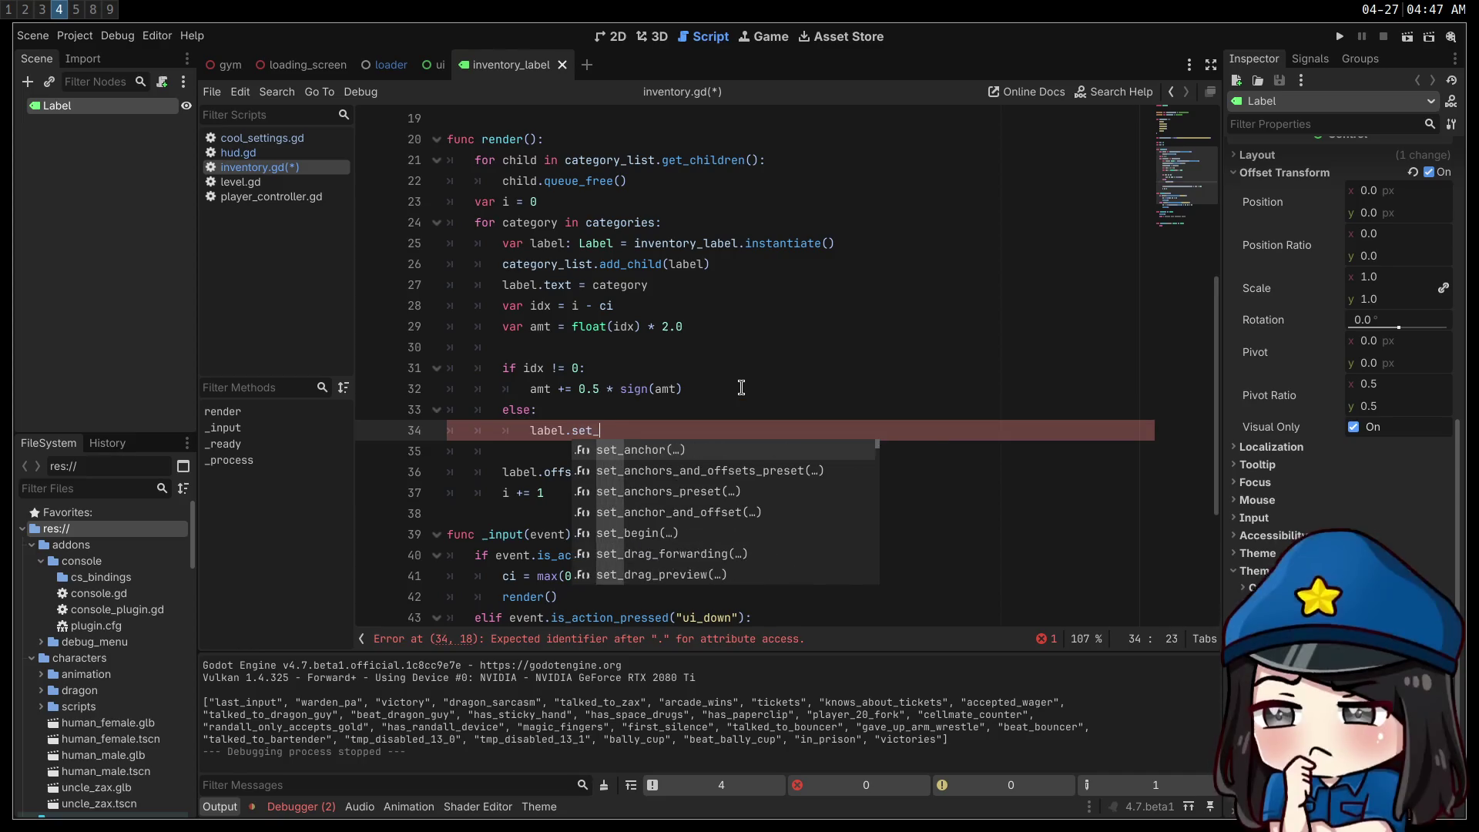
{"action": "key", "text": "BackSpace"}
{"action": "key", "text": "BackSpace"}
{"action": "key", "text": "BackSpace"}
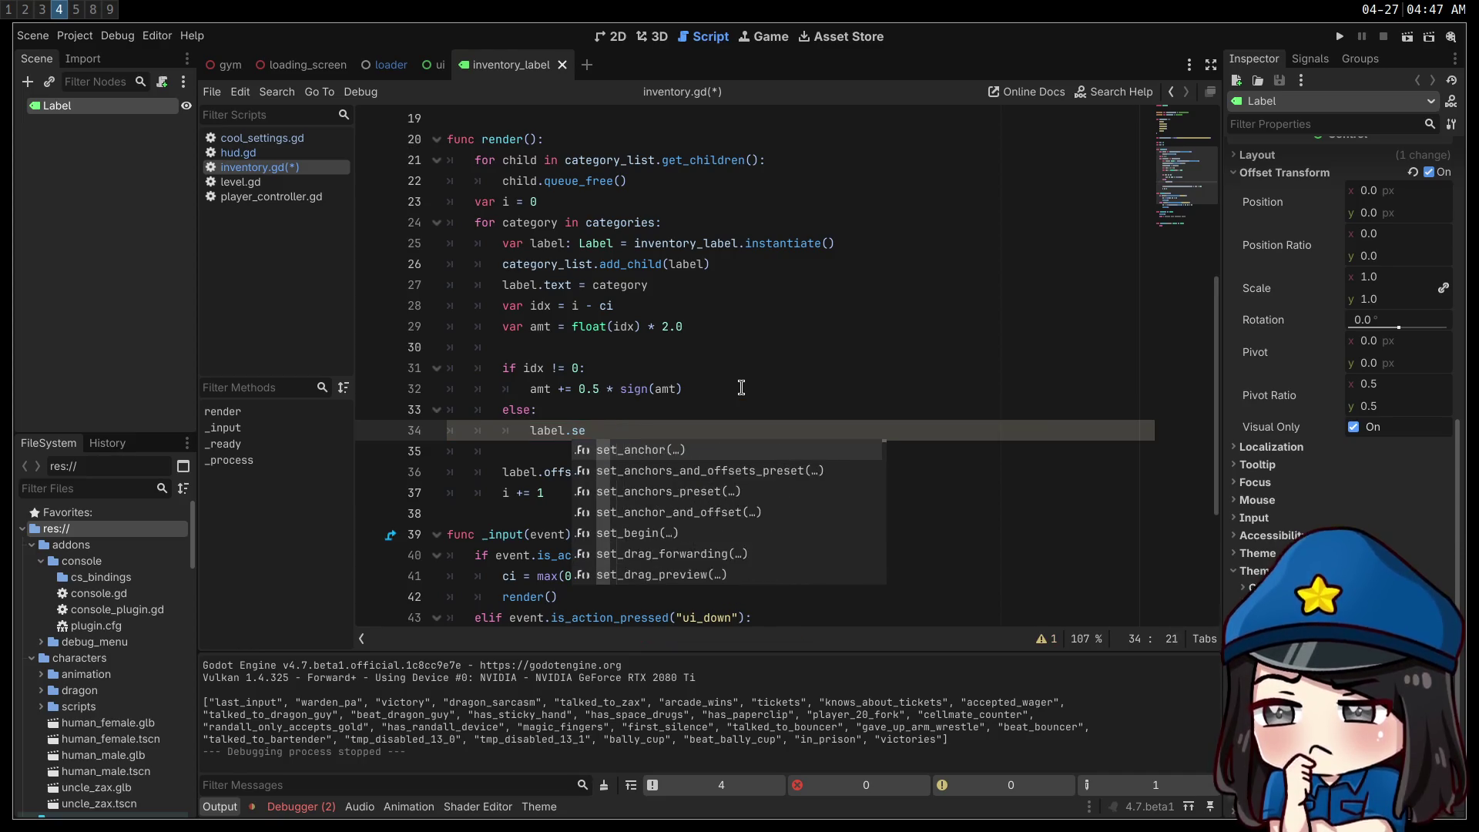
{"action": "type", "text": "theme_overr"}
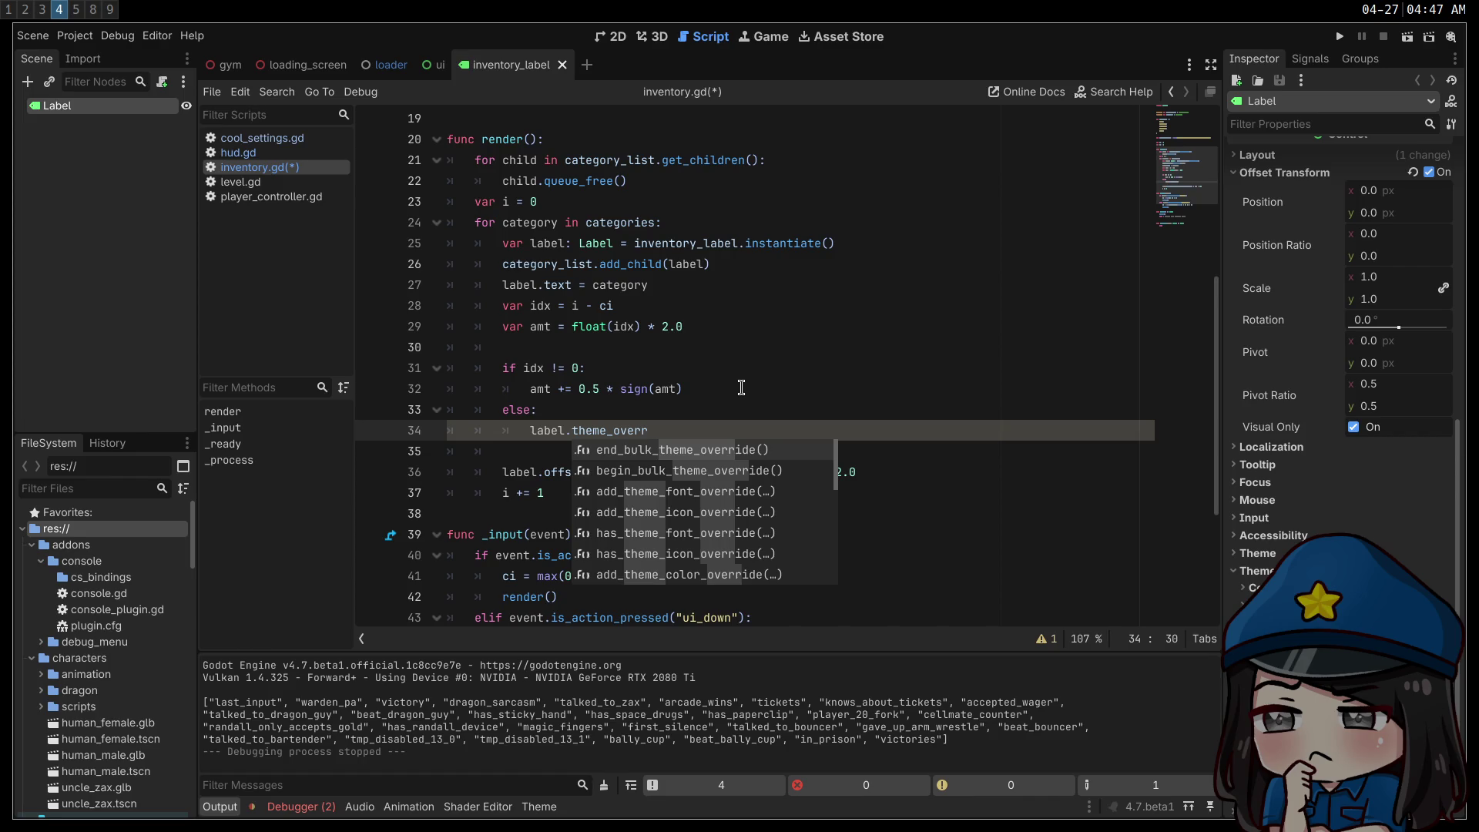
{"action": "key", "text": "Down"}
{"action": "key", "text": "Down"}
{"action": "key", "text": "Down"}
{"action": "key", "text": "Down"}
{"action": "key", "text": "Down"}
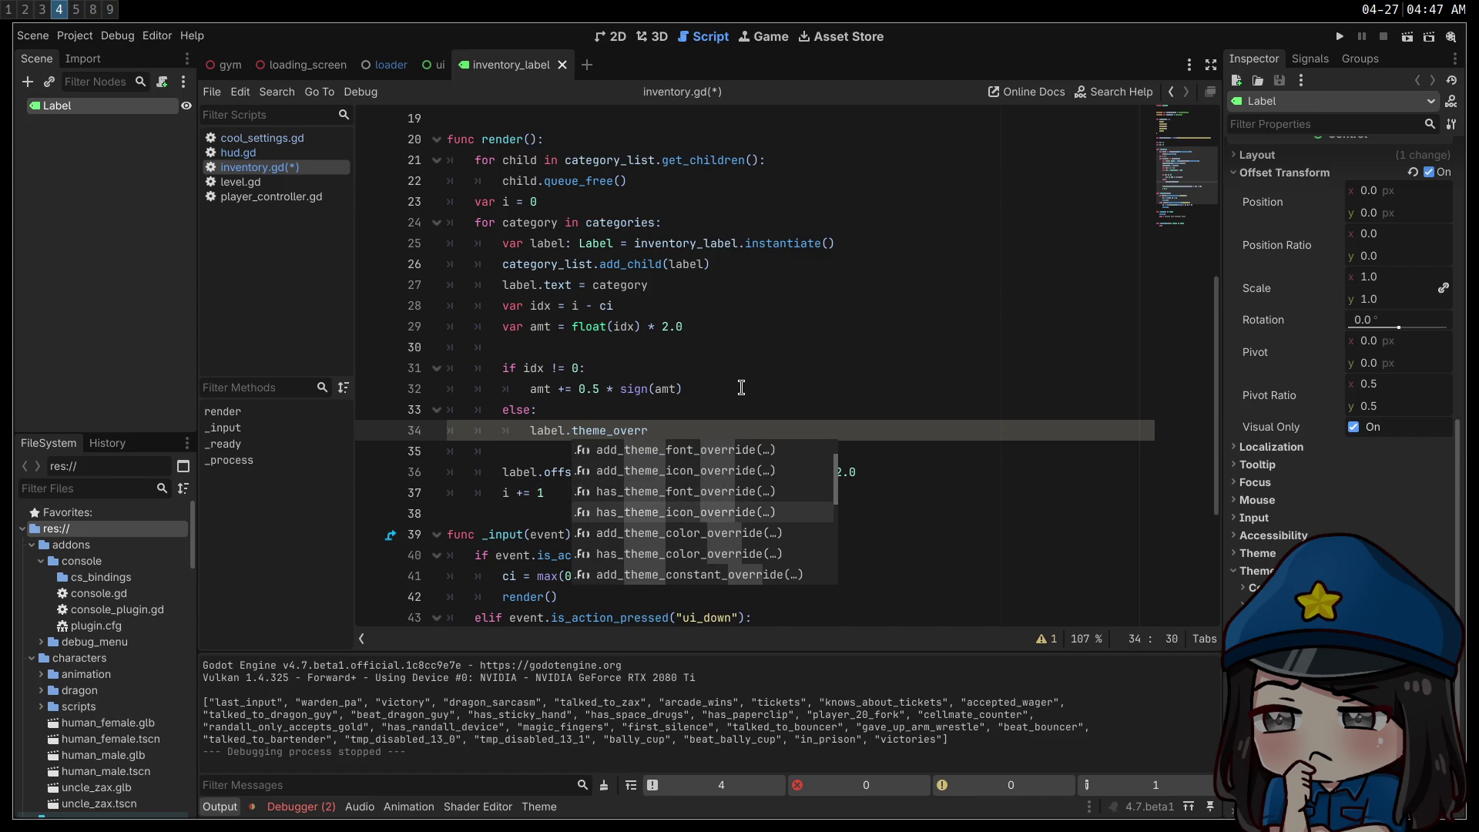
{"action": "key", "text": "Down"}
{"action": "key", "text": "Down"}
{"action": "key", "text": "Down"}
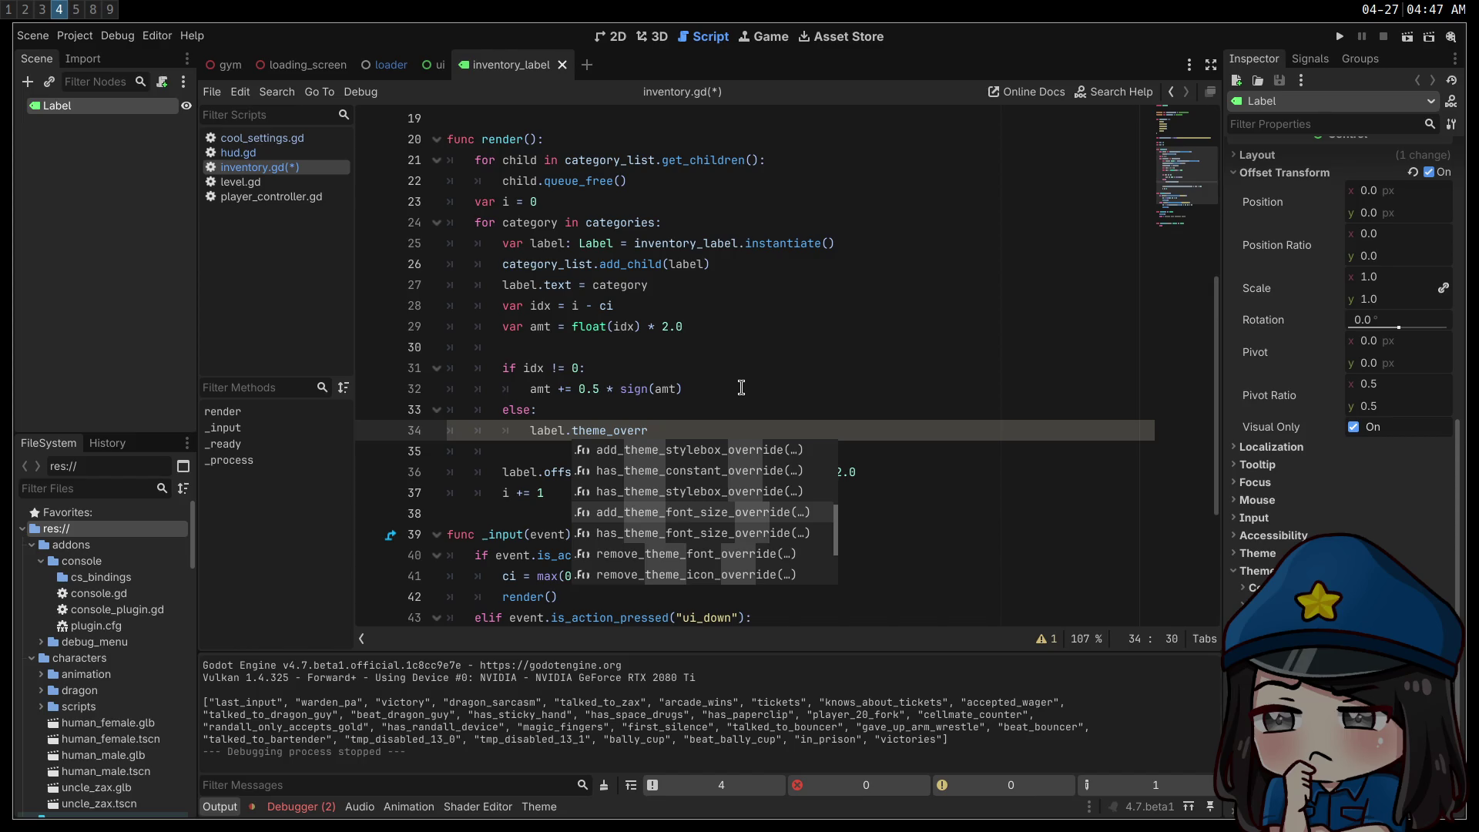
{"action": "key", "text": "Down"}
{"action": "key", "text": "Down"}
{"action": "key", "text": "Down"}
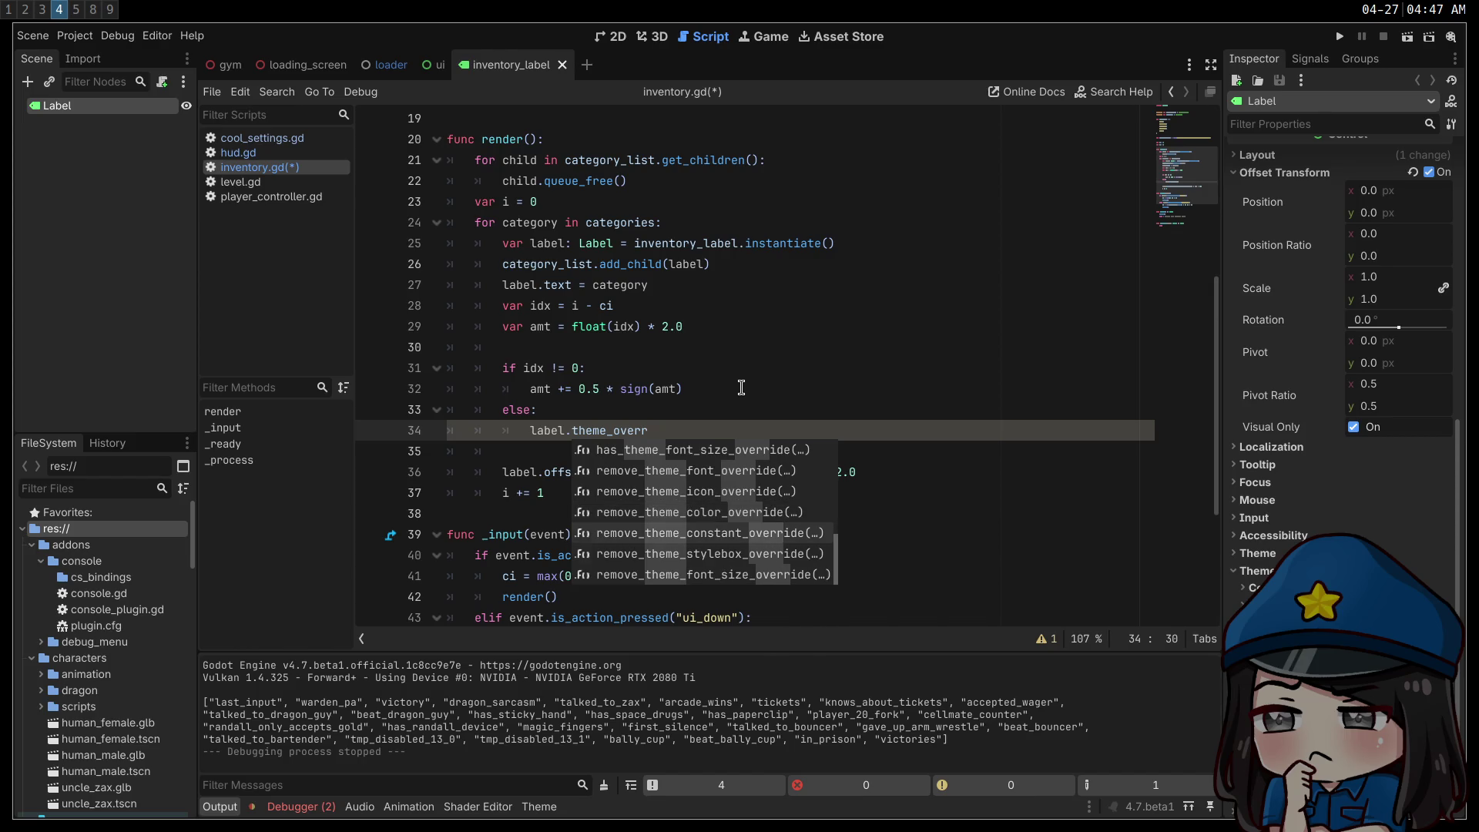
{"action": "key", "text": "Down"}
{"action": "key", "text": "Down"}
{"action": "key", "text": "Down"}
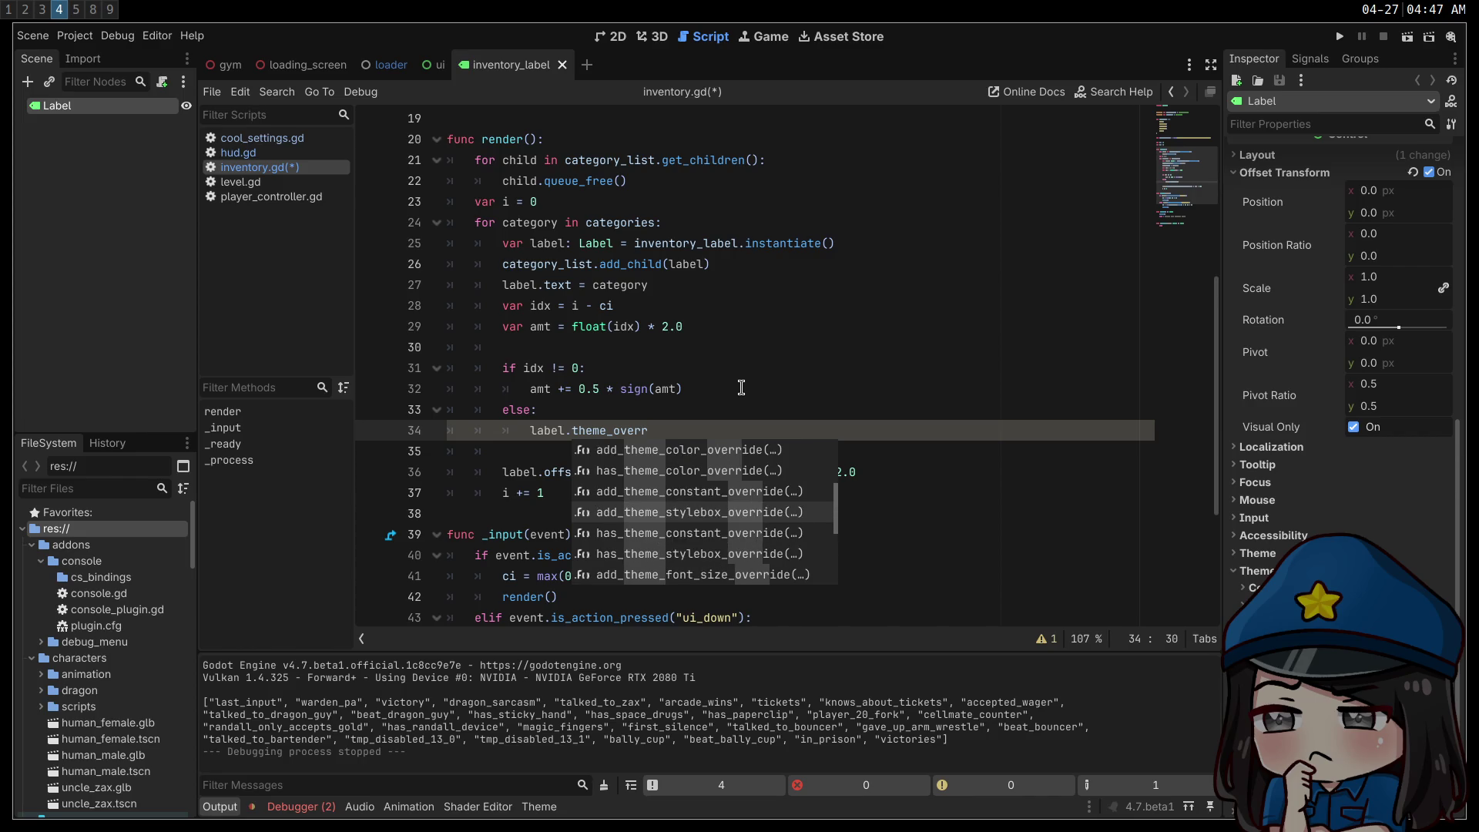
{"action": "key", "text": "Up"}
{"action": "key", "text": "Up"}
{"action": "key", "text": "Up"}
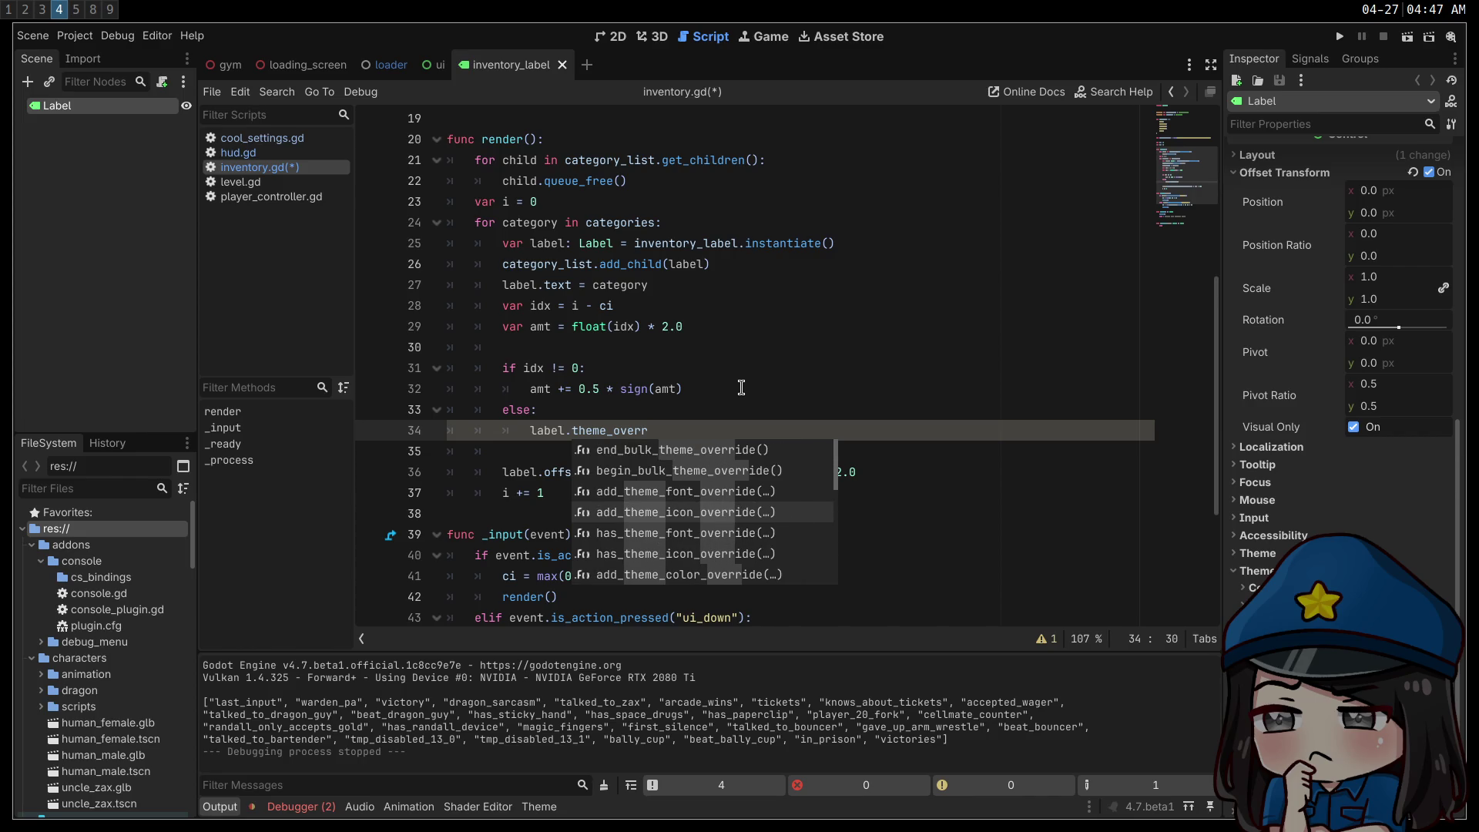
{"action": "key", "text": "Down"}
{"action": "key", "text": "Down"}
{"action": "key", "text": "Down"}
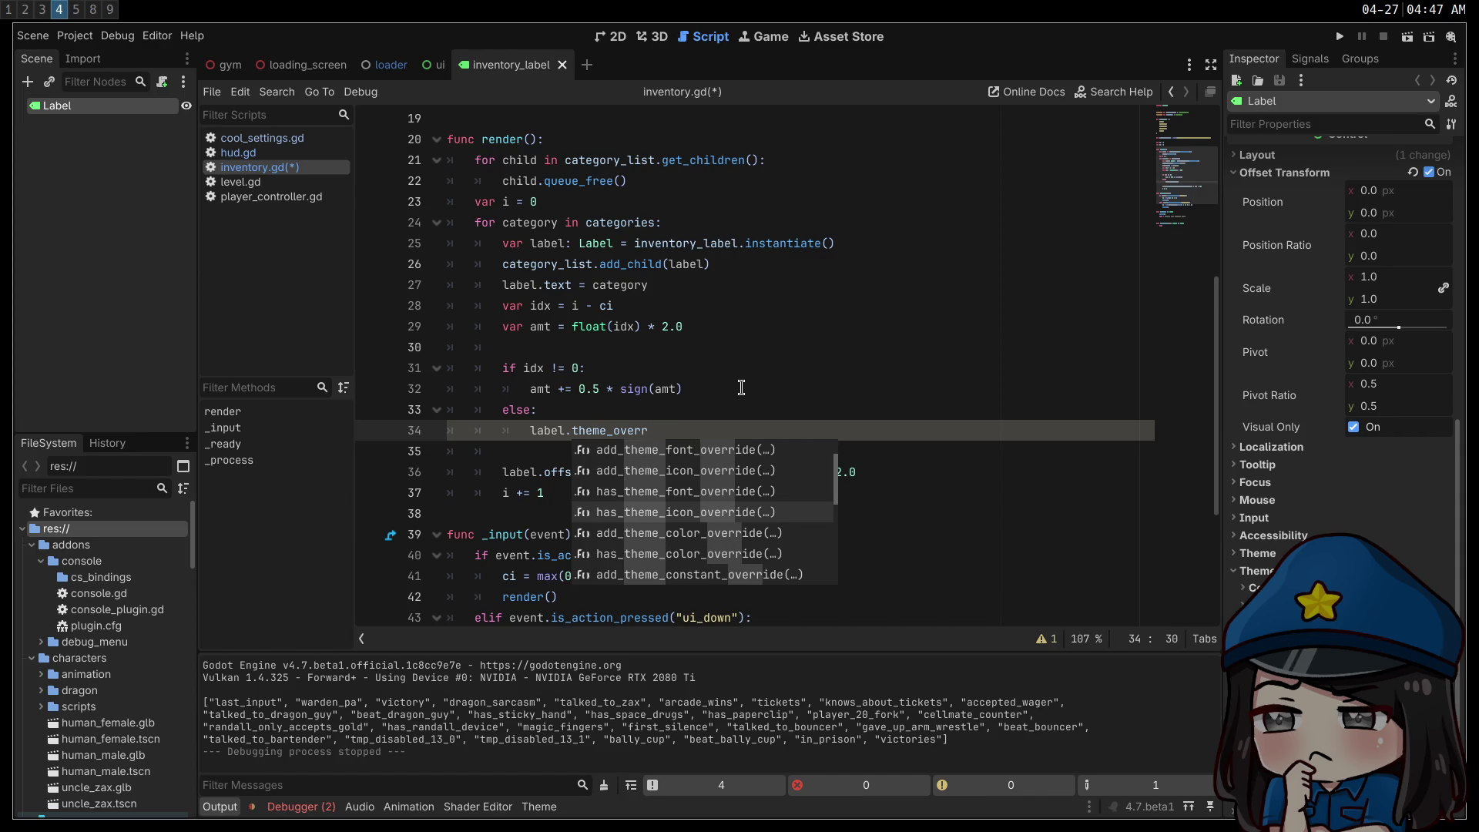
{"action": "key", "text": "Down"}
{"action": "key", "text": "Down"}
{"action": "key", "text": "Down"}
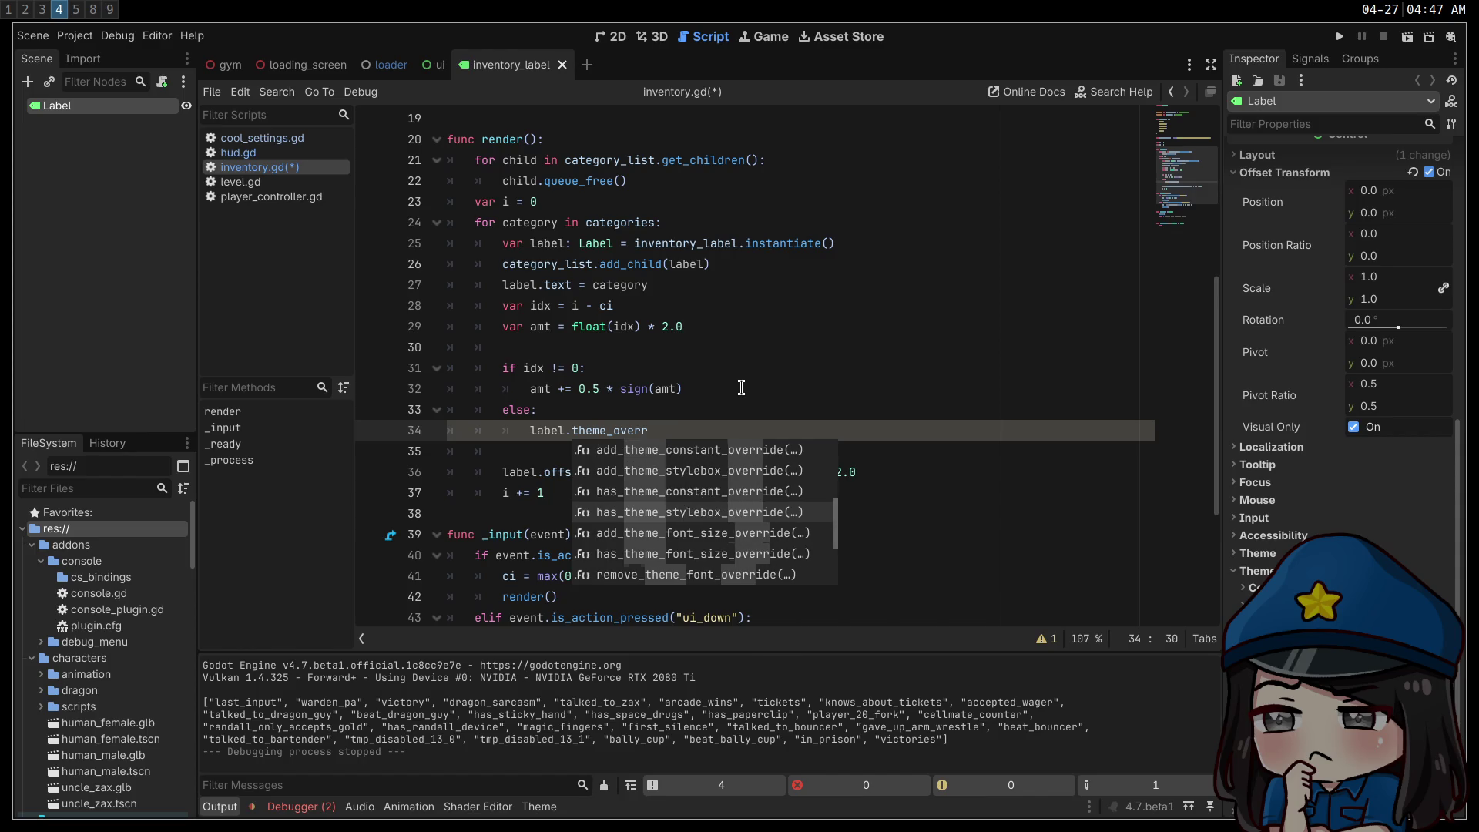
{"action": "key", "text": "Return"}
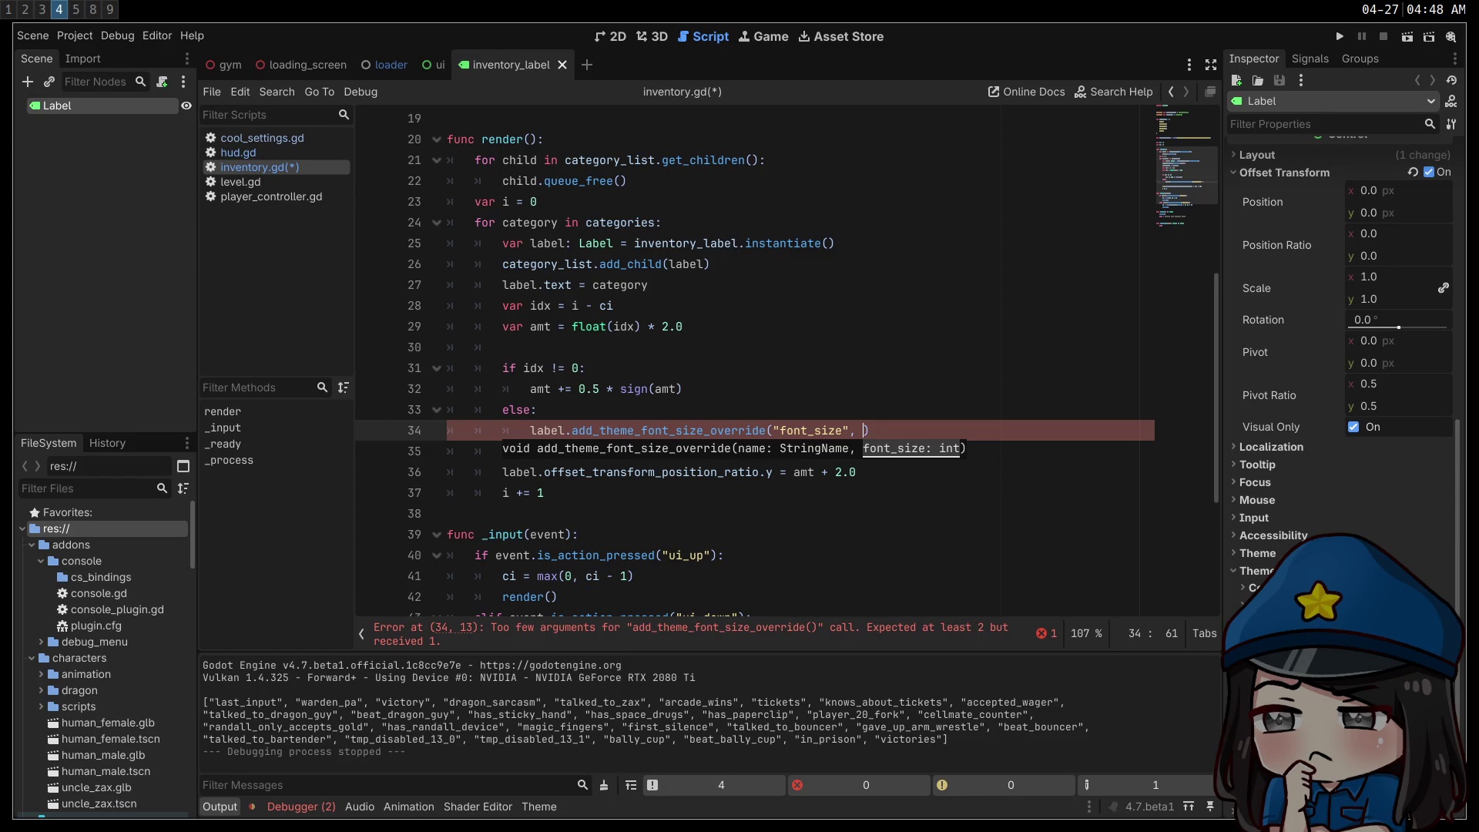
{"action": "type", "text": "80"}
{"action": "left_click", "coordinate": [1038, 532]}
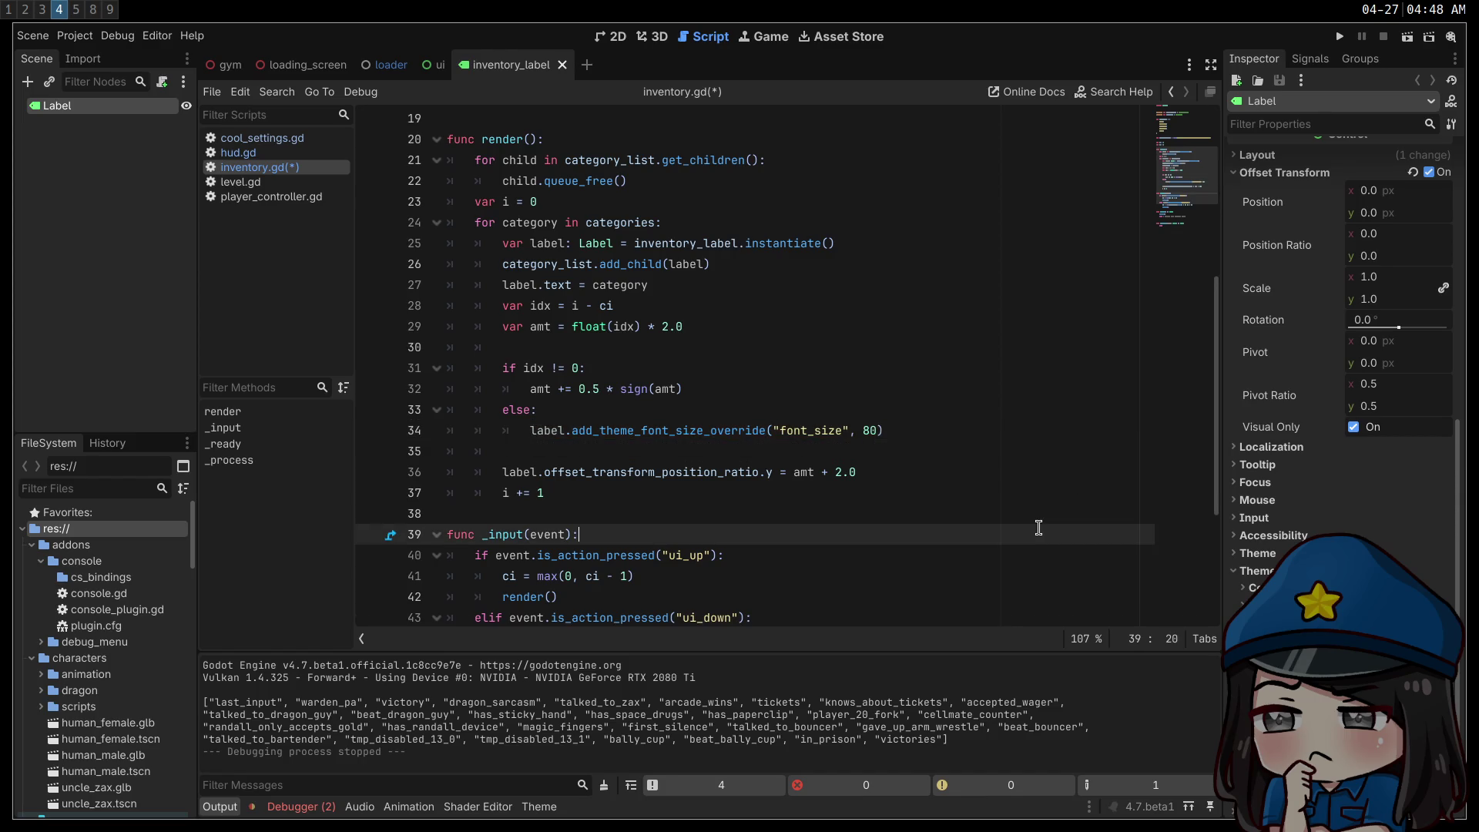
{"action": "left_click", "coordinate": [1341, 38]}
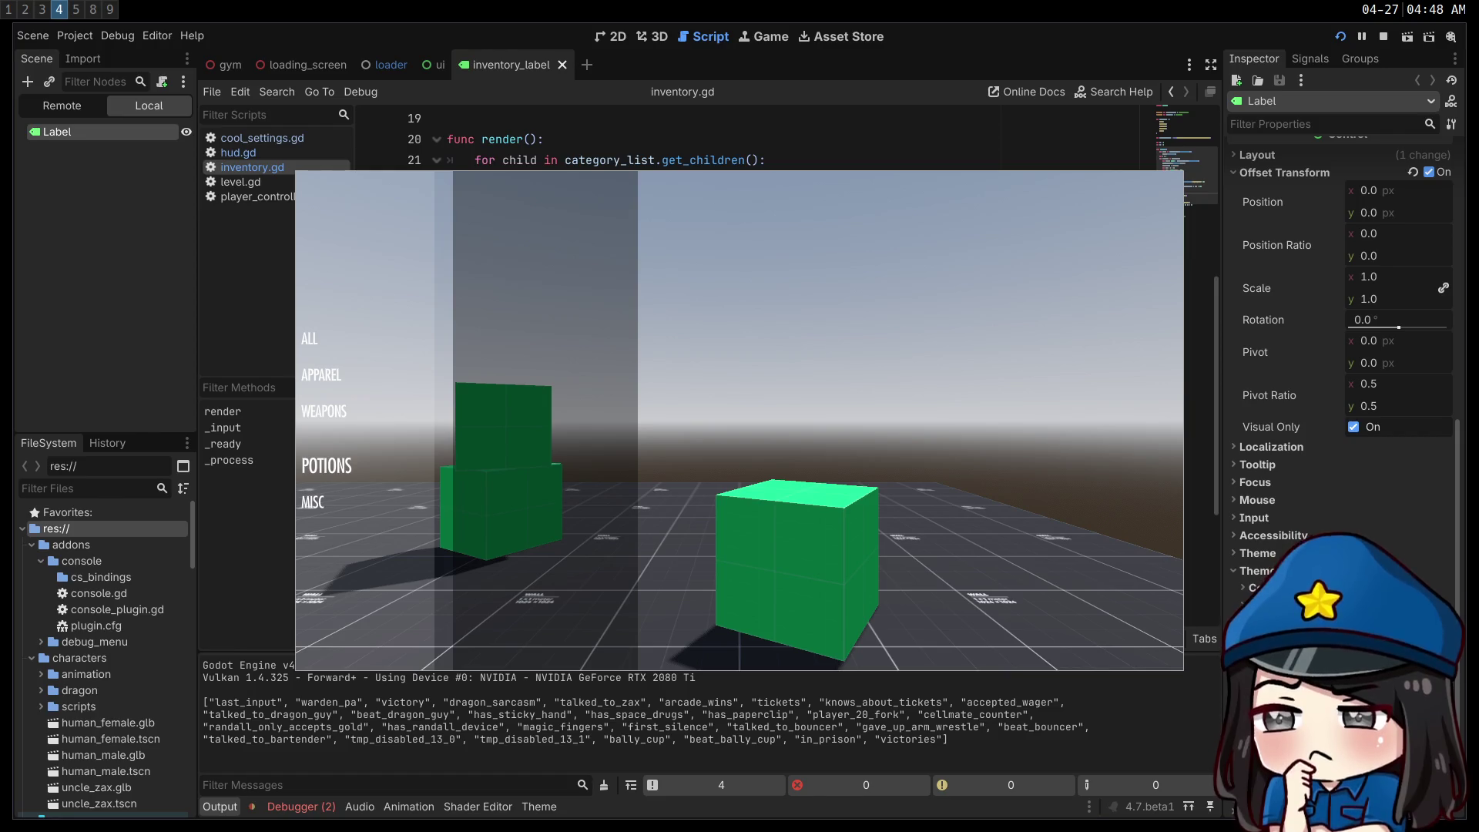
{"action": "key", "text": "Up"}
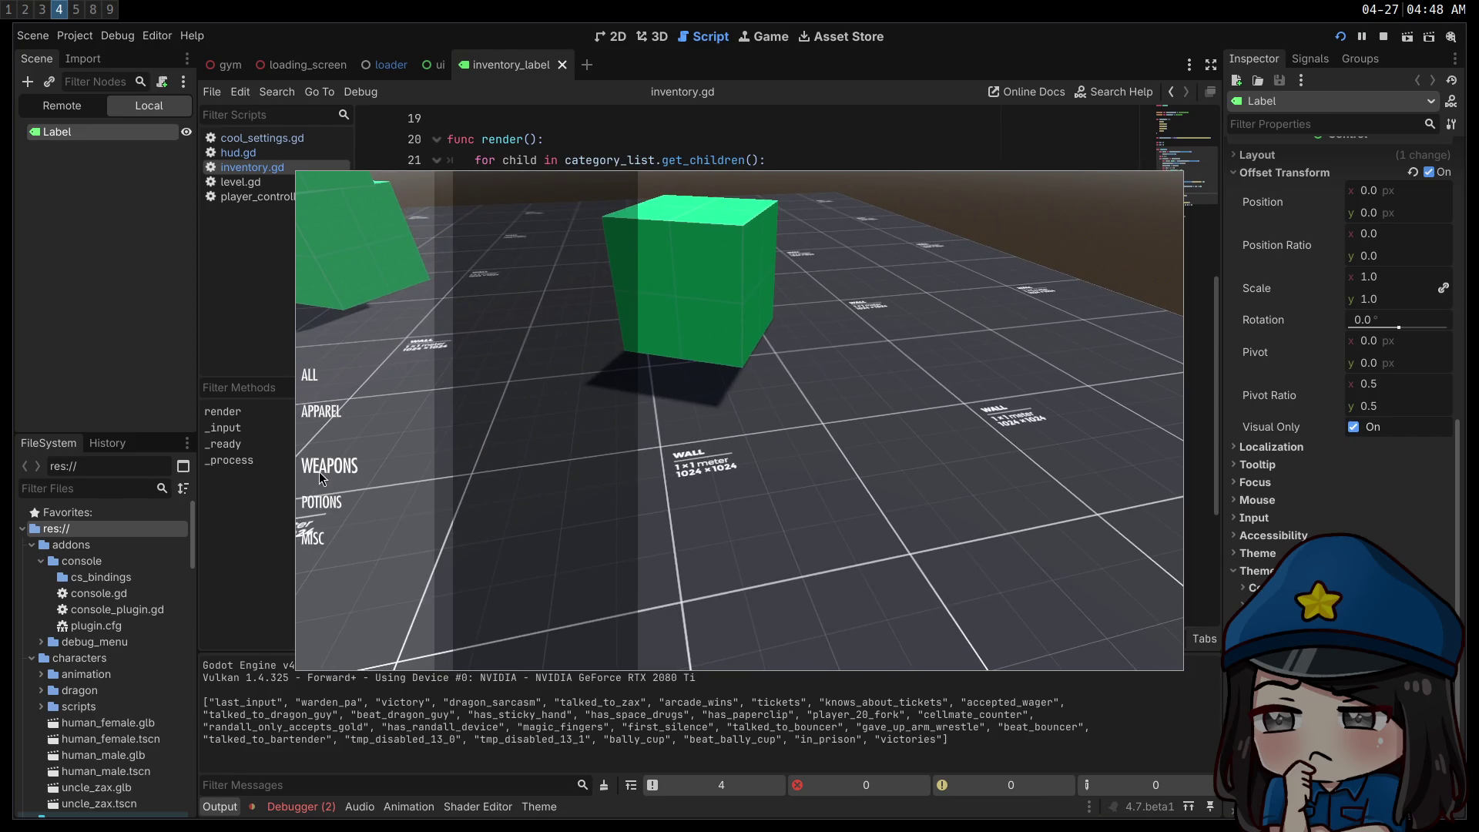
{"action": "left_click", "coordinate": [1384, 36]}
{"action": "left_click", "coordinate": [613, 36]}
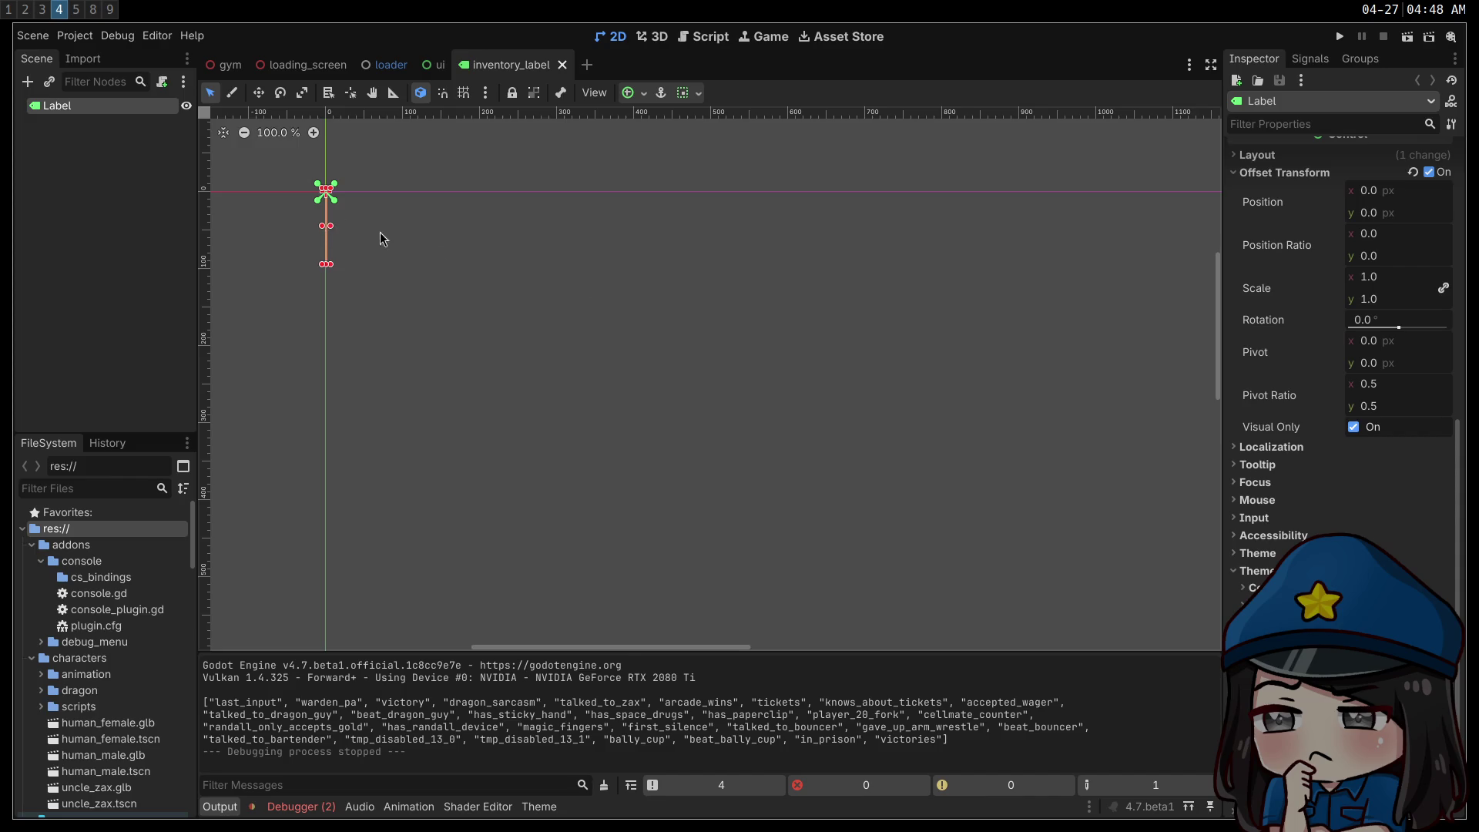
- In the Label's Layout properties, toggle the Offset Transform Visual Only checkbox, then open the ui scene
{"action": "scroll", "coordinate": [1310, 286], "scroll_direction": "up", "scroll_amount": 4}
{"action": "left_click", "coordinate": [1256, 324]}
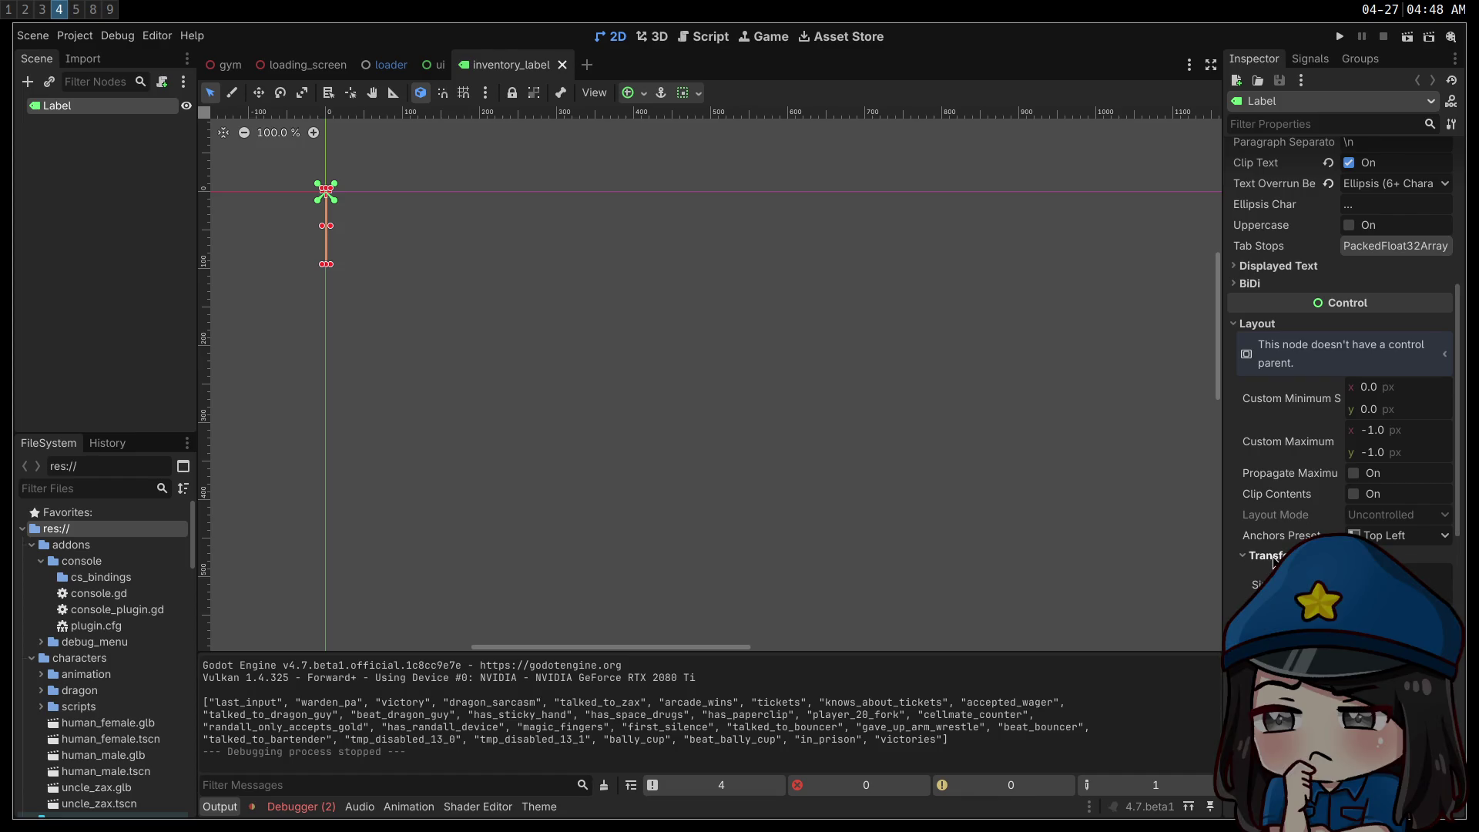
{"action": "scroll", "coordinate": [1341, 347], "scroll_direction": "down", "scroll_amount": 4}
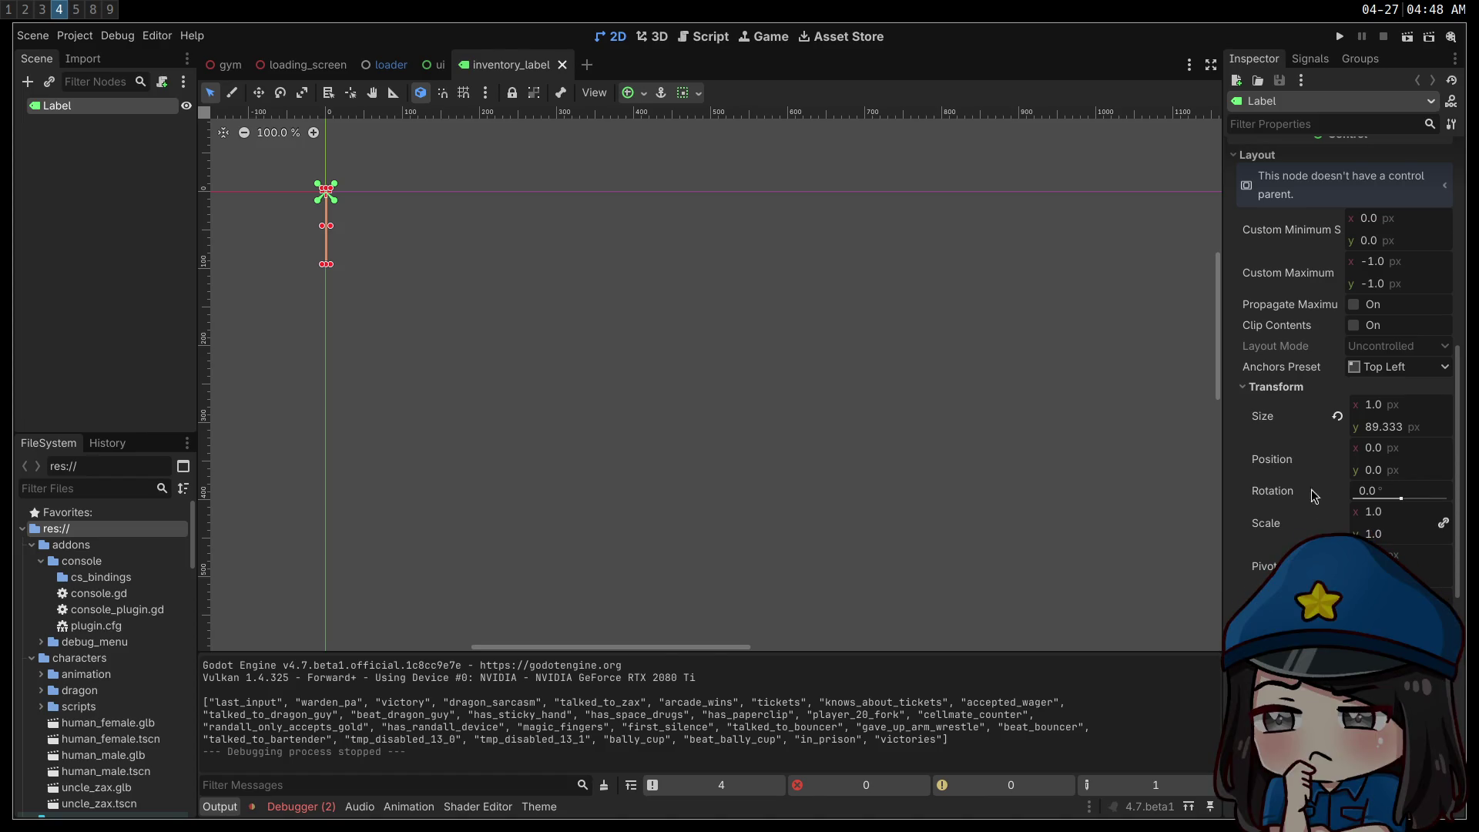
{"action": "scroll", "coordinate": [1292, 530], "scroll_direction": "down", "scroll_amount": 4}
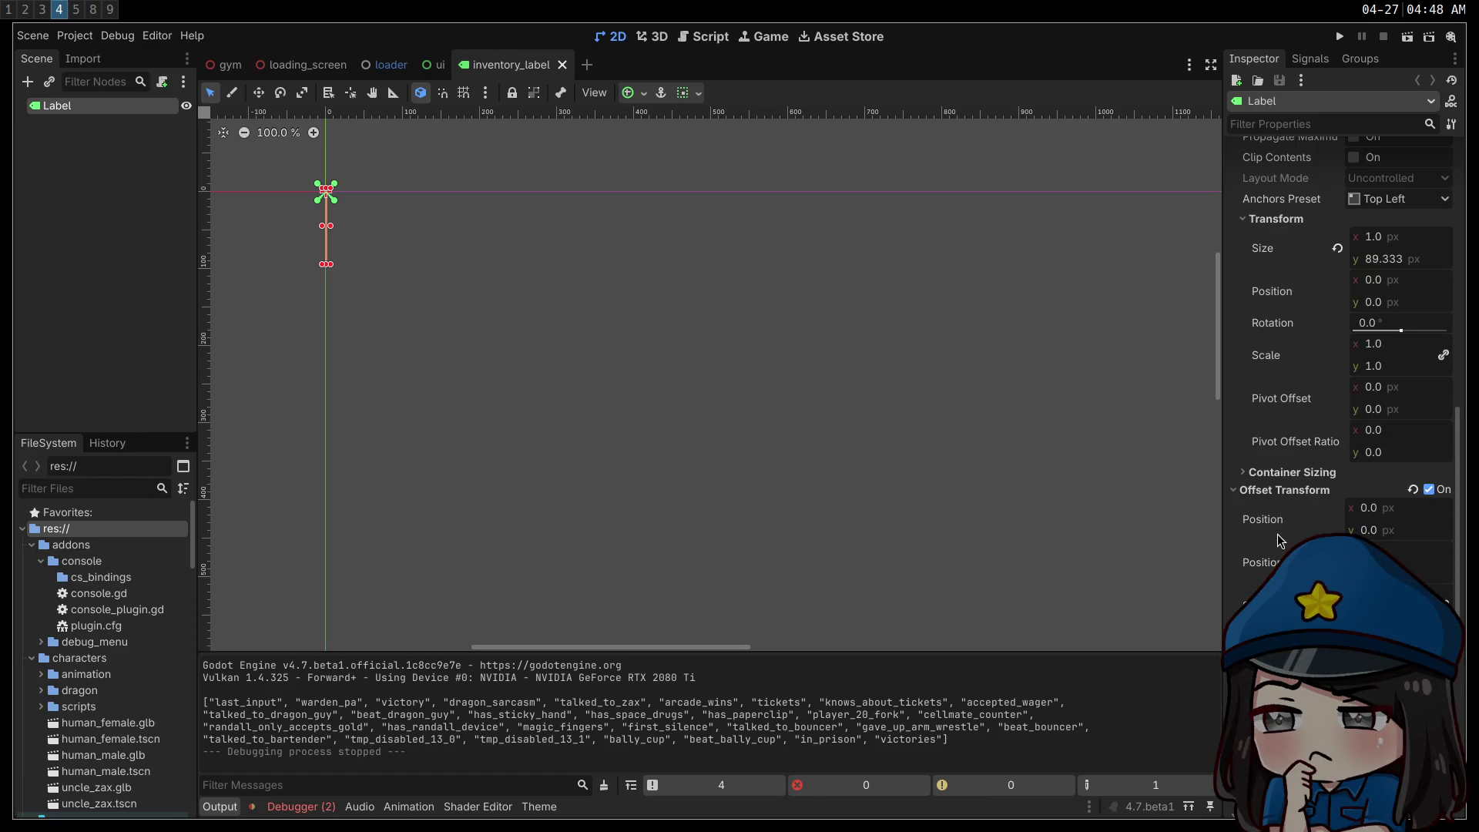
{"action": "left_click", "coordinate": [1268, 473]}
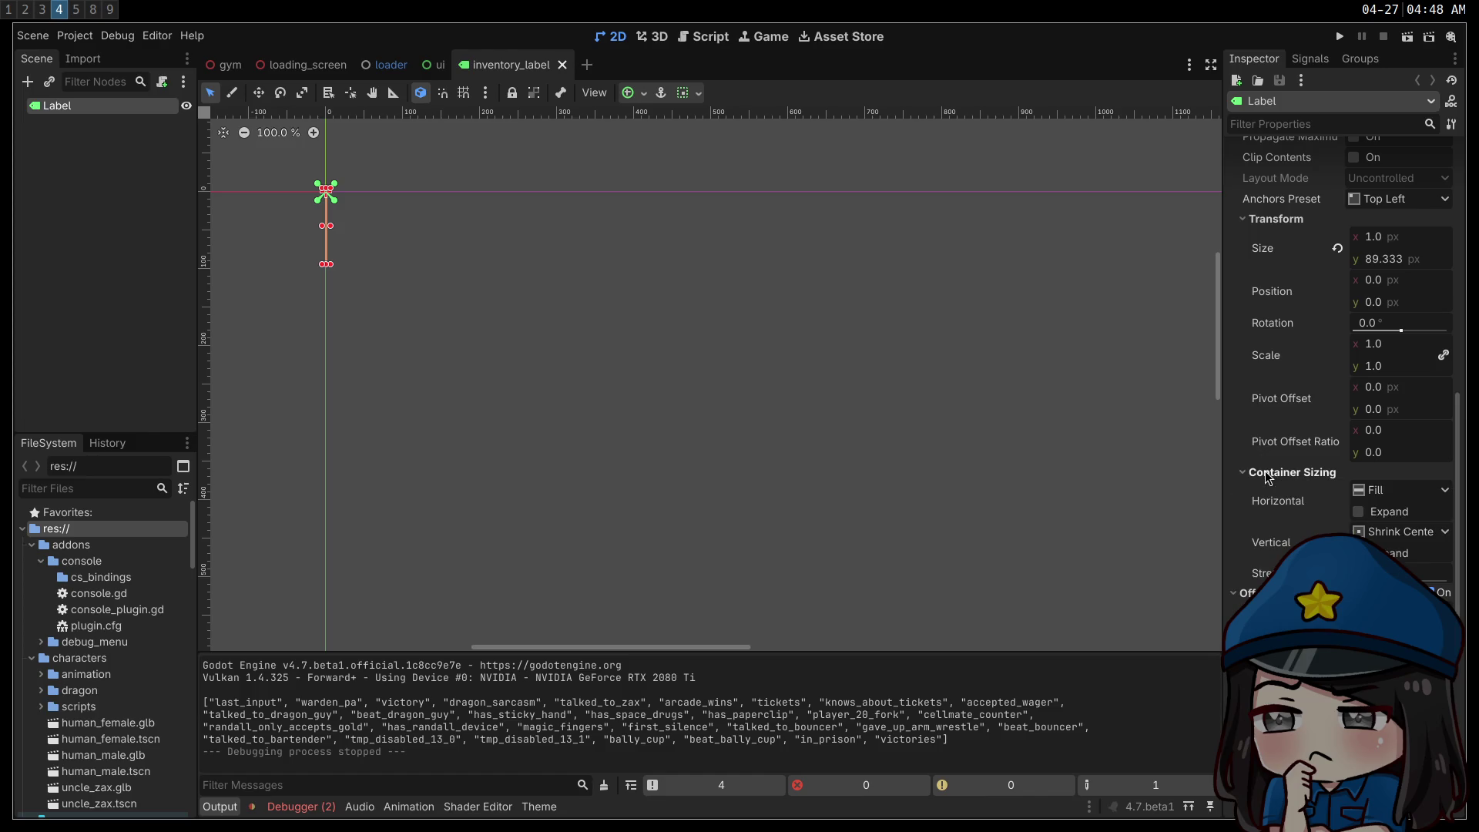
{"action": "left_click", "coordinate": [1268, 473]}
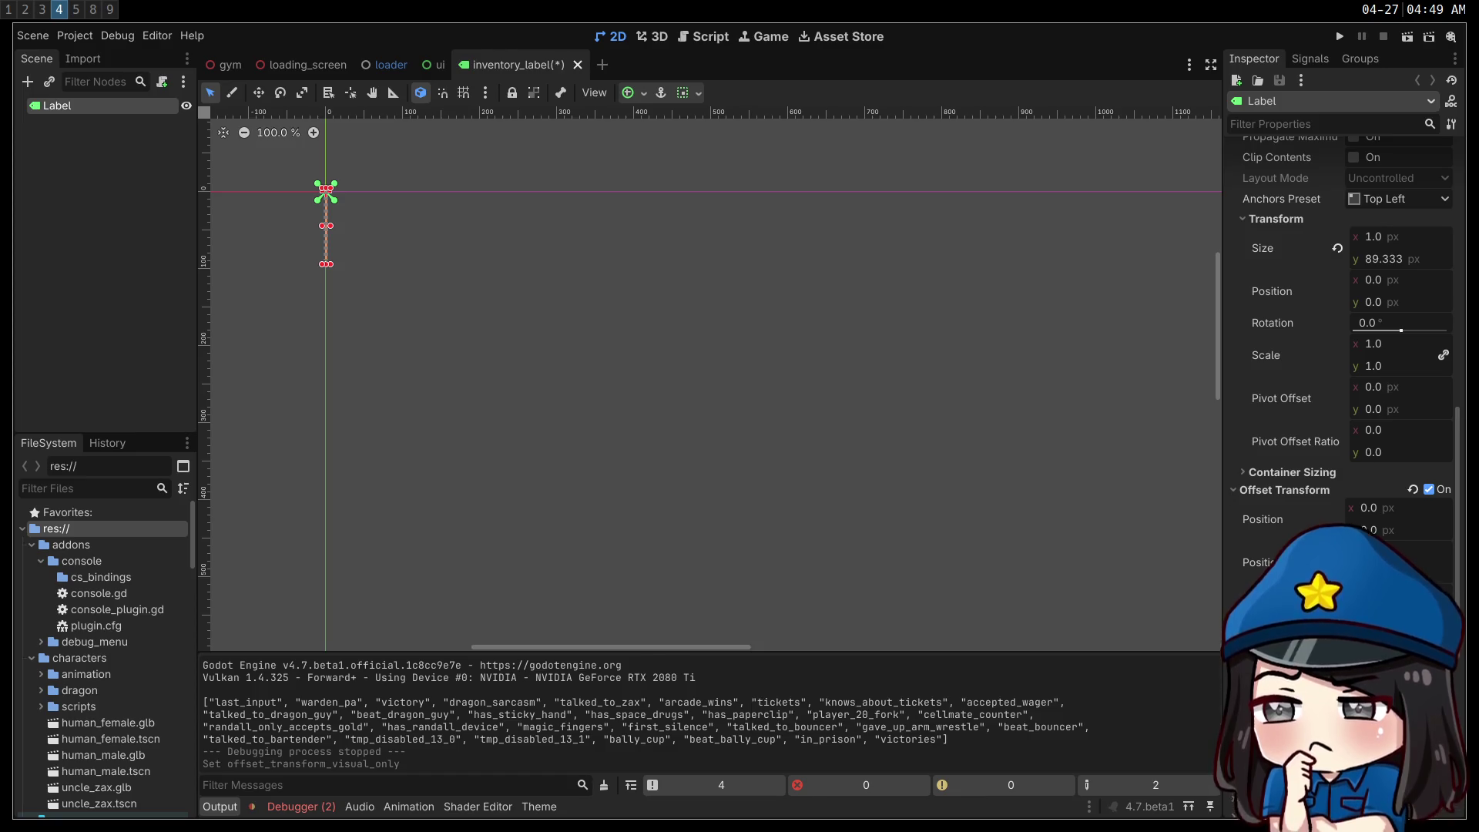
{"action": "left_click", "coordinate": [1357, 609]}
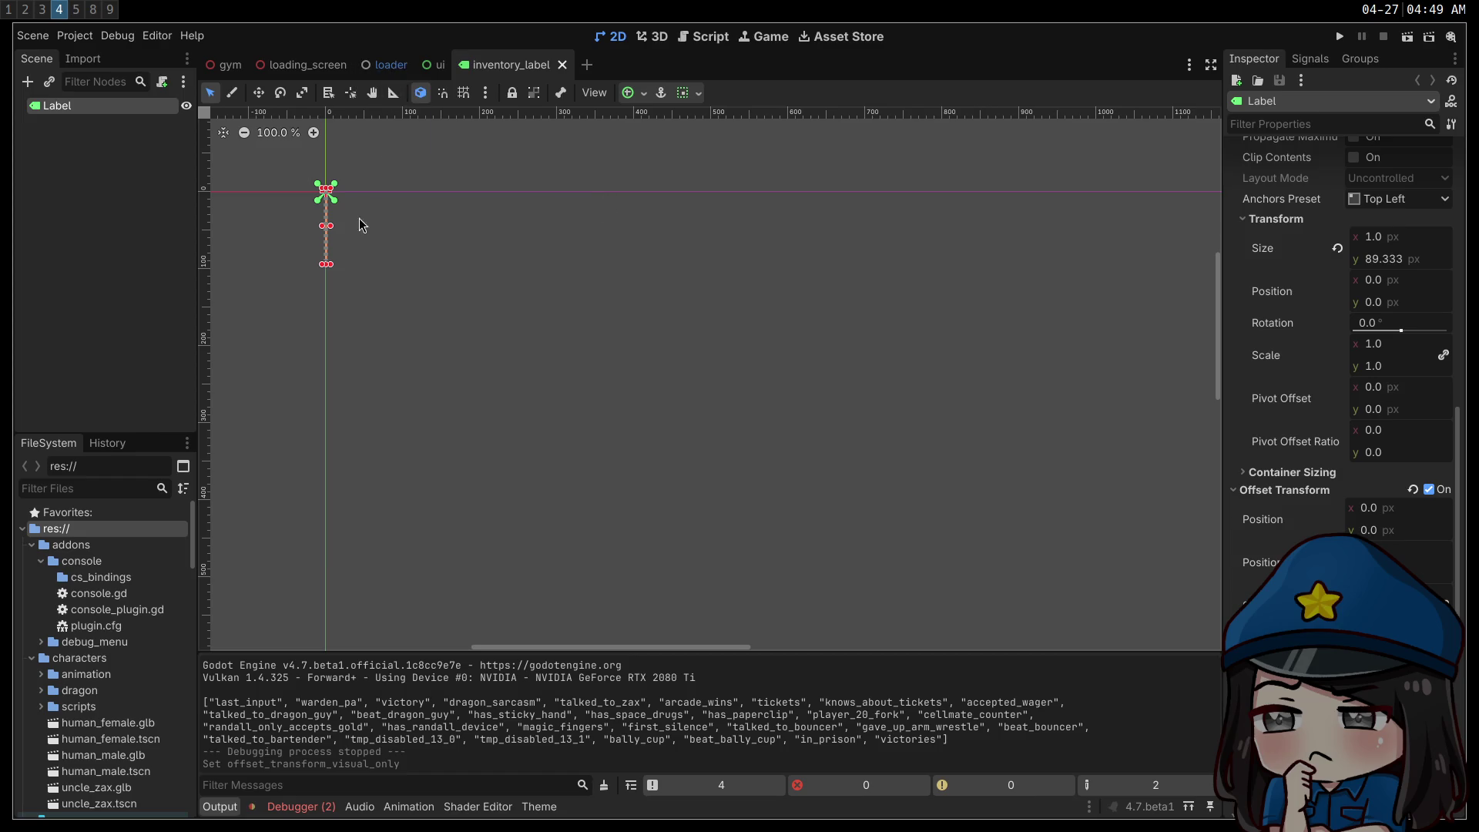
{"action": "left_click", "coordinate": [433, 66]}
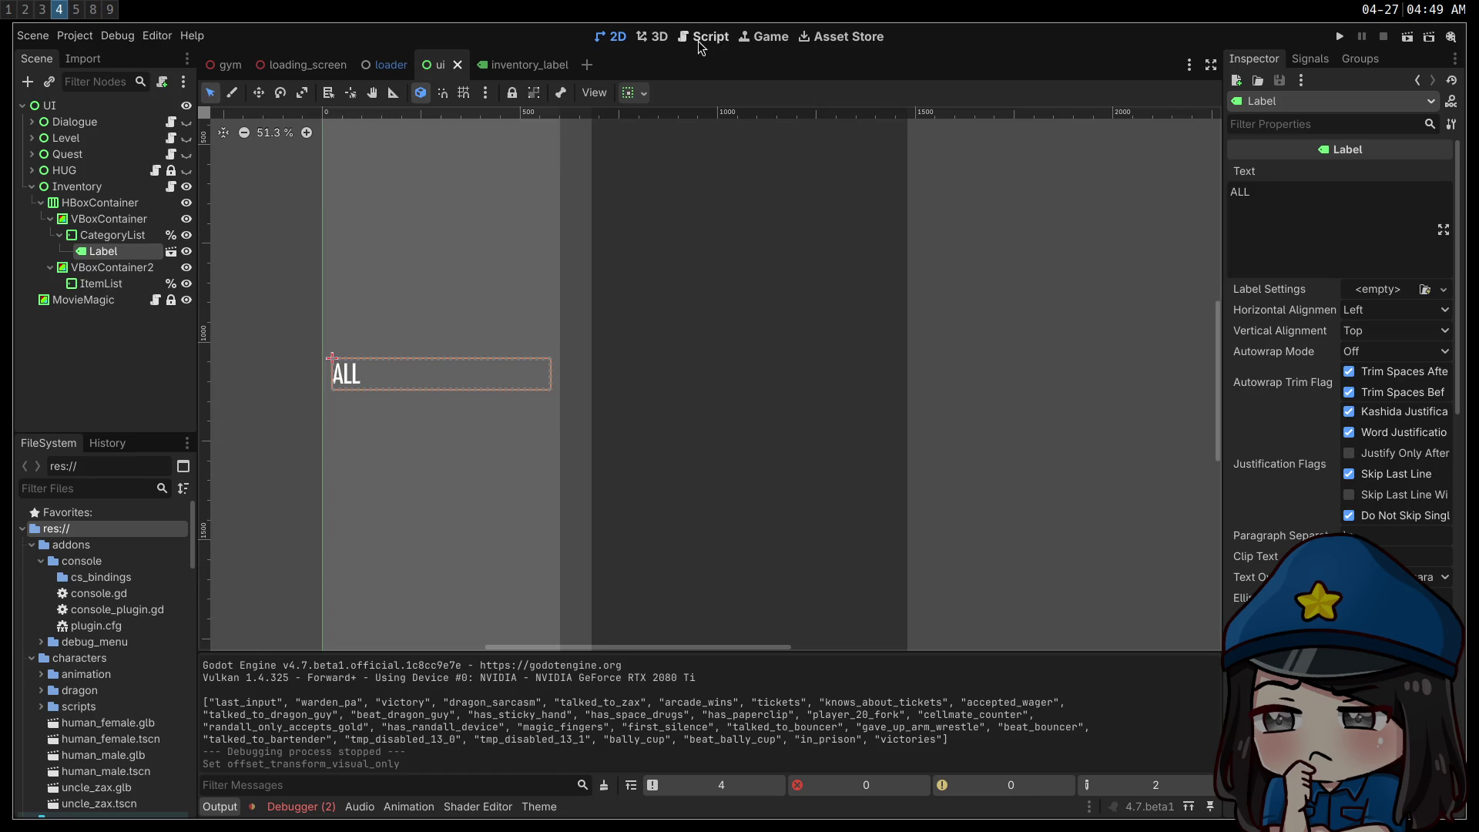
- Open inventory.gd and review the font size override call on line 34
{"action": "left_click", "coordinate": [702, 48]}
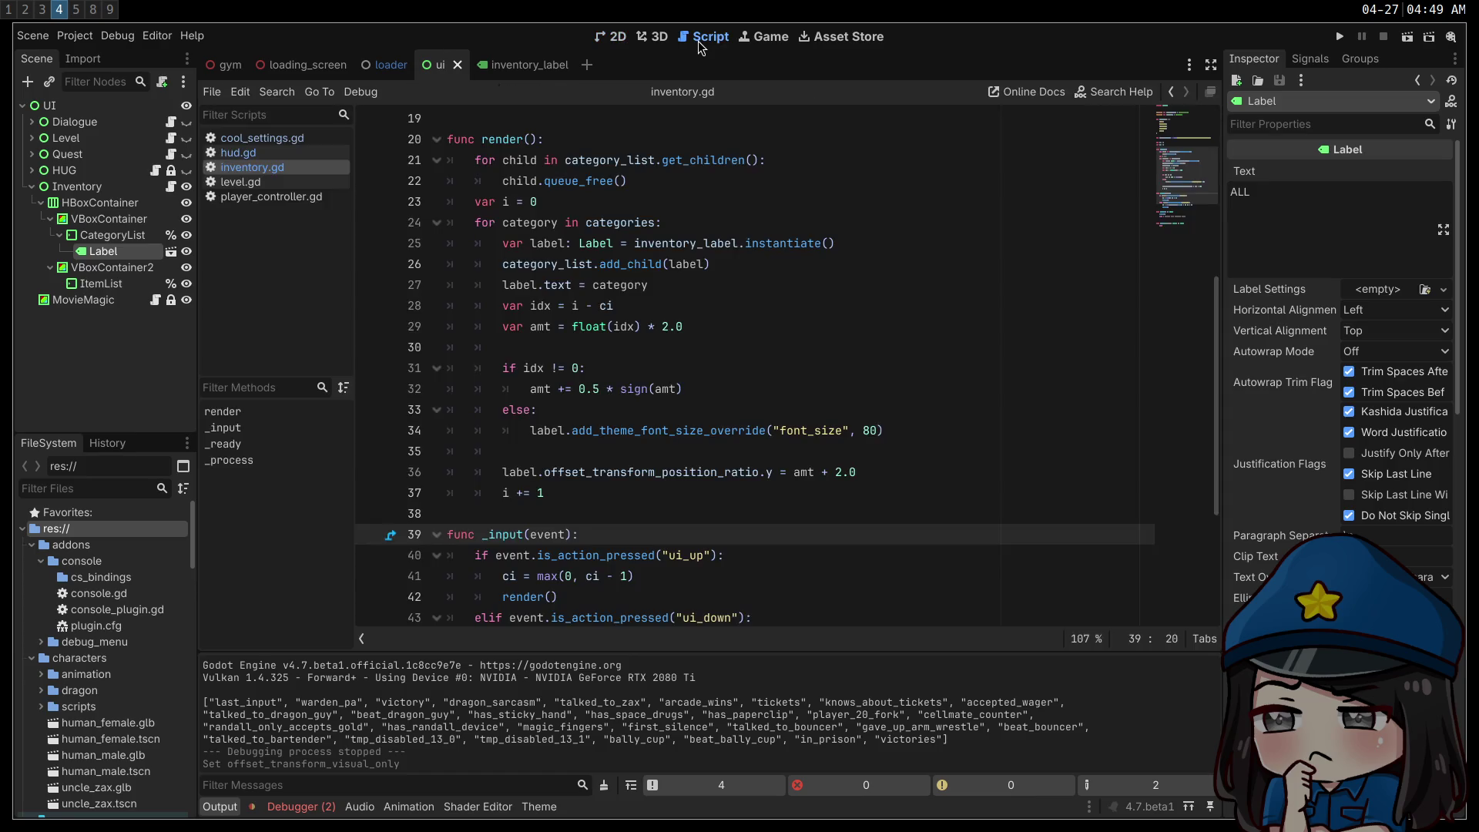
{"action": "scroll", "coordinate": [656, 362], "scroll_direction": "down", "scroll_amount": 3}
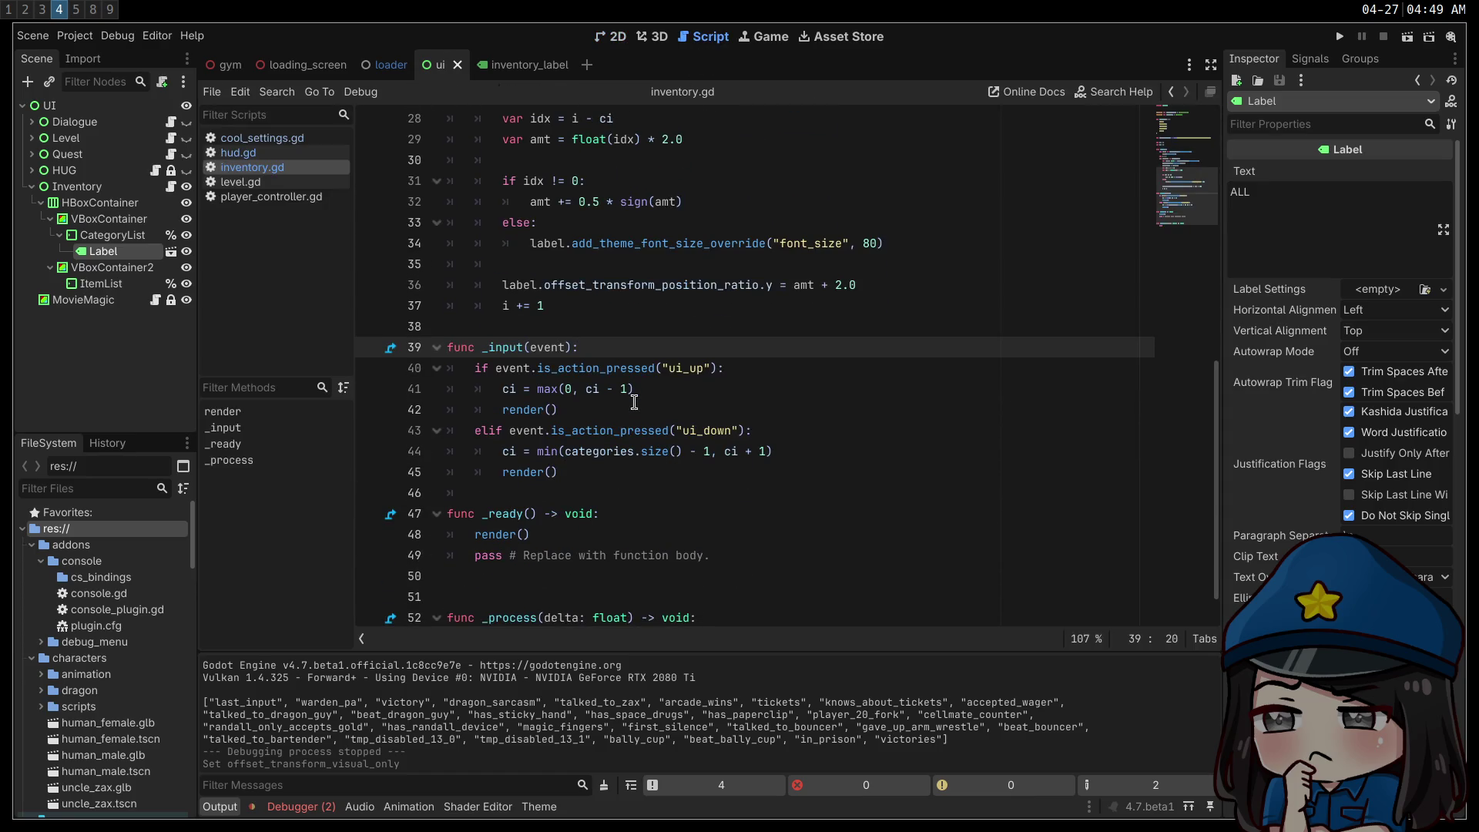
{"action": "scroll", "coordinate": [634, 402], "scroll_direction": "up", "scroll_amount": 1}
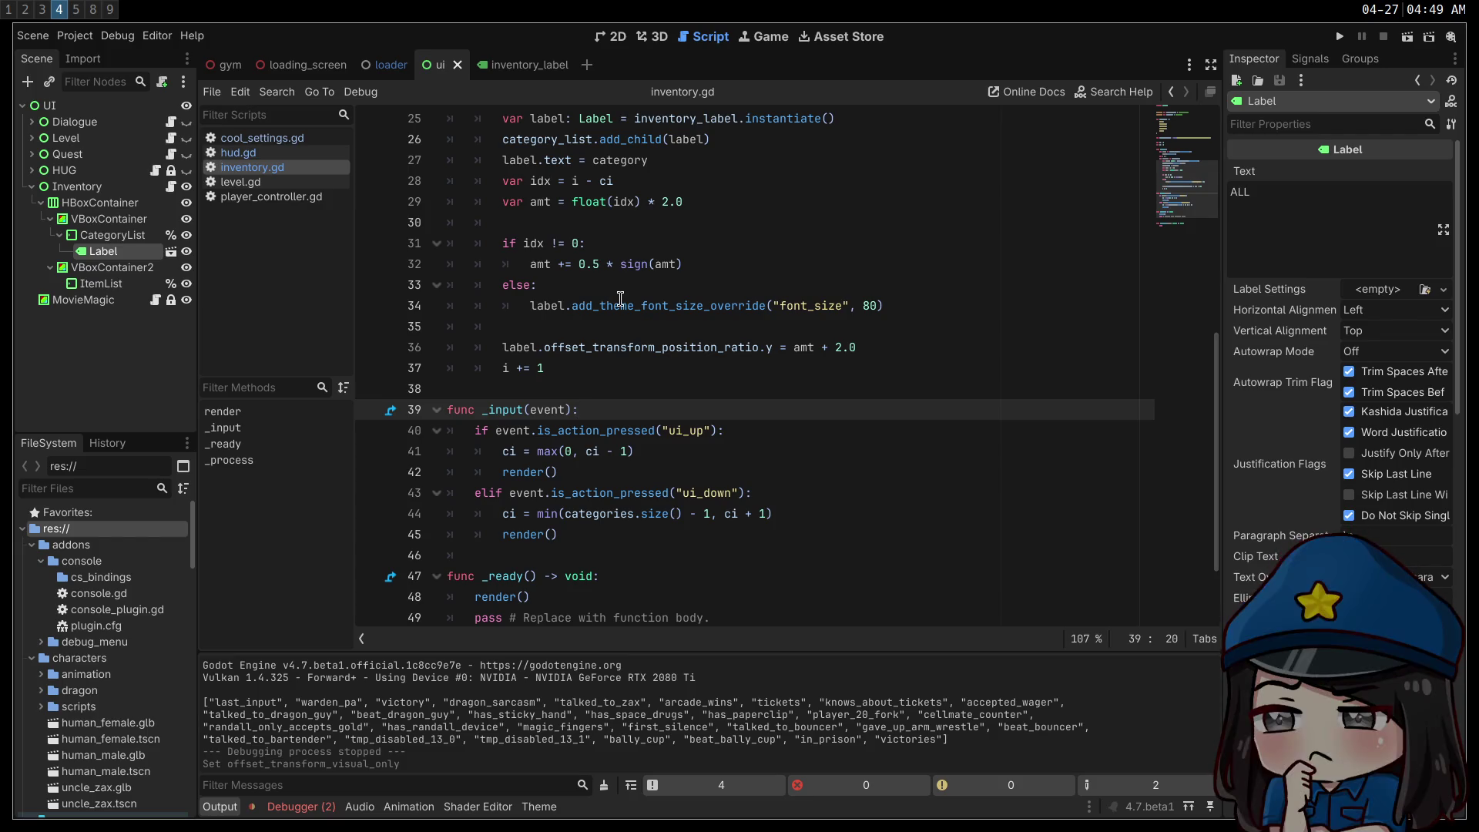
{"action": "left_click", "coordinate": [1006, 305]}
{"action": "double_click", "coordinate": [576, 305]}
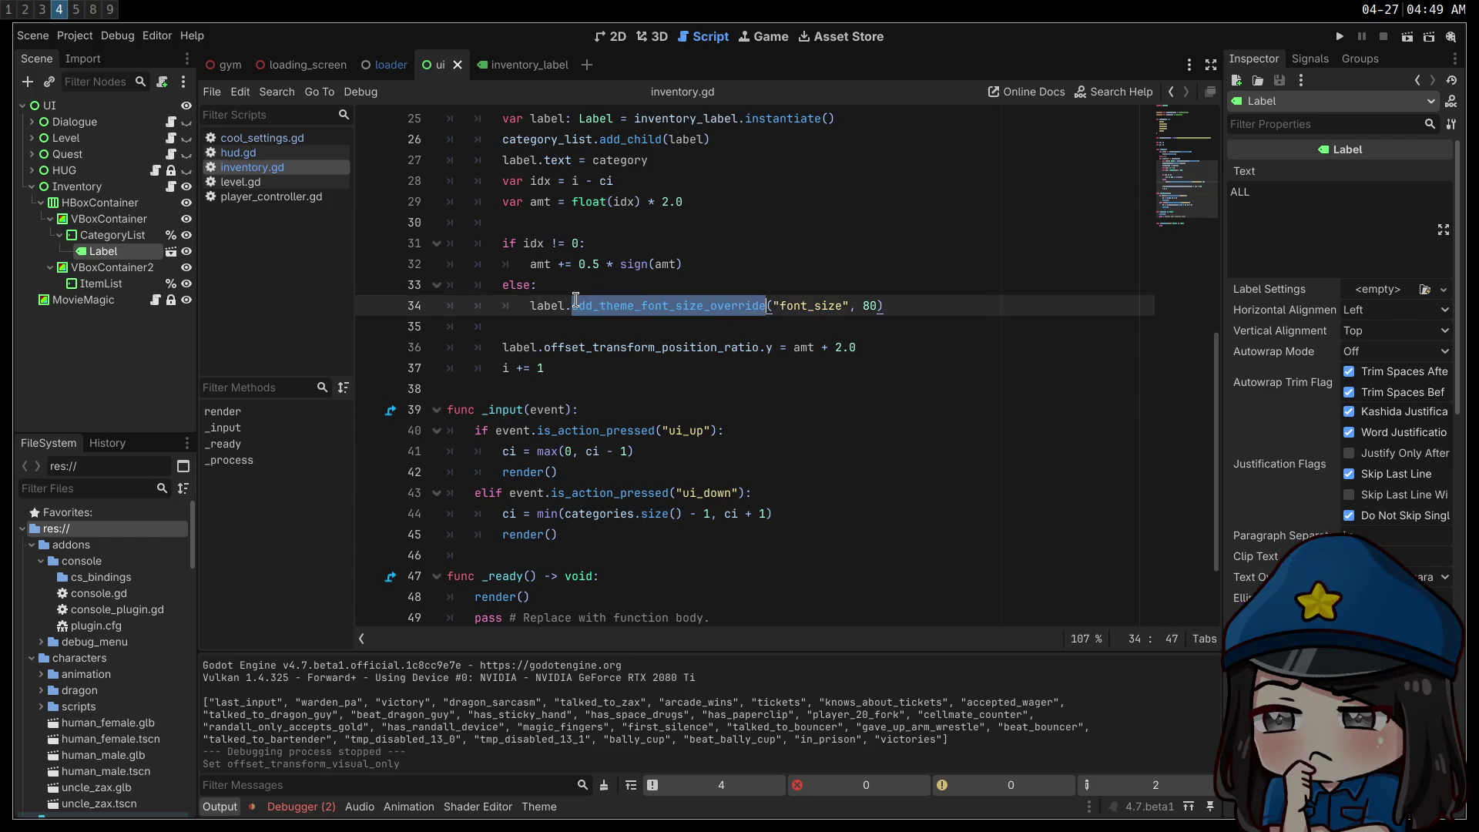
{"action": "left_click", "coordinate": [843, 305]}
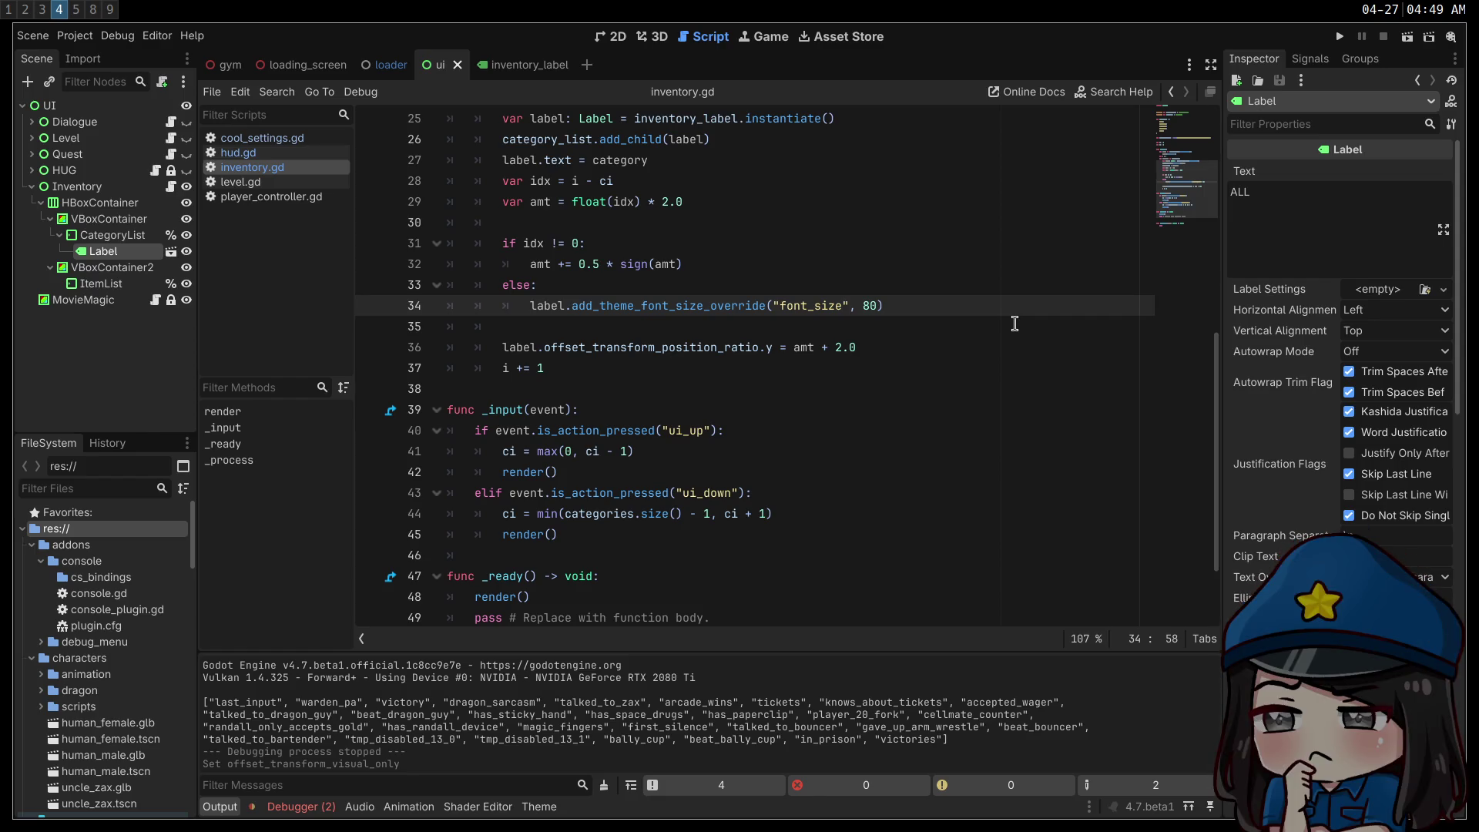
- Run the game, cycle the selection through WEAPONS, POTIONS and APPAREL, then stop it
{"action": "key", "text": "F5"}
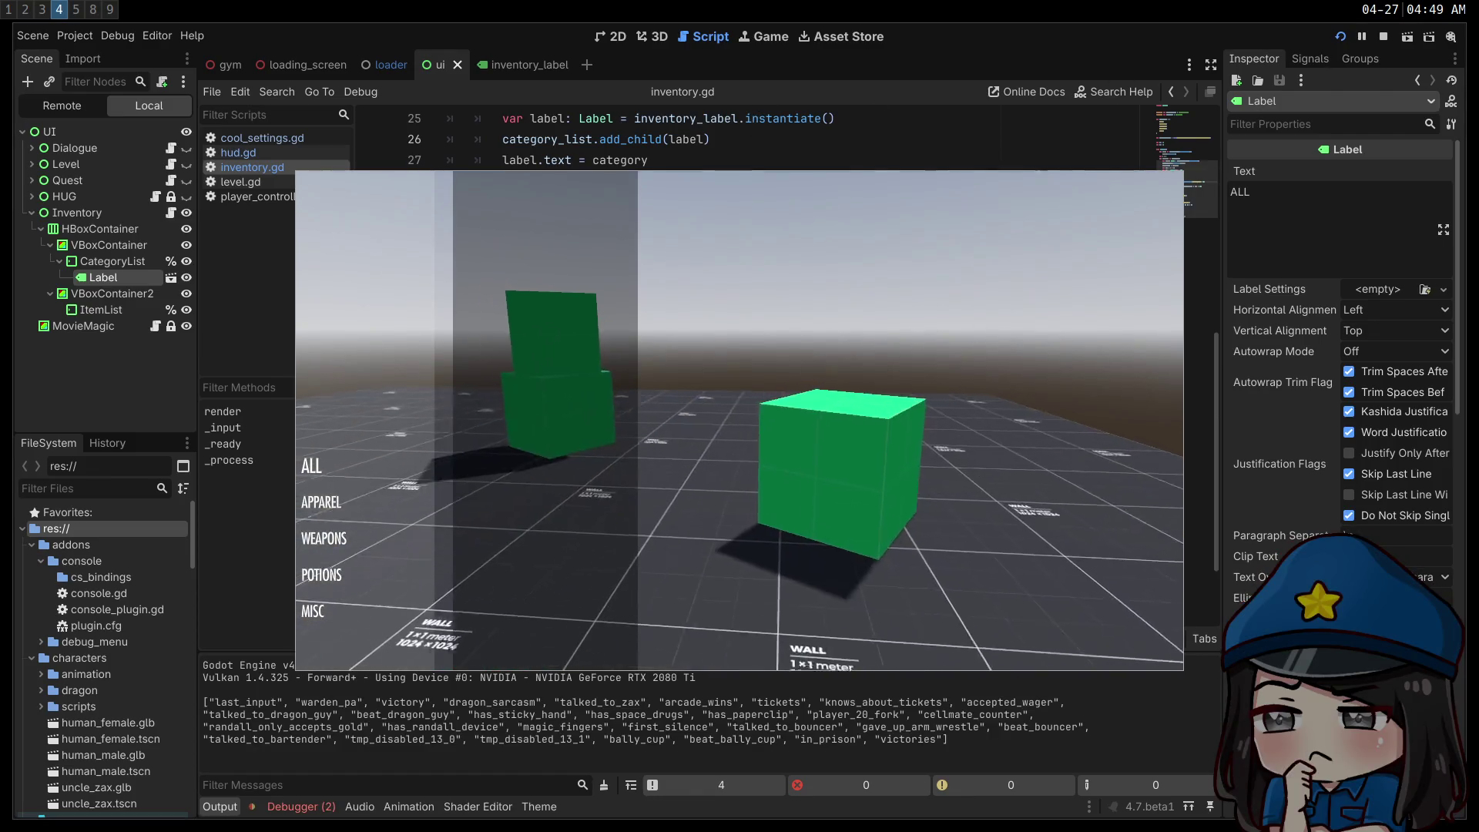
{"action": "key", "text": "Down"}
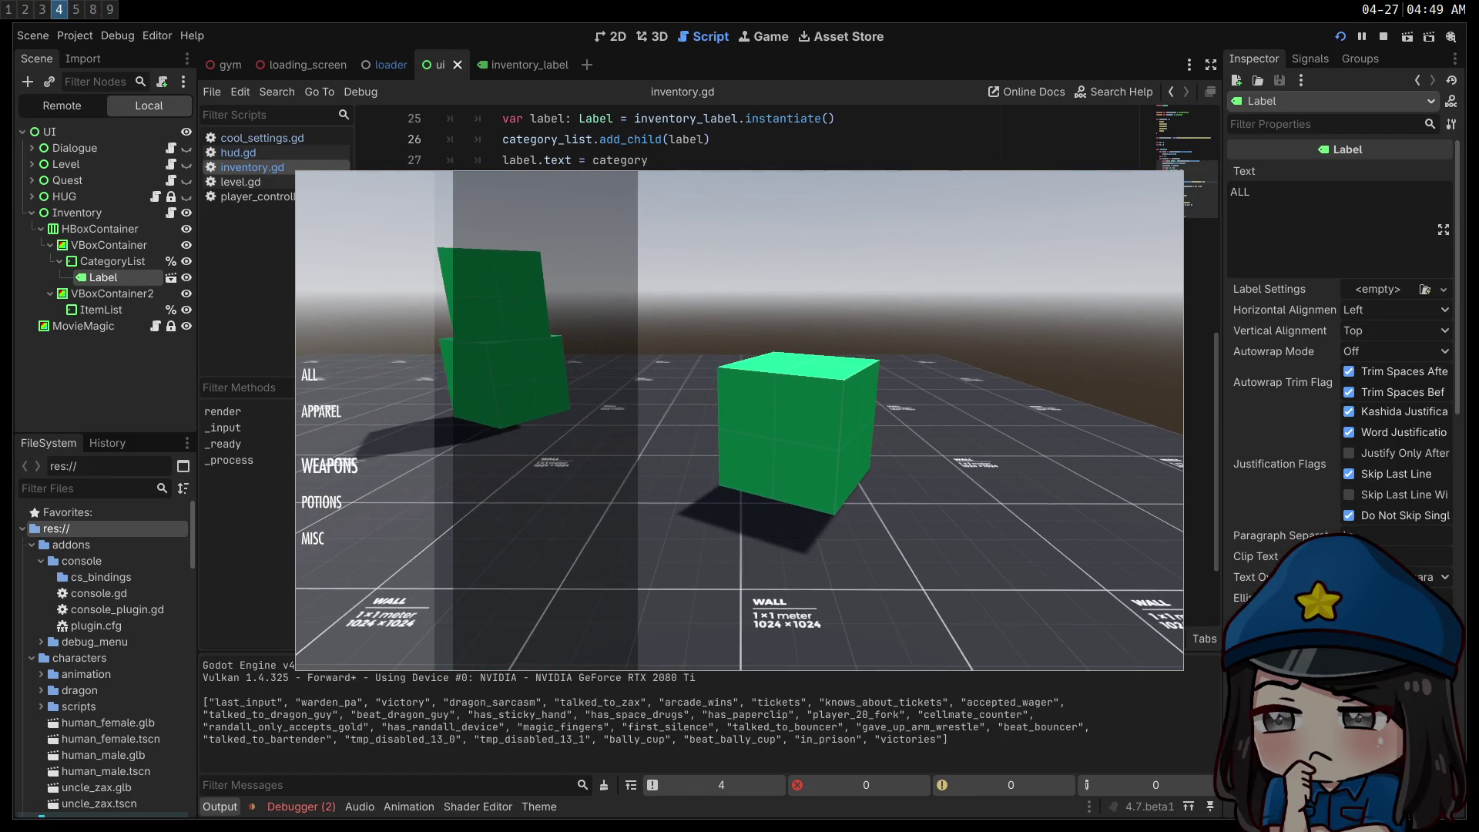
{"action": "key", "text": "Down"}
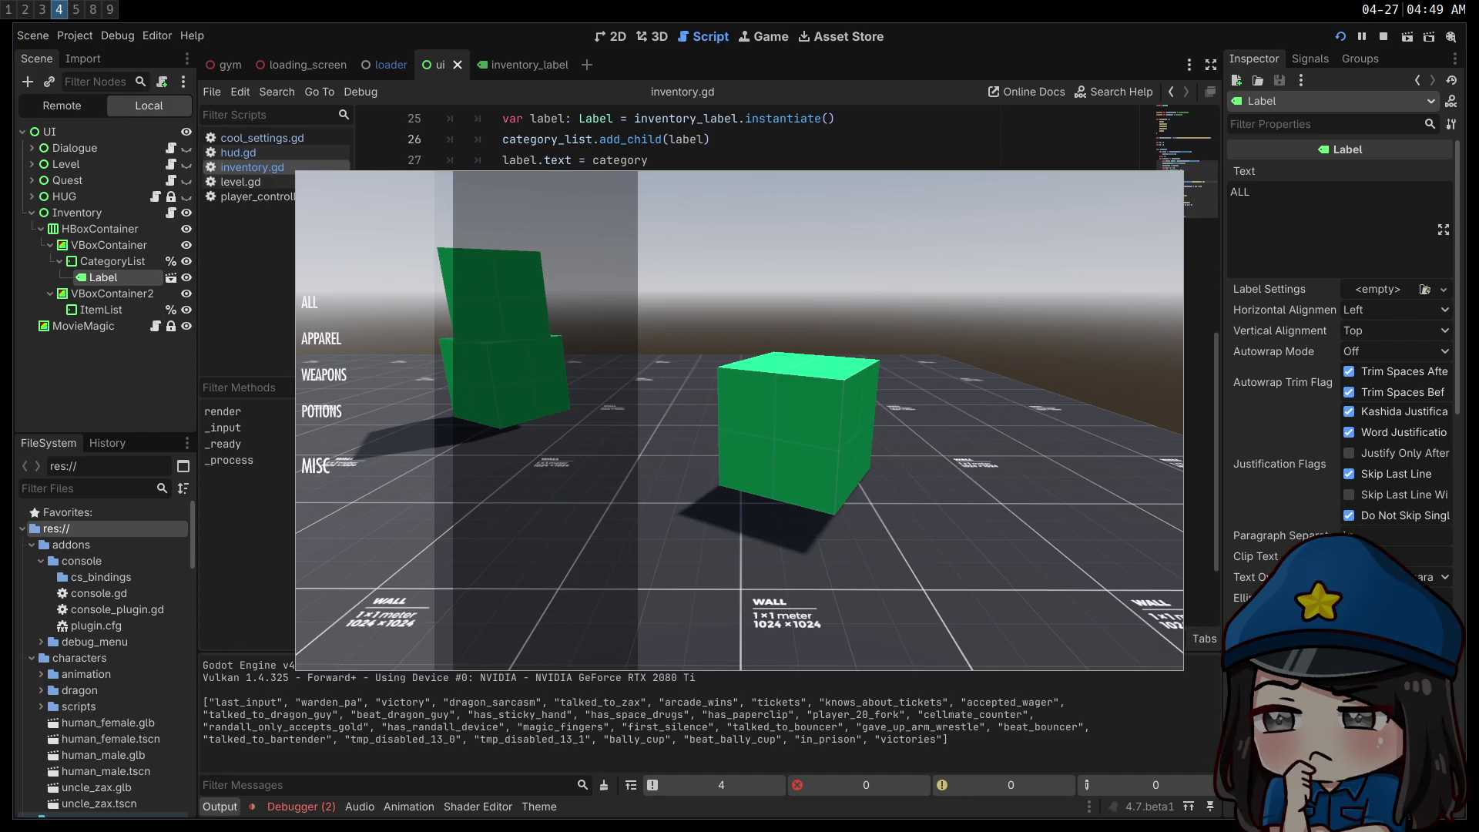
{"action": "key", "text": "Up"}
{"action": "key", "text": "Up"}
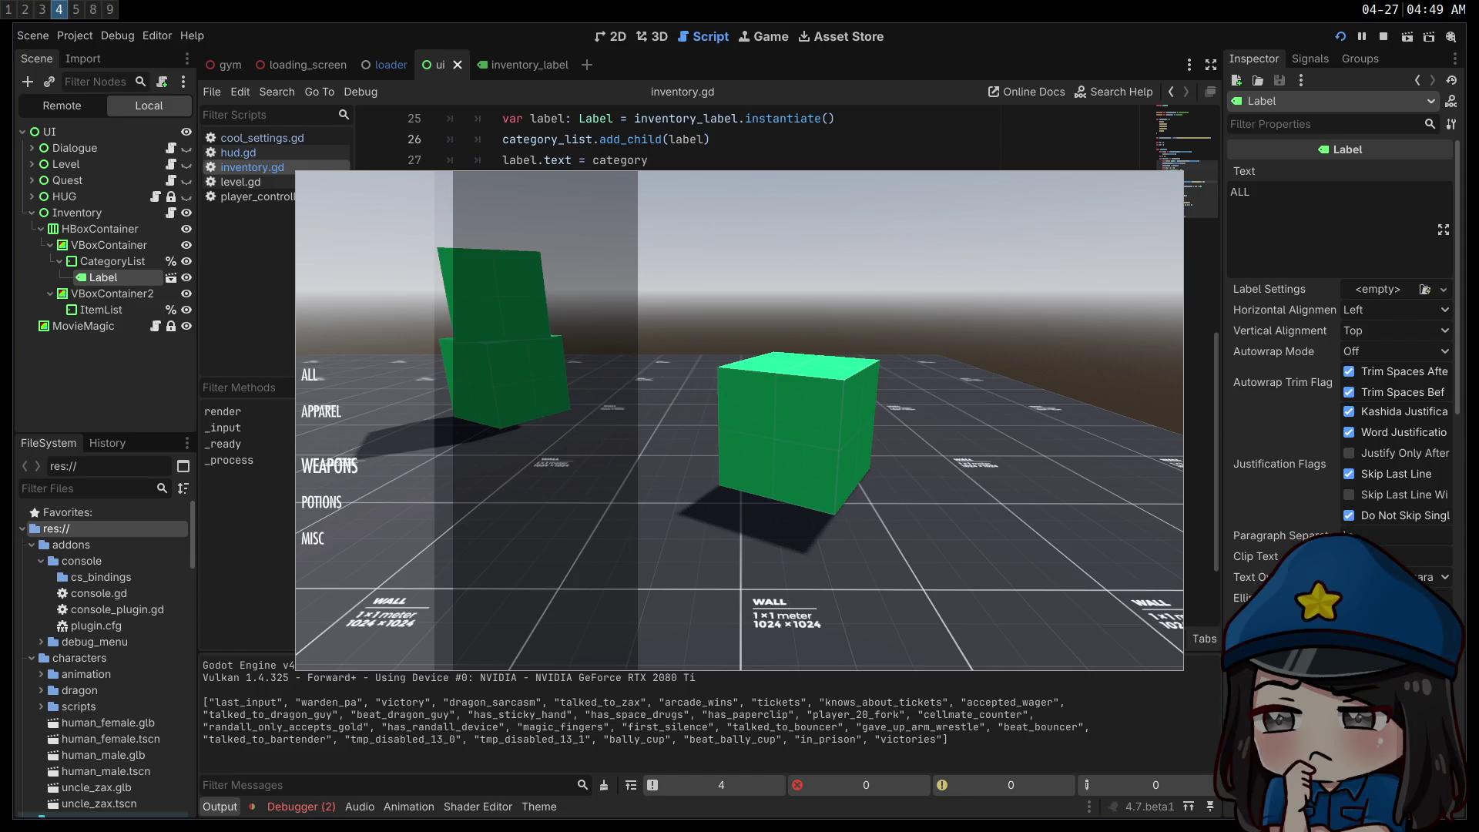
{"action": "key", "text": "Up"}
{"action": "key", "text": "Down"}
{"action": "key", "text": "Down"}
{"action": "key", "text": "Down"}
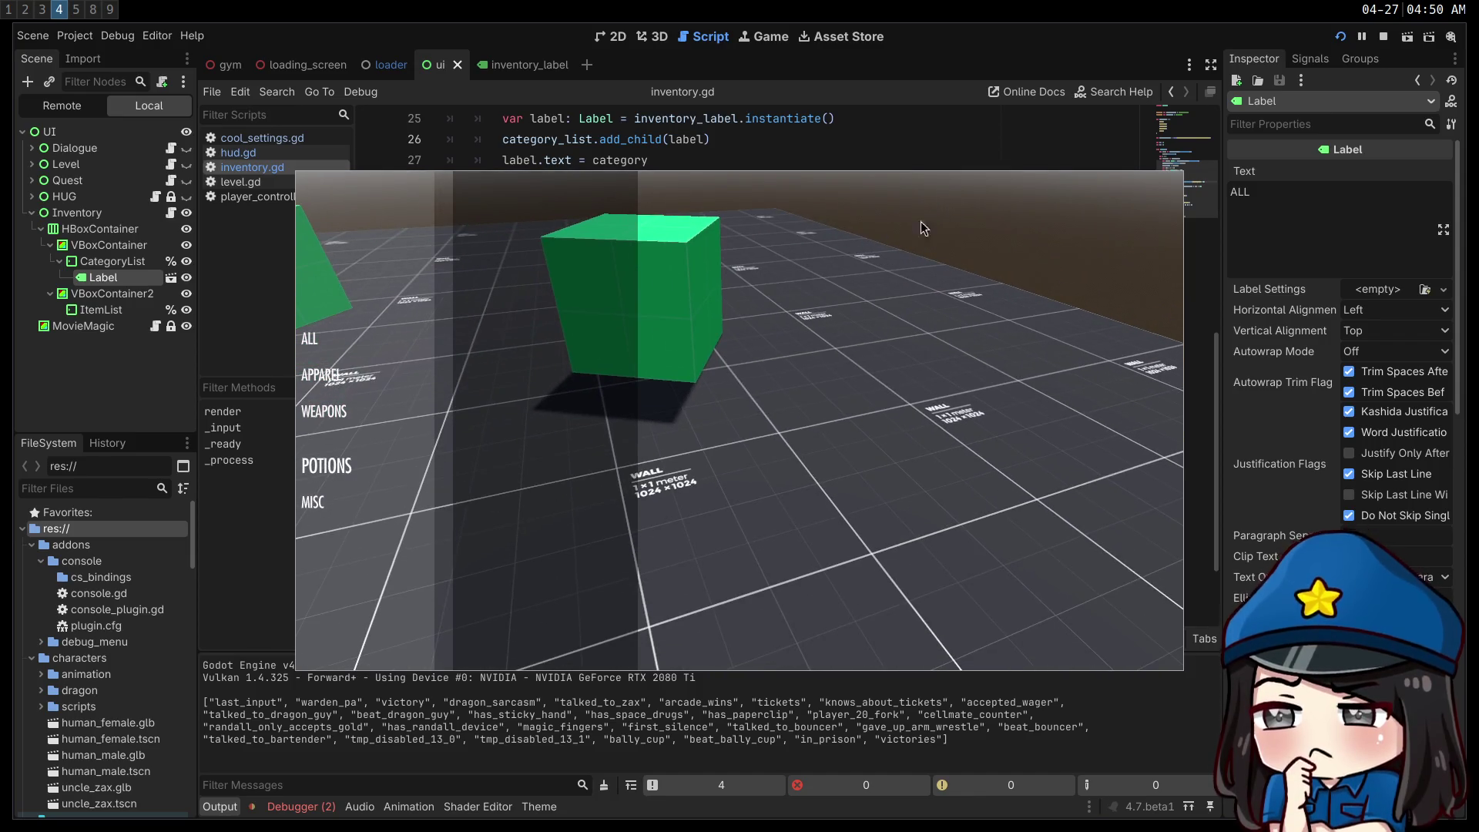
{"action": "left_click", "coordinate": [1383, 37]}
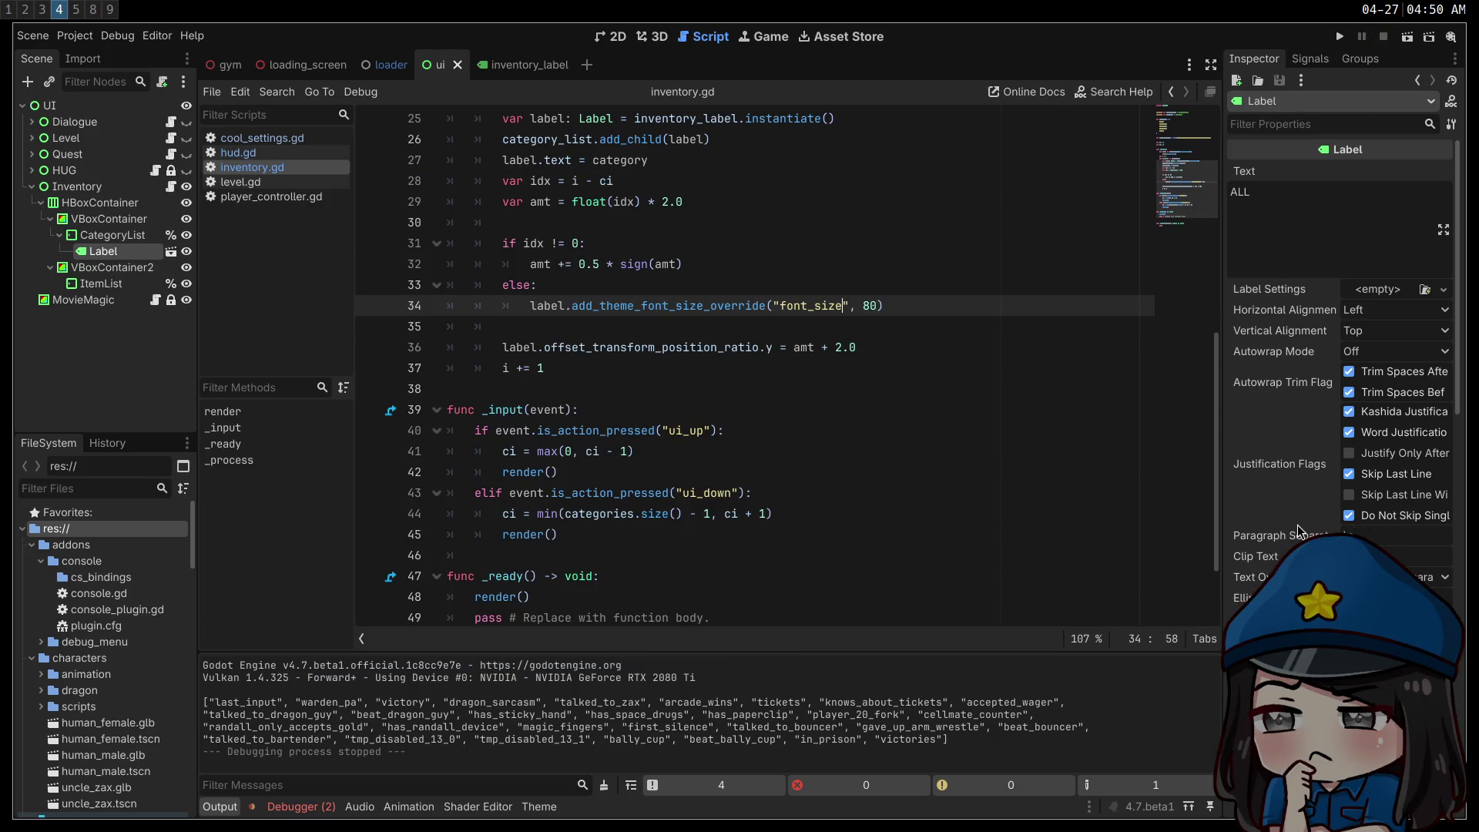
- Open the inventory_label scene, set the line 34 font size to 120, and test-run the game
{"action": "scroll", "coordinate": [1299, 532], "scroll_direction": "down", "scroll_amount": 5}
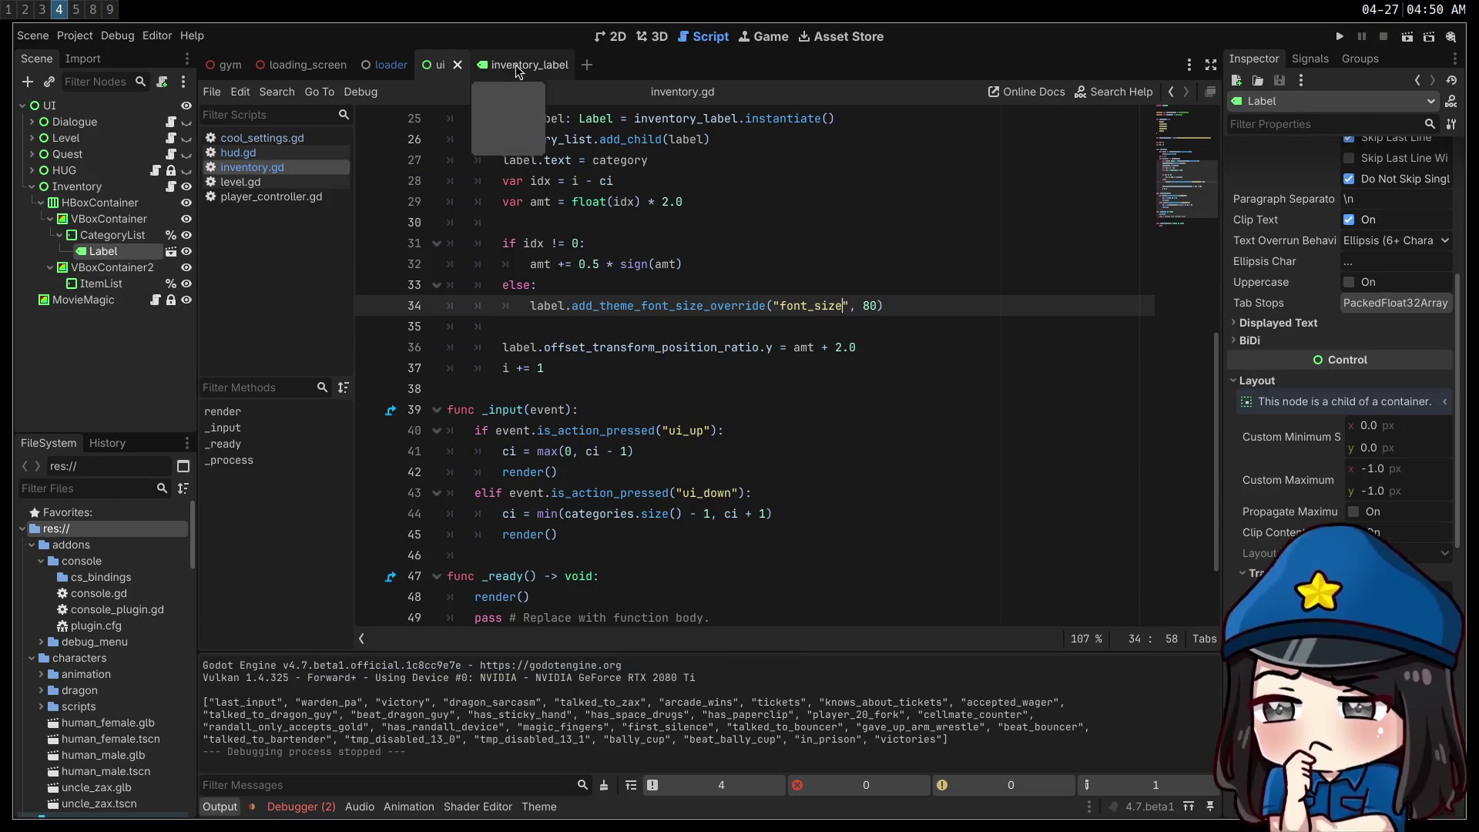
{"action": "left_click", "coordinate": [512, 65]}
{"action": "left_click", "coordinate": [830, 411]}
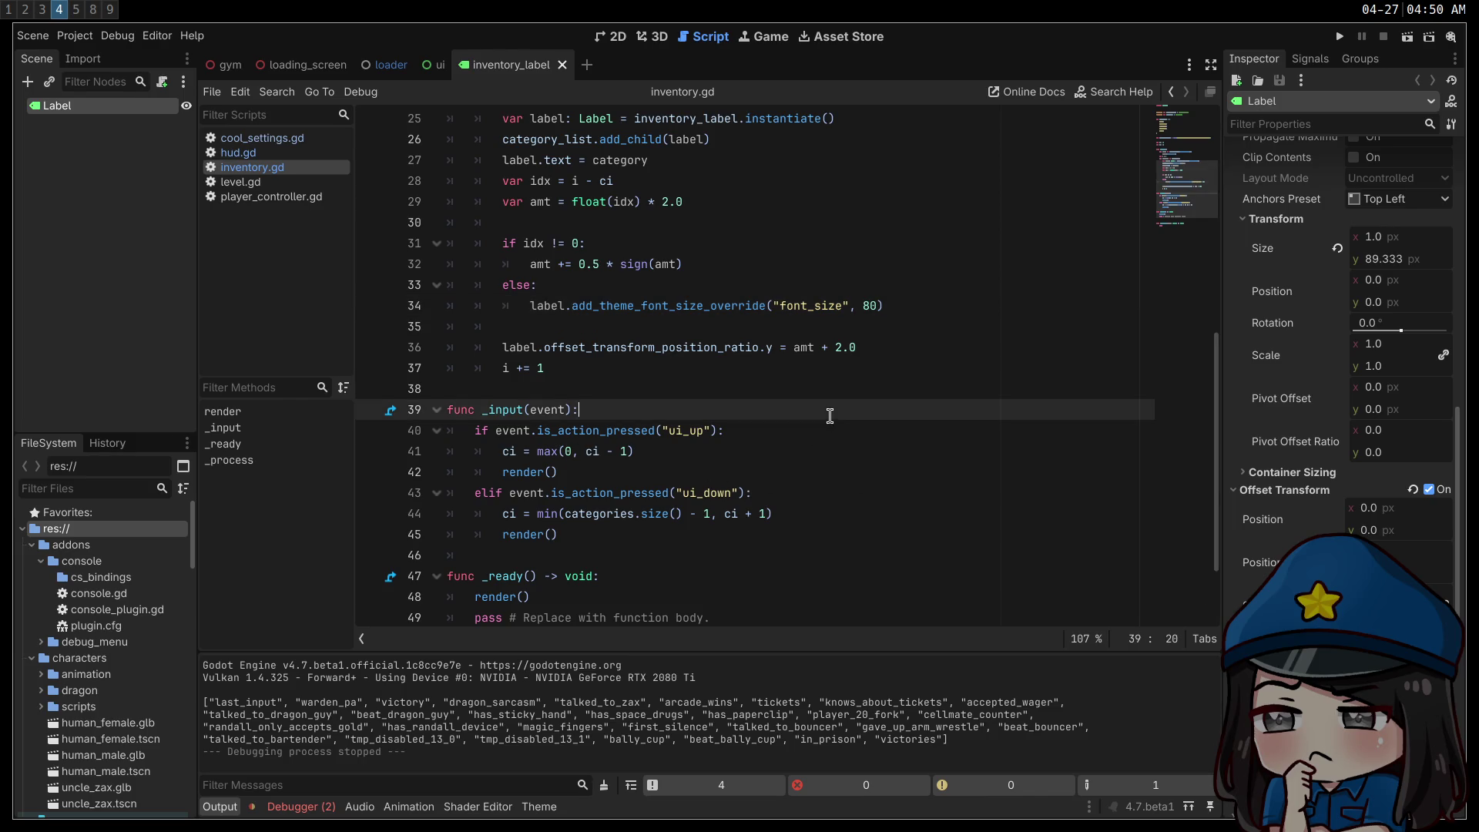
{"action": "left_click", "coordinate": [874, 305]}
{"action": "type", "text": "12"}
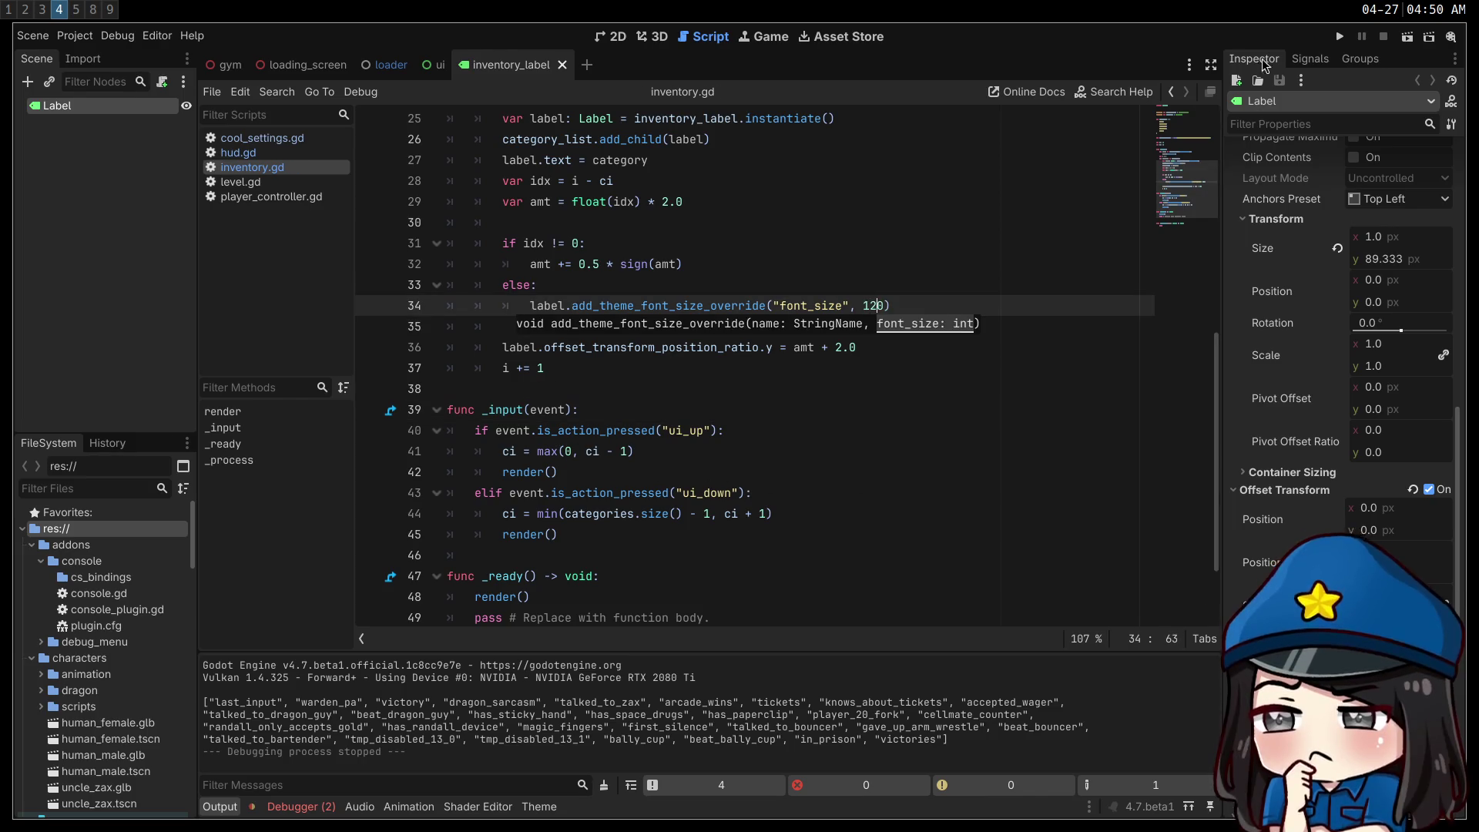
{"action": "key", "text": "F5"}
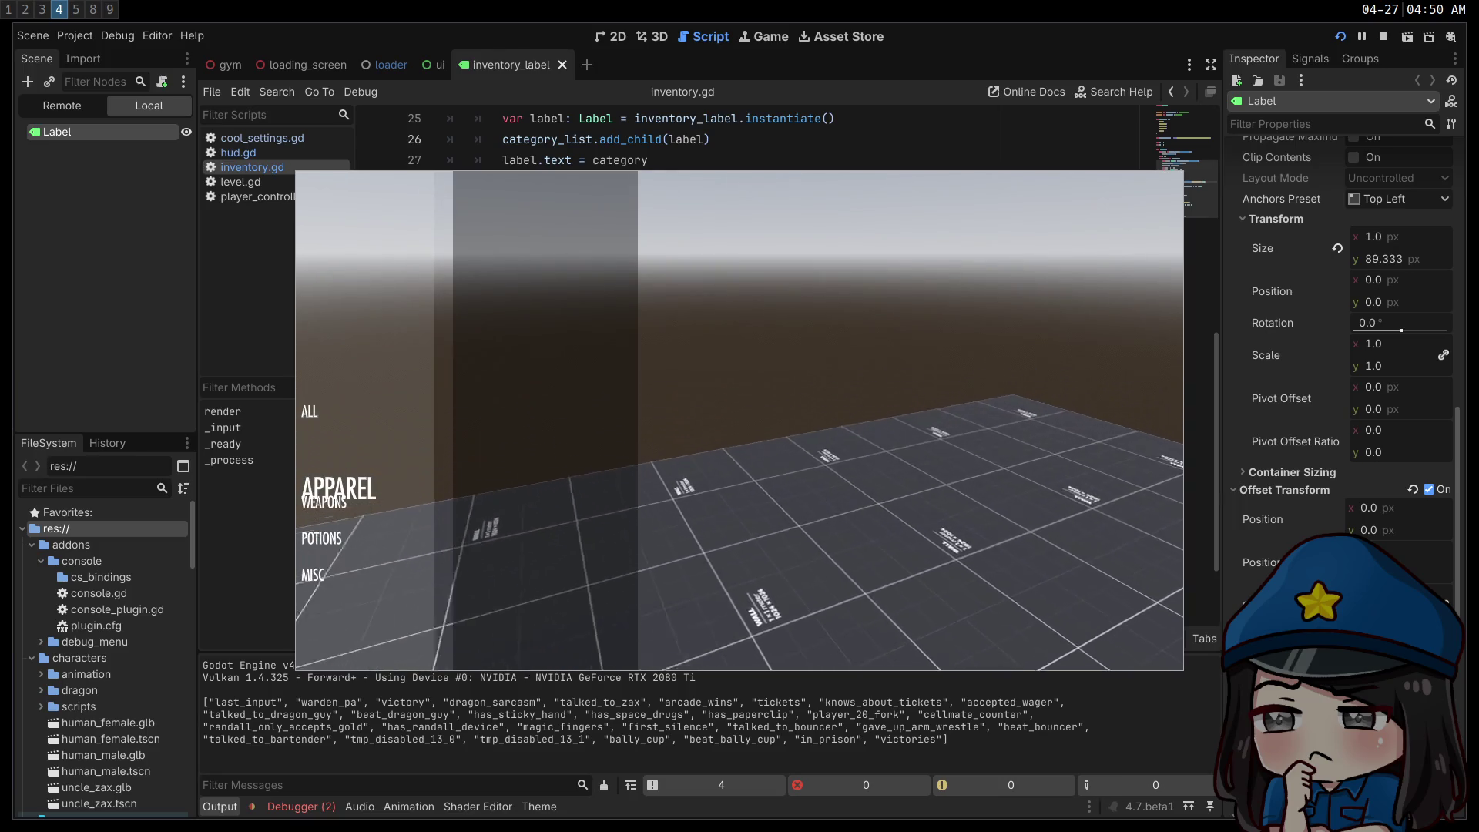
{"action": "key", "text": "F8"}
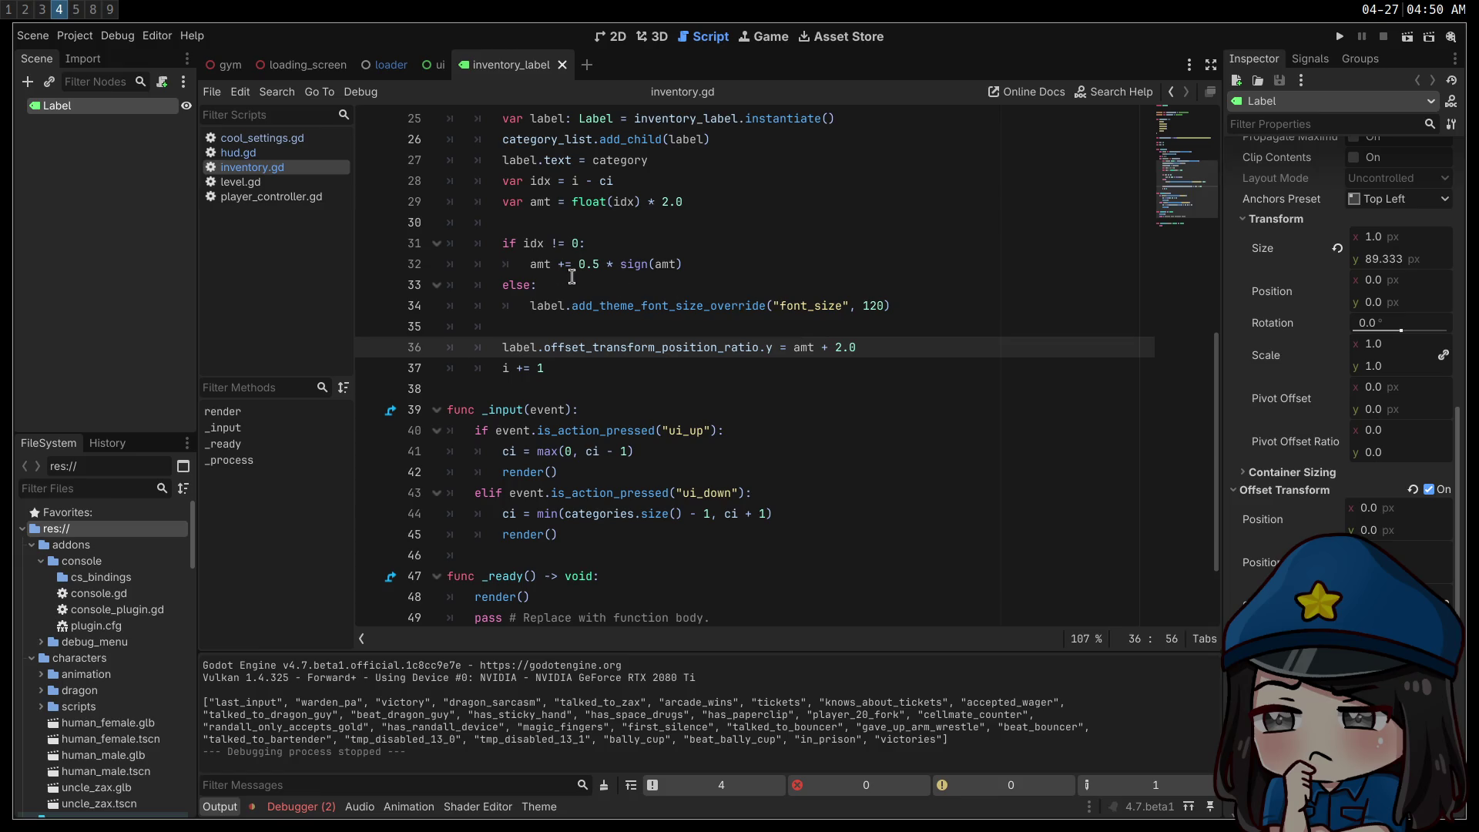
{"action": "left_click_drag", "start_coordinate": [725, 264], "coordinate": [451, 248]}
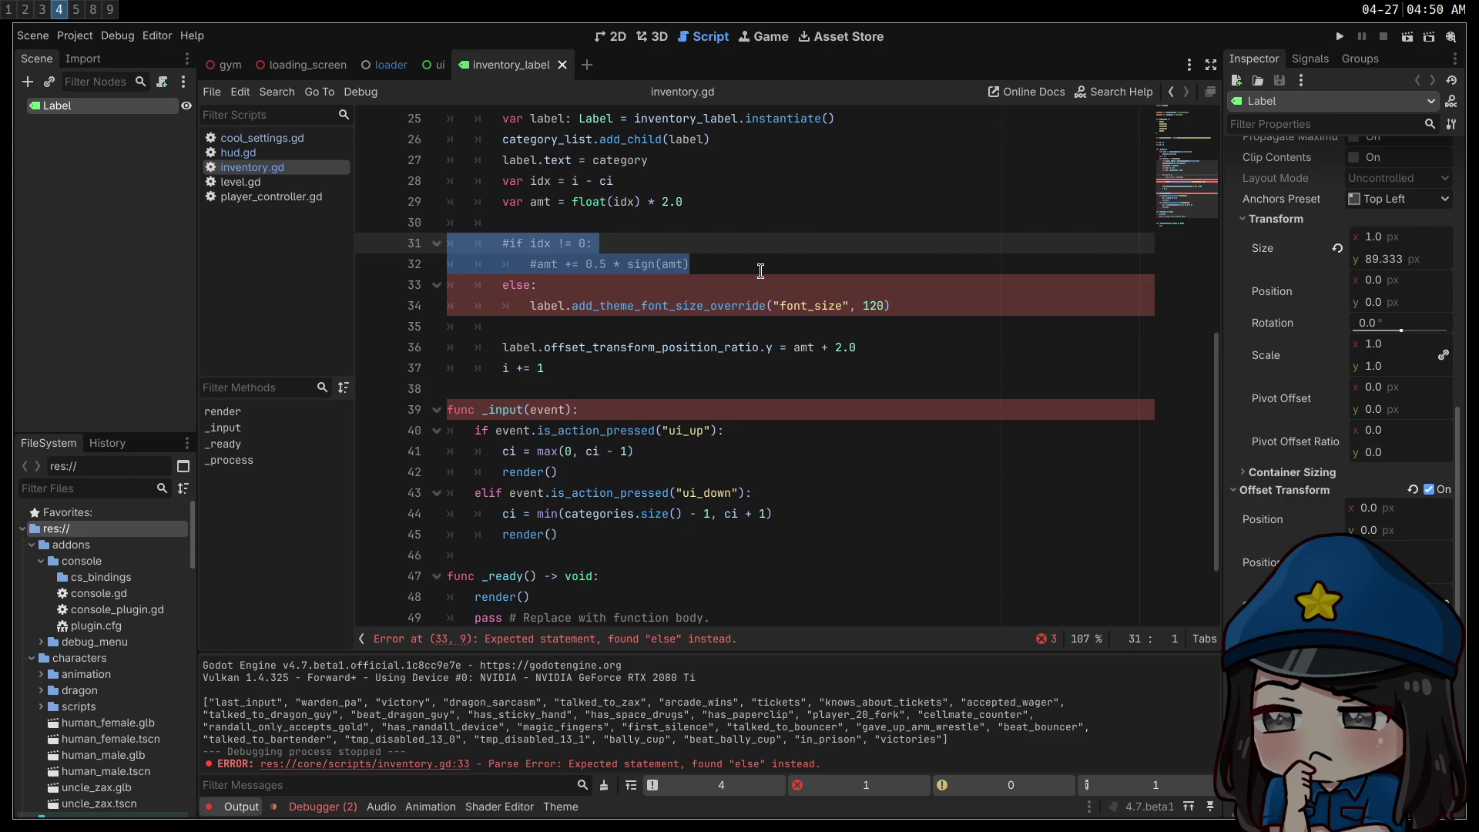
- Uncomment lines 31–32 and replace 'else:' on line 33 with 'if idx == 0:'
{"action": "key", "text": "ctrl+k"}
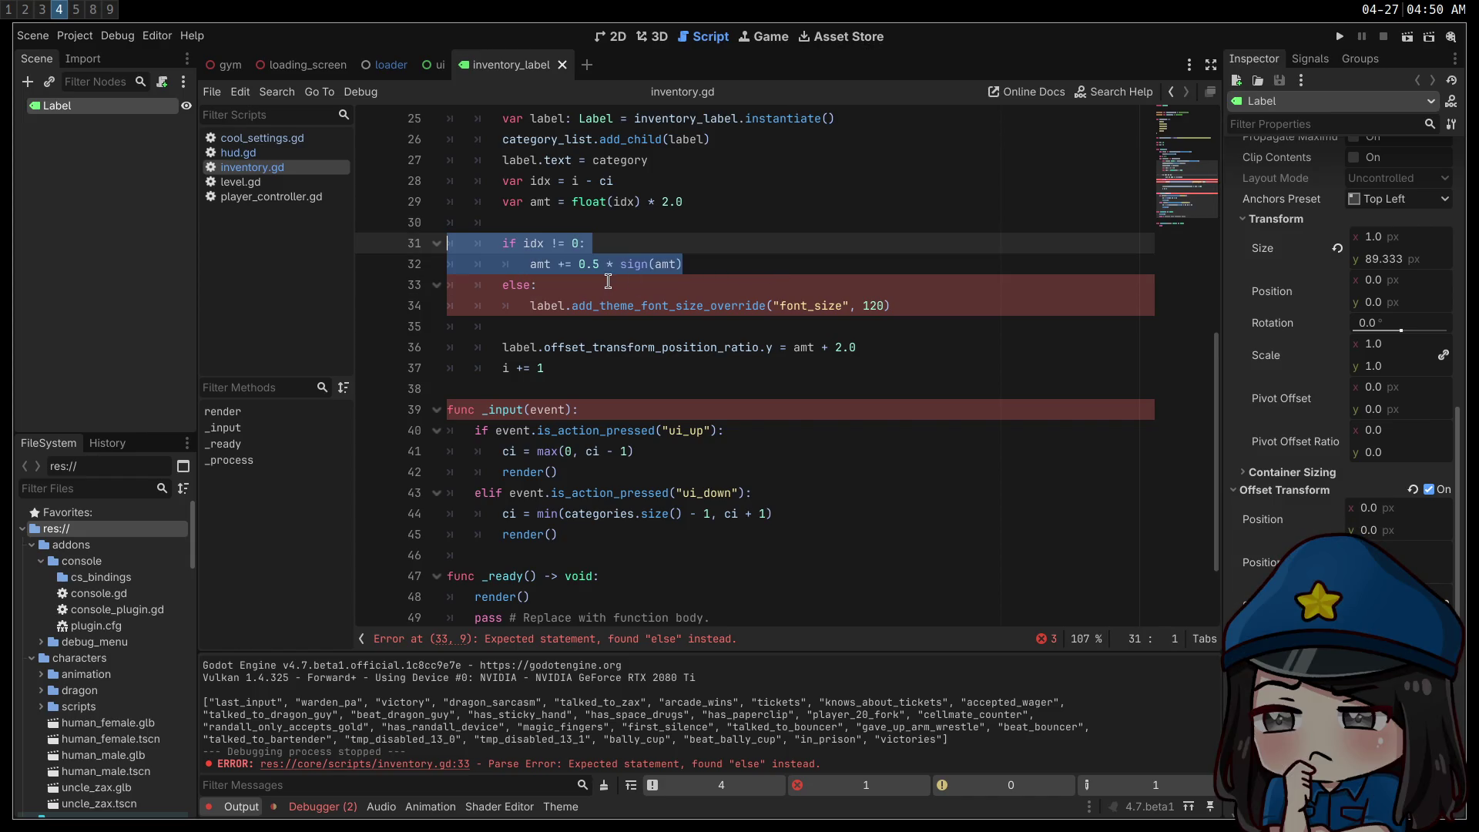
{"action": "left_click", "coordinate": [609, 285]}
{"action": "key", "text": "shift+Home"}
{"action": "type", "text": "if i"}
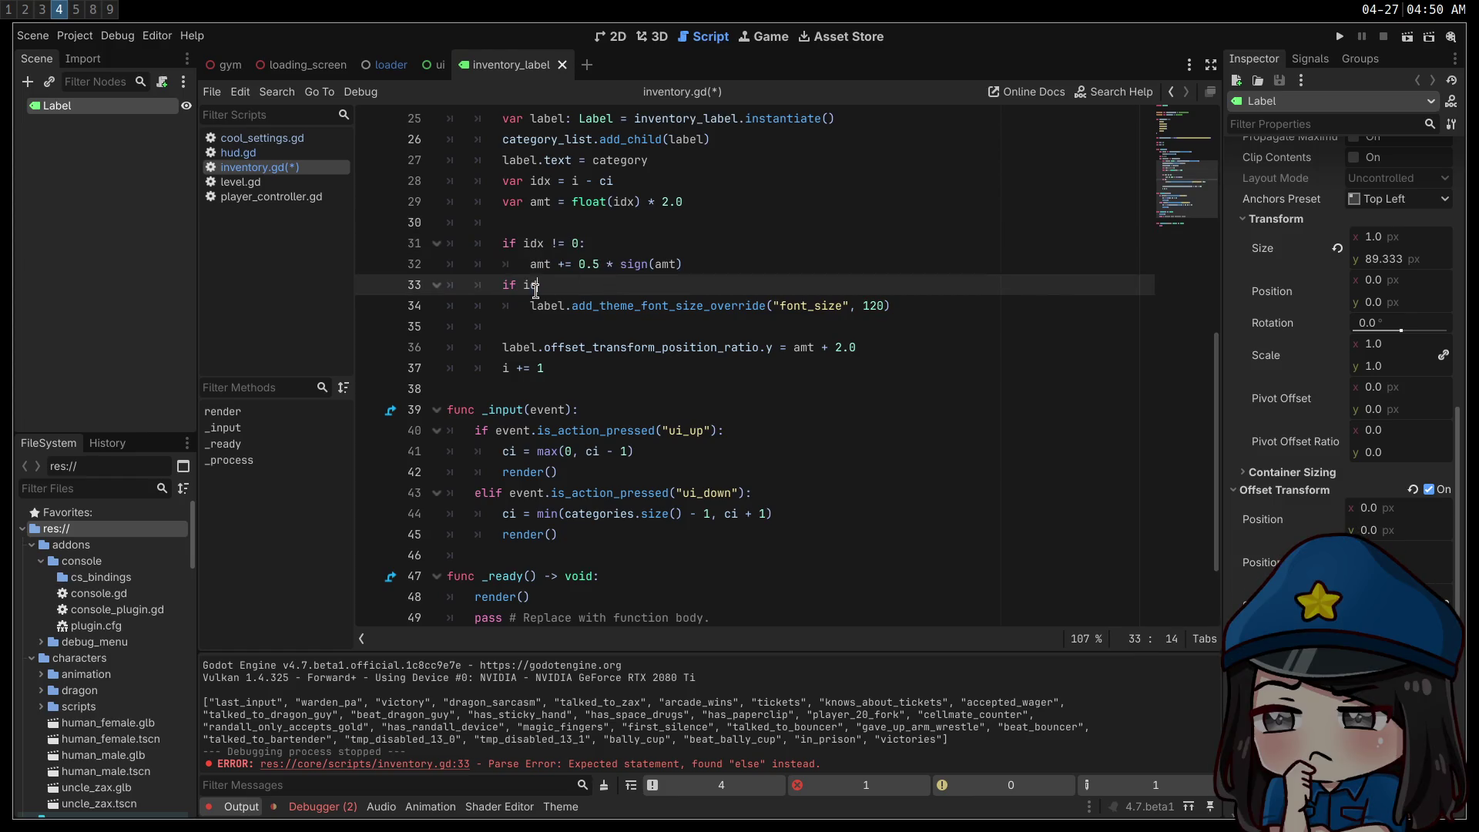
{"action": "type", "text": "dx == 0"}
{"action": "left_click", "coordinate": [525, 243]}
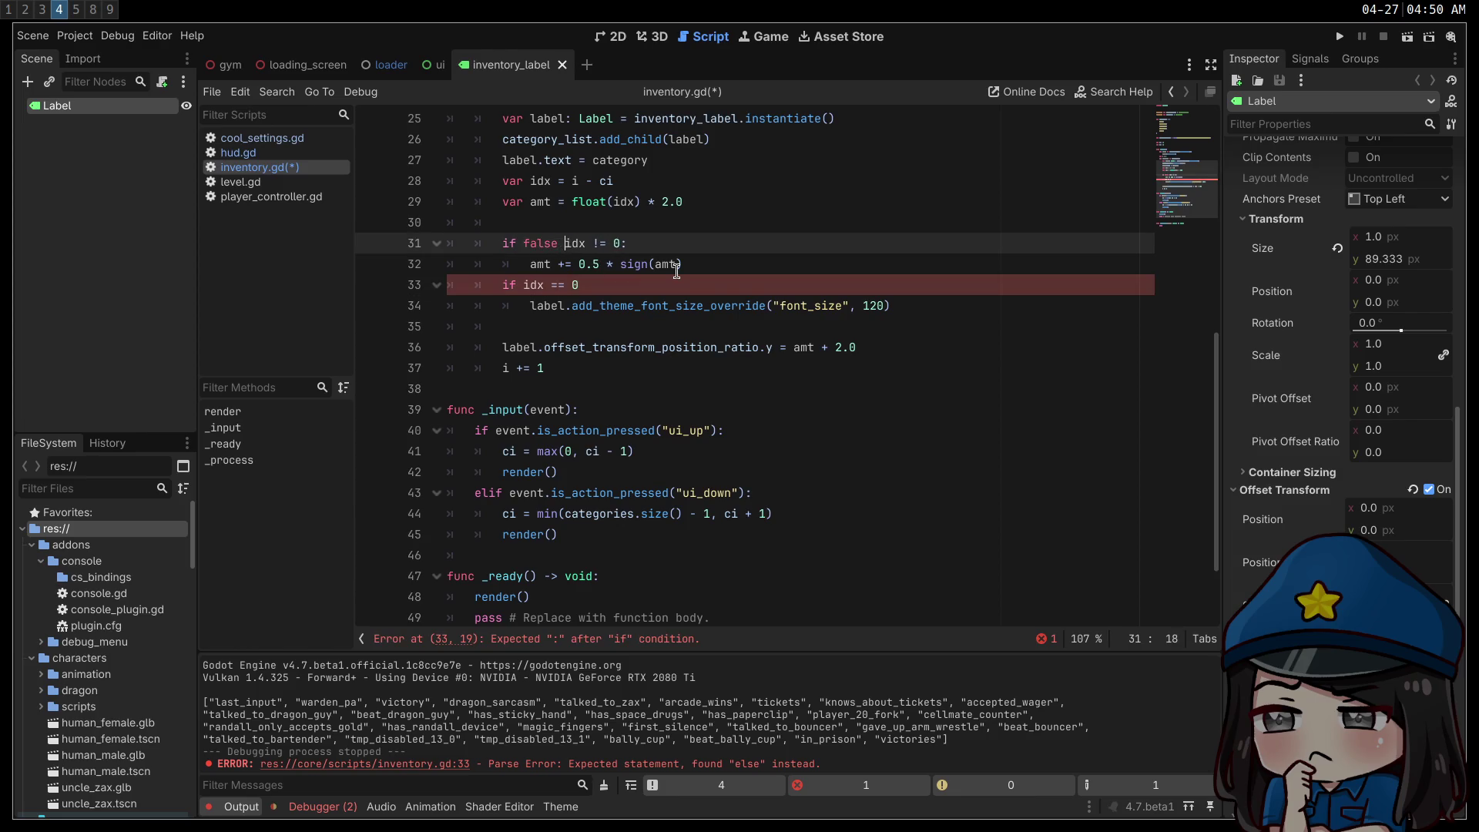
{"action": "left_click", "coordinate": [672, 291]}
{"action": "type", "text": ":"}
- Save inventory.gd, test-run the game, and stop it
{"action": "key", "text": "ctrl+s"}
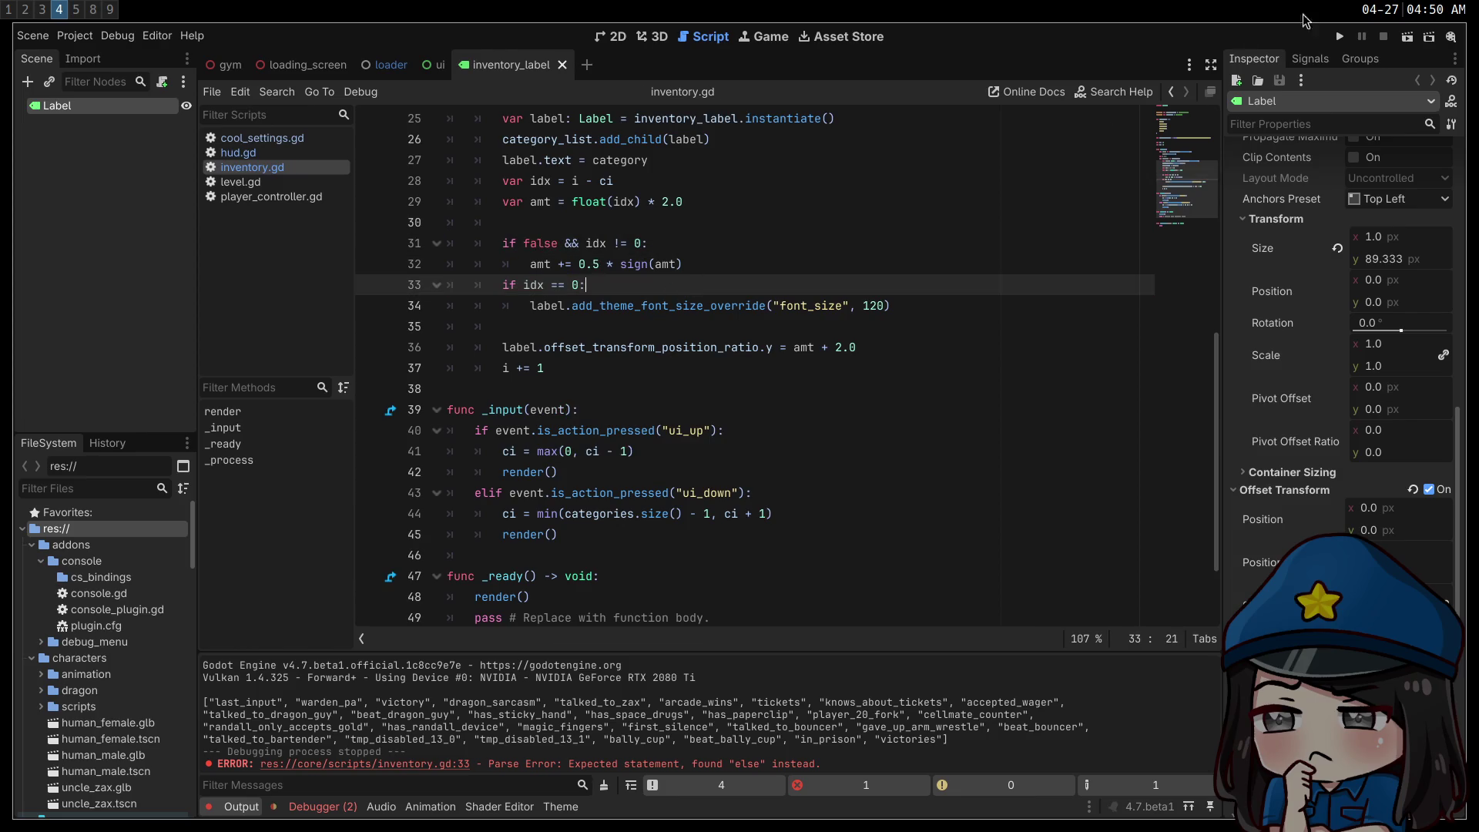
{"action": "left_click", "coordinate": [1343, 37]}
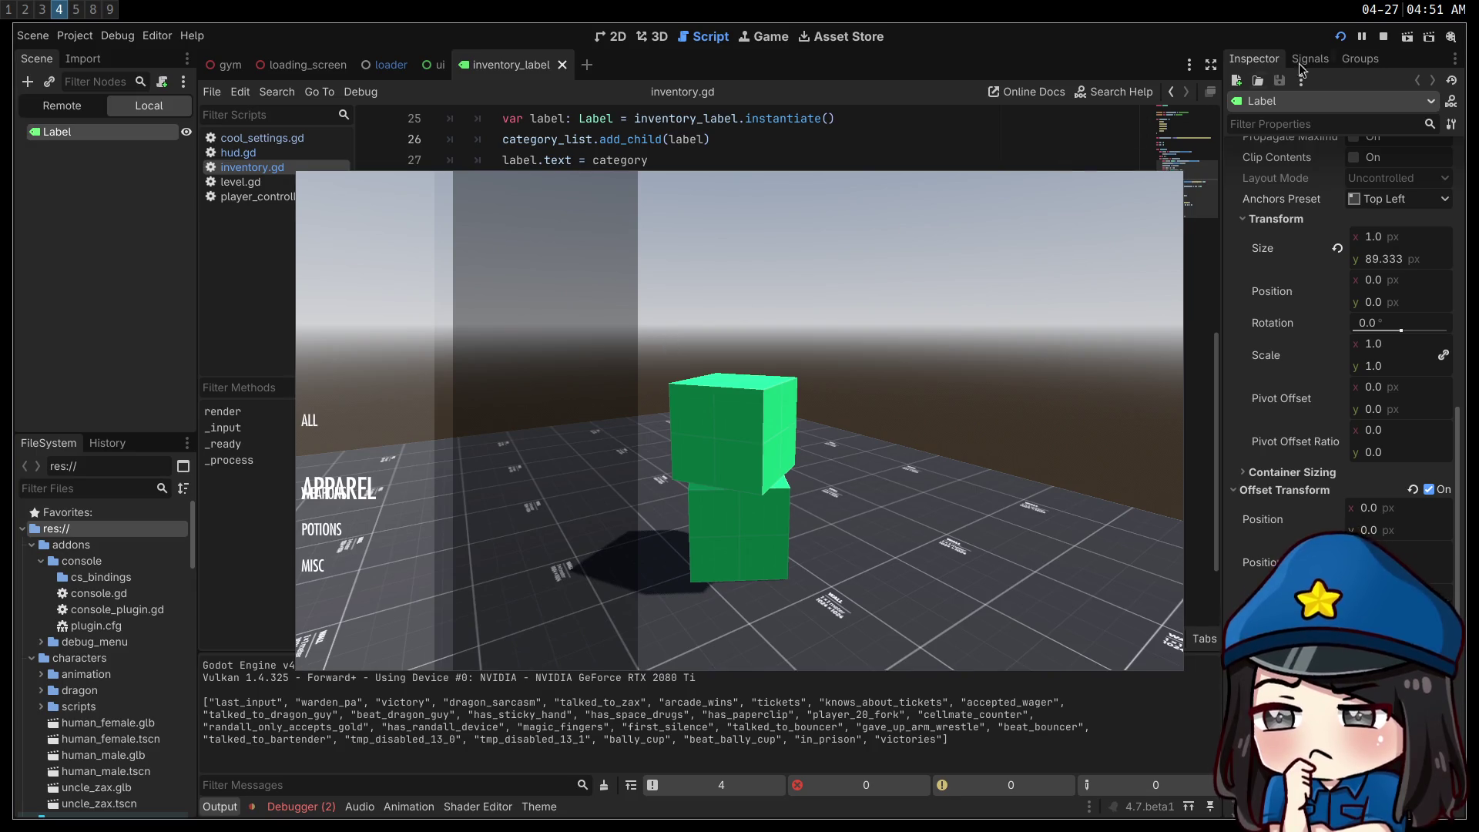
{"action": "left_click", "coordinate": [1382, 36]}
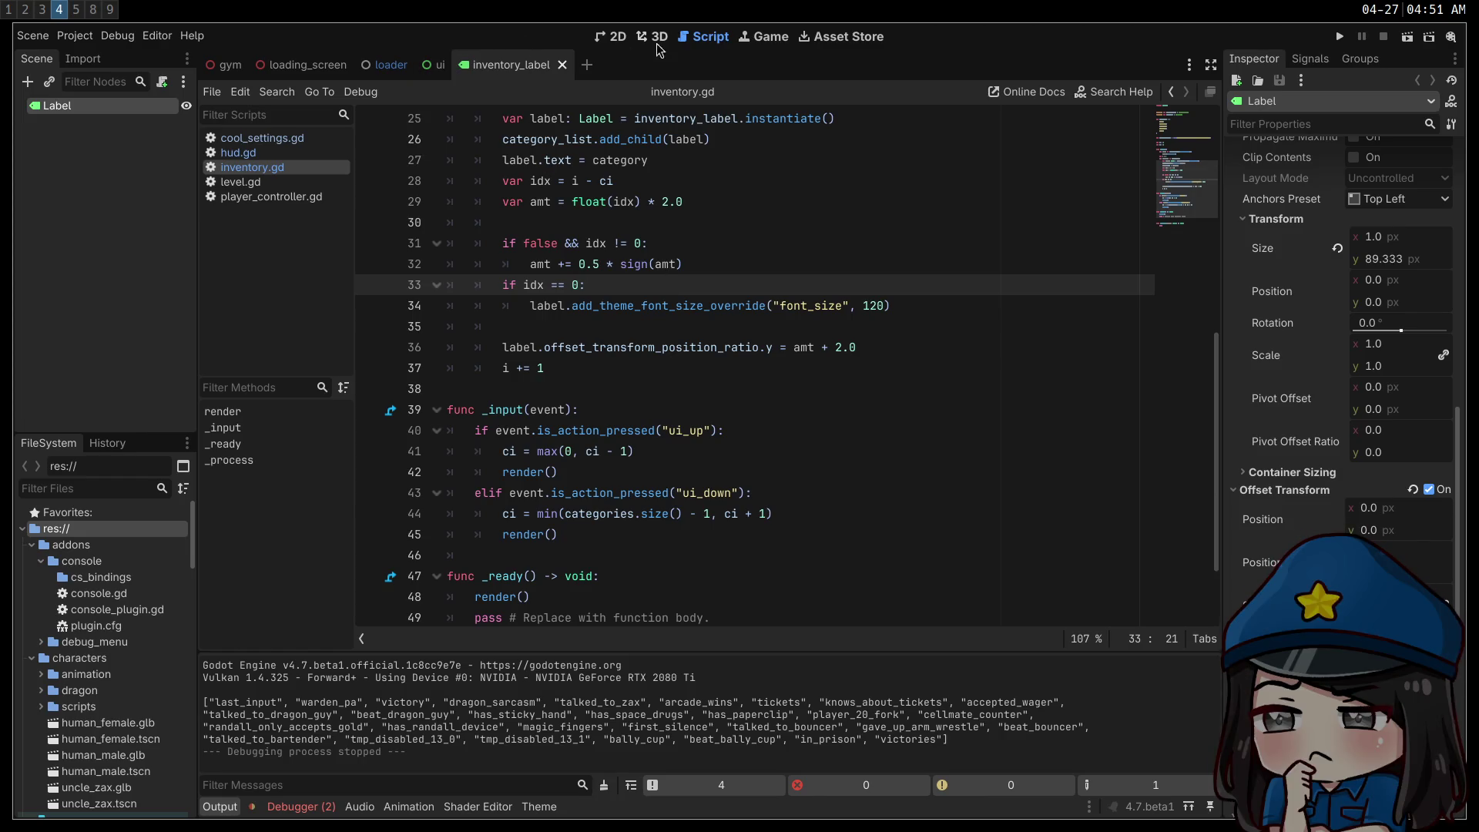
{"action": "left_click", "coordinate": [613, 36]}
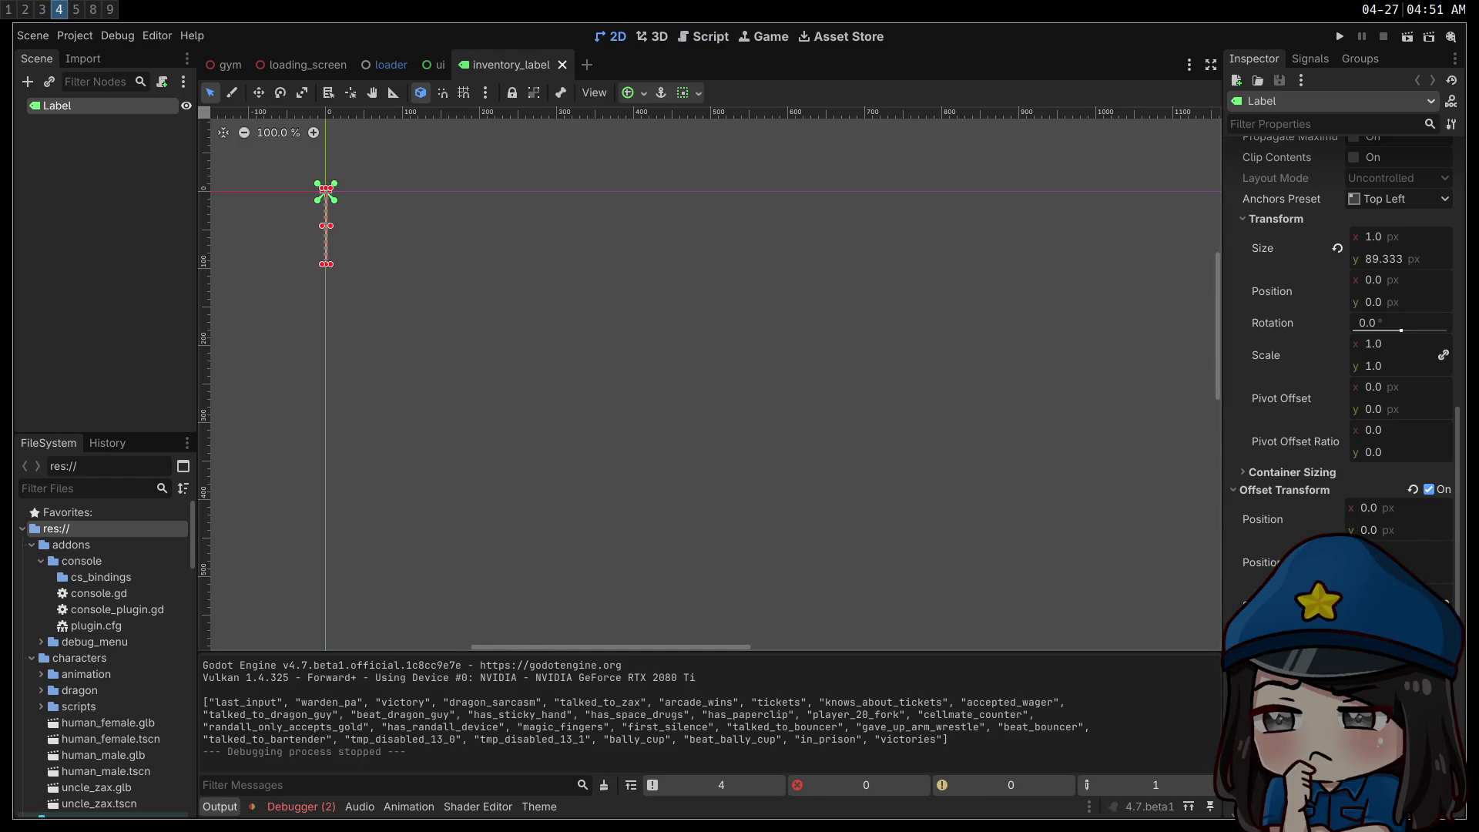
- Give the label's Normal style a new StyleBoxFlat with a fully transparent background (alpha 00)
{"action": "scroll", "coordinate": [1341, 347], "scroll_direction": "down", "scroll_amount": 5}
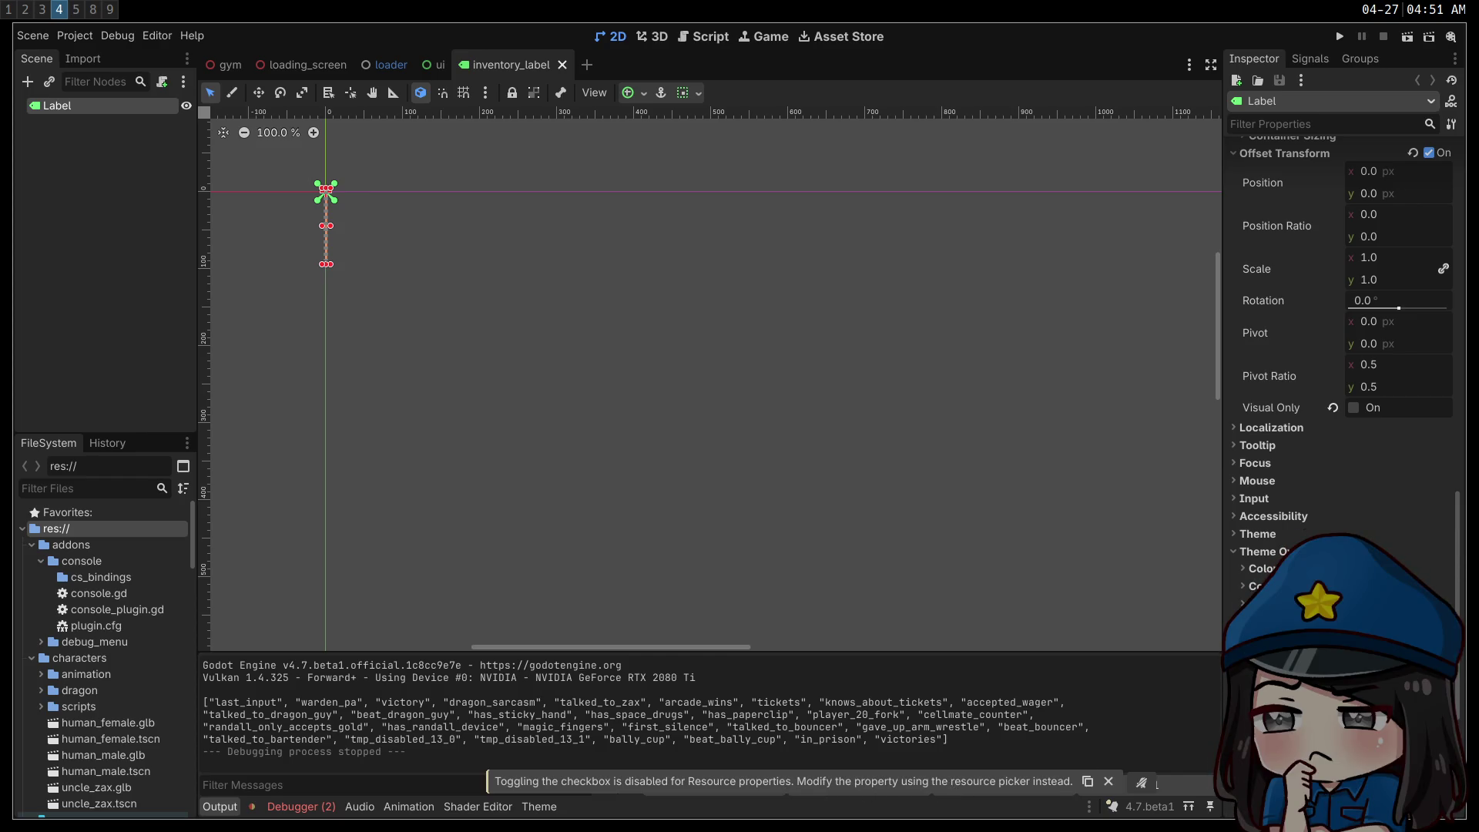
{"action": "scroll", "coordinate": [1449, 586], "scroll_direction": "down", "scroll_amount": 2}
{"action": "scroll", "coordinate": [1449, 540], "scroll_direction": "down", "scroll_amount": 2}
{"action": "left_click", "coordinate": [1444, 509]}
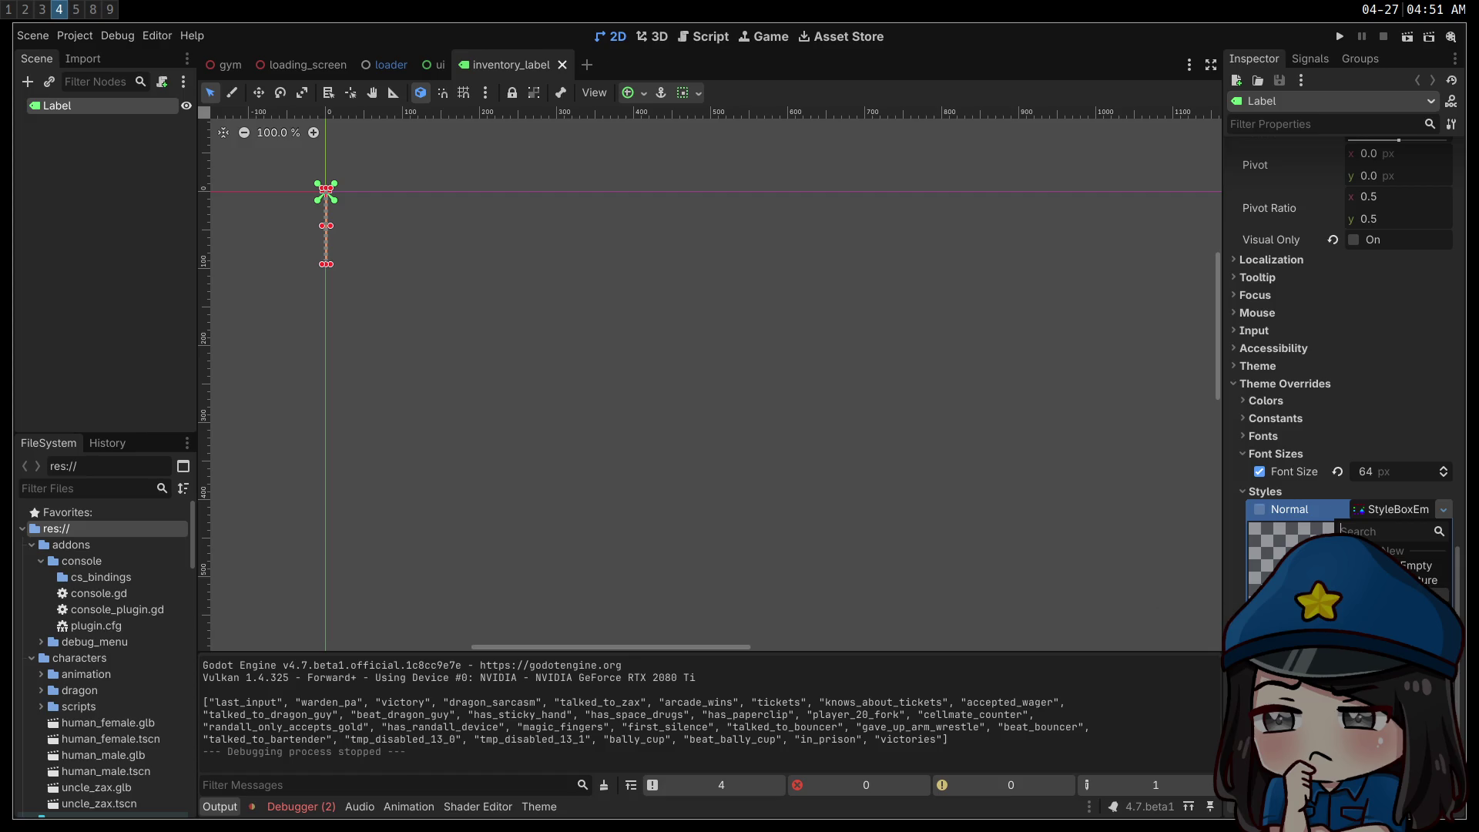
{"action": "left_click", "coordinate": [1387, 595]}
{"action": "left_click", "coordinate": [1348, 555]}
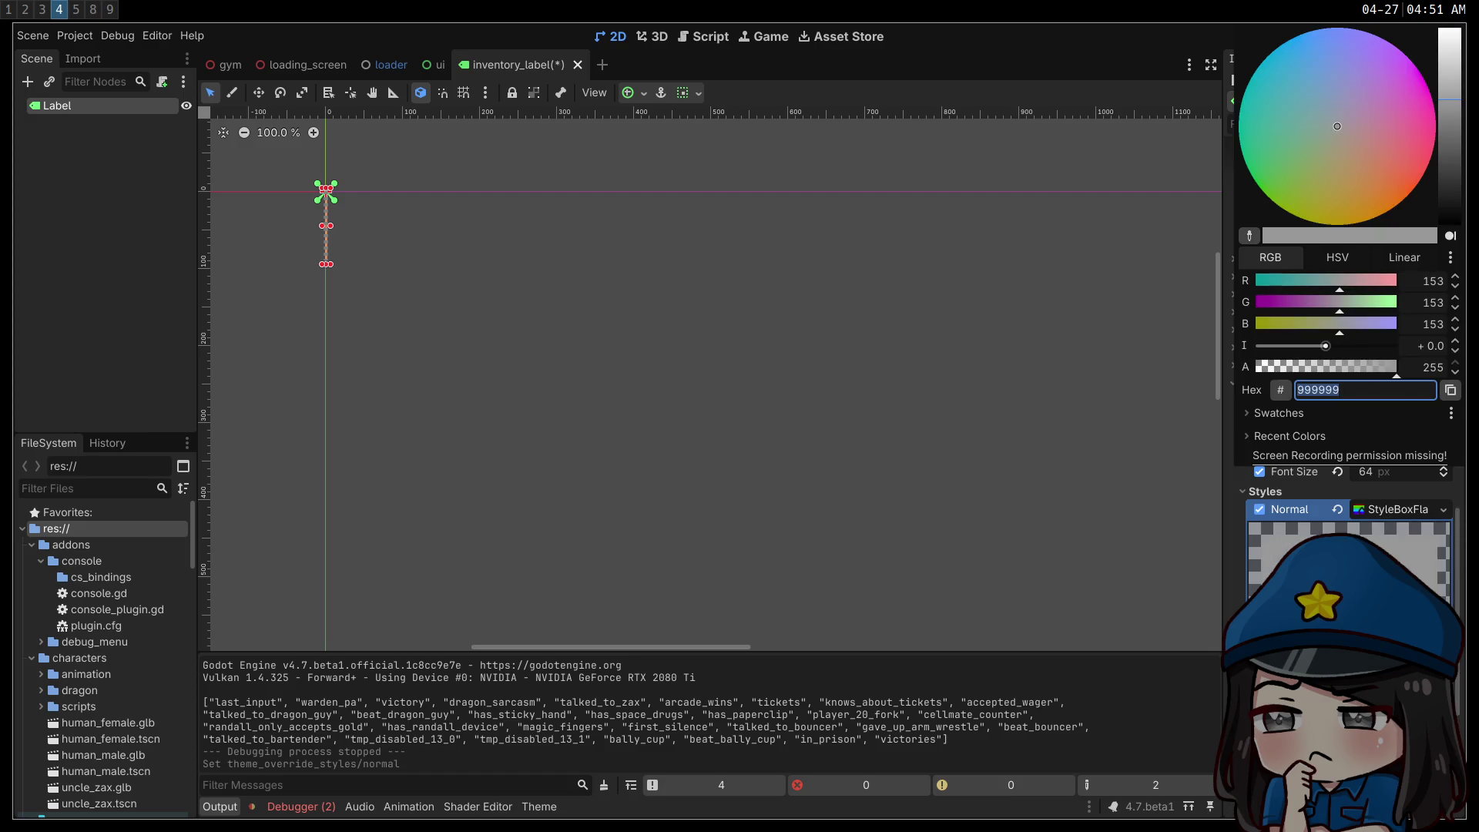
{"action": "key", "text": "End"}
{"action": "type", "text": "00"}
{"action": "key", "text": "Return"}
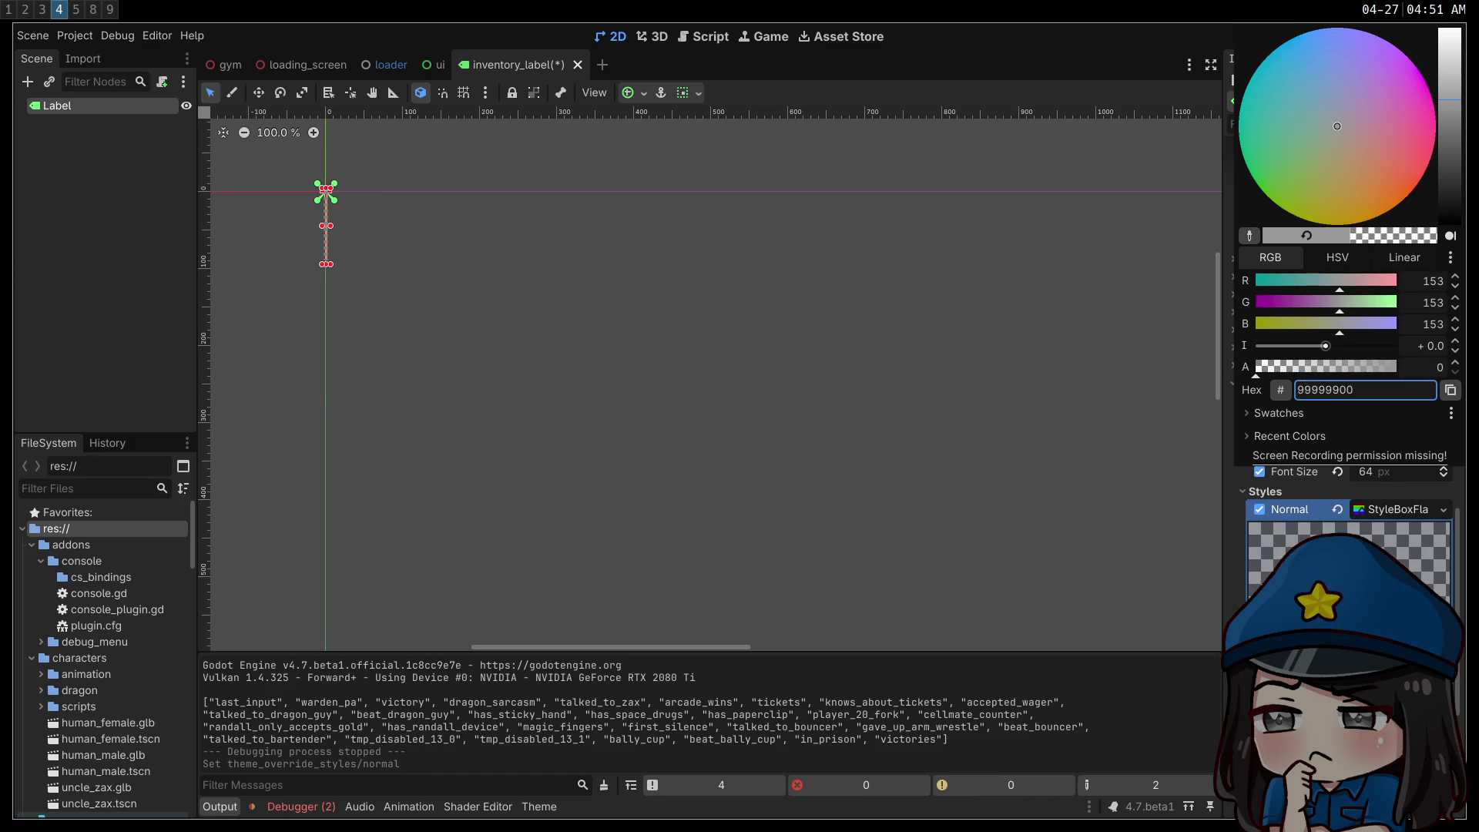
{"action": "key", "text": "Escape"}
- Set the style's border width on all sides, make the border black, and run the project
{"action": "scroll", "coordinate": [1344, 386], "scroll_direction": "down", "scroll_amount": 5}
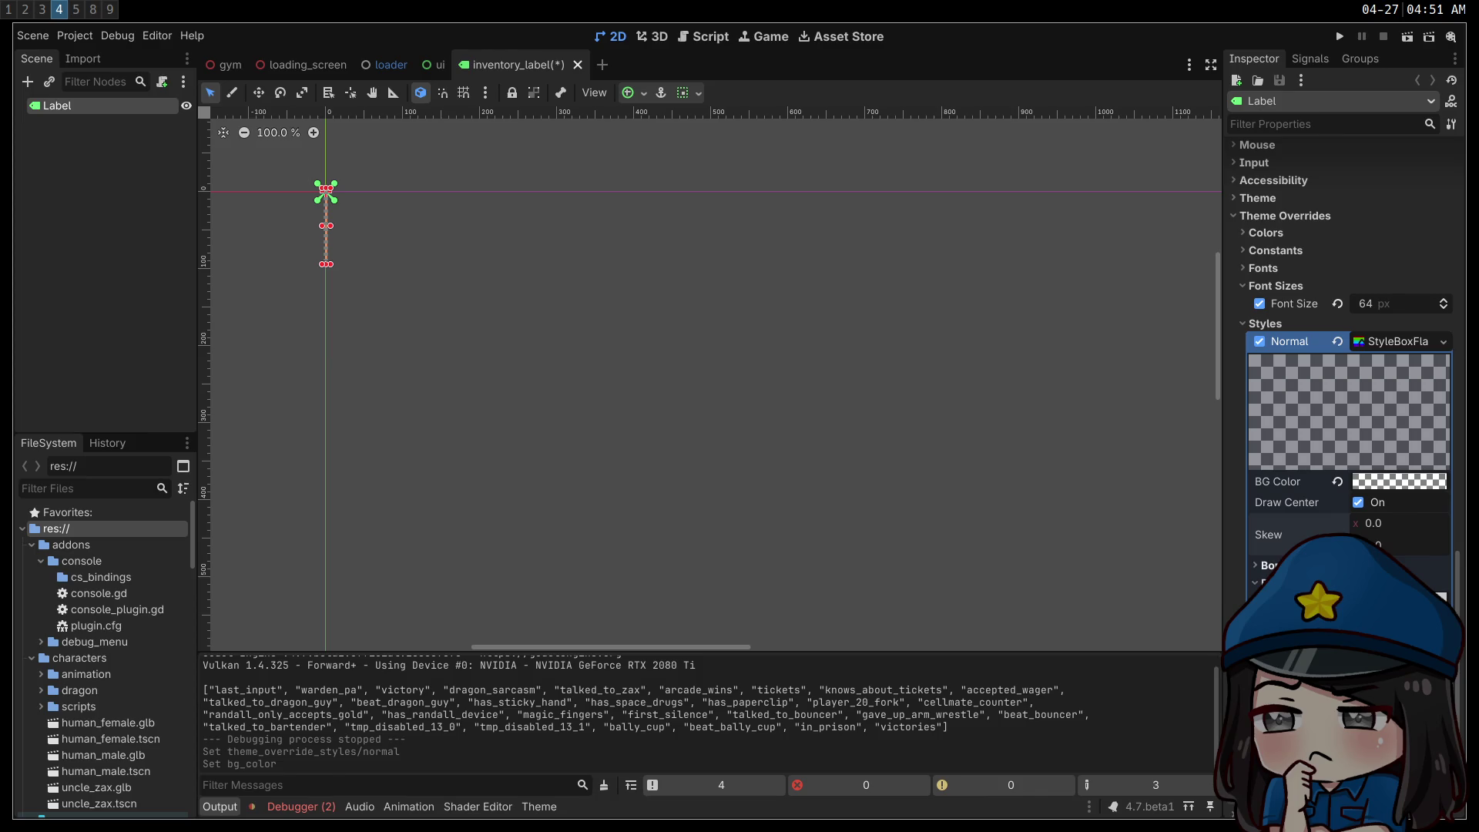
{"action": "left_click", "coordinate": [1268, 566]}
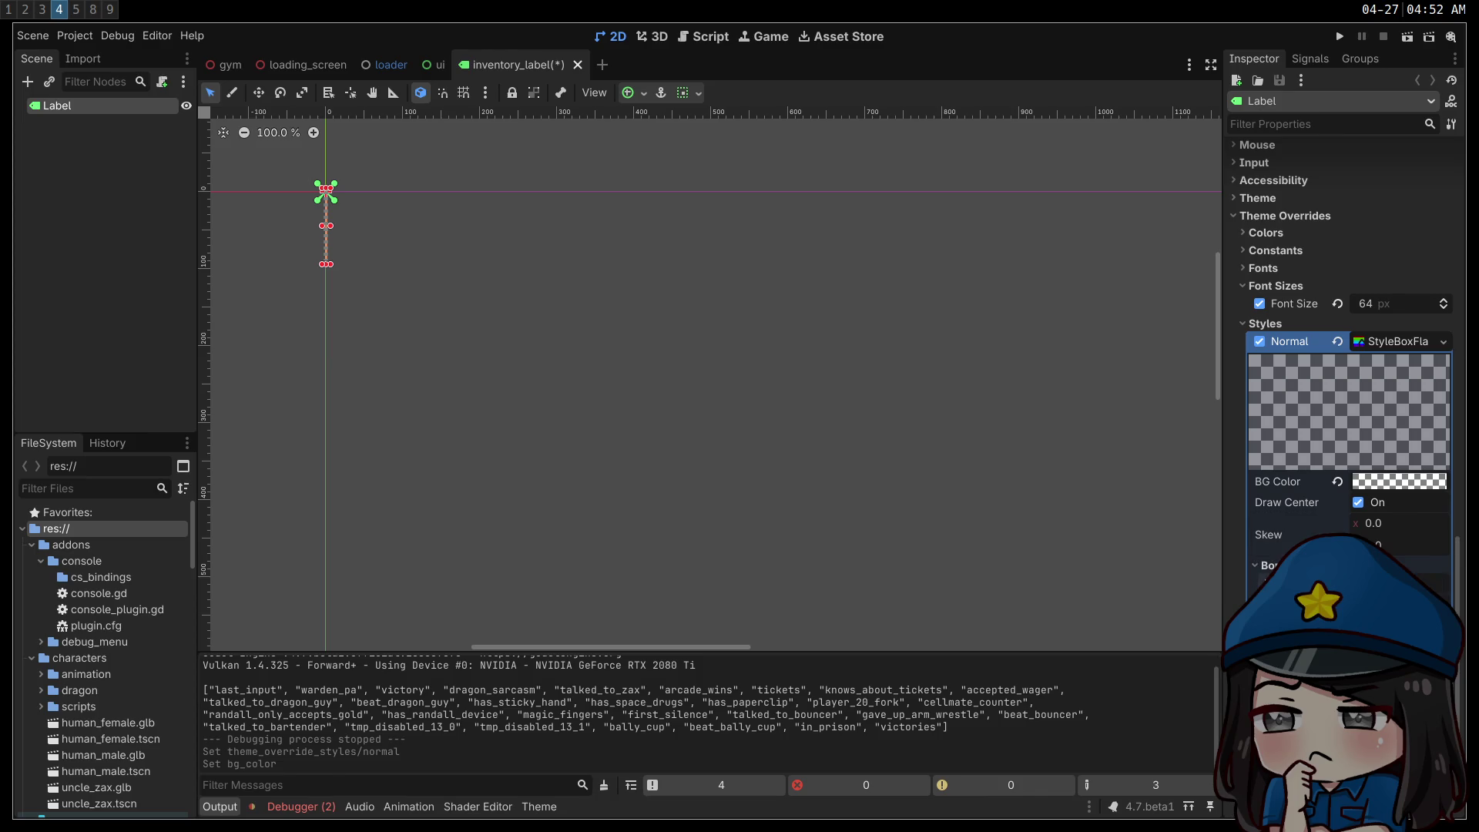
{"action": "left_click", "coordinate": [1440, 580]}
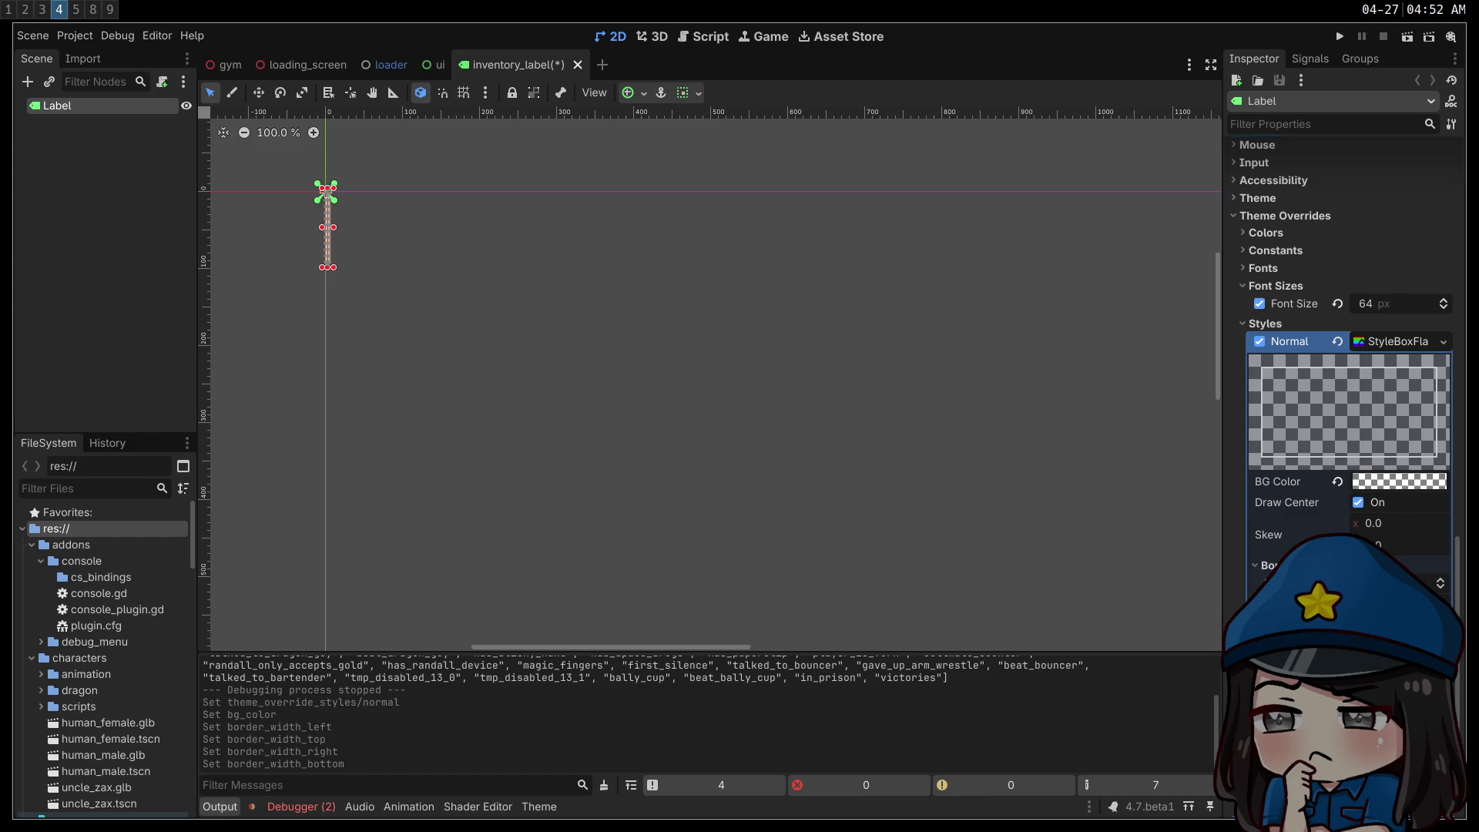
{"action": "left_click", "coordinate": [1400, 637]}
{"action": "left_click_drag", "start_coordinate": [1448, 219], "coordinate": [1448, 266]}
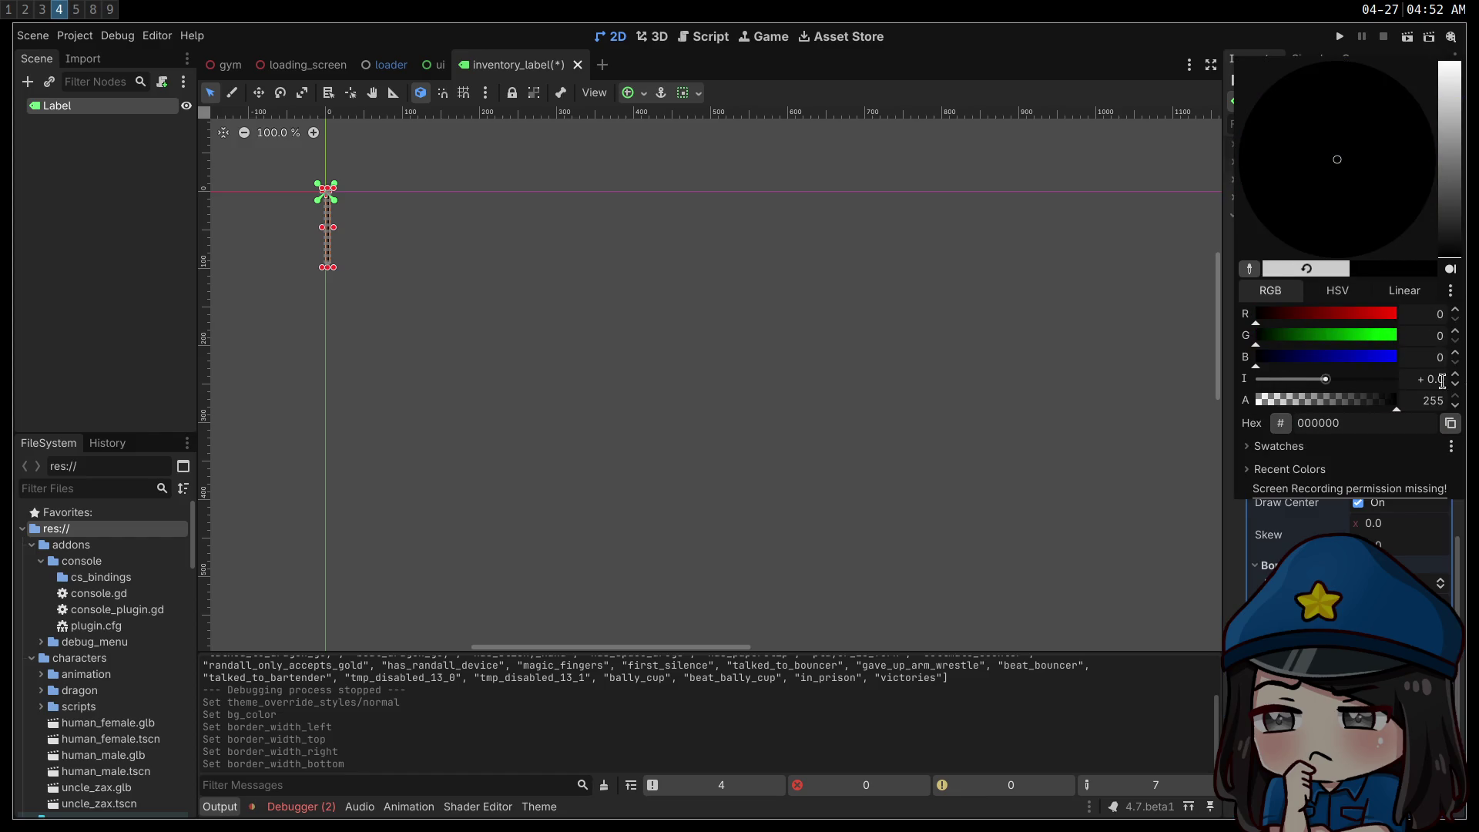
{"action": "key", "text": "Escape"}
{"action": "left_click", "coordinate": [1340, 36]}
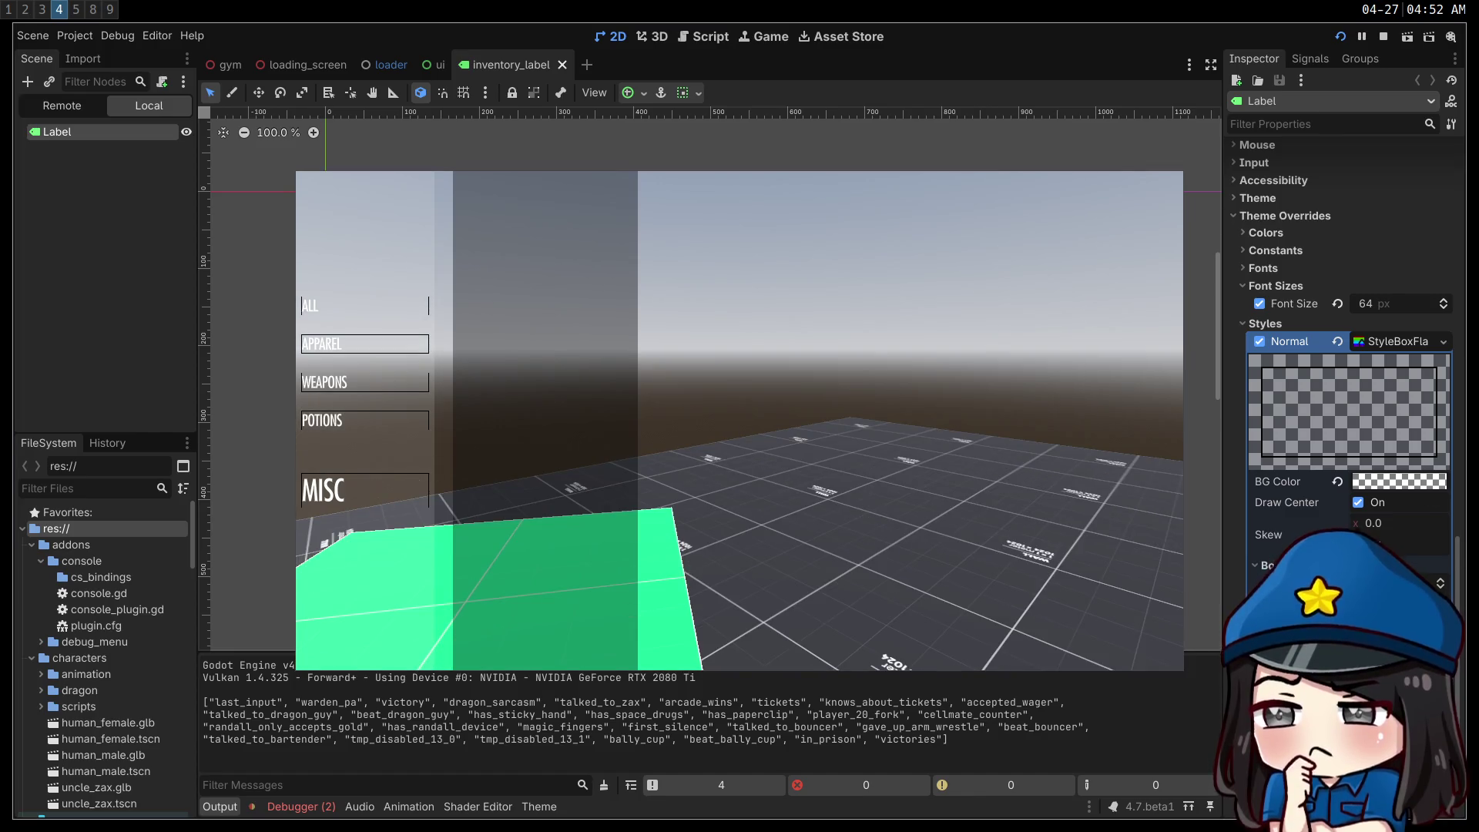
- Drag the Normal StyleBoxFlat's left expand margin to refine the boxes around the category names
{"action": "scroll", "coordinate": [1348, 347], "scroll_direction": "down", "scroll_amount": 4}
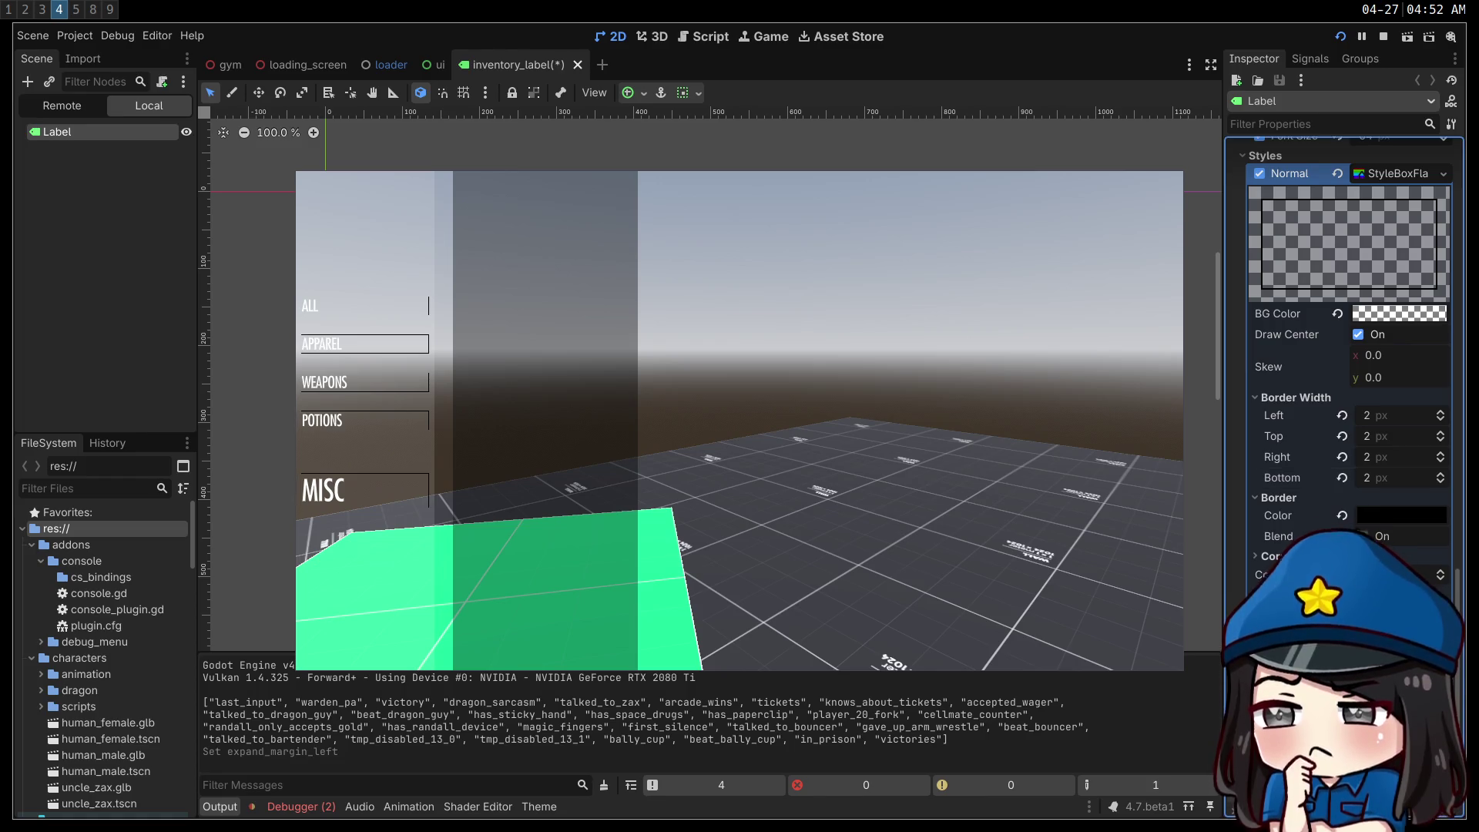
{"action": "left_click_drag", "start_coordinate": [1403, 616], "coordinate": [1425, 616]}
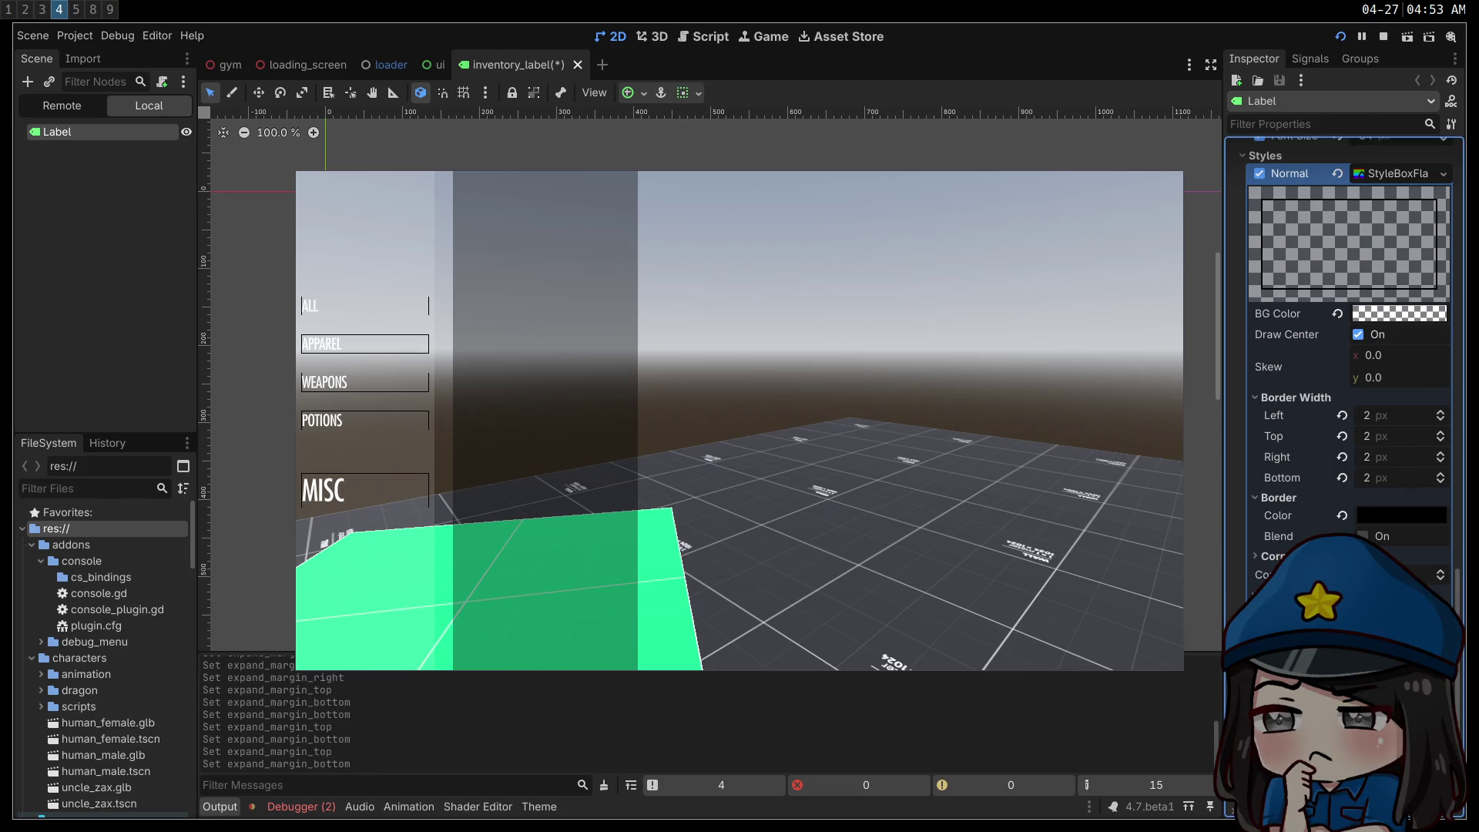
{"action": "scroll", "coordinate": [1348, 385], "scroll_direction": "down", "scroll_amount": 2}
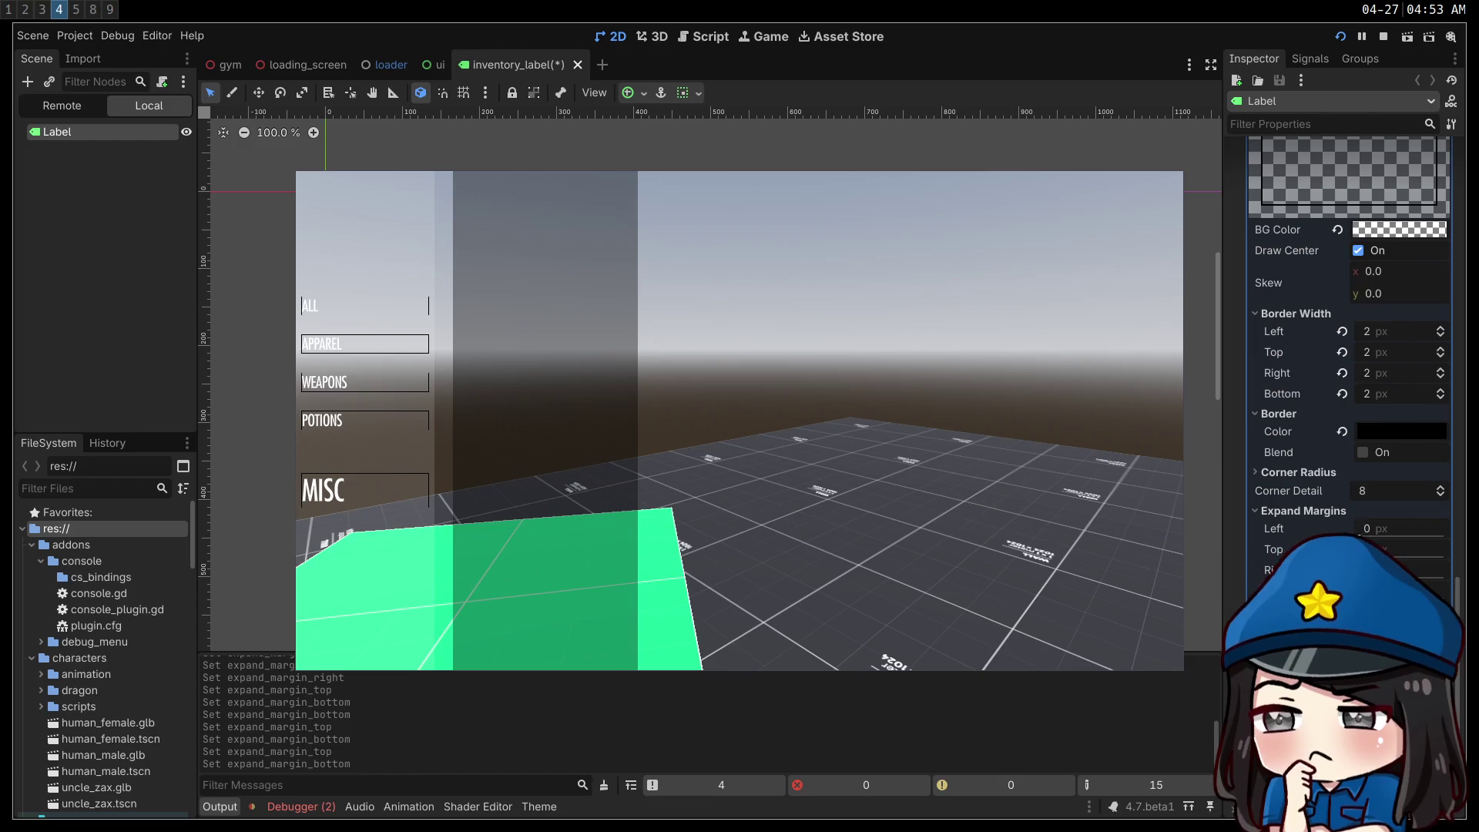
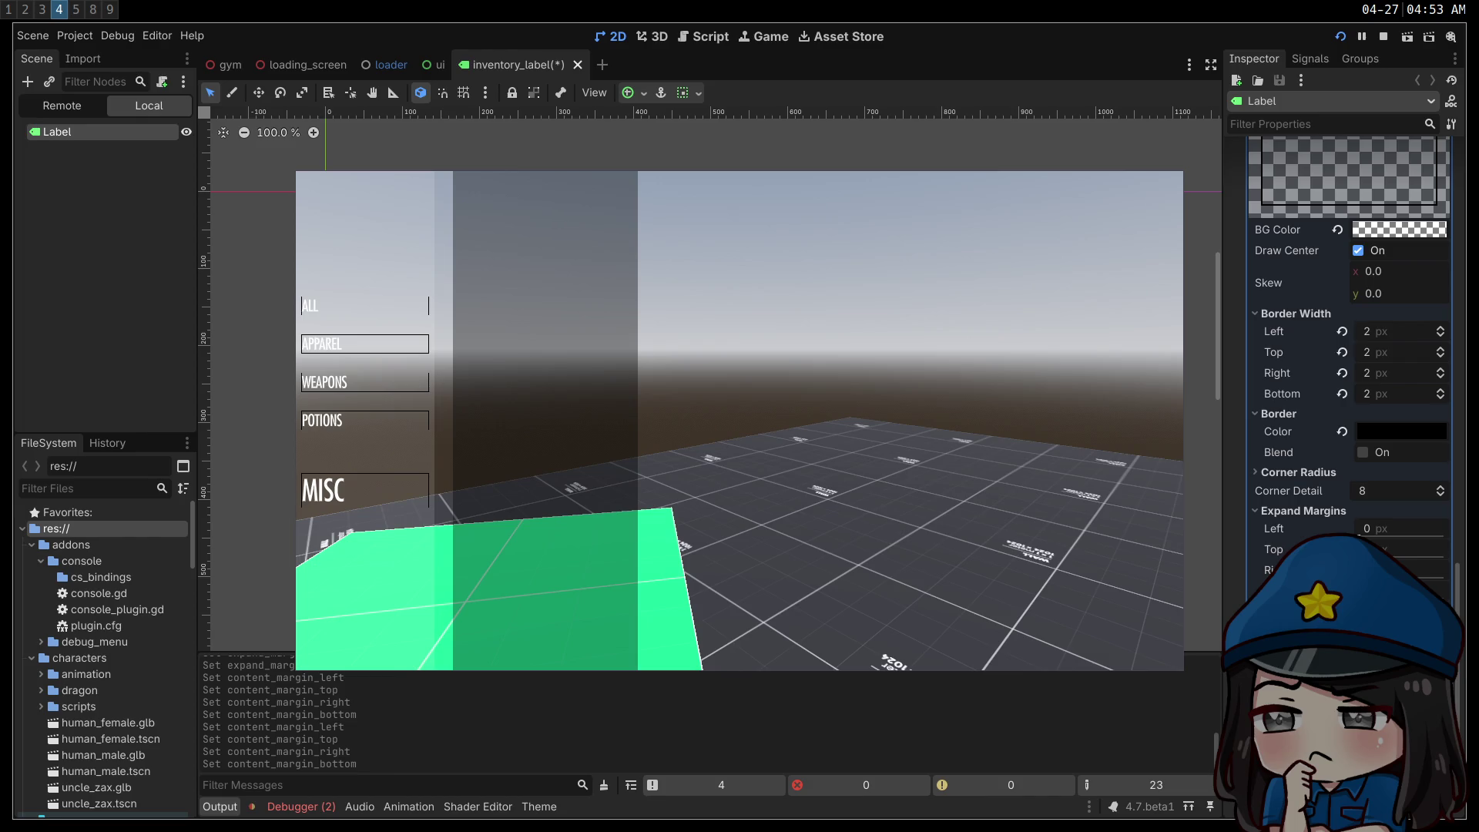
- Expand and collapse the stylebox's Corner Radius settings
{"action": "scroll", "coordinate": [1348, 346], "scroll_direction": "down", "scroll_amount": 3}
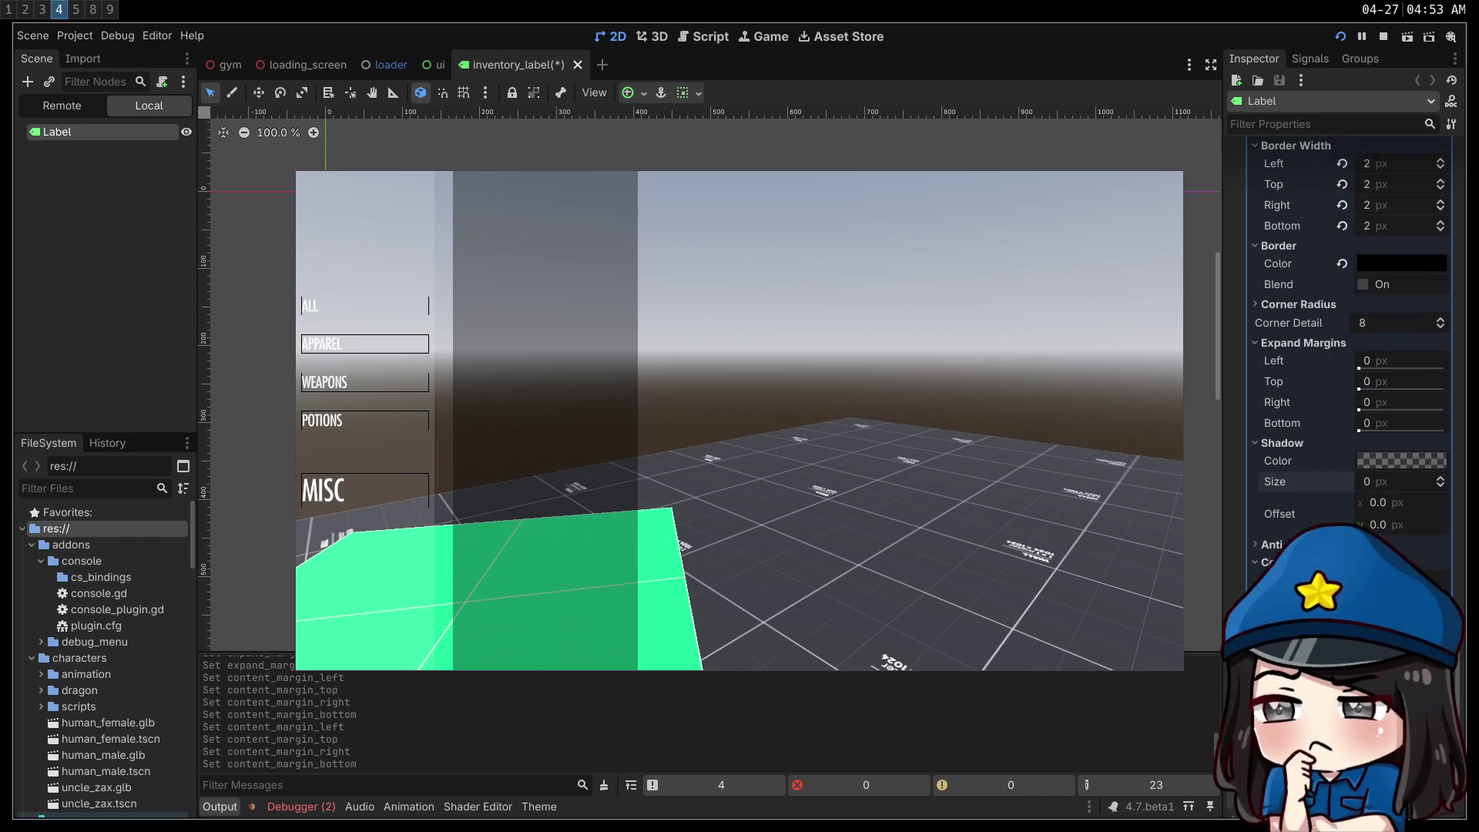
{"action": "left_click", "coordinate": [1291, 307]}
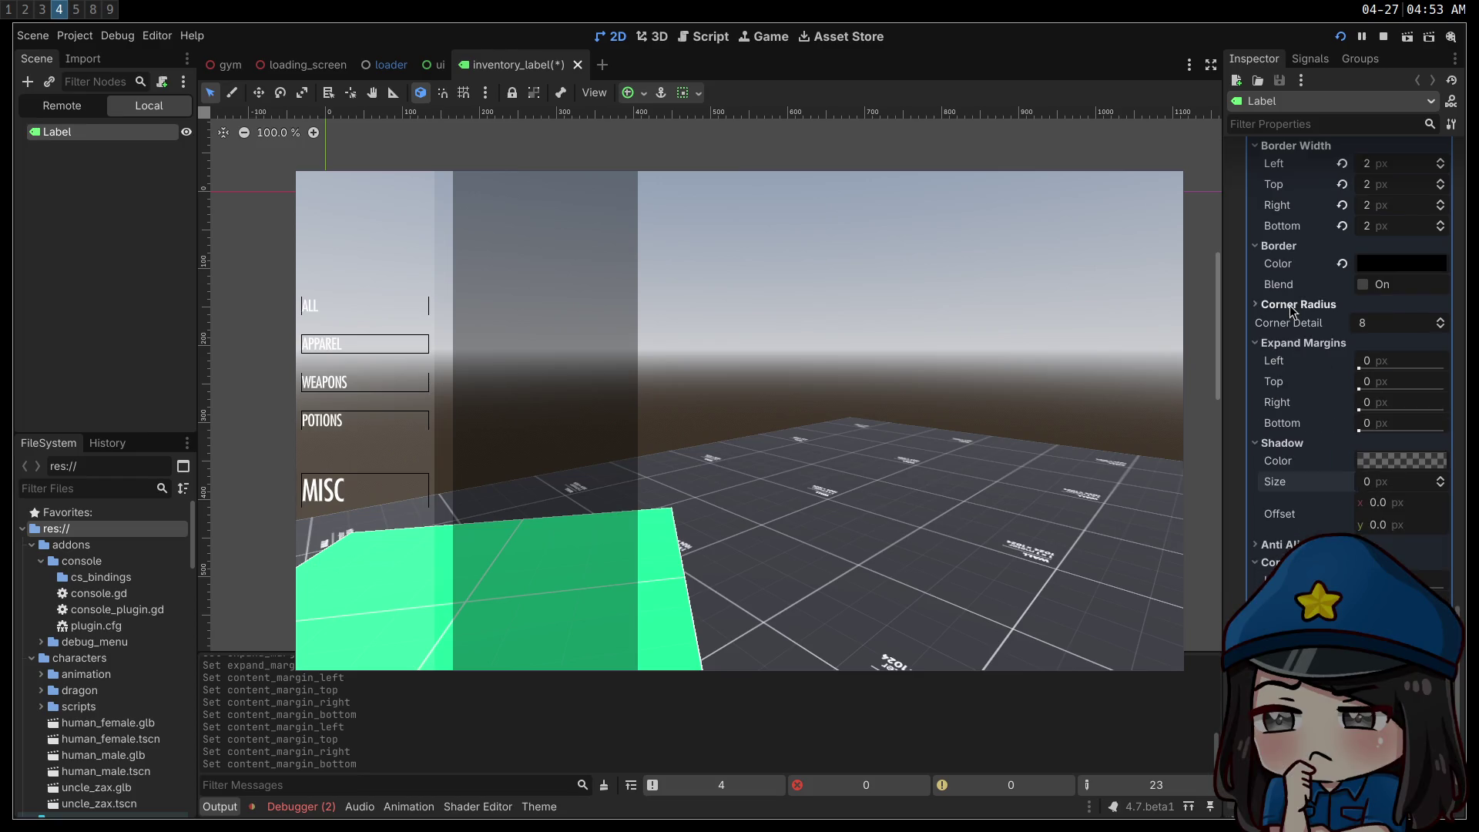
{"action": "left_click", "coordinate": [1280, 304]}
{"action": "scroll", "coordinate": [1325, 277], "scroll_direction": "up", "scroll_amount": 2}
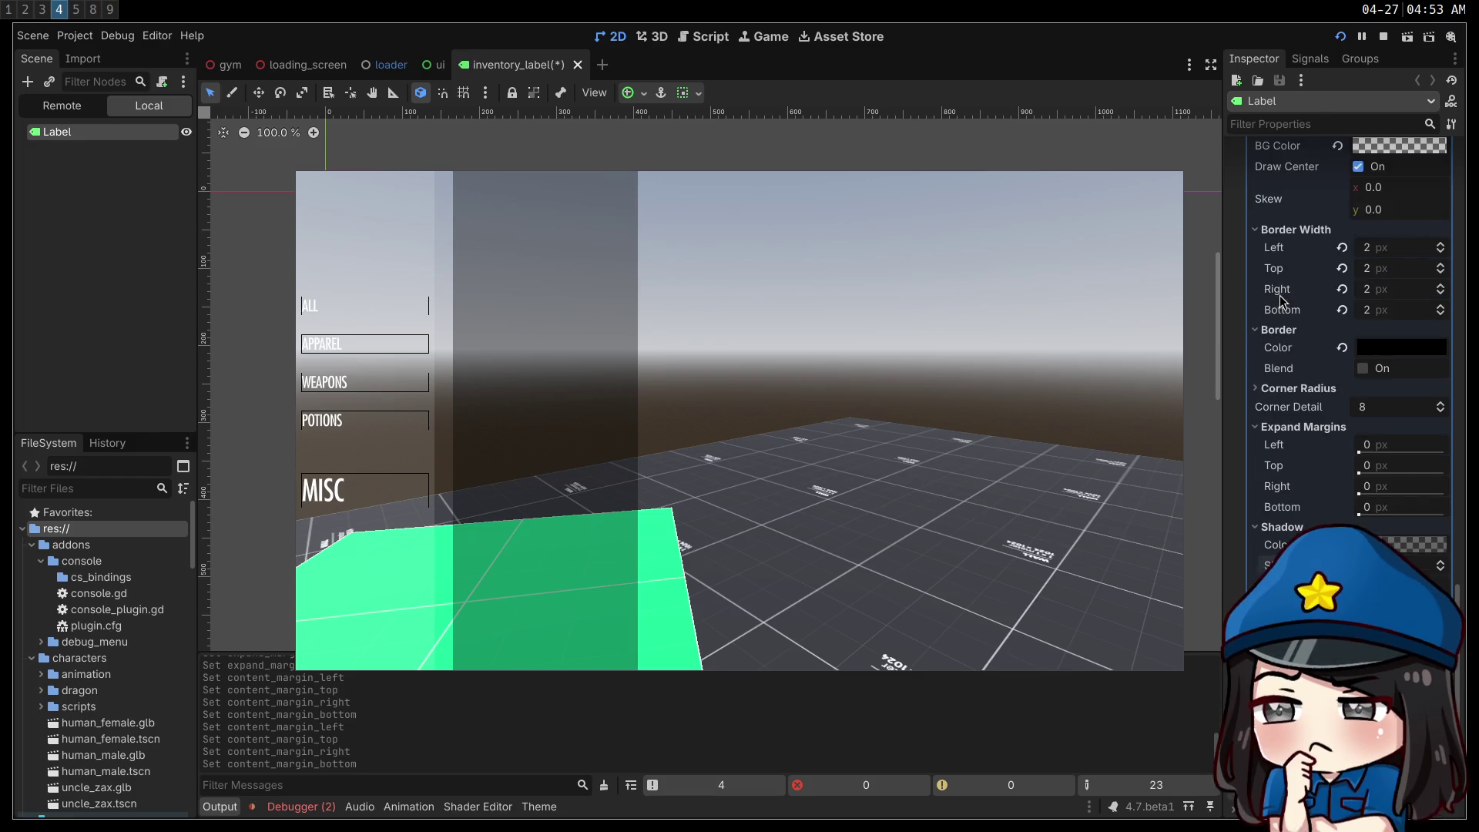
- Set Border Width Left to 0 then back to 2, save the scene, and stop the game
{"action": "left_click", "coordinate": [1423, 248]}
{"action": "type", "text": "0"}
{"action": "key", "text": "Return"}
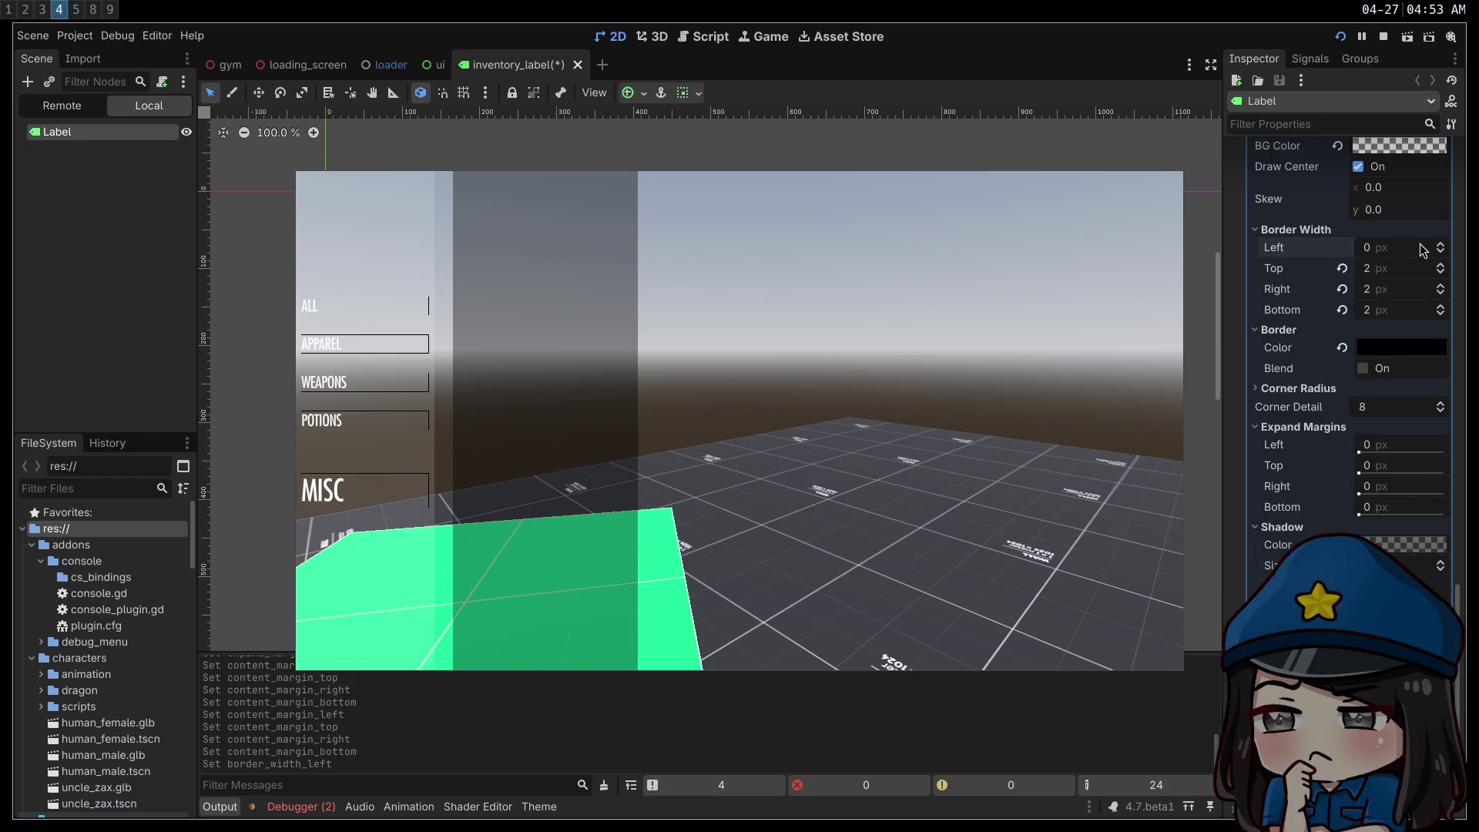
{"action": "left_click", "coordinate": [1423, 248]}
{"action": "type", "text": "2"}
{"action": "key", "text": "Return"}
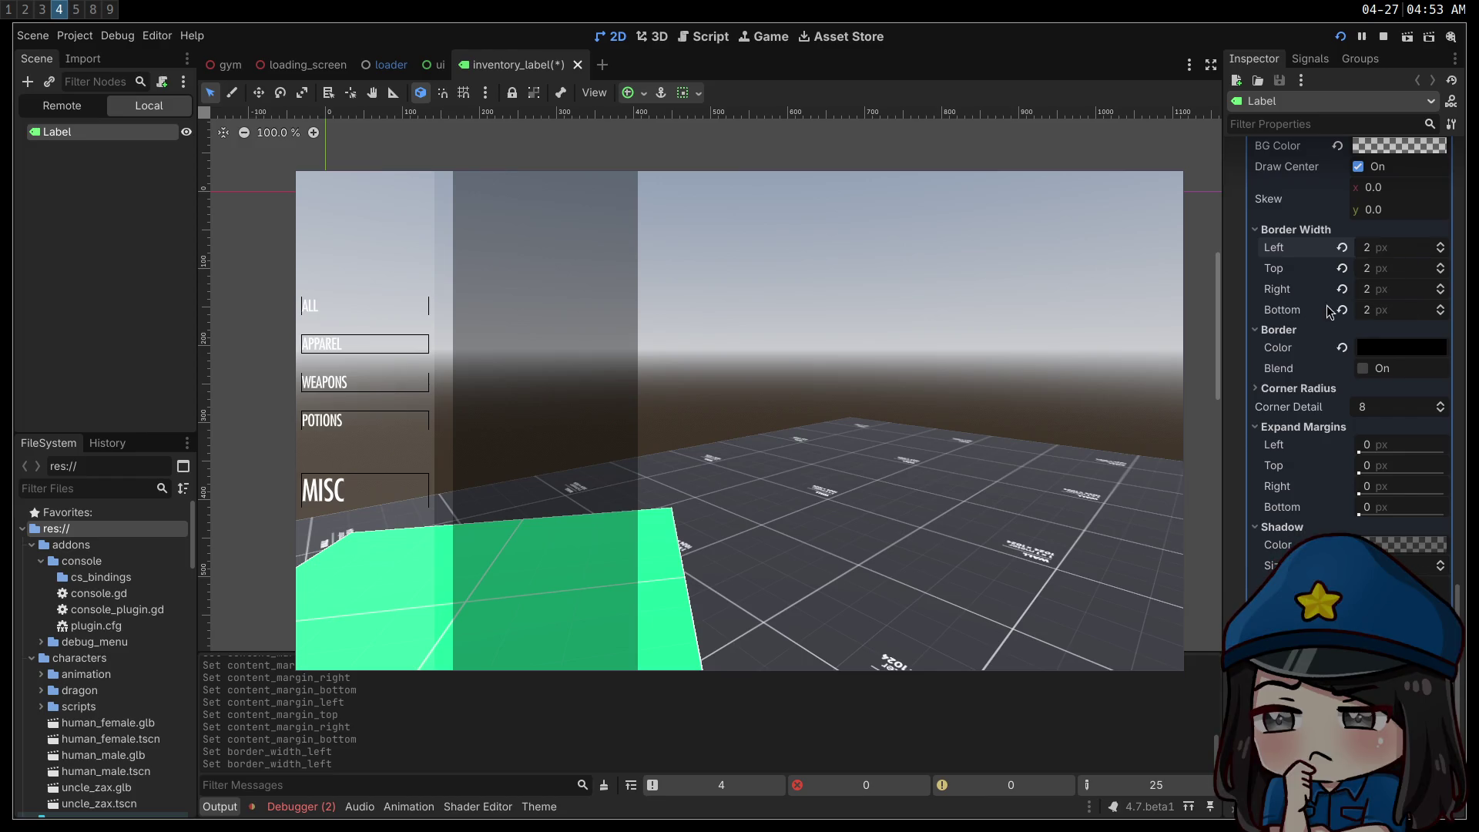
{"action": "key", "text": "ctrl+s"}
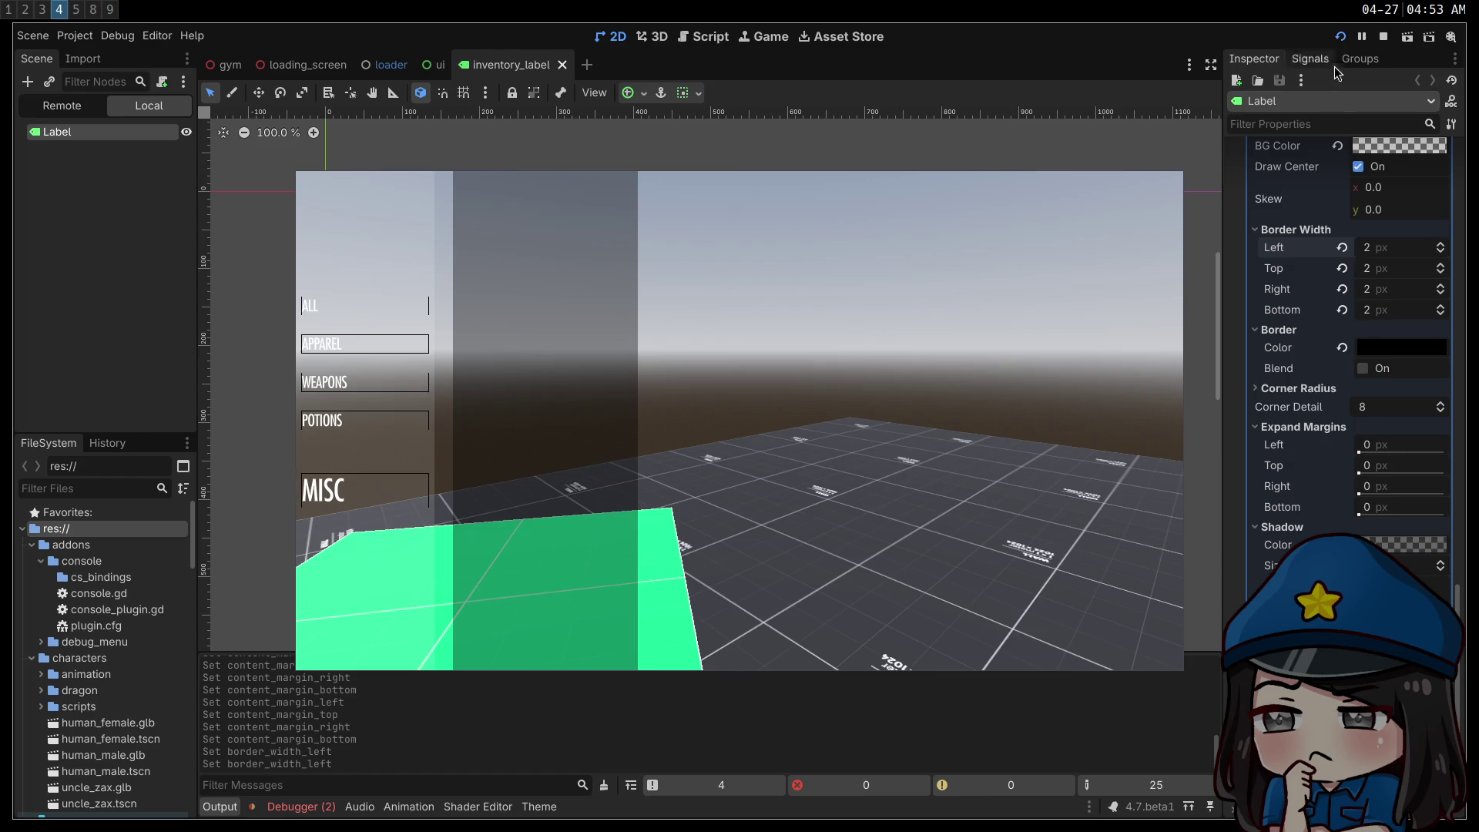
{"action": "left_click", "coordinate": [1383, 37]}
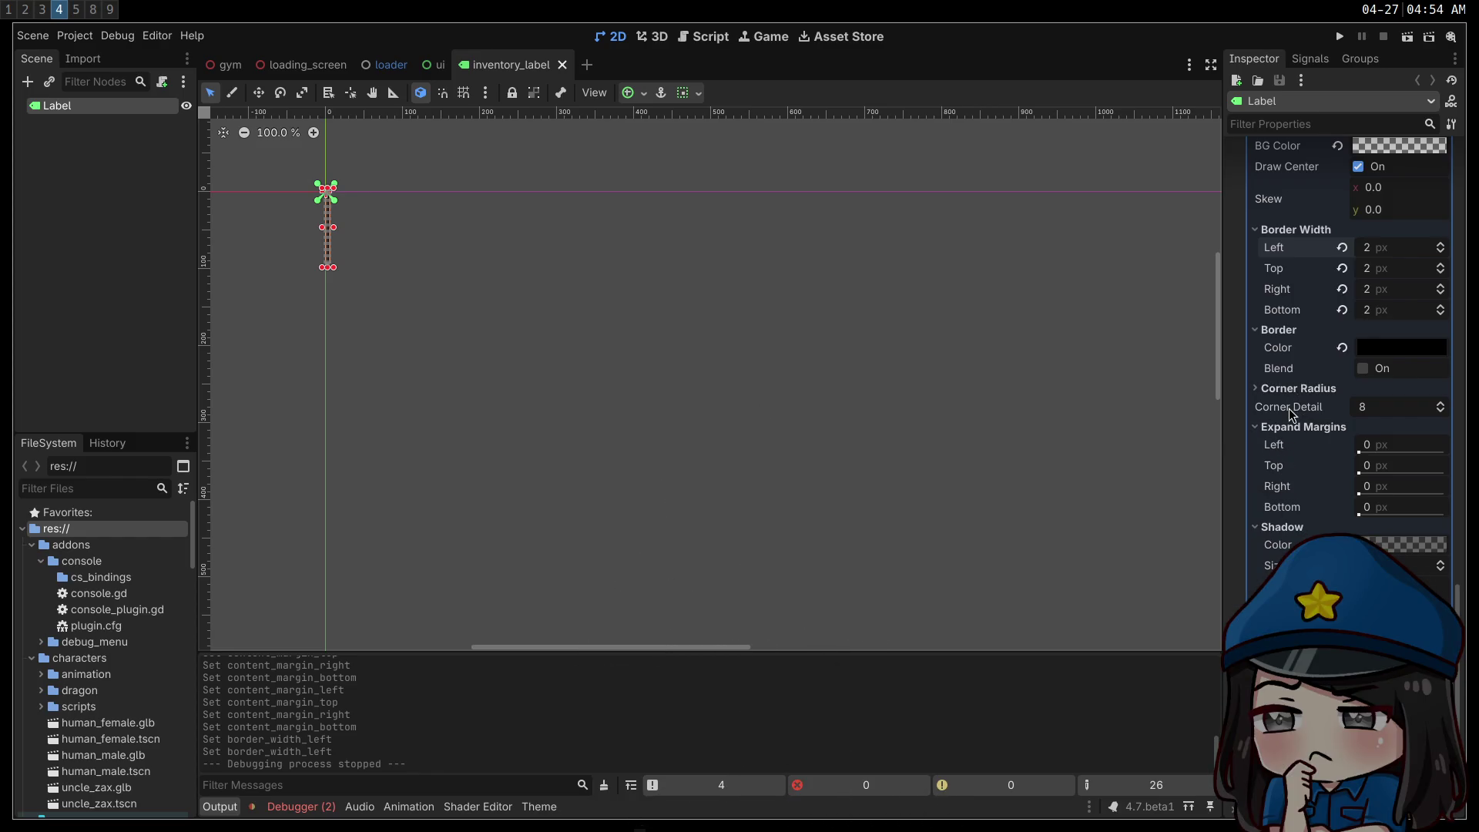
- Set the Label's Offset Transform Pivot Ratio x and y to 0, then run the project
{"action": "scroll", "coordinate": [1289, 409], "scroll_direction": "up", "scroll_amount": 15}
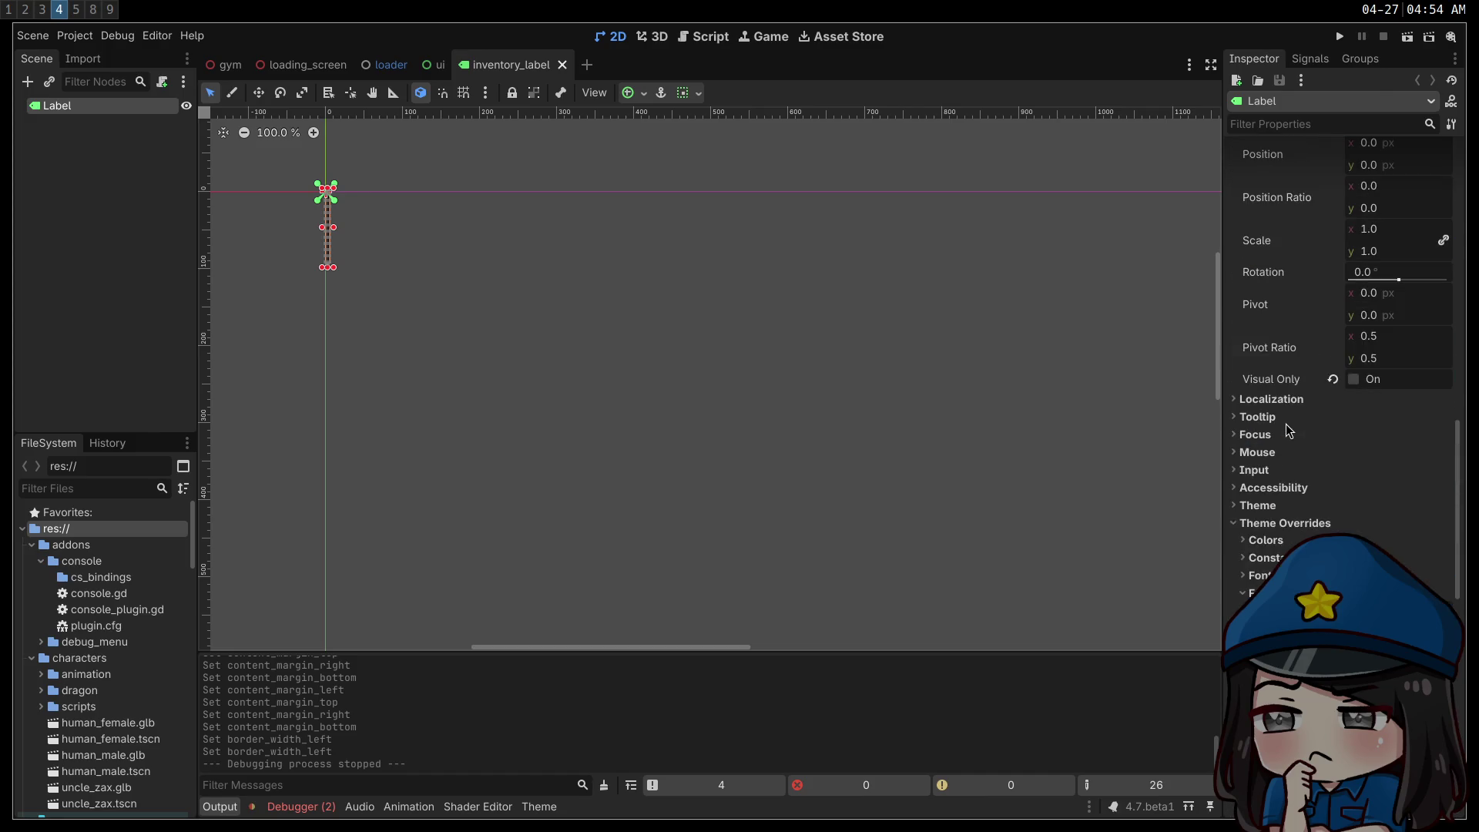
{"action": "scroll", "coordinate": [1279, 437], "scroll_direction": "up", "scroll_amount": 3}
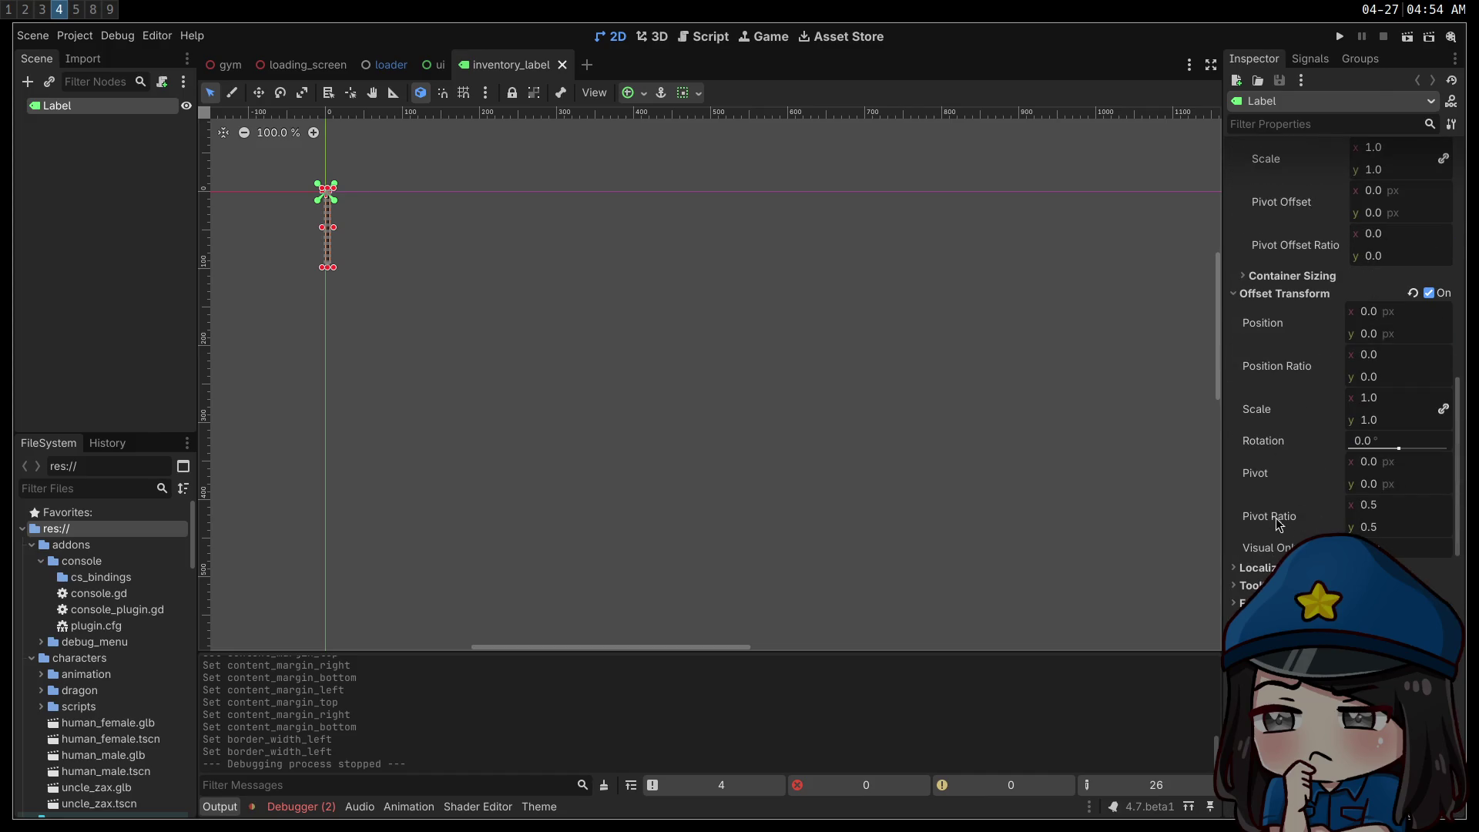
{"action": "mouse_move", "coordinate": [1268, 515]}
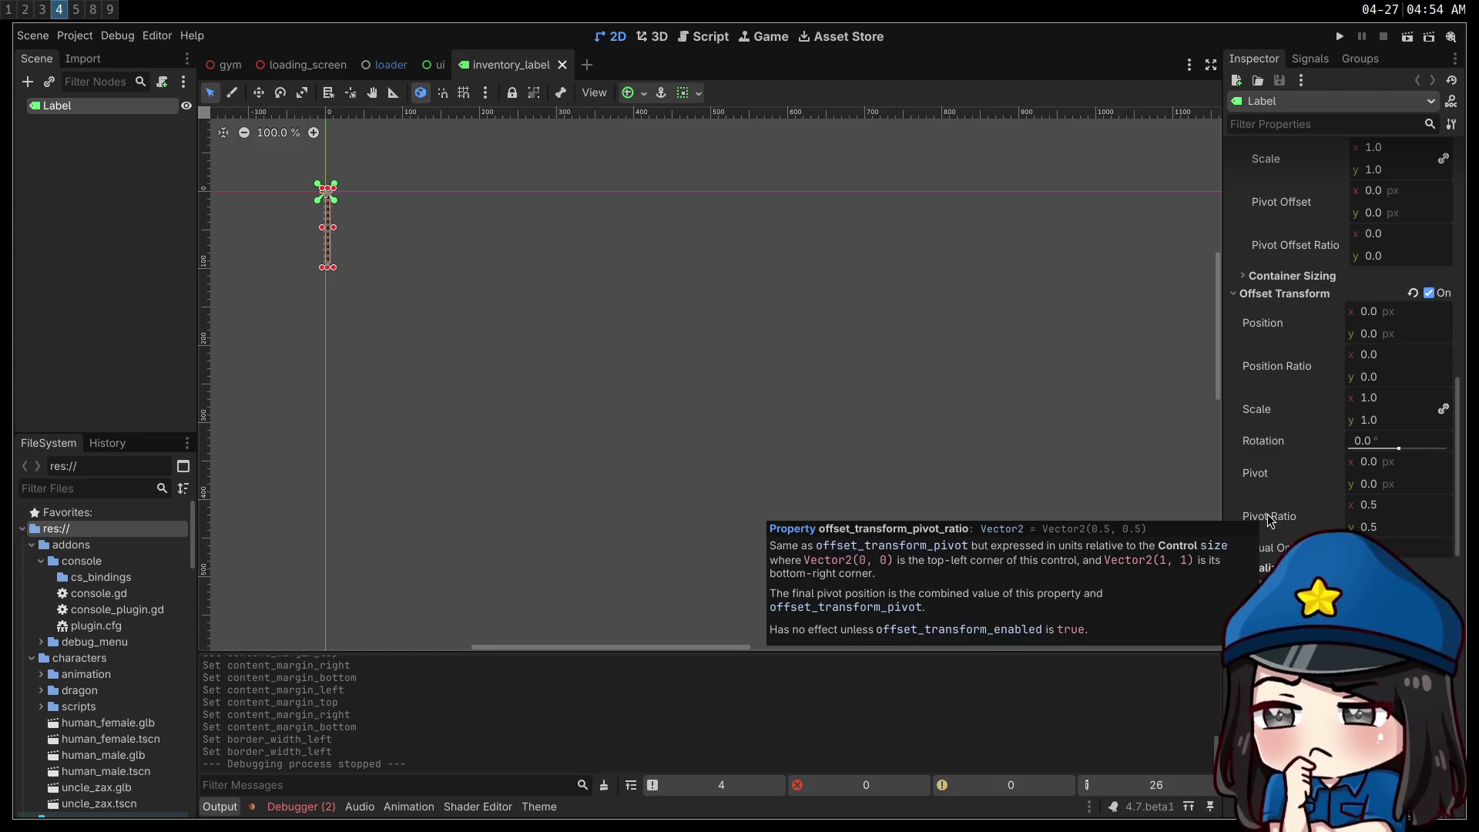
{"action": "left_click", "coordinate": [1389, 505]}
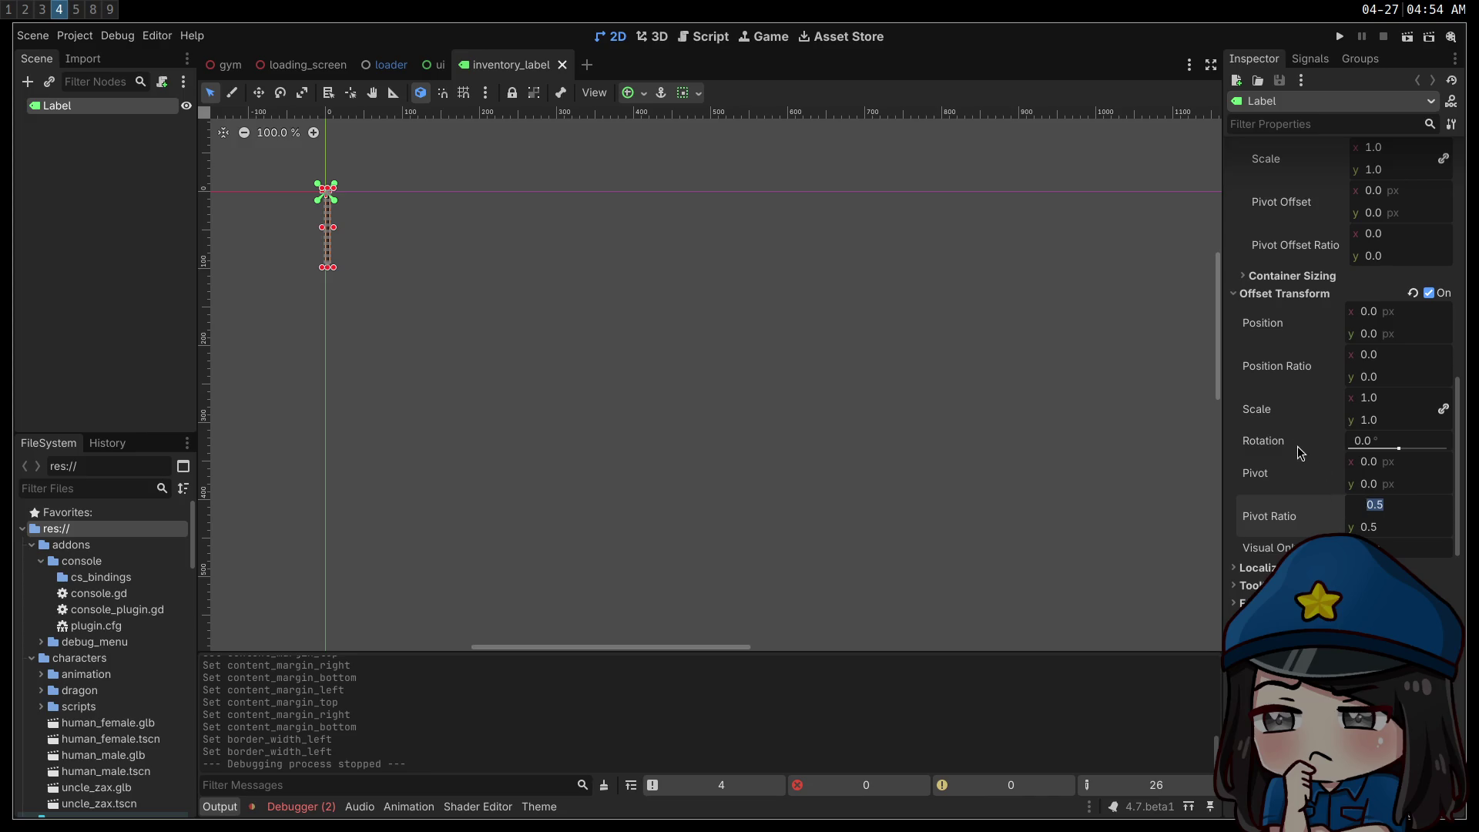
{"action": "mouse_move", "coordinate": [1299, 452]}
{"action": "scroll", "coordinate": [1301, 453], "scroll_direction": "up", "scroll_amount": 5}
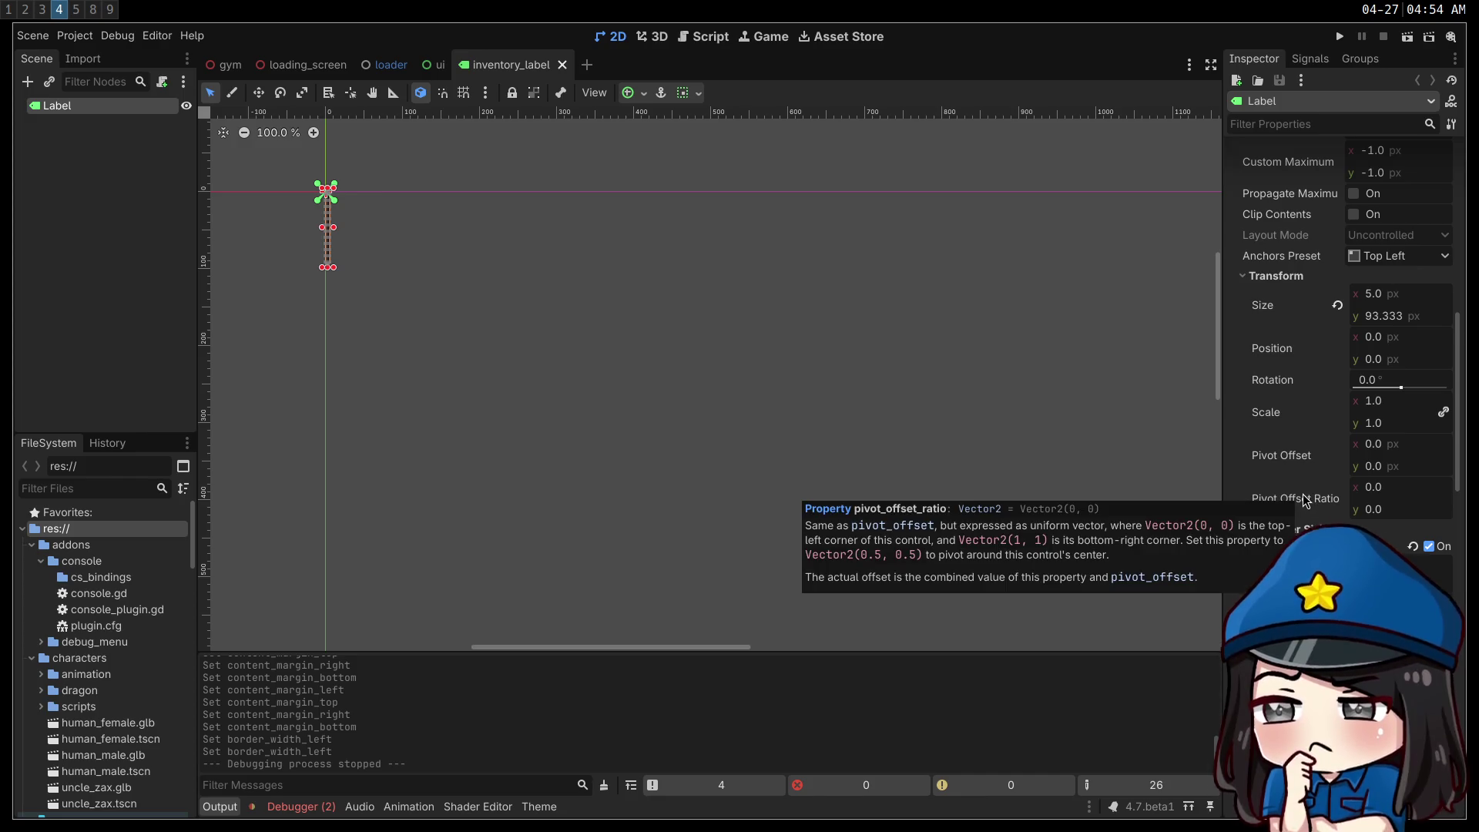
{"action": "scroll", "coordinate": [1302, 498], "scroll_direction": "down", "scroll_amount": 5}
{"action": "mouse_move", "coordinate": [1283, 523]}
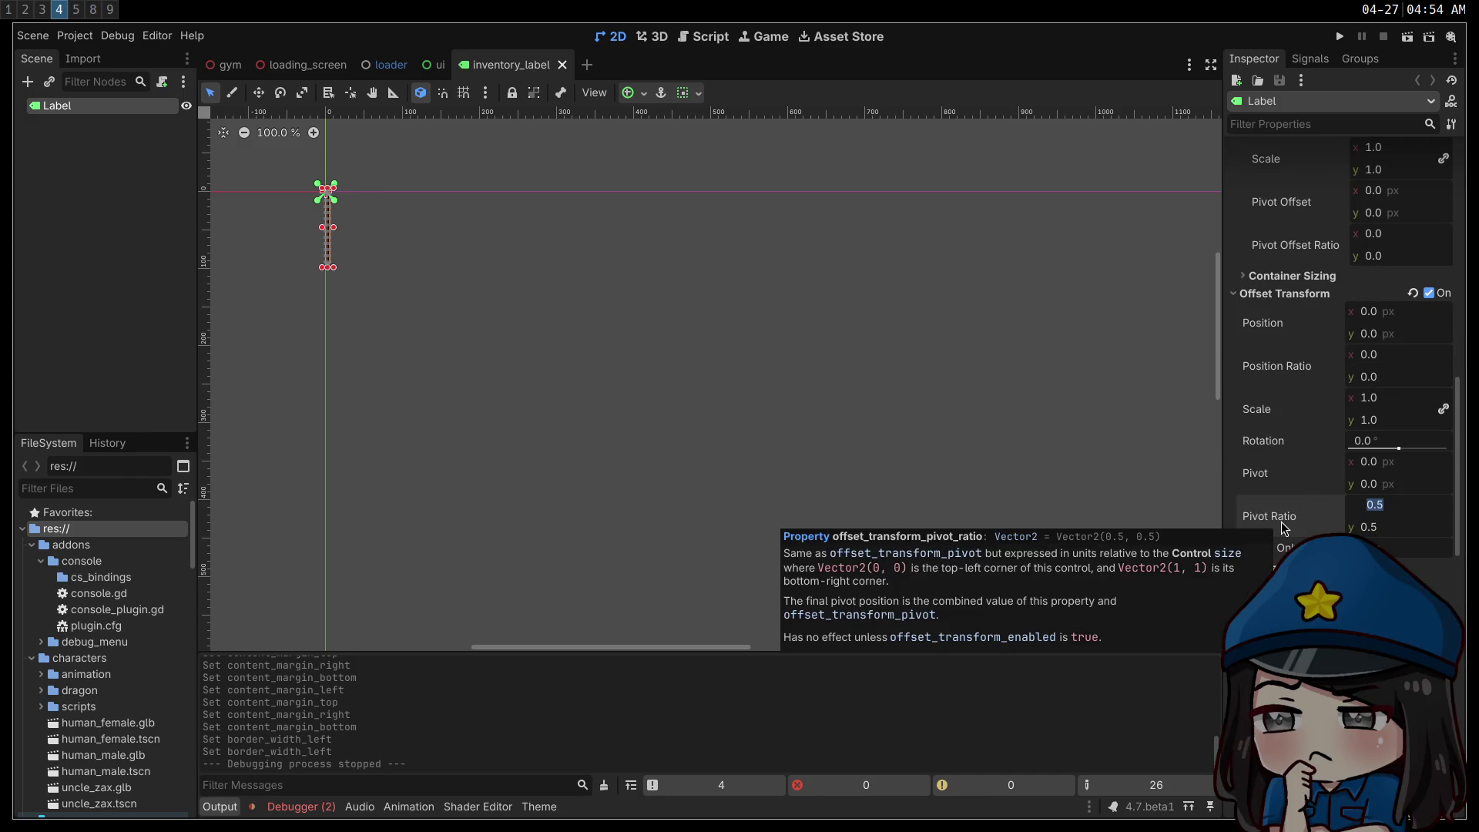
{"action": "type", "text": "0"}
{"action": "key", "text": "Tab"}
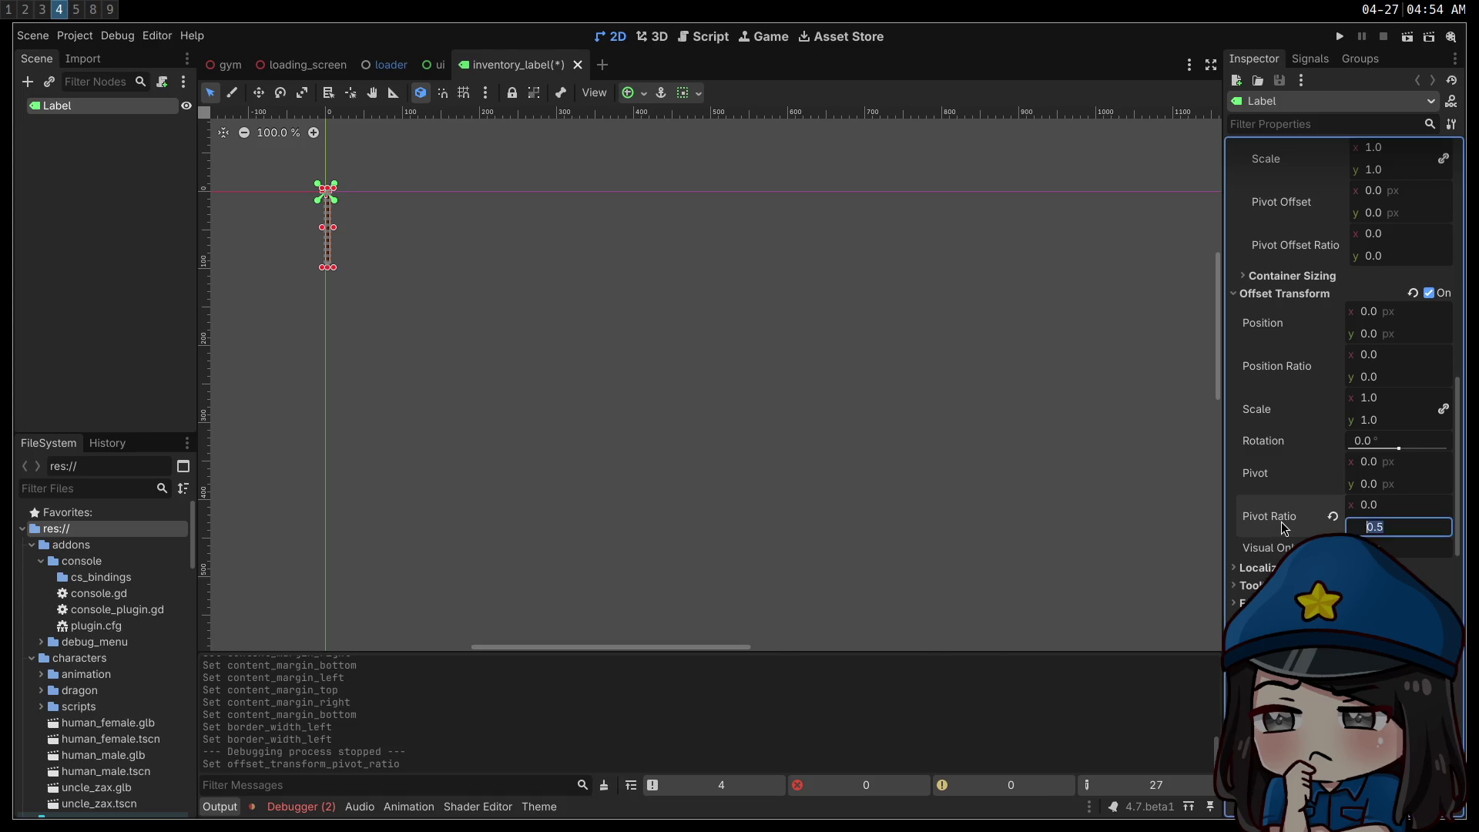
{"action": "type", "text": "0"}
{"action": "key", "text": "Return"}
{"action": "left_click", "coordinate": [1340, 37]}
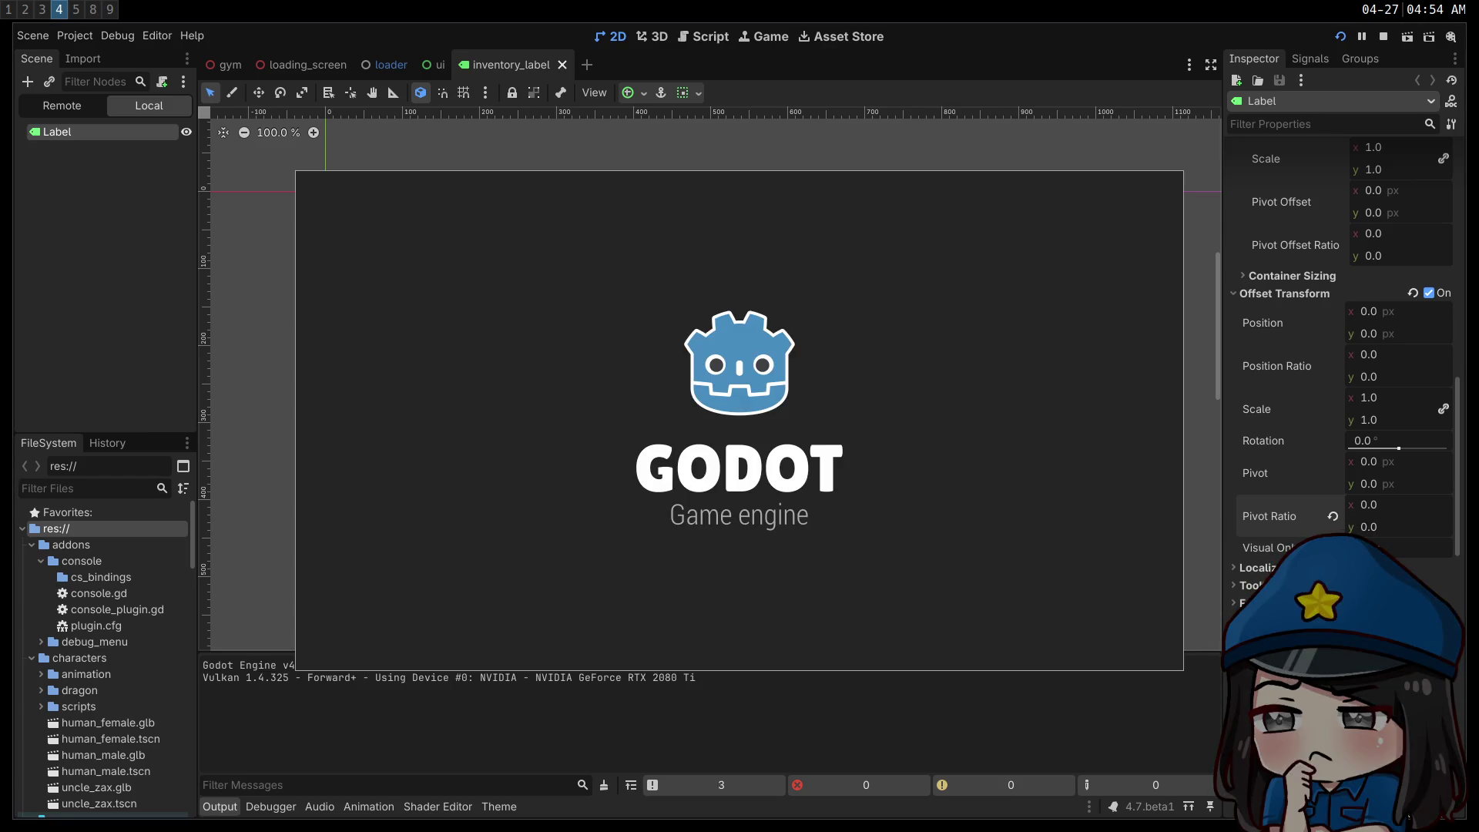
- Walk the player forward and step down through the inventory categories
{"action": "key", "text": "w"}
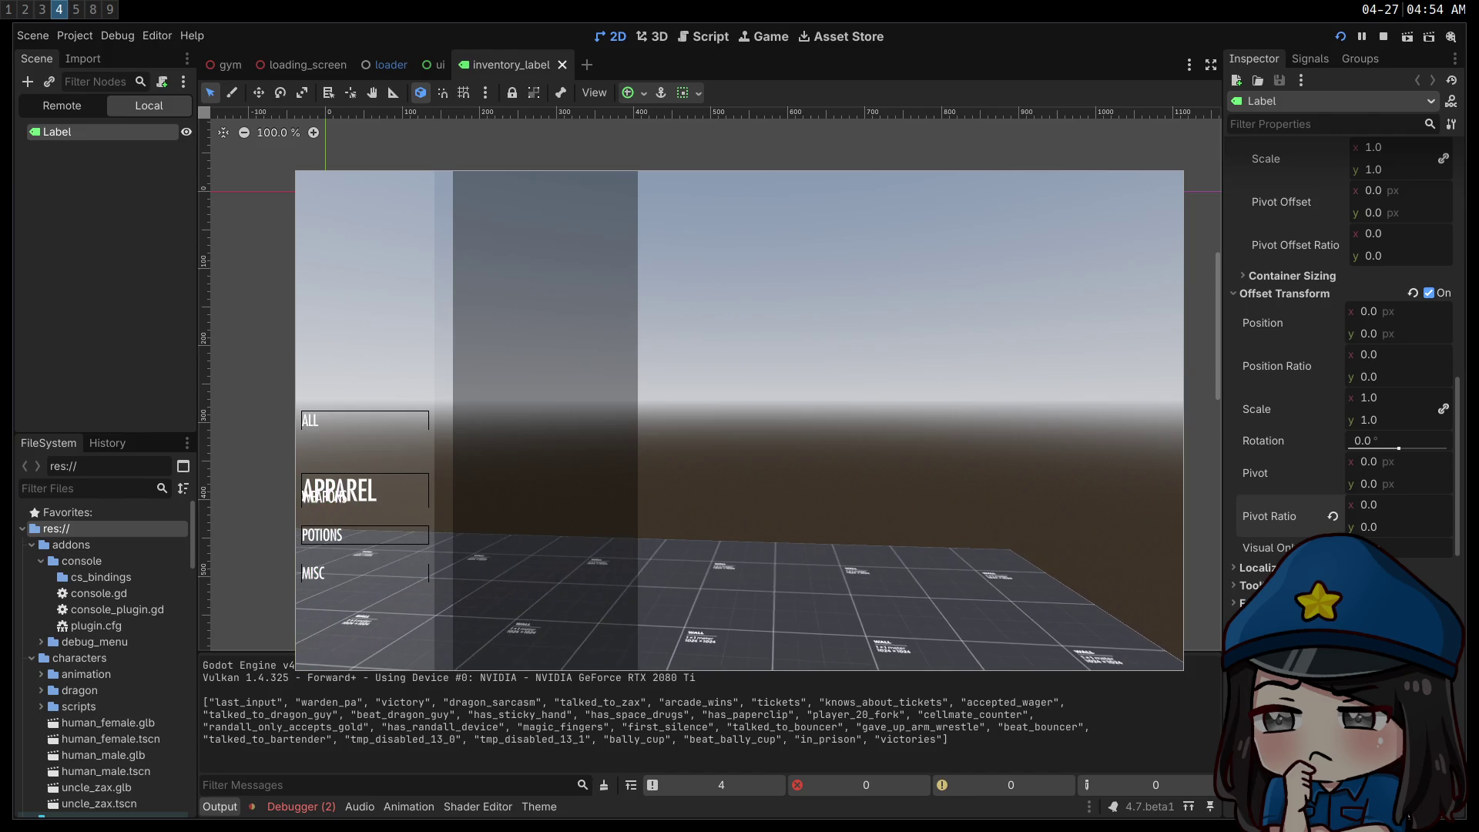
{"action": "key", "text": "Down"}
{"action": "key", "text": "Down"}
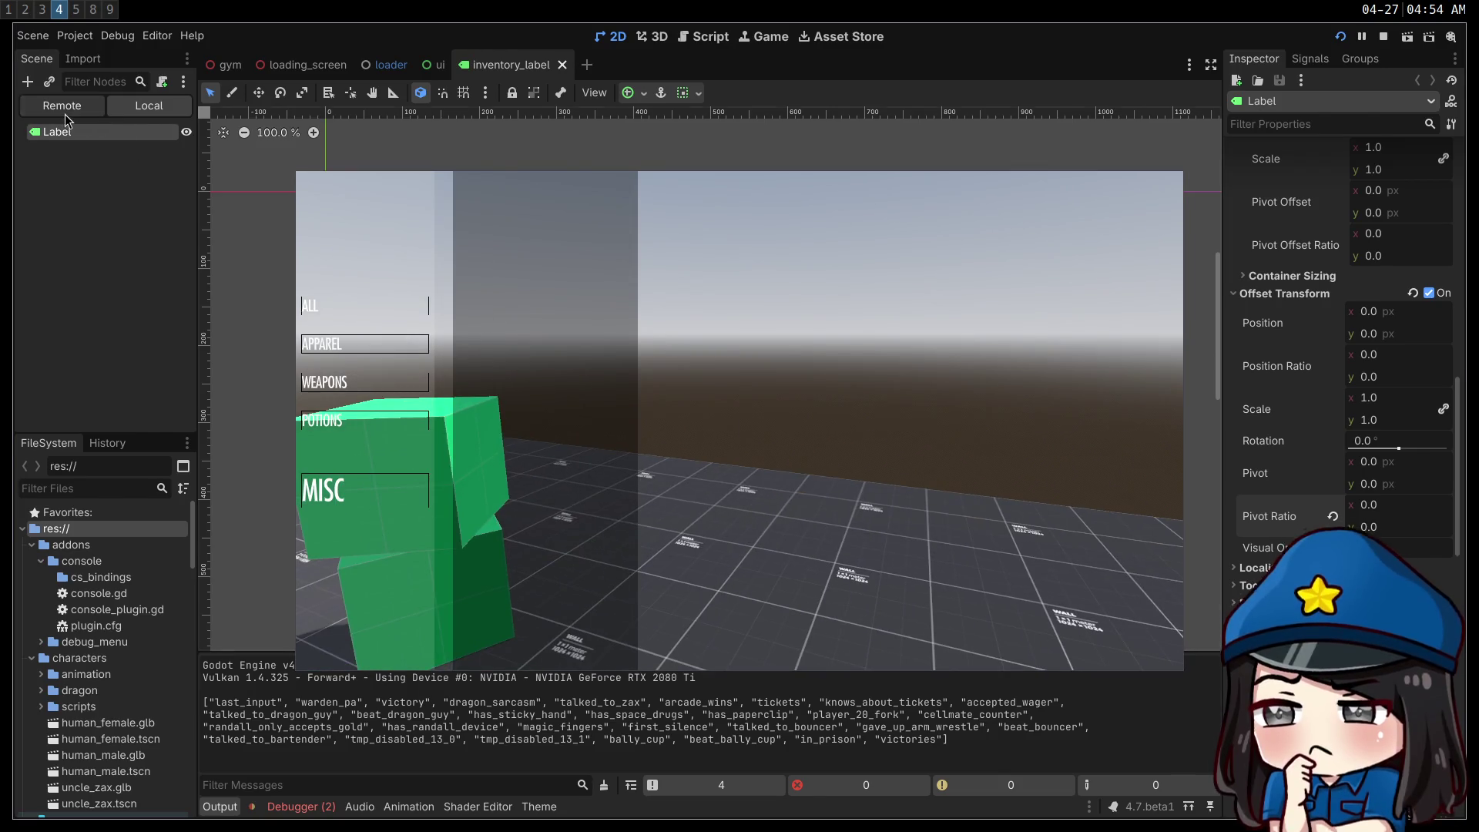
- In the Remote tree, expand Main > UI > Inventory > HBoxContainer > VBoxContainer > CategoryList
{"action": "left_click", "coordinate": [65, 112]}
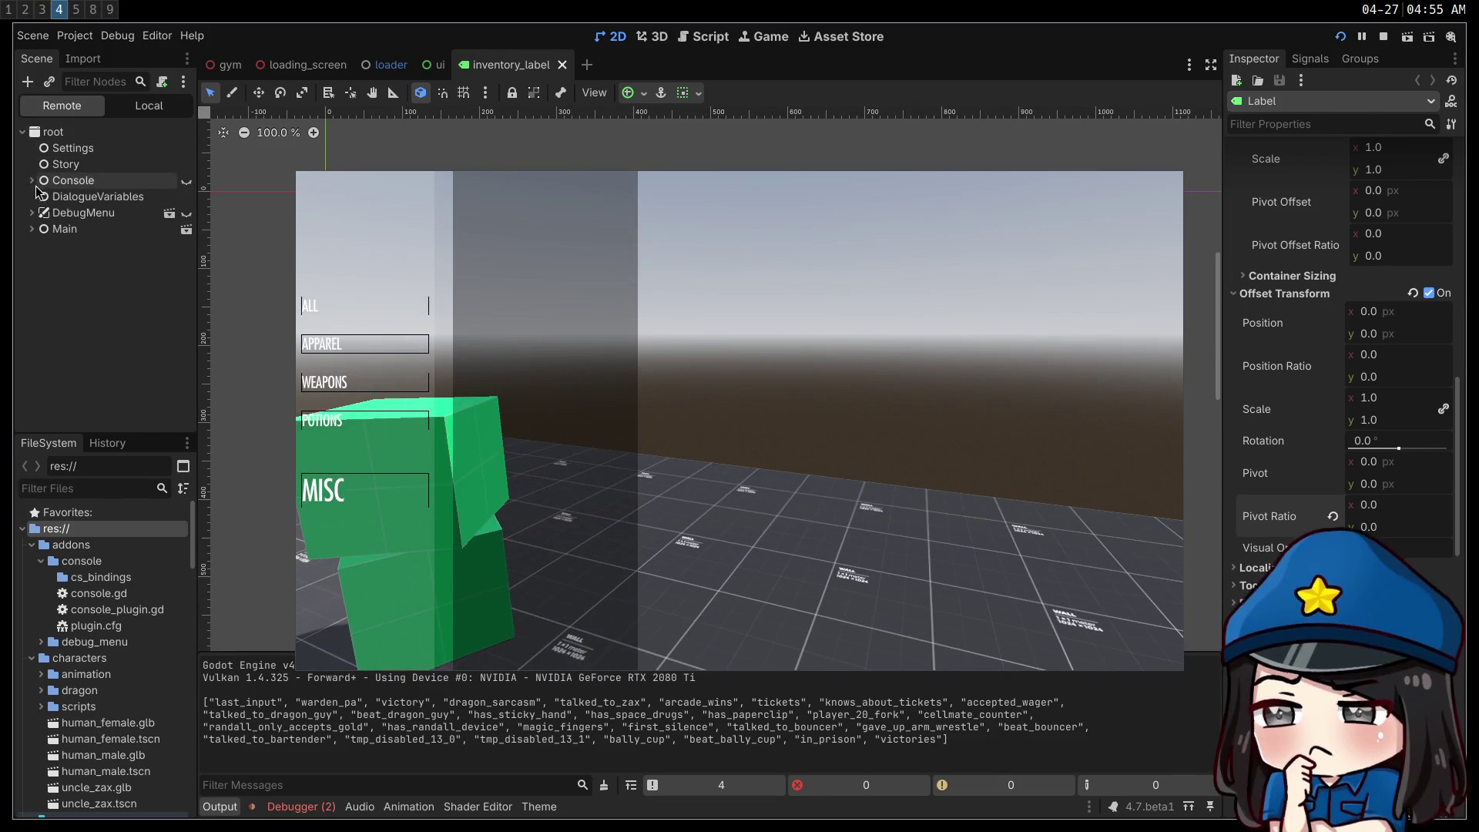
{"action": "left_click", "coordinate": [32, 229]}
{"action": "left_click", "coordinate": [41, 261]}
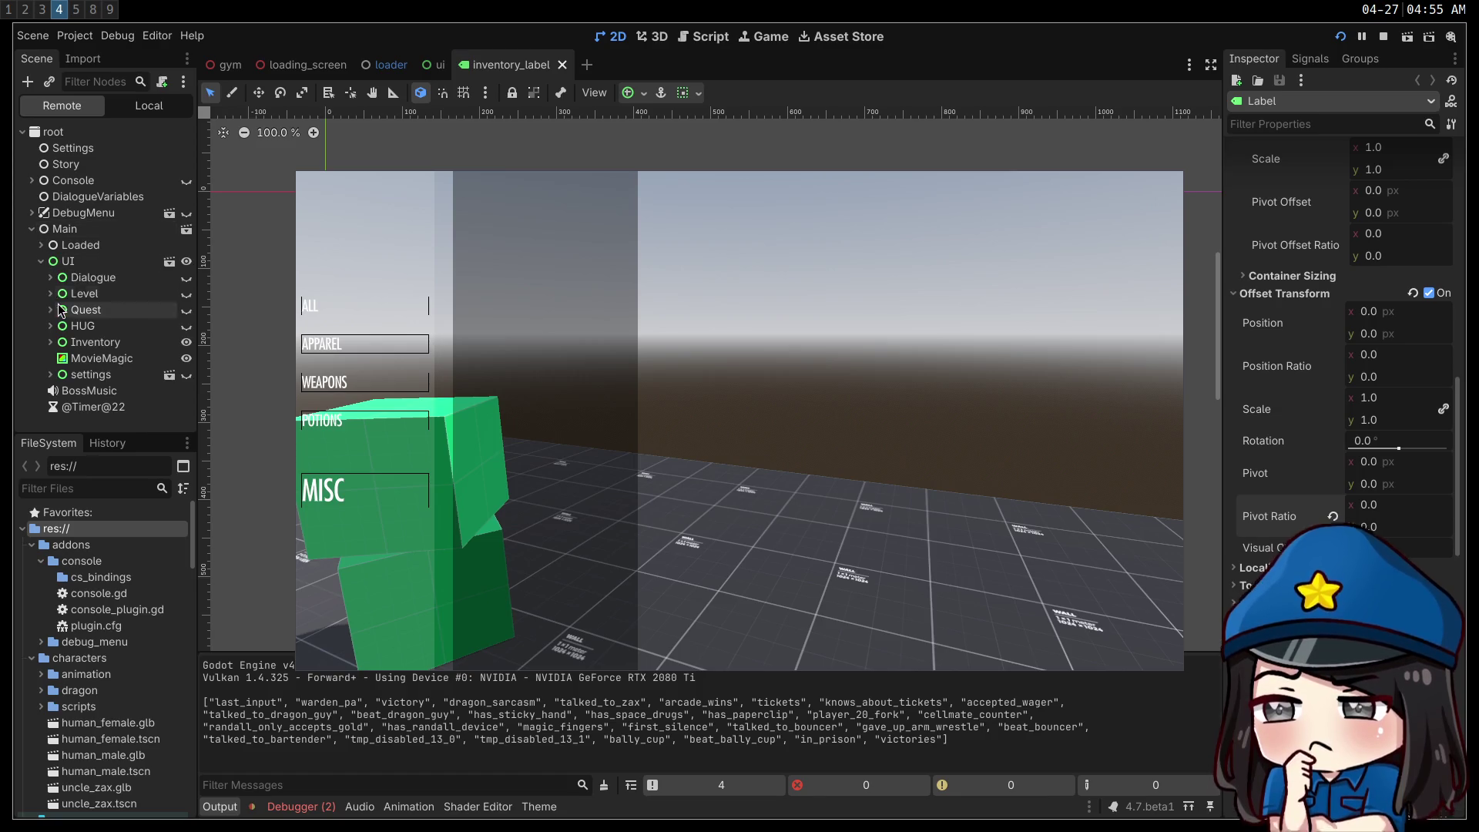
{"action": "left_click", "coordinate": [50, 342]}
{"action": "left_click", "coordinate": [61, 358]}
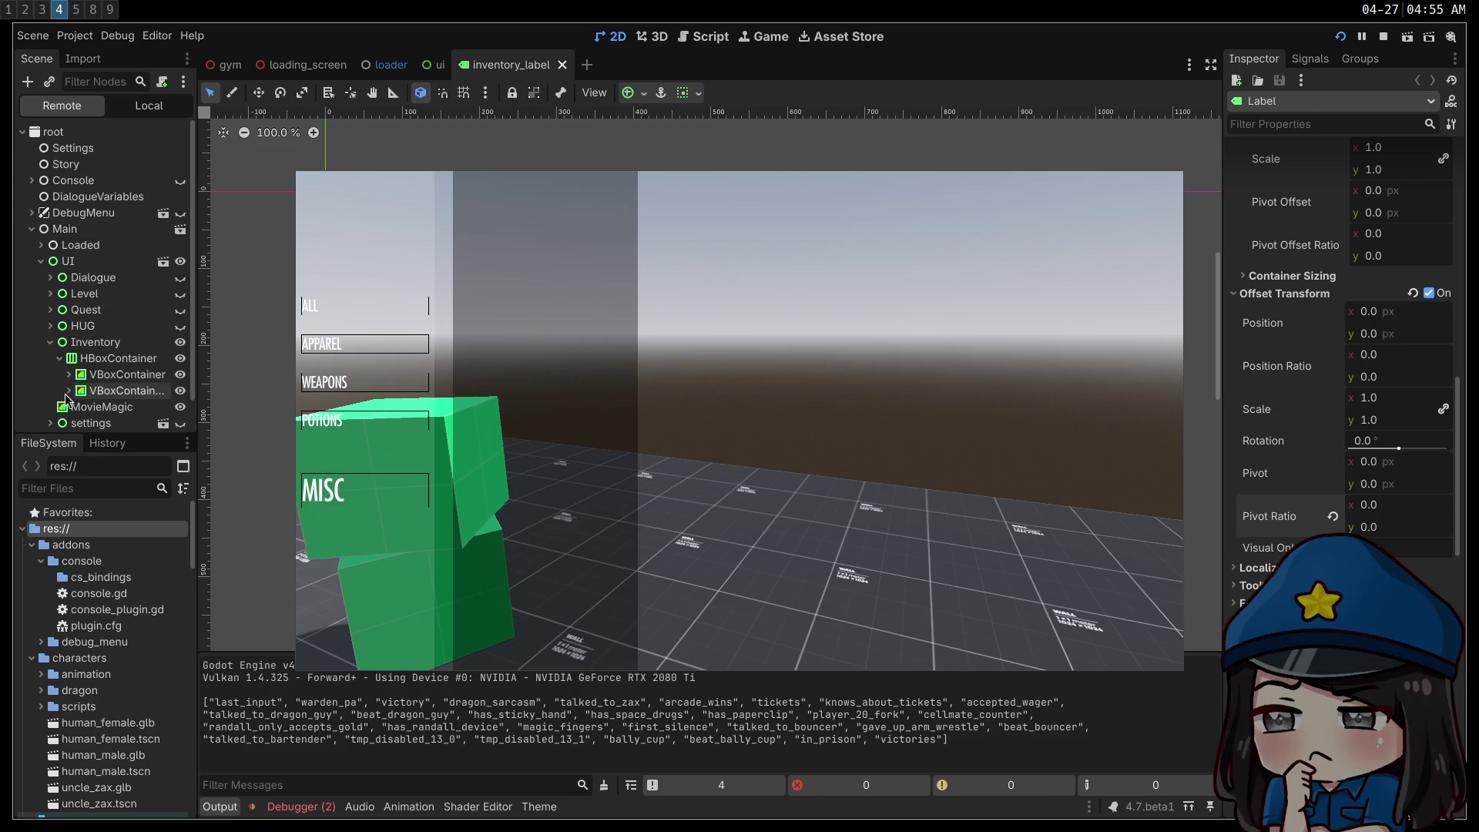
{"action": "left_click", "coordinate": [68, 375]}
{"action": "scroll", "coordinate": [69, 374], "scroll_direction": "down", "scroll_amount": 1}
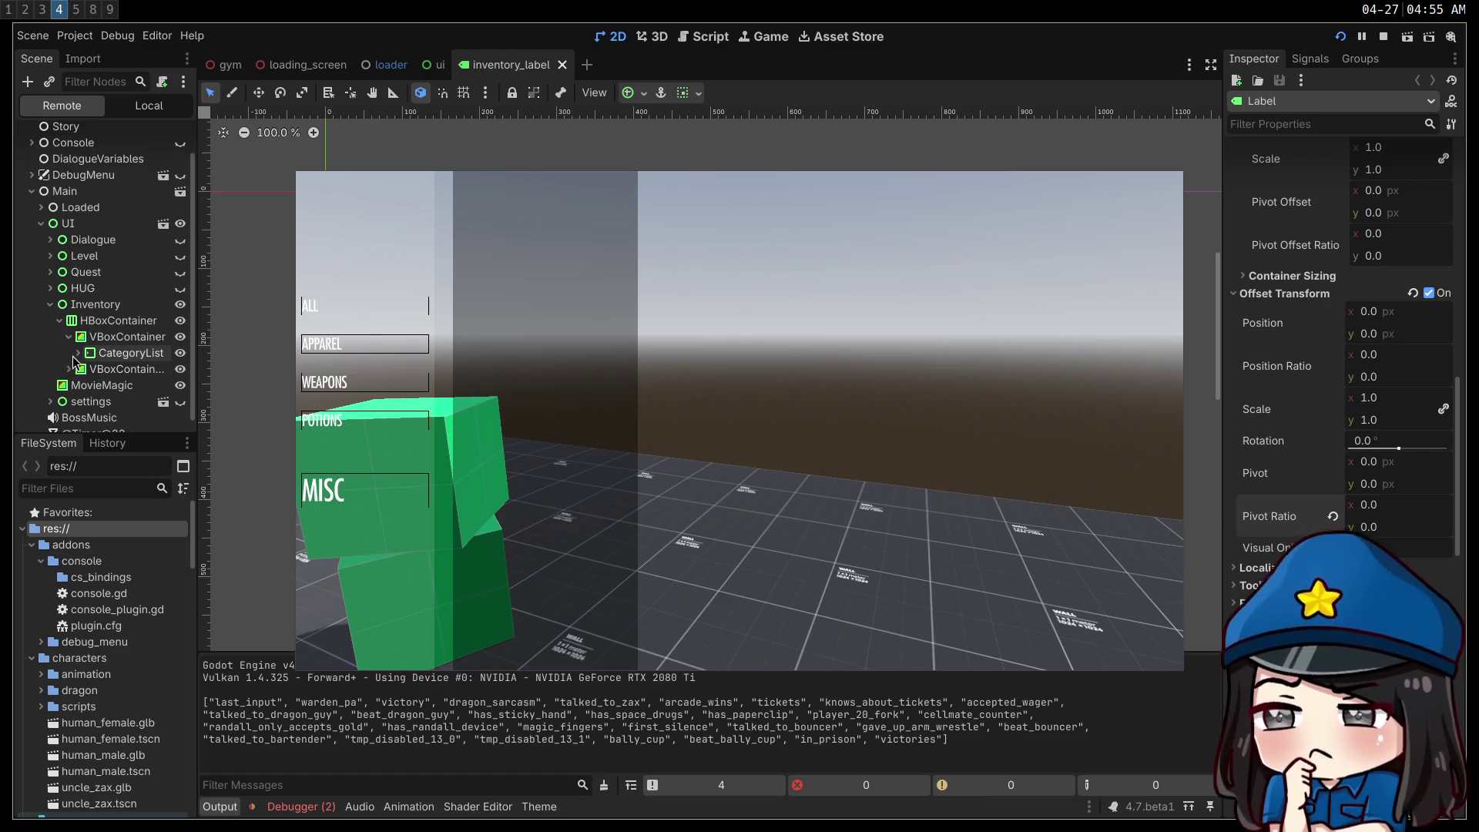
{"action": "left_click", "coordinate": [78, 352]}
{"action": "scroll", "coordinate": [74, 356], "scroll_direction": "down", "scroll_amount": 2}
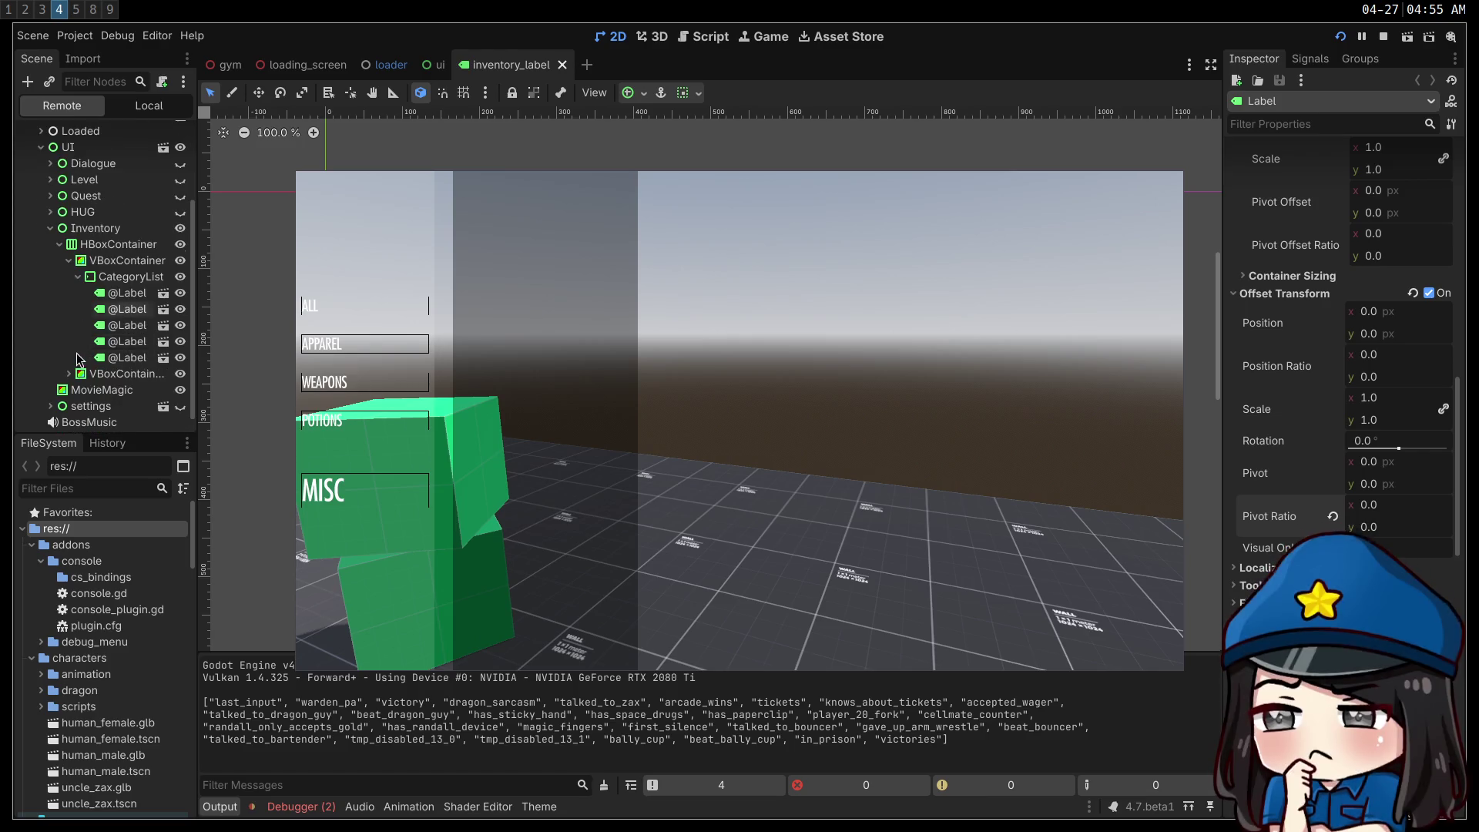
- Inspect the live ALL label, then APPAREL, then ALL again
{"action": "left_click", "coordinate": [106, 297]}
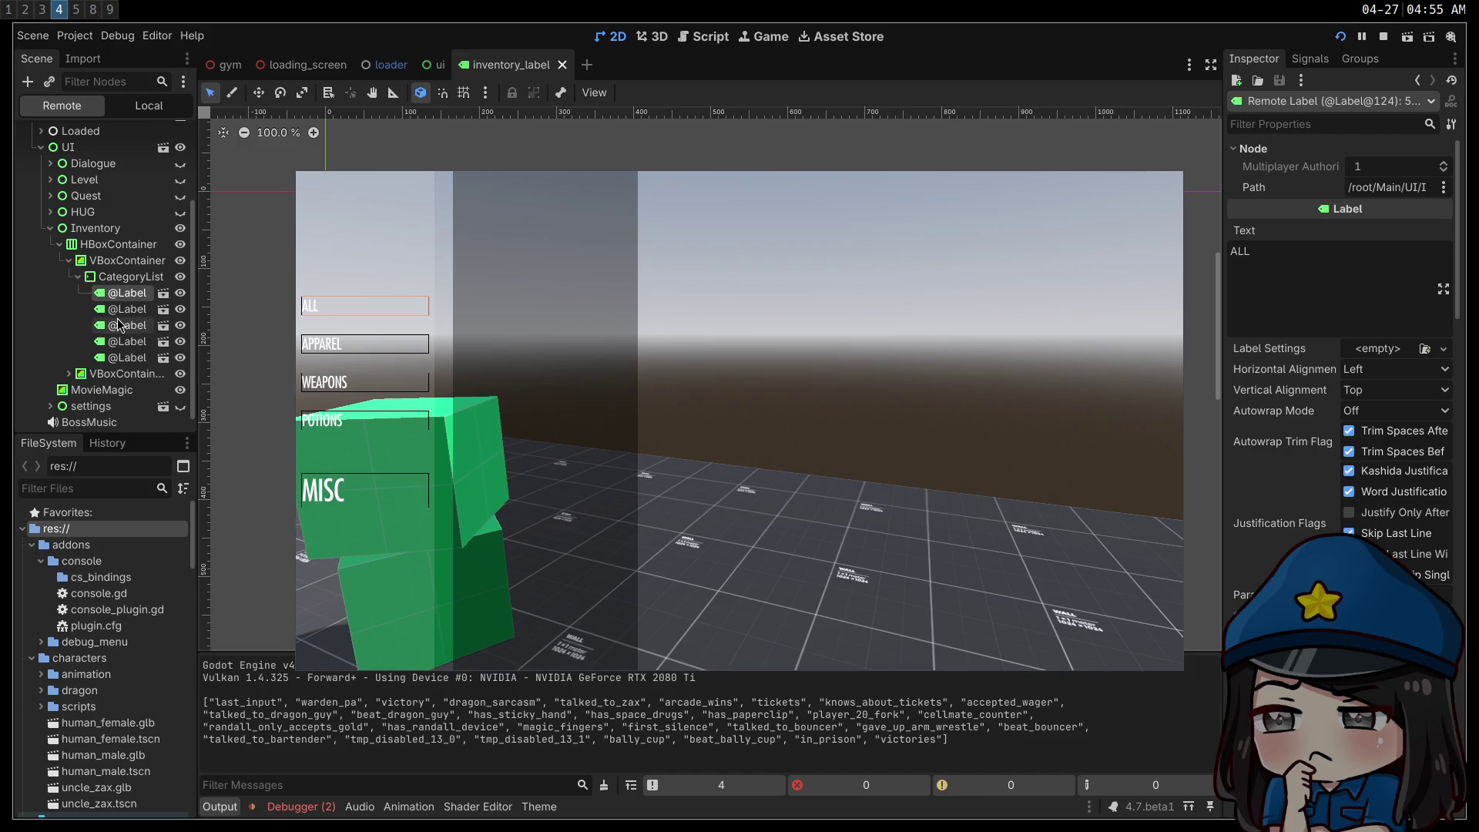
{"action": "left_click", "coordinate": [118, 313]}
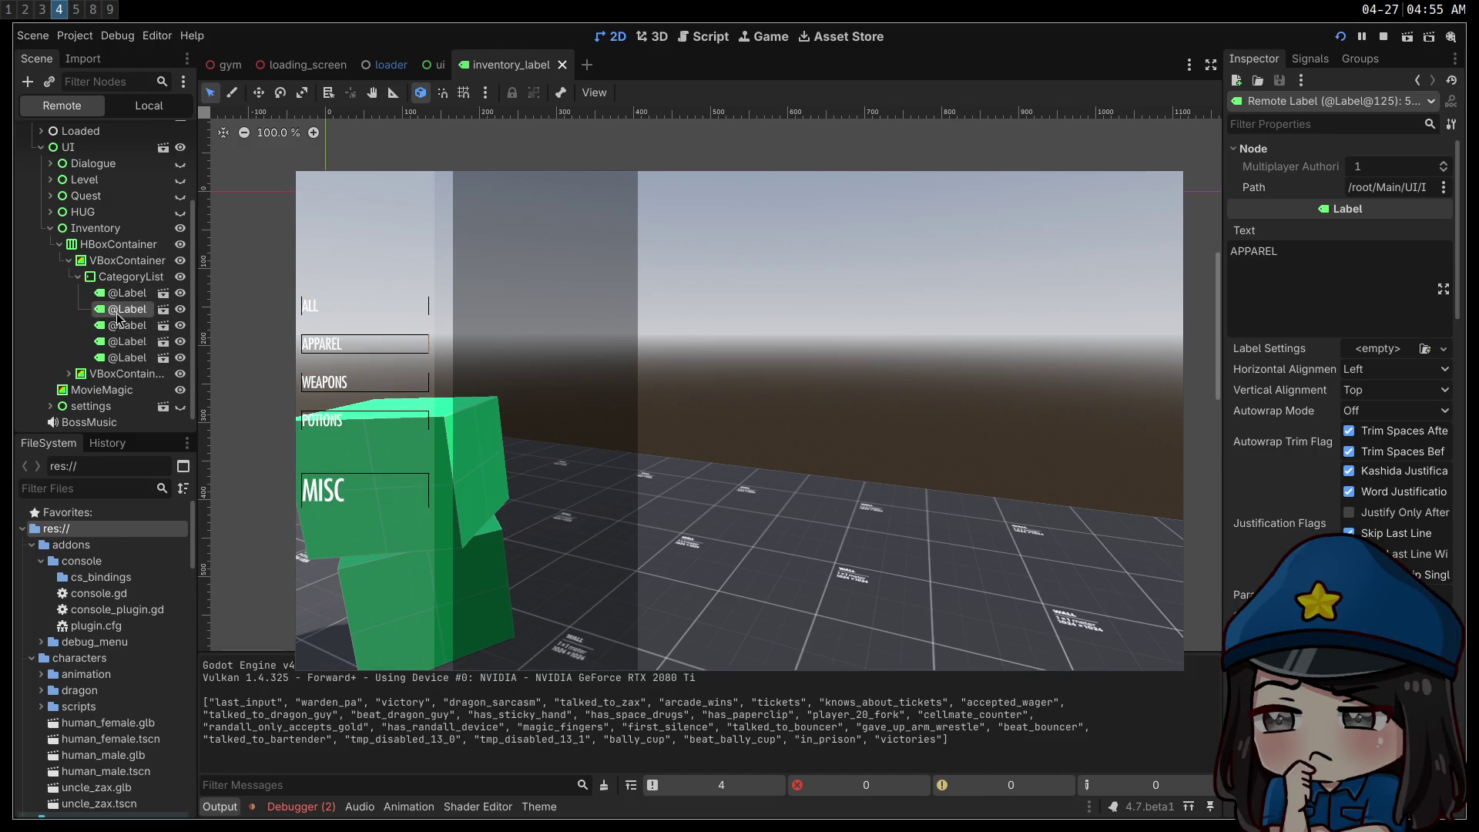
{"action": "left_click", "coordinate": [118, 299]}
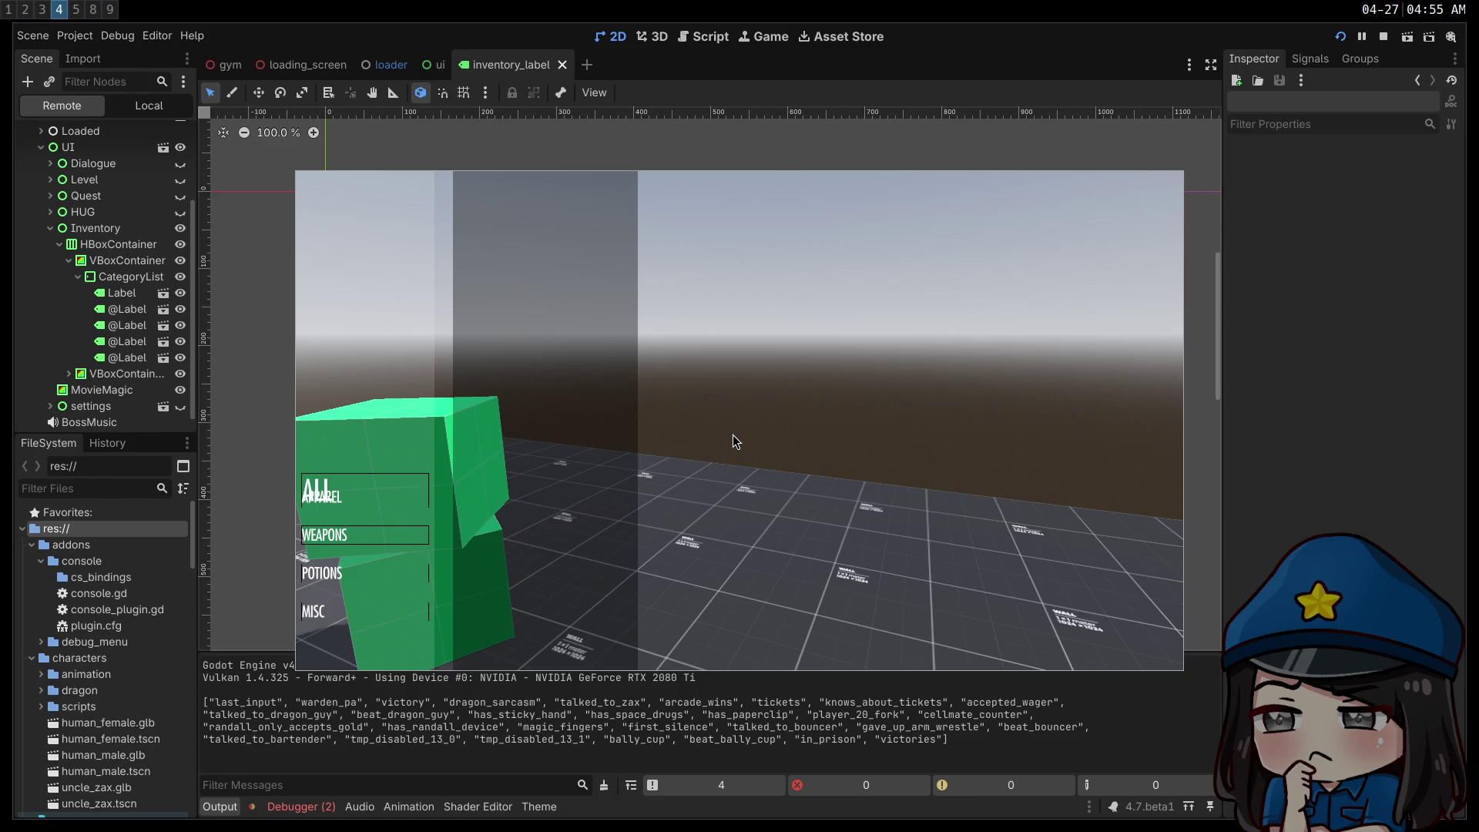
- On the live ALL label, switch vertical alignment to Center and back to Top
{"action": "left_click", "coordinate": [128, 296]}
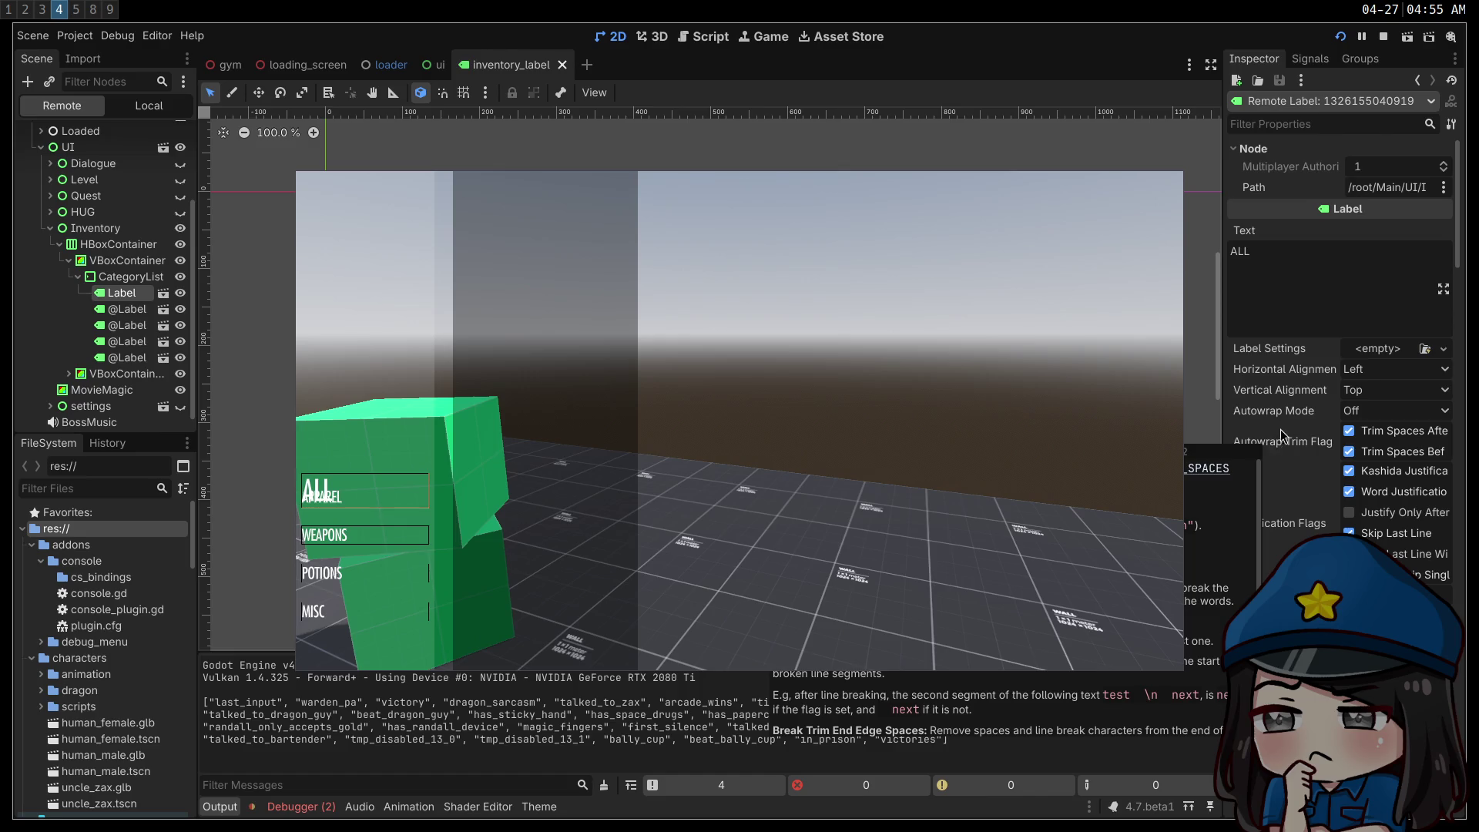
{"action": "left_click", "coordinate": [1360, 391]}
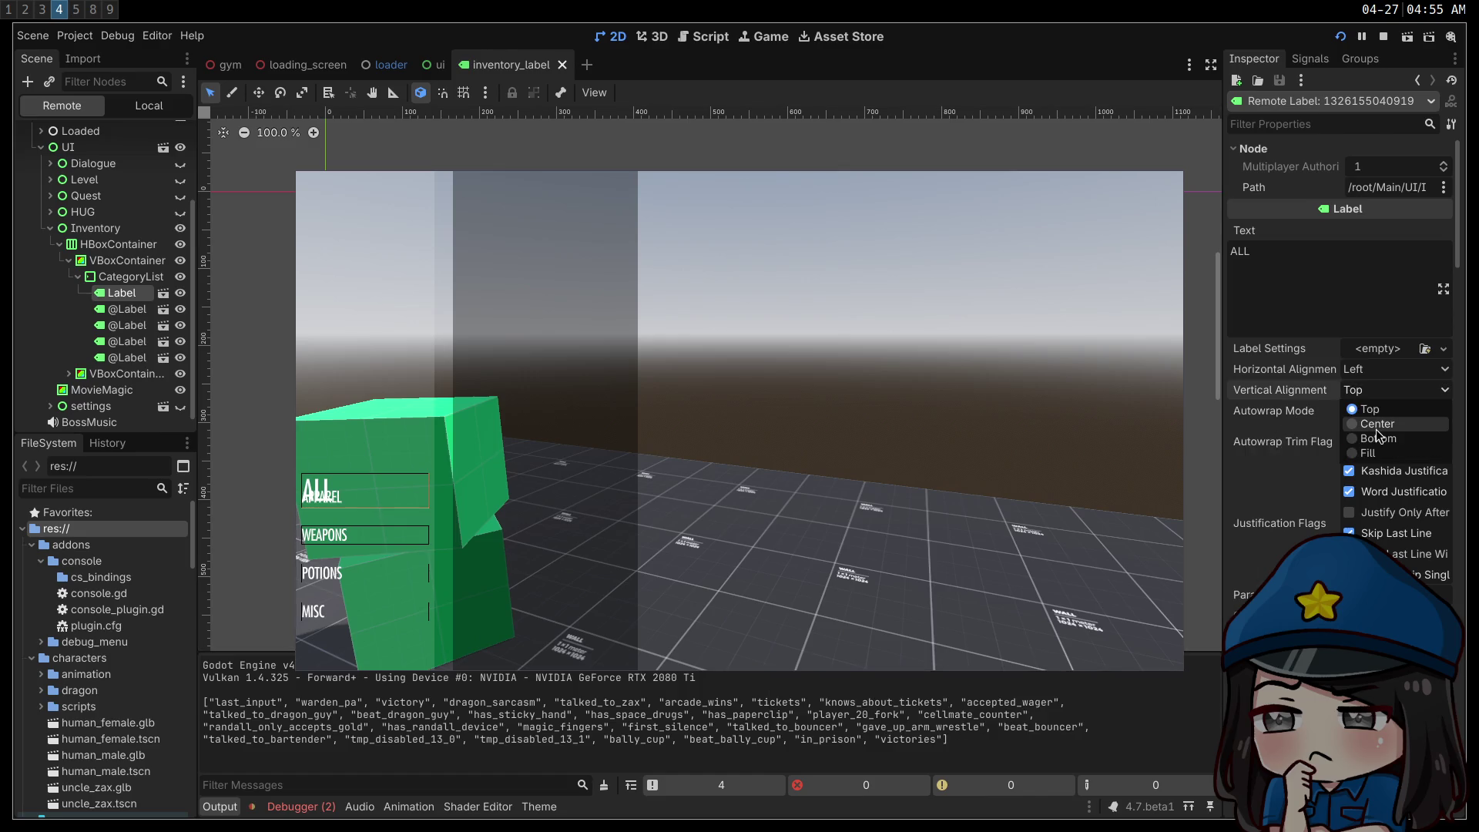
{"action": "left_click", "coordinate": [1379, 425]}
{"action": "left_click", "coordinate": [1364, 390]}
{"action": "left_click", "coordinate": [1363, 408]}
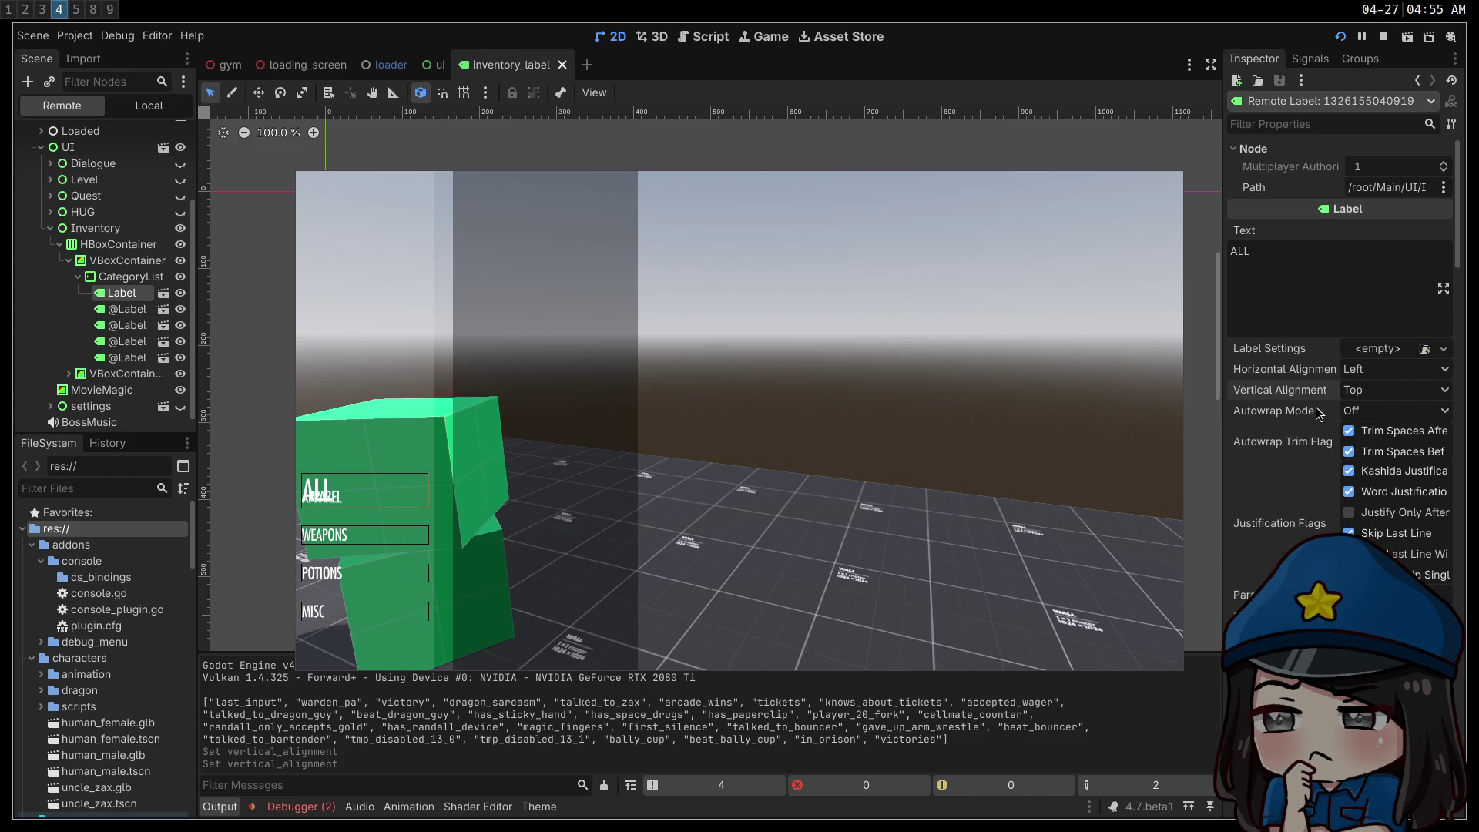
- Adjust the live label's offset position ratio, stop the game, and open inventory.gd
{"action": "scroll", "coordinate": [1316, 407], "scroll_direction": "down", "scroll_amount": 2}
{"action": "scroll", "coordinate": [1308, 416], "scroll_direction": "down", "scroll_amount": 10}
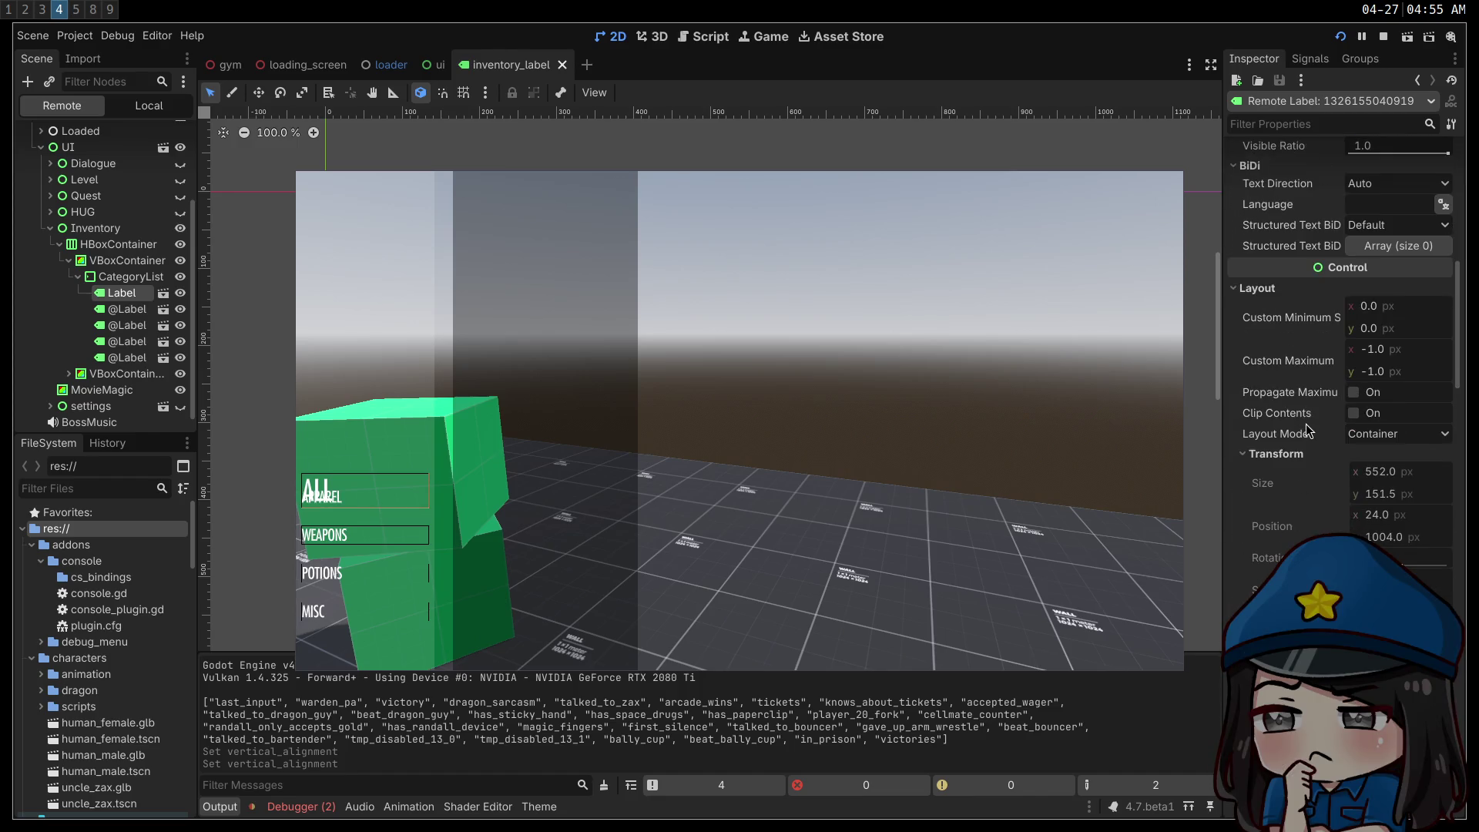
{"action": "scroll", "coordinate": [1308, 435], "scroll_direction": "down", "scroll_amount": 4}
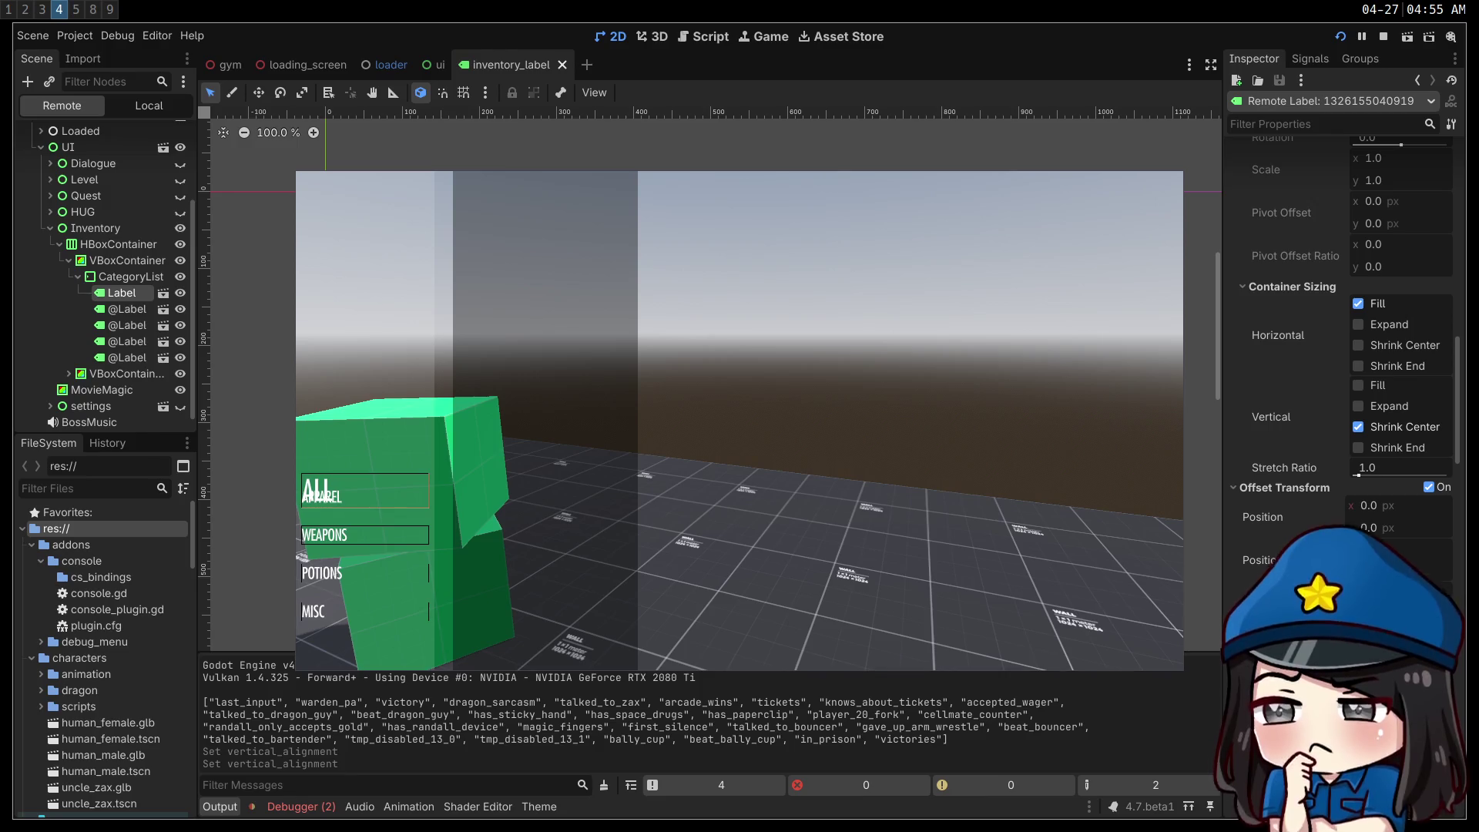
{"action": "key", "text": "Return"}
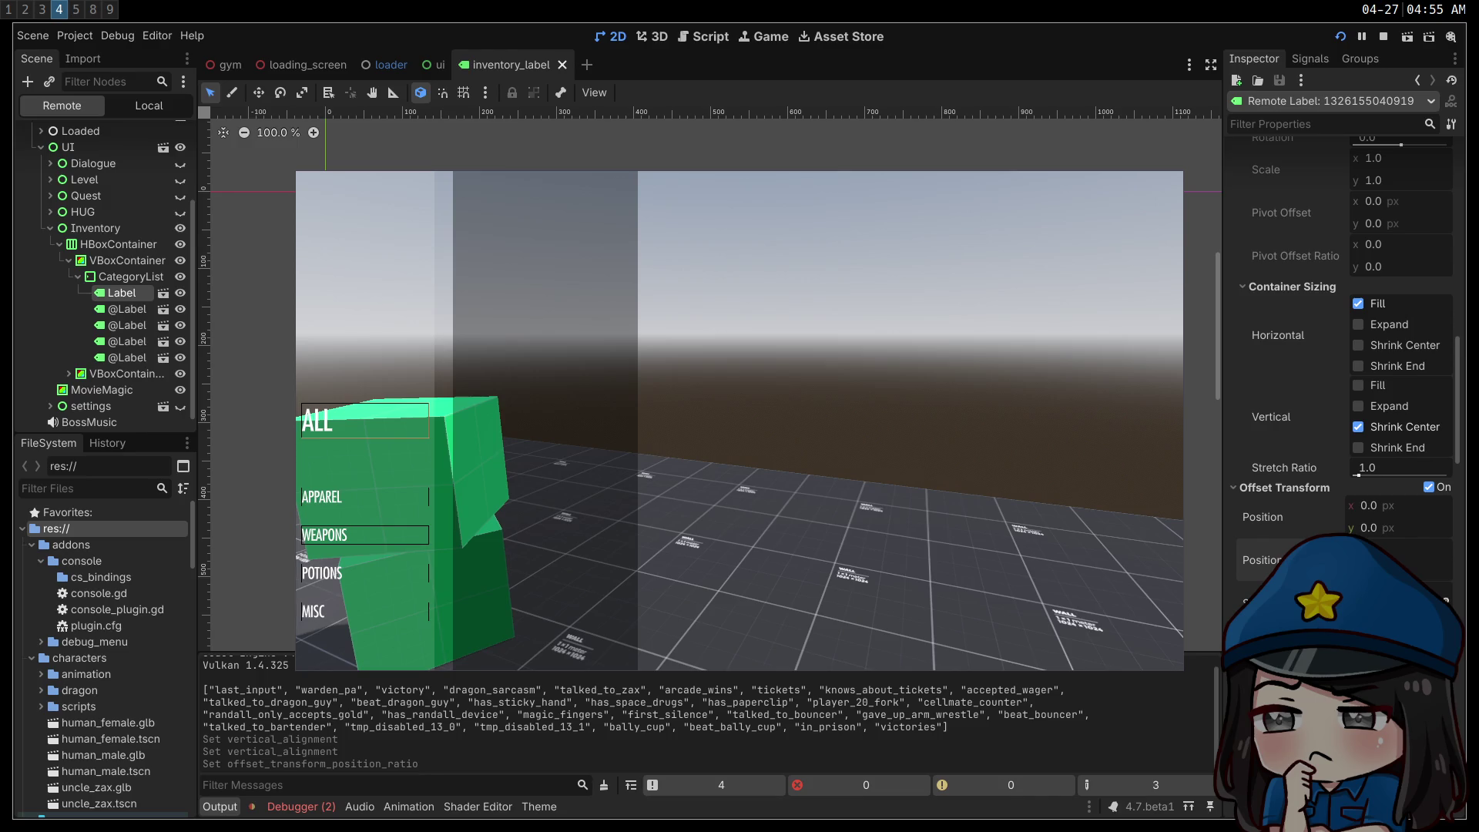
{"action": "left_click", "coordinate": [1383, 36]}
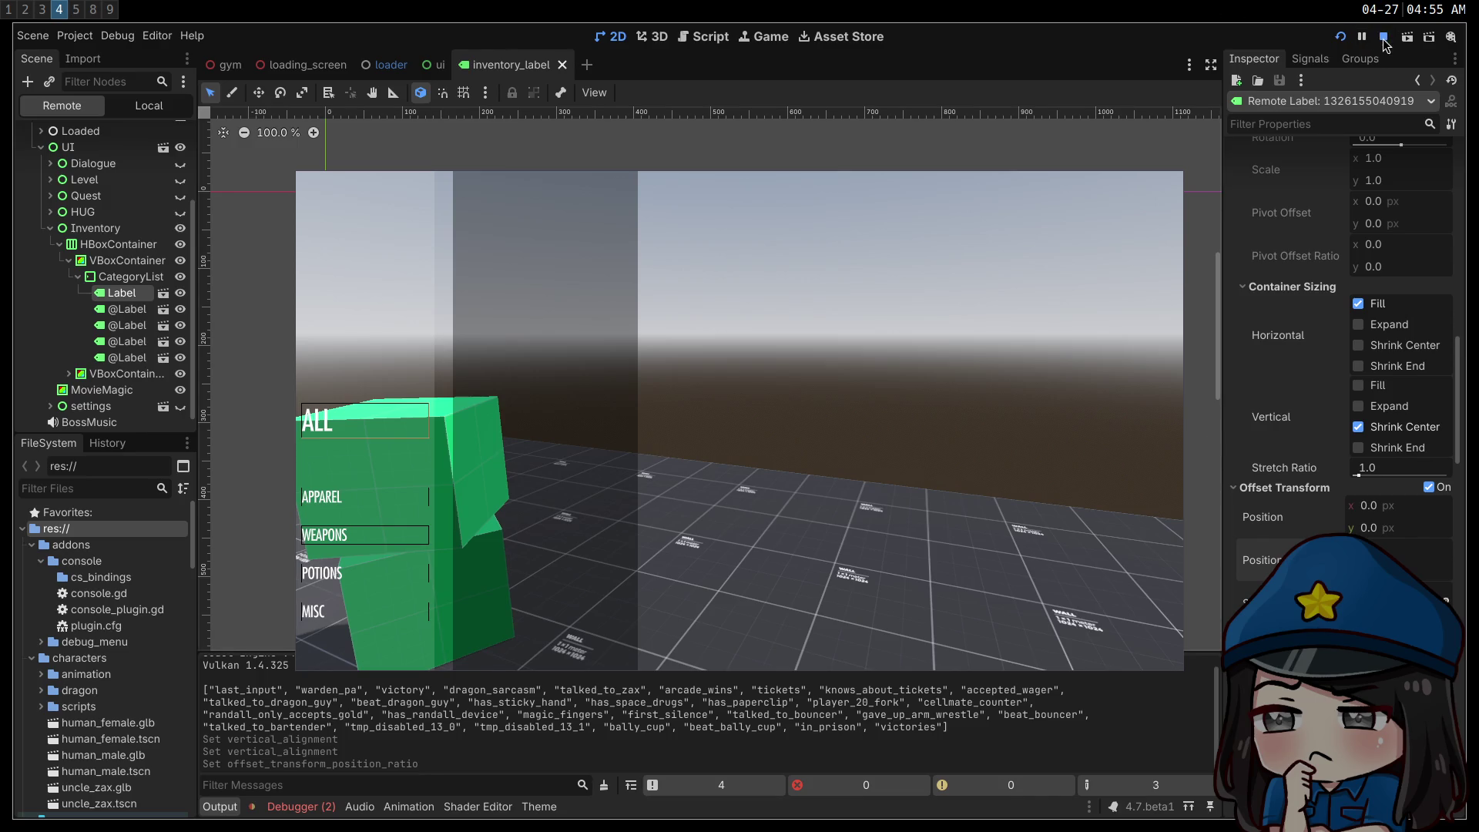
{"action": "left_click", "coordinate": [679, 44]}
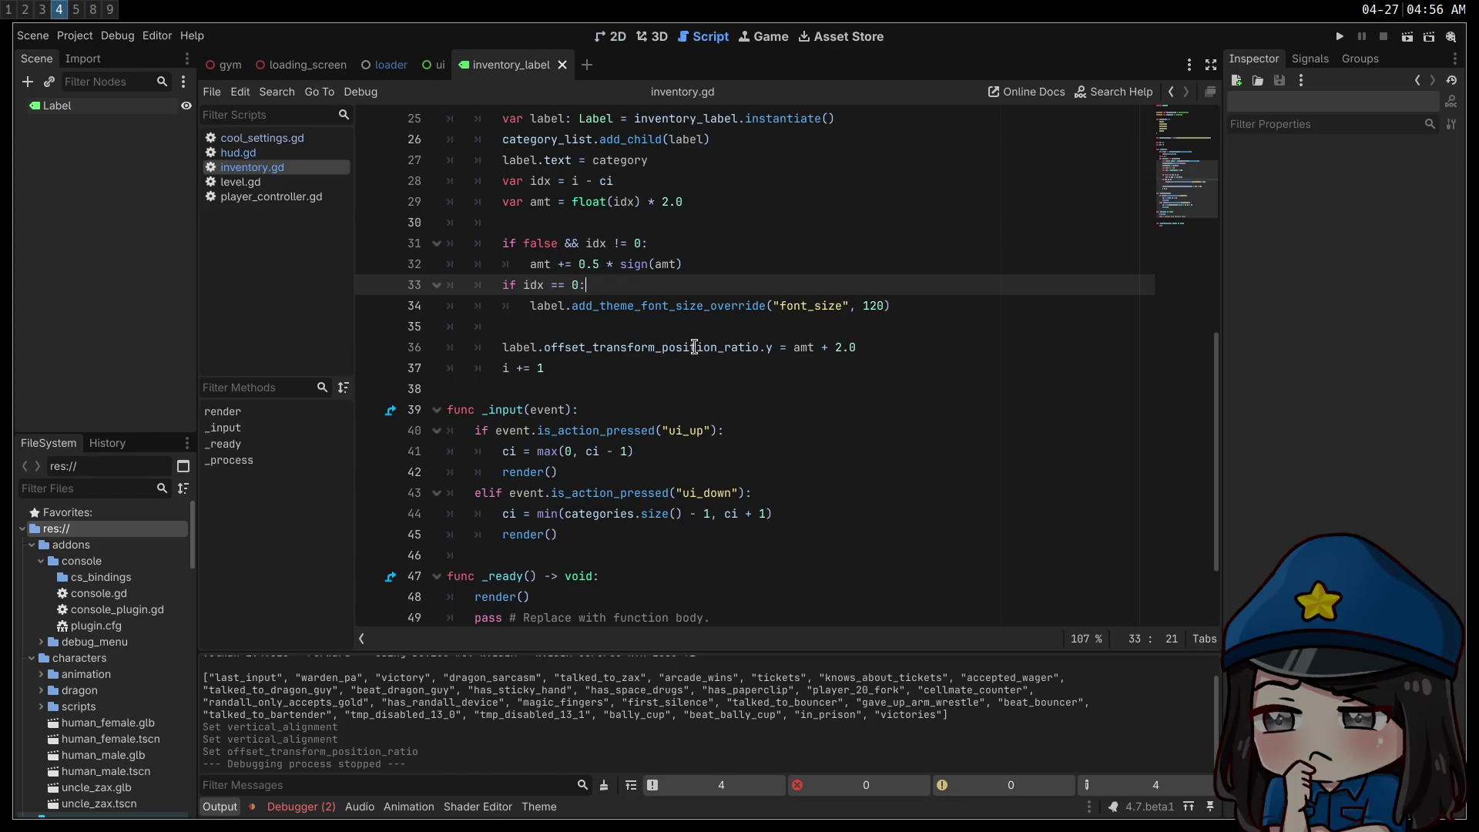
- Delete '+ 2.0' from line 36 and add an empty line below it
{"action": "scroll", "coordinate": [689, 346], "scroll_direction": "up", "scroll_amount": 2}
{"action": "left_click_drag", "start_coordinate": [856, 471], "coordinate": [820, 472]}
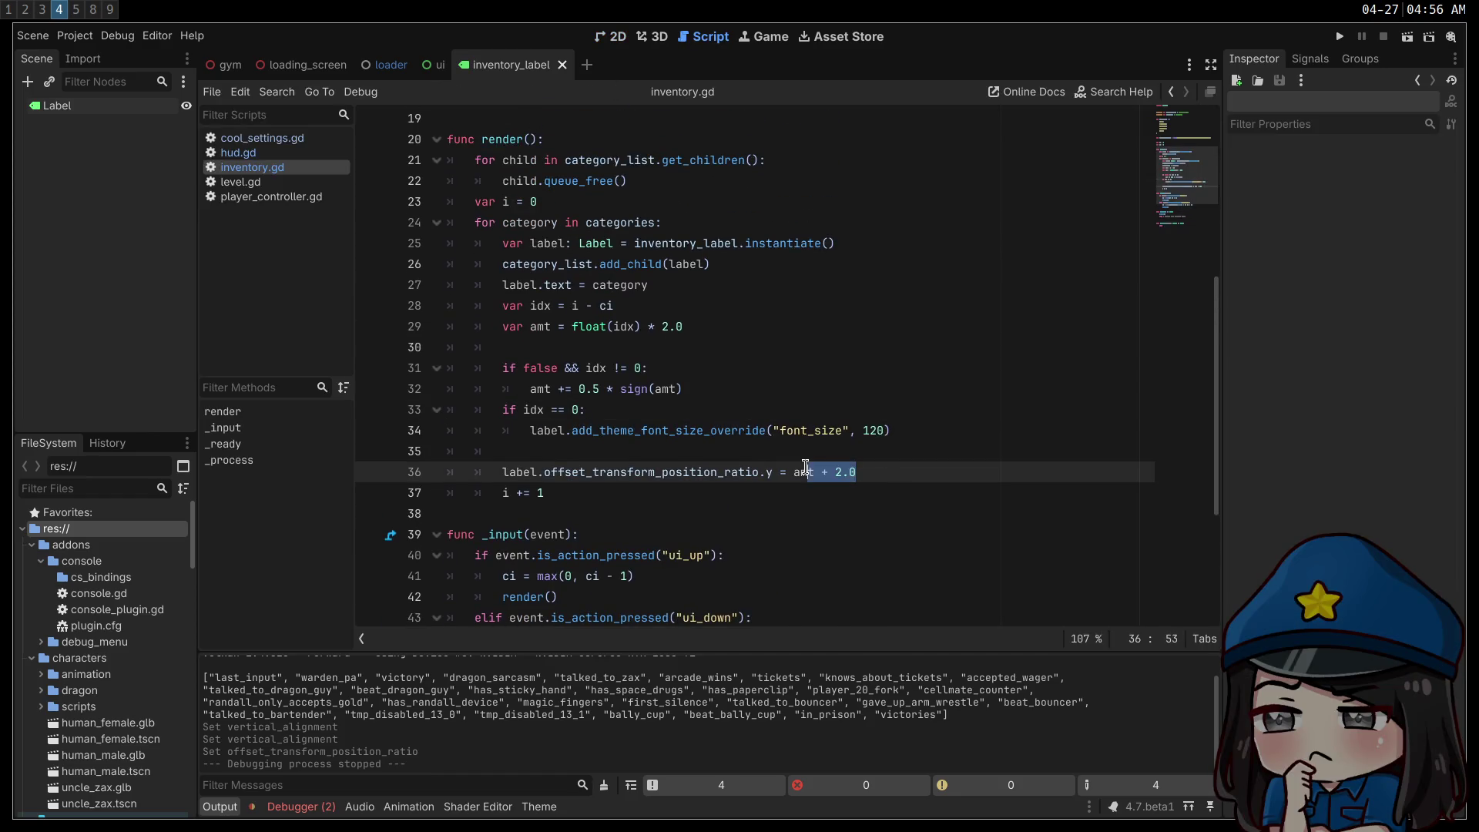
{"action": "key", "text": "BackSpace"}
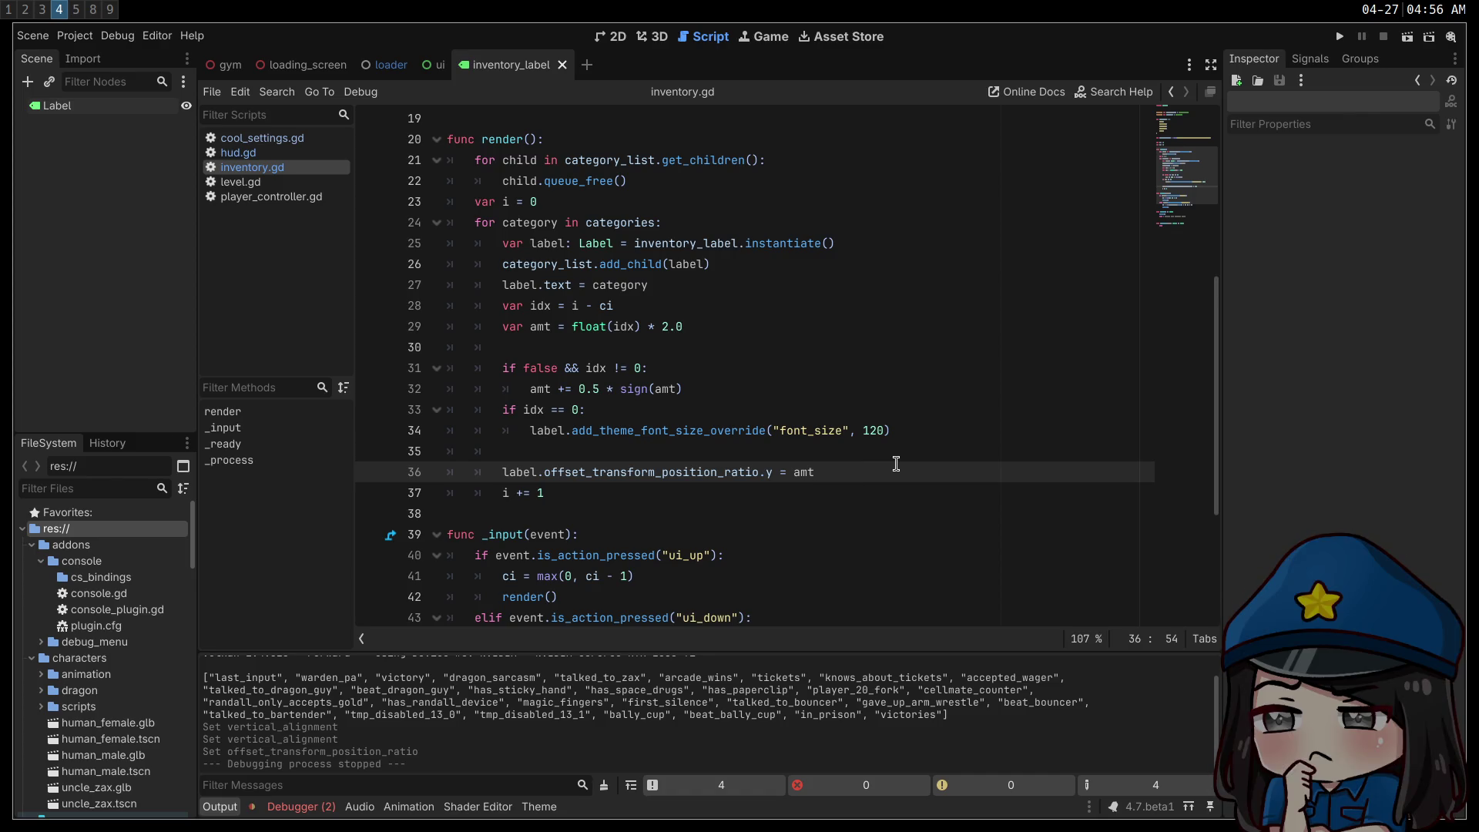
{"action": "key", "text": "Return"}
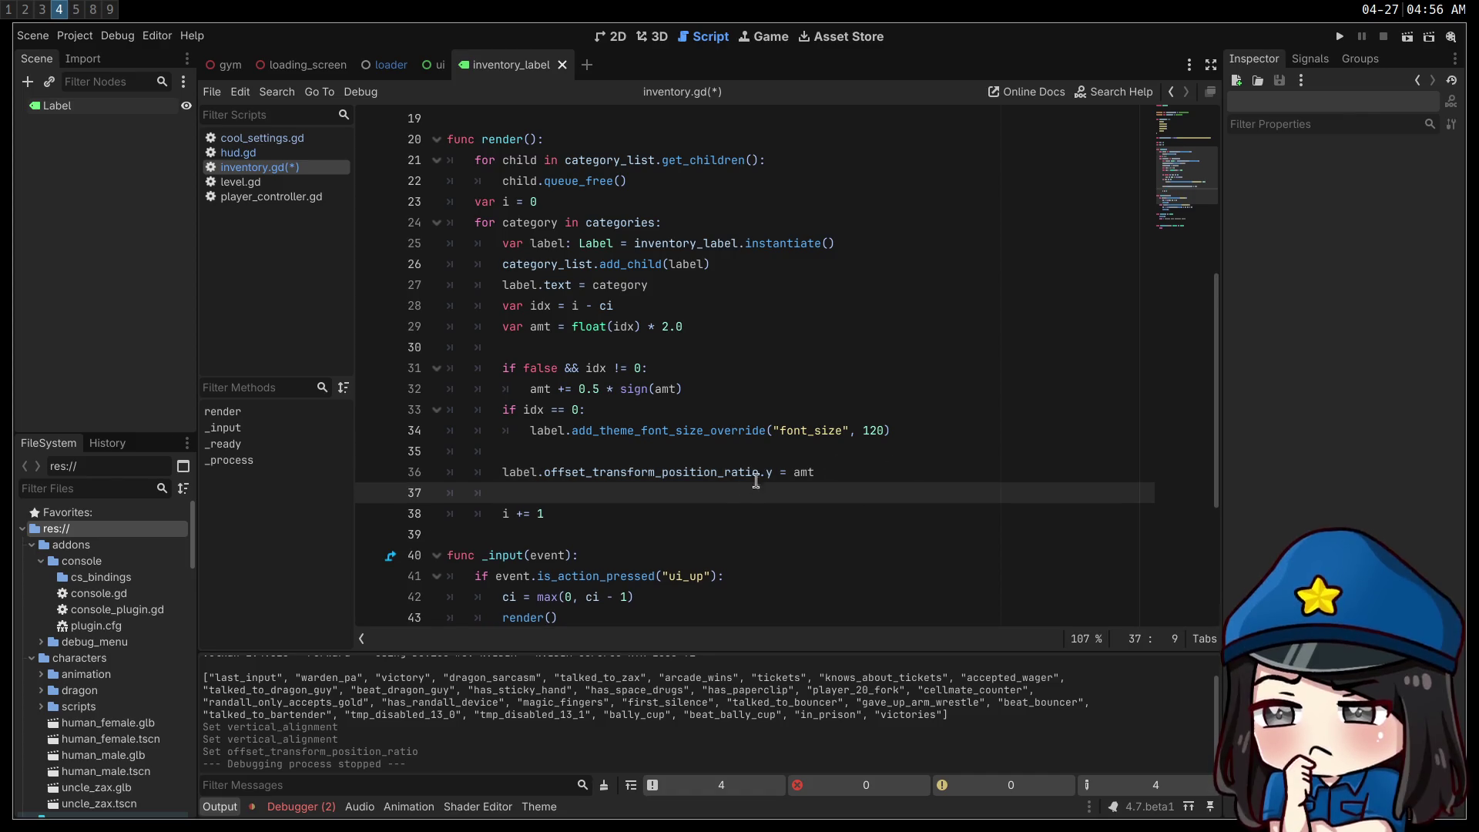
- Add 'label.offset_transform_position.y = 80' on line 37, save, and run the project
{"action": "left_click", "coordinate": [681, 467]}
{"action": "double_click", "coordinate": [682, 467]}
{"action": "left_click", "coordinate": [559, 493]}
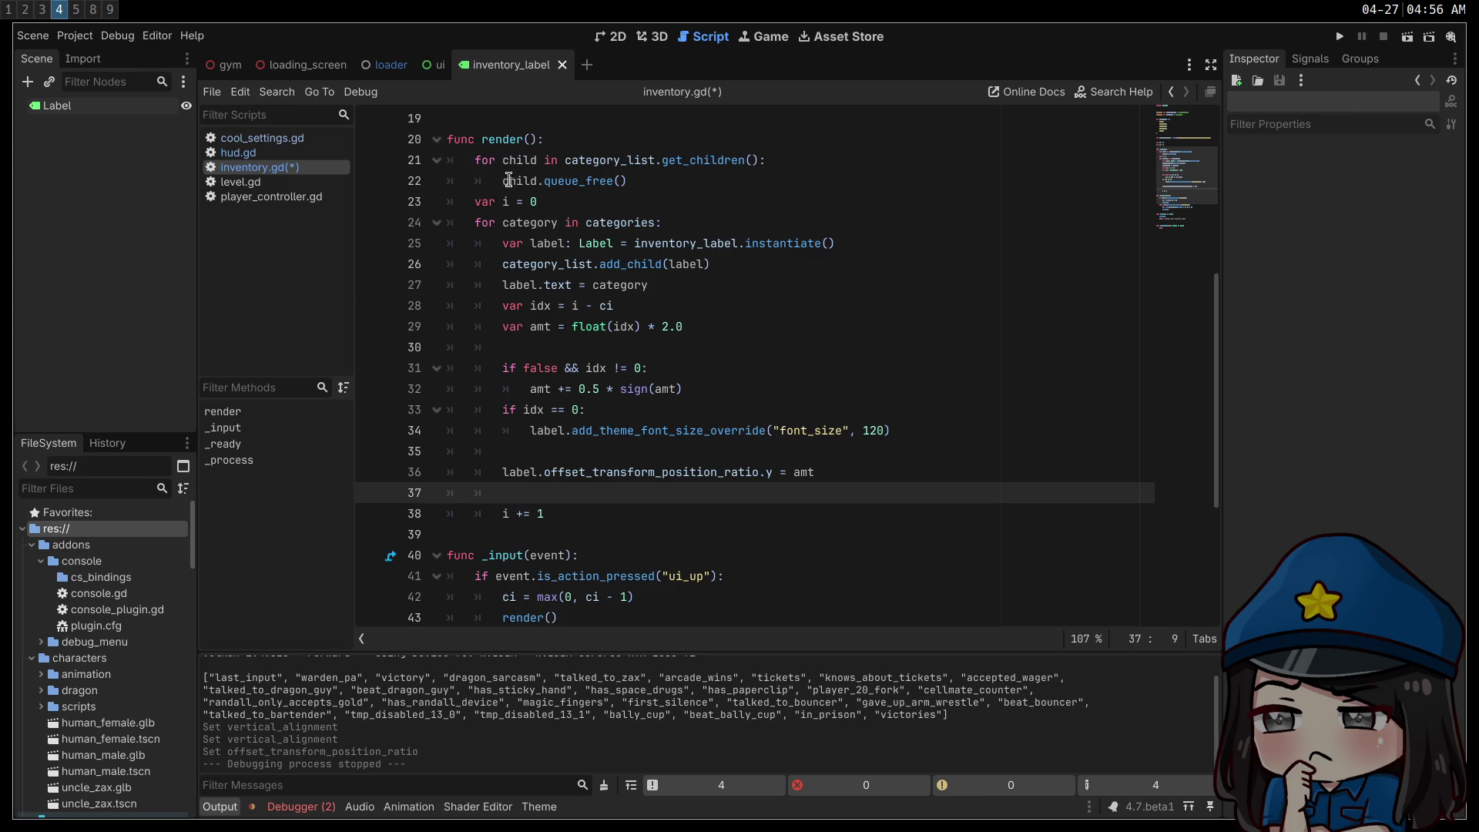
{"action": "type", "text": "label.offset_transform_position_ratio"}
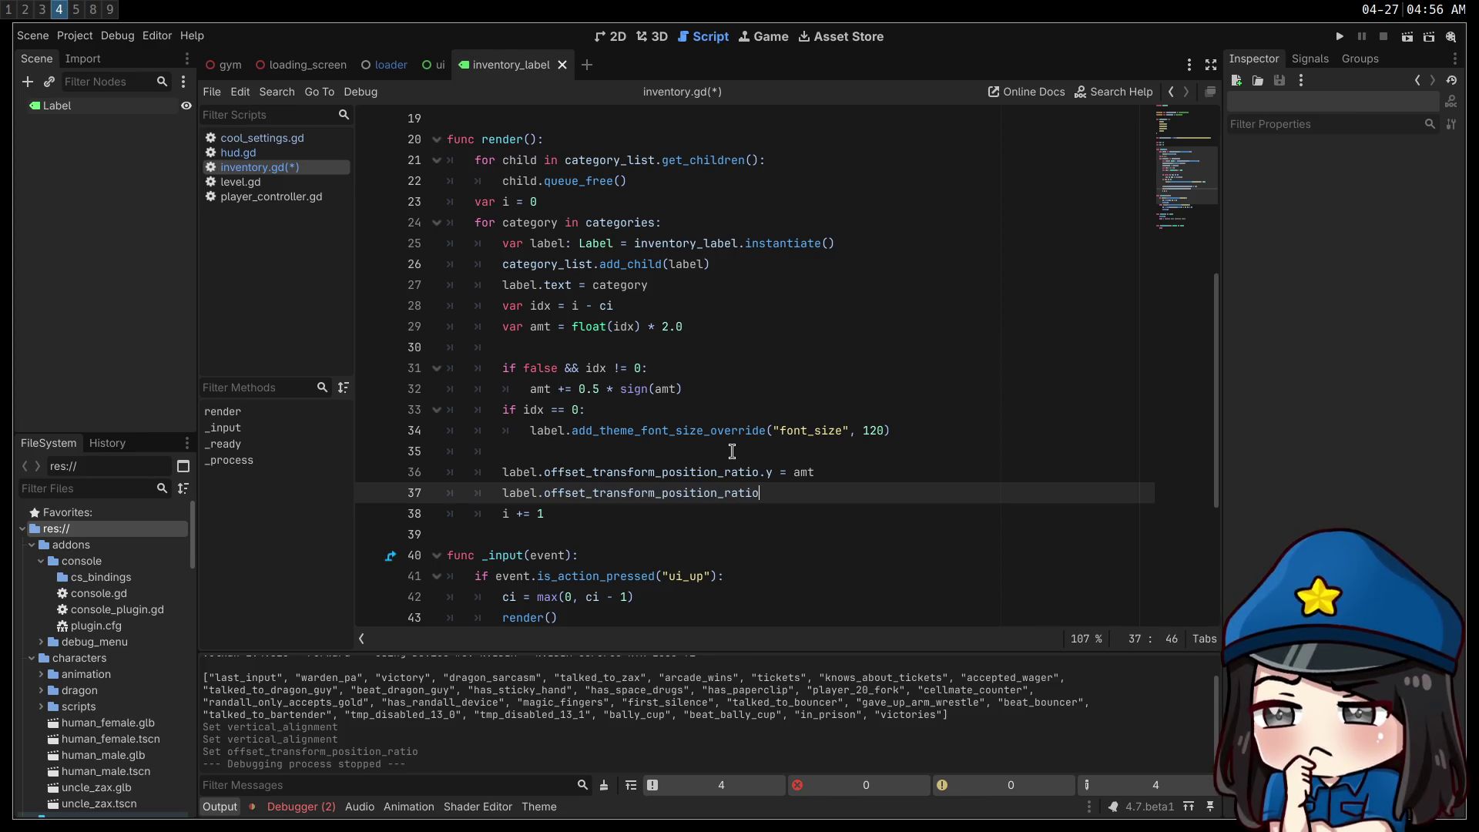
{"action": "key", "text": "BackSpace"}
{"action": "key", "text": "BackSpace"}
{"action": "key", "text": "BackSpace"}
{"action": "type", "text": ".y ="}
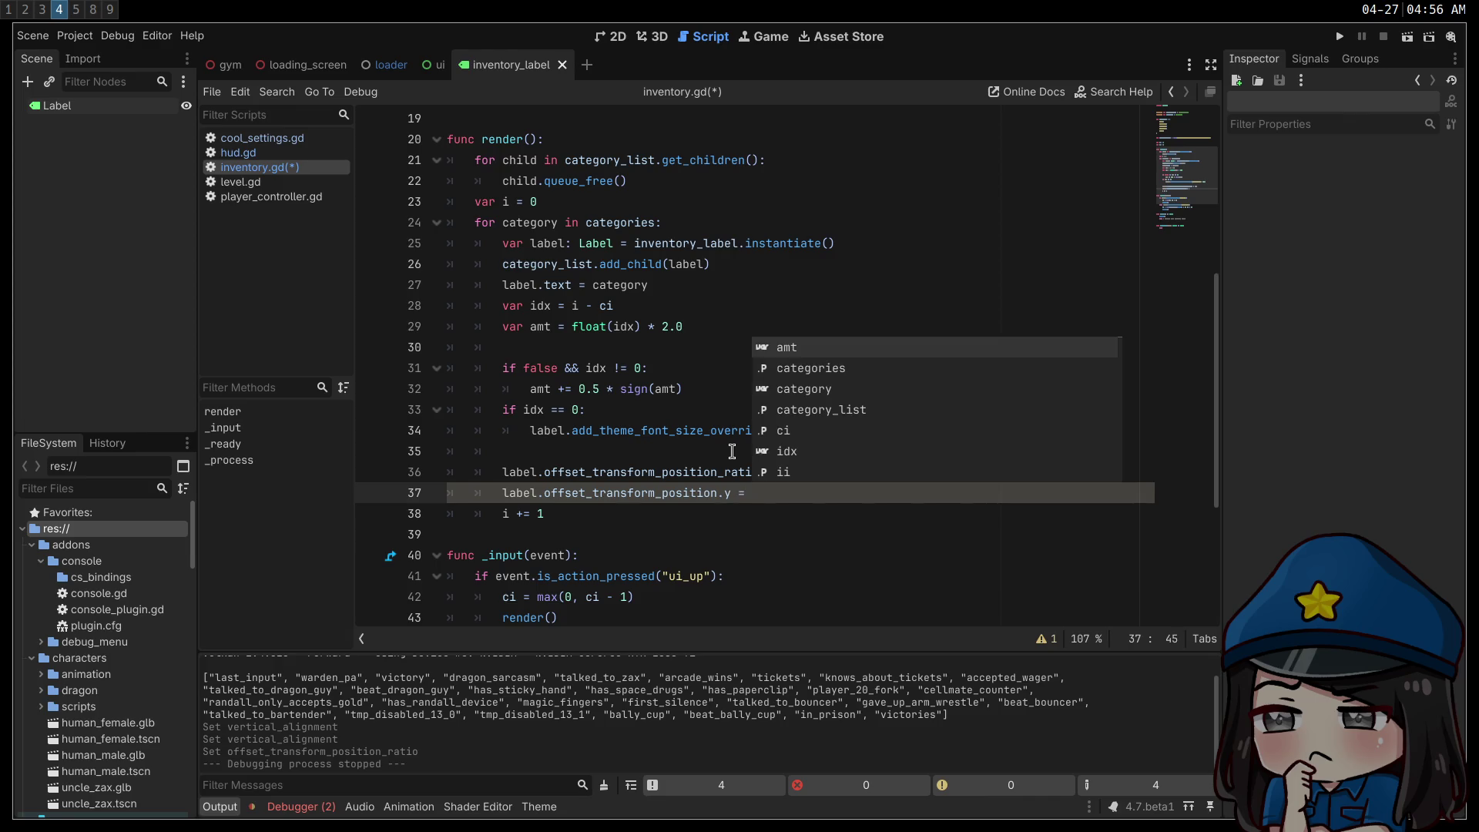
{"action": "type", "text": "80"}
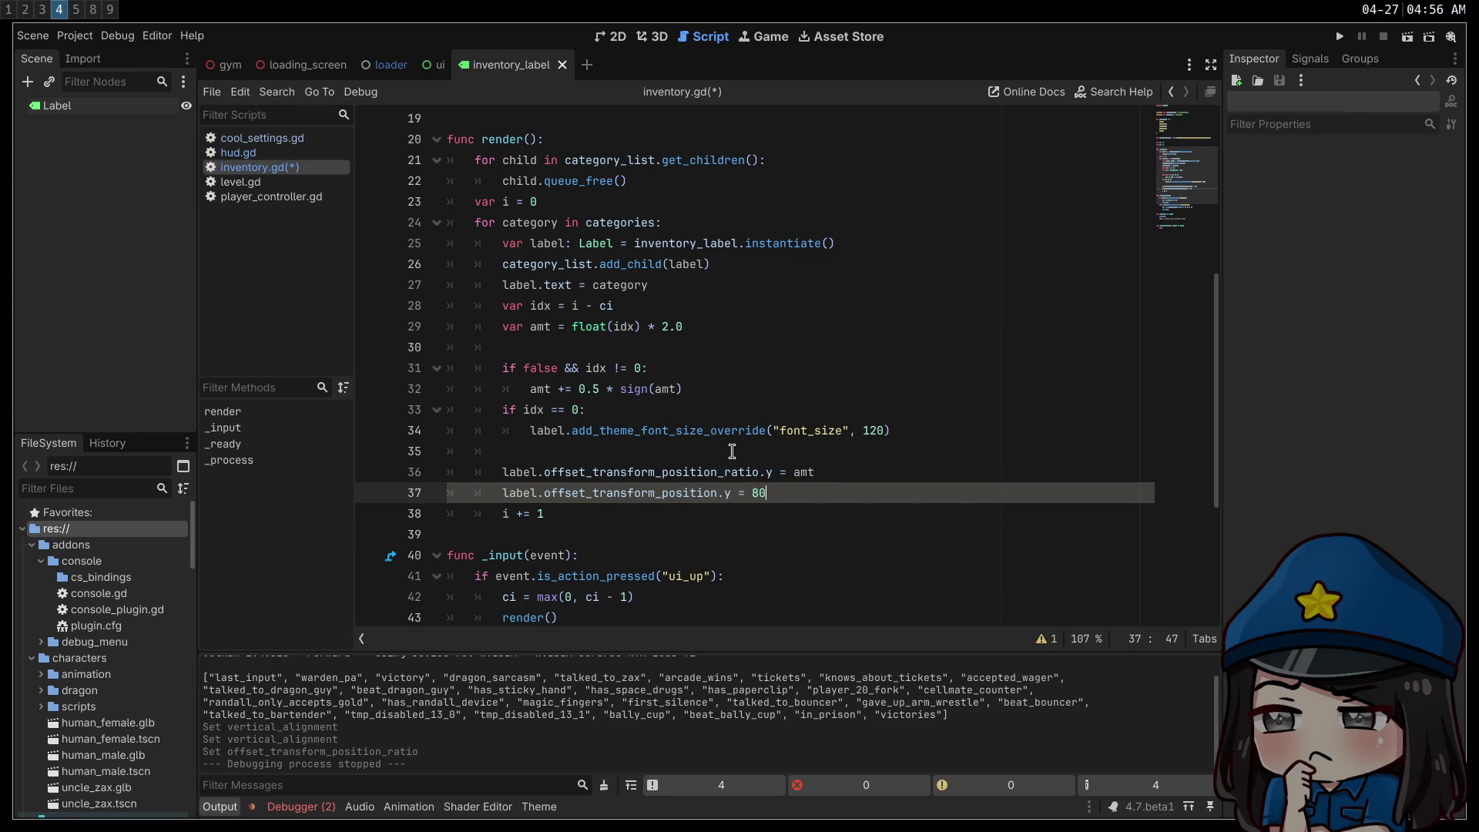
{"action": "key", "text": "ctrl+s"}
{"action": "left_click", "coordinate": [843, 471]}
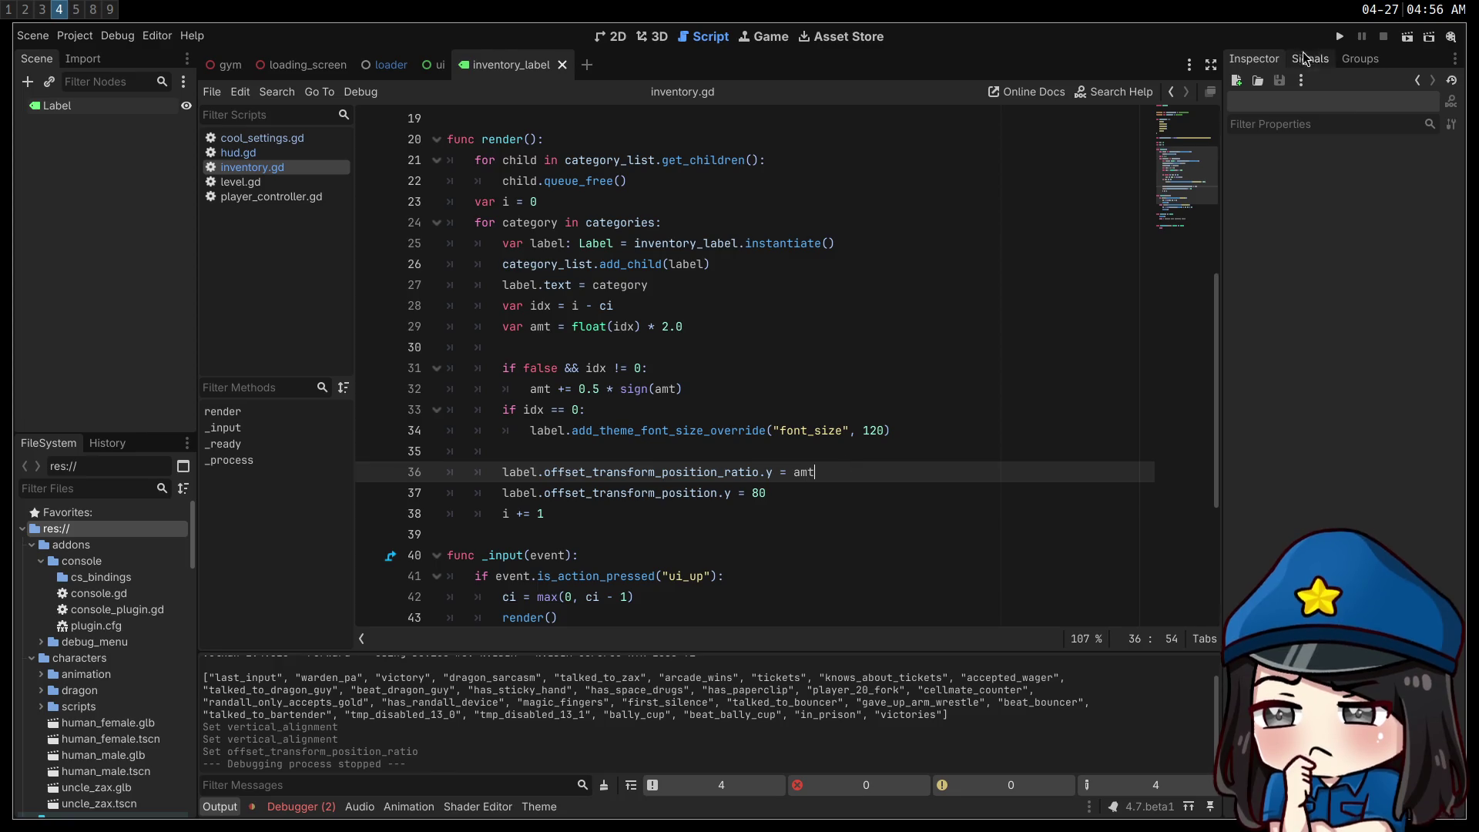
{"action": "left_click", "coordinate": [1339, 36]}
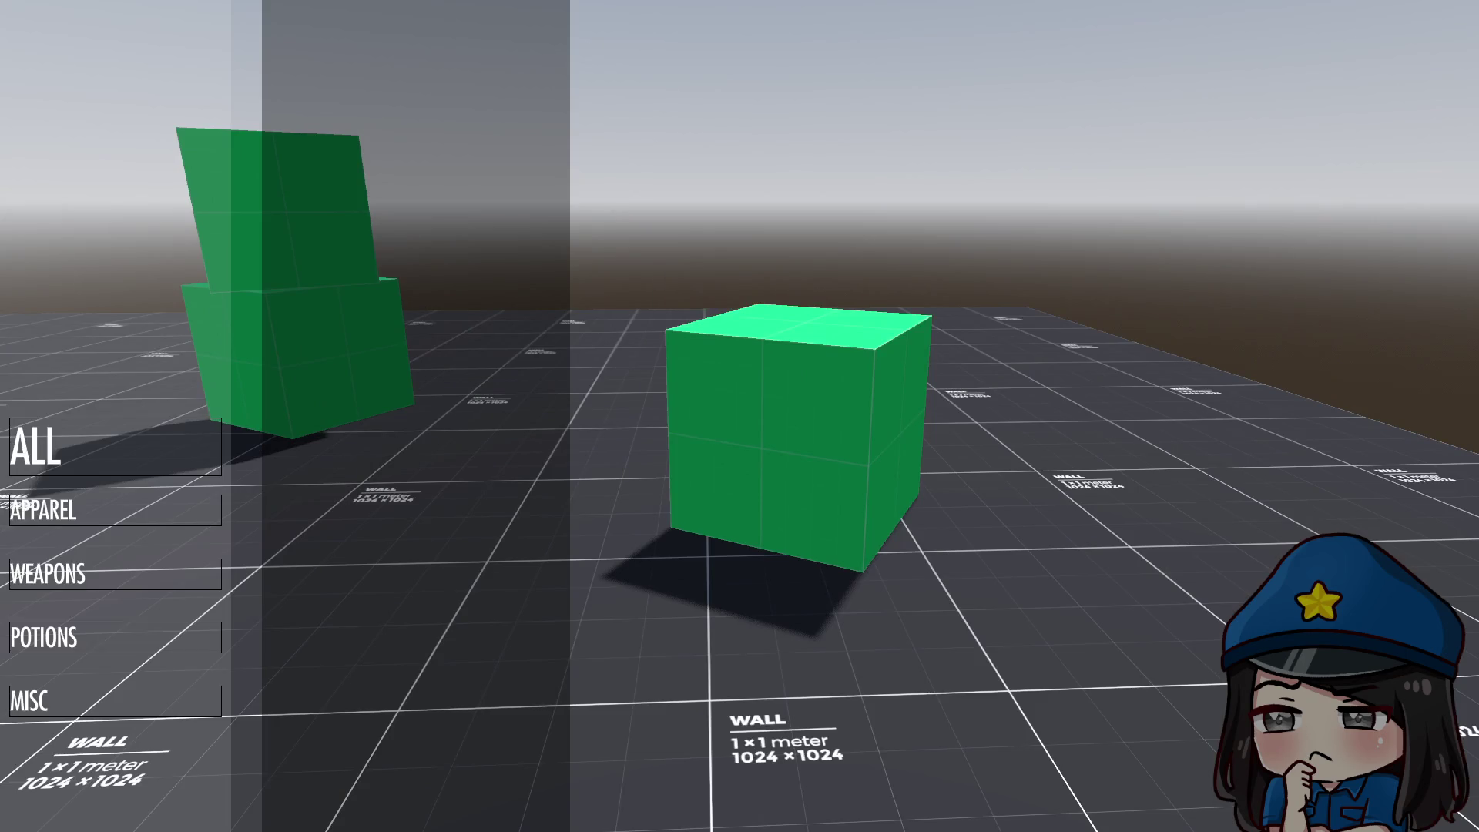
- Test the category list from ALL to MISC and back, exit fullscreen, and close the game
{"action": "key", "text": "Down"}
{"action": "key", "text": "Down"}
{"action": "key", "text": "Down"}
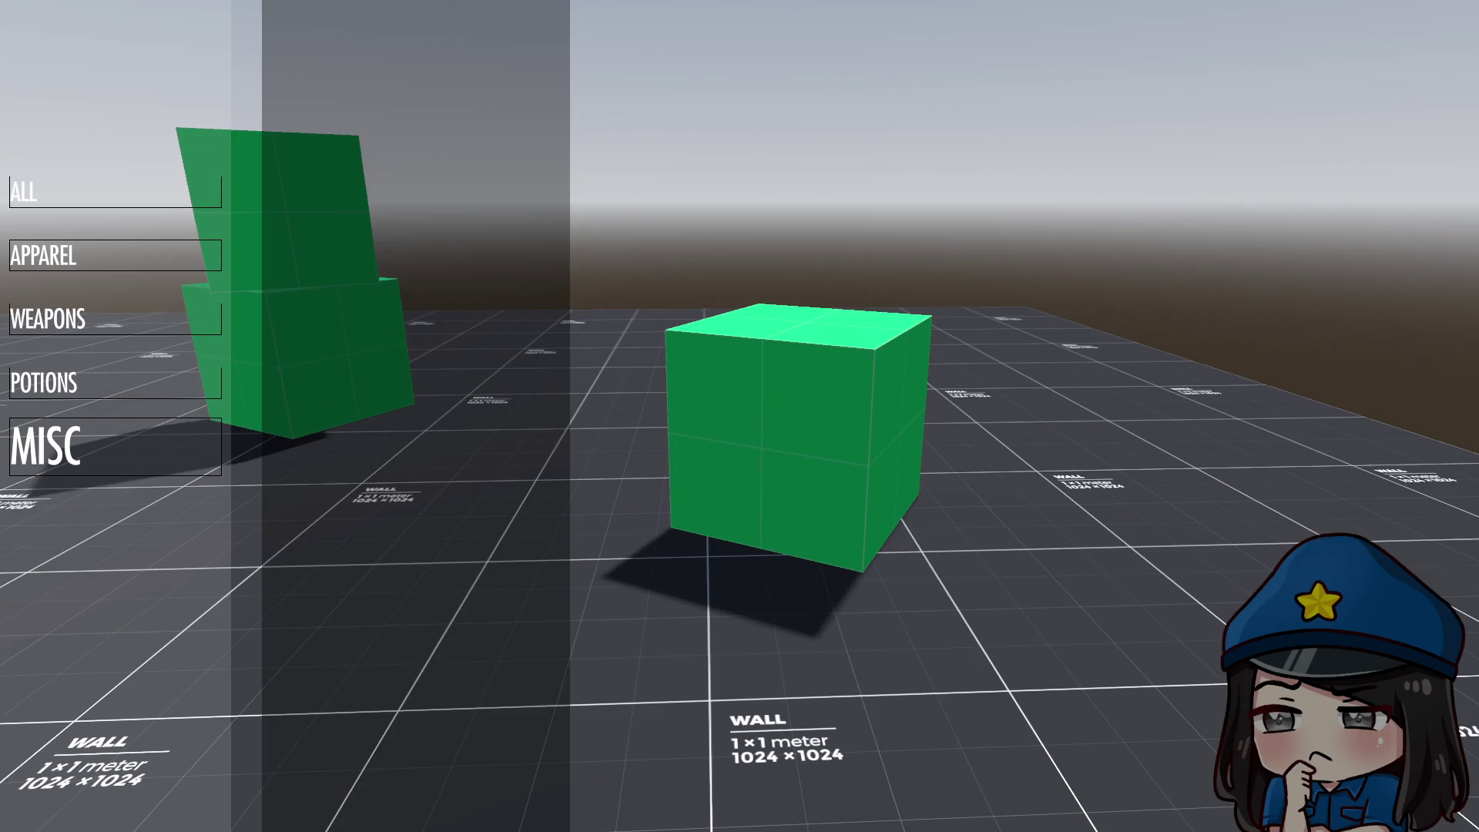
{"action": "key", "text": "Up"}
{"action": "key", "text": "Up"}
{"action": "key", "text": "Up"}
{"action": "key", "text": "F11"}
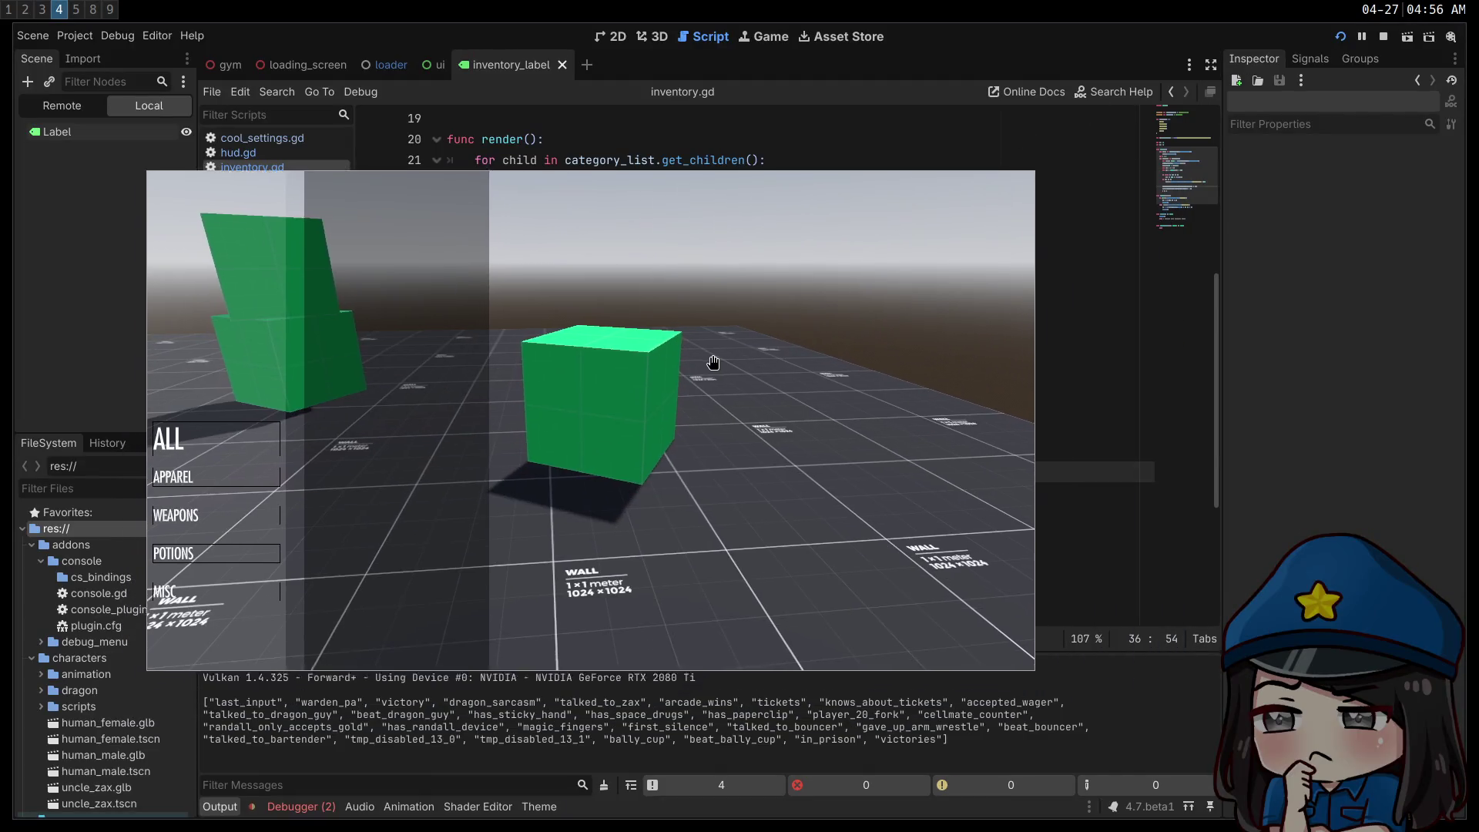
{"action": "key", "text": "F8"}
- Change the vertical offset 80 to 240, relaunch, cycle the categories, and close the game
{"action": "left_click", "coordinate": [752, 493]}
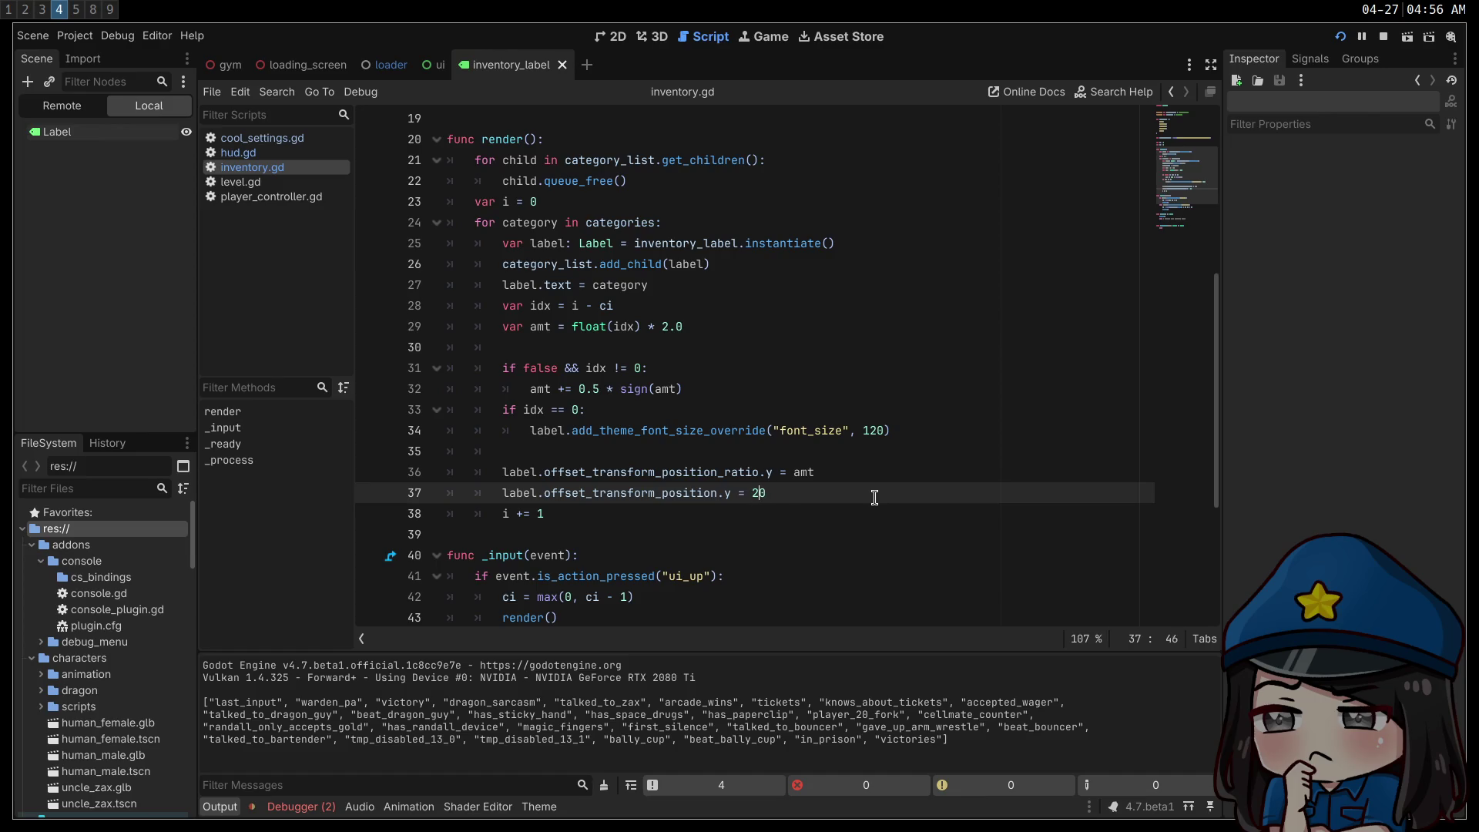
{"action": "type", "text": "0"}
{"action": "key", "text": "F5"}
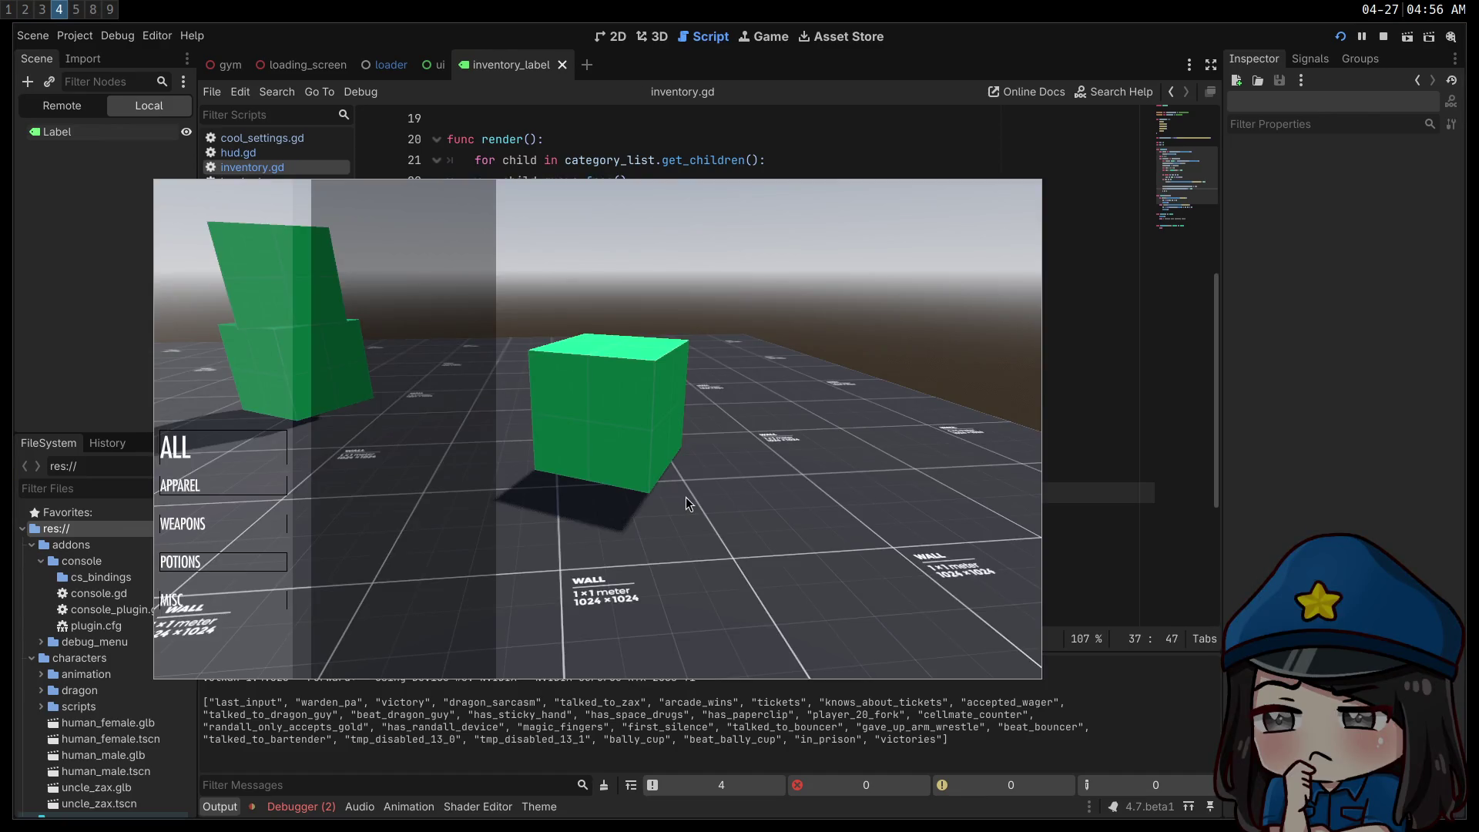
{"action": "key", "text": "Down"}
{"action": "key", "text": "Down"}
{"action": "key", "text": "Down"}
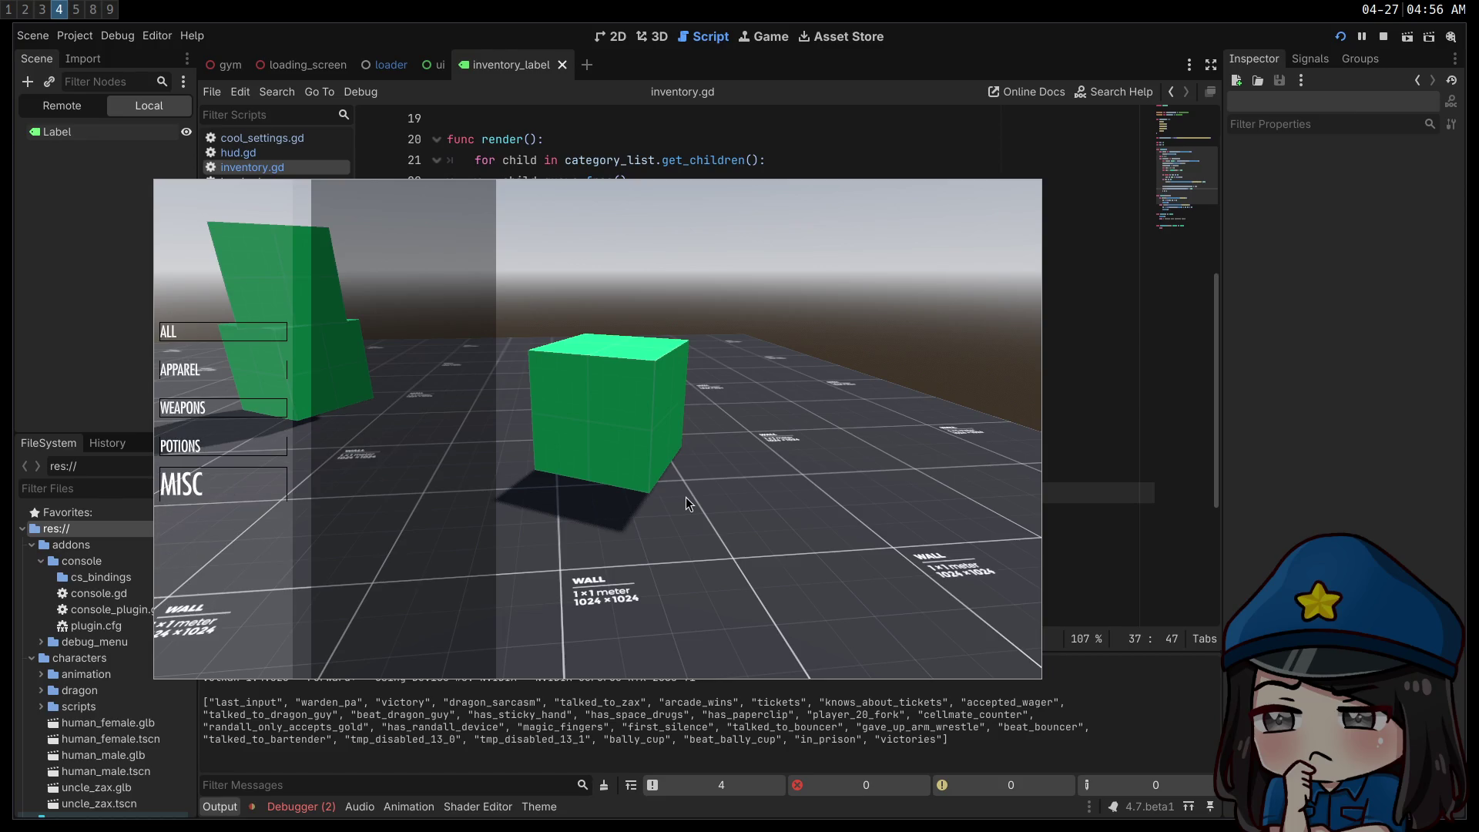
{"action": "key", "text": "Up"}
{"action": "key", "text": "Up"}
{"action": "key", "text": "Up"}
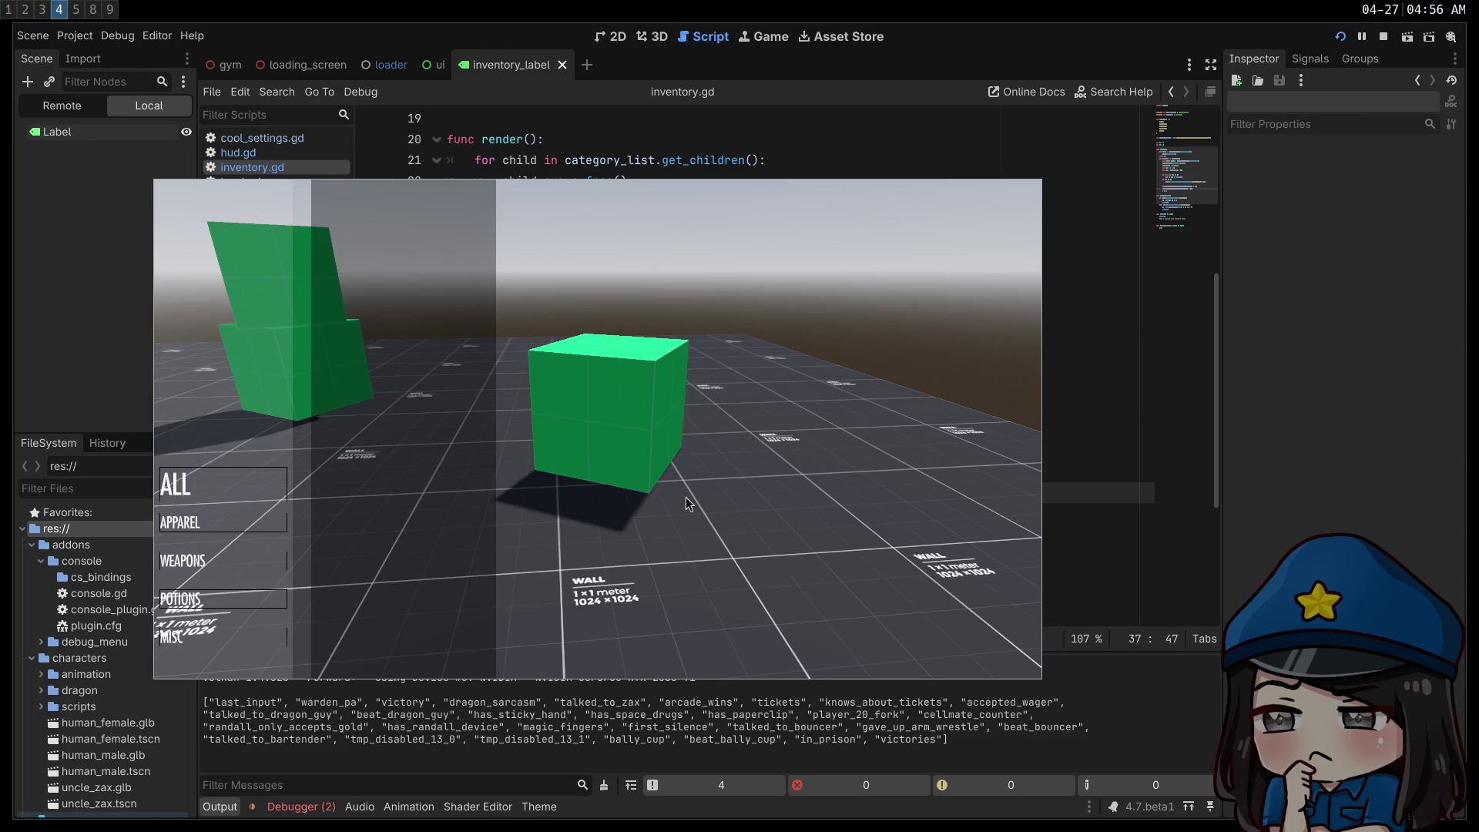
{"action": "key", "text": "Down"}
{"action": "key", "text": "Down"}
{"action": "key", "text": "Down"}
{"action": "key", "text": "Up"}
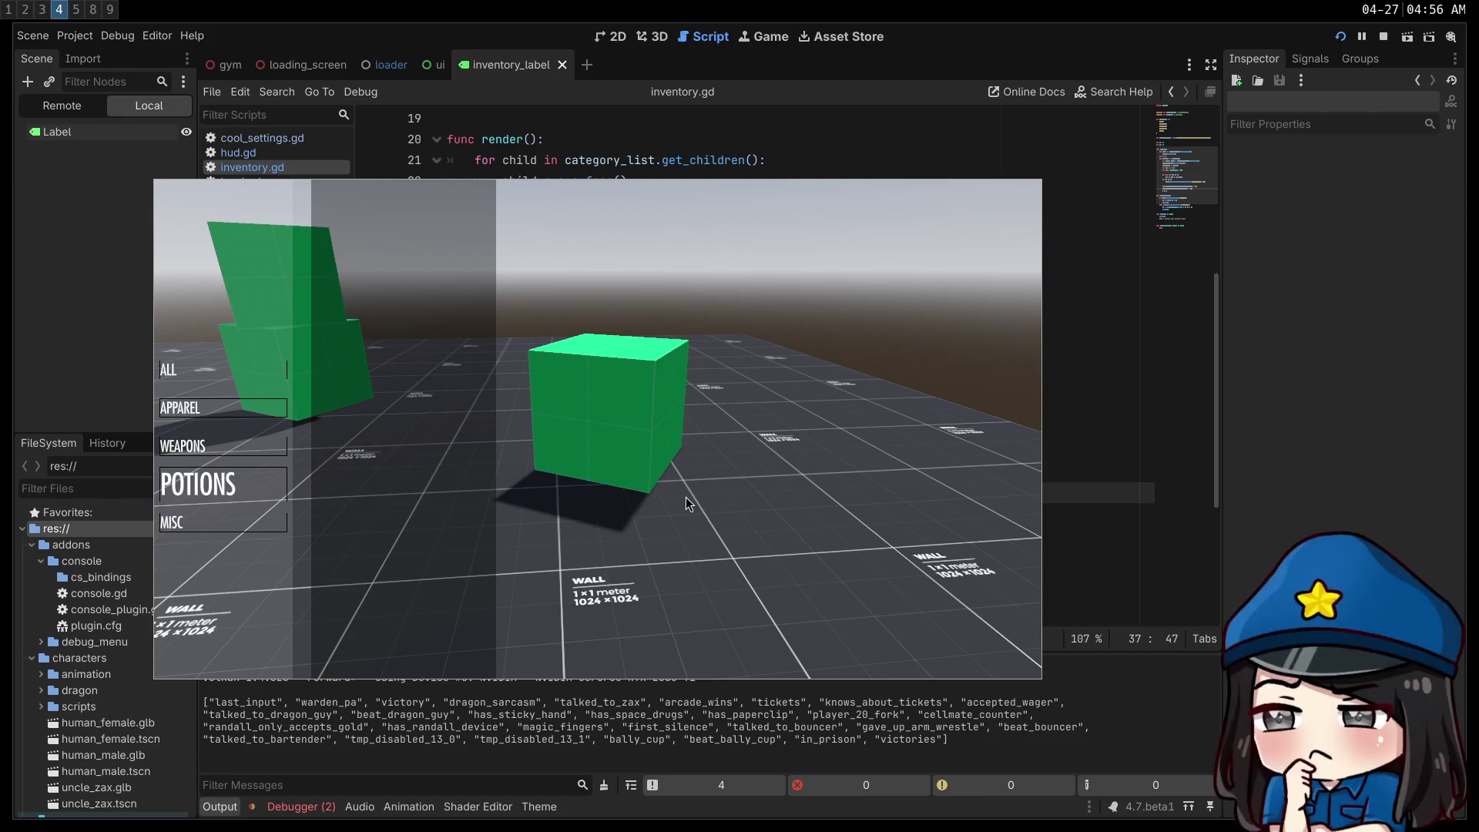
{"action": "key", "text": "Up"}
{"action": "key", "text": "Up"}
{"action": "key", "text": "Up"}
{"action": "key", "text": "Down"}
{"action": "key", "text": "Down"}
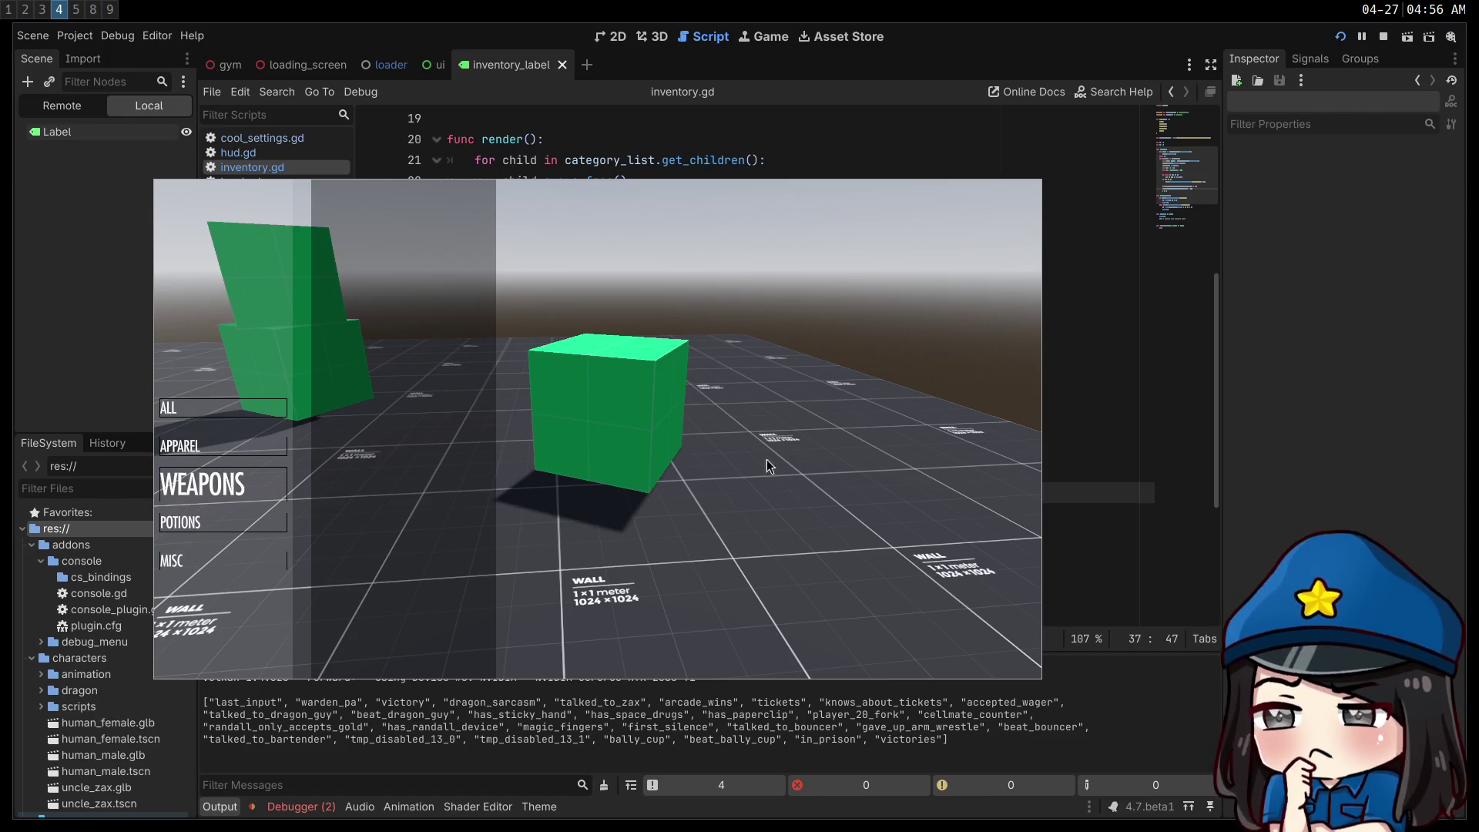
{"action": "key", "text": "F8"}
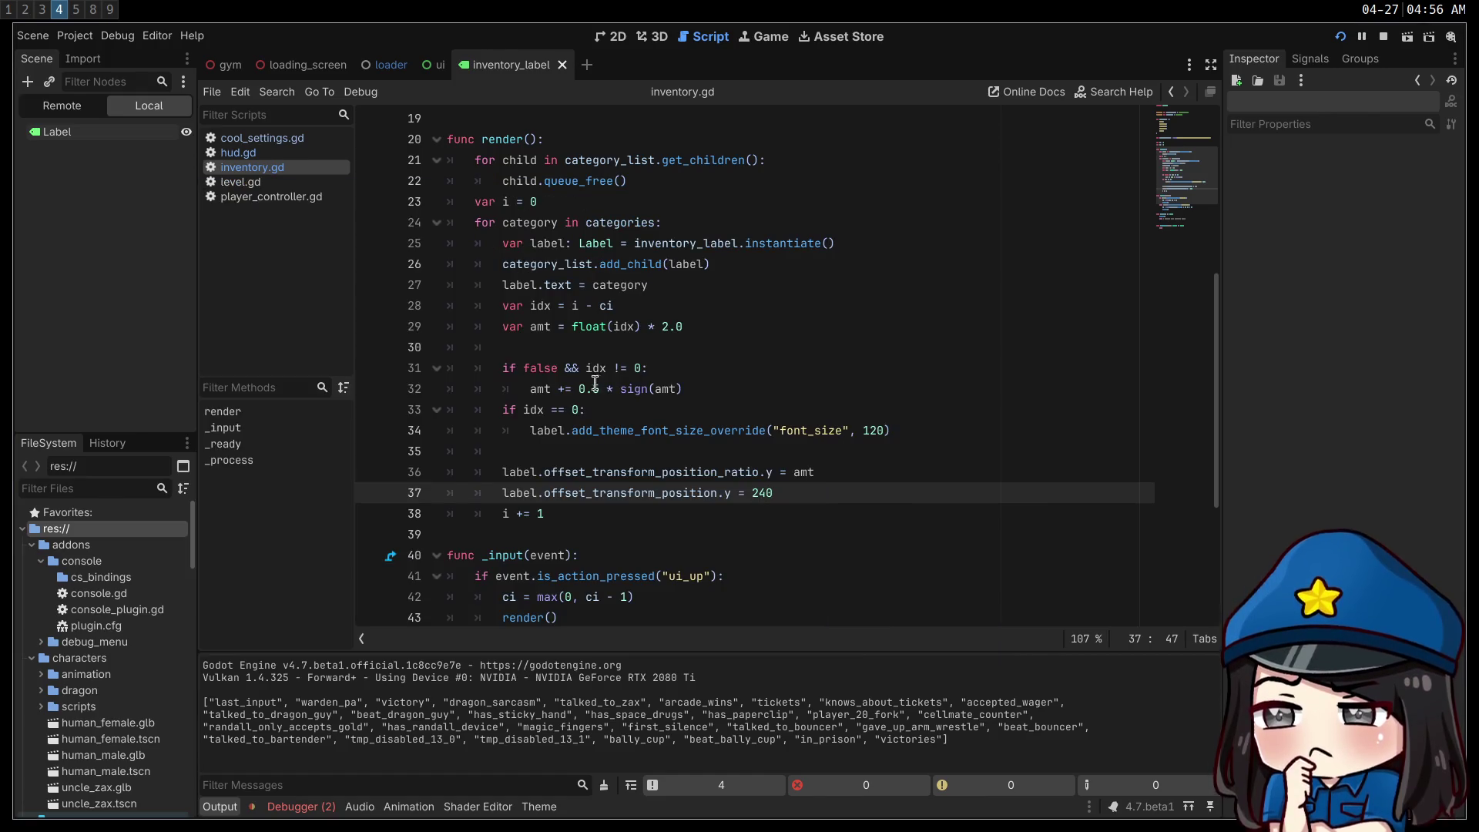
- Remove 'false &&' from the line 31 condition, save inventory.gd, and relaunch the game
{"action": "left_click_drag", "start_coordinate": [524, 368], "coordinate": [588, 368]}
{"action": "key", "text": "BackSpace"}
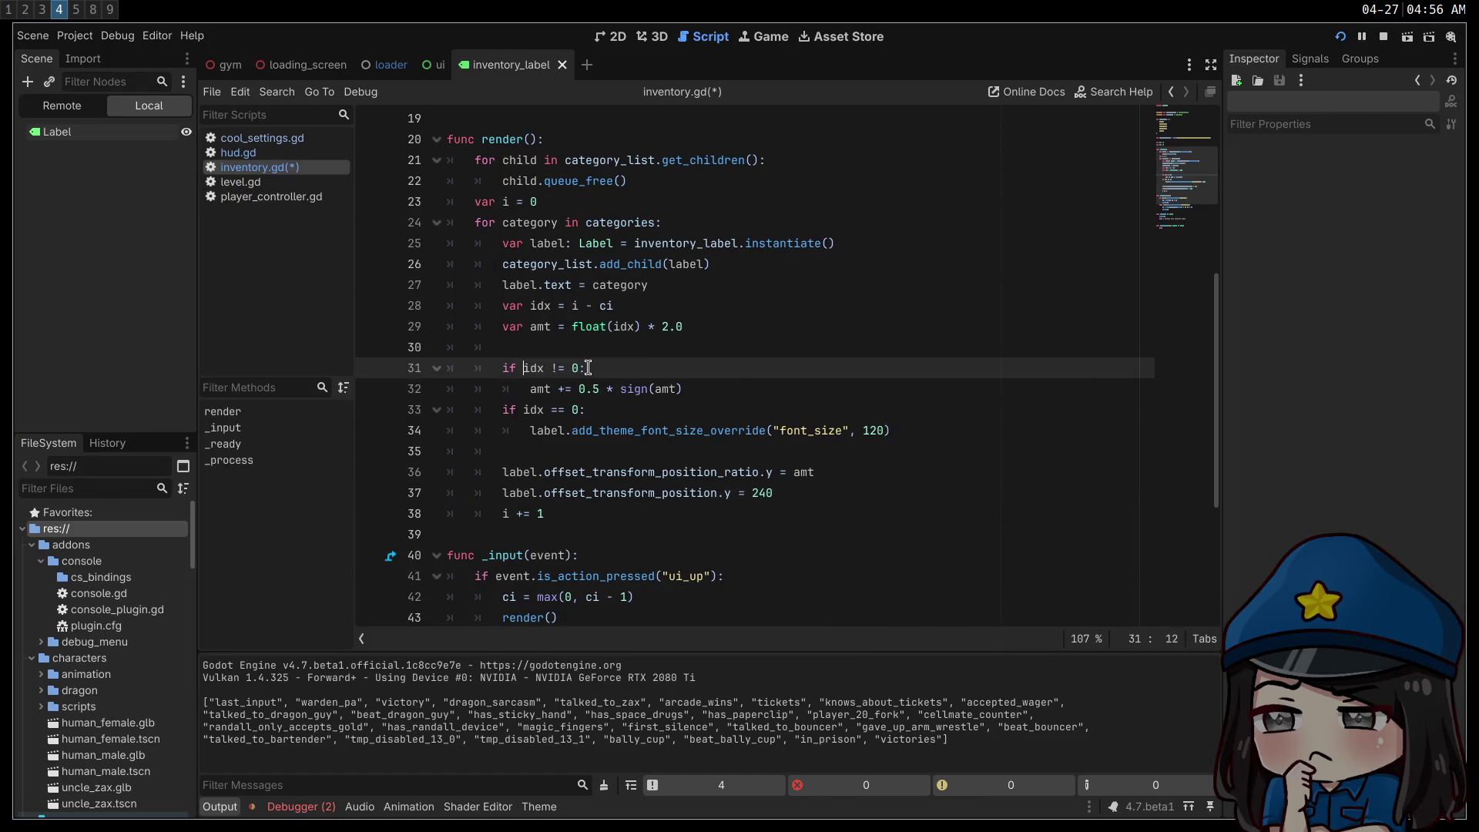
{"action": "key", "text": "ctrl+s"}
{"action": "key", "text": "F5"}
- Cycle the inventory categories up and down, ending with APPAREL enlarged
{"action": "key", "text": "Down"}
{"action": "key", "text": "Down"}
{"action": "key", "text": "Down"}
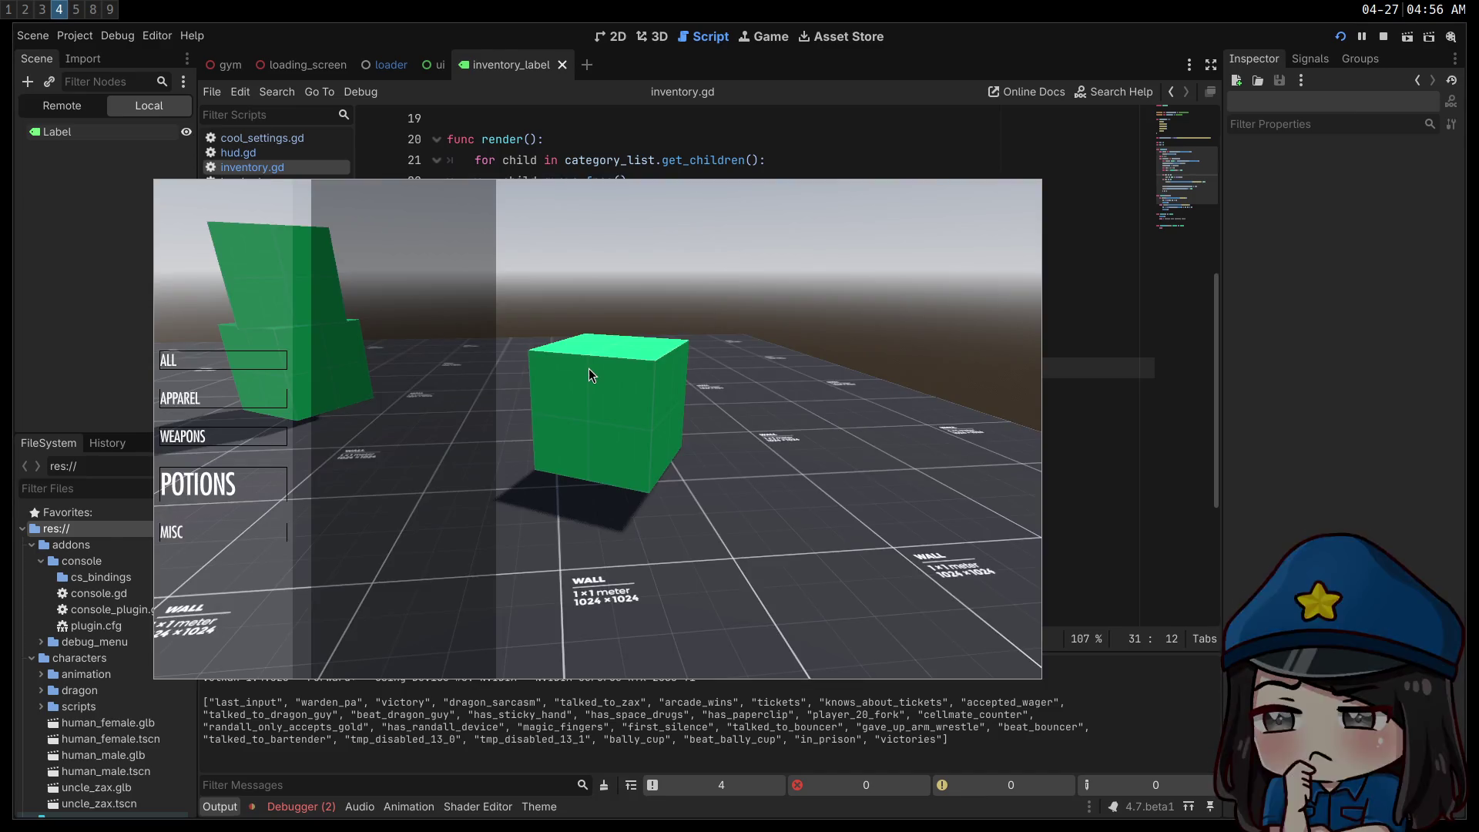
{"action": "key", "text": "Down"}
{"action": "key", "text": "Up"}
{"action": "key", "text": "Up"}
{"action": "key", "text": "Up"}
{"action": "key", "text": "Up"}
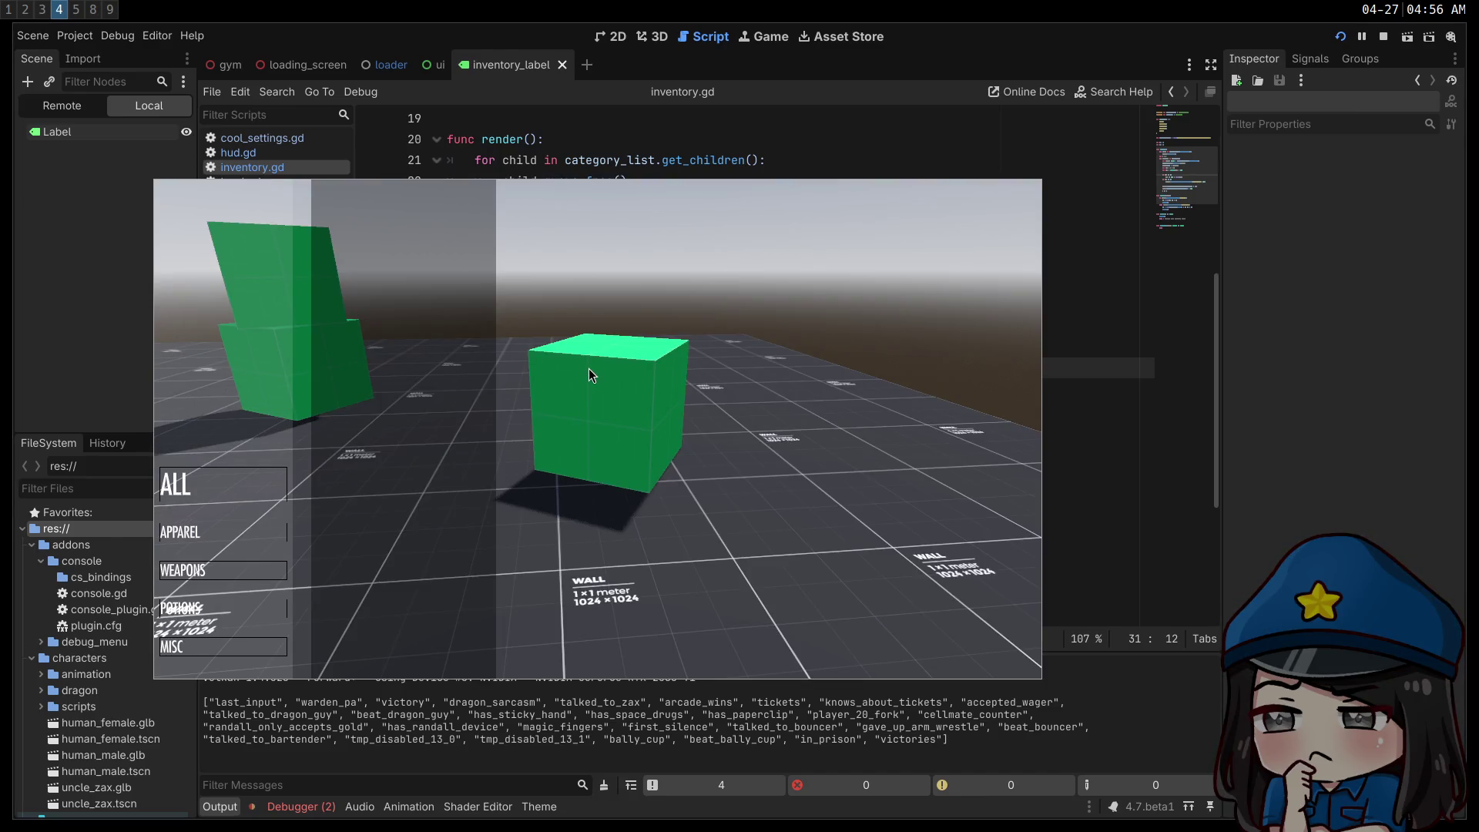
{"action": "key", "text": "Down"}
{"action": "key", "text": "Down"}
{"action": "key", "text": "Down"}
{"action": "key", "text": "Down"}
{"action": "key", "text": "Up"}
{"action": "key", "text": "Up"}
{"action": "key", "text": "Up"}
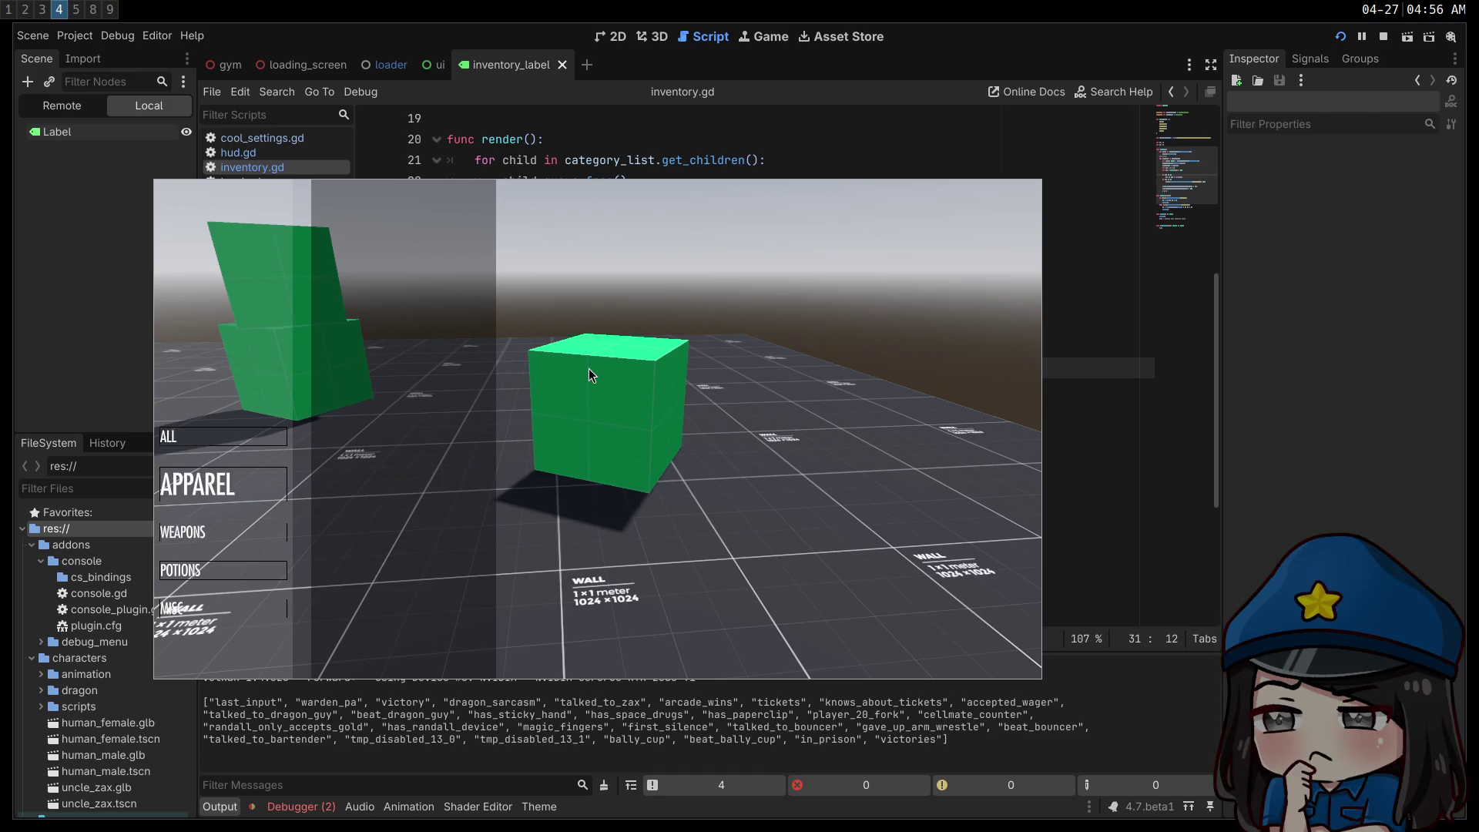
{"action": "key", "text": "Up"}
{"action": "key", "text": "Down"}
{"action": "key", "text": "Down"}
{"action": "key", "text": "Down"}
{"action": "key", "text": "Down"}
{"action": "key", "text": "Up"}
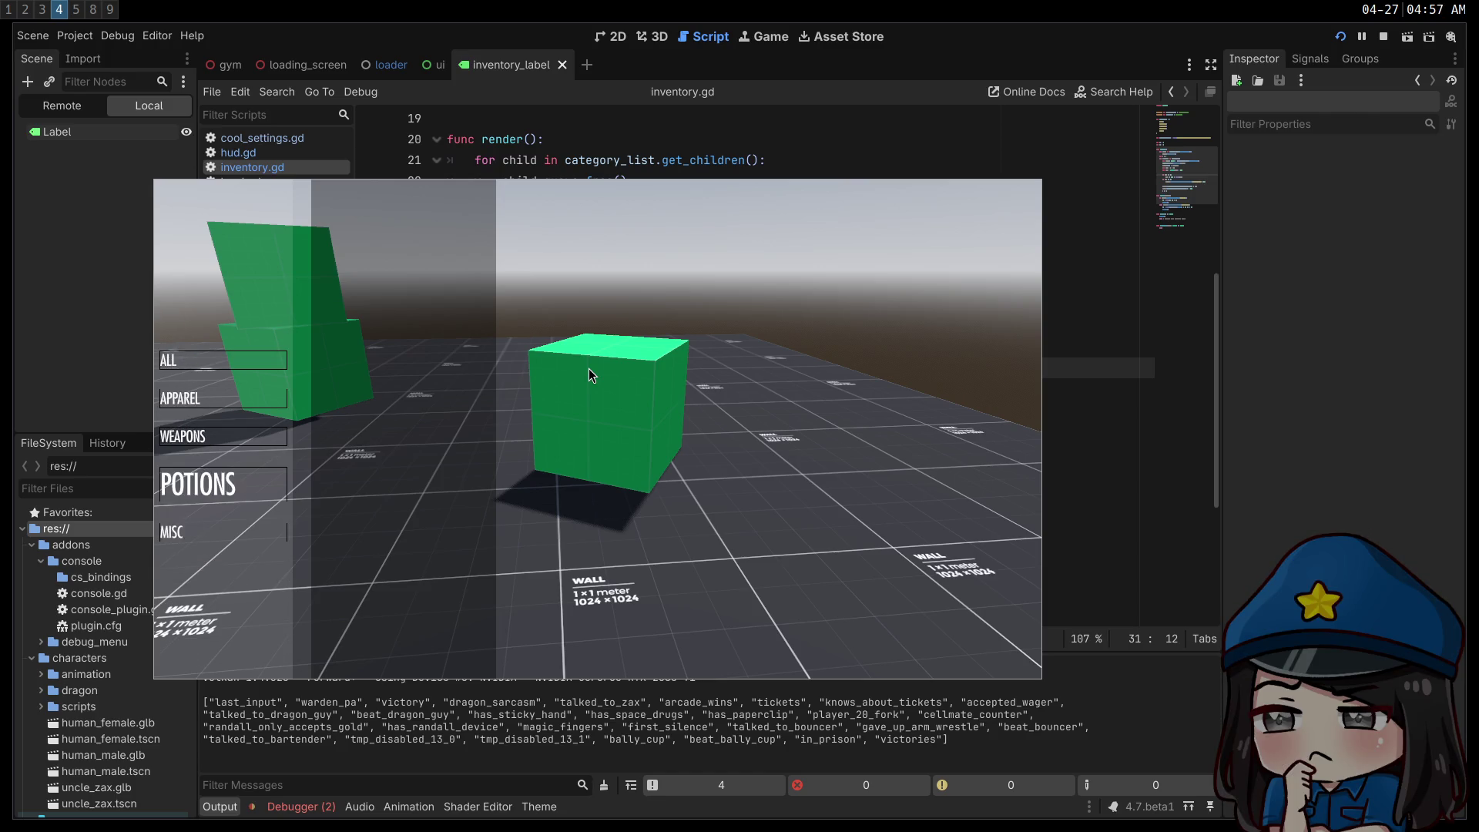
{"action": "key", "text": "Up"}
{"action": "key", "text": "Up"}
{"action": "key", "text": "Up"}
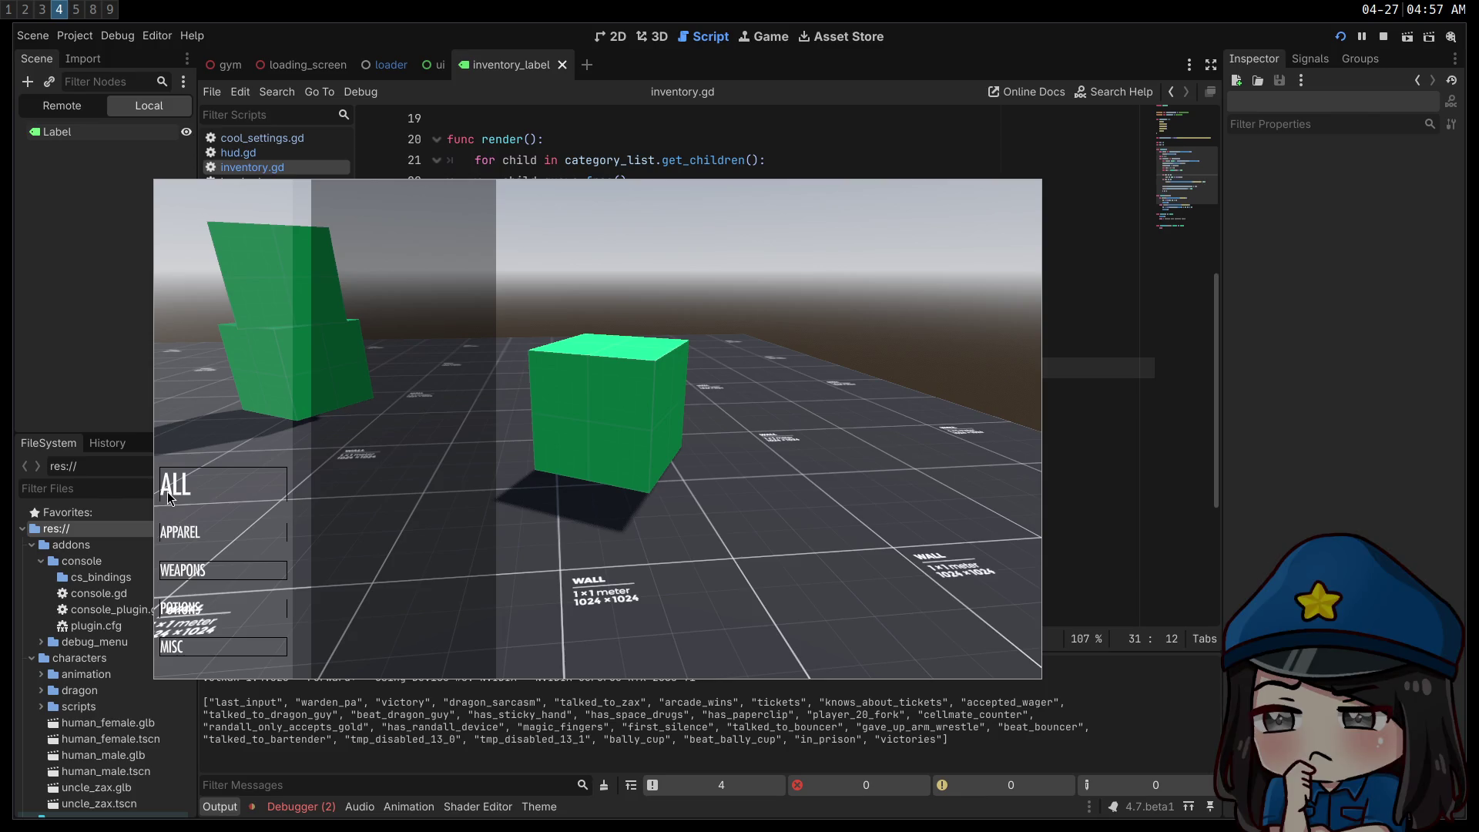
{"action": "key", "text": "Down"}
{"action": "key", "text": "Down"}
{"action": "key", "text": "Down"}
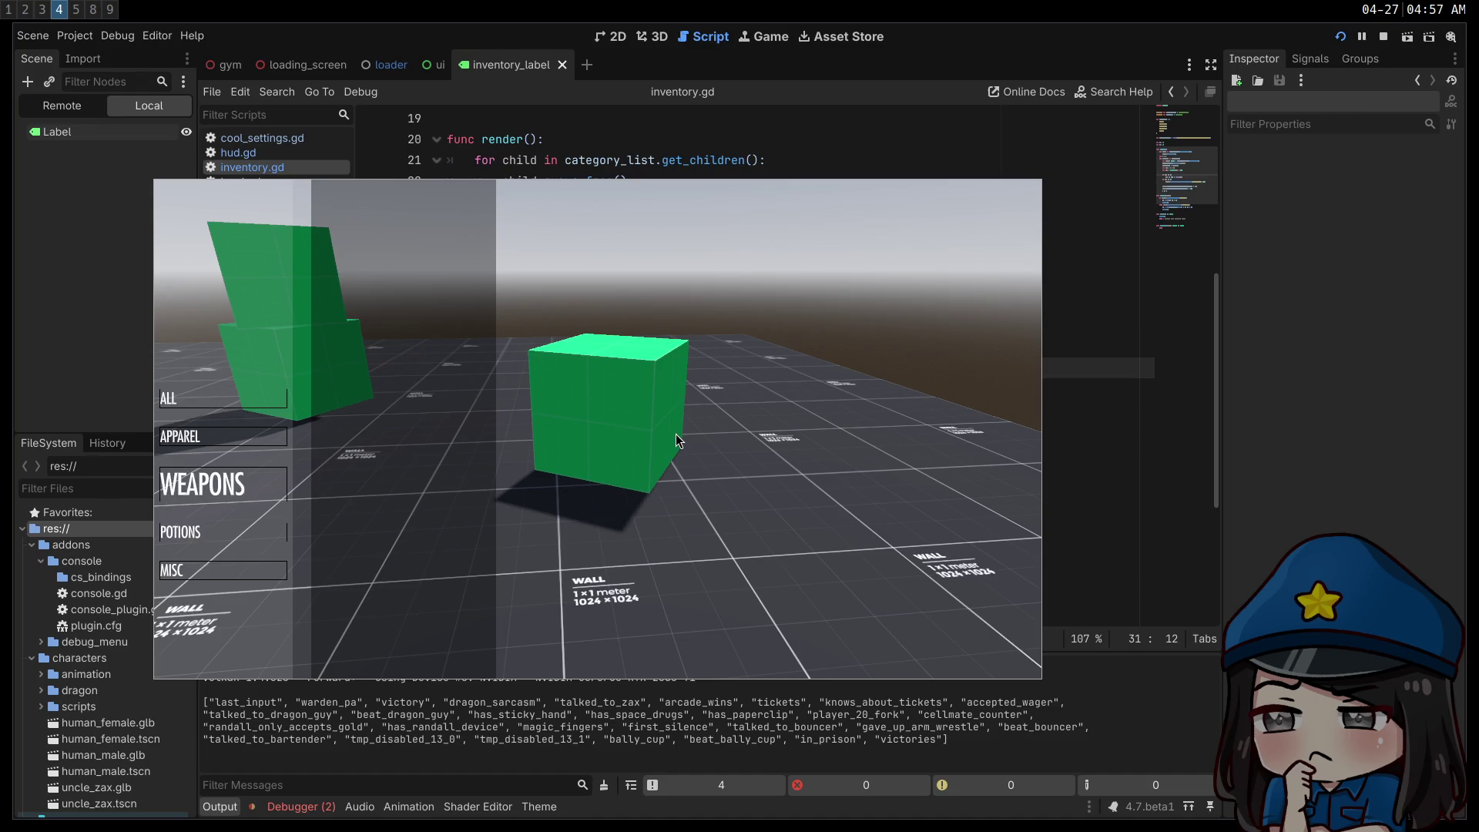
{"action": "key", "text": "Up"}
{"action": "key", "text": "Up"}
{"action": "key", "text": "Up"}
{"action": "key", "text": "Up"}
{"action": "key", "text": "Down"}
{"action": "key", "text": "Down"}
{"action": "key", "text": "Down"}
{"action": "key", "text": "Up"}
{"action": "key", "text": "Up"}
{"action": "key", "text": "Up"}
{"action": "key", "text": "Up"}
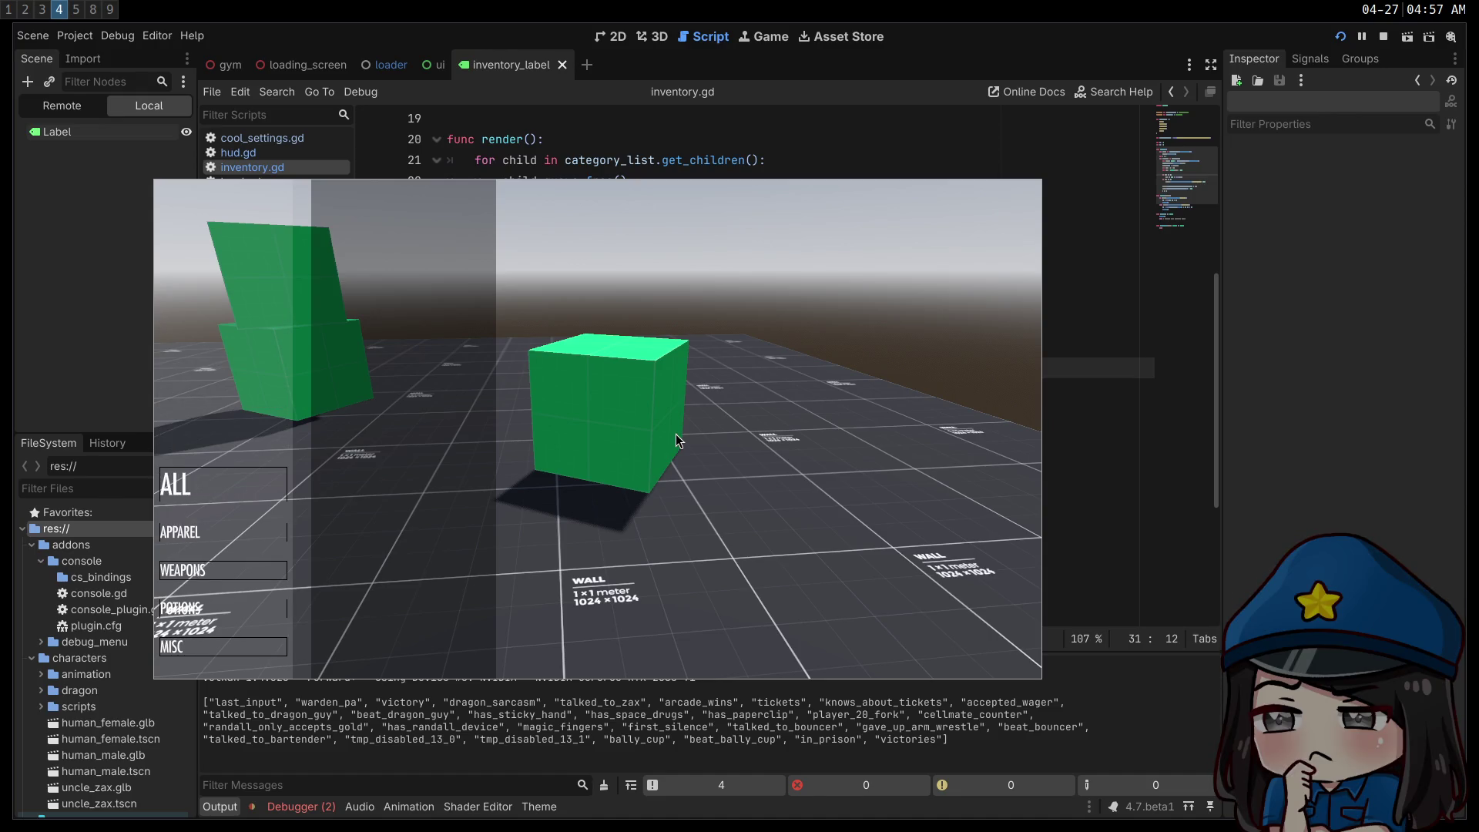
{"action": "key", "text": "Down"}
{"action": "key", "text": "Down"}
{"action": "key", "text": "Down"}
{"action": "key", "text": "Up"}
{"action": "key", "text": "Up"}
{"action": "key", "text": "Up"}
{"action": "key", "text": "Down"}
{"action": "key", "text": "Down"}
{"action": "key", "text": "Down"}
{"action": "key", "text": "Up"}
{"action": "key", "text": "Up"}
{"action": "key", "text": "Up"}
{"action": "key", "text": "Up"}
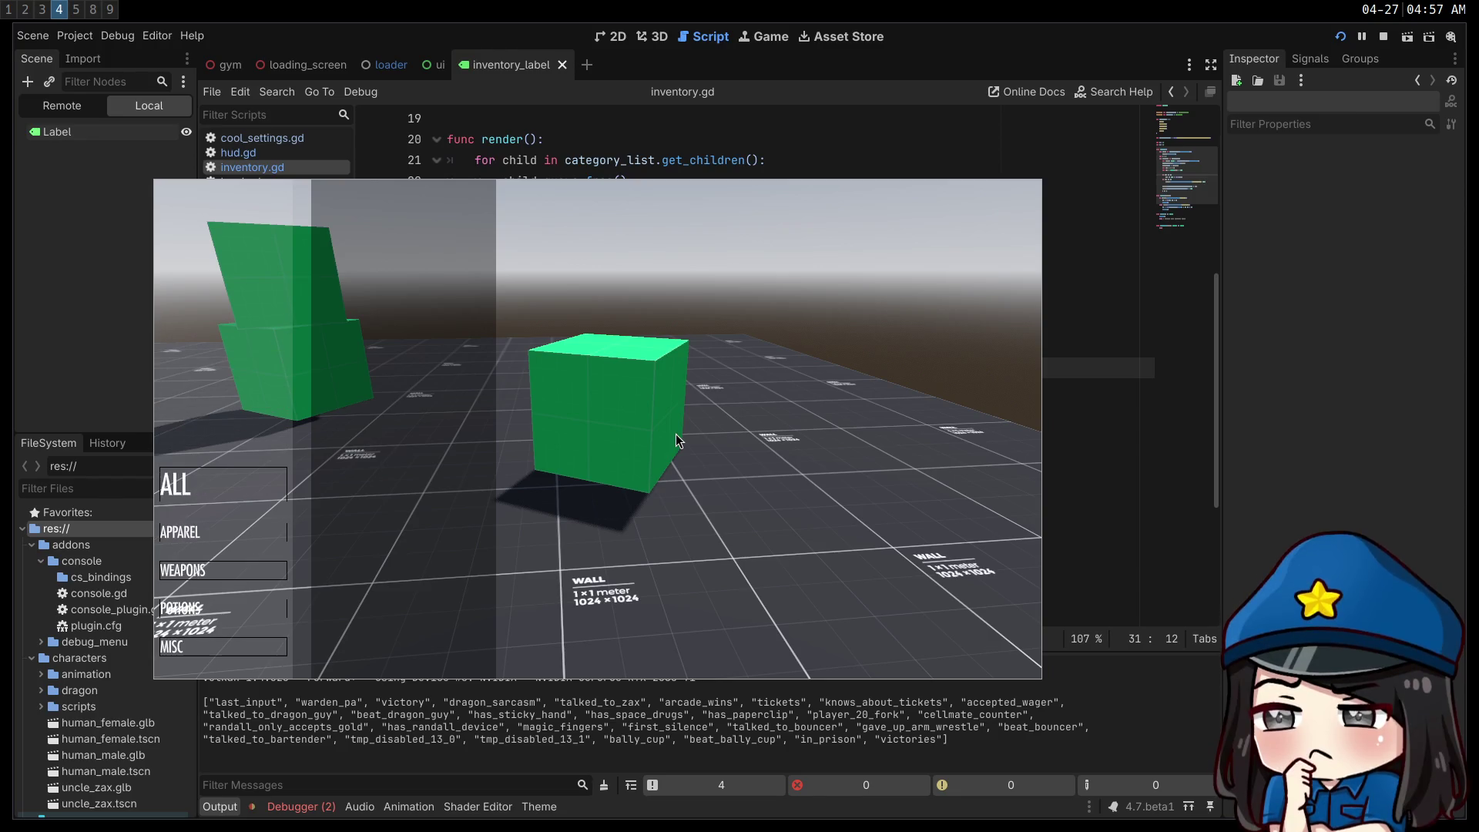
{"action": "key", "text": "Down"}
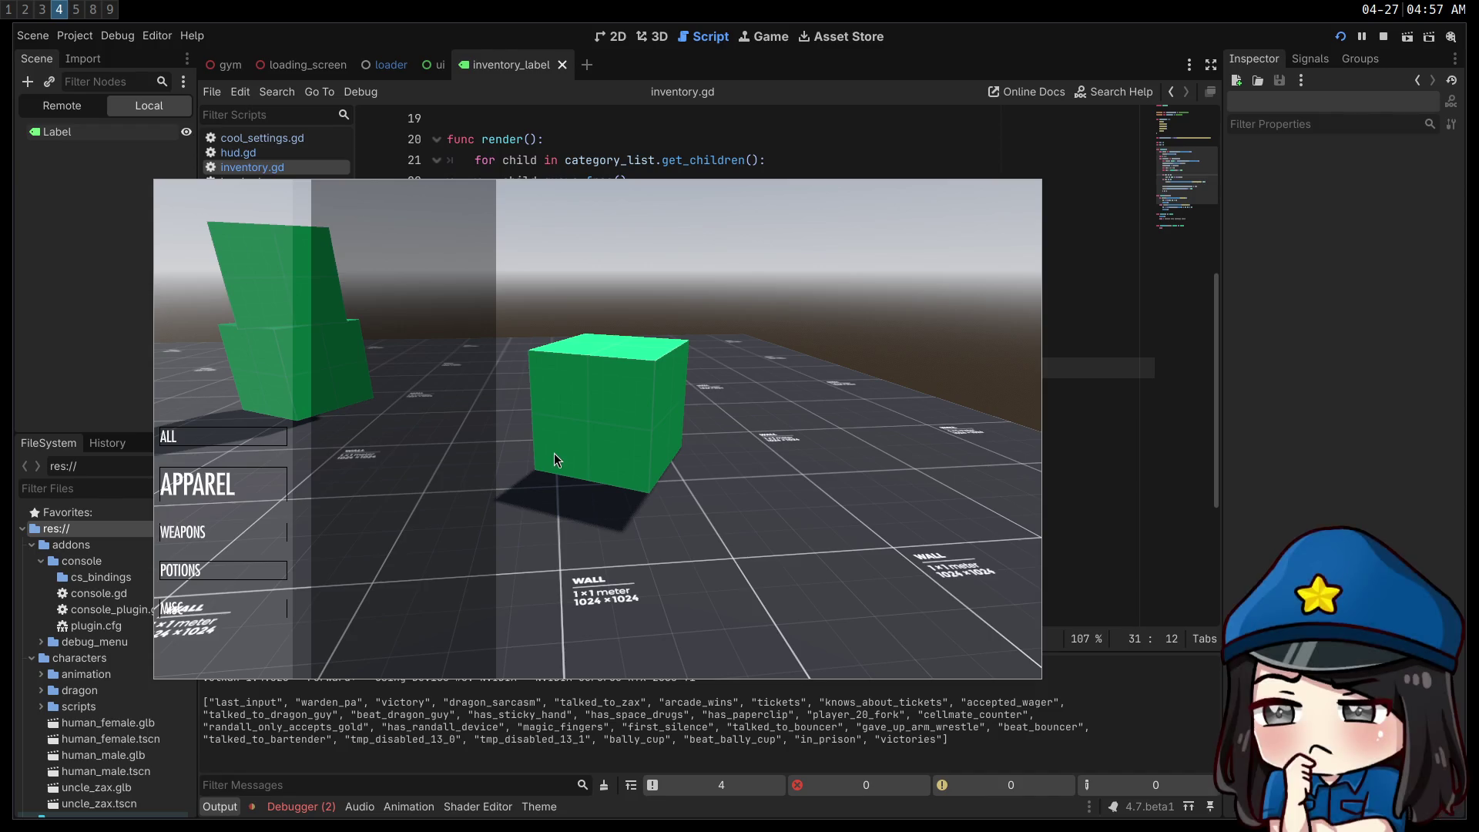
{"action": "key", "text": "super+f"}
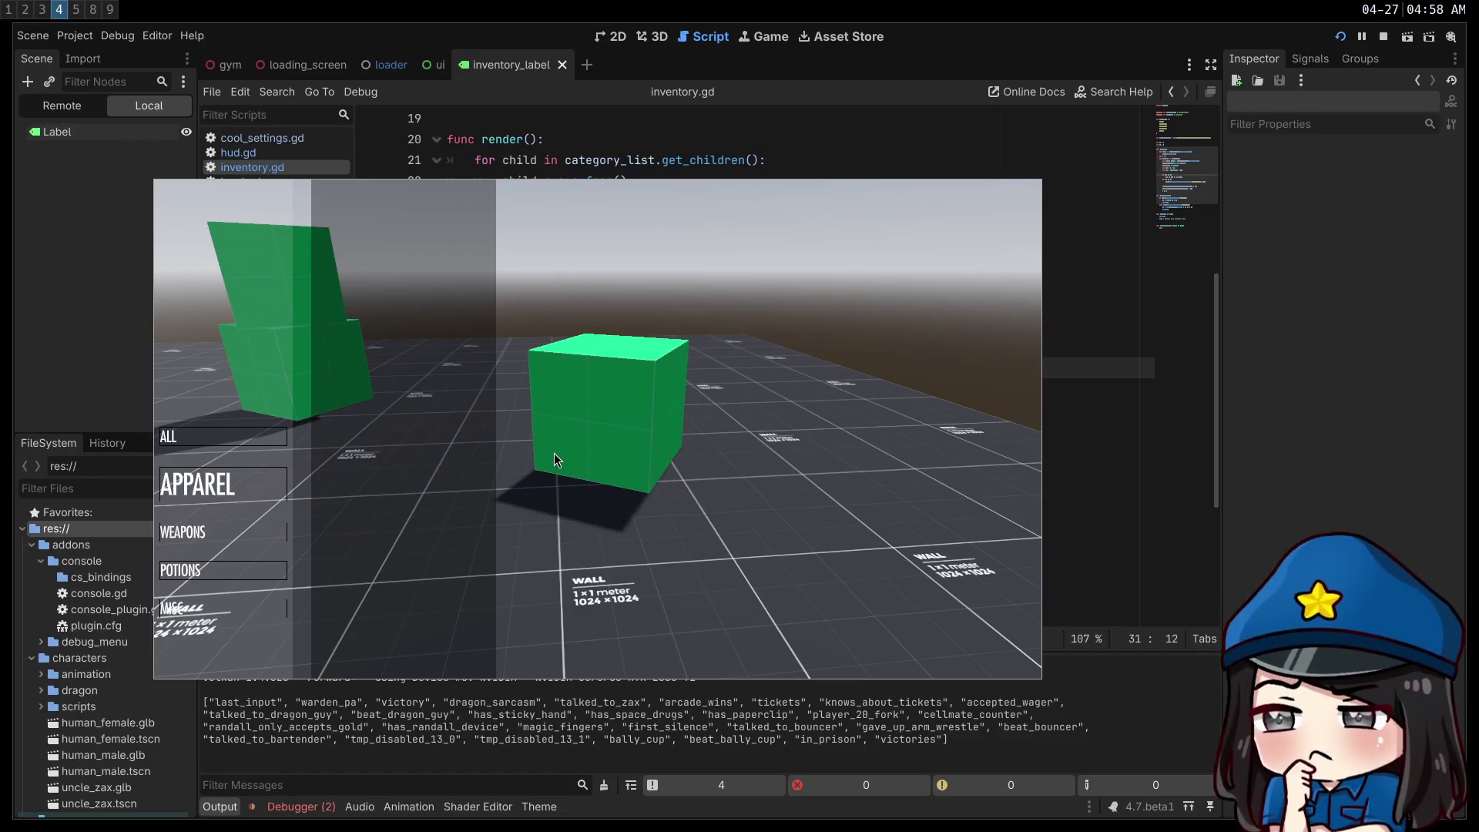
- Stop the game and set the Label's Theme Overrides Normal style to StyleBoxEmpty
{"action": "left_click", "coordinate": [1382, 37]}
{"action": "scroll", "coordinate": [1341, 462], "scroll_direction": "down", "scroll_amount": 5}
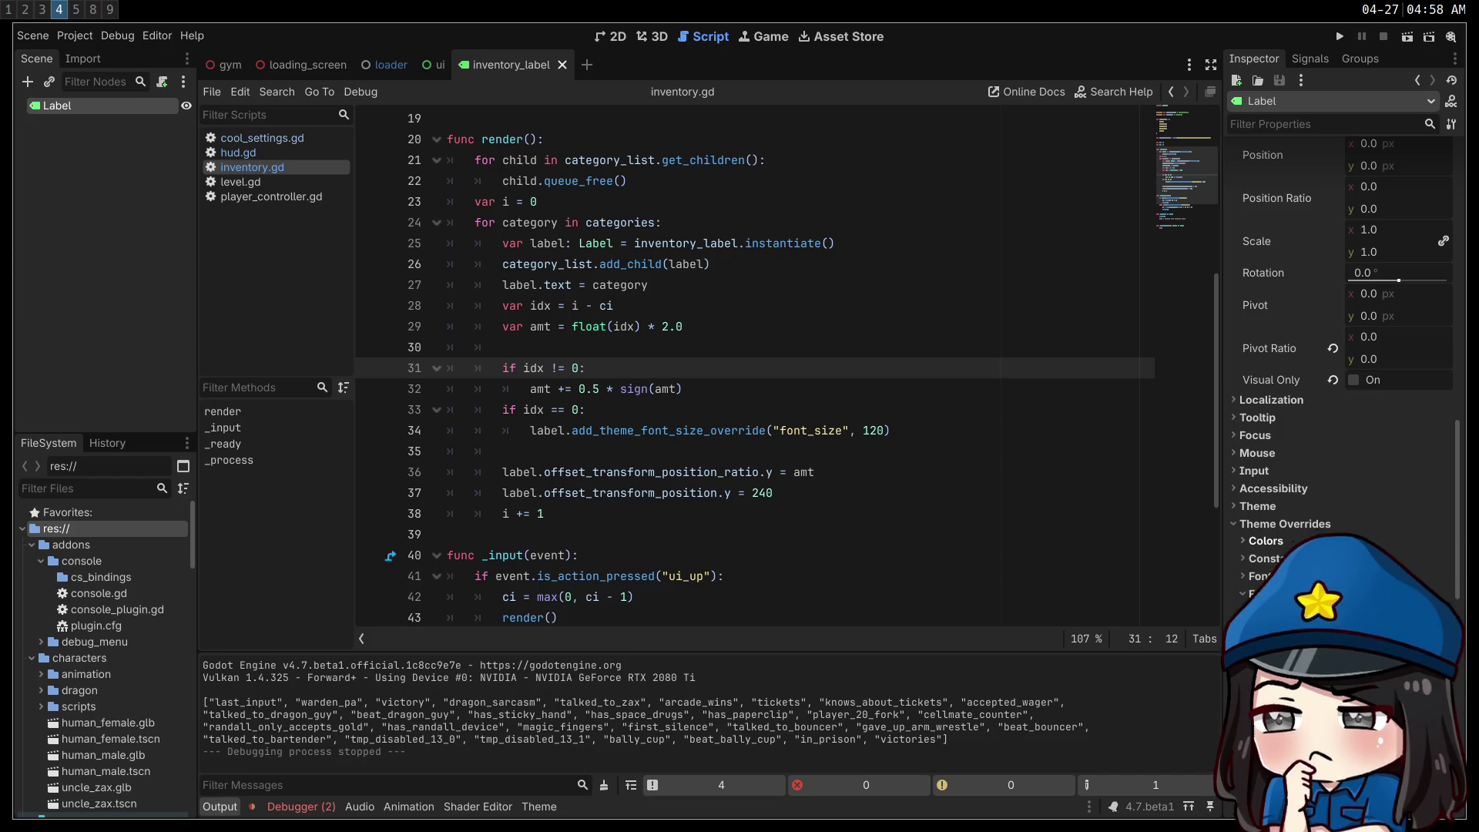
{"action": "left_click", "coordinate": [1333, 484]}
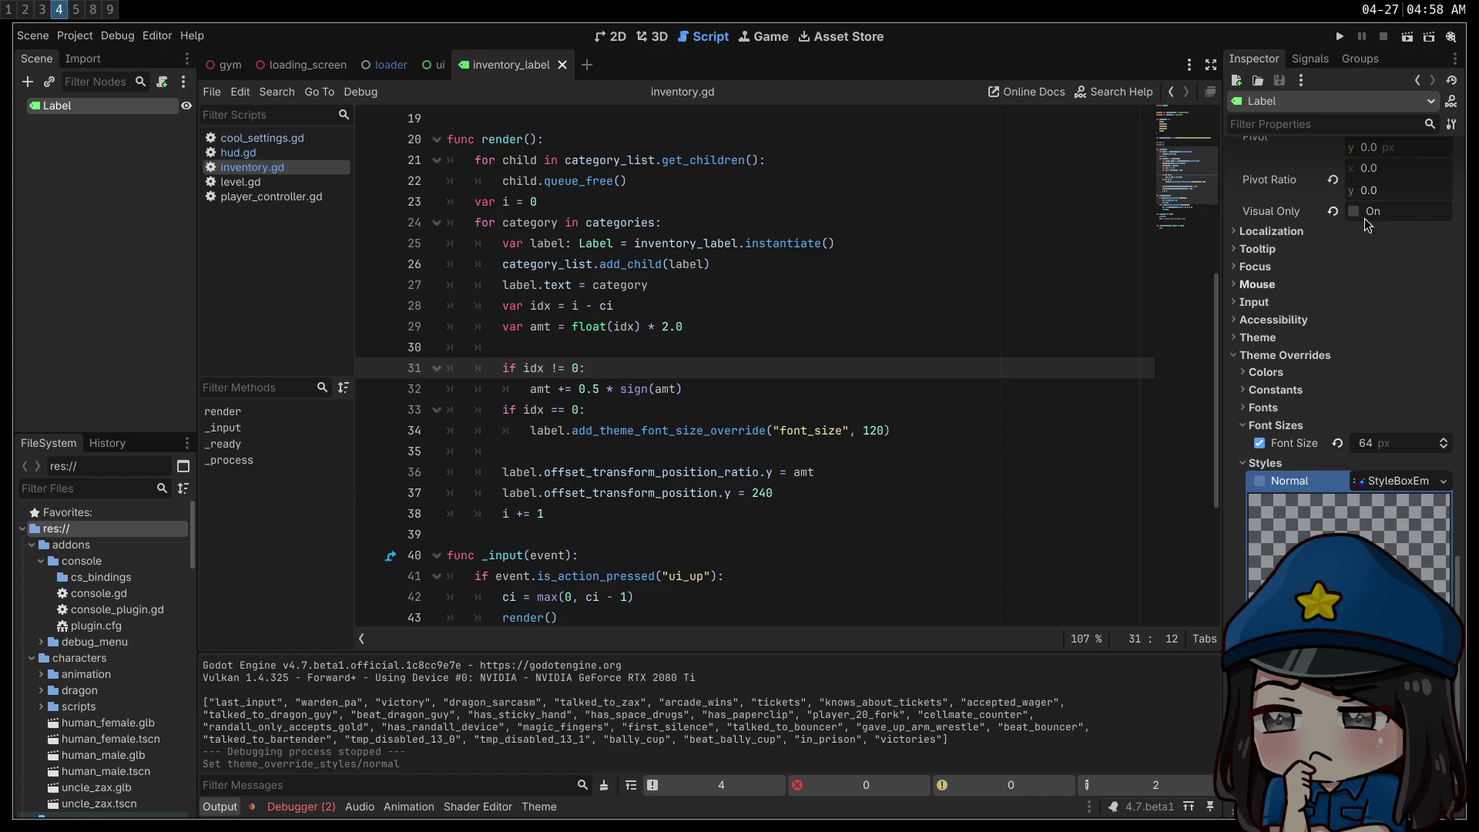
- Run the project, cycle the inventory categories, then stop the game
{"action": "key", "text": "F5"}
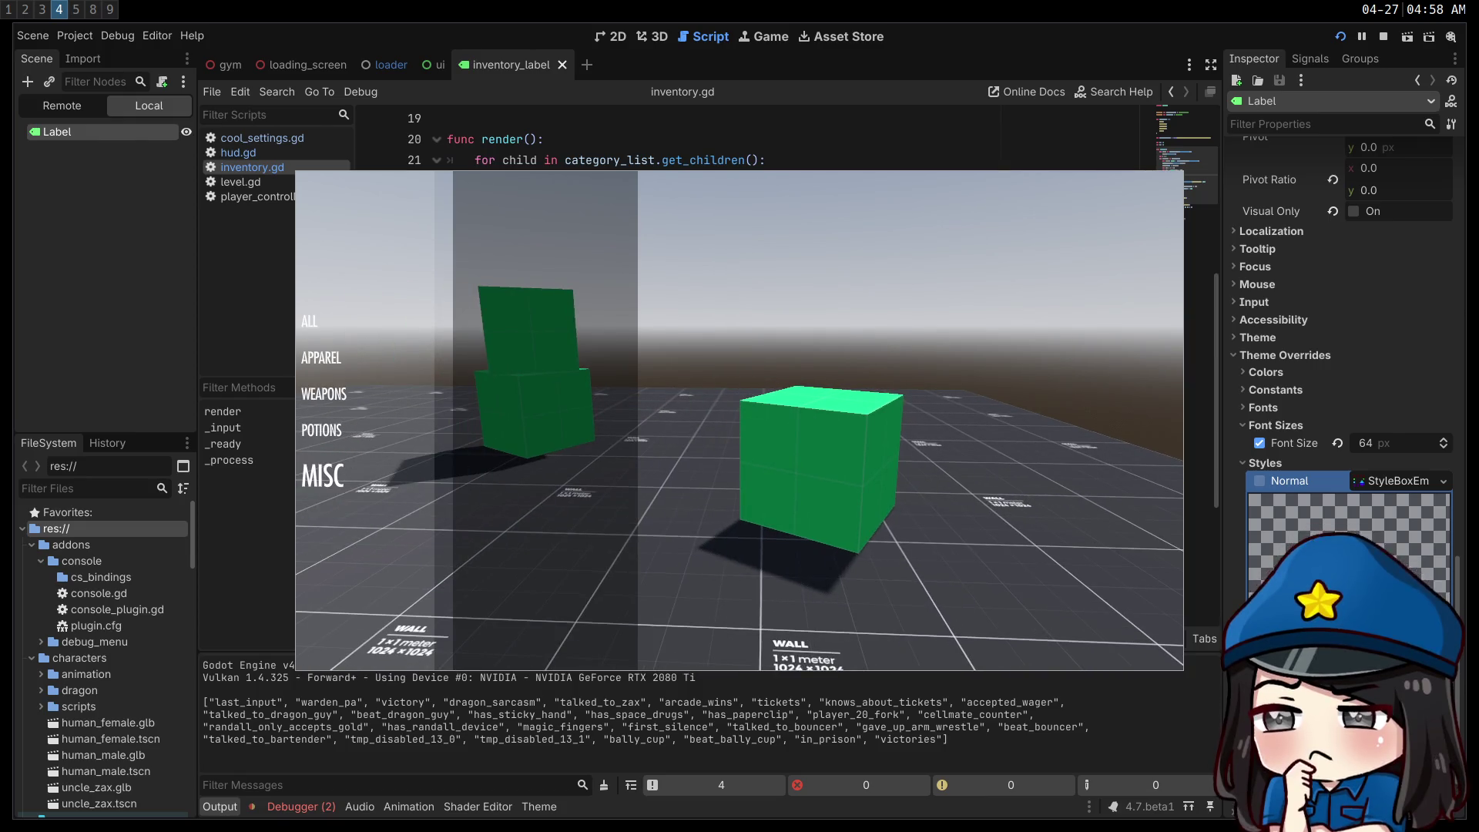
{"action": "key", "text": "Up"}
{"action": "key", "text": "Up"}
{"action": "key", "text": "Up"}
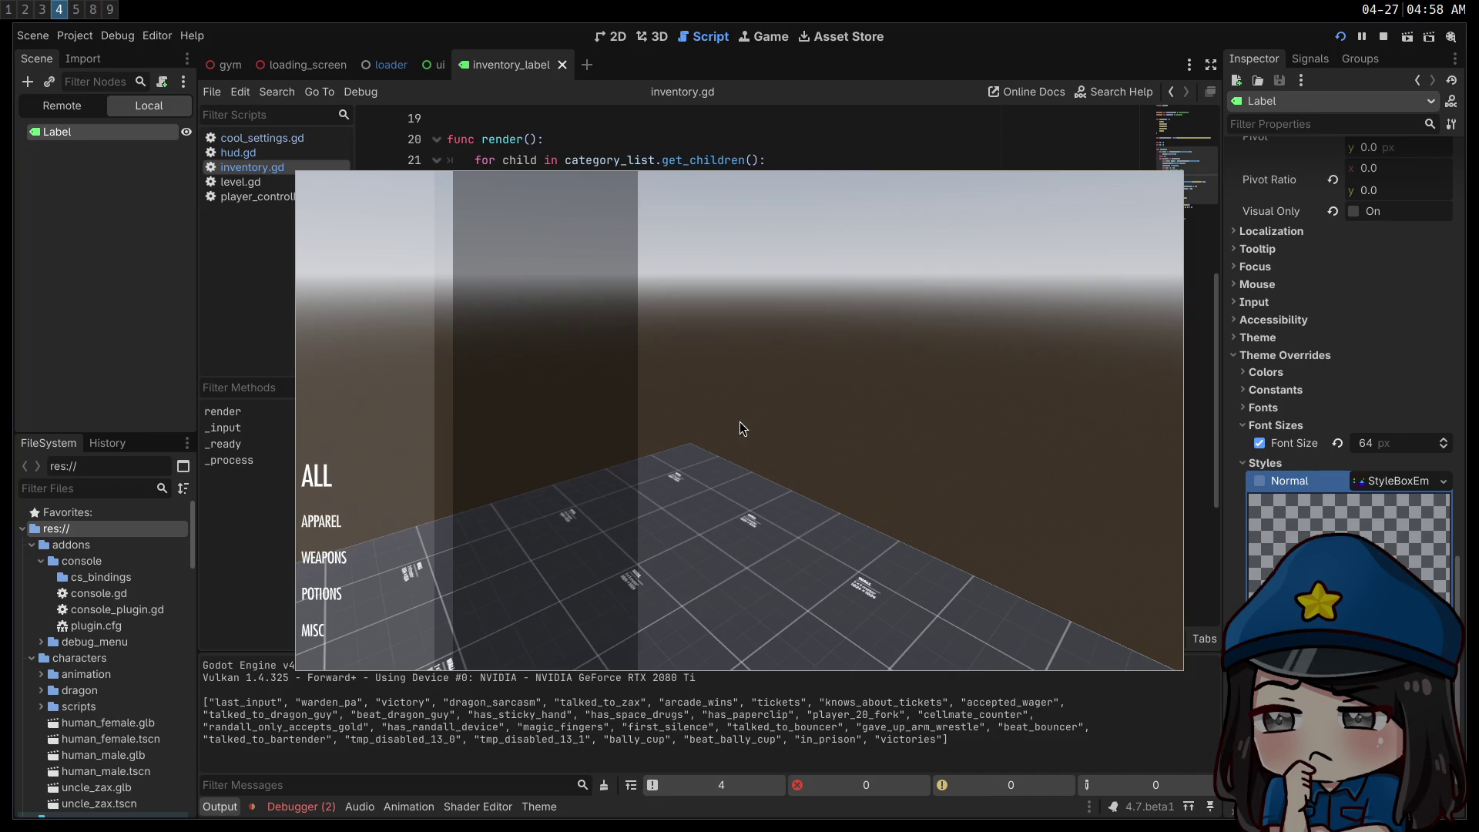
{"action": "left_click", "coordinate": [1383, 37]}
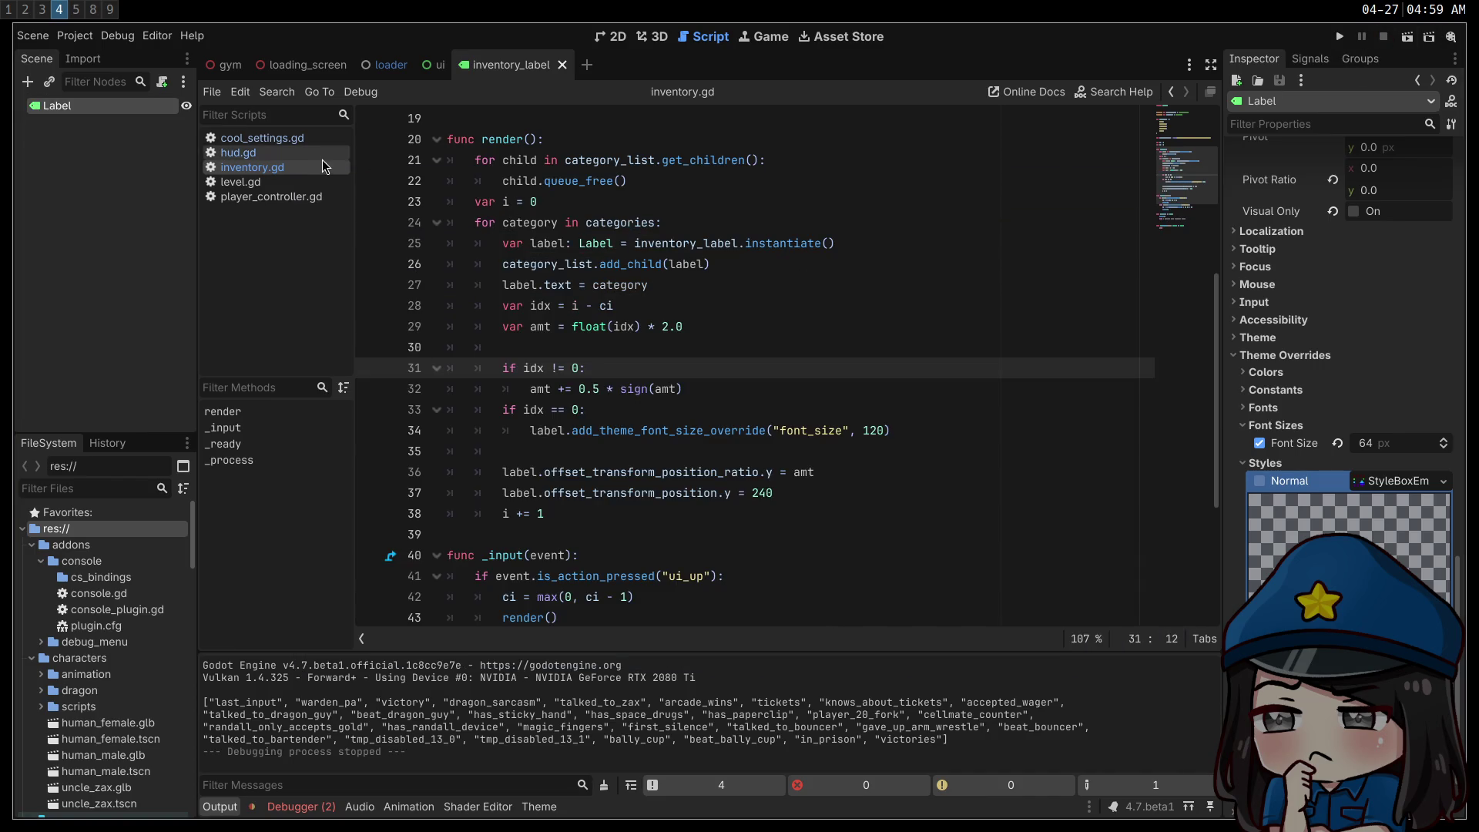
- Attach a new script to the Label, with its path changed from 'scenes' to 'scripts' (res://core/scripts/ui/inventory_label.gd)
{"action": "left_click", "coordinate": [611, 36]}
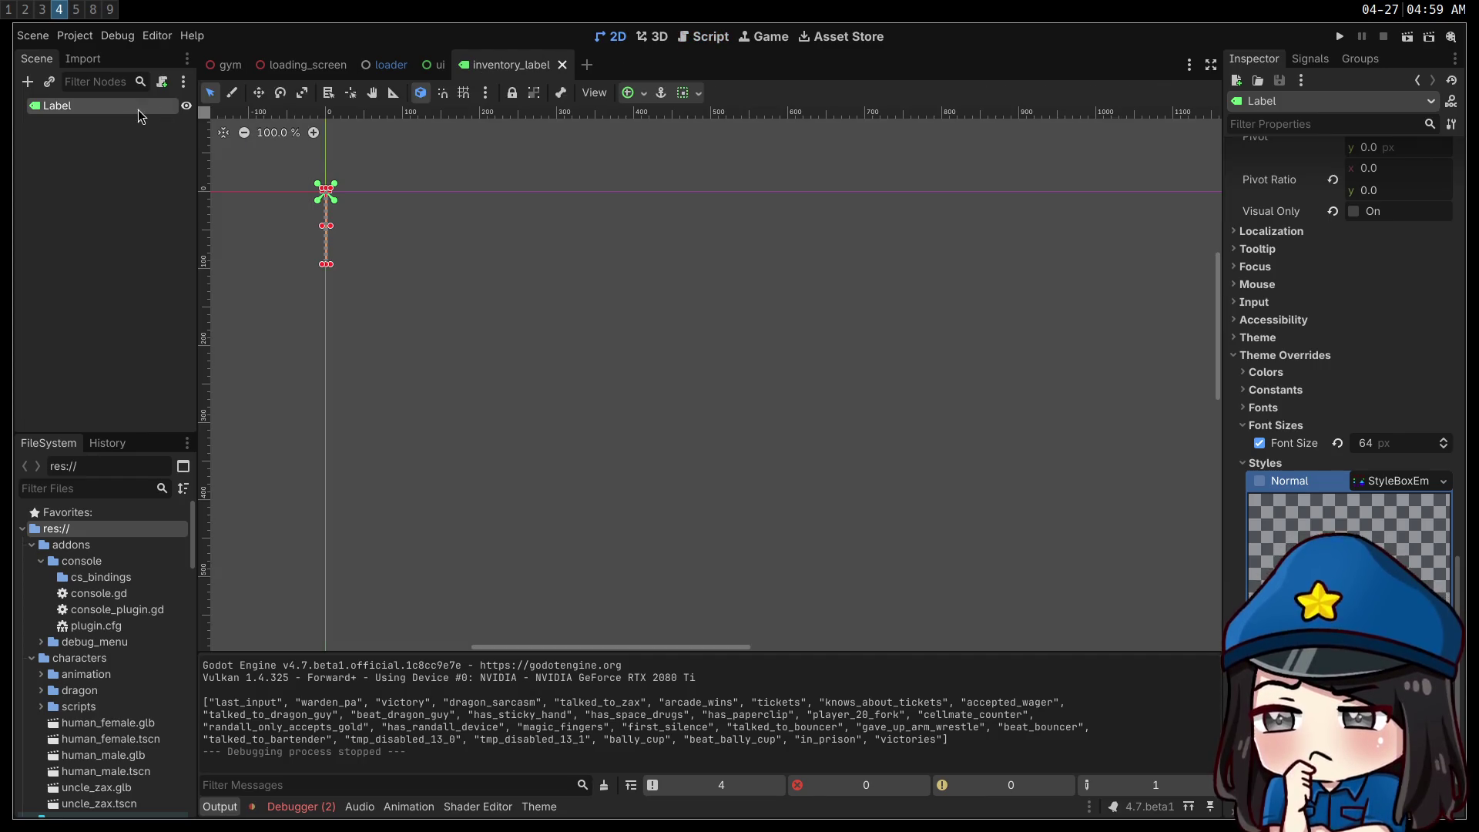
{"action": "right_click", "coordinate": [112, 109]}
{"action": "left_click", "coordinate": [171, 249]}
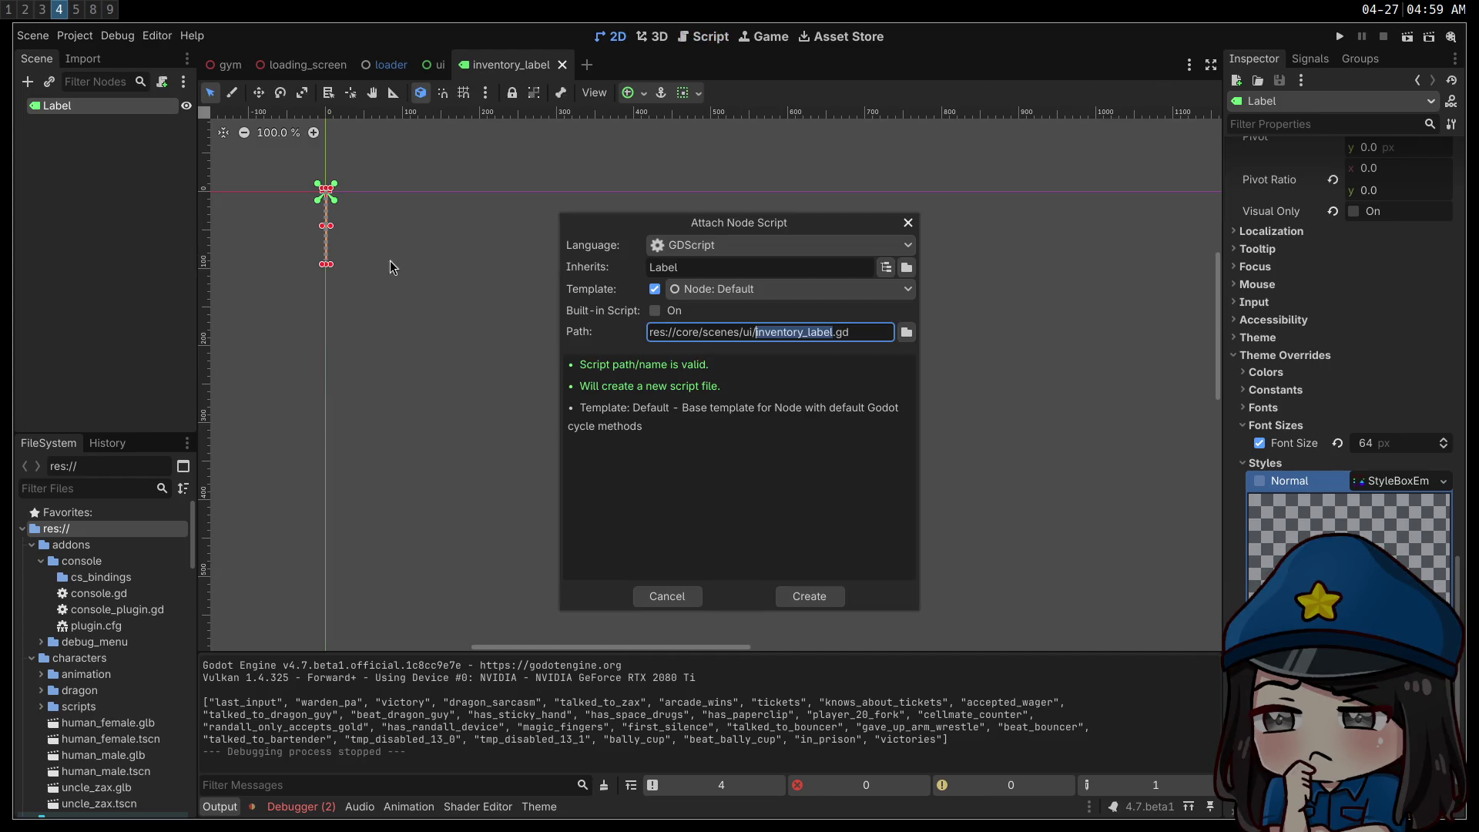
{"action": "double_click", "coordinate": [694, 332]}
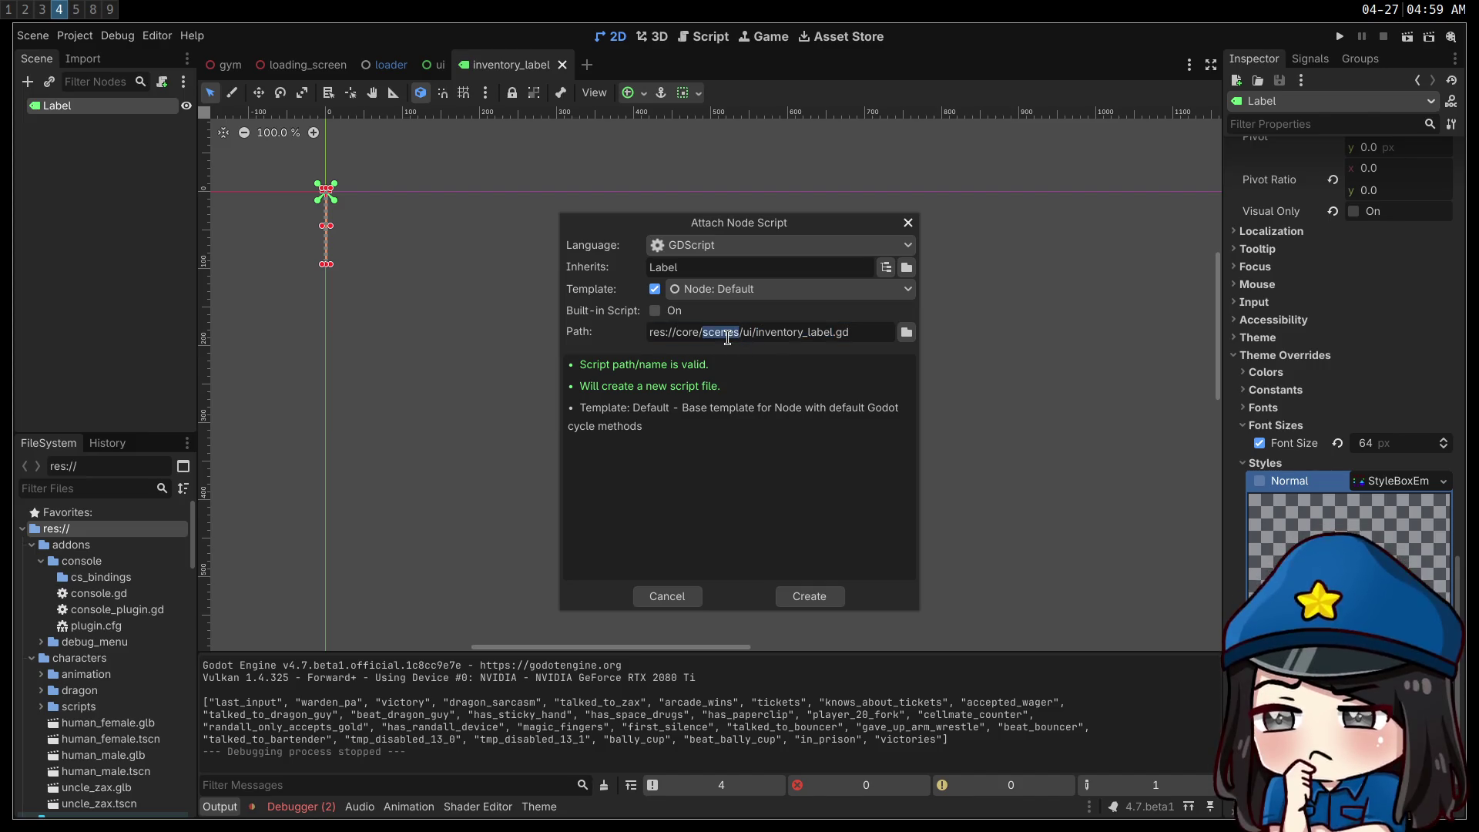
{"action": "type", "text": "s"}
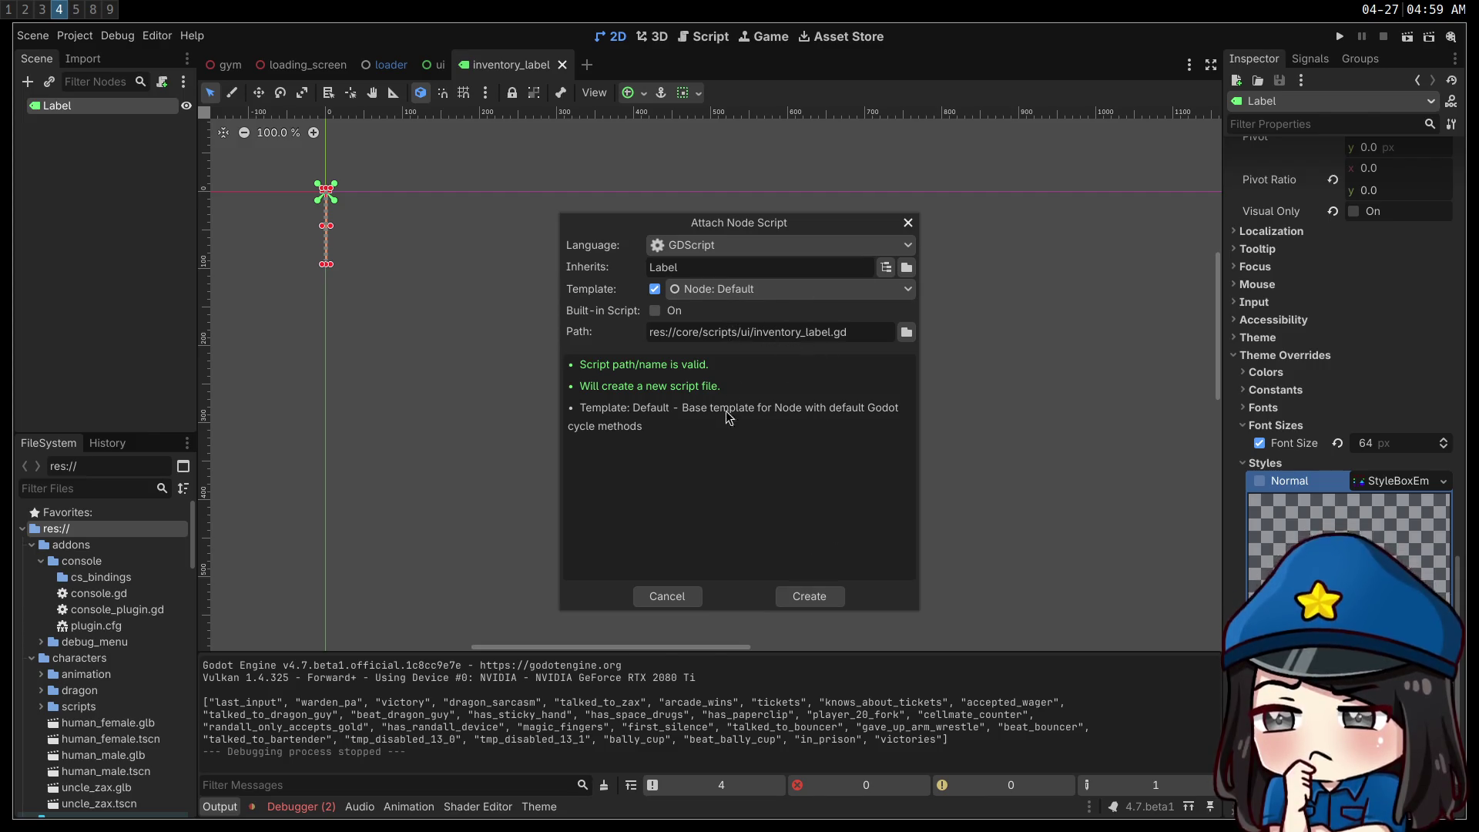
{"action": "left_click", "coordinate": [807, 596]}
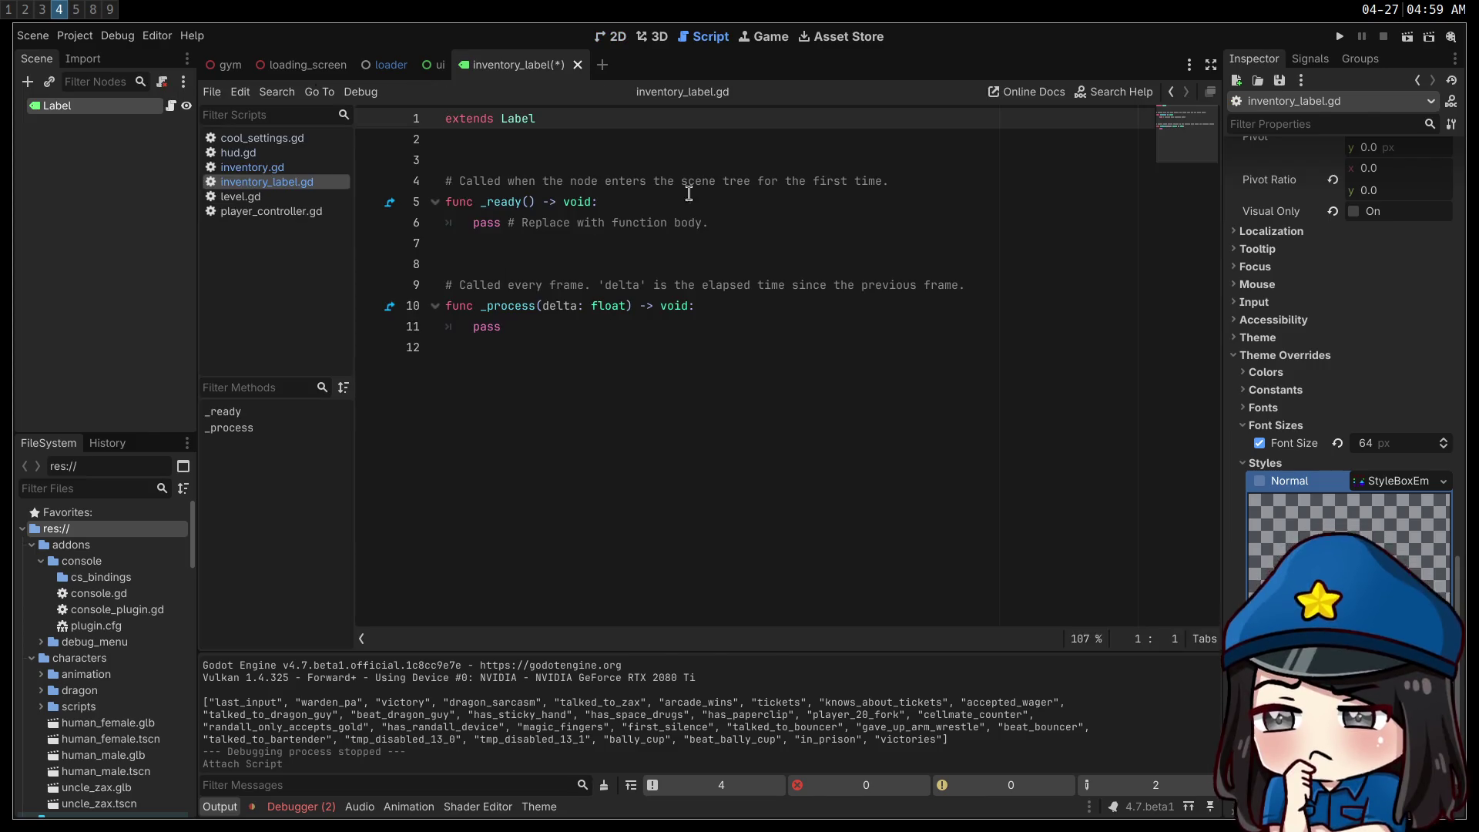
- Replace the _ready comment with 'var offset_px = 0.0' and 'var offset_ratio = 0.0'
{"action": "left_click_drag", "start_coordinate": [891, 181], "coordinate": [462, 160]}
{"action": "key", "text": "BackSpace"}
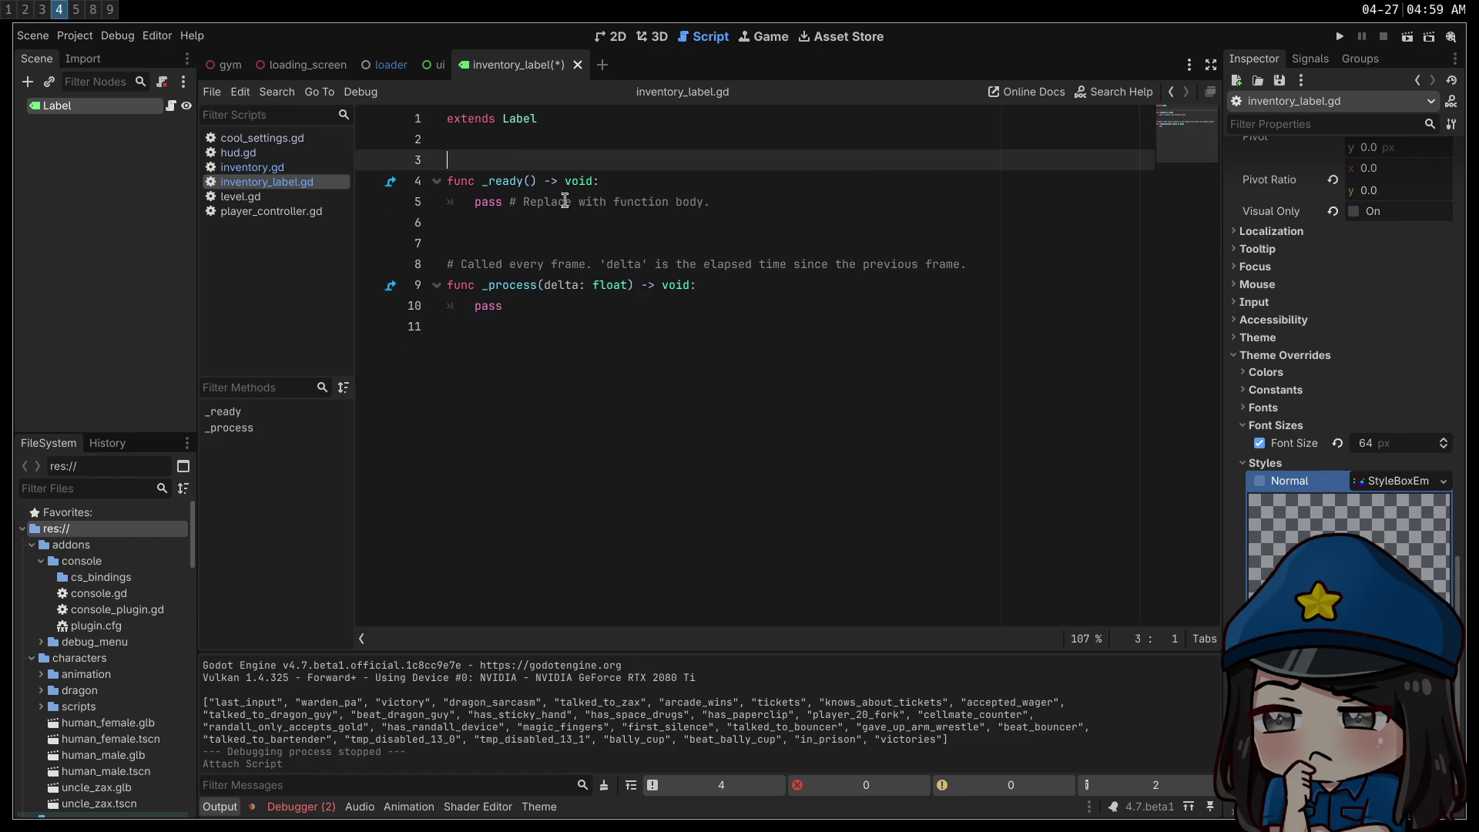
{"action": "type", "text": "var offset_px ="}
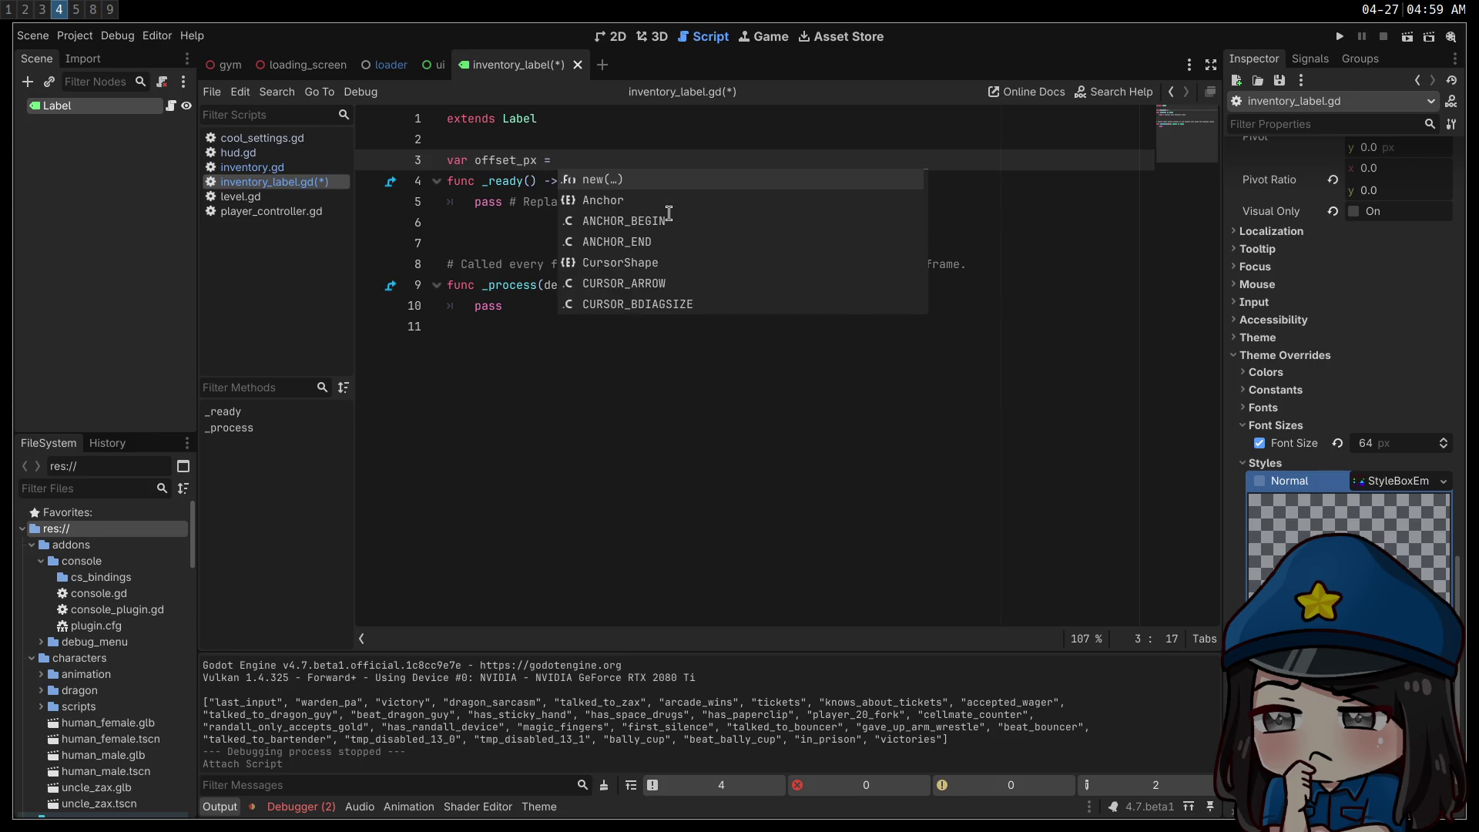
{"action": "type", "text": "0.0"}
{"action": "key", "text": "Return"}
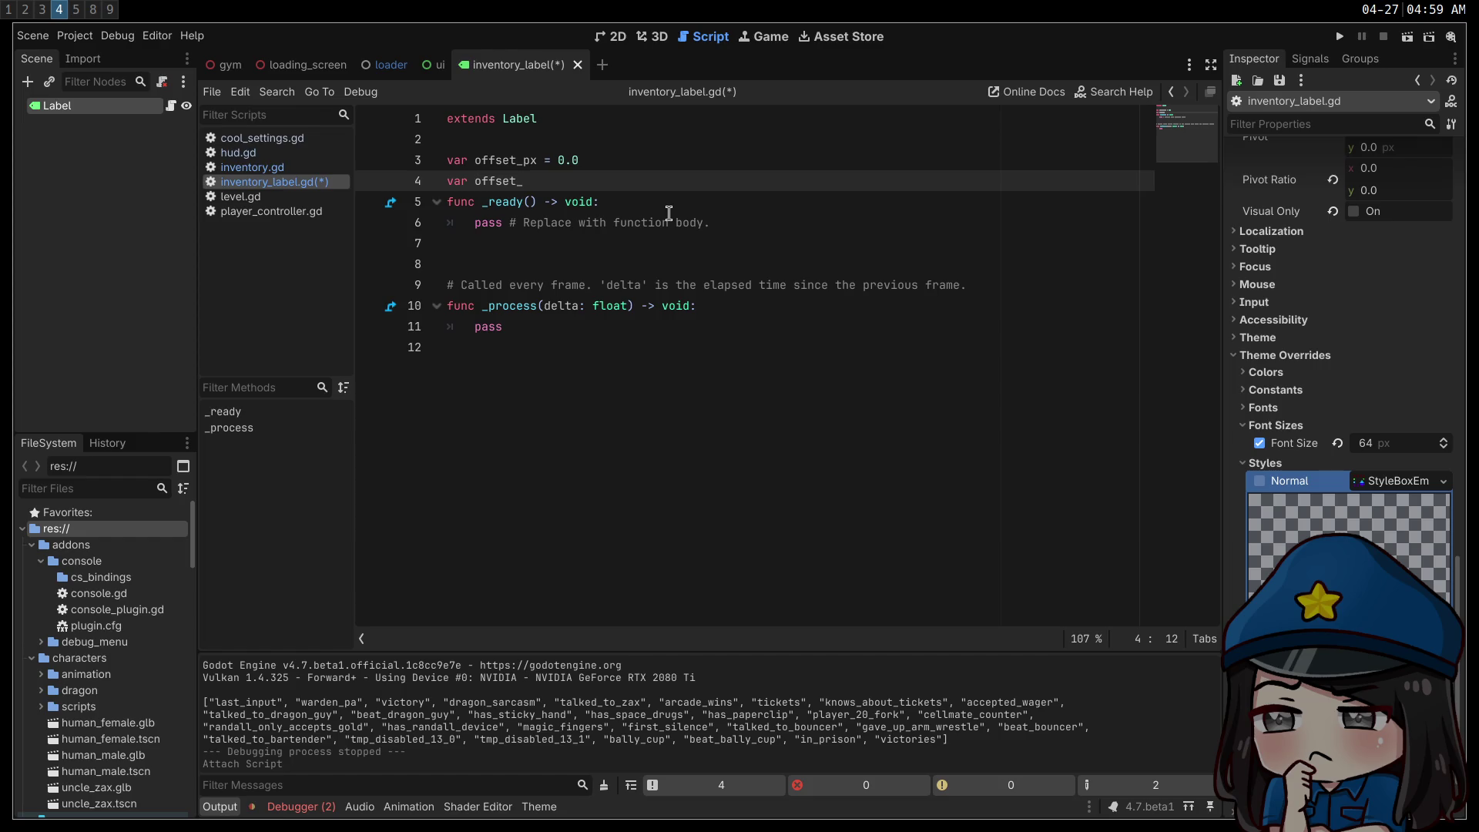
{"action": "type", "text": "rati"}
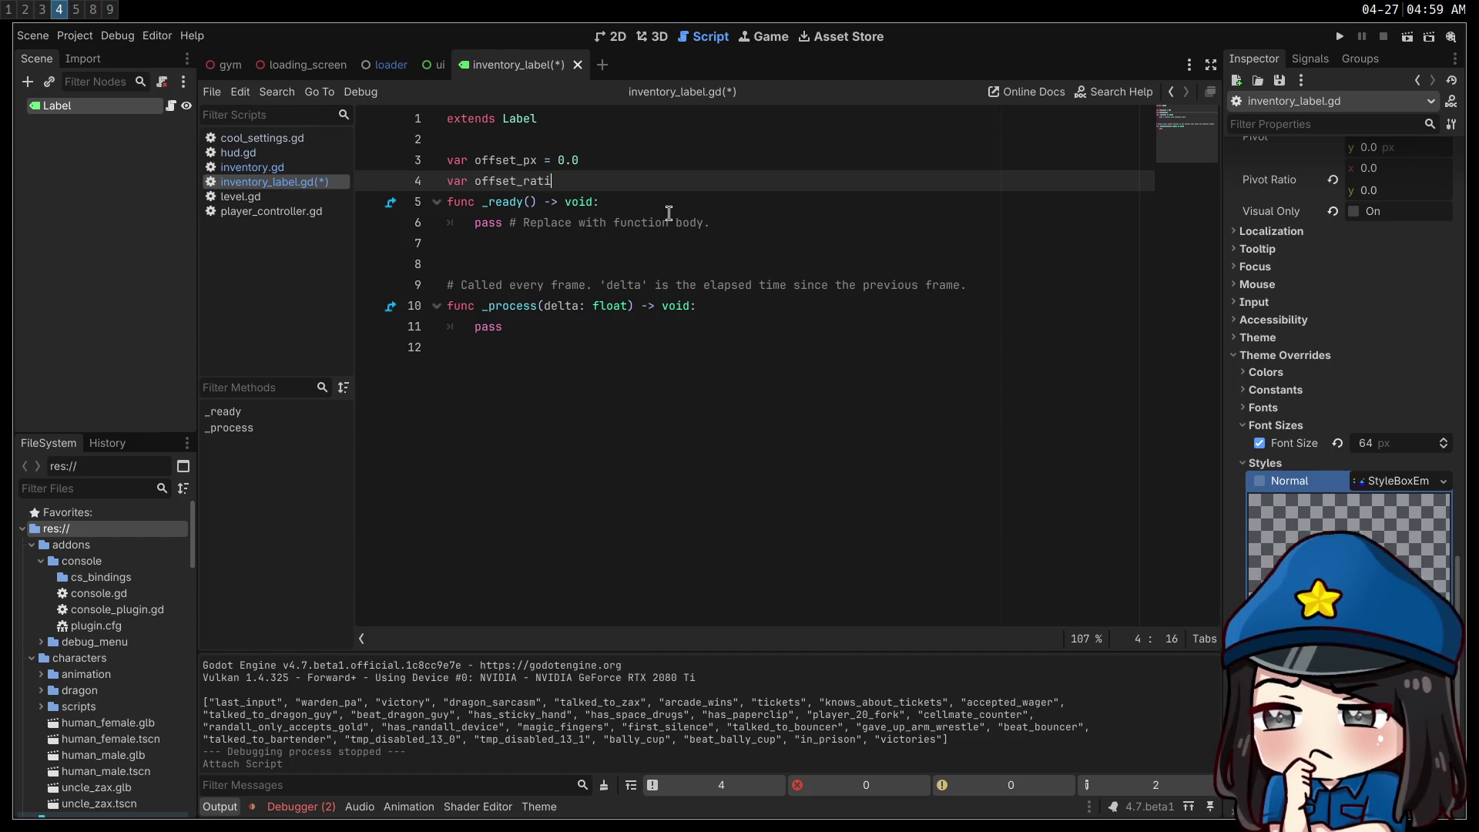
{"action": "type", "text": "o = 0.0"}
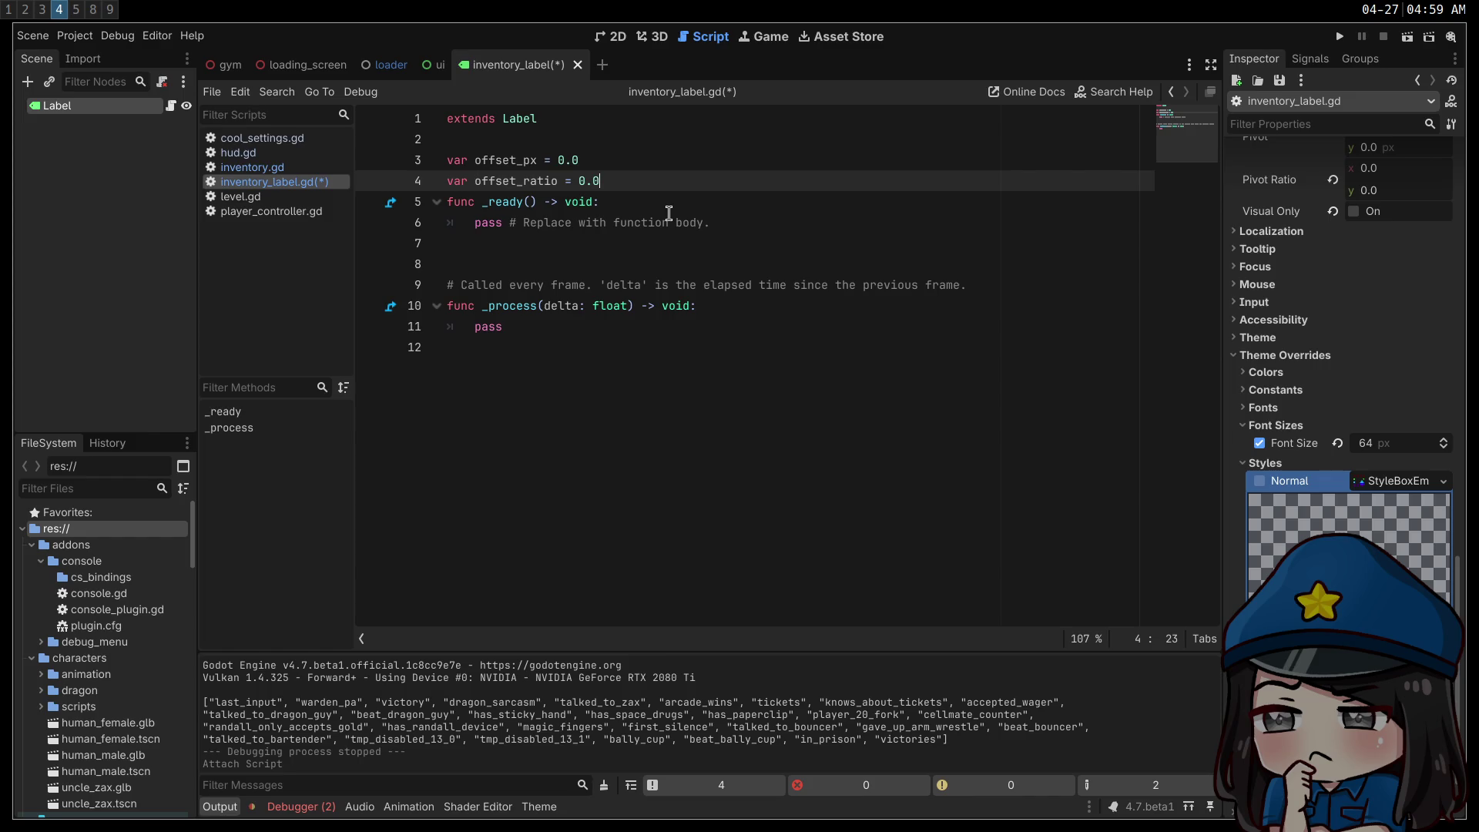
{"action": "key", "text": "Return"}
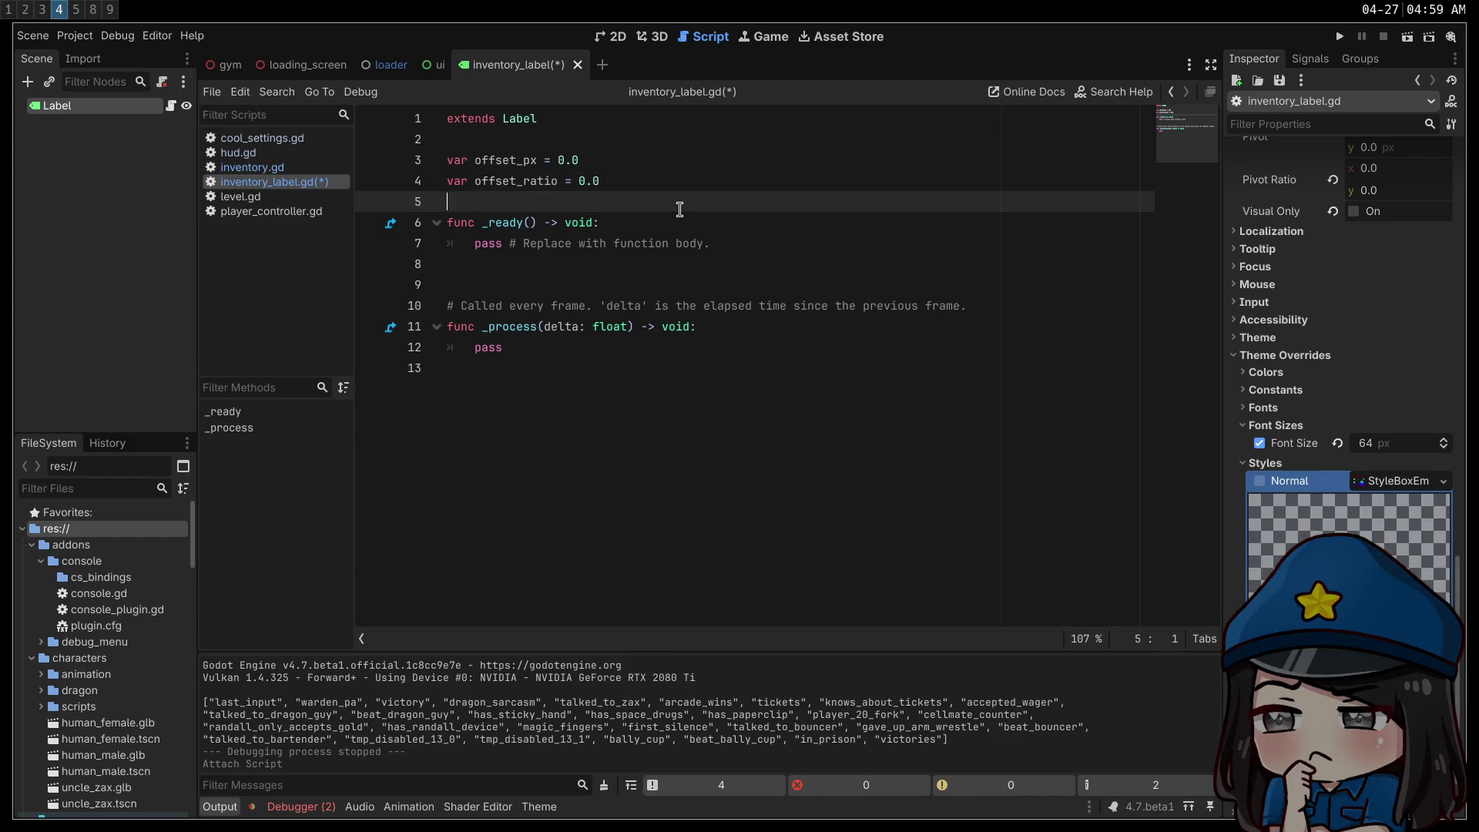
- Switch from the Godot workspace to the browser workspace
{"action": "key", "text": "super+1"}
{"action": "key", "text": "super+2"}
{"action": "key", "text": "super+3"}
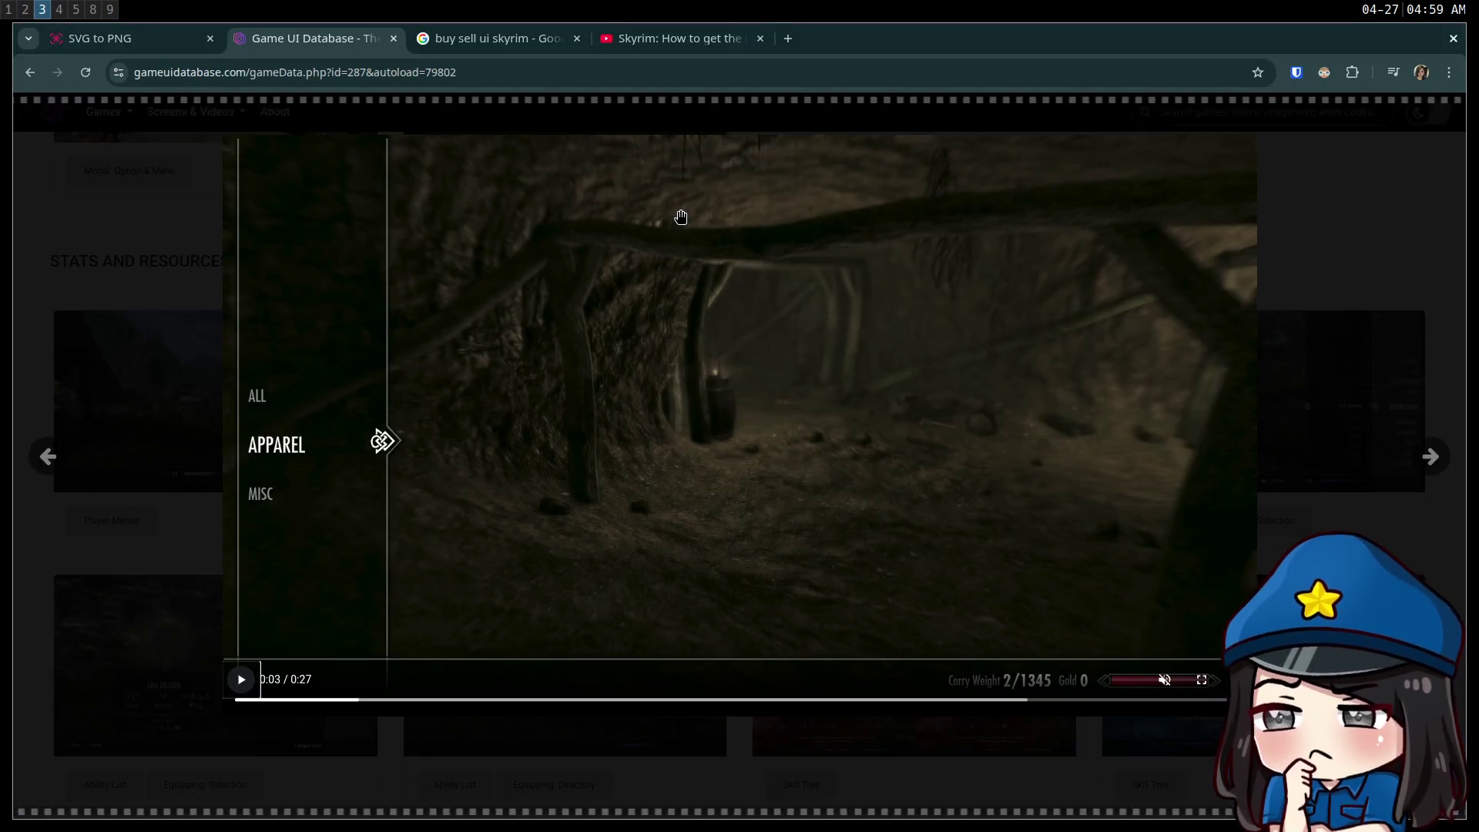
- Search the web for 'godot set get syntax' and open the GDScript reference page
{"action": "key", "text": "ctrl+t"}
{"action": "type", "text": "godot set get e"}
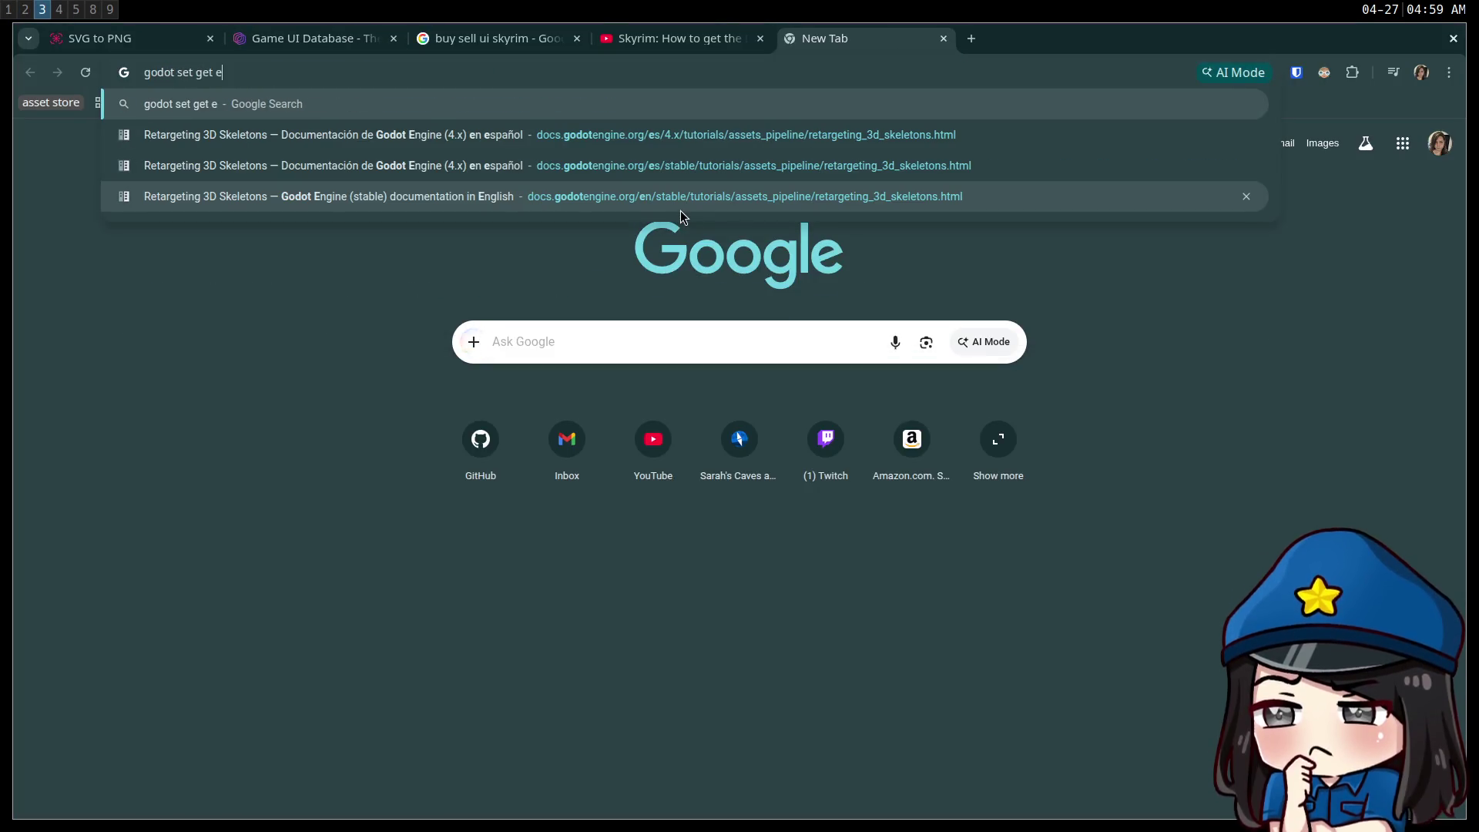
{"action": "key", "text": "BackSpace"}
{"action": "type", "text": "syntax"}
{"action": "key", "text": "Return"}
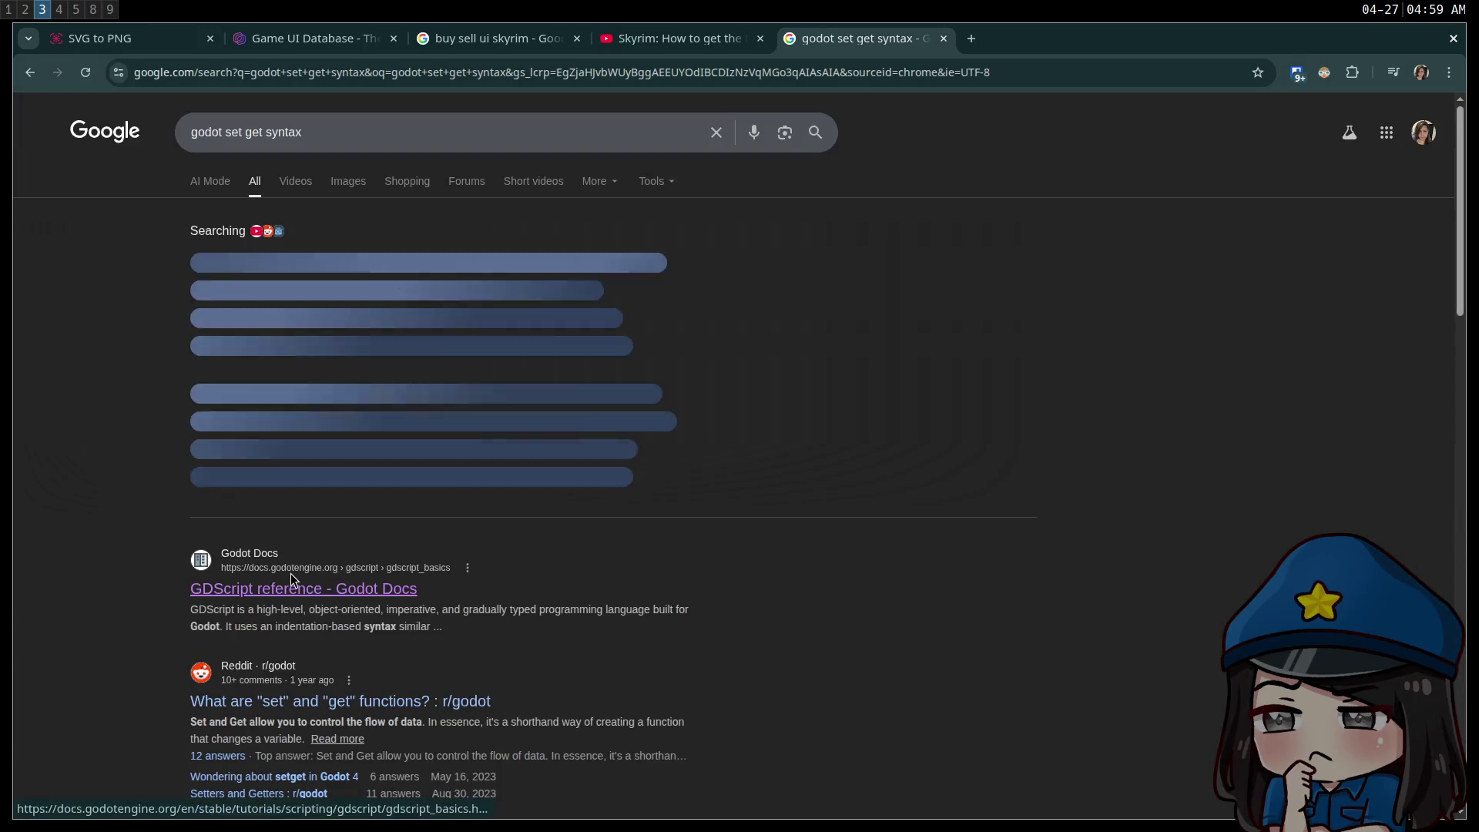
{"action": "left_click", "coordinate": [291, 590]}
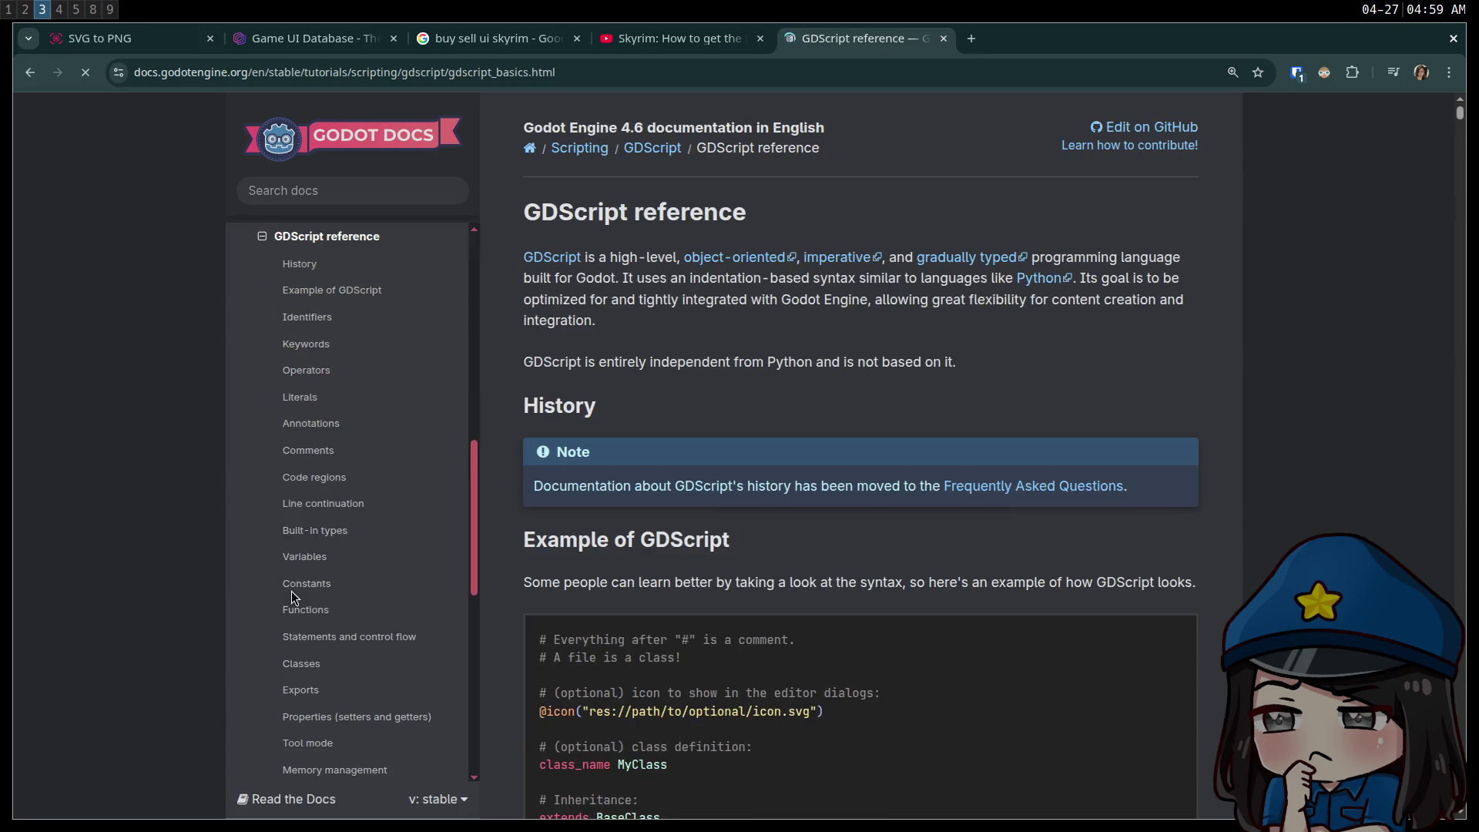
- Scroll through the GDScript reference looking for the property setter/getter section
{"action": "scroll", "coordinate": [717, 472], "scroll_direction": "down", "scroll_amount": 3}
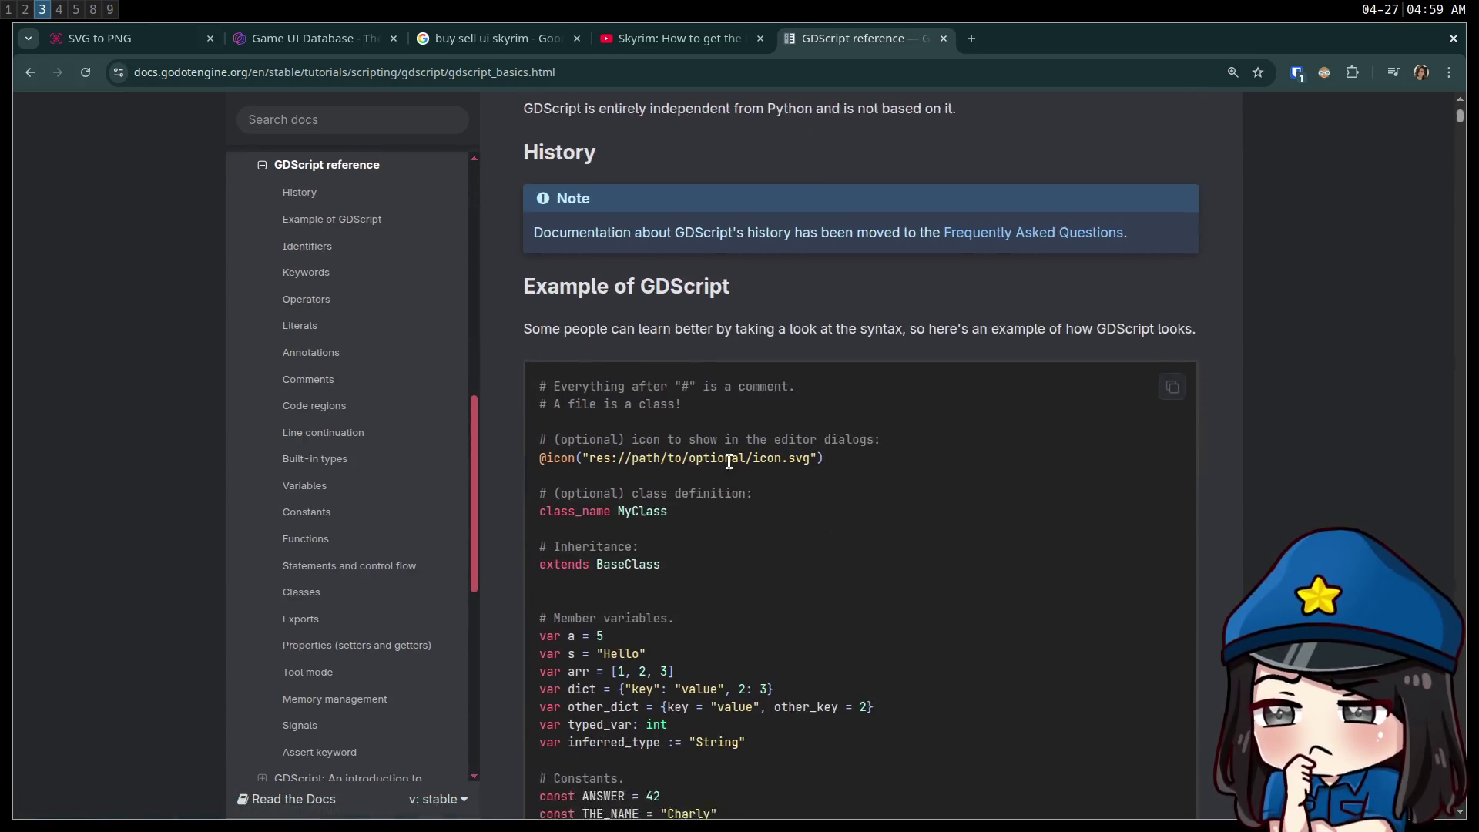
{"action": "key", "text": "super+1"}
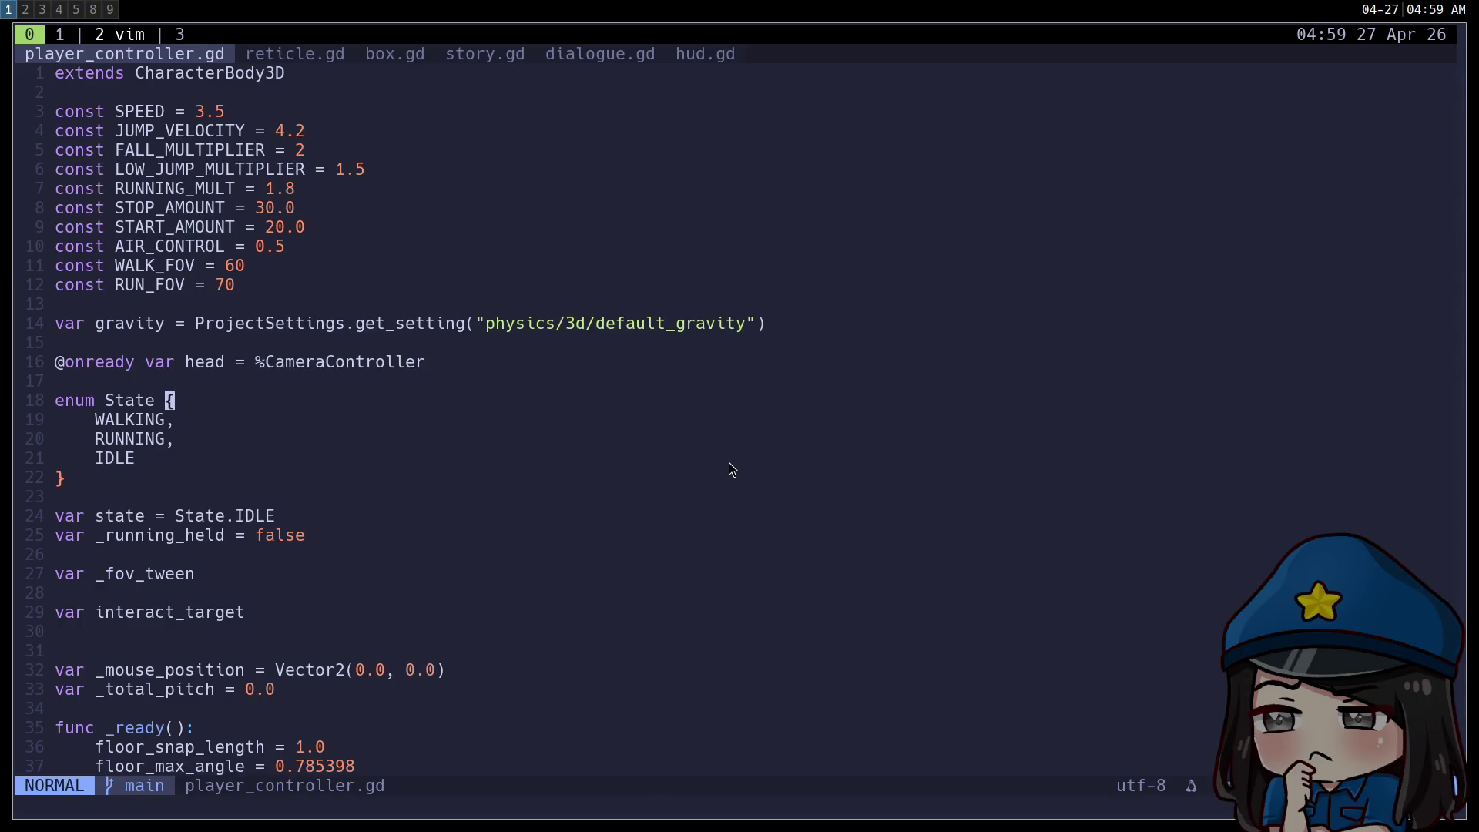
{"action": "key", "text": "super+3"}
{"action": "key", "text": "super+4"}
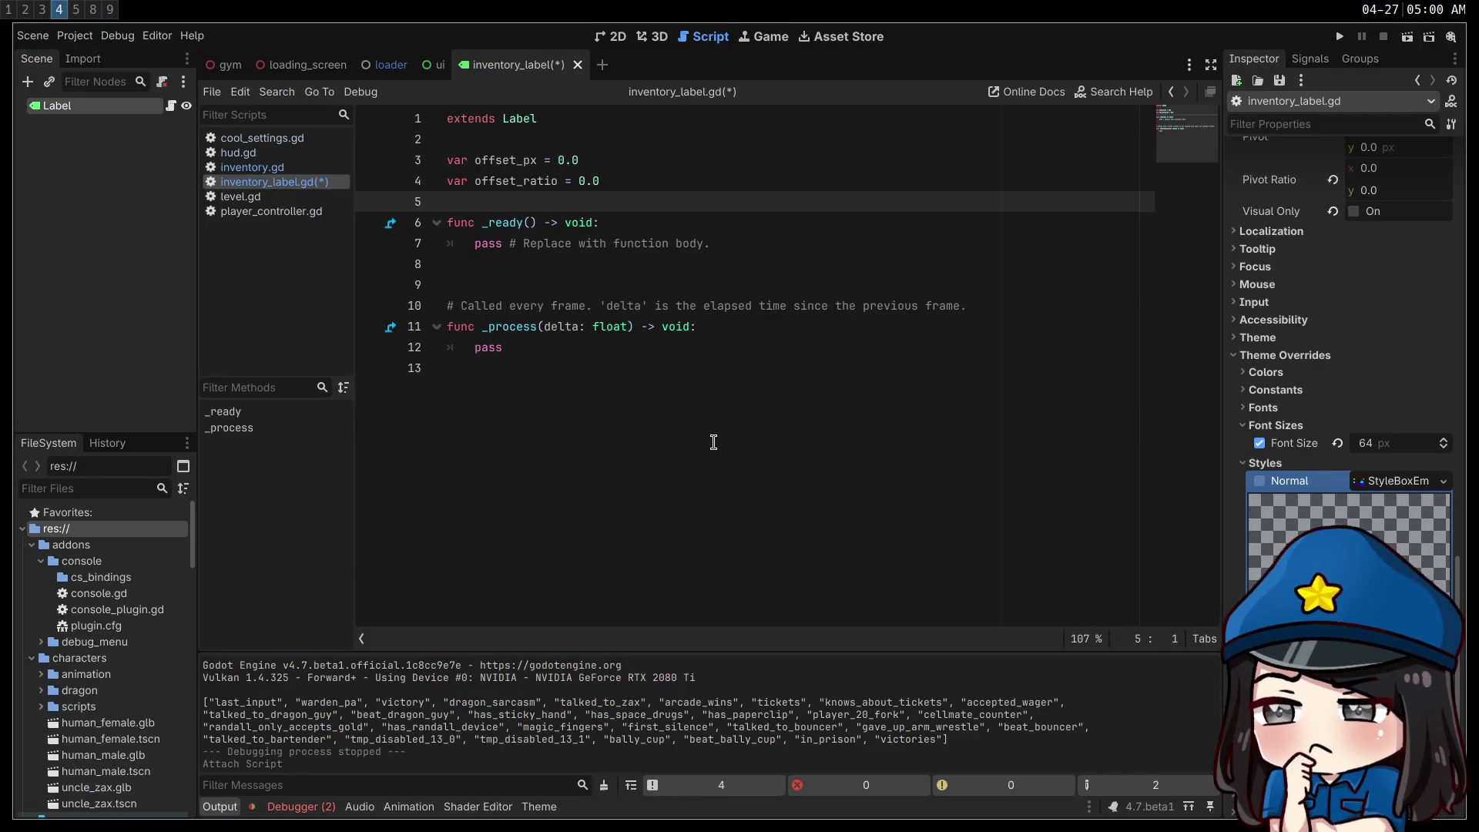
{"action": "key", "text": "super+3"}
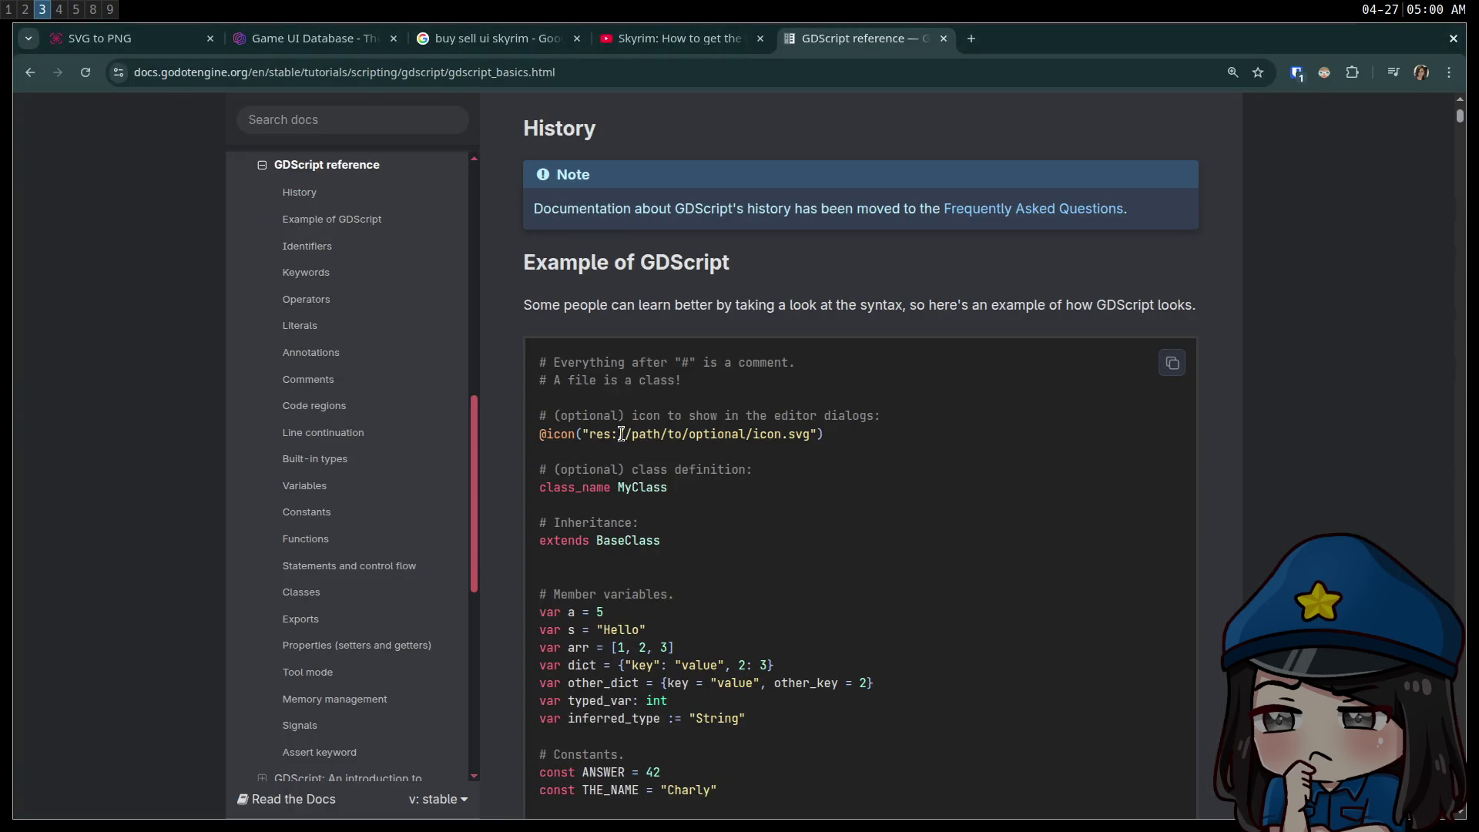
{"action": "scroll", "coordinate": [621, 434], "scroll_direction": "down", "scroll_amount": 2}
{"action": "scroll", "coordinate": [555, 342], "scroll_direction": "down", "scroll_amount": 4}
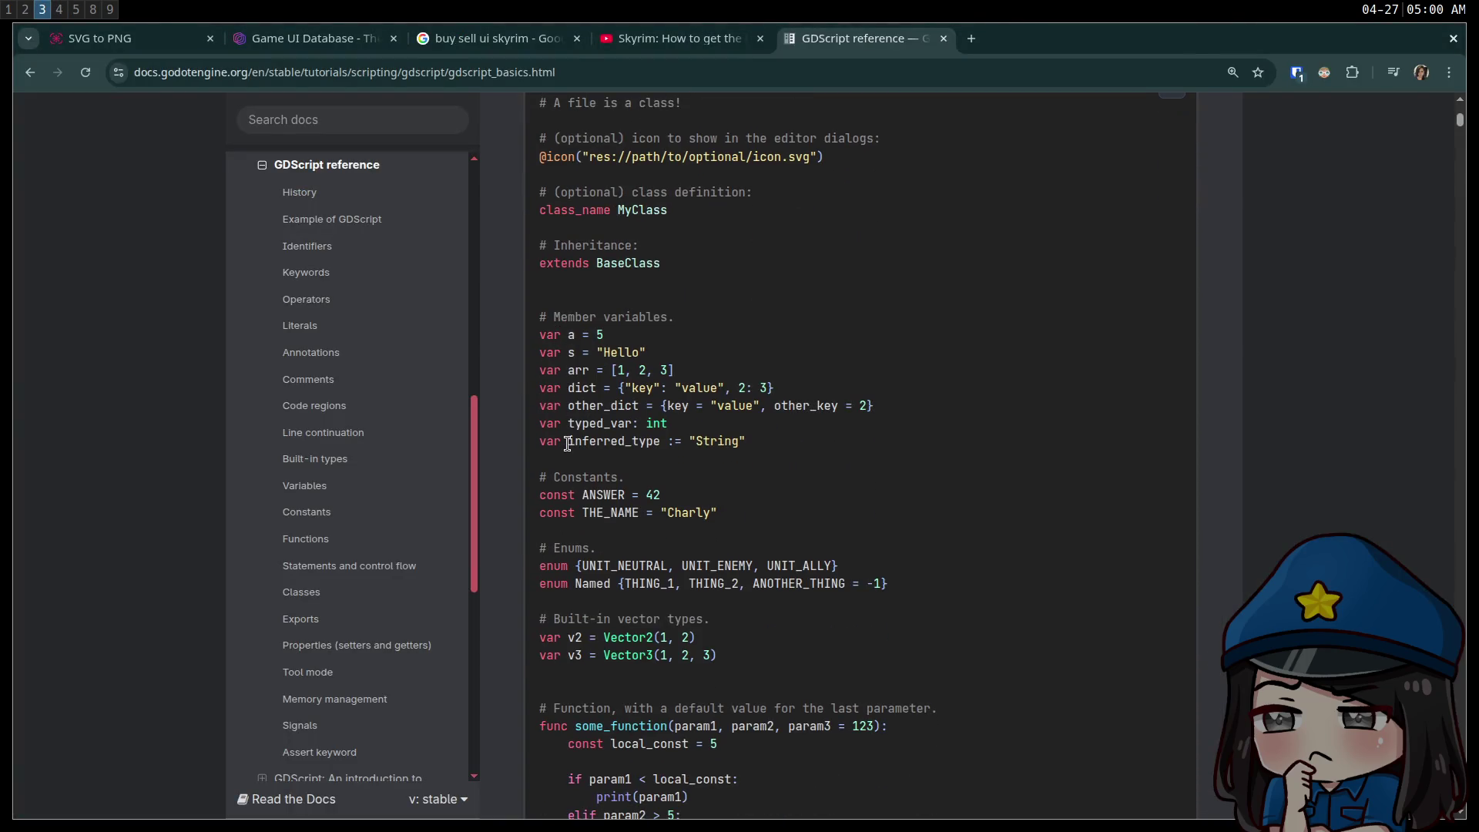
{"action": "scroll", "coordinate": [574, 435], "scroll_direction": "down", "scroll_amount": 2}
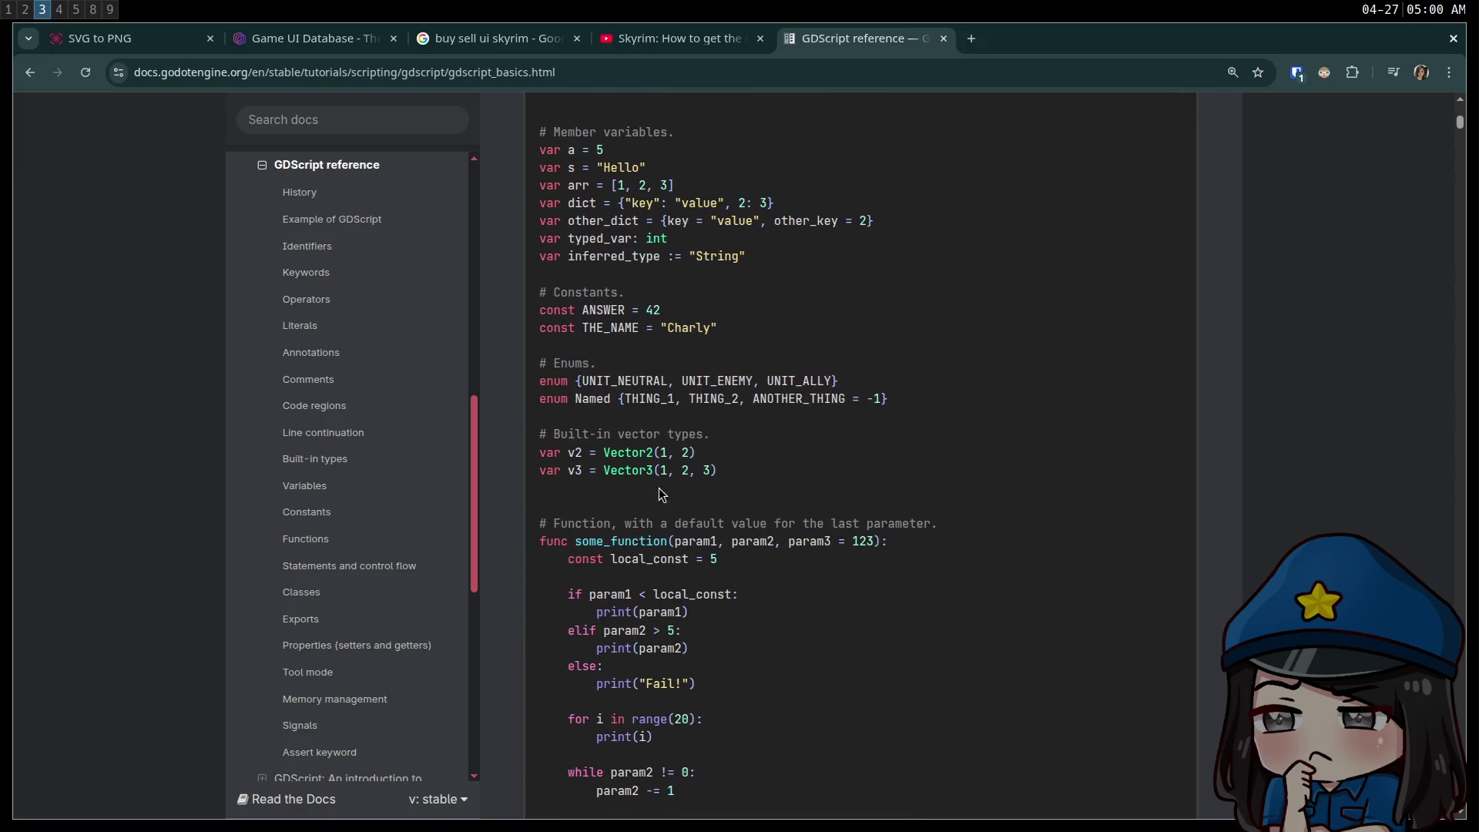
{"action": "scroll", "coordinate": [663, 497], "scroll_direction": "down", "scroll_amount": 5}
{"action": "scroll", "coordinate": [667, 493], "scroll_direction": "down", "scroll_amount": 6}
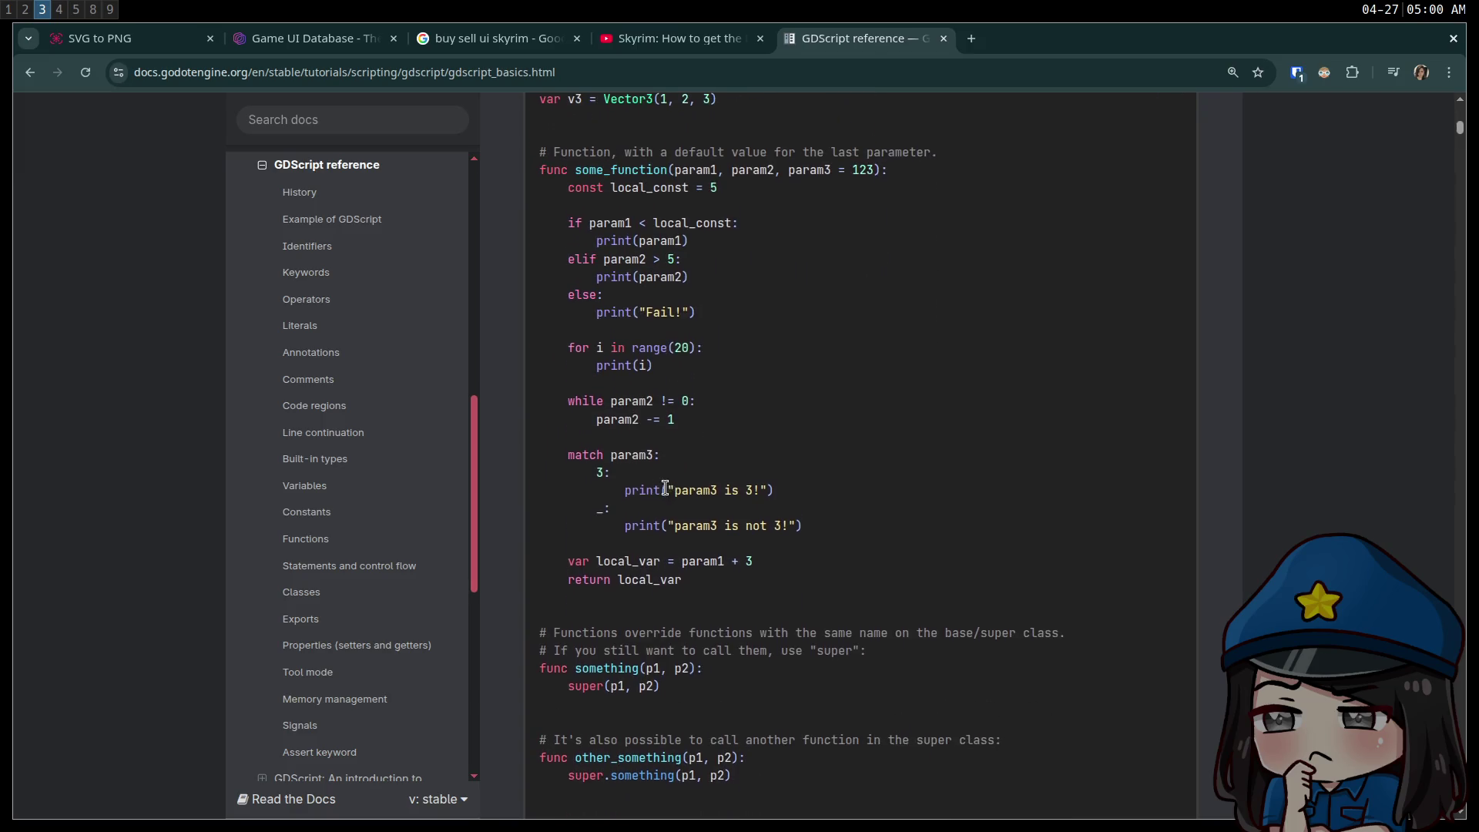
{"action": "scroll", "coordinate": [665, 487], "scroll_direction": "down", "scroll_amount": 6}
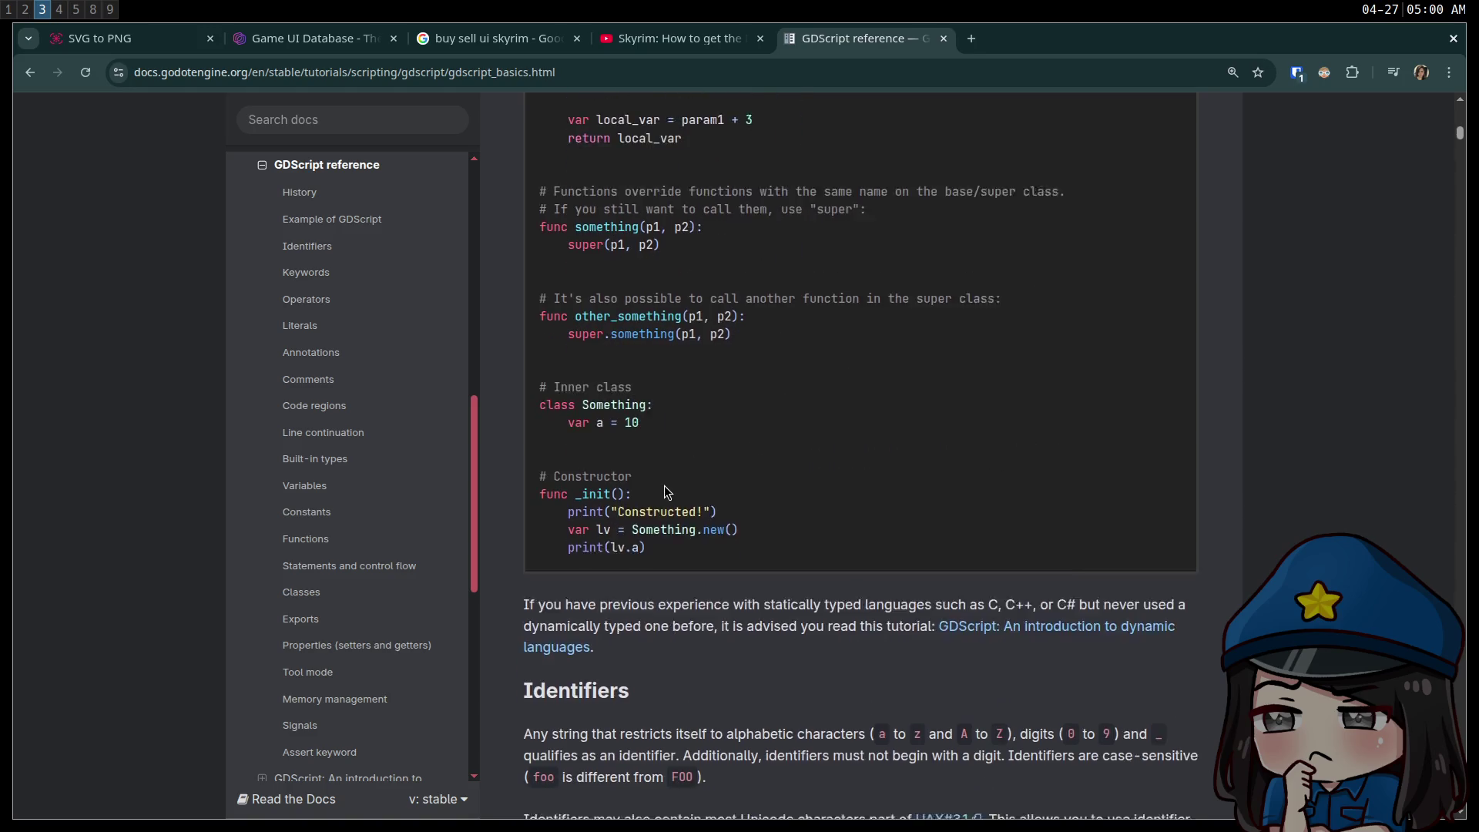
{"action": "scroll", "coordinate": [667, 489], "scroll_direction": "up", "scroll_amount": 10}
{"action": "scroll", "coordinate": [648, 457], "scroll_direction": "up", "scroll_amount": 4}
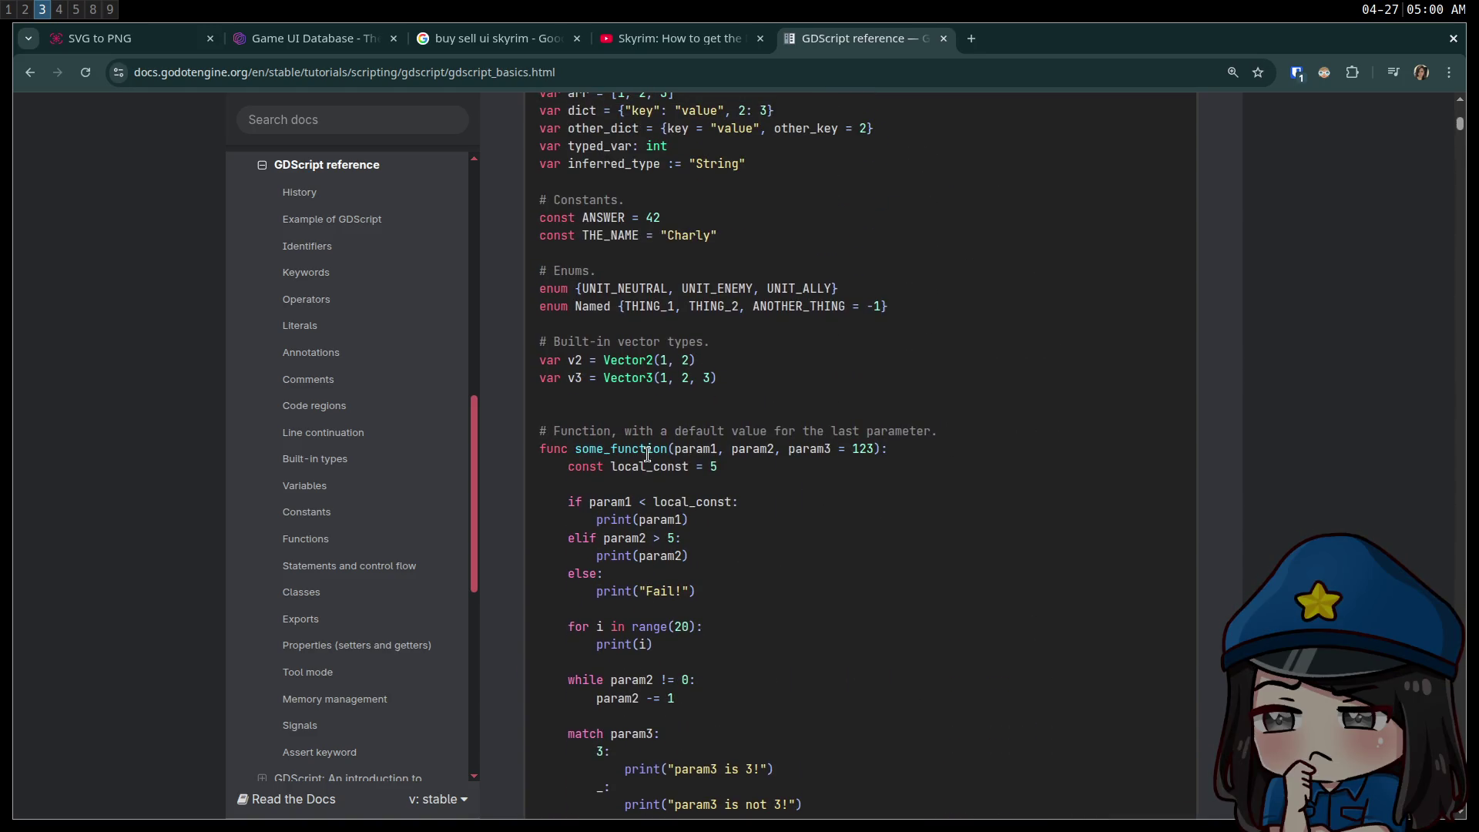
{"action": "scroll", "coordinate": [909, 465], "scroll_direction": "up", "scroll_amount": 4}
{"action": "scroll", "coordinate": [880, 463], "scroll_direction": "down", "scroll_amount": 20}
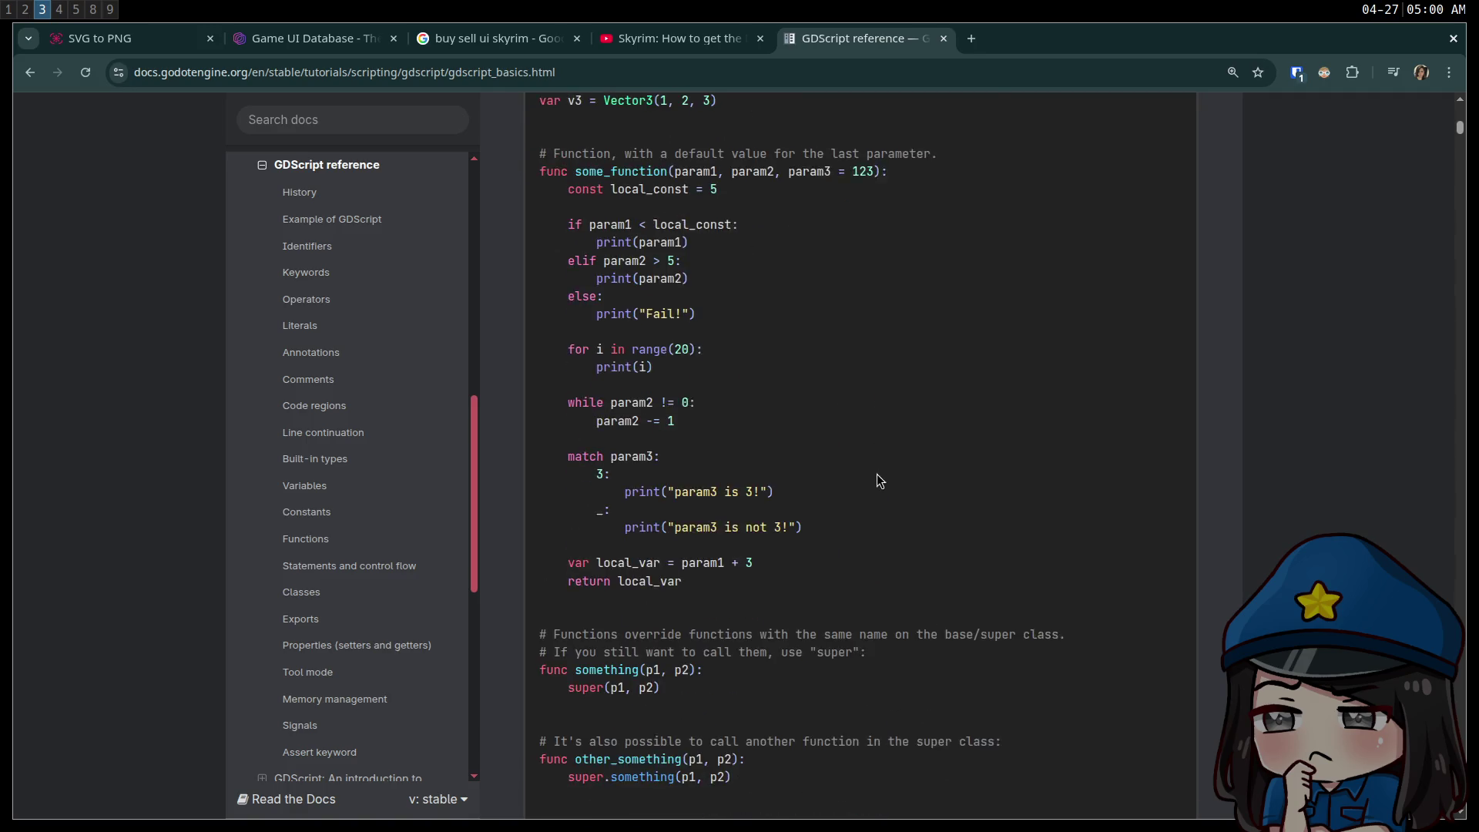
- Find 'setget' on the page, select the get/set example lines, and return to inventory_label.gd
{"action": "key", "text": "ctrl+f"}
{"action": "type", "text": "set"}
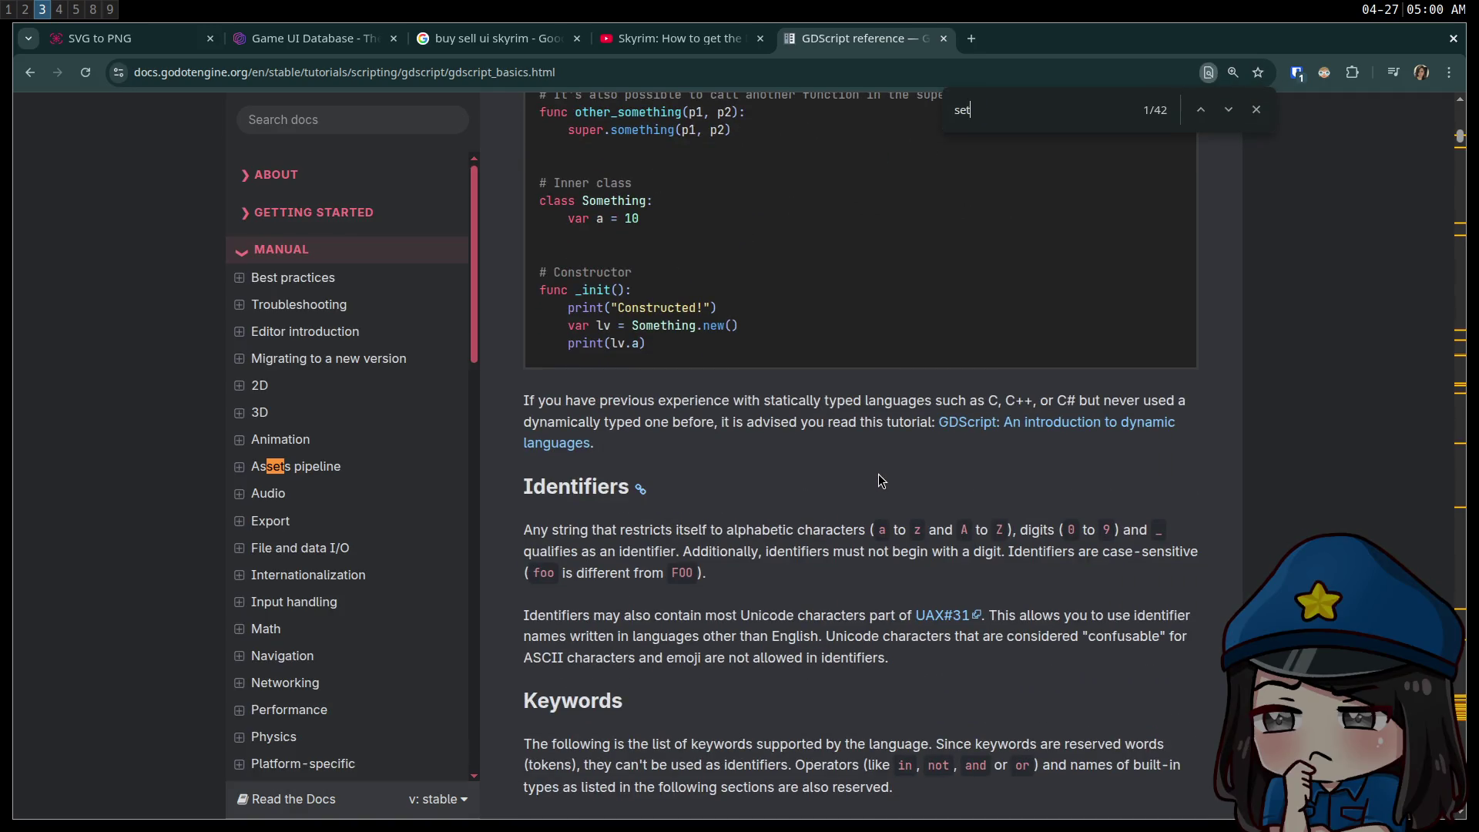
{"action": "type", "text": " get"}
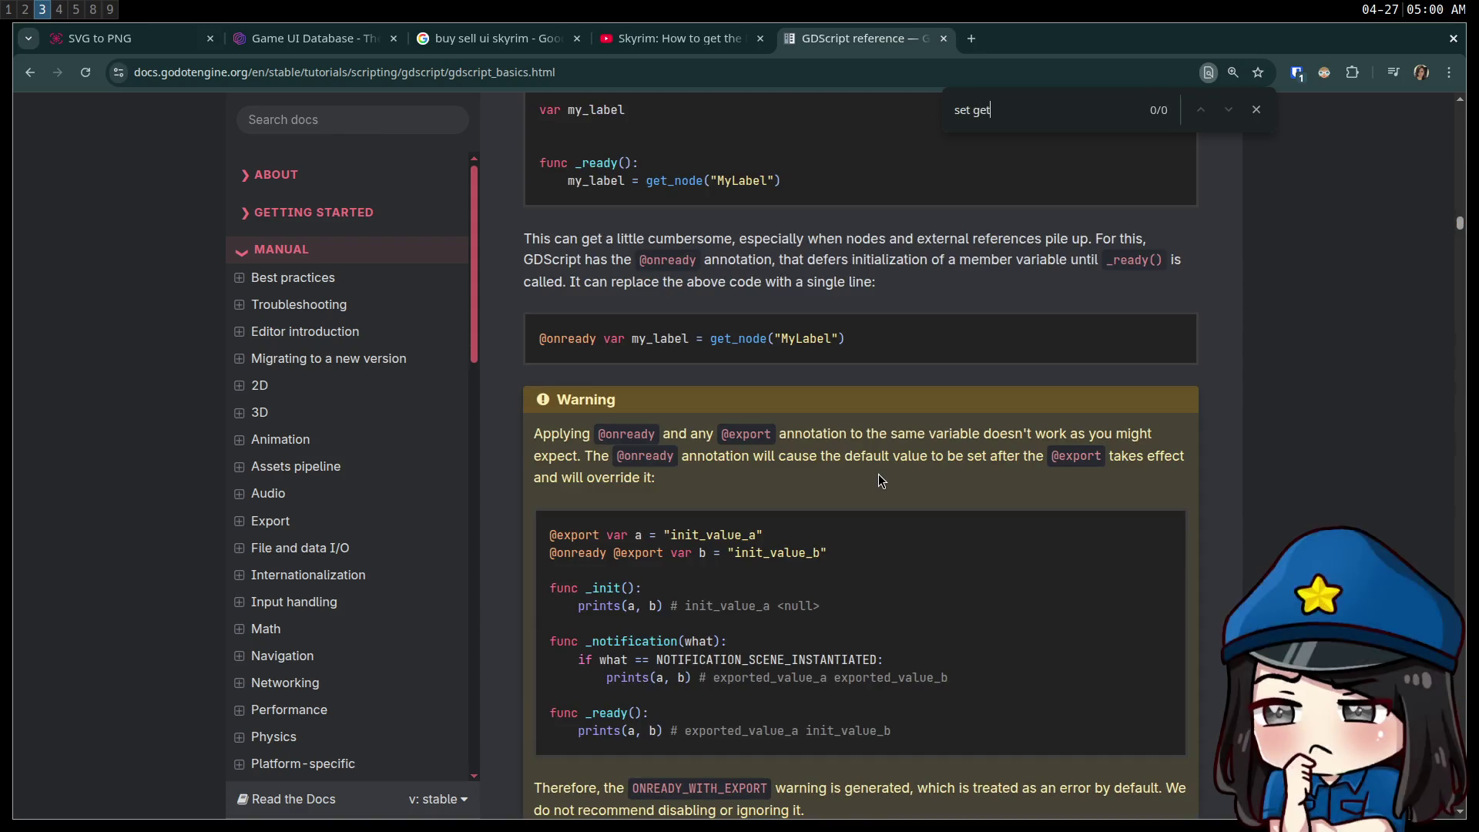
{"action": "key", "text": "BackSpace"}
{"action": "key", "text": "BackSpace"}
{"action": "key", "text": "BackSpace"}
{"action": "key", "text": "BackSpace"}
{"action": "type", "text": "get"}
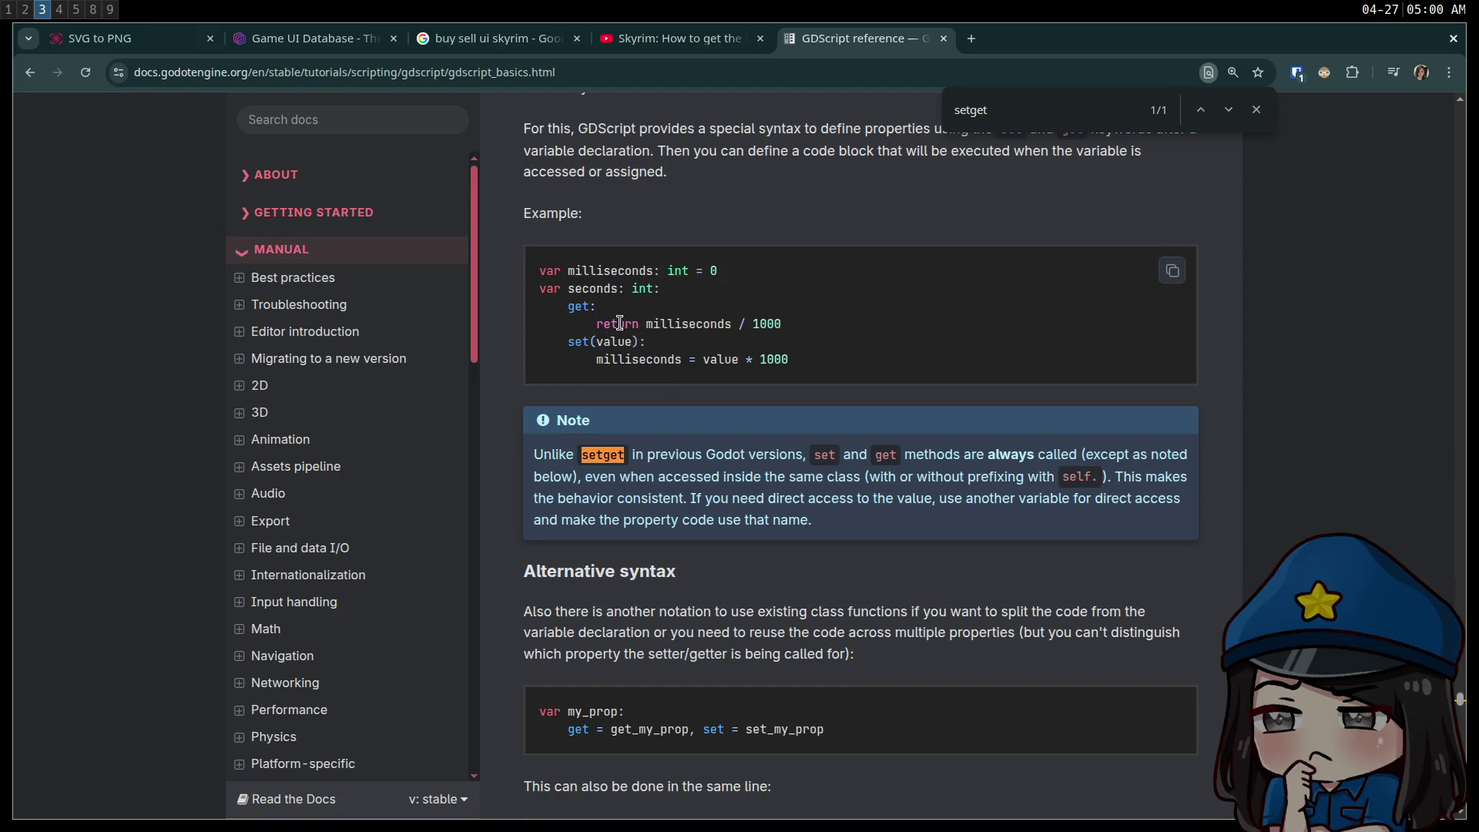
{"action": "left_click_drag", "start_coordinate": [826, 356], "coordinate": [656, 294]}
{"action": "key", "text": "ctrl+c"}
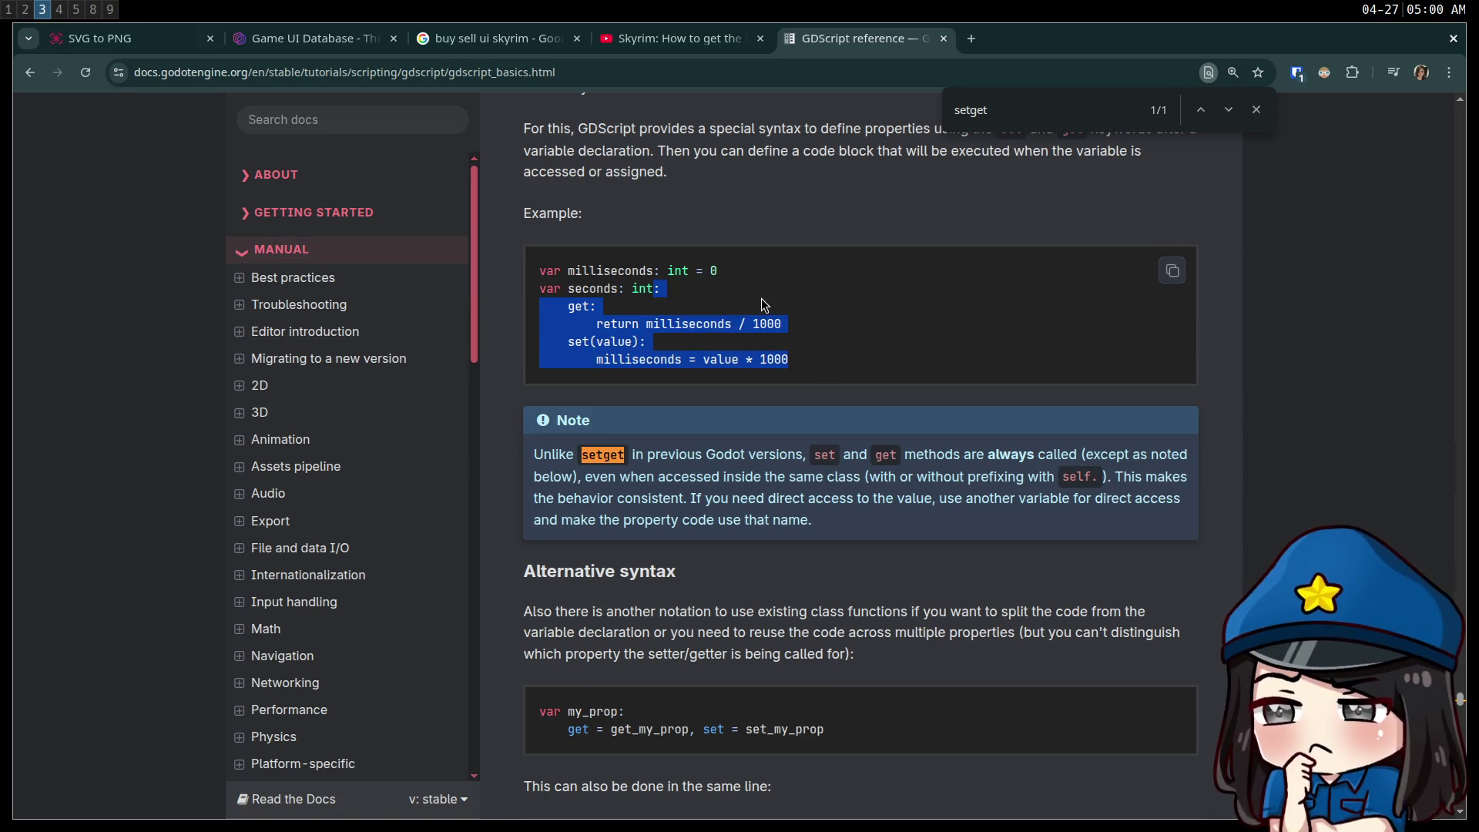
{"action": "key", "text": "super+4"}
{"action": "left_click", "coordinate": [647, 158]}
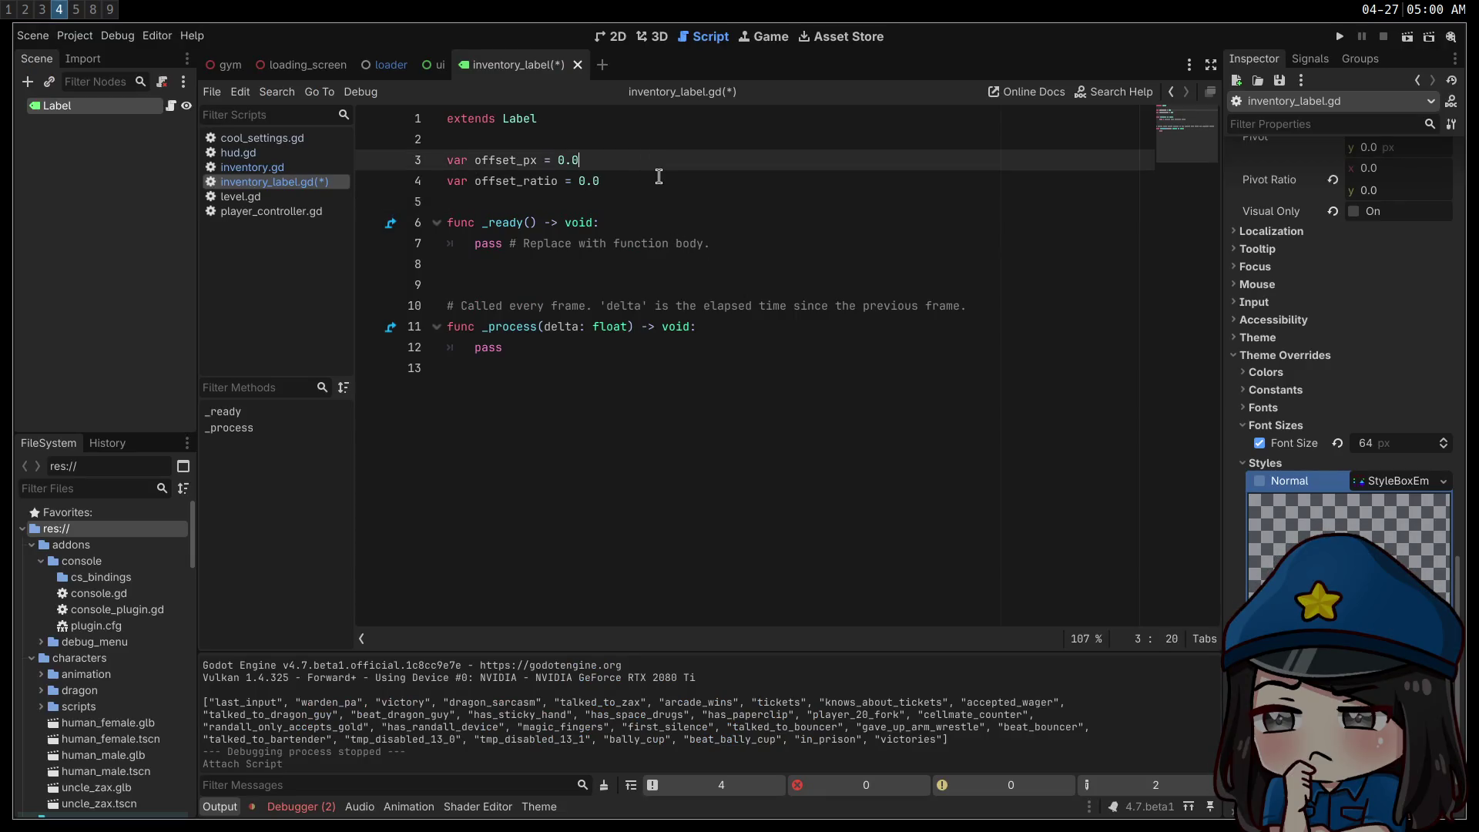
- Paste the example under offset_px, delete the getter, and make the setter assign offset_px = value
{"action": "key", "text": "ctrl+v"}
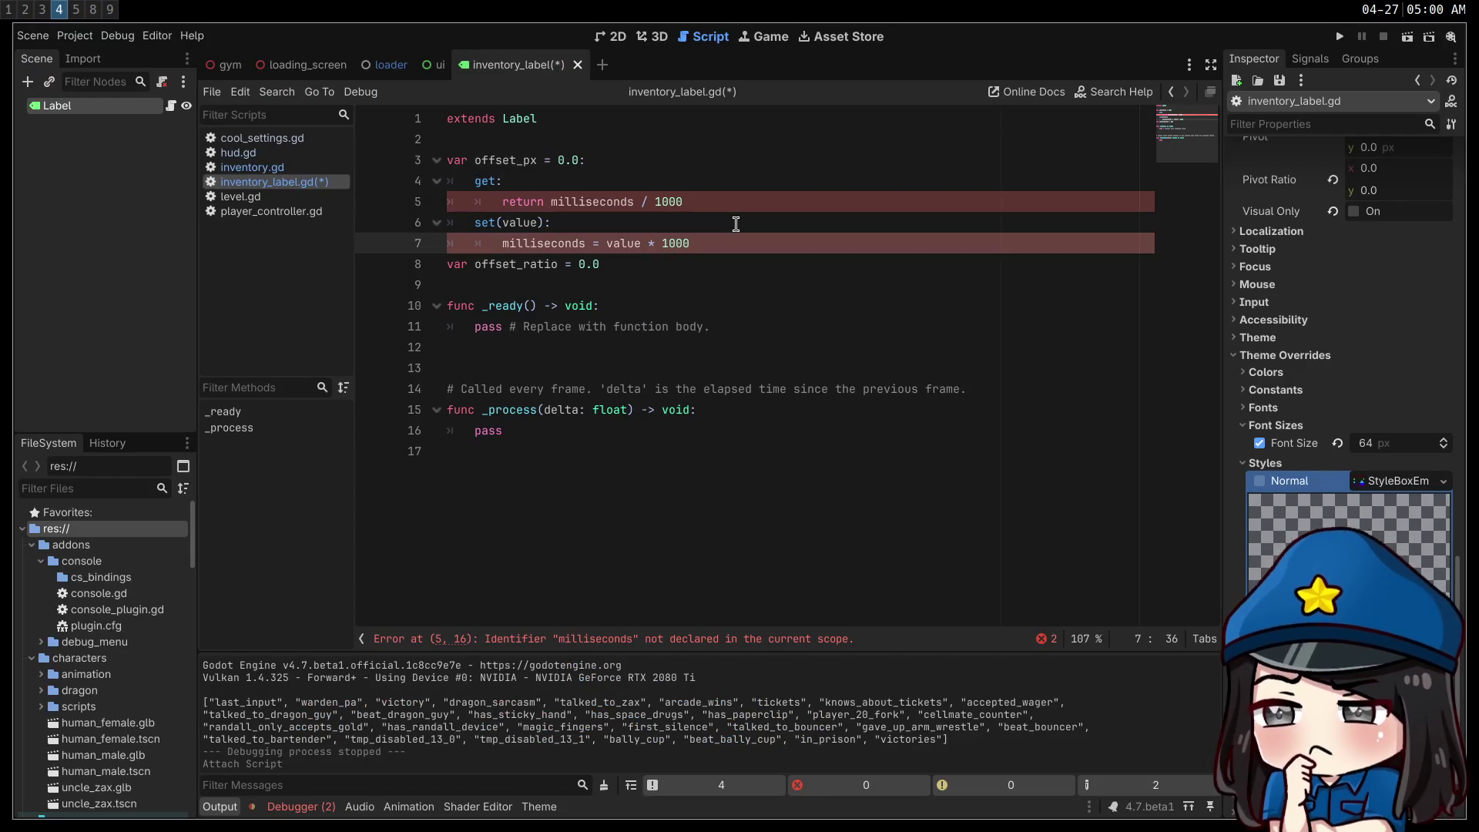
{"action": "key", "text": "Return"}
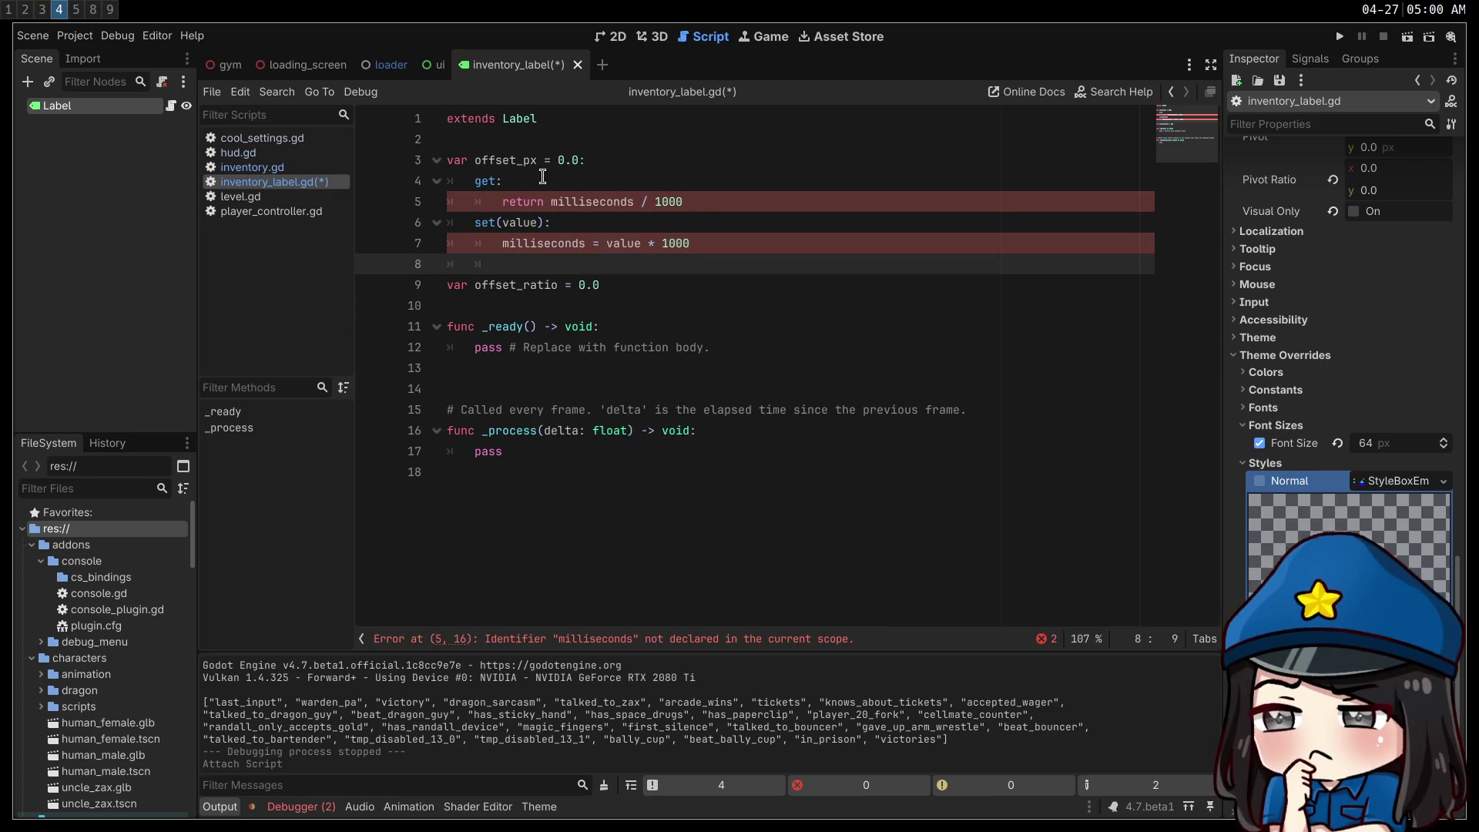
{"action": "double_click", "coordinate": [613, 202]}
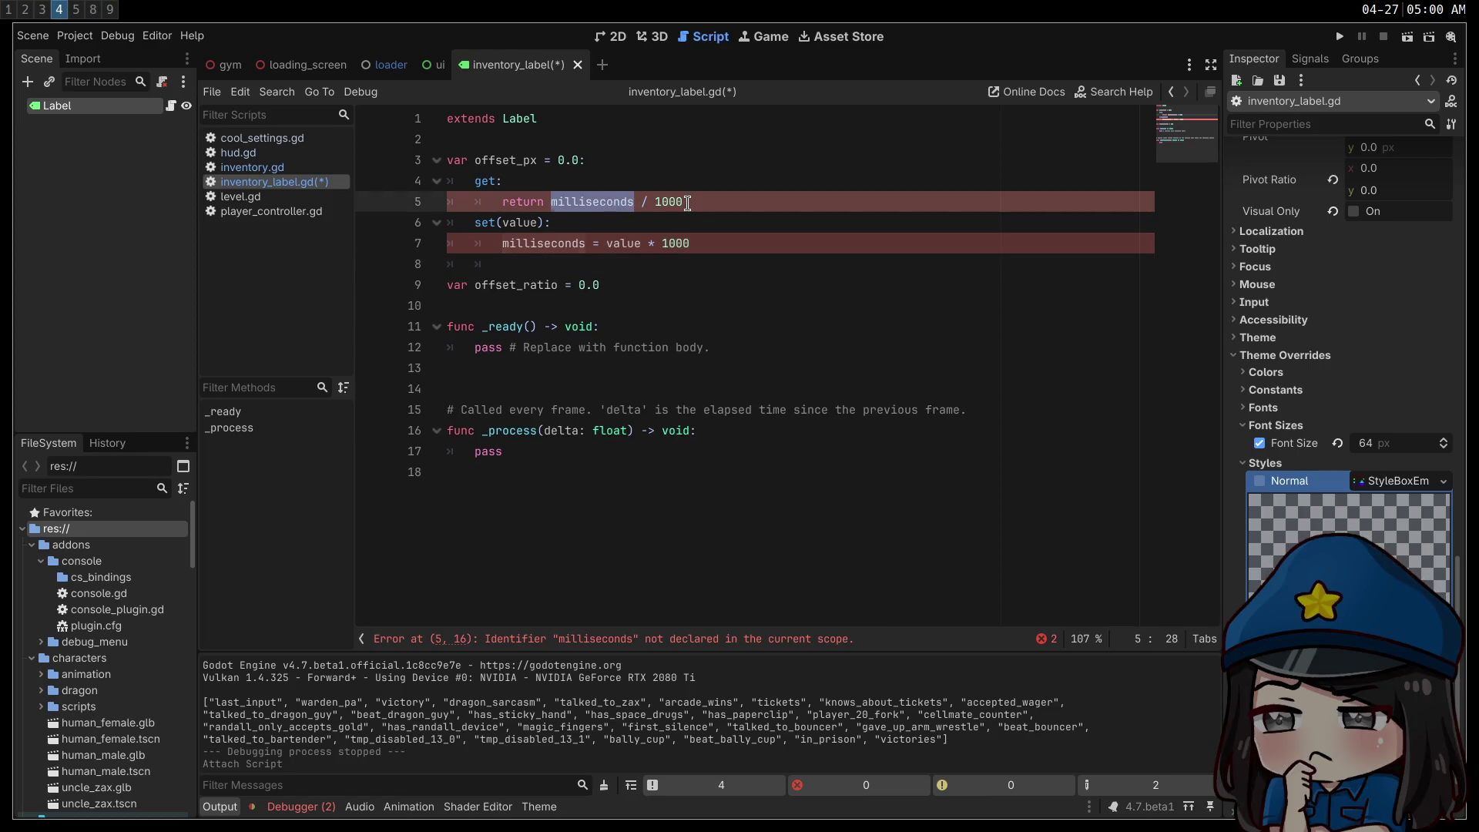
{"action": "left_click_drag", "start_coordinate": [687, 202], "coordinate": [663, 182]}
{"action": "key", "text": "BackSpace"}
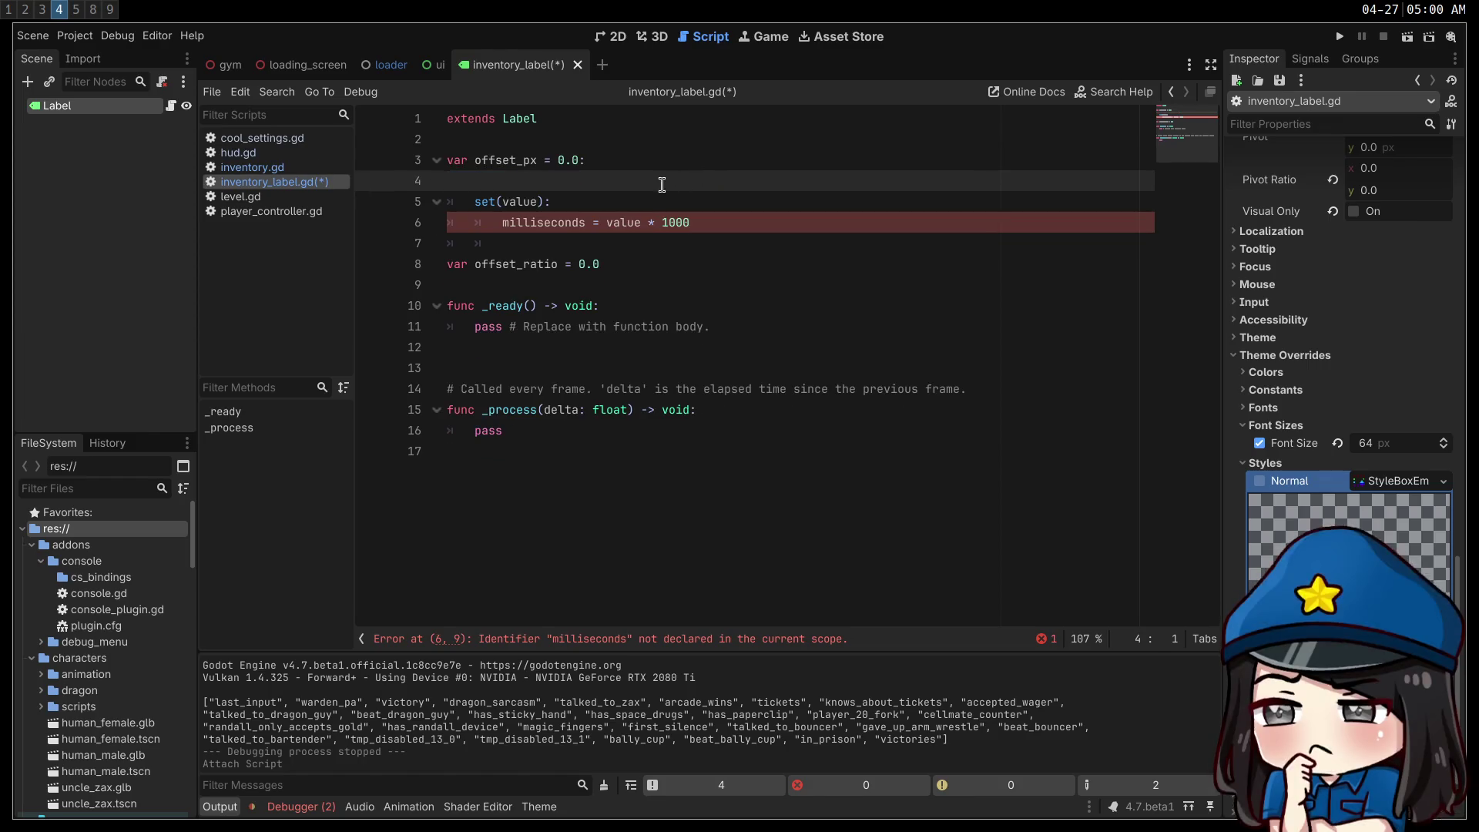
{"action": "key", "text": "BackSpace"}
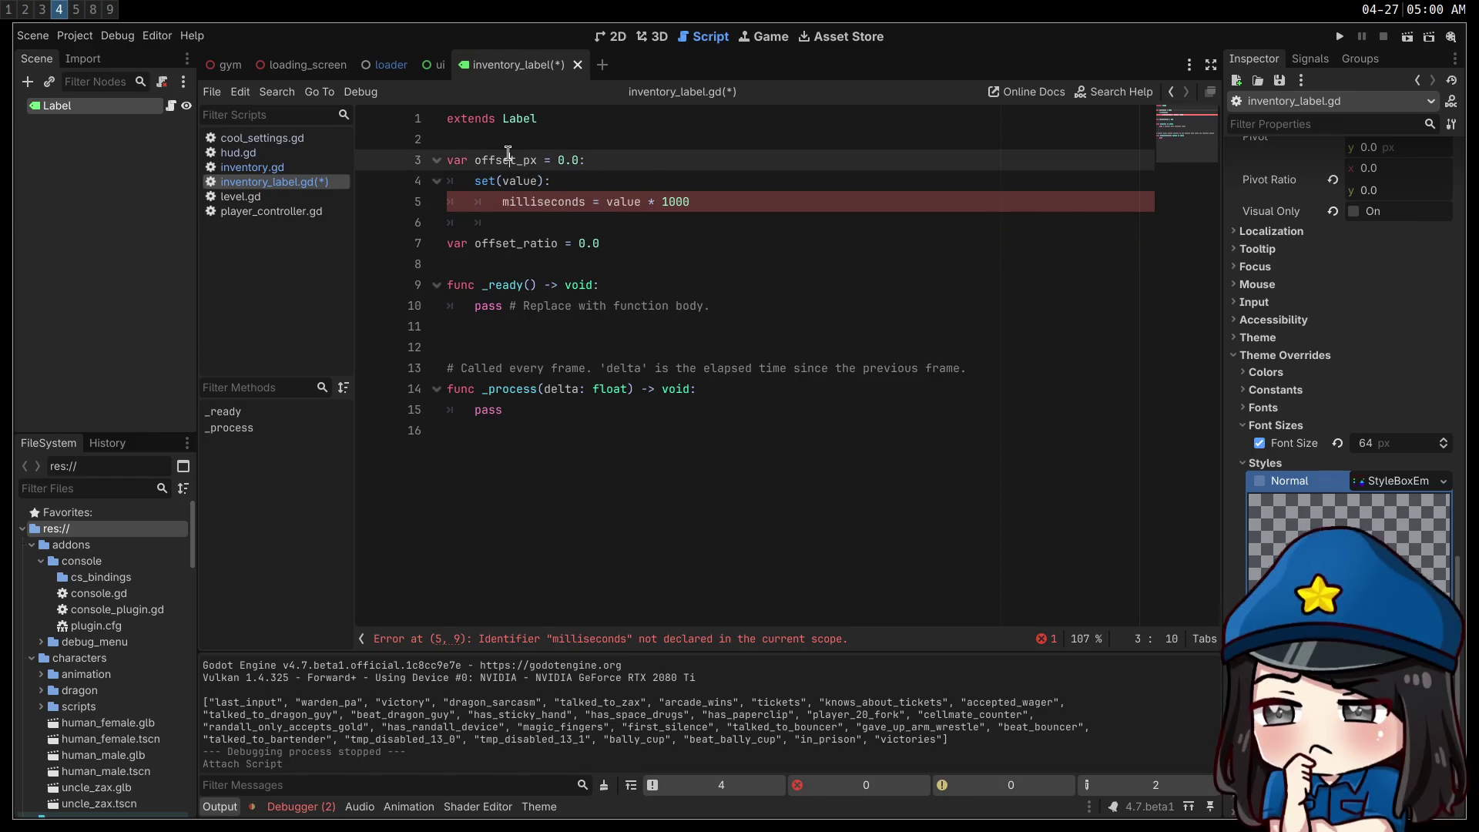
{"action": "double_click", "coordinate": [533, 201]}
{"action": "double_click", "coordinate": [608, 201]}
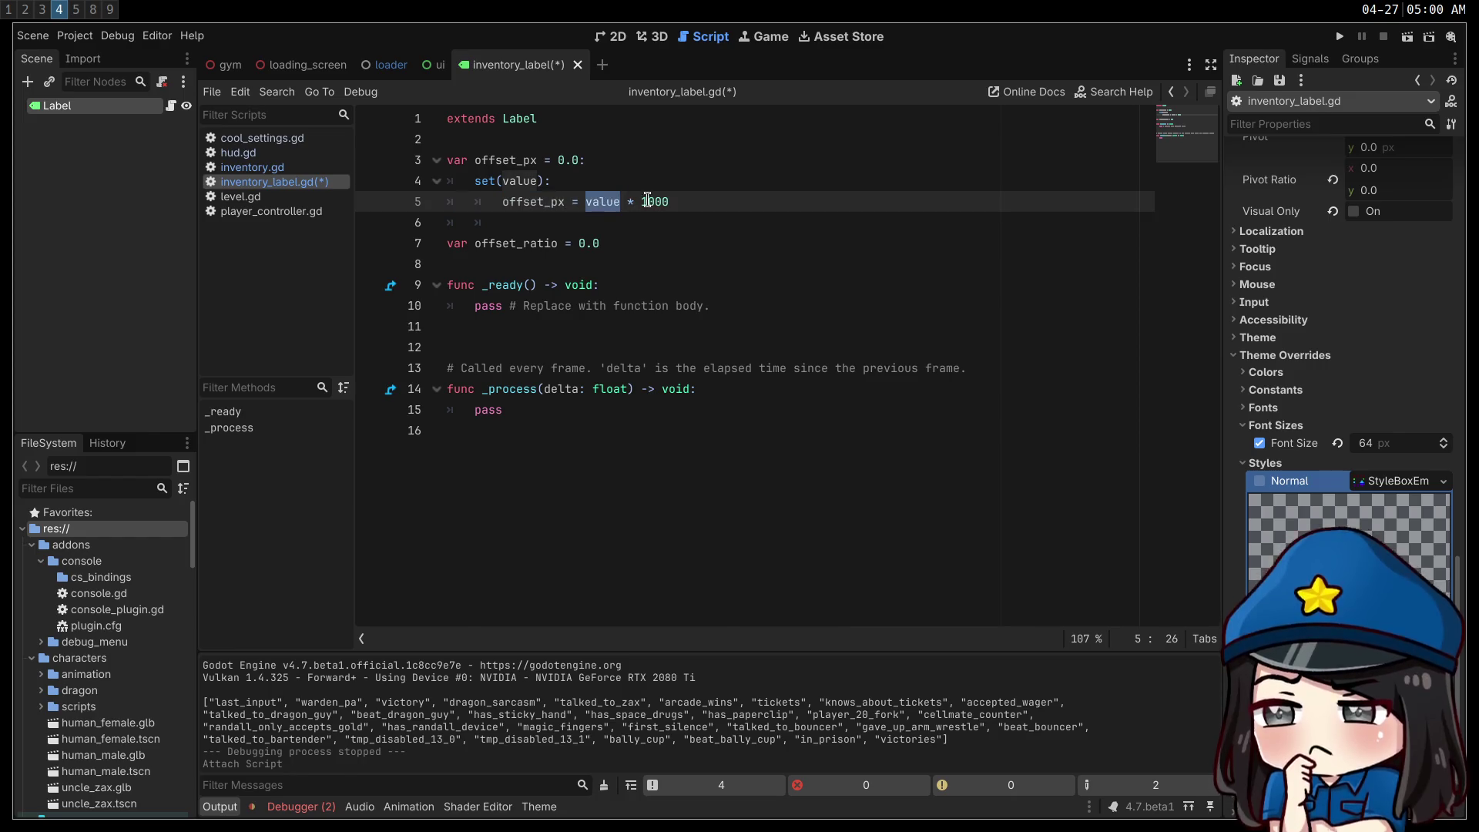
{"action": "type", "text": "e"}
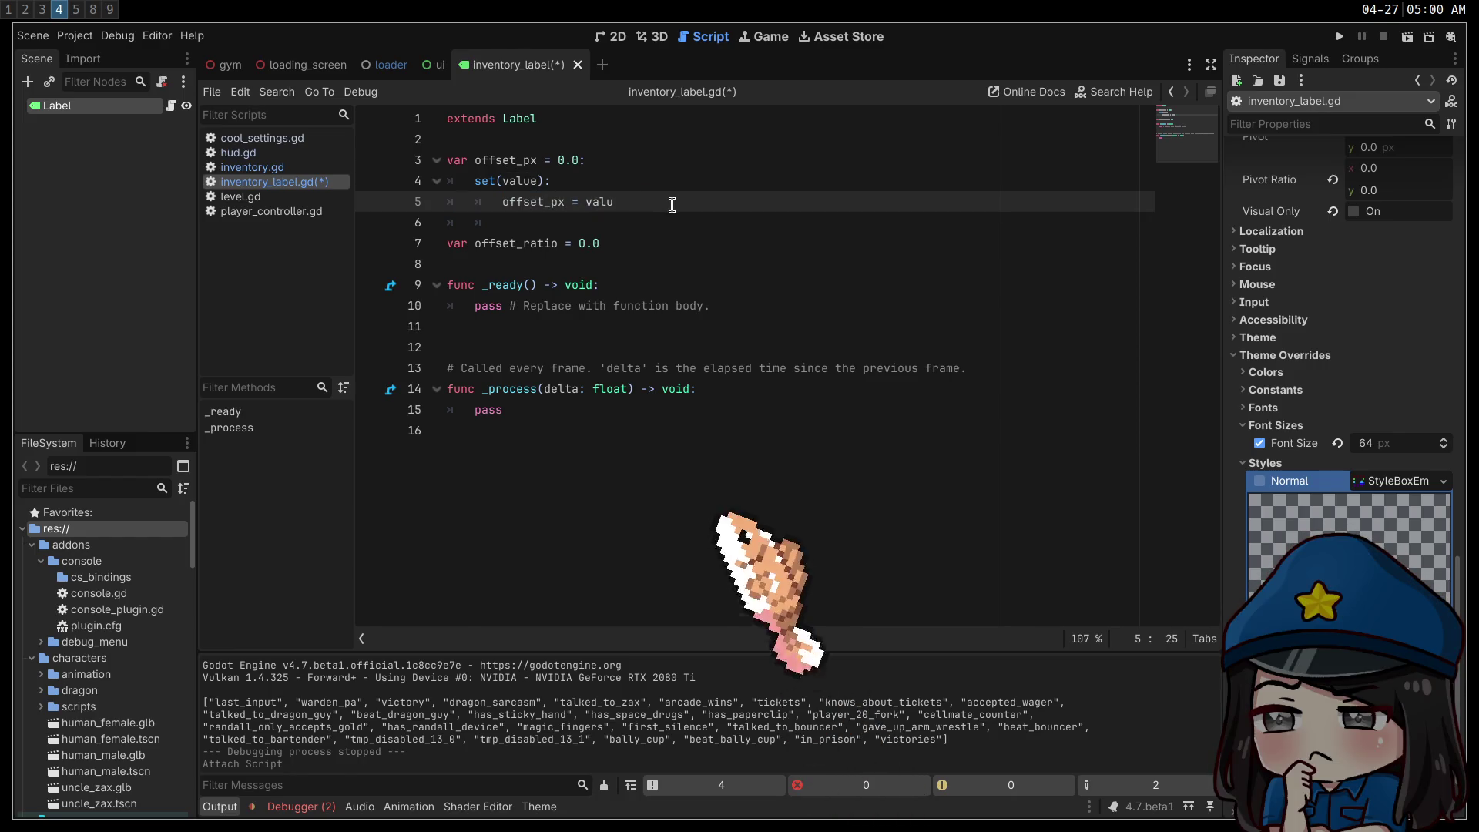
- Copy the setter under offset_ratio and rename its assignment target to offset_ratio
{"action": "key", "text": "shift+Up"}
{"action": "key", "text": "shift+Home"}
{"action": "key", "text": "shift+Home"}
{"action": "key", "text": "ctrl+c"}
{"action": "left_click", "coordinate": [649, 256]}
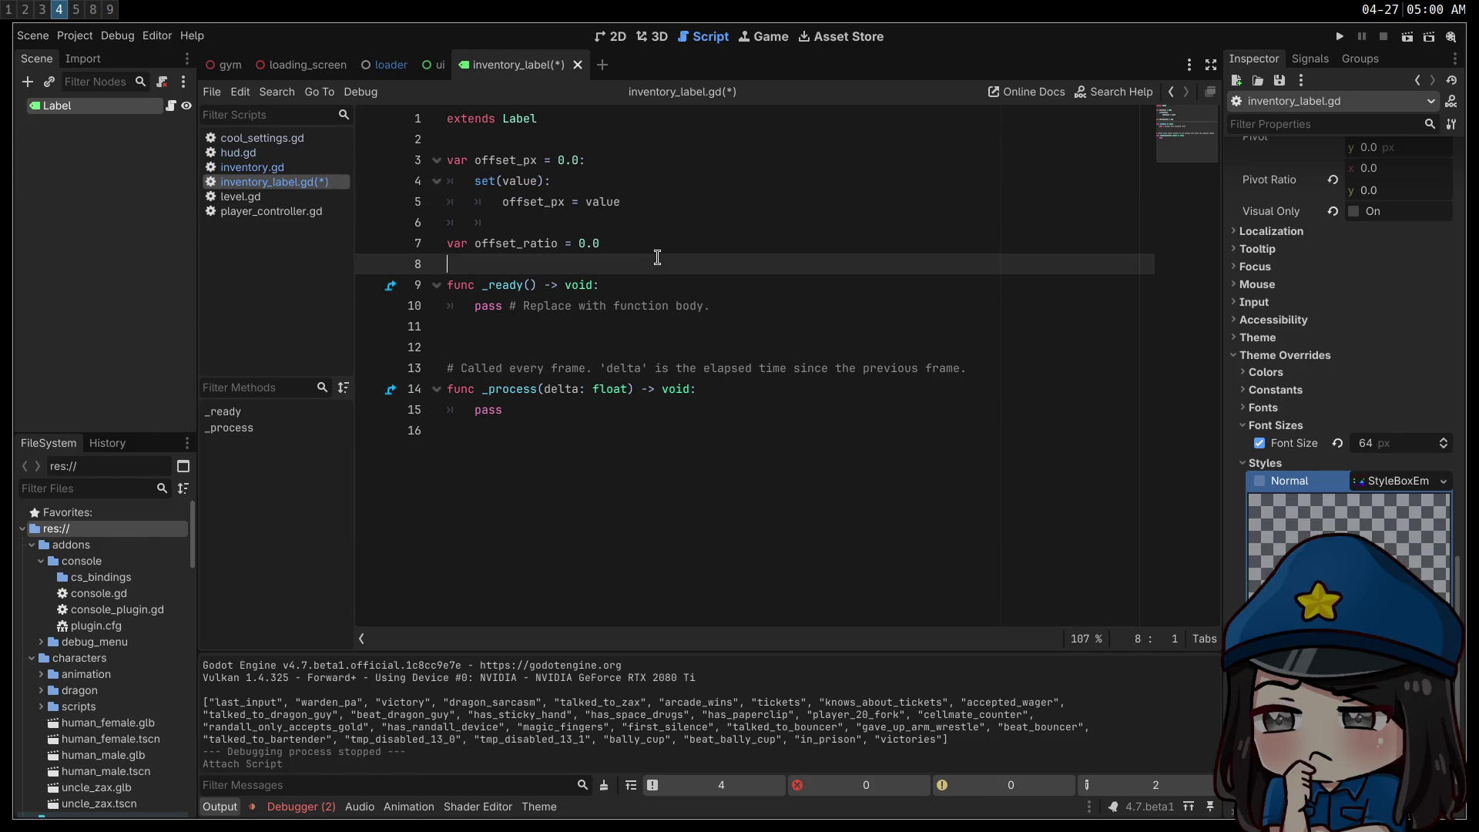
{"action": "key", "text": "ctrl+v"}
{"action": "left_click", "coordinate": [670, 245]}
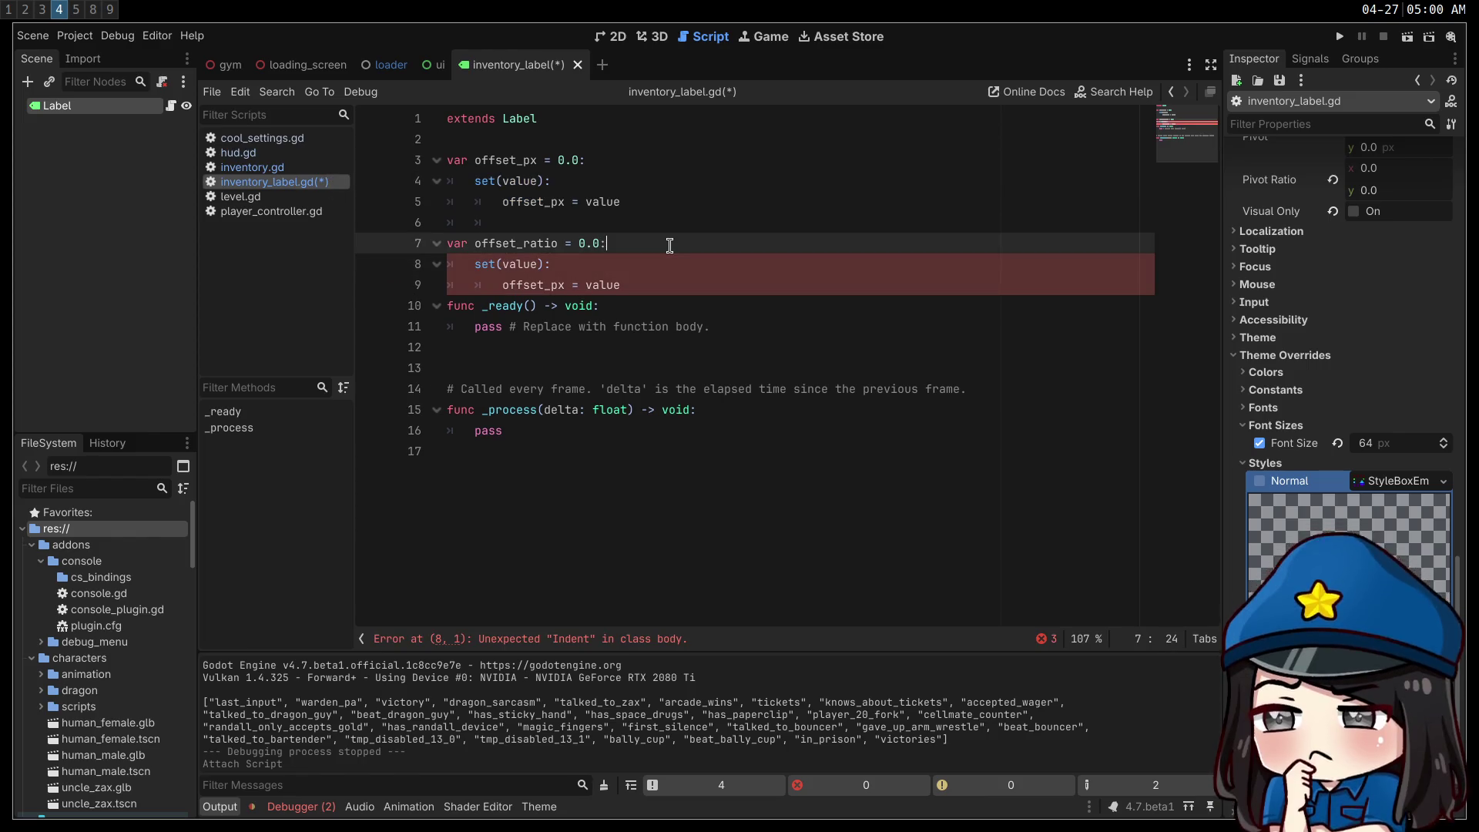
{"action": "type", "text": ":"}
{"action": "key", "text": "Down"}
{"action": "key", "text": "Down"}
{"action": "key", "text": "Return"}
{"action": "double_click", "coordinate": [523, 245]}
{"action": "key", "text": "ctrl+c"}
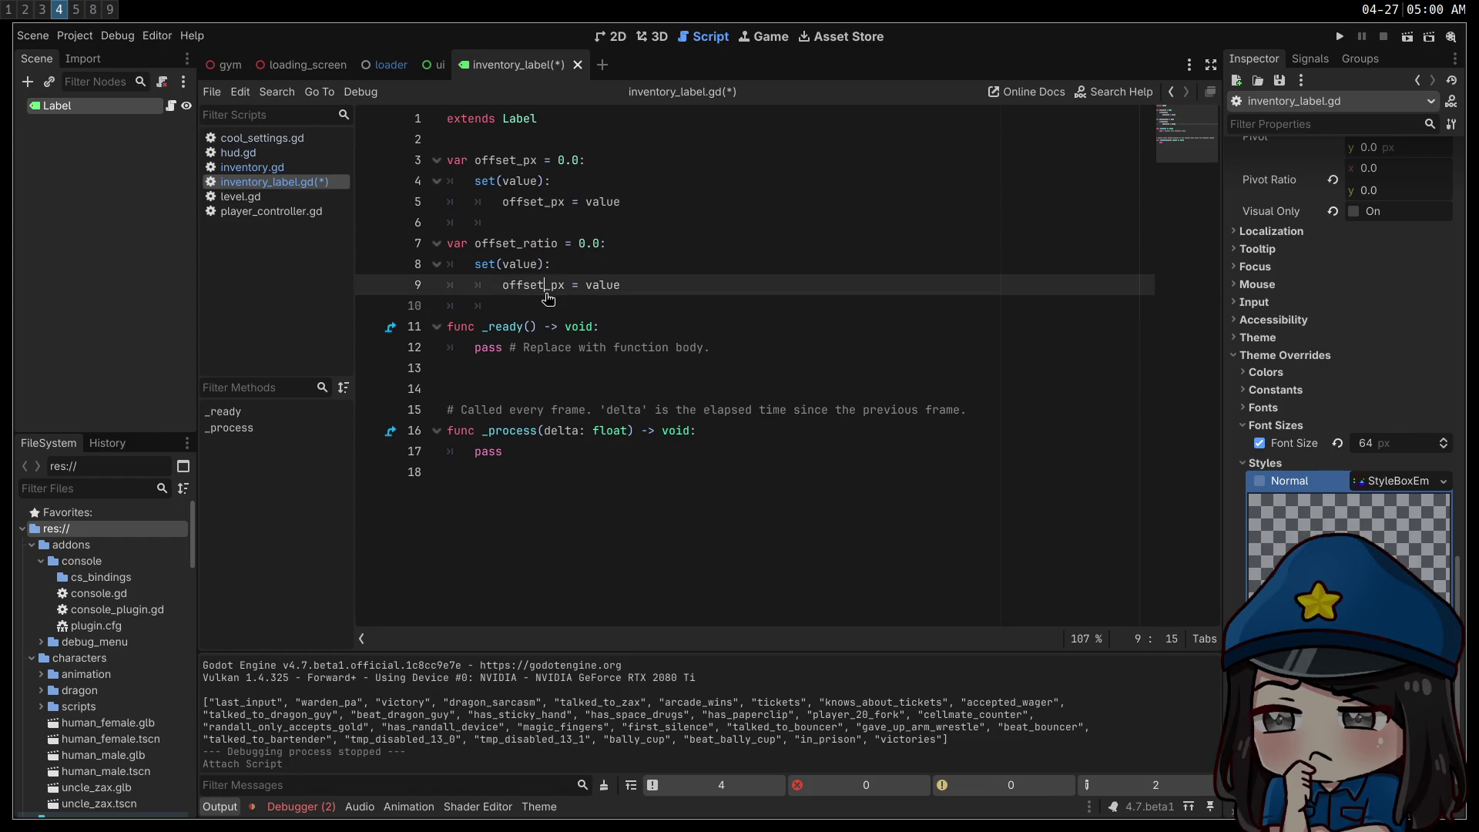
{"action": "double_click", "coordinate": [531, 285]}
{"action": "key", "text": "ctrl+v"}
{"action": "left_click", "coordinate": [668, 270]}
- Save inventory_label.gd, review the offset_ratio setter, then delete it
{"action": "key", "text": "ctrl+s"}
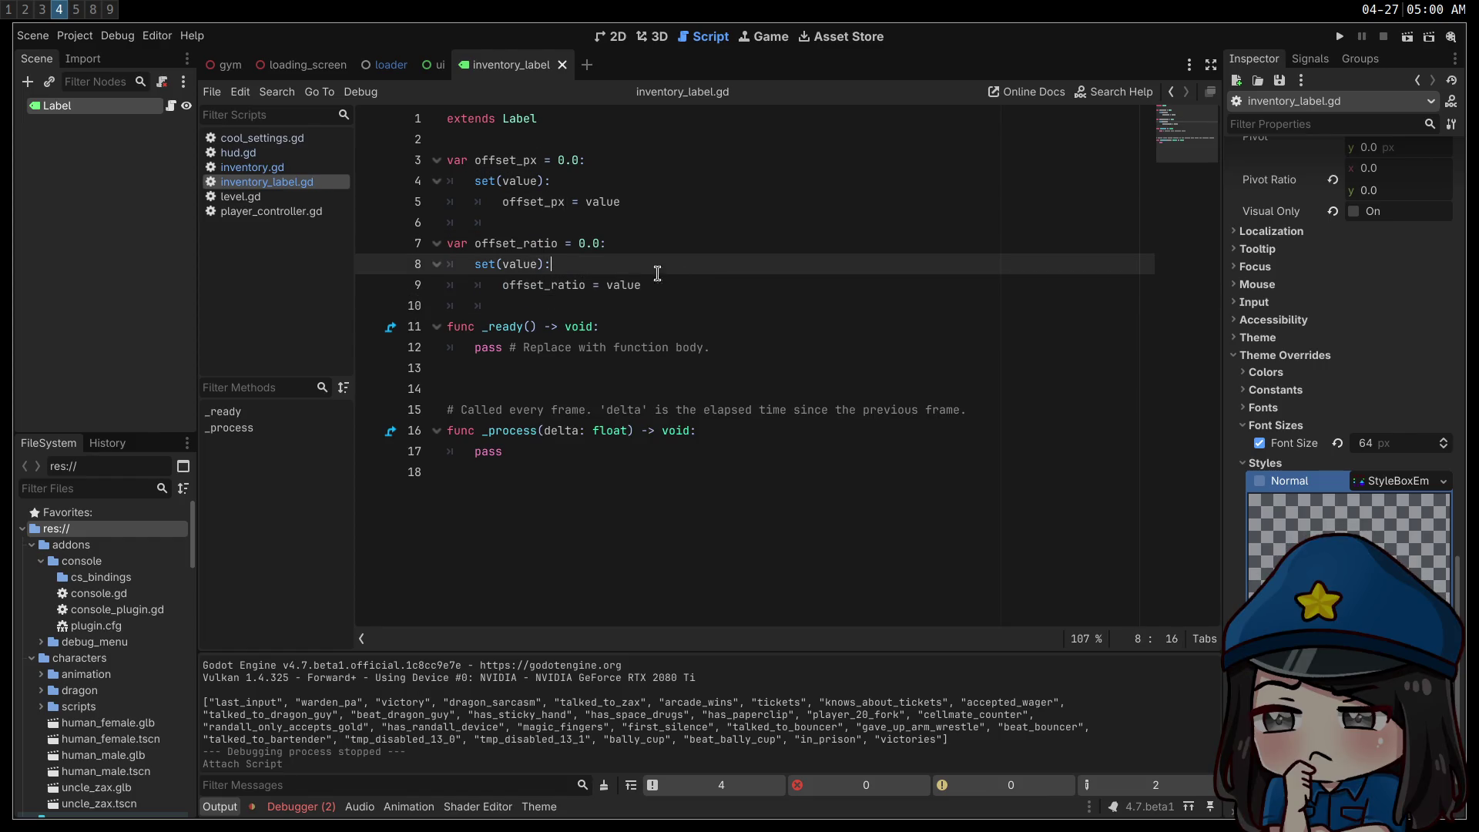
{"action": "left_click", "coordinate": [604, 245]}
{"action": "left_click", "coordinate": [629, 284]}
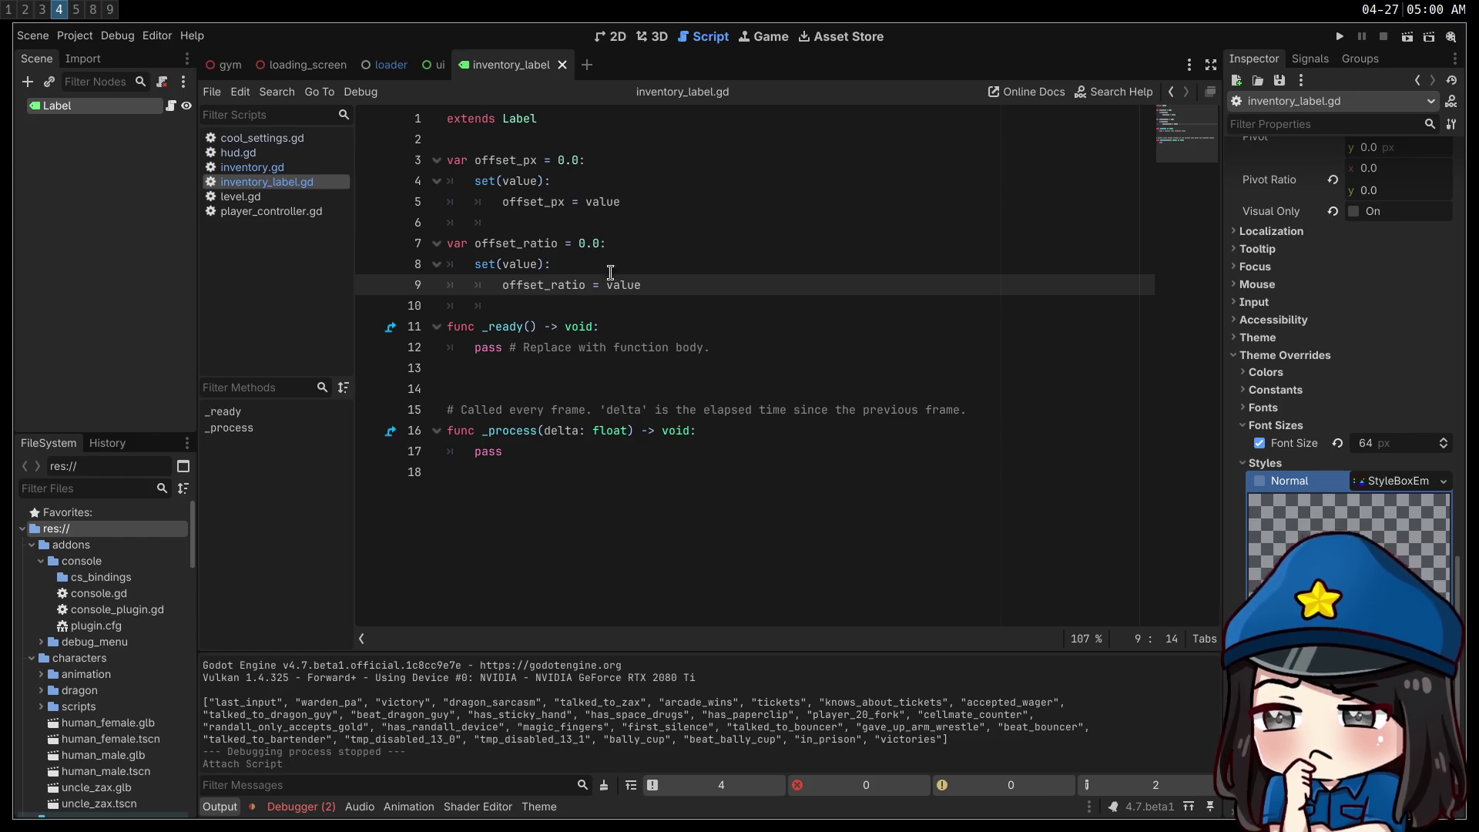
{"action": "left_click", "coordinate": [530, 243]}
{"action": "left_click", "coordinate": [660, 258]}
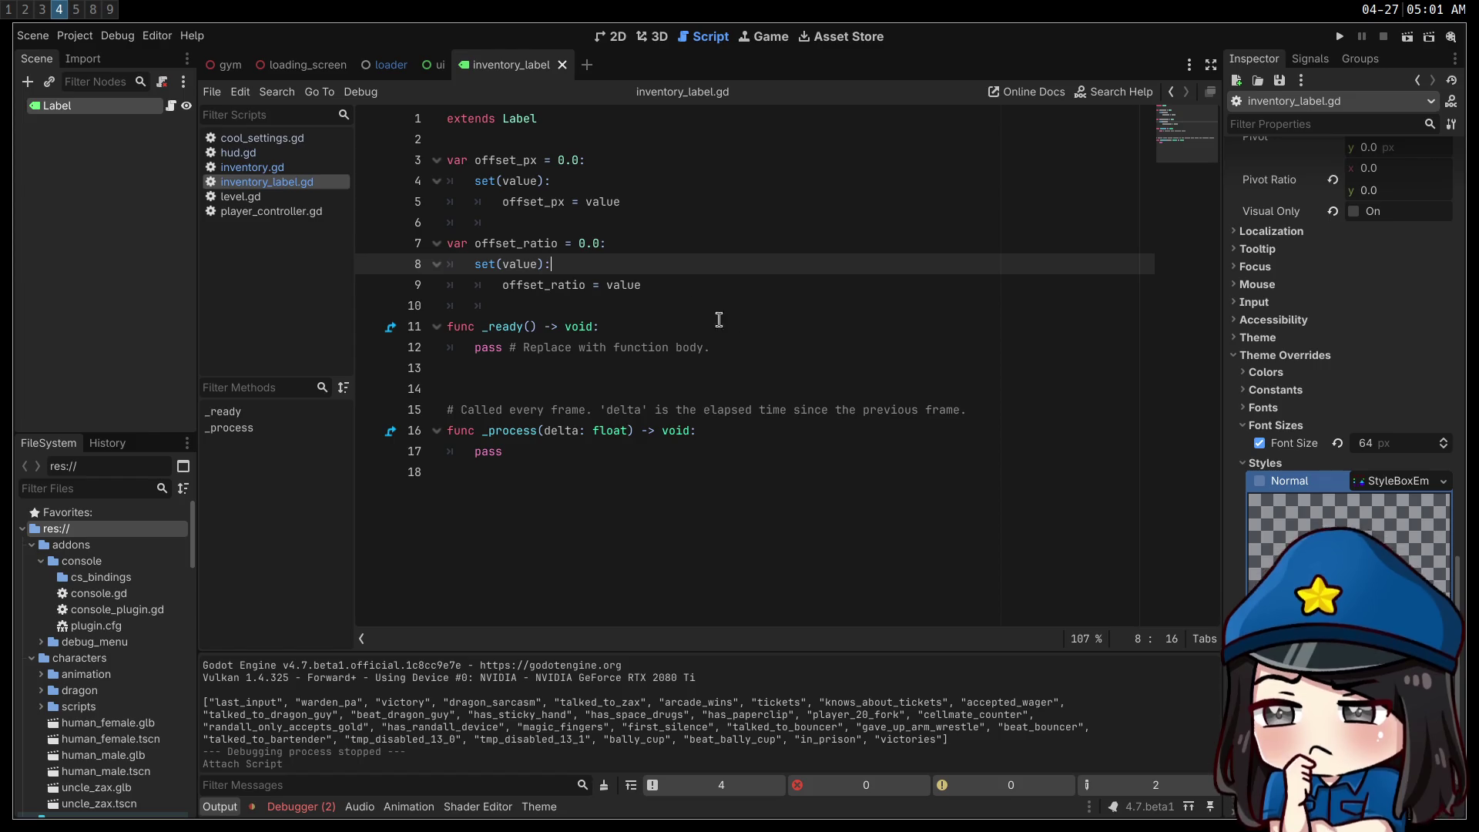
{"action": "mouse_move", "coordinate": [661, 286]}
{"action": "left_mouse_down"}
{"action": "mouse_move", "coordinate": [660, 266]}
{"action": "mouse_move", "coordinate": [605, 244]}
{"action": "mouse_move", "coordinate": [555, 182]}
{"action": "mouse_move", "coordinate": [575, 167]}
{"action": "left_mouse_up"}
{"action": "key", "text": "Delete"}
{"action": "key", "text": "Delete"}
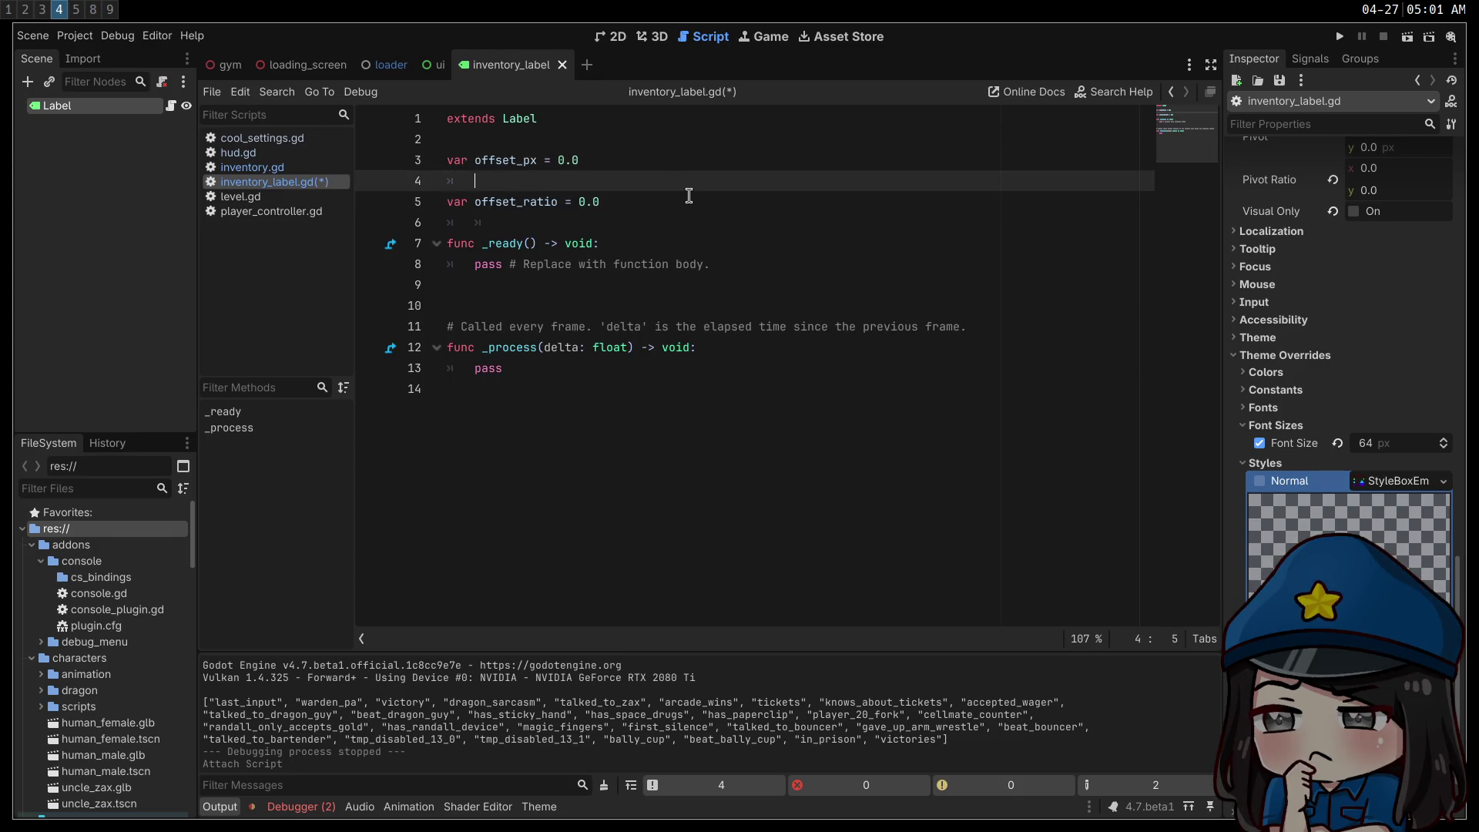
- Remove the offset_px setter and add an update() function with a pass body
{"action": "key", "text": "Delete"}
{"action": "left_click", "coordinate": [703, 189]}
{"action": "key", "text": "Return"}
{"action": "key", "text": "Return"}
{"action": "type", "text": "func update():"}
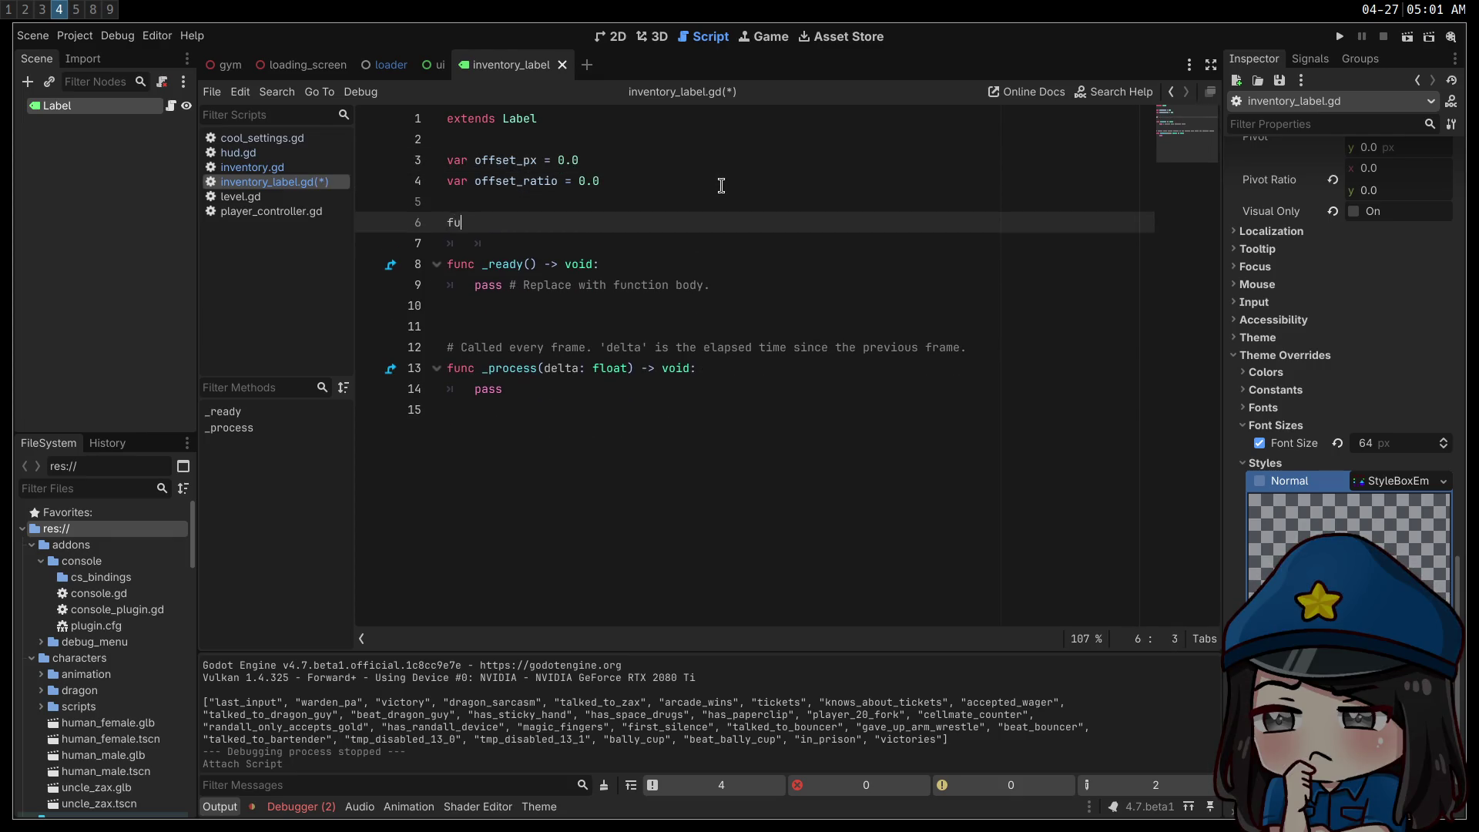
{"action": "key", "text": "Return"}
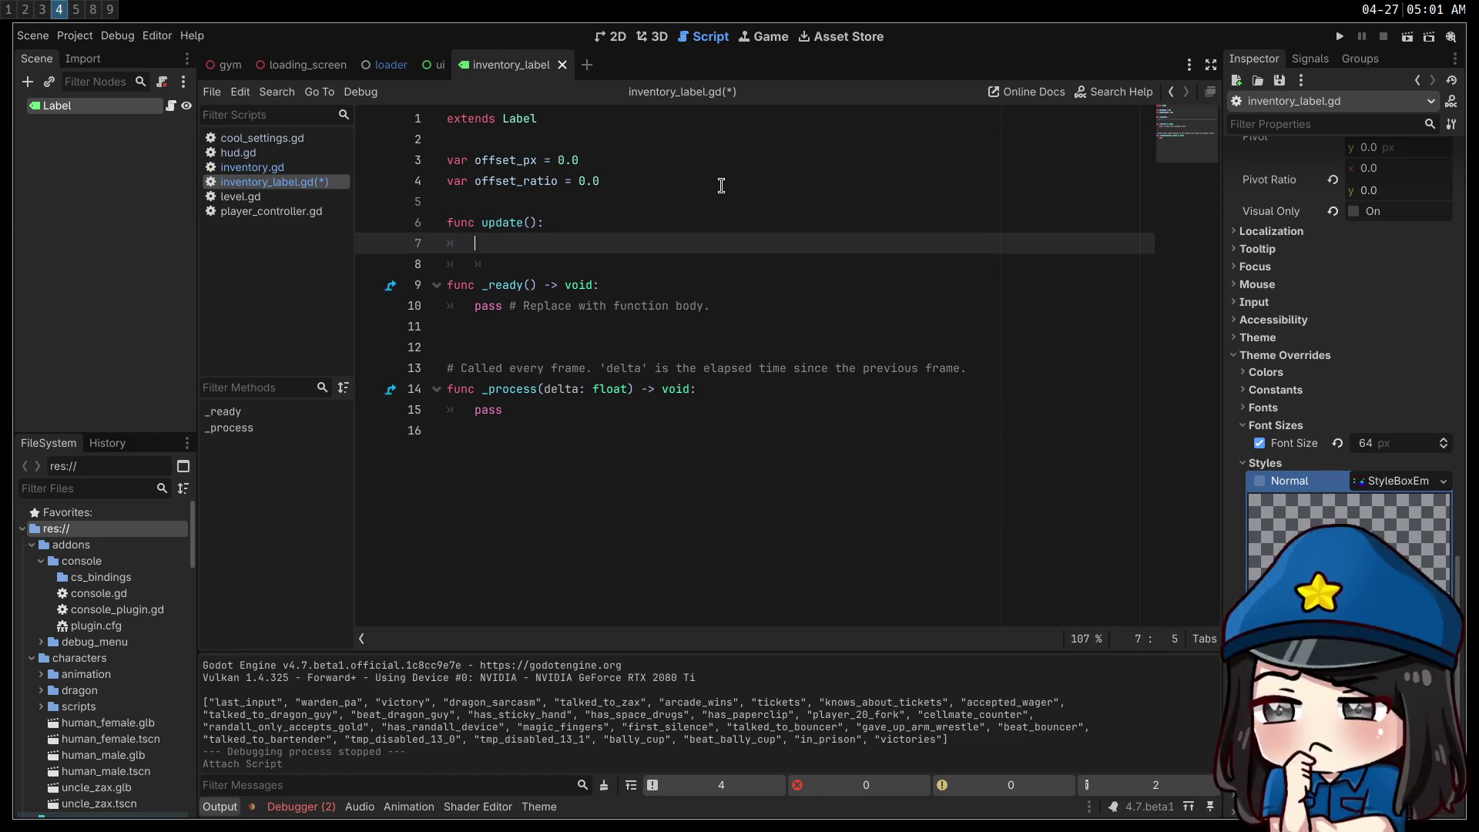
{"action": "type", "text": "pass"}
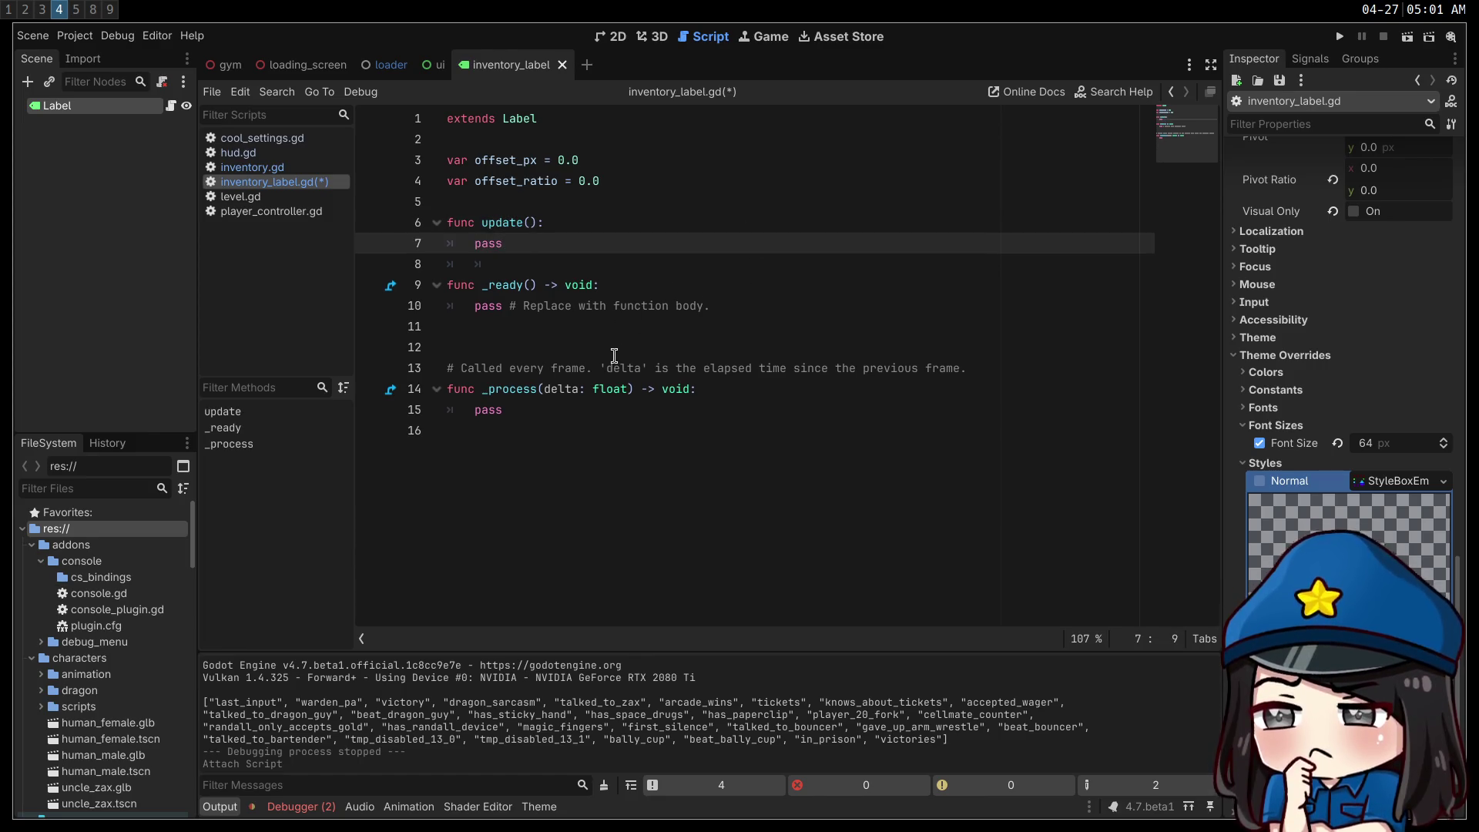
- Bring the two offset_transform_position lines from inventory.gd's render into update(), changing label to self
{"action": "left_click", "coordinate": [282, 171]}
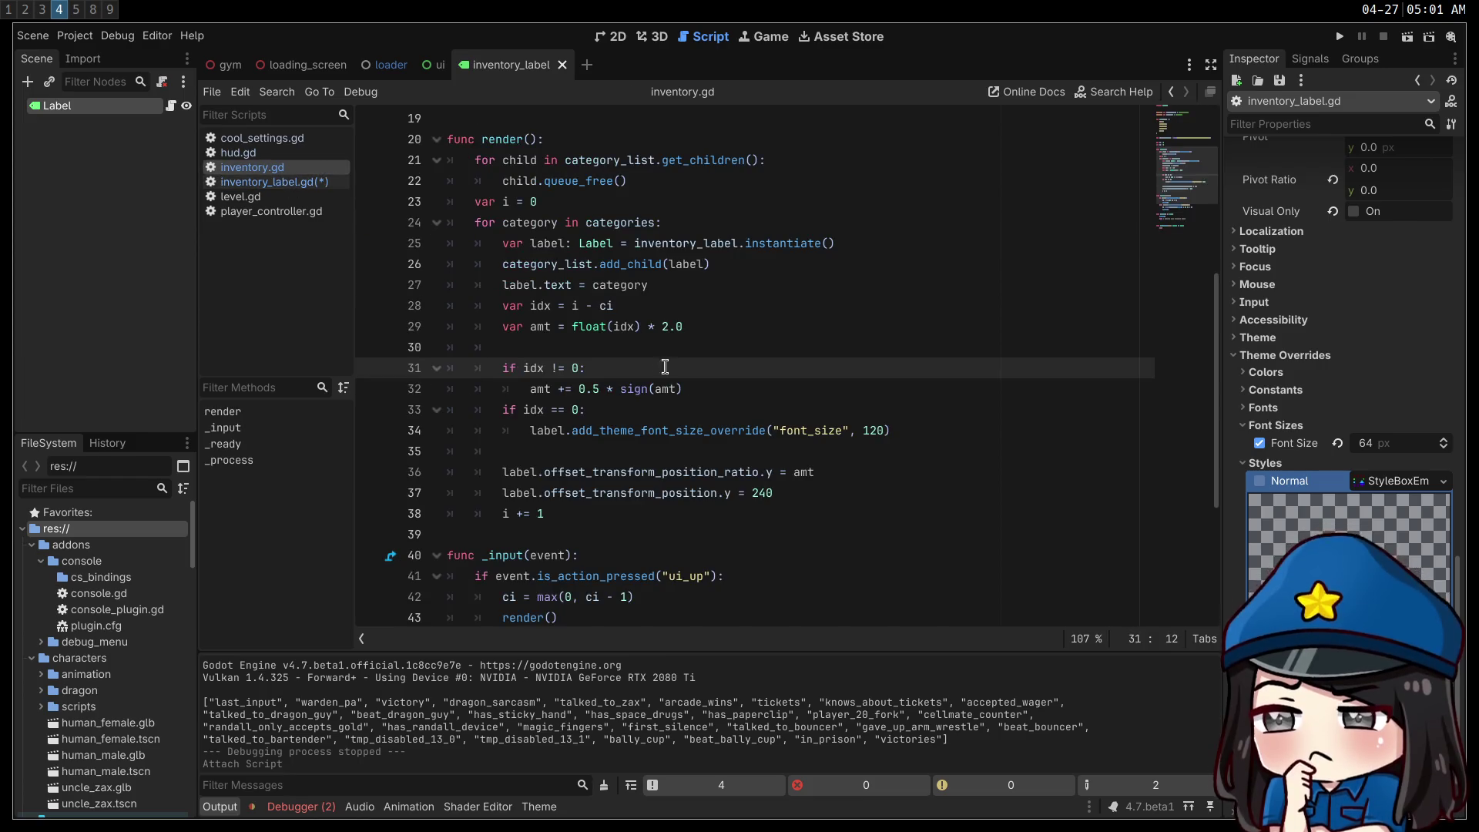
{"action": "left_click_drag", "start_coordinate": [858, 483], "coordinate": [490, 472]}
{"action": "key", "text": "ctrl+c"}
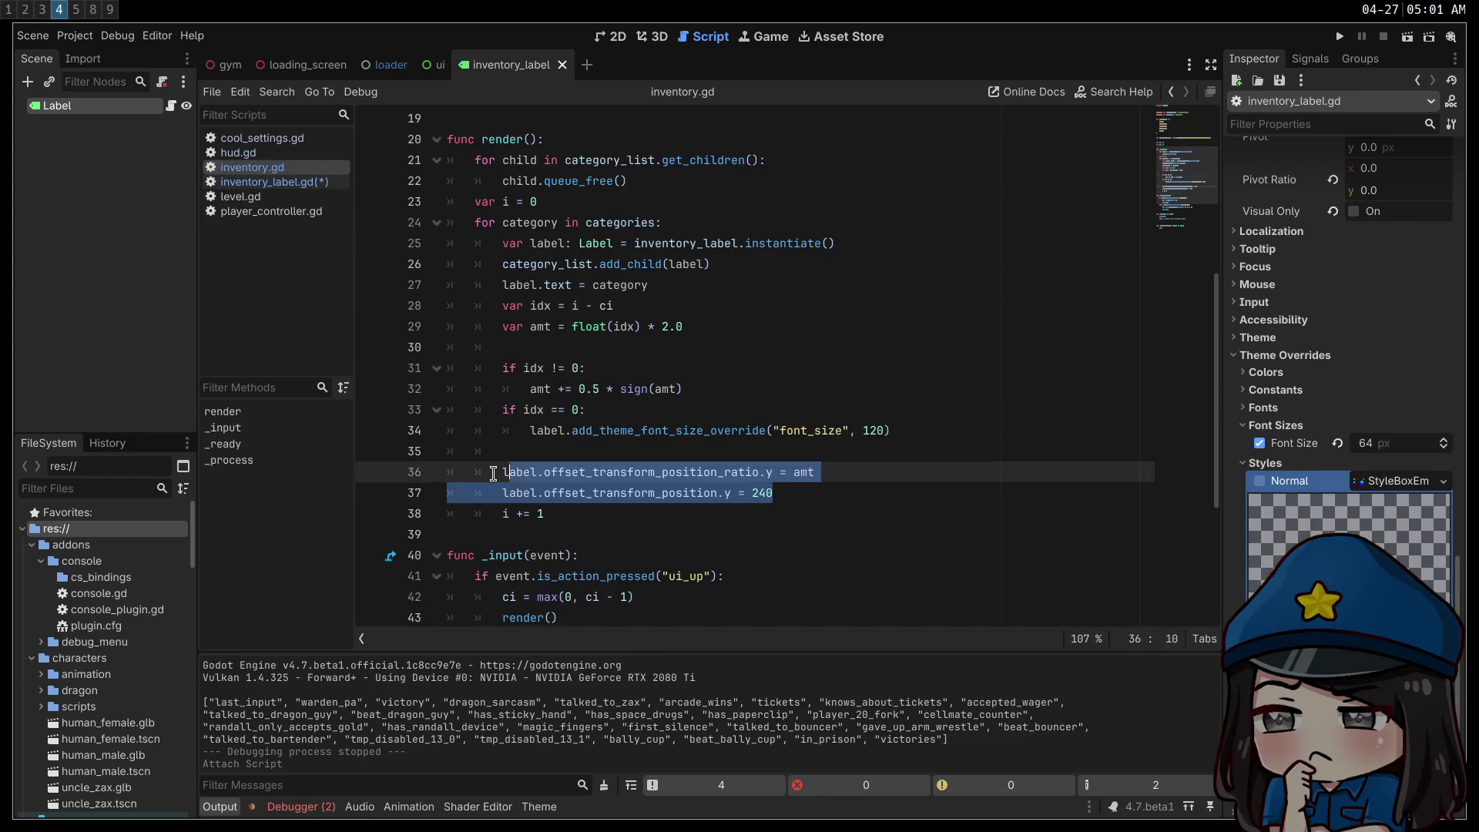
{"action": "left_click", "coordinate": [270, 182]}
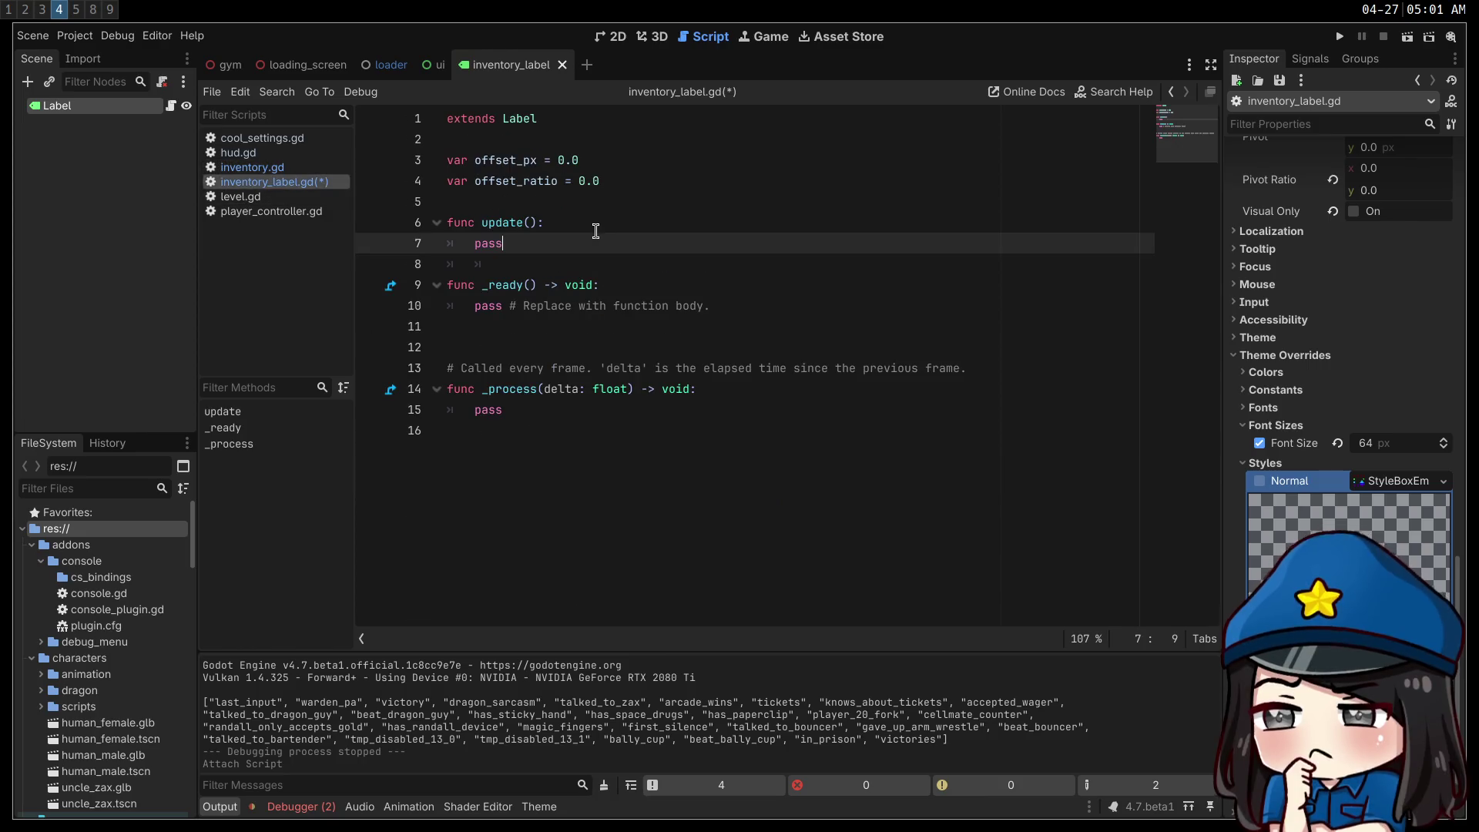
{"action": "left_click", "coordinate": [575, 225]}
{"action": "key", "text": "Return"}
{"action": "key", "text": "ctrl+v"}
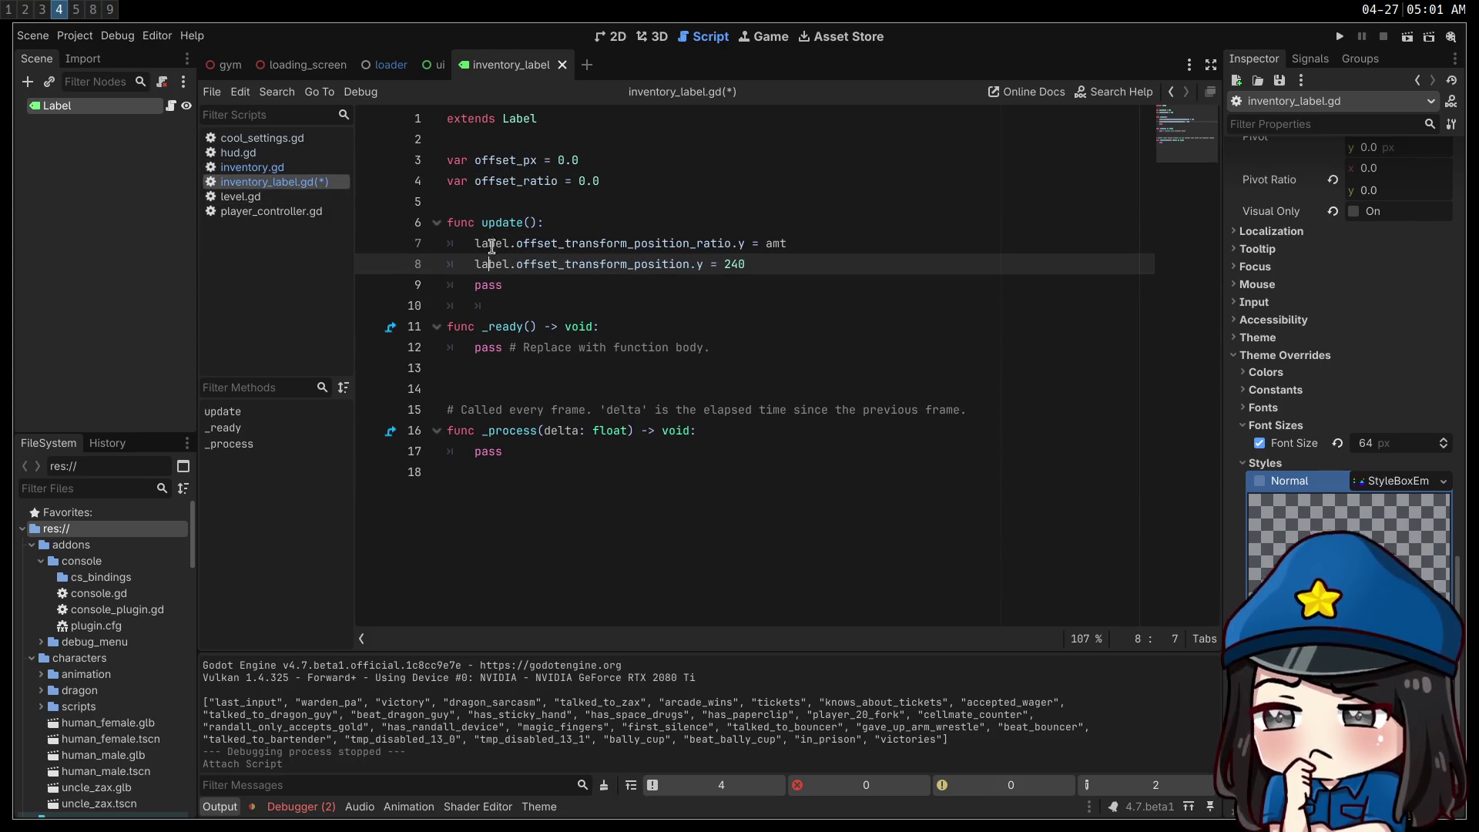
{"action": "key", "text": "Home"}
{"action": "key", "text": "BackSpace"}
{"action": "double_click", "coordinate": [487, 243]}
{"action": "key", "text": "ctrl+d"}
{"action": "type", "text": "self"}
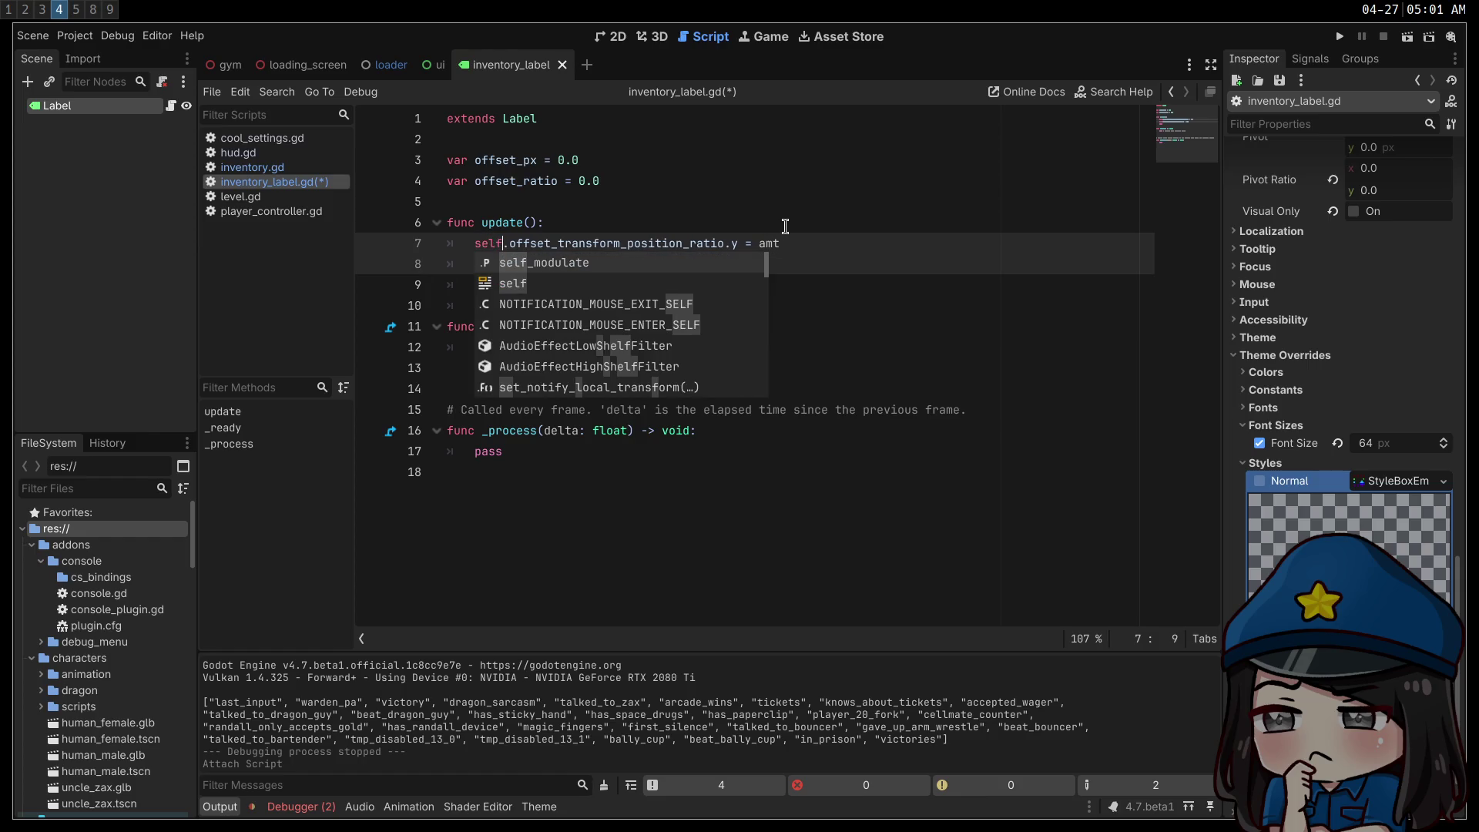
{"action": "left_click", "coordinate": [767, 223]}
- In update(), replace 200 with offset_px and amt with offset_ratio, then save
{"action": "left_click", "coordinate": [479, 161]}
{"action": "double_click", "coordinate": [505, 162]}
{"action": "key", "text": "ctrl+c"}
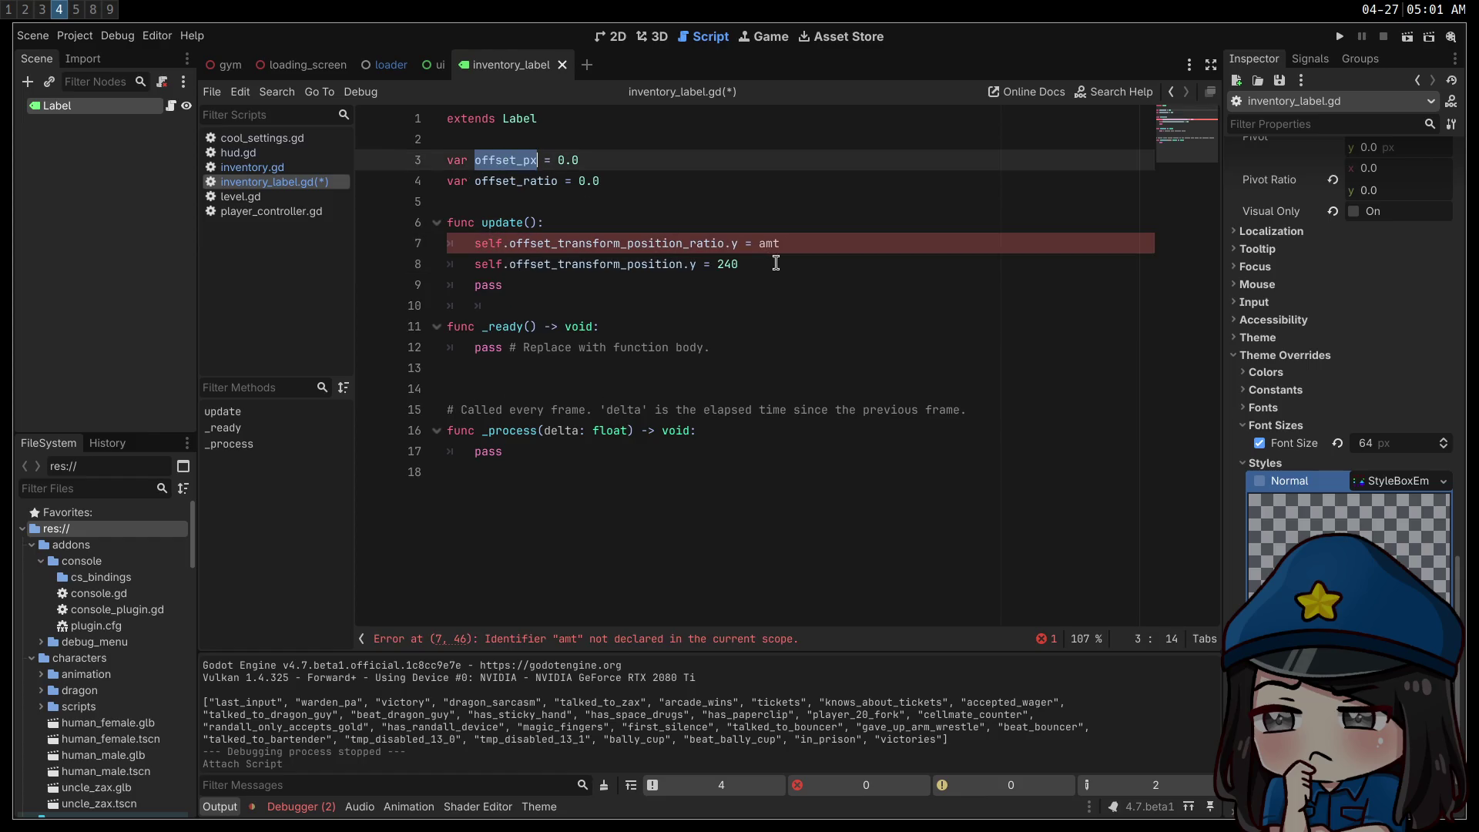
{"action": "double_click", "coordinate": [728, 265]}
{"action": "key", "text": "ctrl+v"}
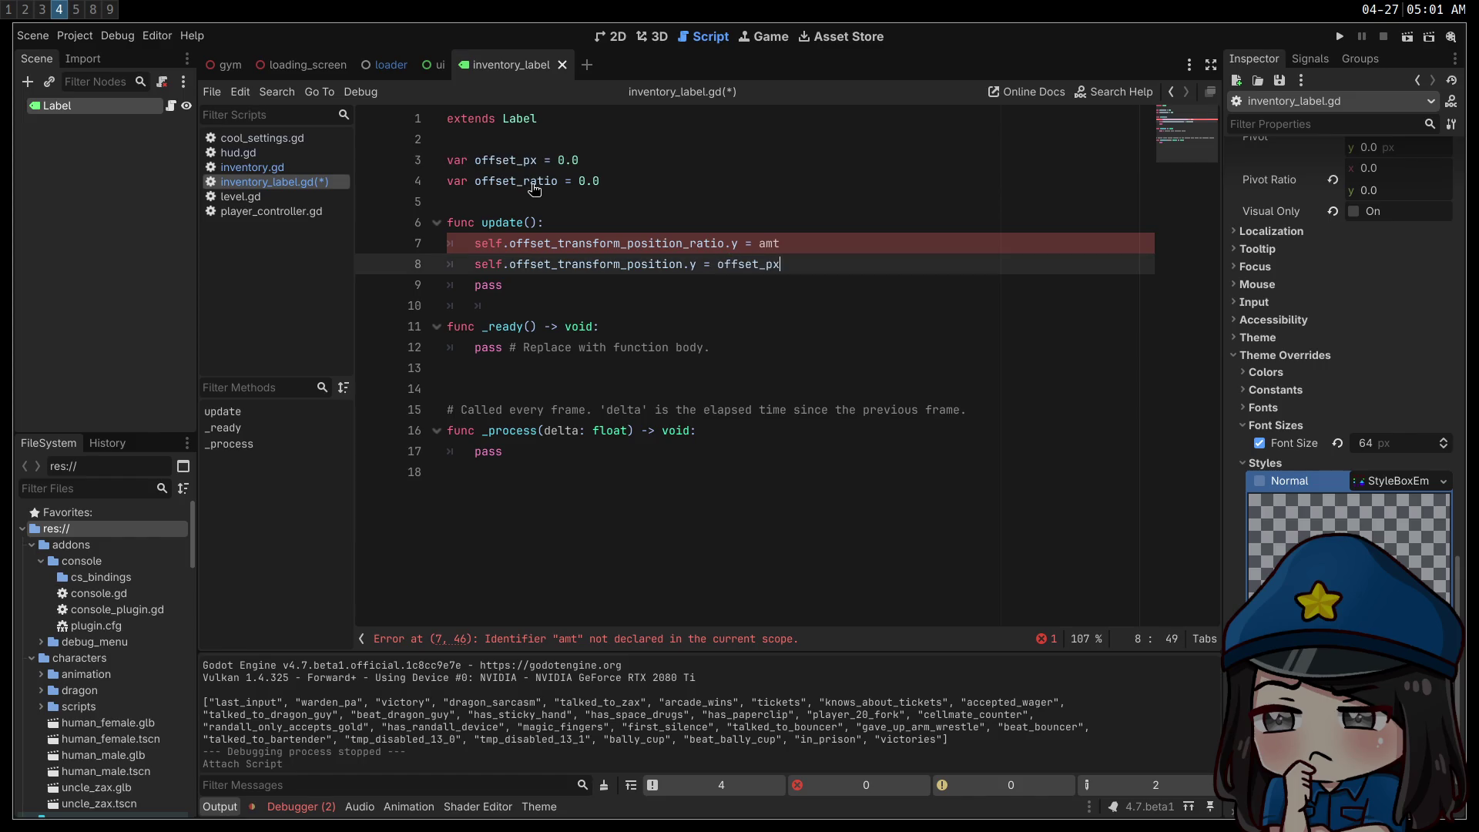
{"action": "double_click", "coordinate": [536, 181]}
{"action": "key", "text": "ctrl+c"}
{"action": "left_click", "coordinate": [777, 244]}
{"action": "double_click", "coordinate": [770, 243]}
{"action": "key", "text": "ctrl+v"}
{"action": "left_click", "coordinate": [608, 214]}
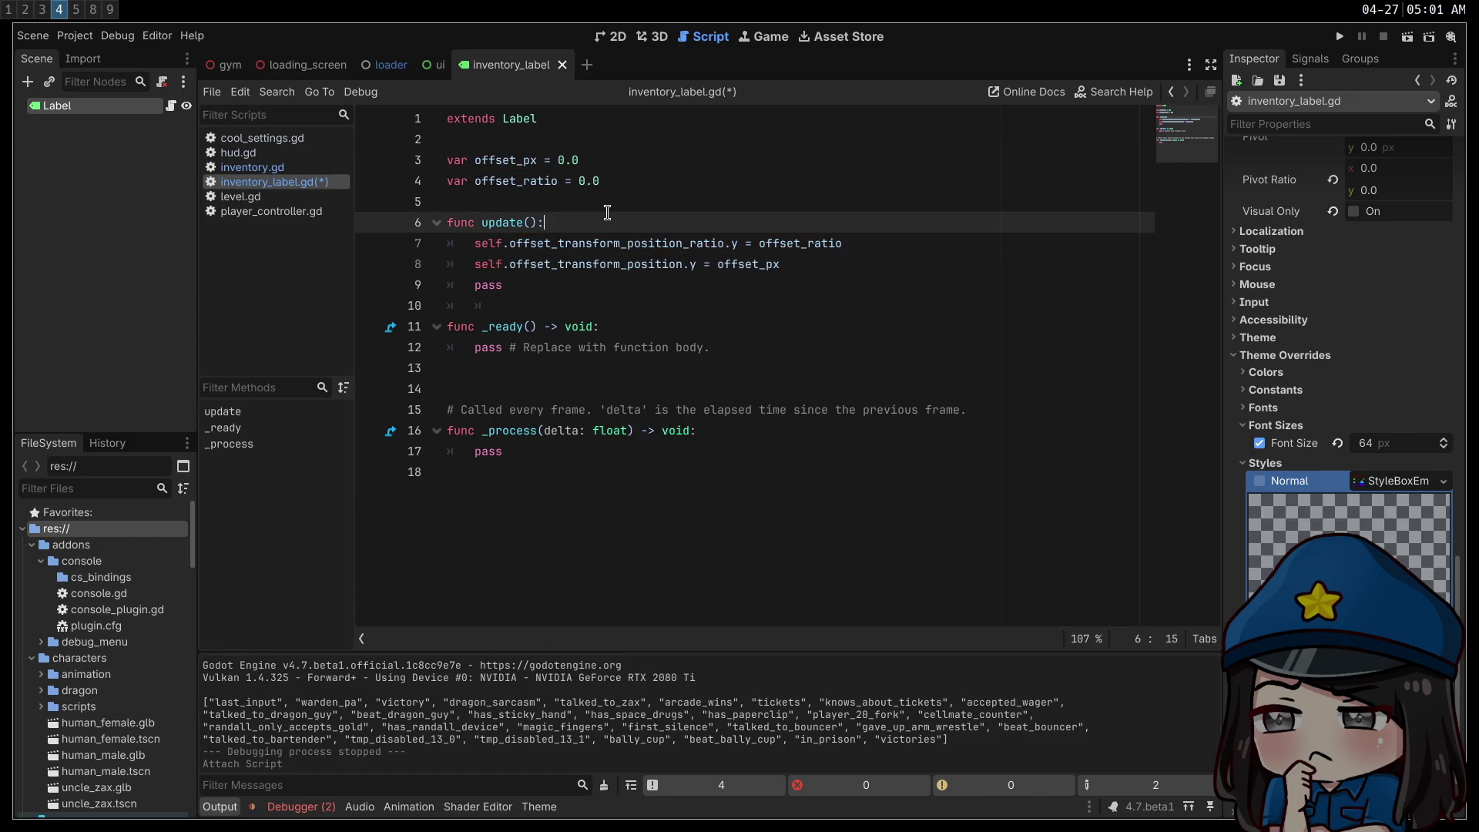
{"action": "key", "text": "ctrl+s"}
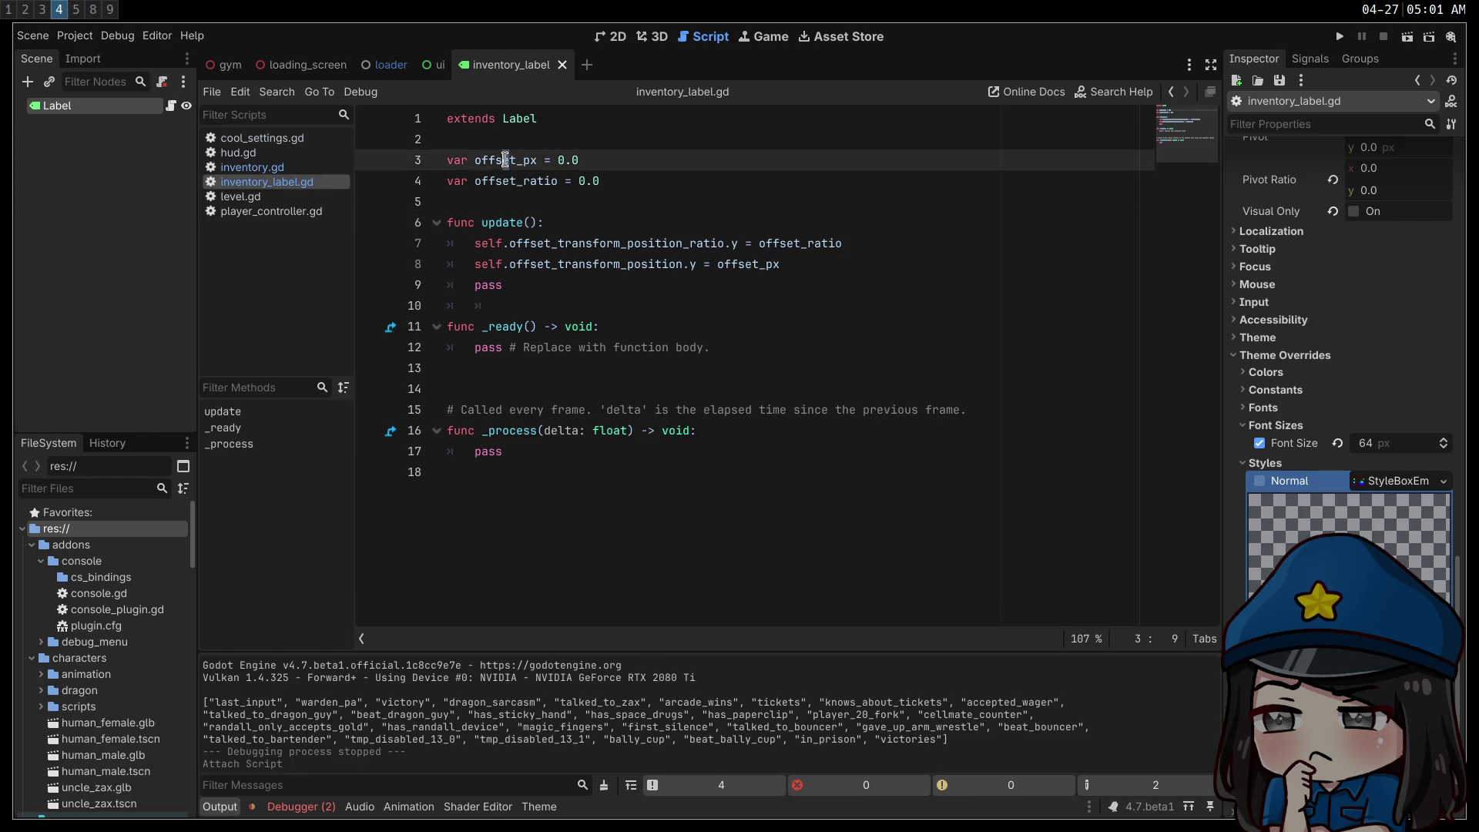
{"action": "left_click", "coordinate": [254, 167]}
{"action": "left_click", "coordinate": [324, 182]}
- Change line 36 of inventory.gd's render() to label.offset_ratio = amt
{"action": "left_click", "coordinate": [293, 167]}
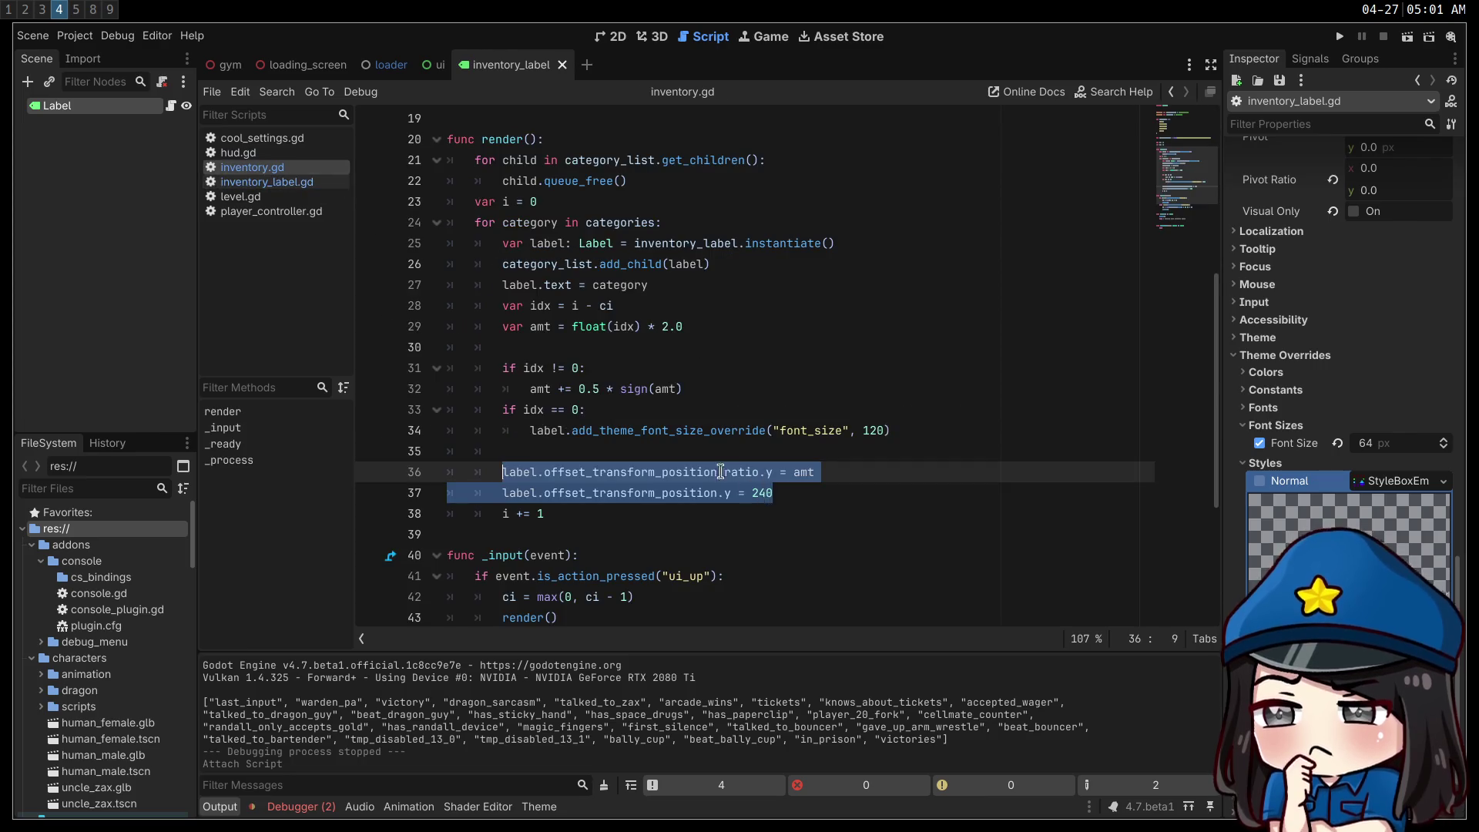
{"action": "left_click", "coordinate": [883, 467]}
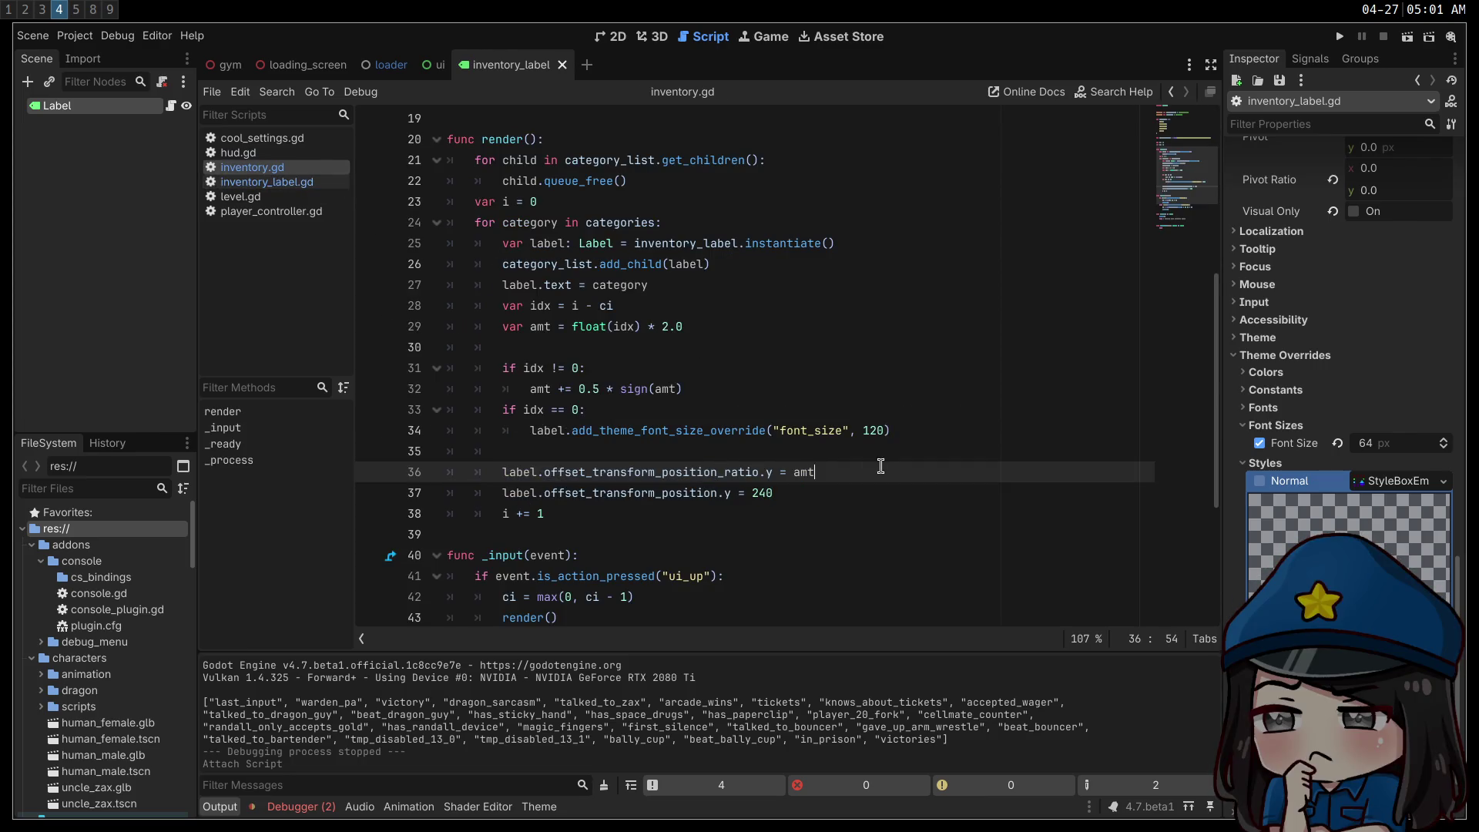
{"action": "left_click_drag", "start_coordinate": [880, 466], "coordinate": [544, 472]}
{"action": "type", "text": "offset_px"}
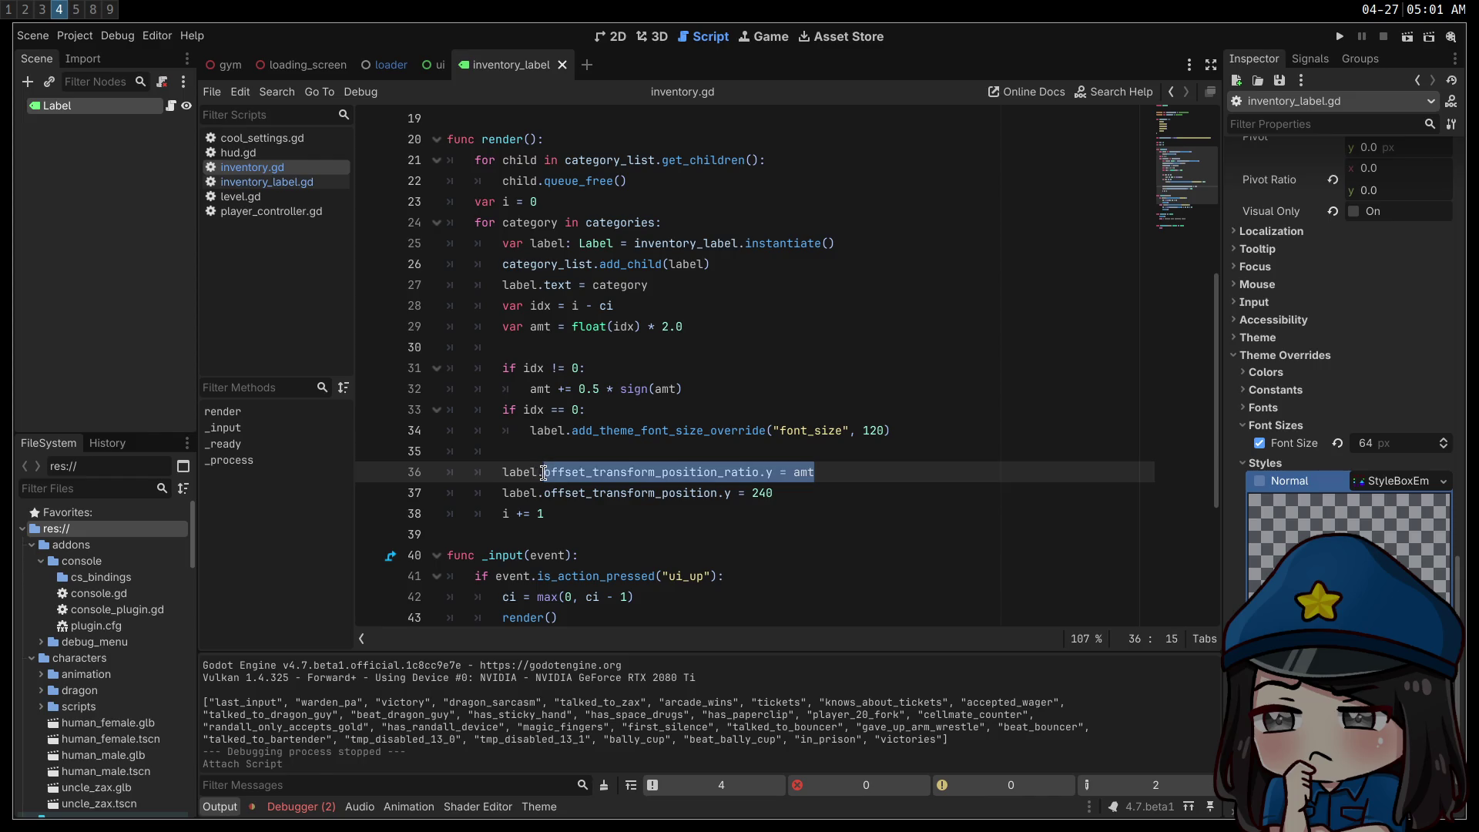
{"action": "key", "text": "ctrl+z"}
{"action": "left_click", "coordinate": [773, 471]}
{"action": "key", "text": "BackSpace"}
{"action": "key", "text": "BackSpace"}
{"action": "left_click_drag", "start_coordinate": [763, 472], "coordinate": [593, 471]}
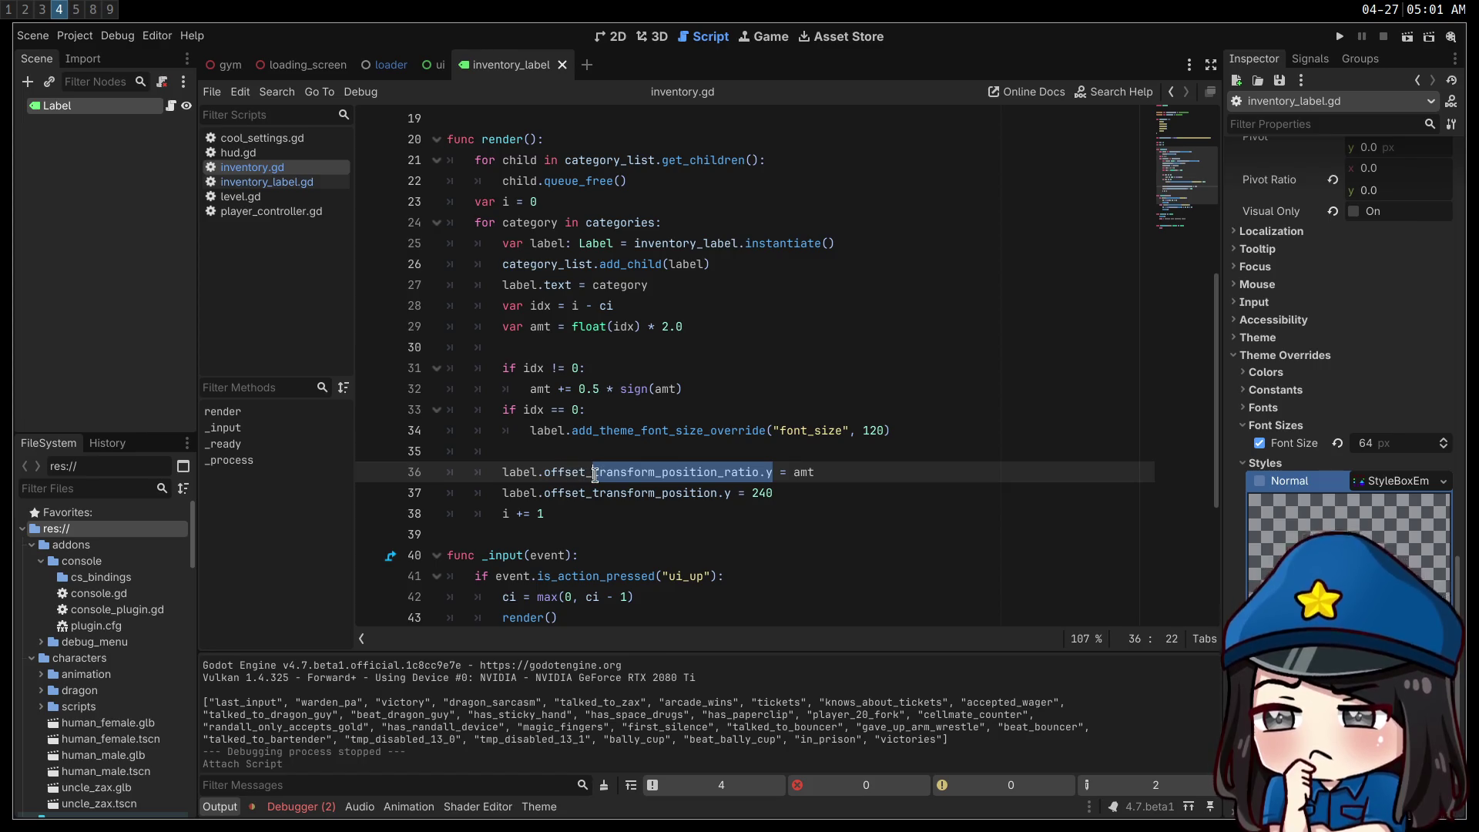
{"action": "type", "text": "ratio"}
{"action": "left_click", "coordinate": [651, 432]}
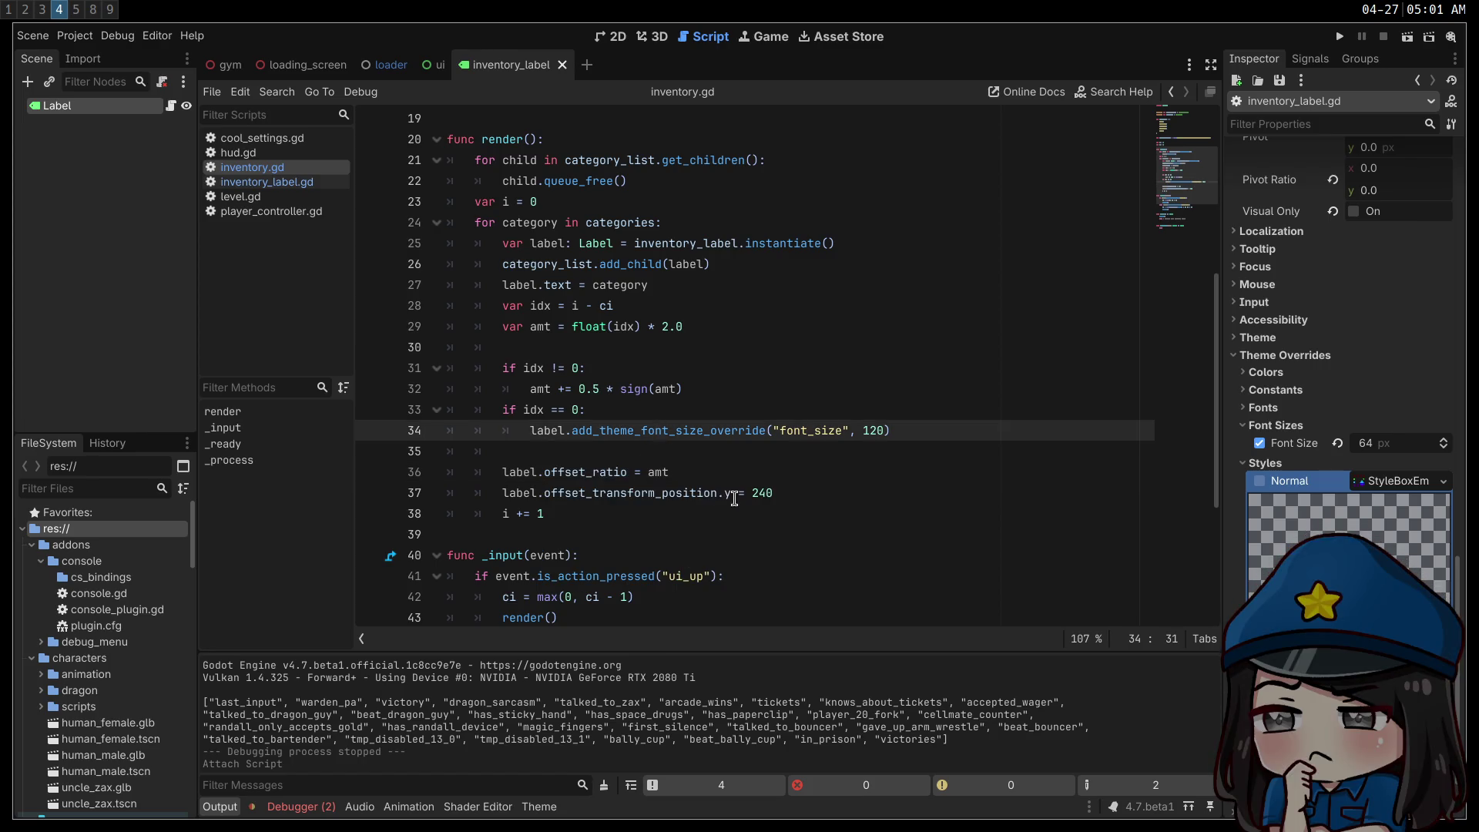
- Change line 37 to label.offset_px = 240, save inventory.gd, and reopen inventory_label.gd
{"action": "left_click_drag", "start_coordinate": [731, 493], "coordinate": [603, 492]}
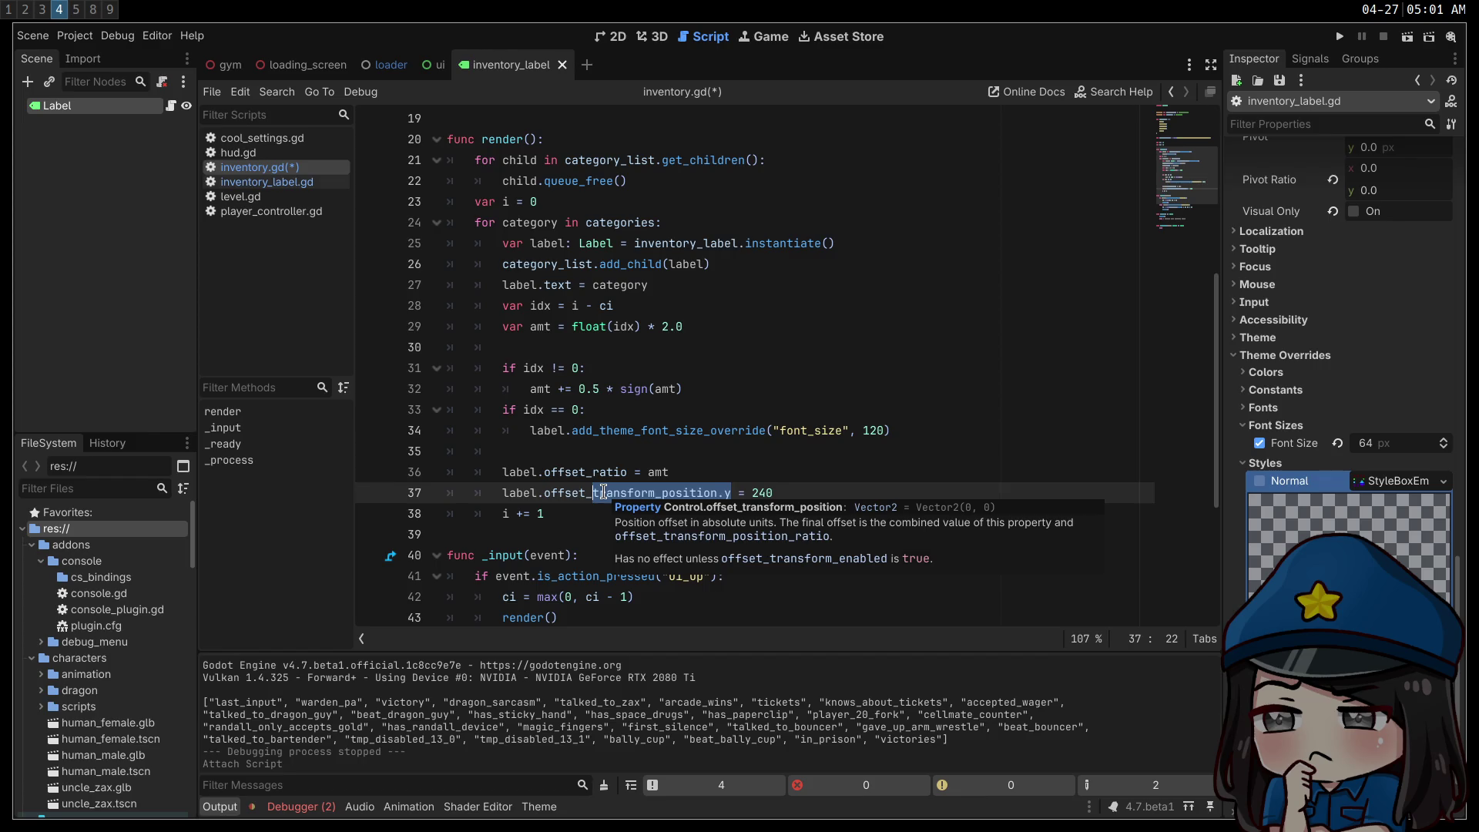
{"action": "type", "text": "px"}
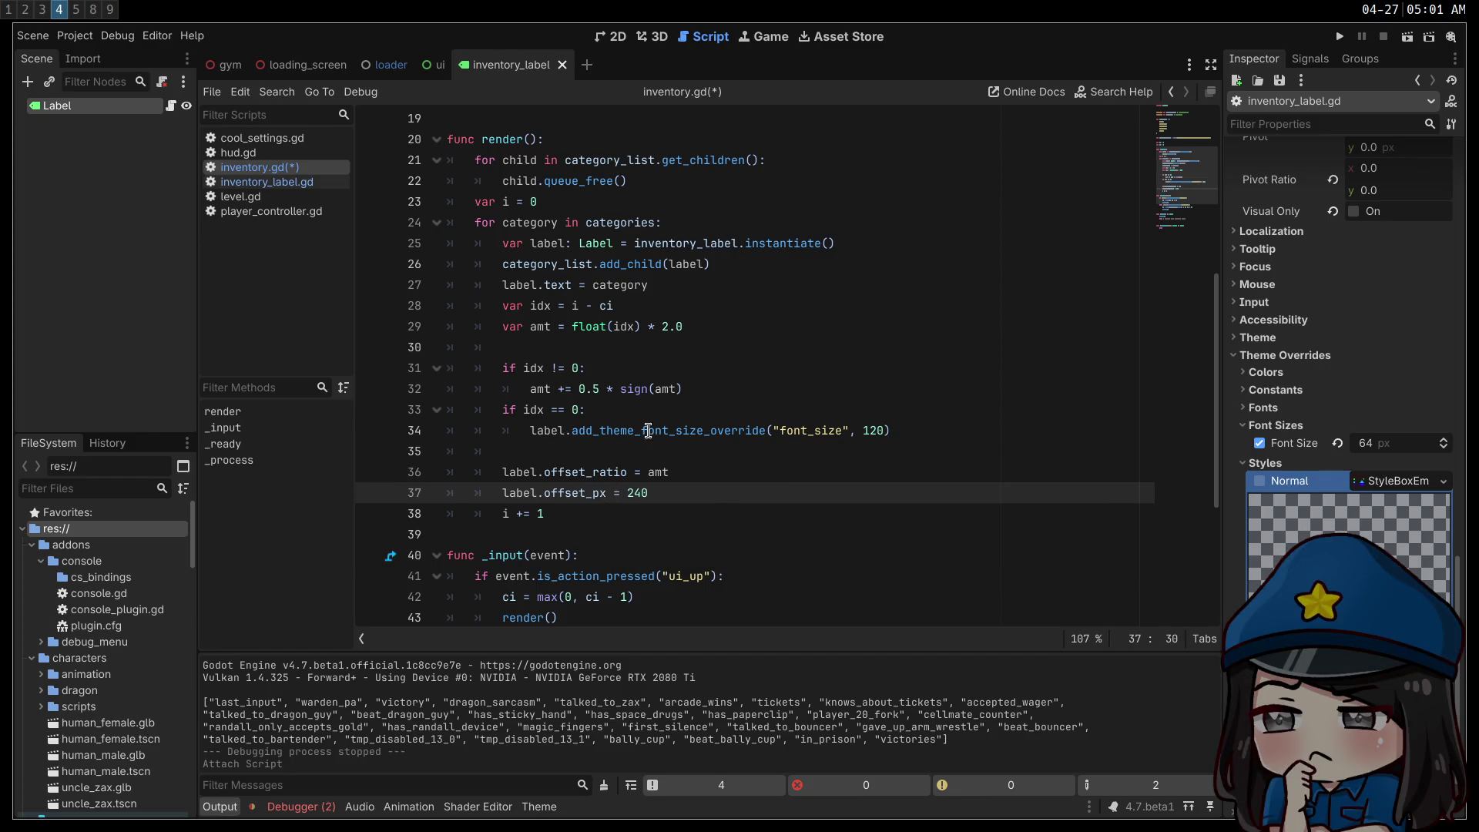
{"action": "left_click", "coordinate": [932, 431]}
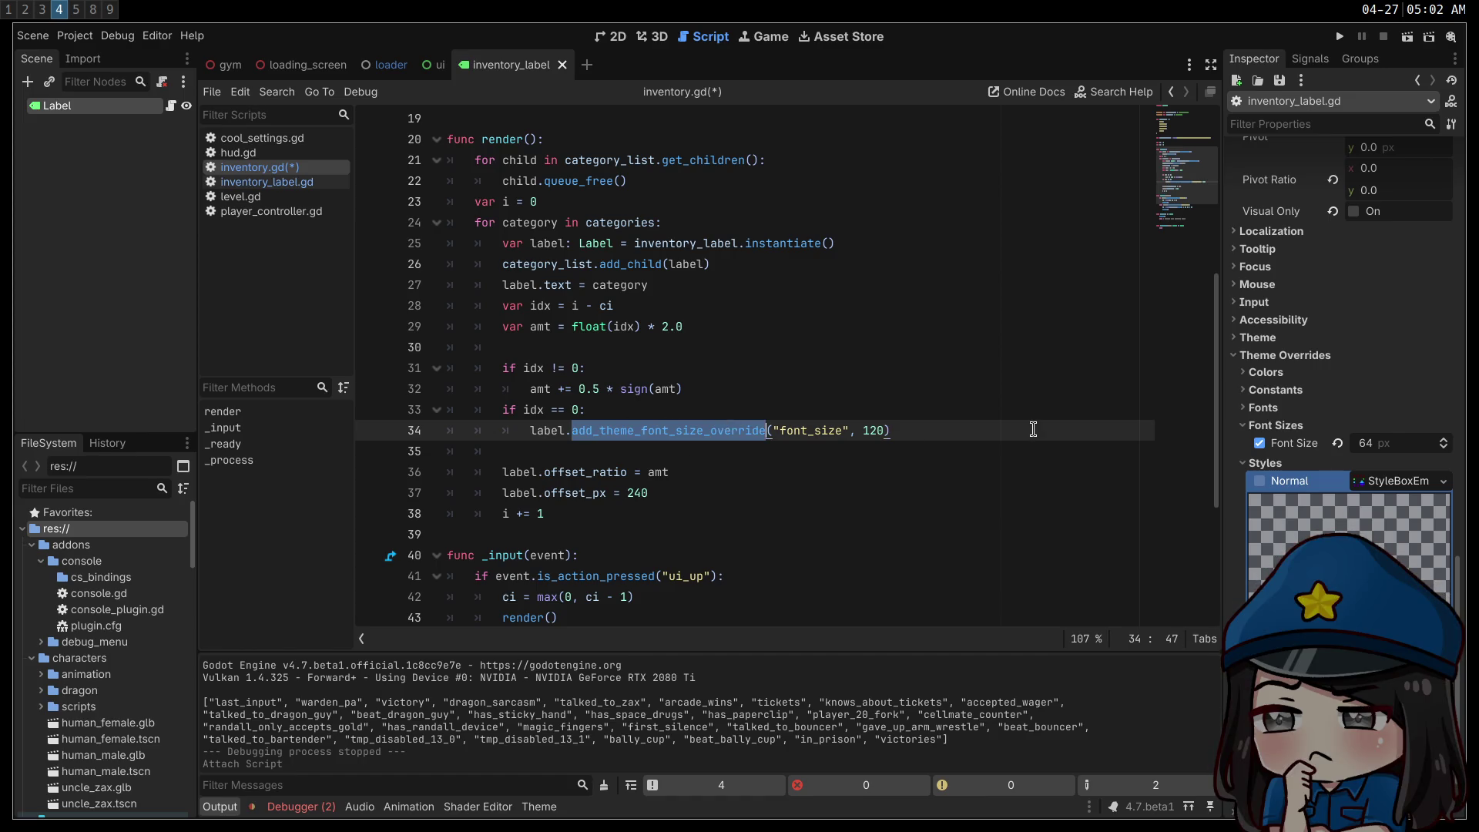
{"action": "key", "text": "ctrl+s"}
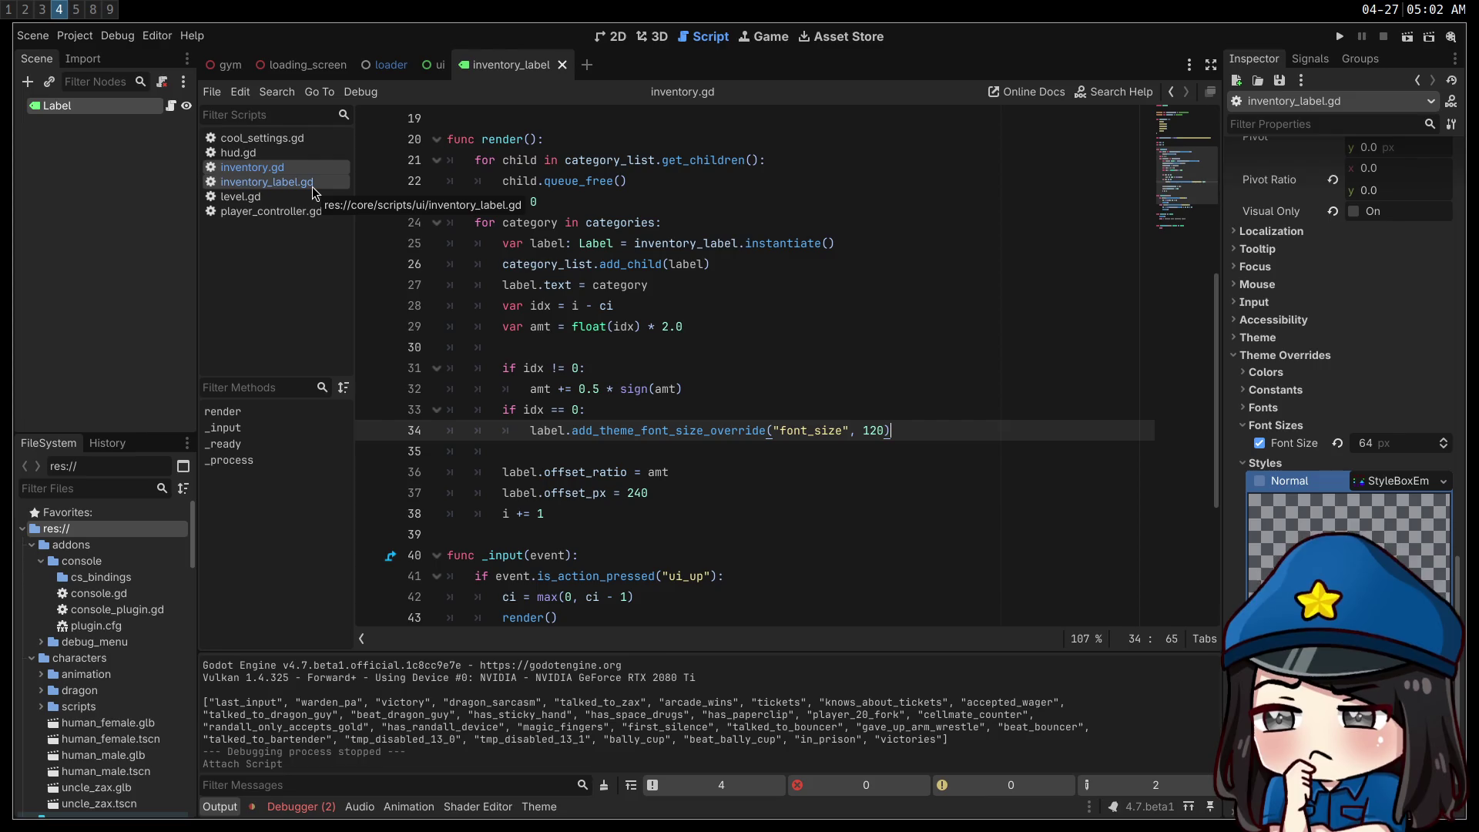
{"action": "left_click", "coordinate": [315, 185]}
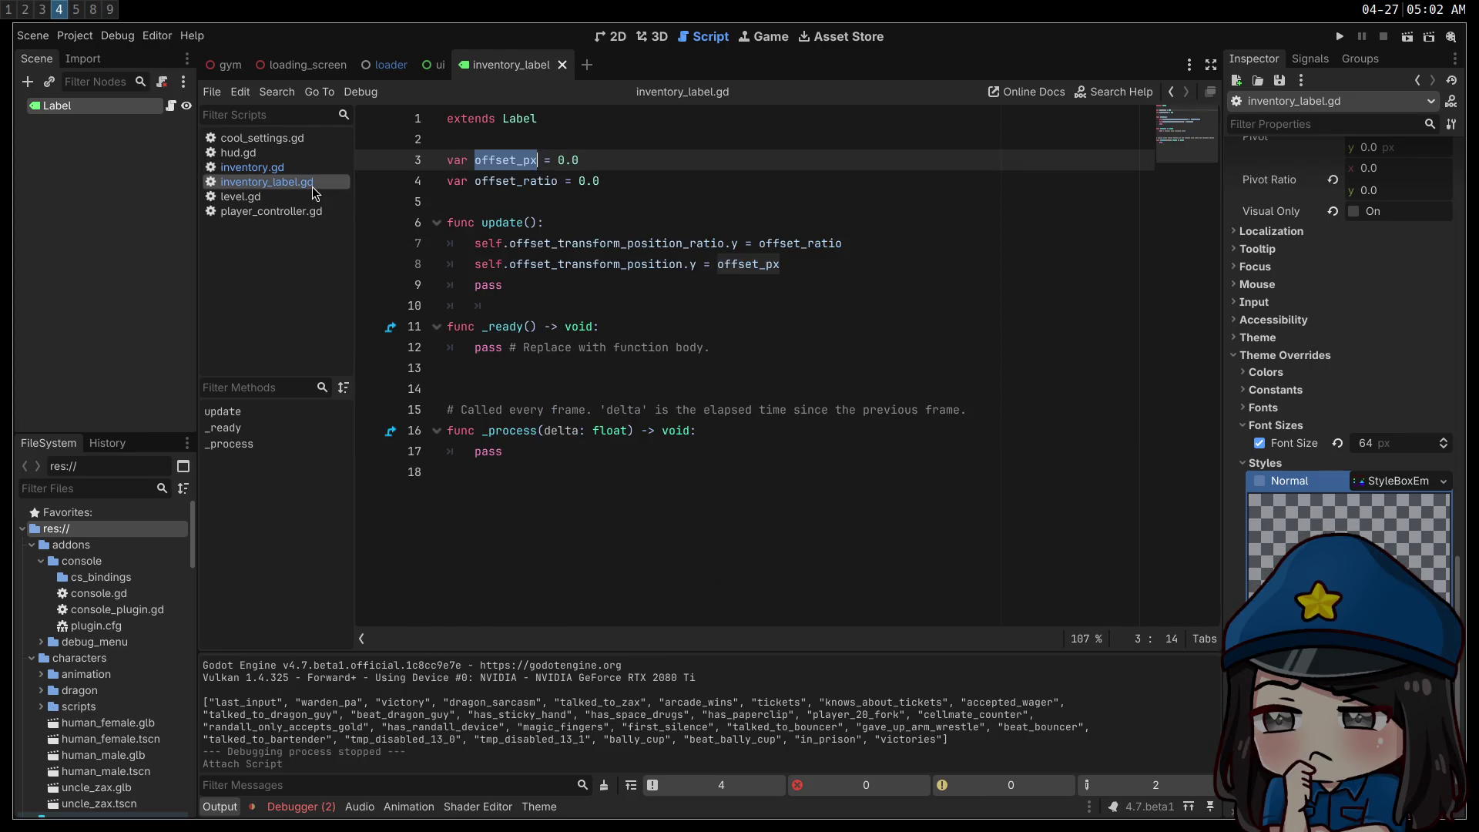
- Declare 'var text_size = 64' below offset_ratio in inventory_label.gd
{"action": "left_click", "coordinate": [633, 177]}
{"action": "key", "text": "Return"}
{"action": "type", "text": "var text_size = "}
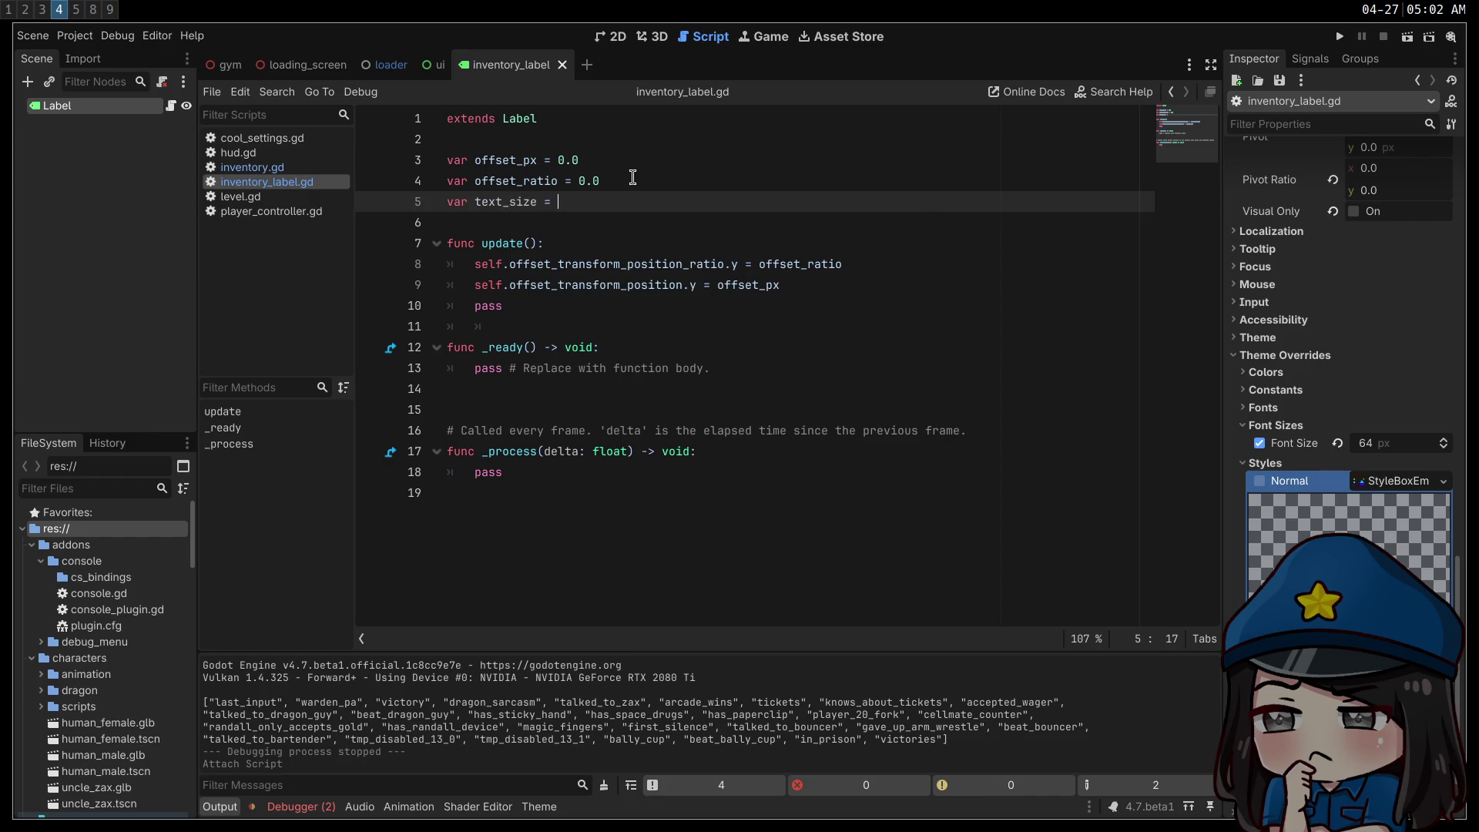
{"action": "type", "text": "64"}
{"action": "left_click", "coordinate": [632, 177]}
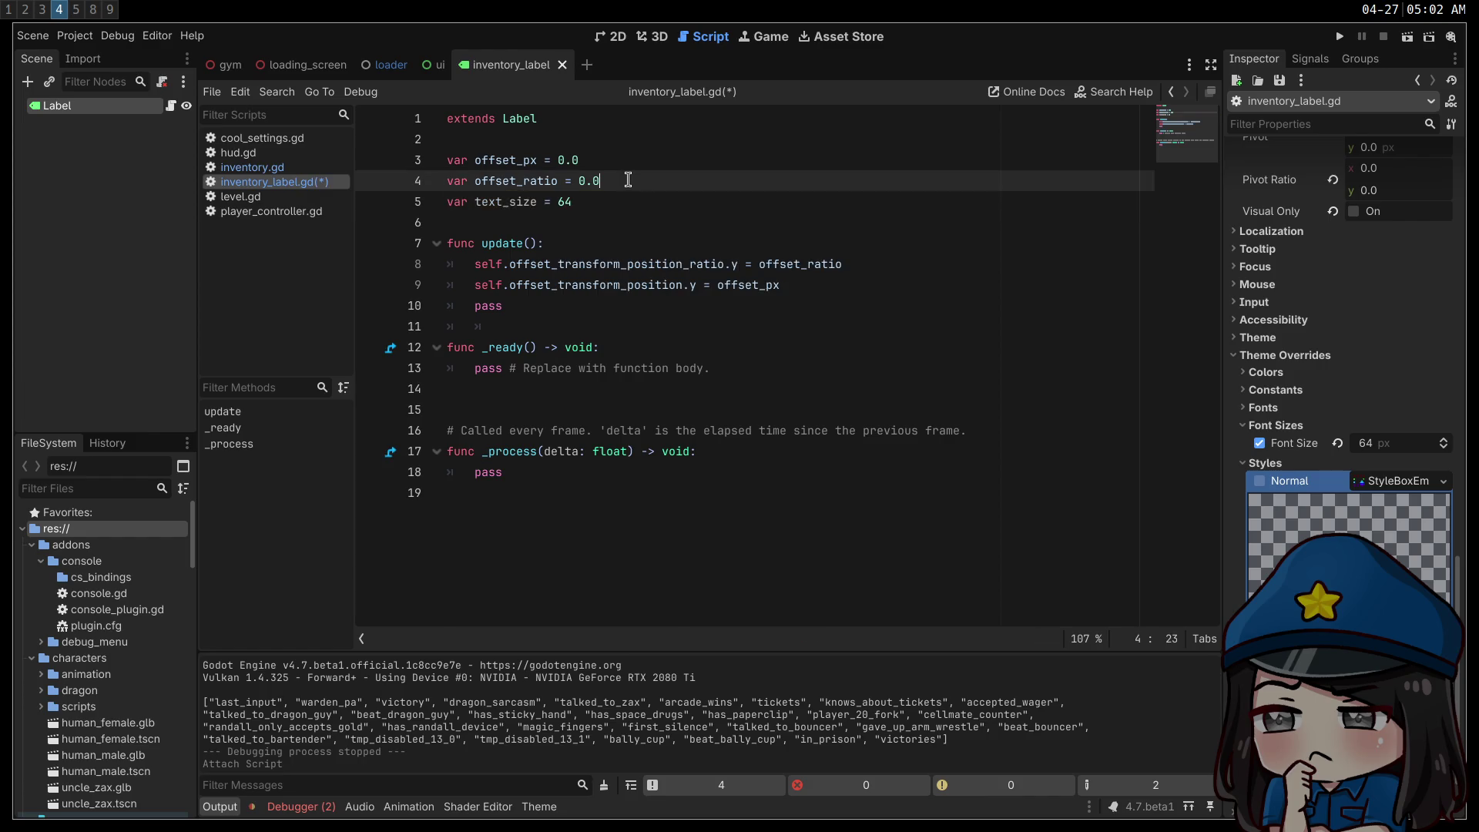
- In inventory.gd's render(), turn the font override into label.text_size = 120 with an else branch
{"action": "left_click", "coordinate": [300, 171]}
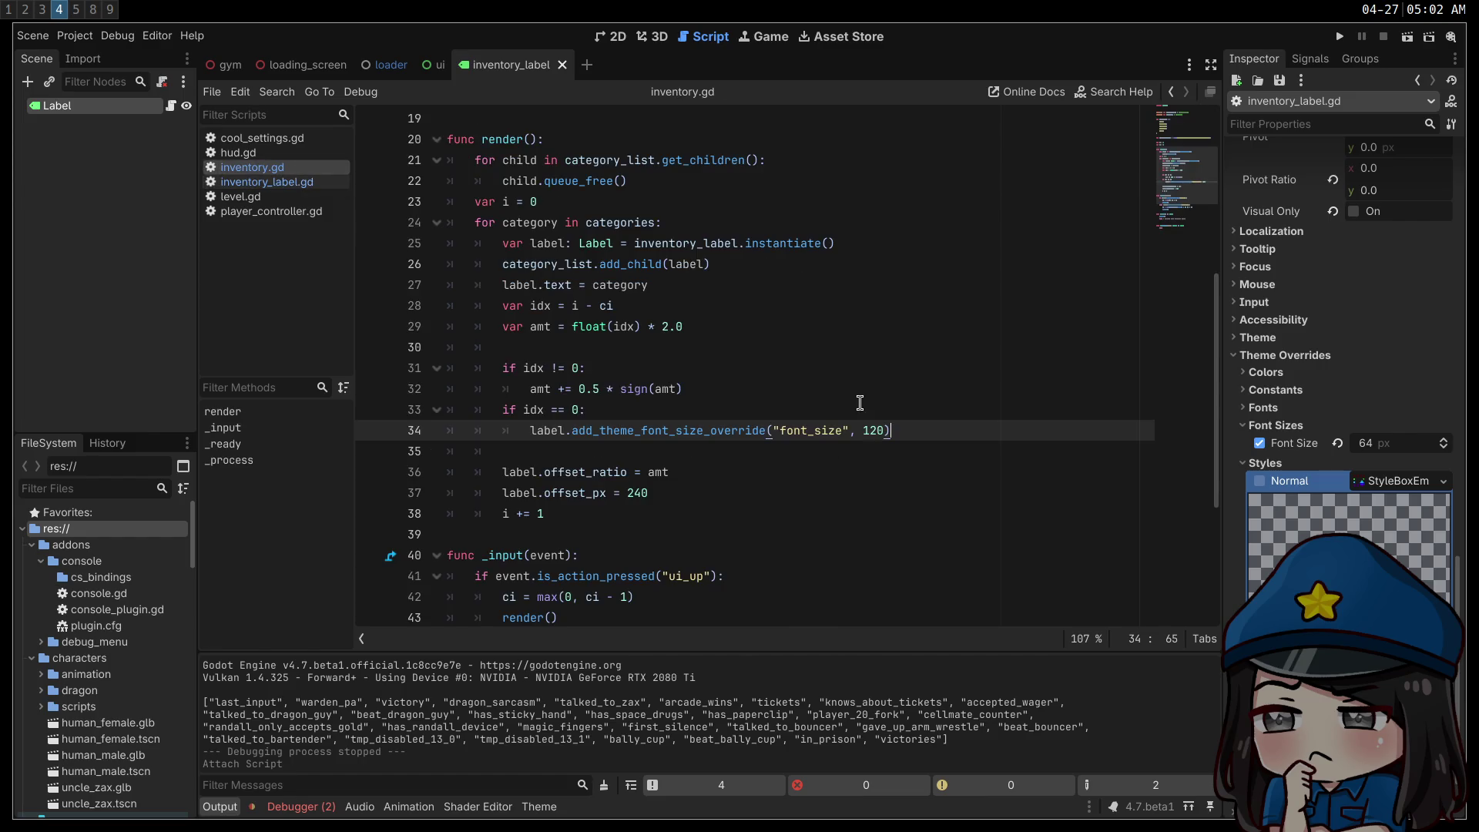
{"action": "key", "text": "ctrl+z"}
{"action": "key", "text": "Return"}
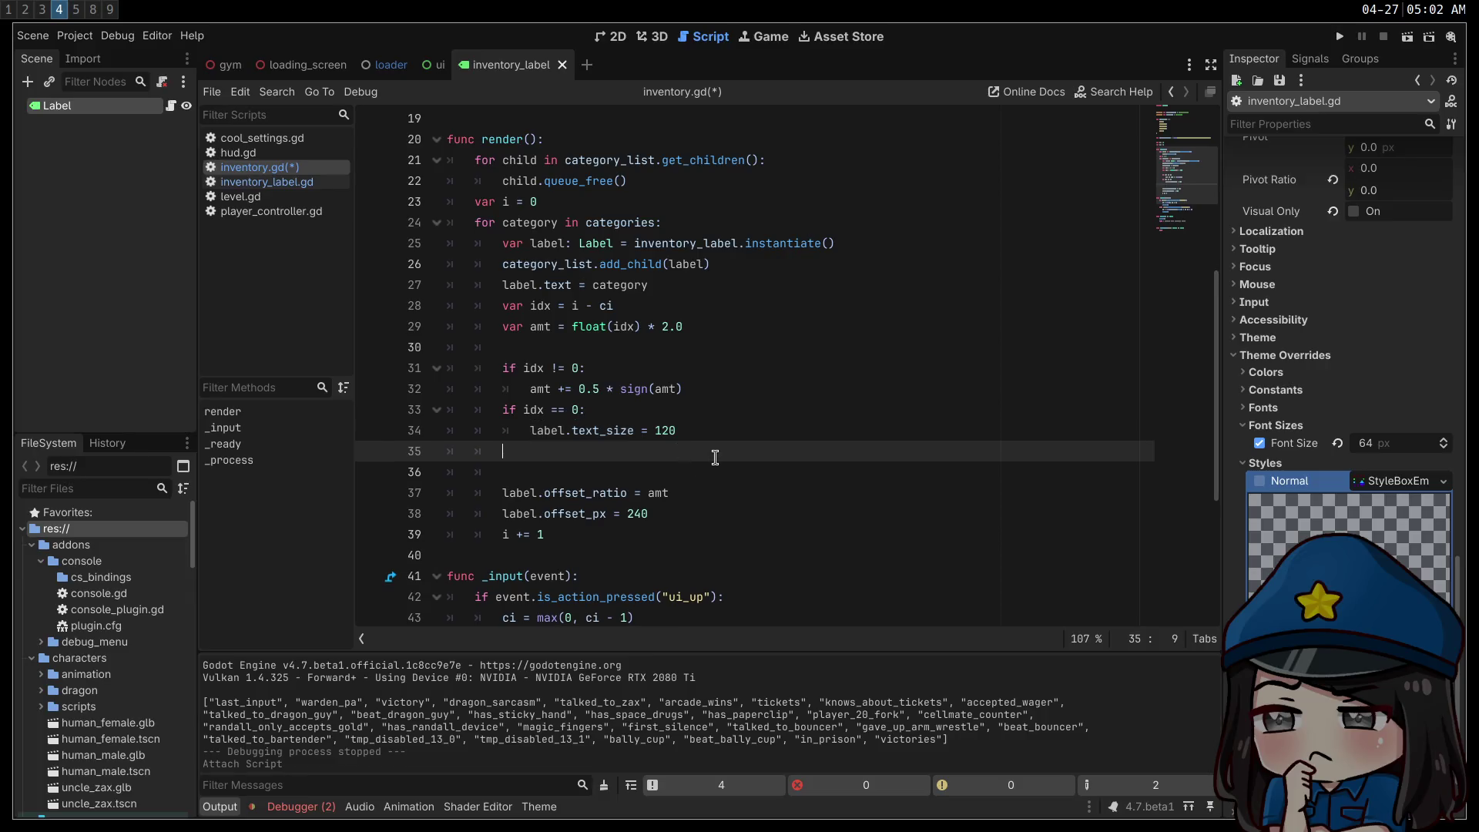
{"action": "type", "text": "else:"}
{"action": "key", "text": "Return"}
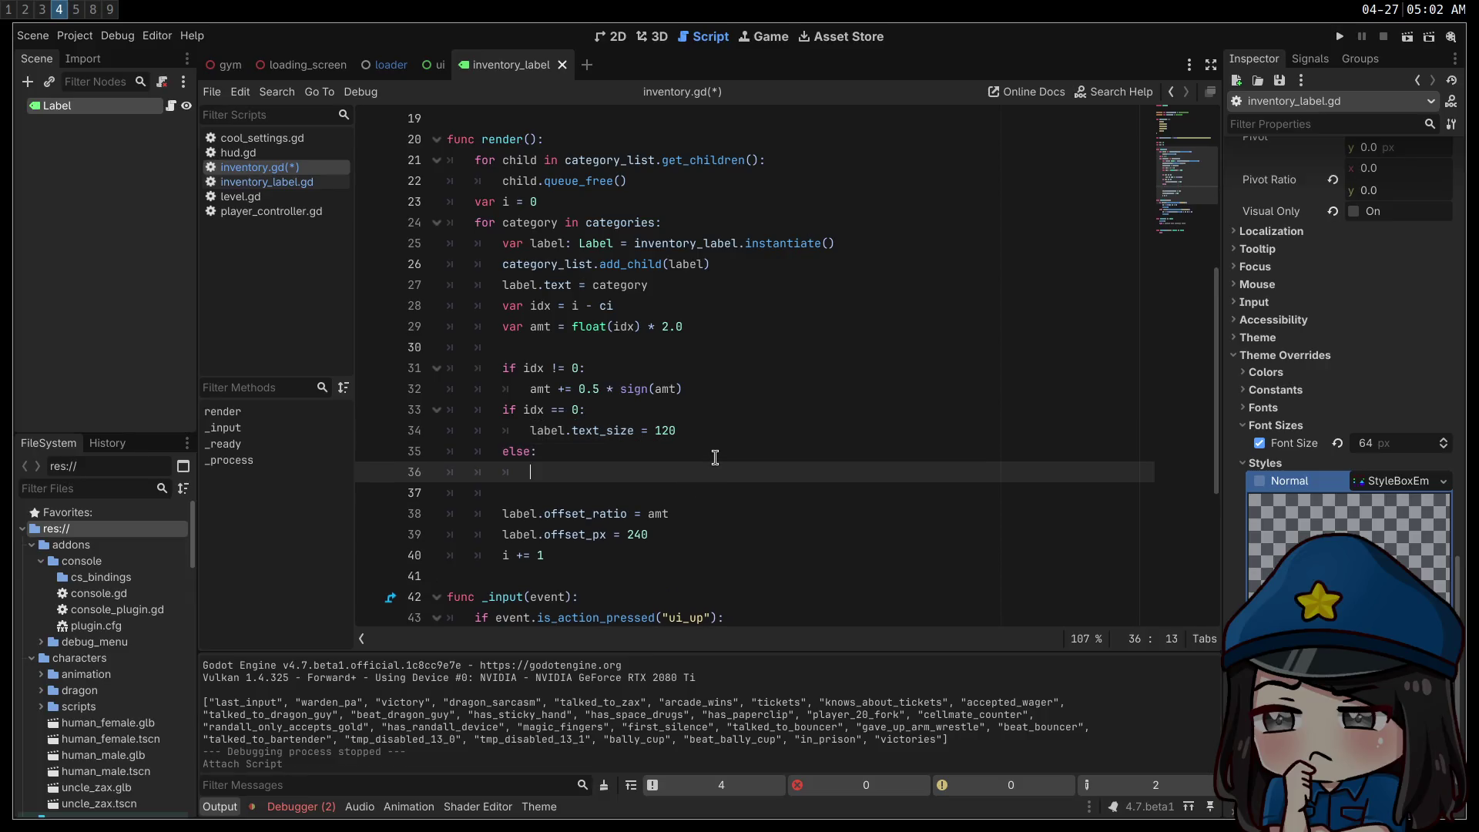
{"action": "left_click_drag", "start_coordinate": [578, 409], "coordinate": [505, 414]}
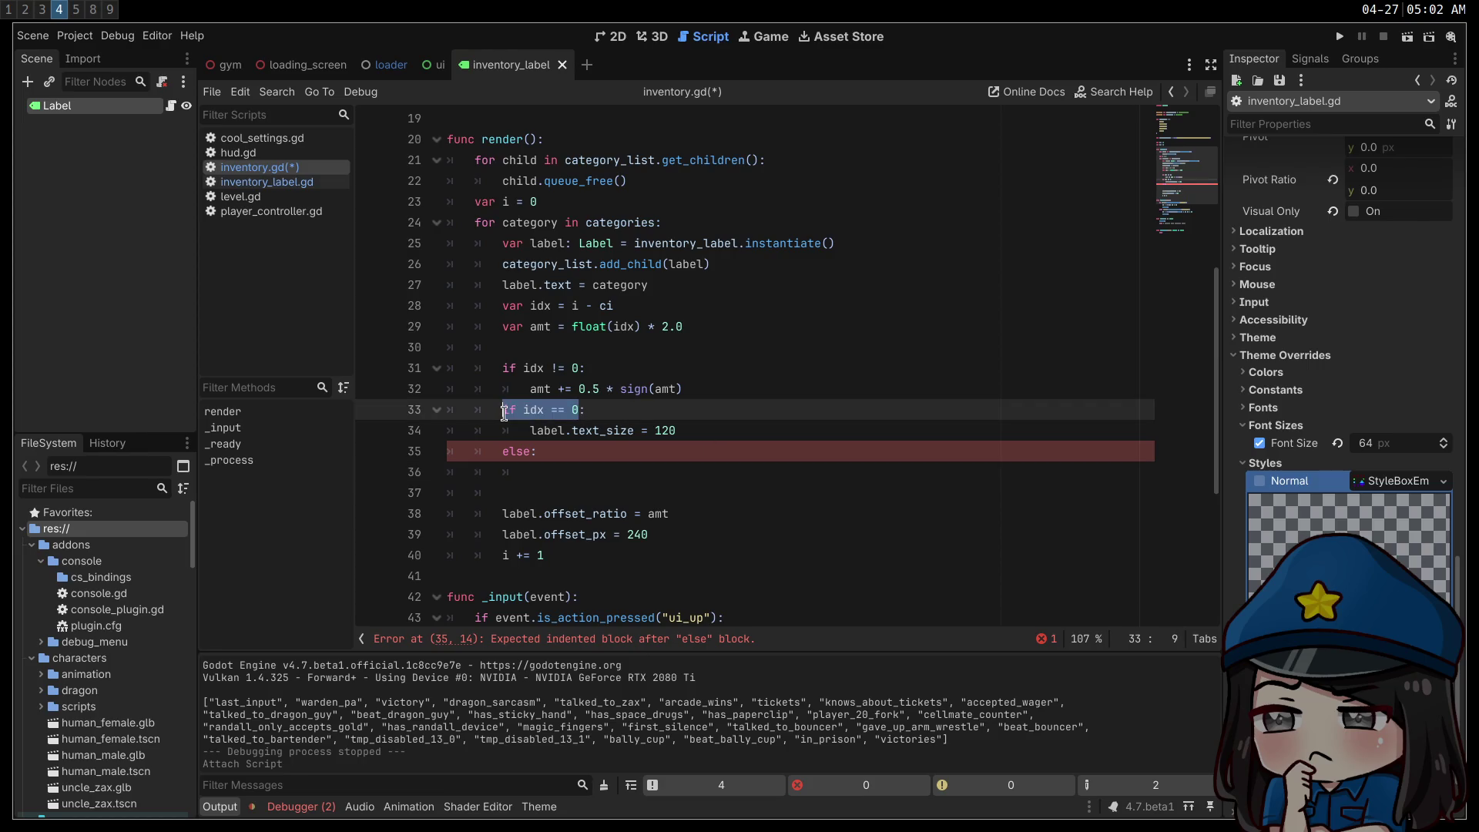
{"action": "type", "text": "else"}
- Set label.text_size to 64 for non-current labels and 120 otherwise, remove the stray else, and save
{"action": "left_click", "coordinate": [770, 389]}
{"action": "key", "text": "Return"}
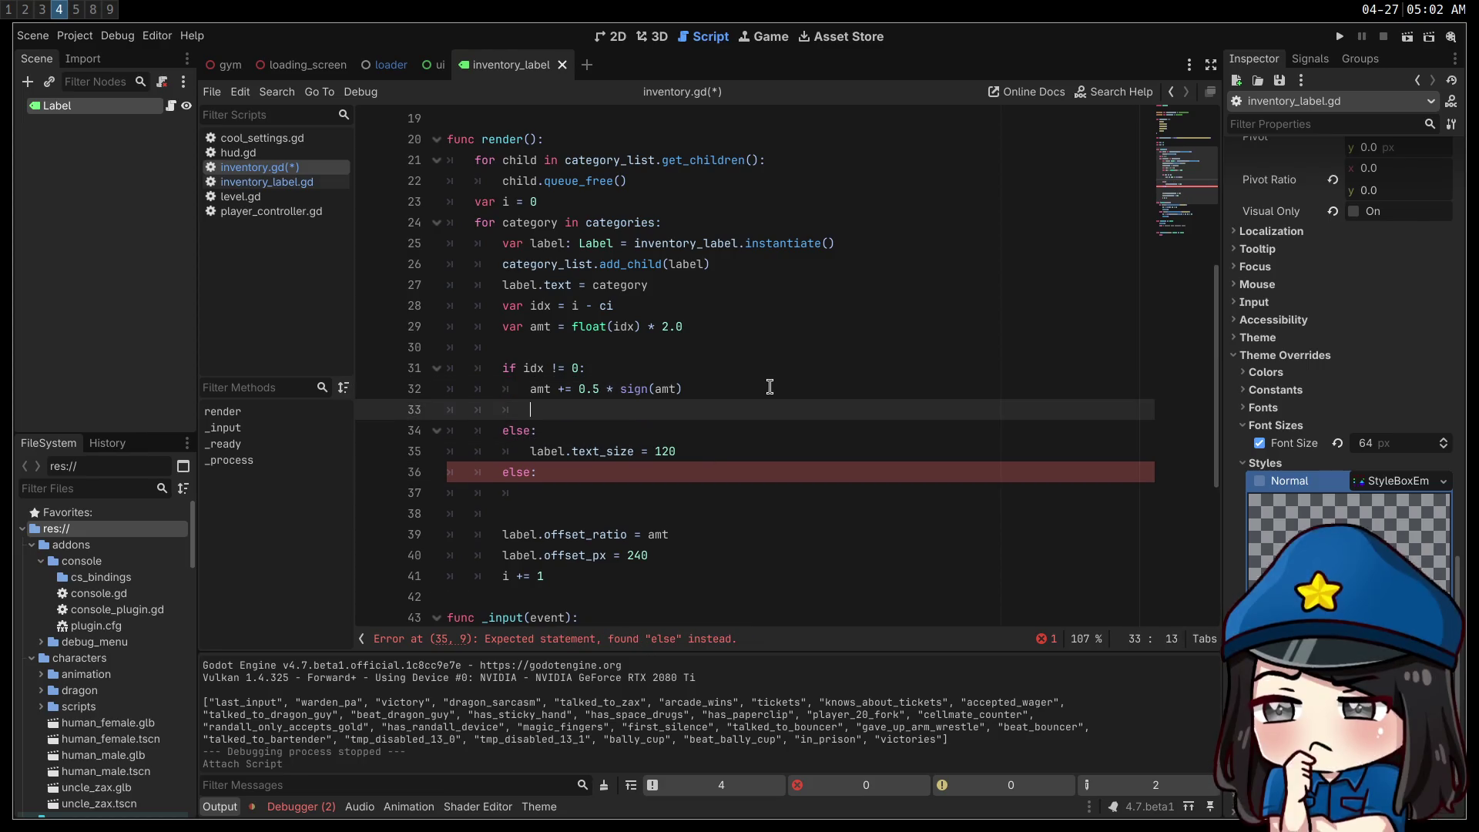
{"action": "type", "text": "label.text_siz"}
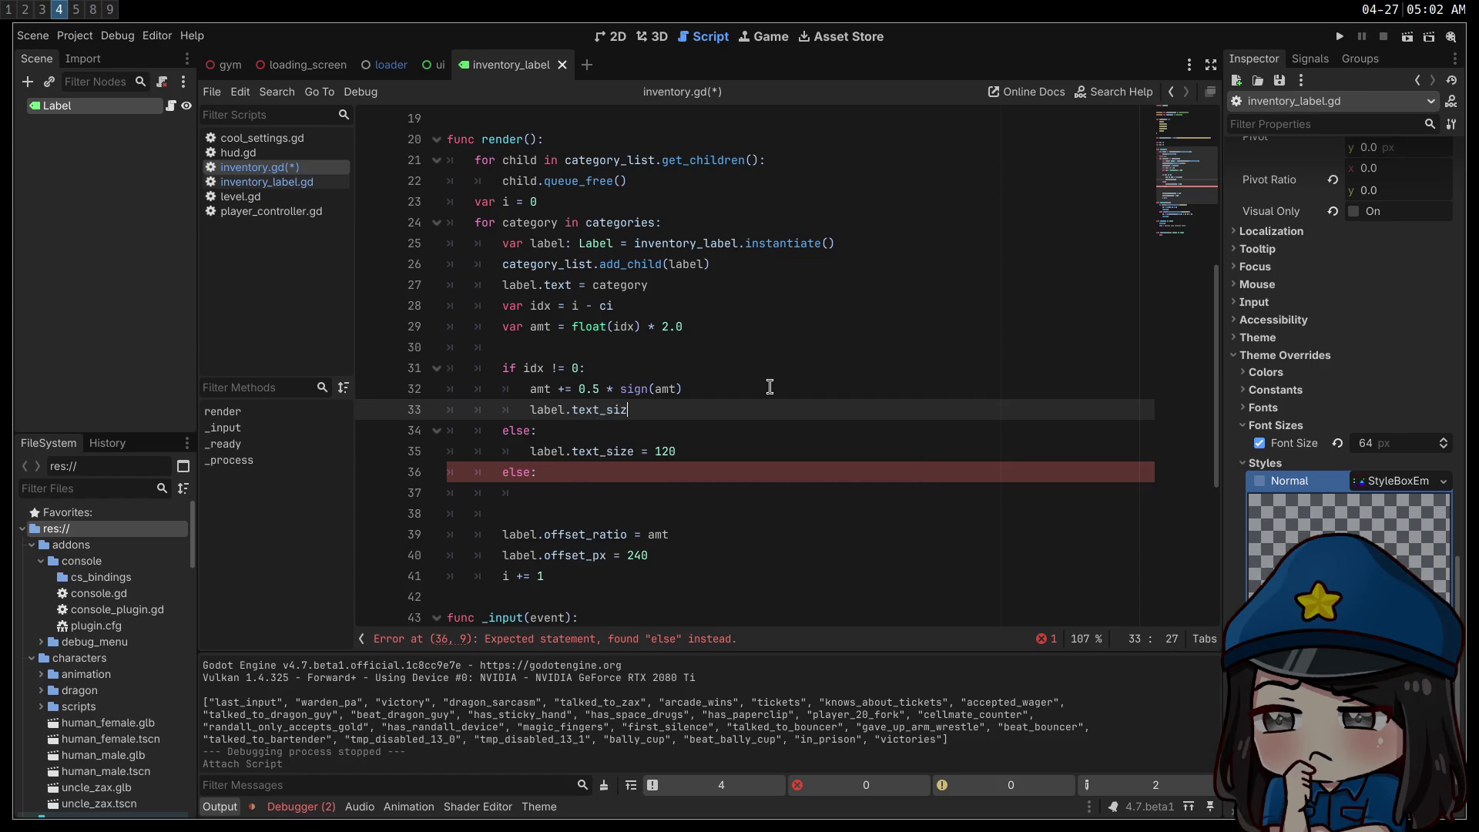
{"action": "type", "text": "e = 64"}
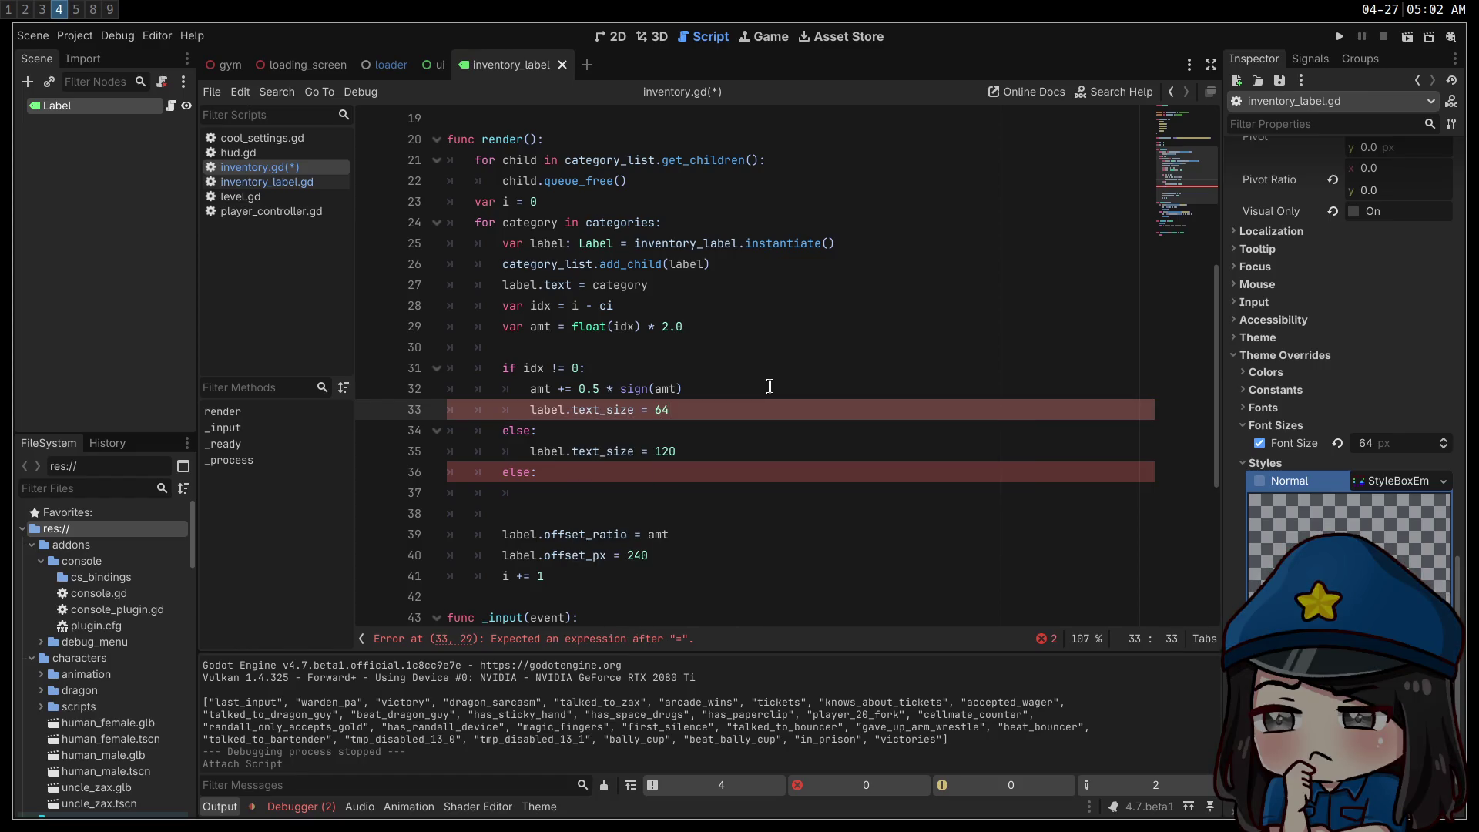
{"action": "left_click", "coordinate": [676, 453]}
{"action": "type", "text": "120"}
{"action": "key", "text": "Down"}
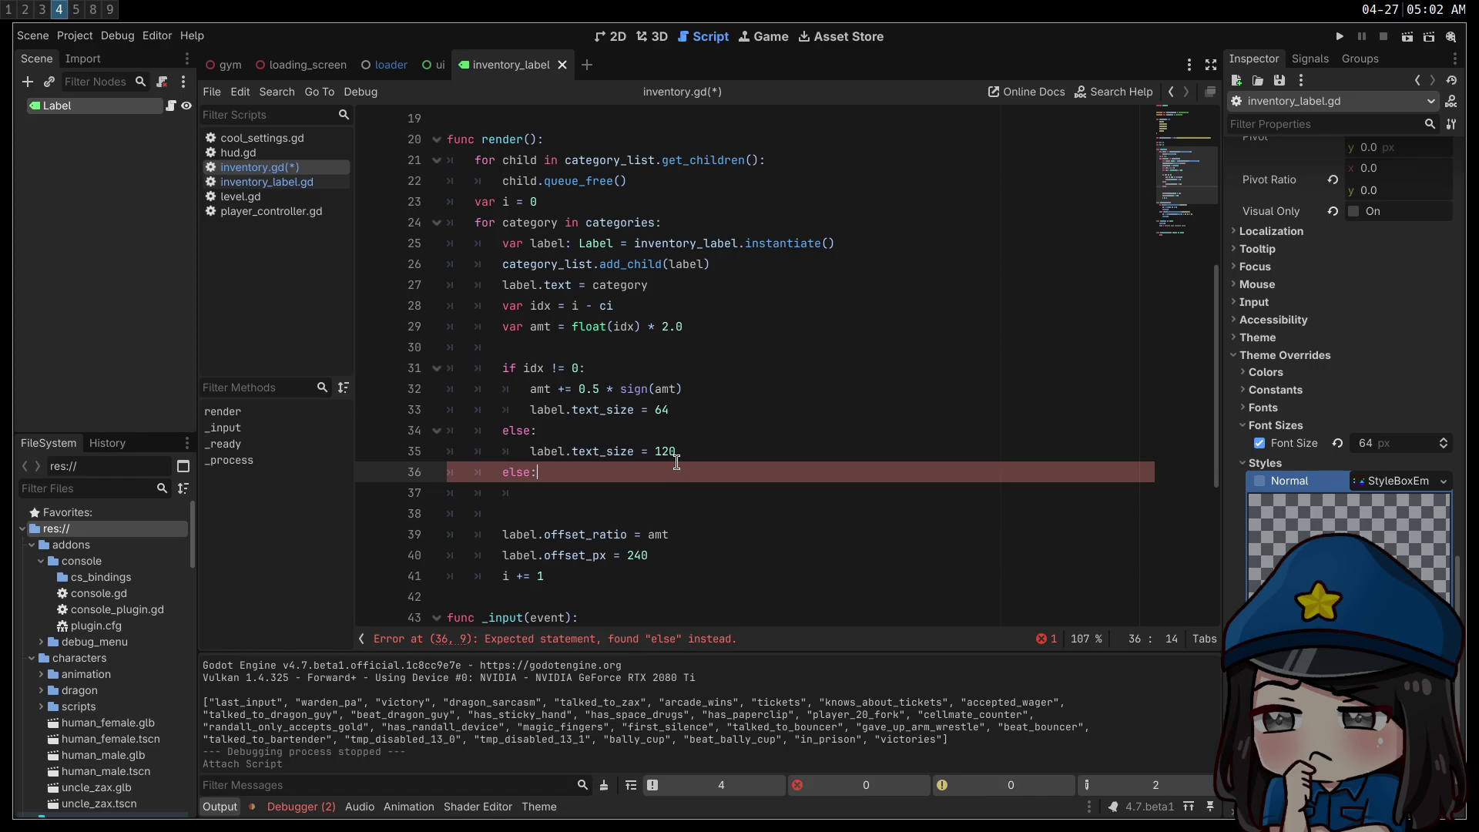
{"action": "key", "text": "ctrl+shift+k"}
{"action": "key", "text": "ctrl+s"}
{"action": "key", "text": "alt+Left"}
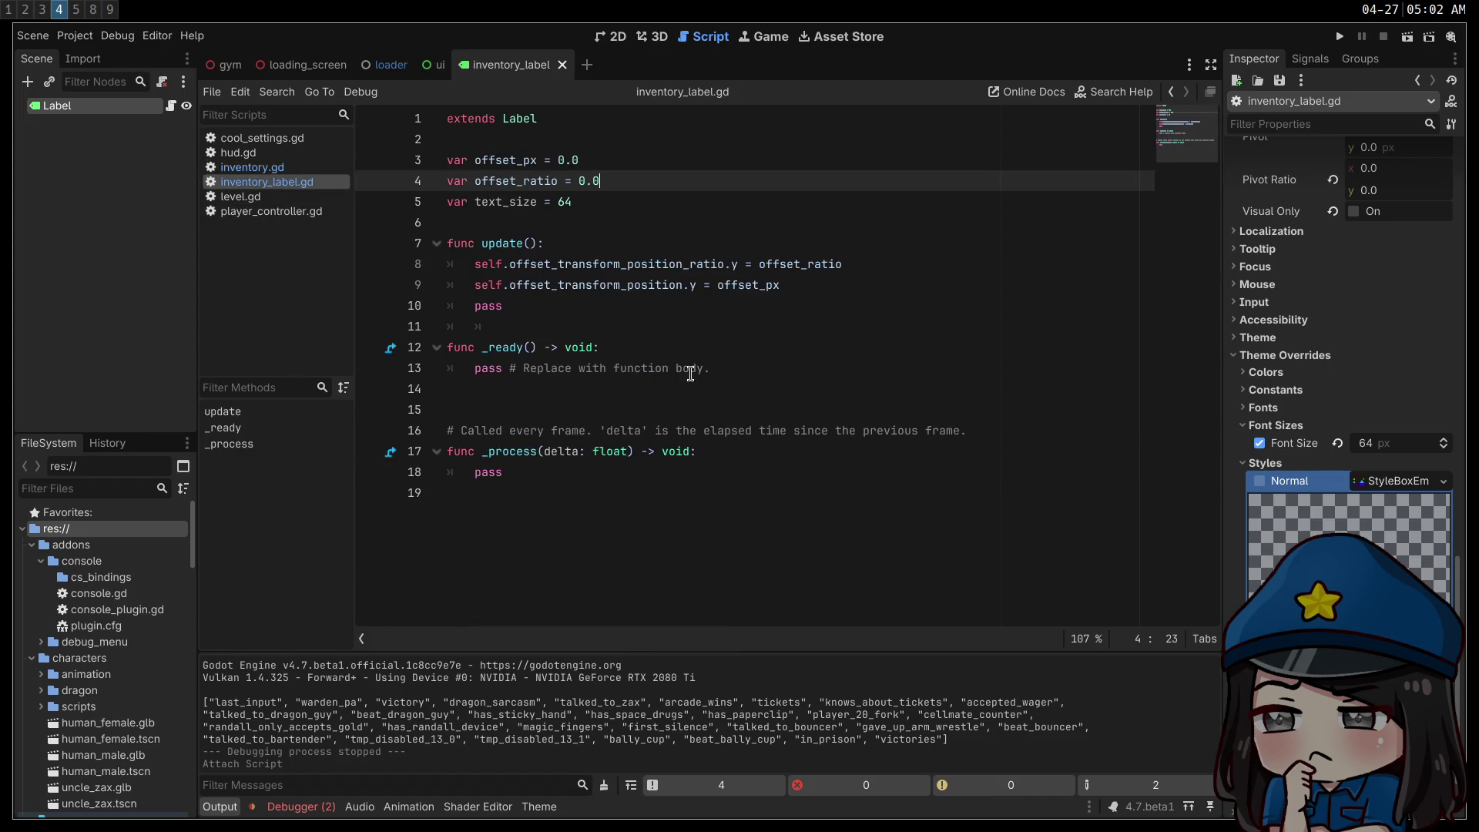
- Add self.add_theme_font_size_override("font_size", text_size) under the offset lines in update()
{"action": "left_click", "coordinate": [538, 310]}
{"action": "left_click", "coordinate": [908, 284]}
{"action": "key", "text": "Return"}
{"action": "type", "text": "add_theme_font_size_override(\"font_size\", 120)"}
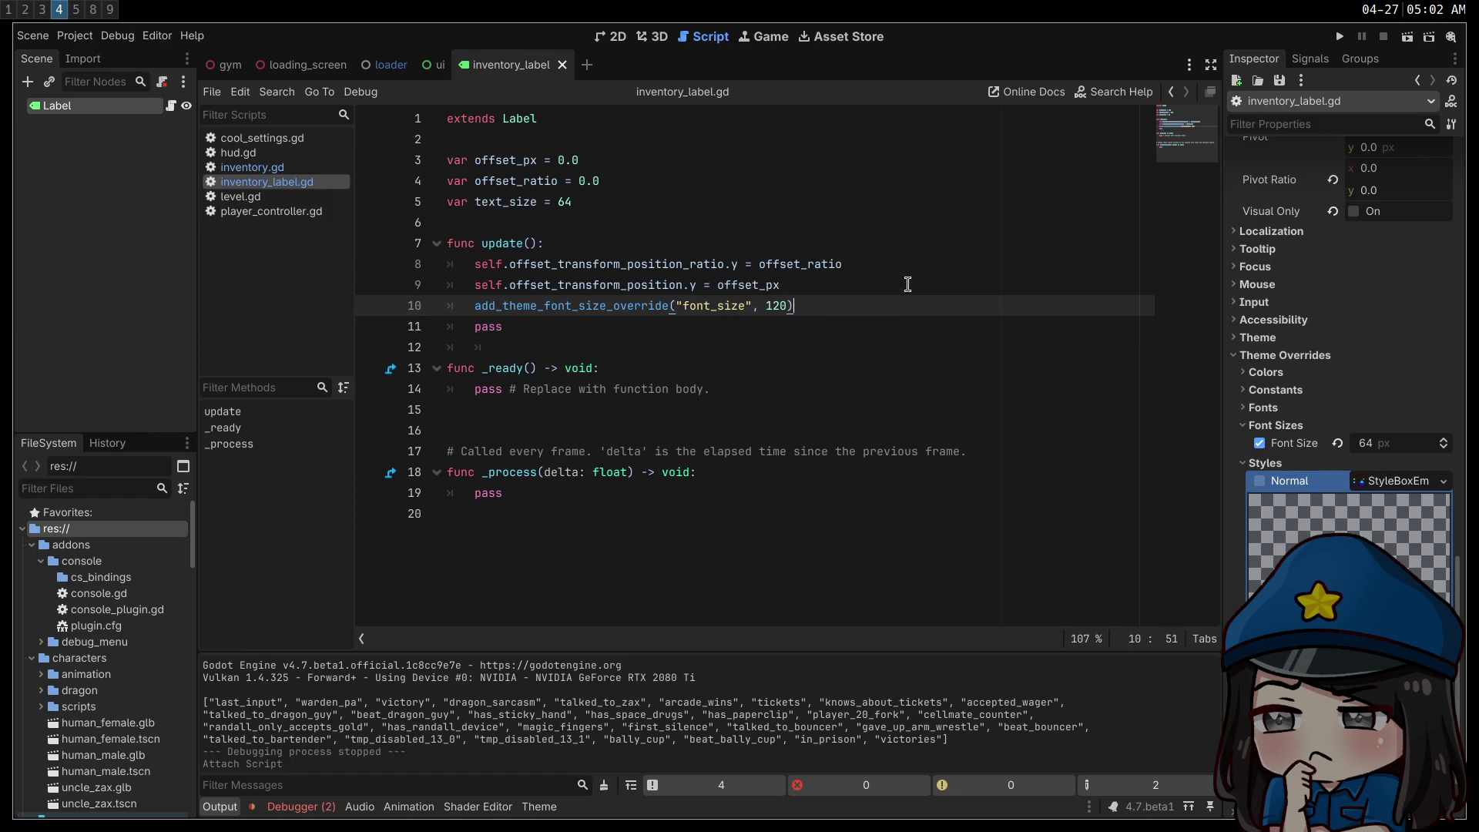
{"action": "key", "text": "Home"}
{"action": "type", "text": "self."}
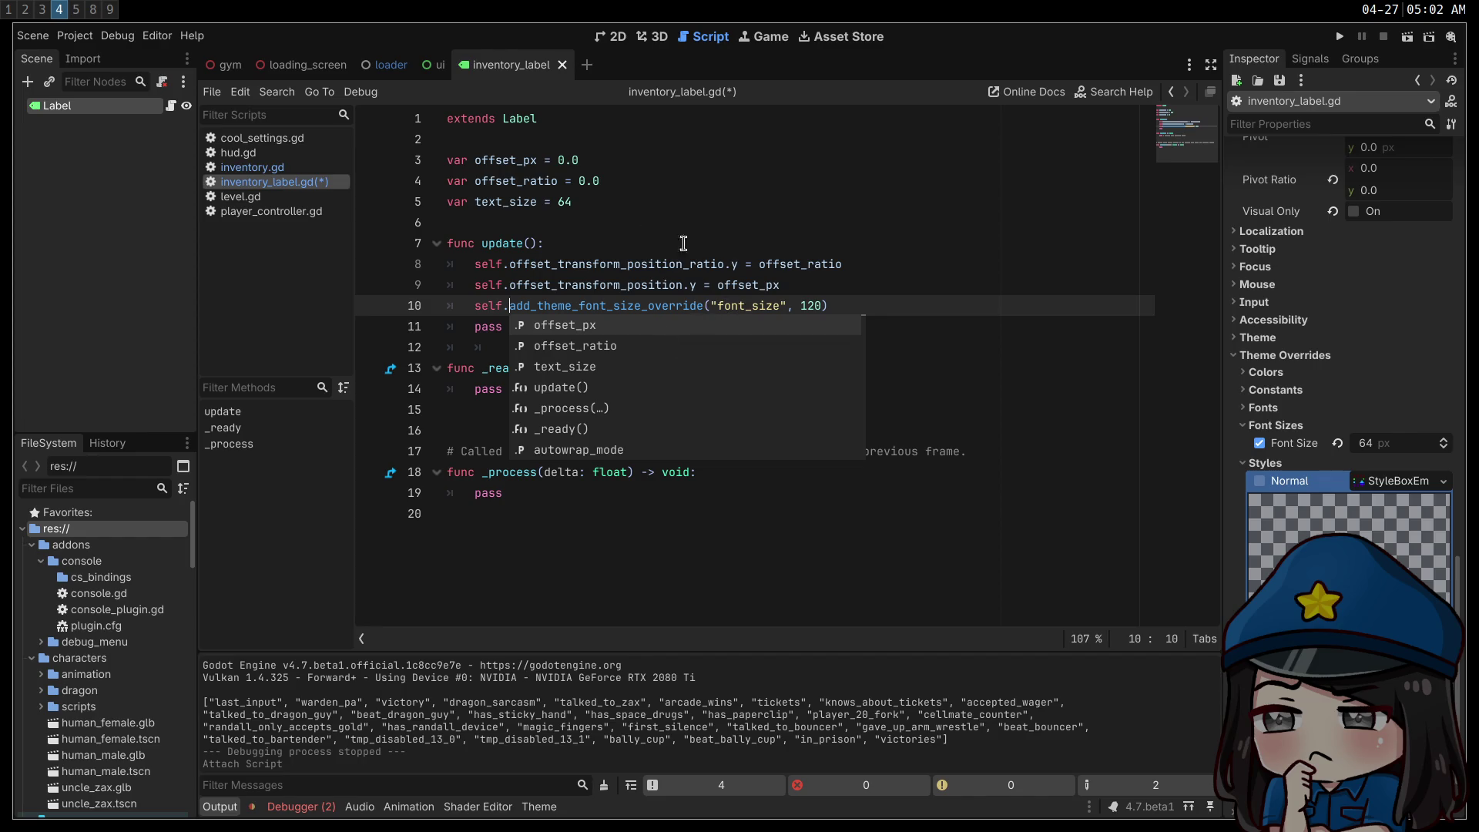
{"action": "double_click", "coordinate": [531, 202]}
{"action": "key", "text": "ctrl+c"}
{"action": "double_click", "coordinate": [811, 306]}
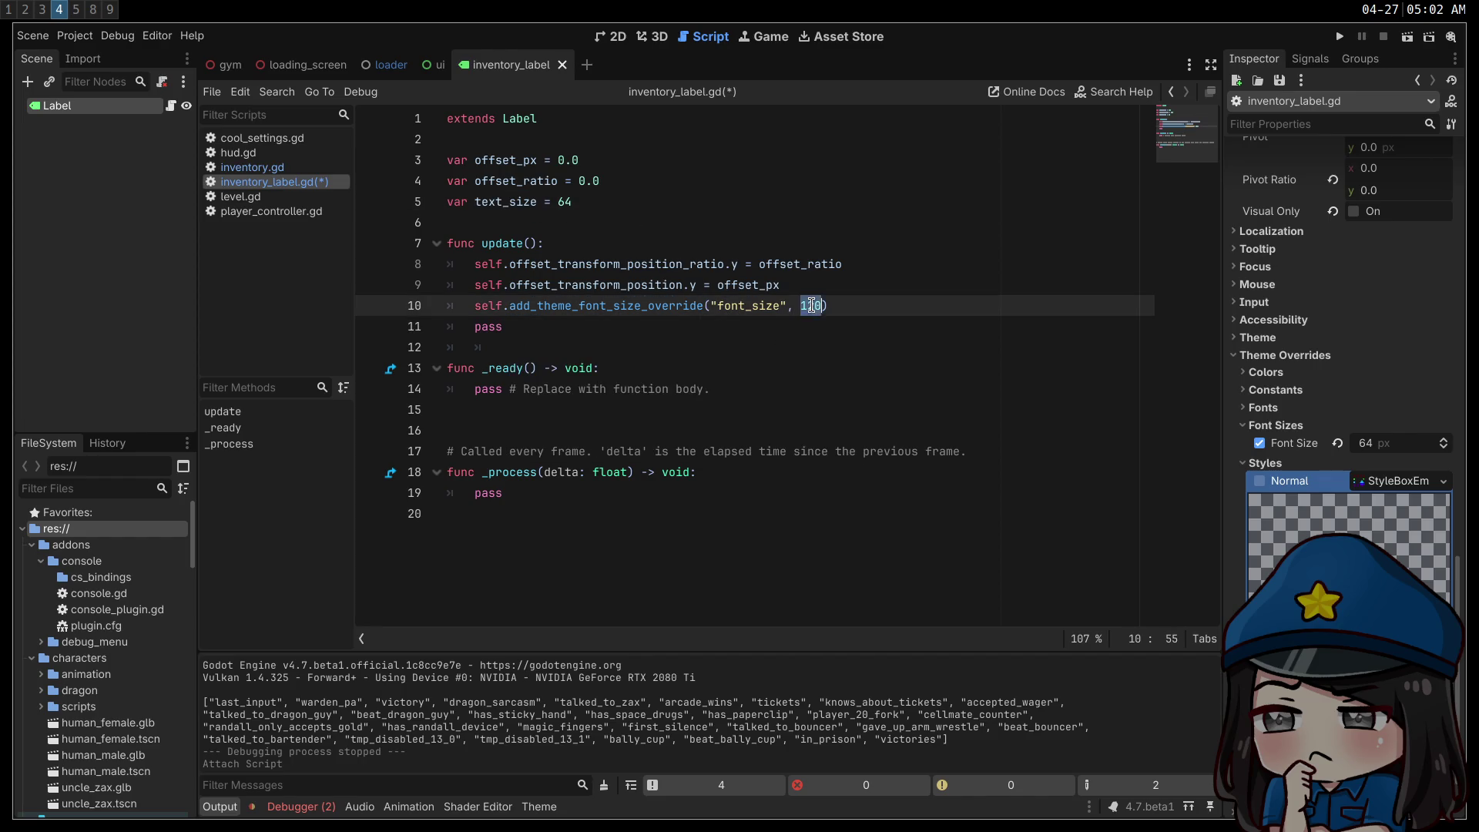
{"action": "key", "text": "ctrl+v"}
- Delete the pass line, save inventory_label.gd, and switch to inventory.gd
{"action": "left_click", "coordinate": [658, 332]}
{"action": "key", "text": "ctrl+shift+k"}
{"action": "key", "text": "ctrl+s"}
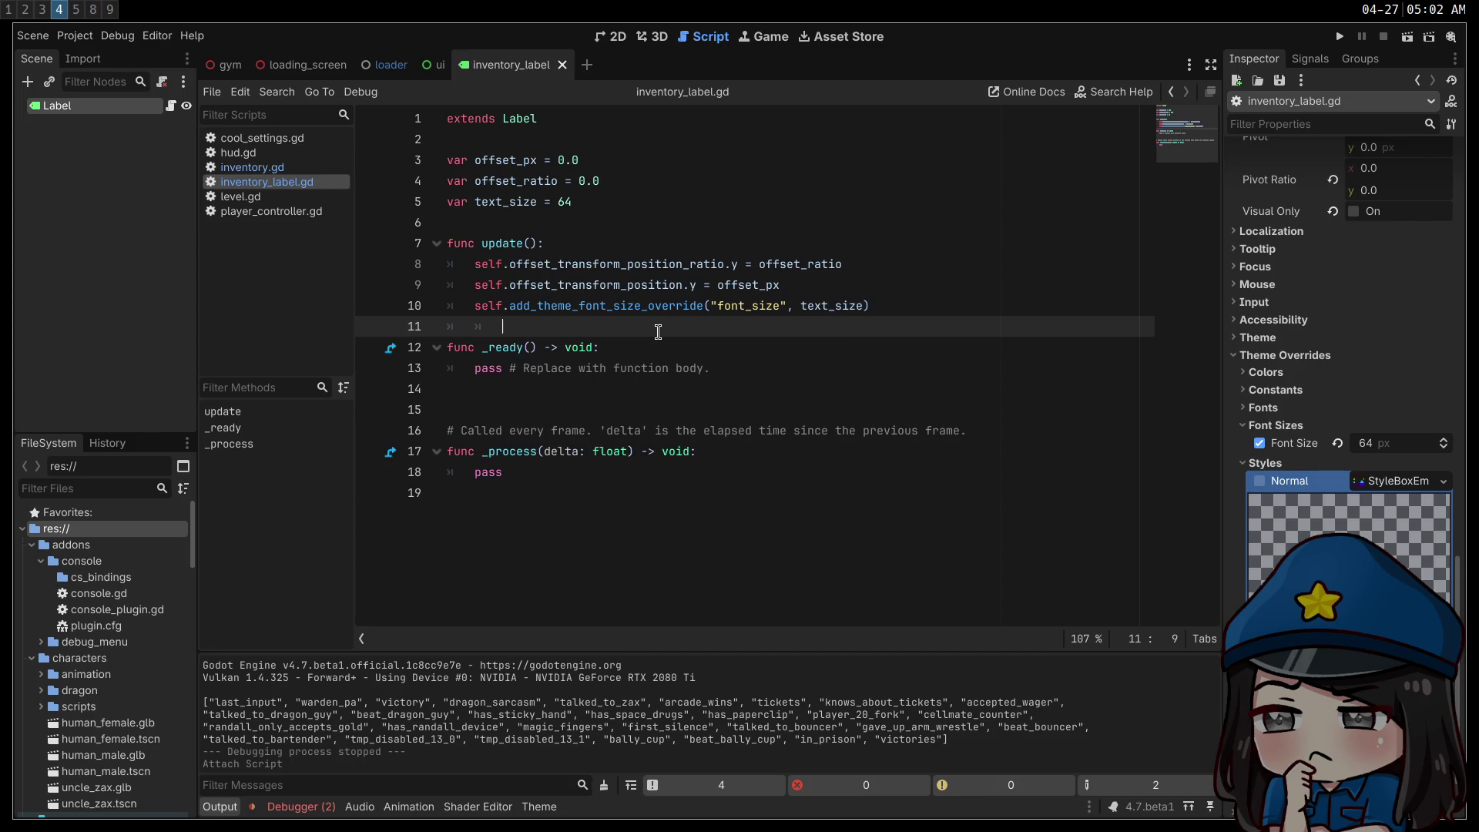
{"action": "left_click", "coordinate": [297, 167]}
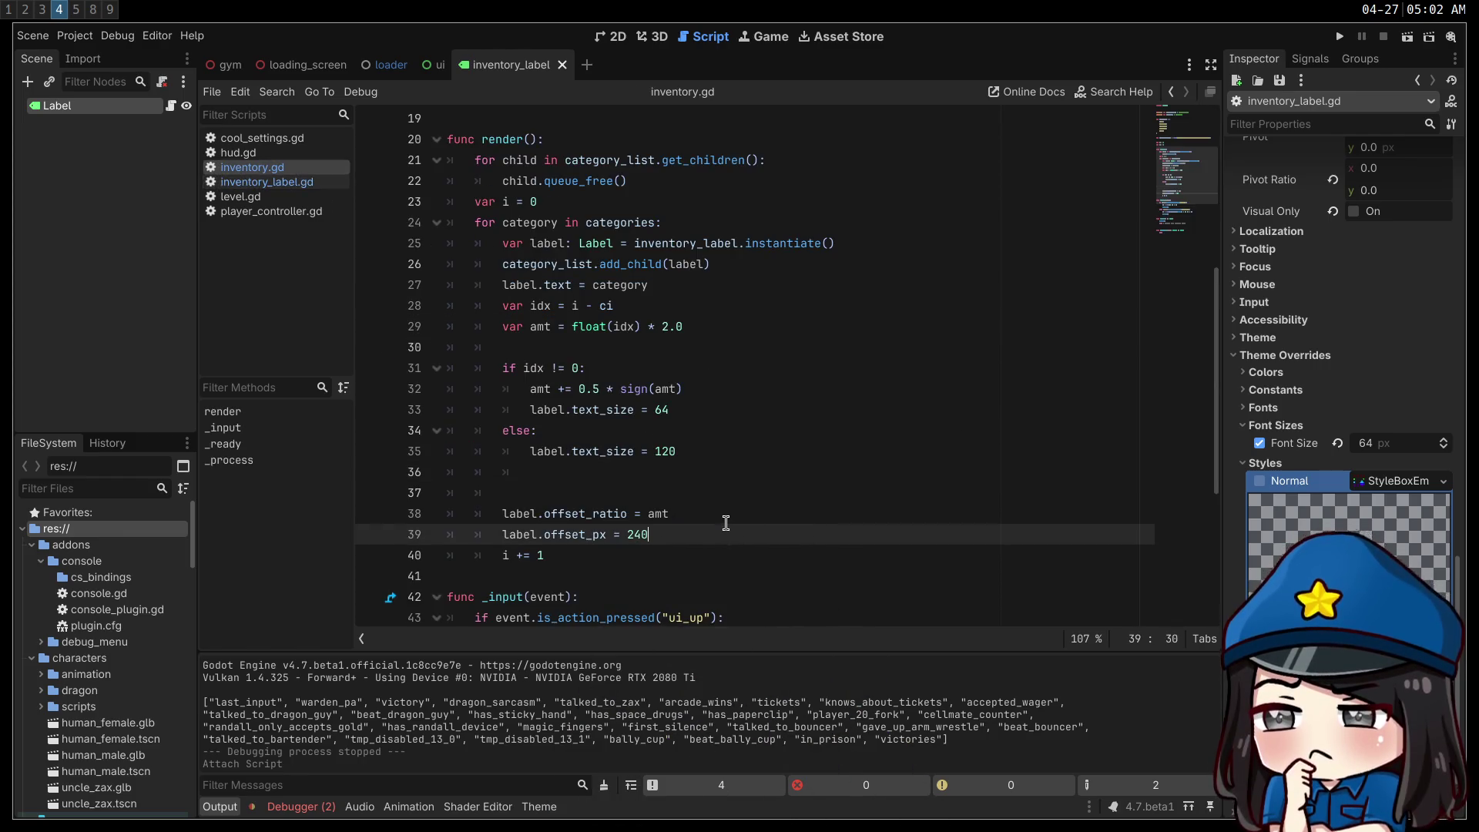
- Call label.update() after each label's offsets in render(), then test-run and stop the game
{"action": "key", "text": "Return"}
{"action": "type", "text": "label.update()"}
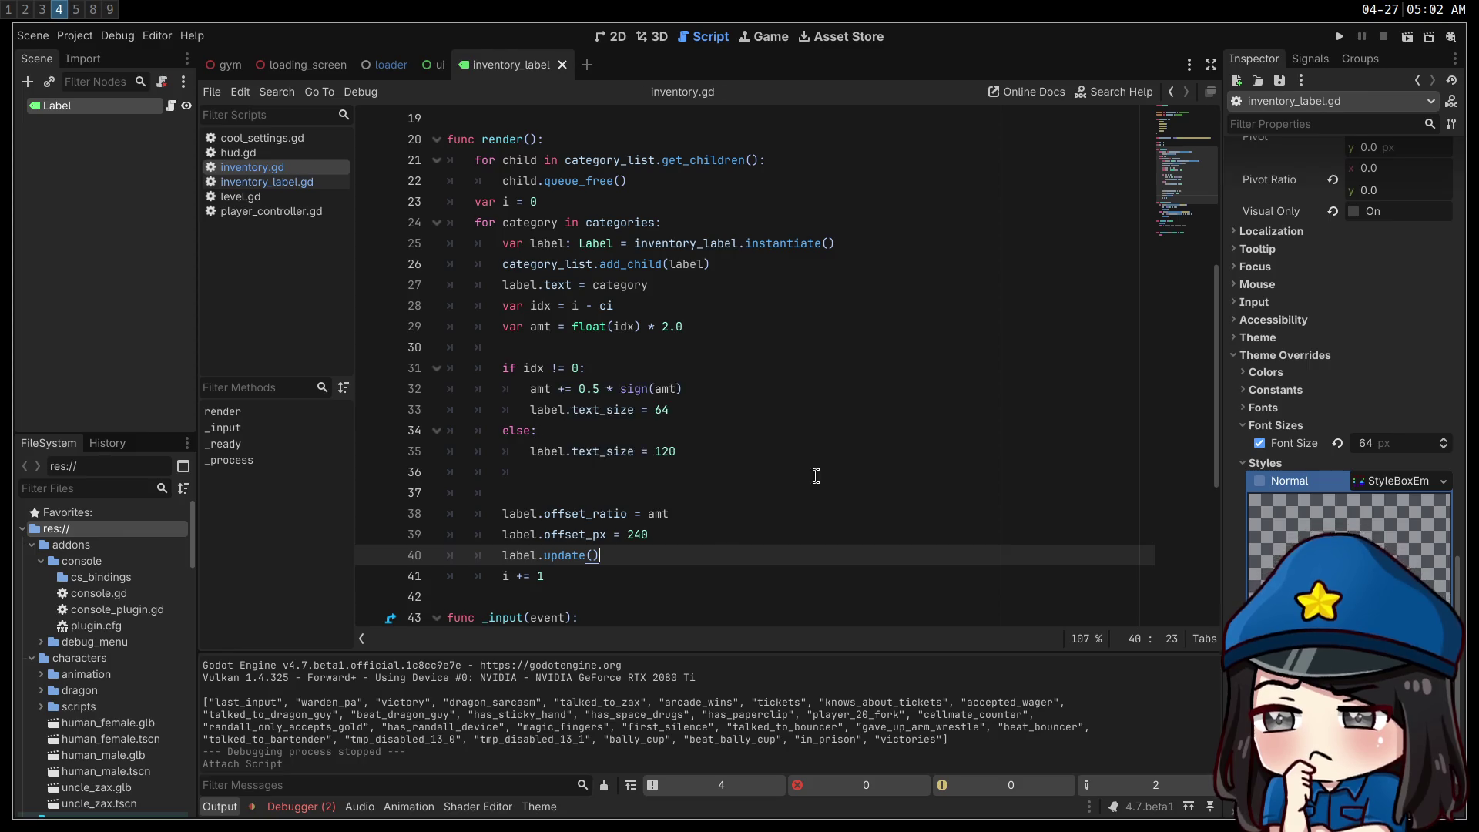
{"action": "key", "text": "F5"}
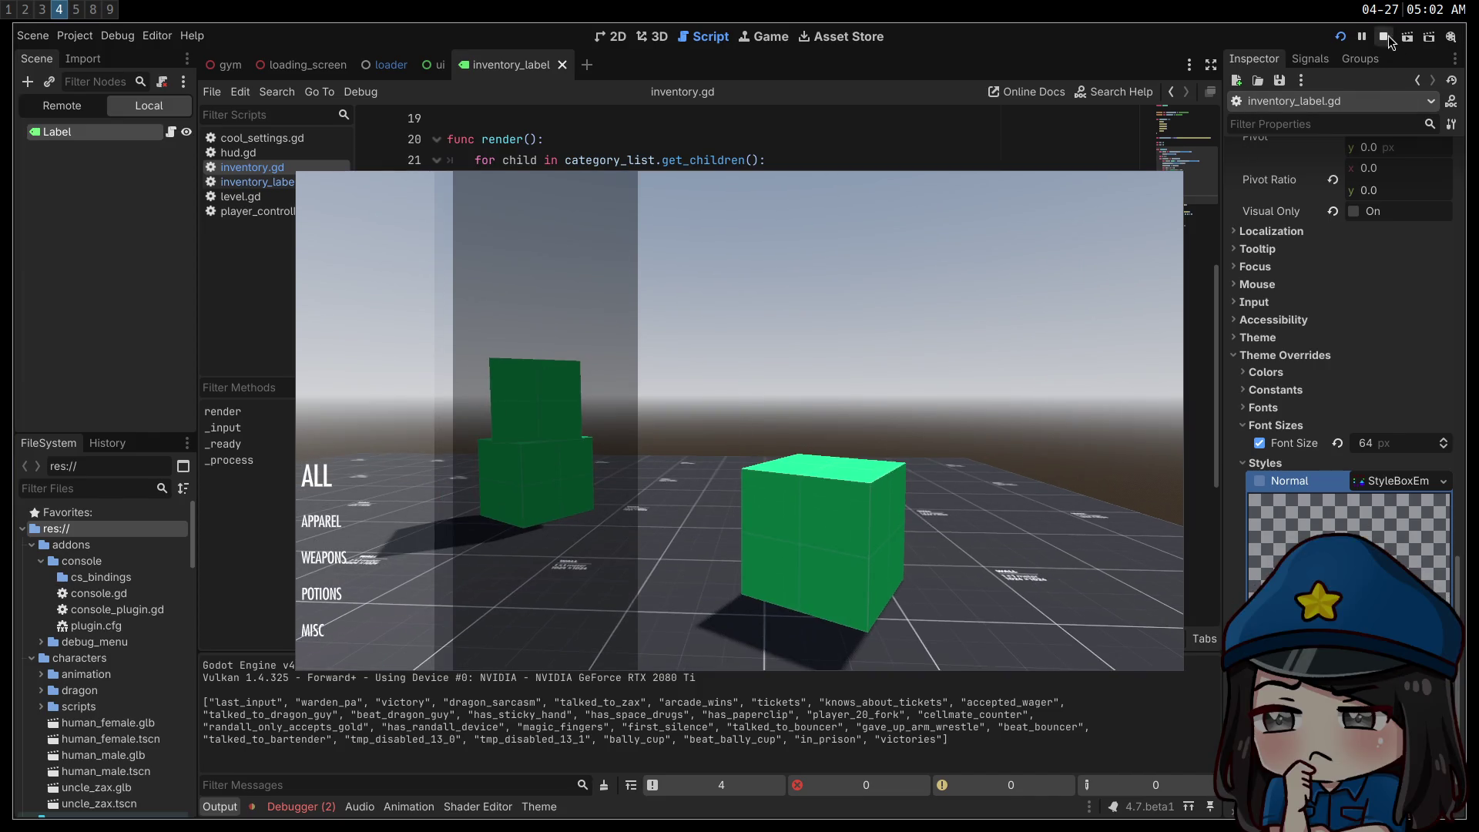
{"action": "key", "text": "F8"}
{"action": "left_click", "coordinate": [592, 389]}
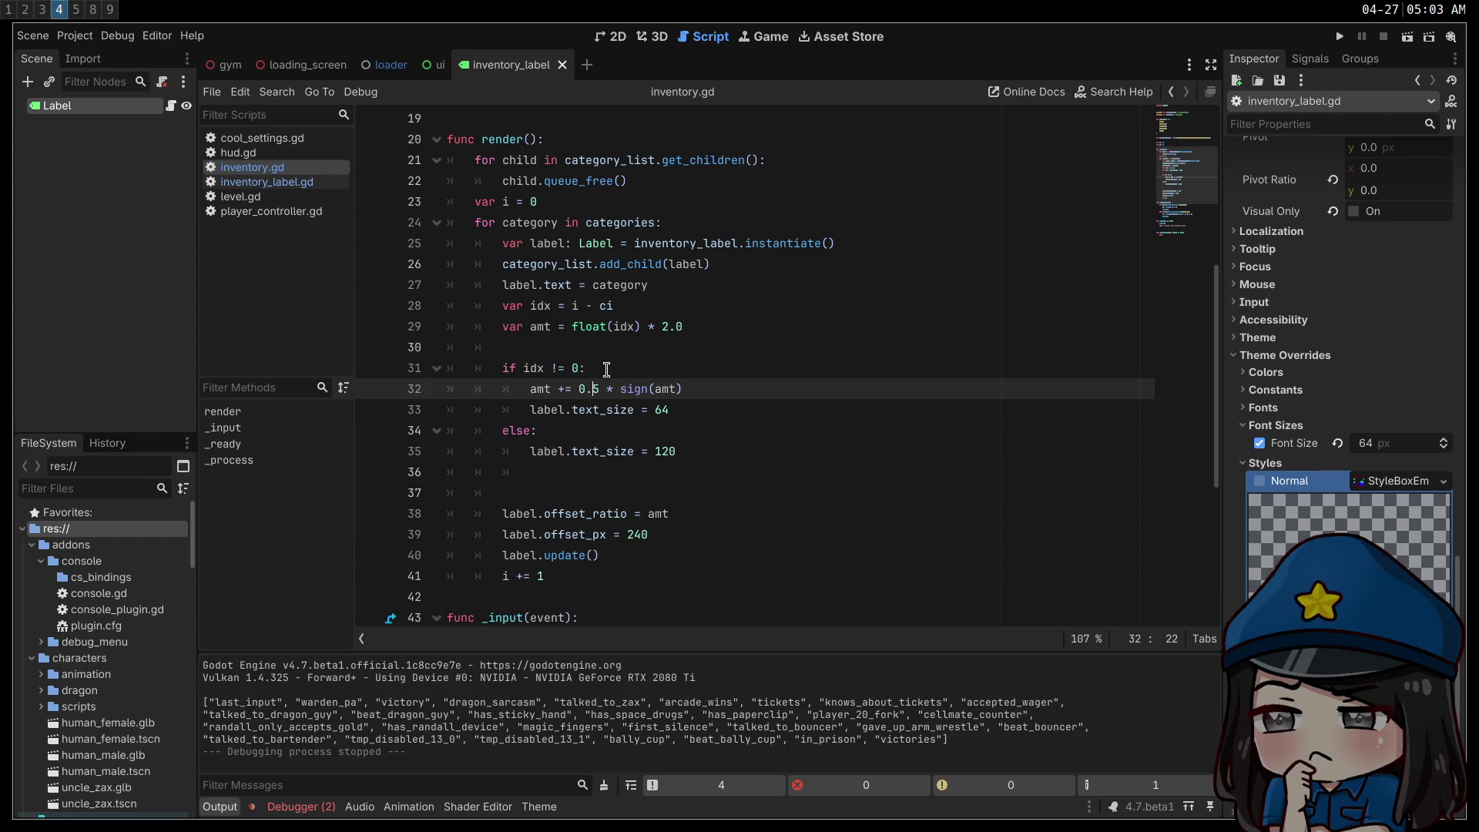
- Remove the child-freeing loop from render() in inventory.gd
{"action": "double_click", "coordinate": [505, 140]}
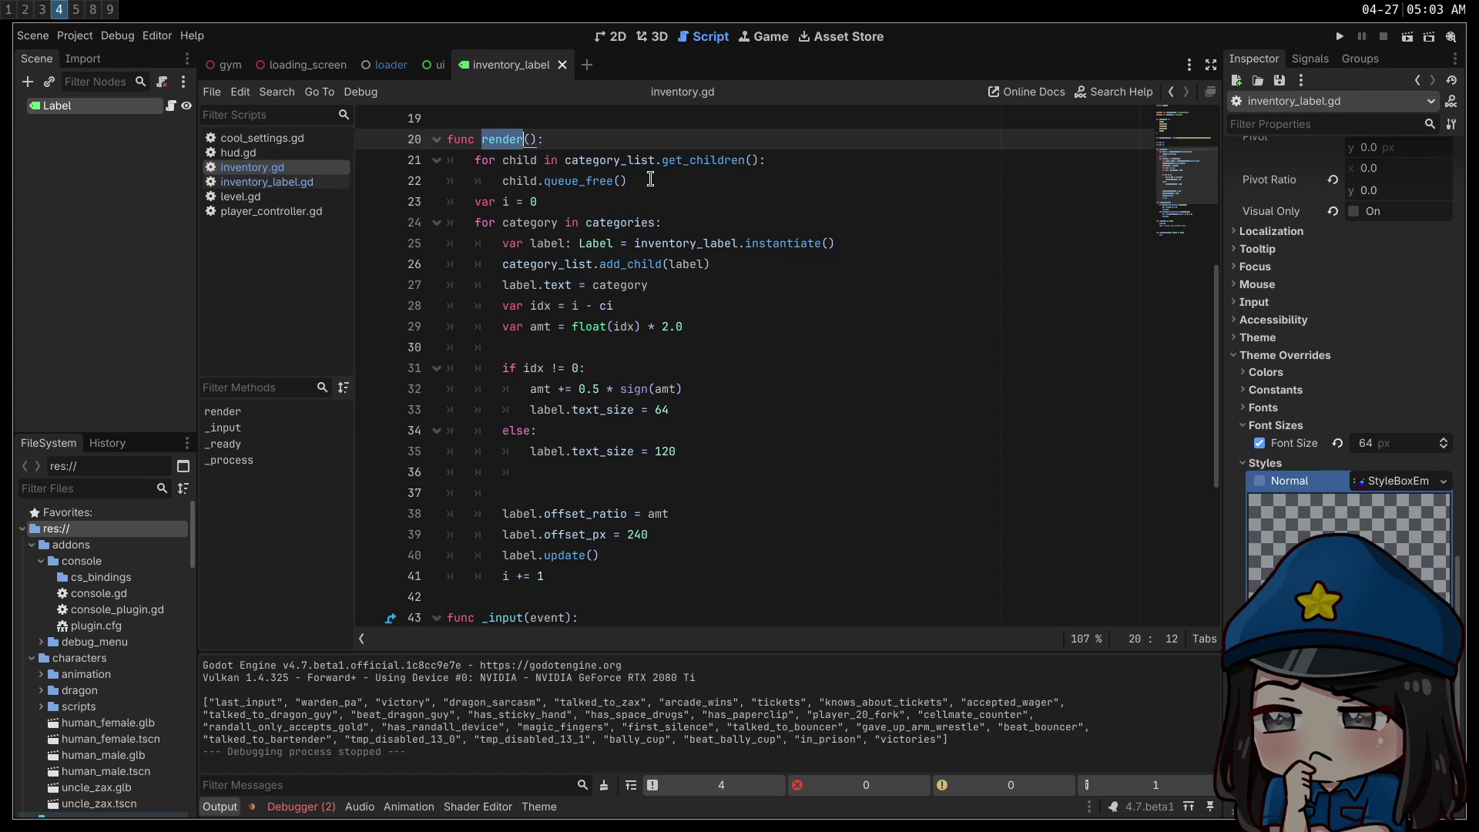
{"action": "left_click_drag", "start_coordinate": [651, 179], "coordinate": [447, 159]}
{"action": "key", "text": "ctrl+c"}
{"action": "key", "text": "Delete"}
{"action": "key", "text": "Delete"}
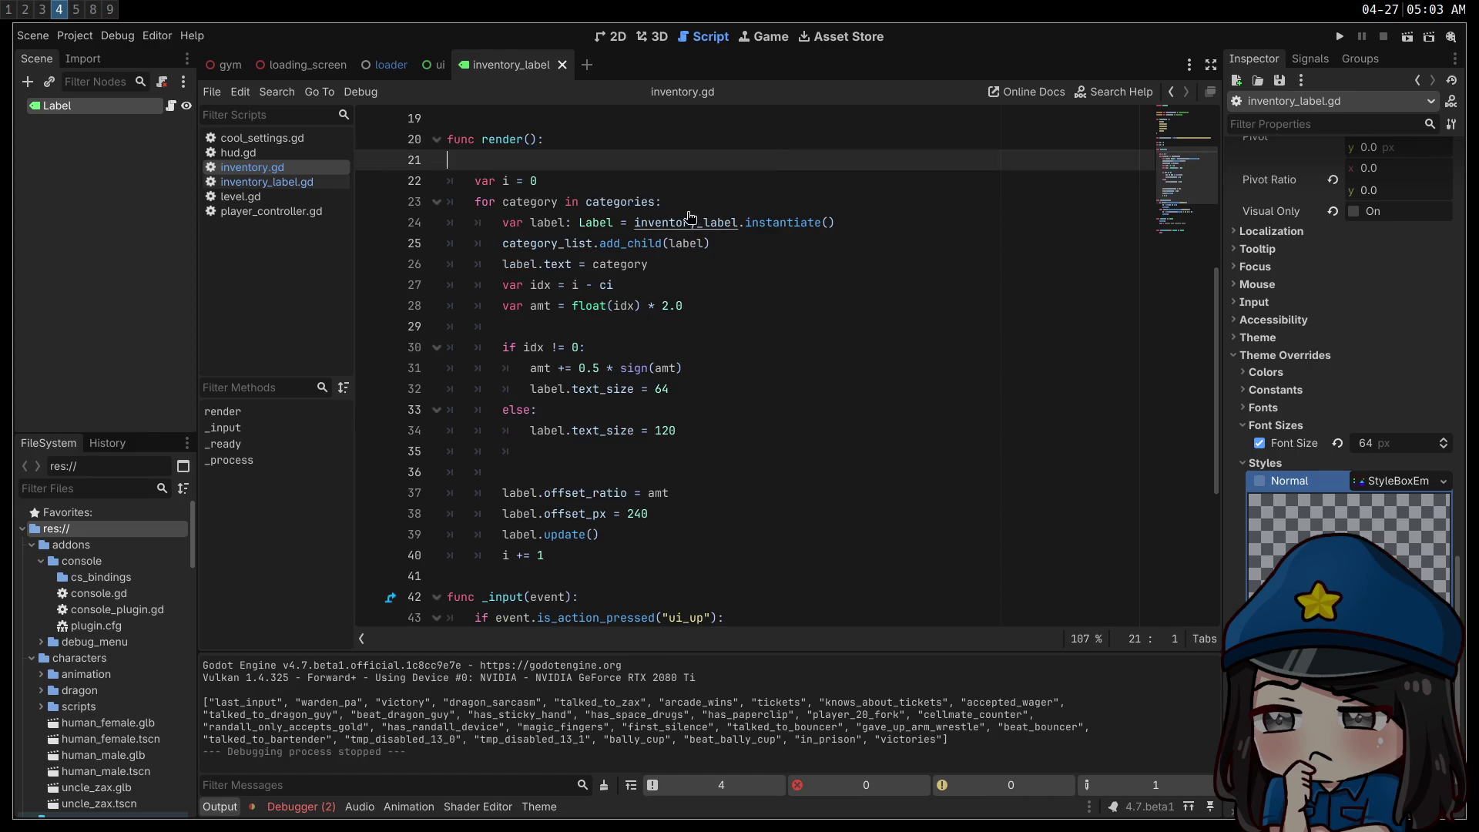
- Paste the child-freeing loop into _ready() and fix its indentation
{"action": "scroll", "coordinate": [691, 219], "scroll_direction": "down", "scroll_amount": 5}
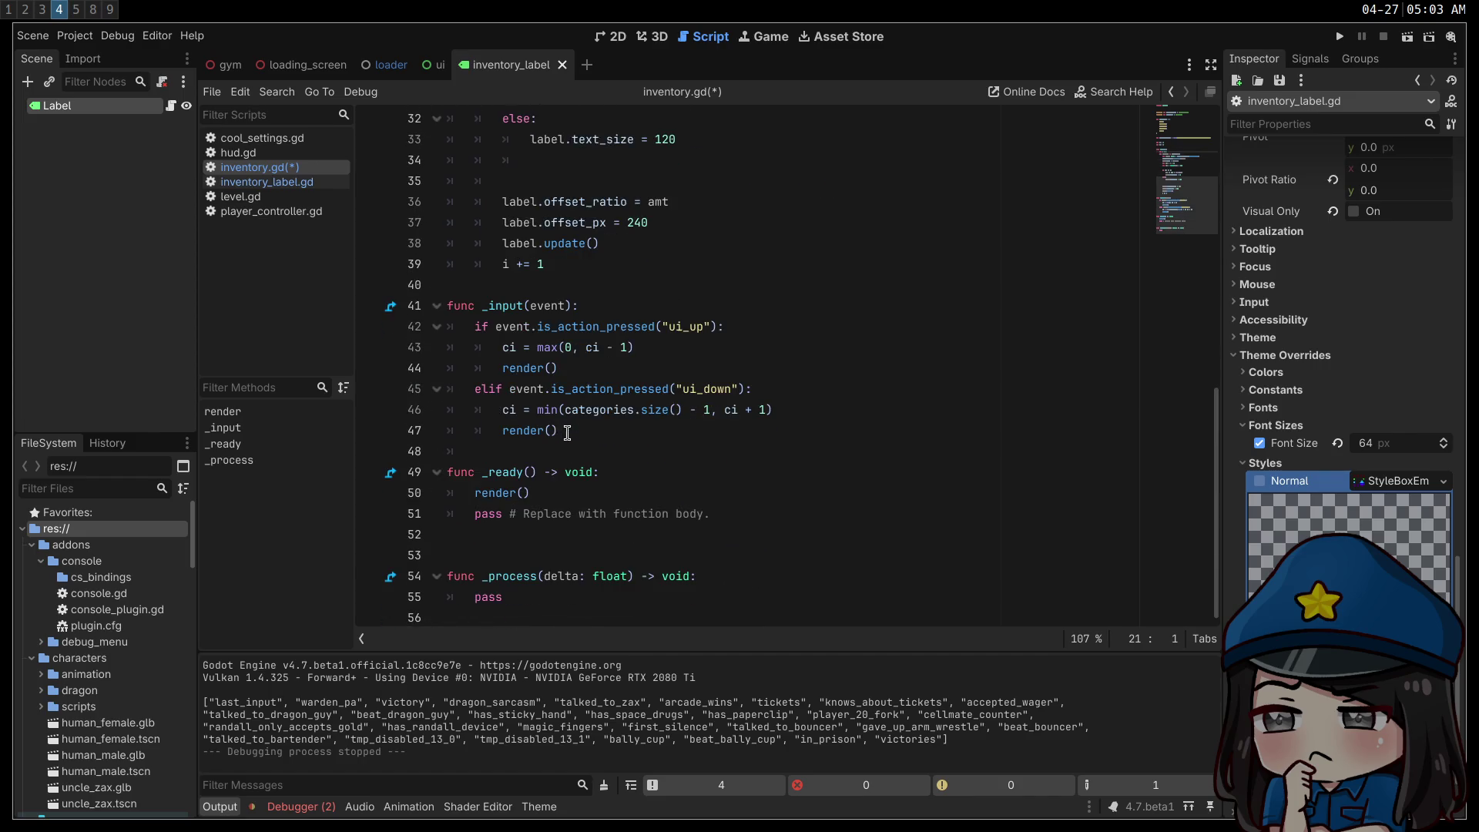
{"action": "left_click", "coordinate": [662, 471]}
{"action": "key", "text": "Return"}
{"action": "key", "text": "ctrl+v"}
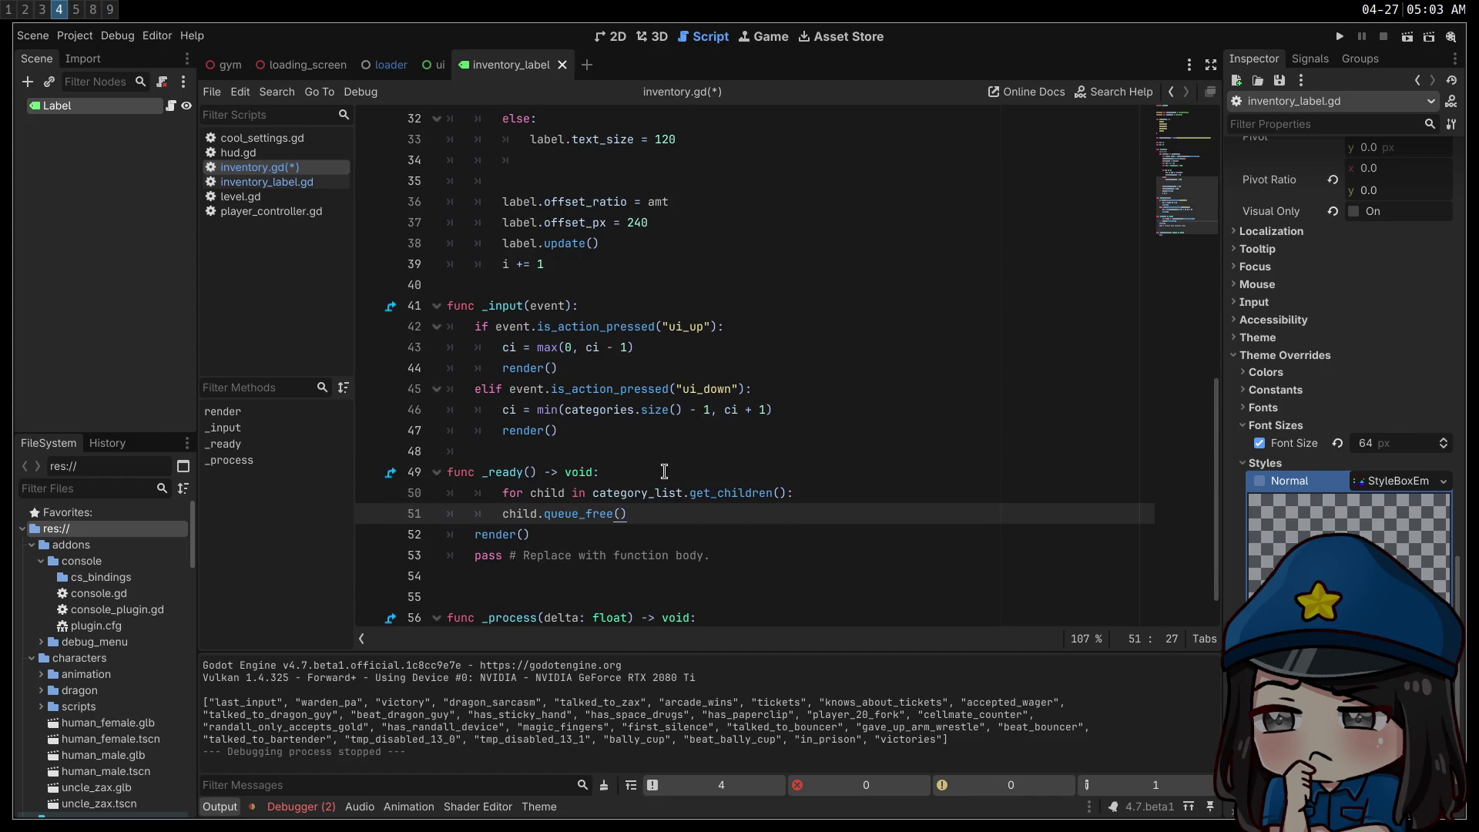
{"action": "left_click", "coordinate": [775, 490]}
{"action": "key", "text": "shift+Tab"}
{"action": "left_click", "coordinate": [698, 452]}
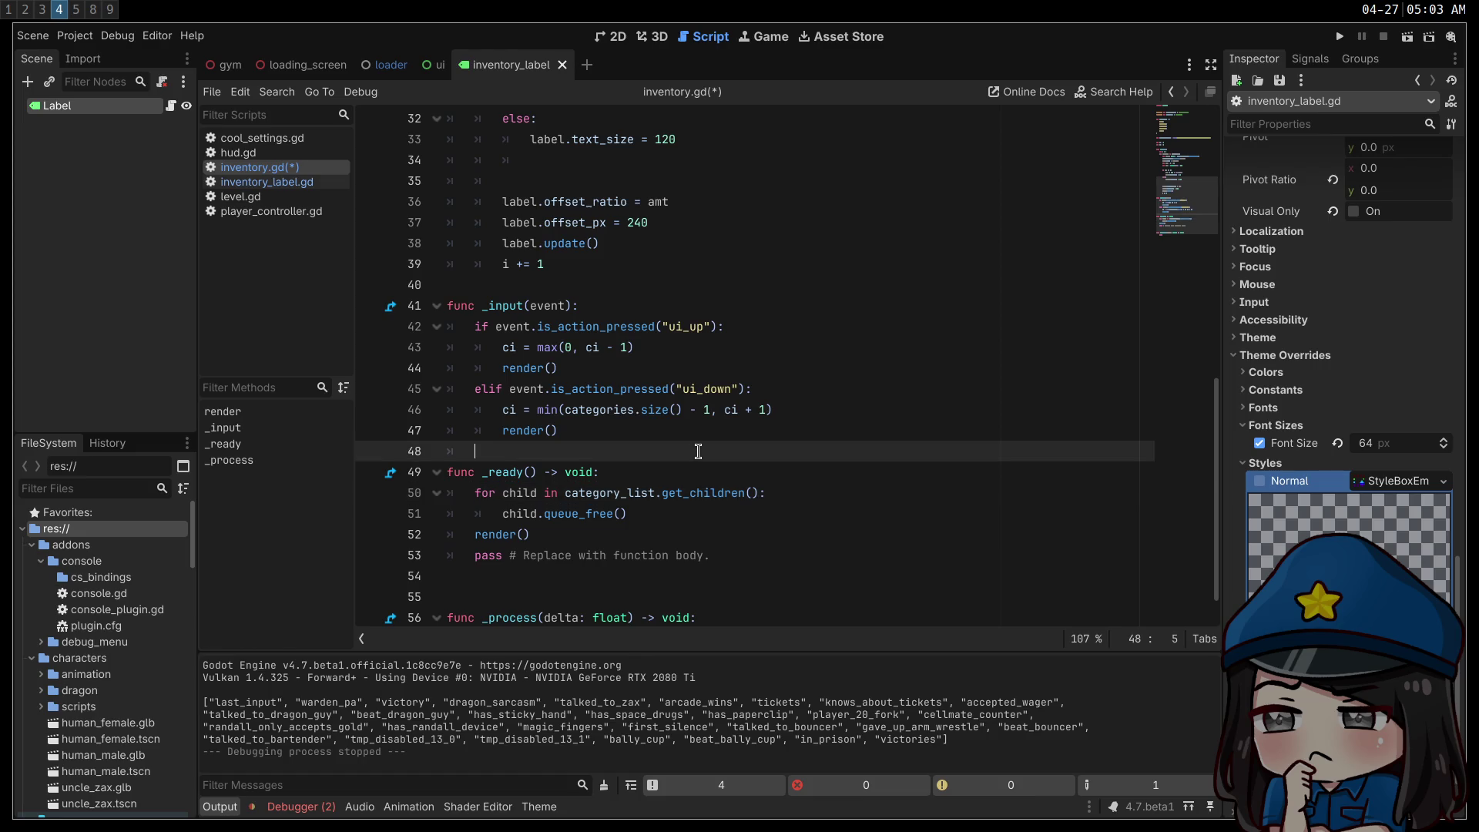
{"action": "key", "text": "BackSpace"}
{"action": "key", "text": "Return"}
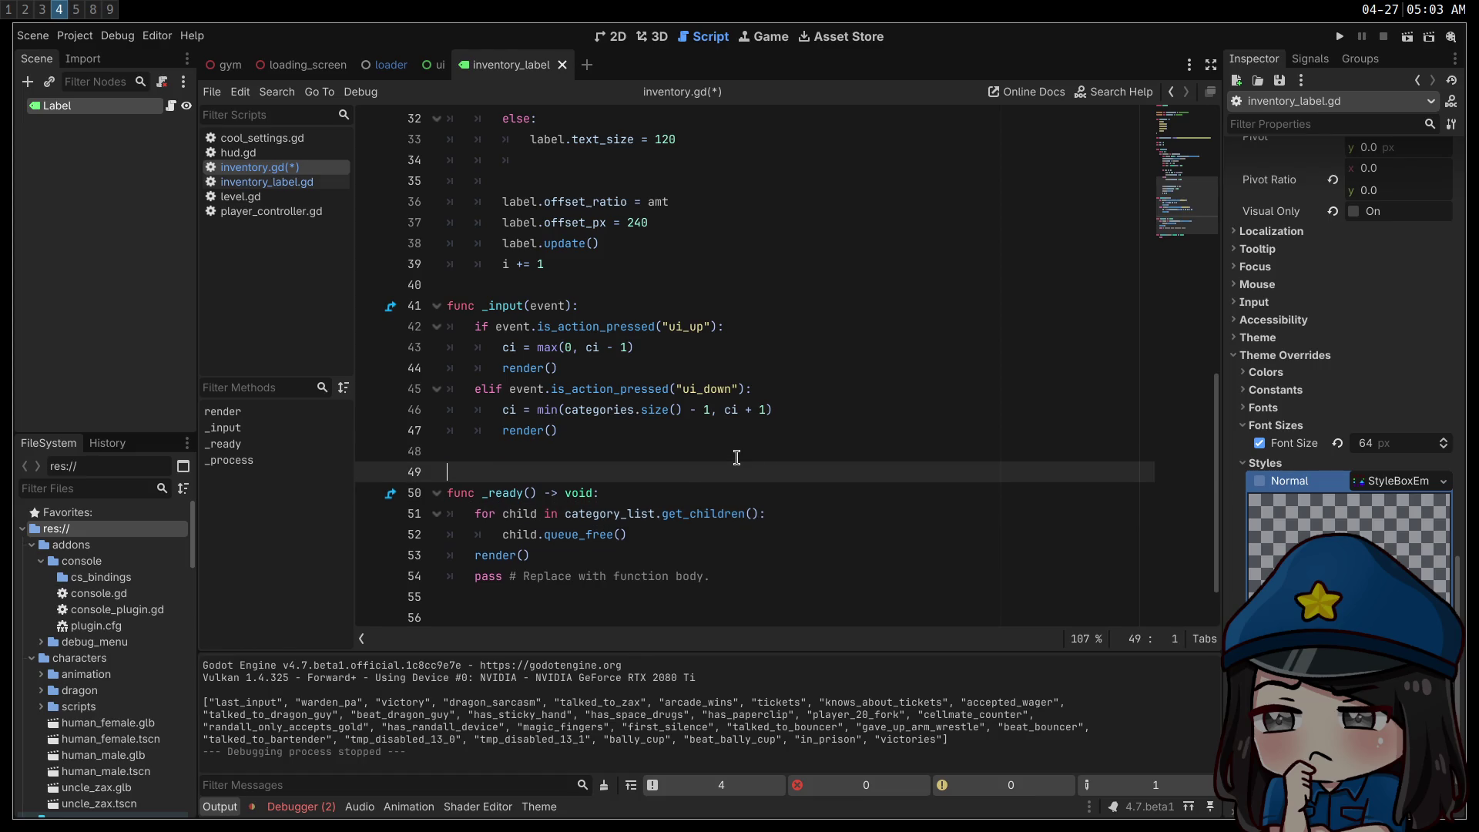
{"action": "type", "text": "func"}
{"action": "key", "text": "BackSpace"}
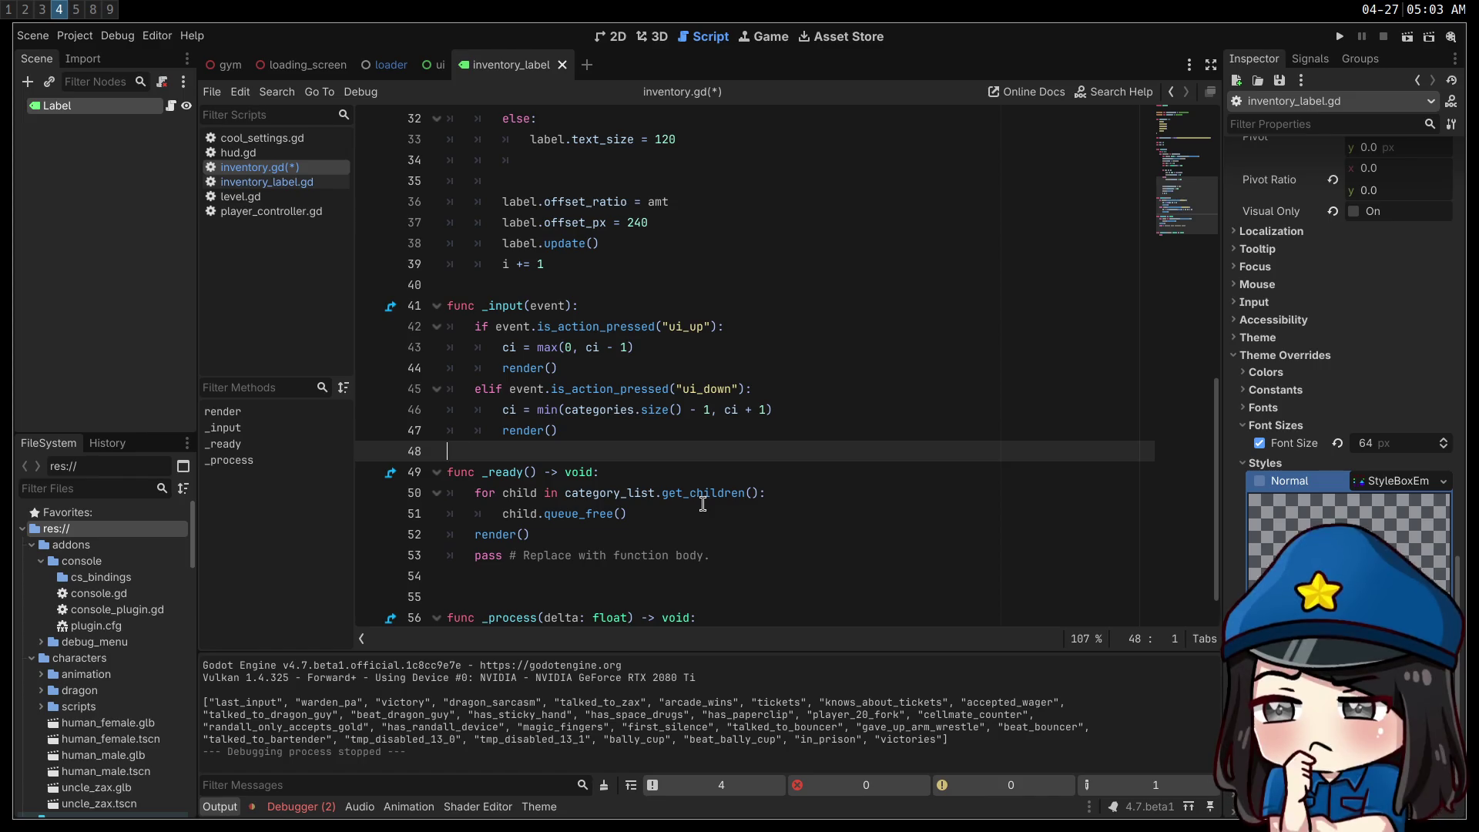
- Delete the child-freeing loop from _ready() again
{"action": "scroll", "coordinate": [703, 505], "scroll_direction": "up", "scroll_amount": 2}
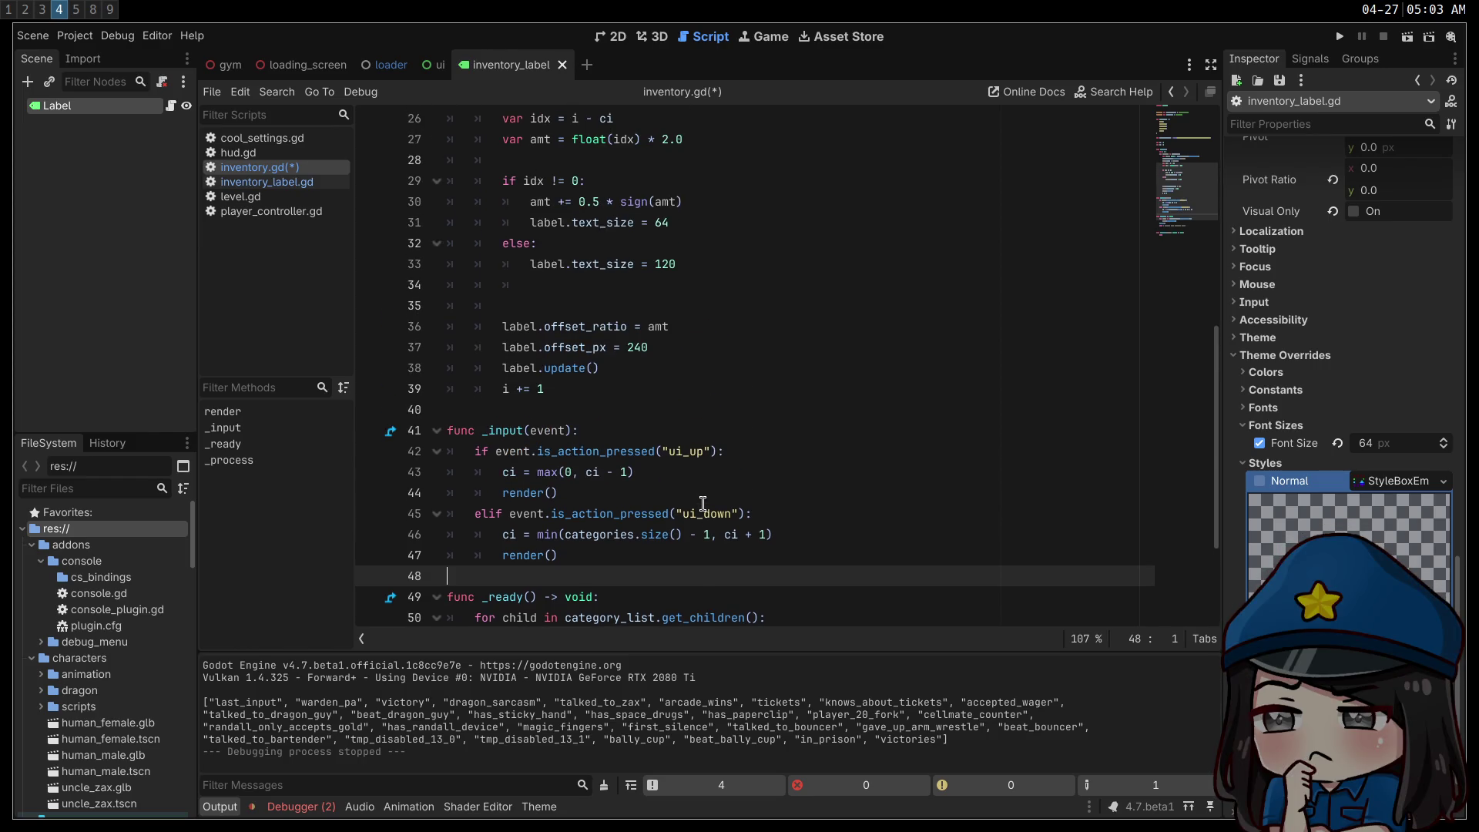
{"action": "scroll", "coordinate": [703, 505], "scroll_direction": "up", "scroll_amount": 2}
{"action": "scroll", "coordinate": [703, 505], "scroll_direction": "down", "scroll_amount": 5}
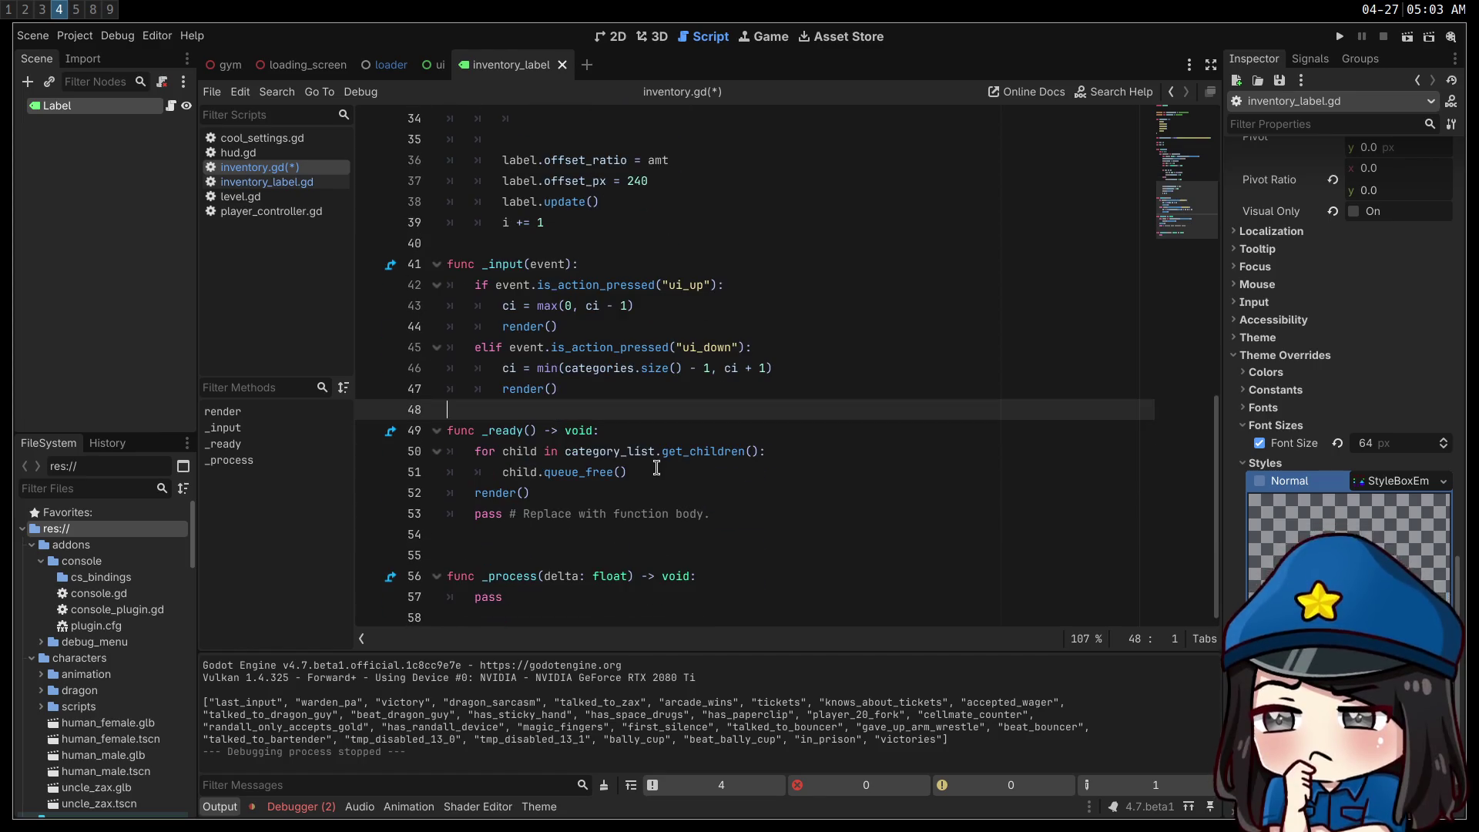
{"action": "triple_click", "coordinate": [664, 479]}
{"action": "left_click_drag", "start_coordinate": [664, 479], "coordinate": [672, 447]}
{"action": "key", "text": "ctrl+c"}
{"action": "key", "text": "BackSpace"}
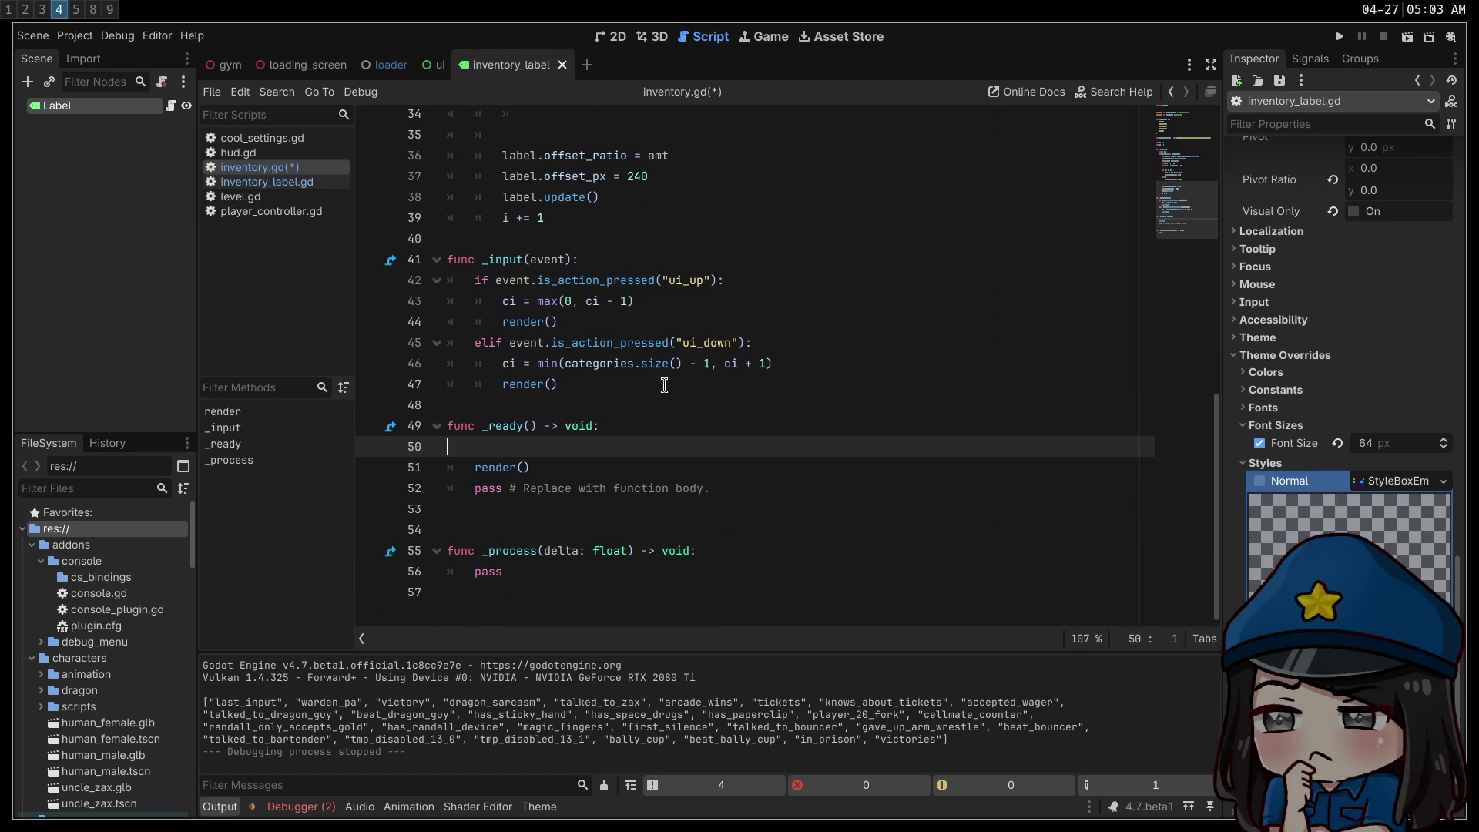
- Paste the child-freeing loop back at the top of render()
{"action": "key", "text": "Up"}
{"action": "scroll", "coordinate": [770, 323], "scroll_direction": "up", "scroll_amount": 8}
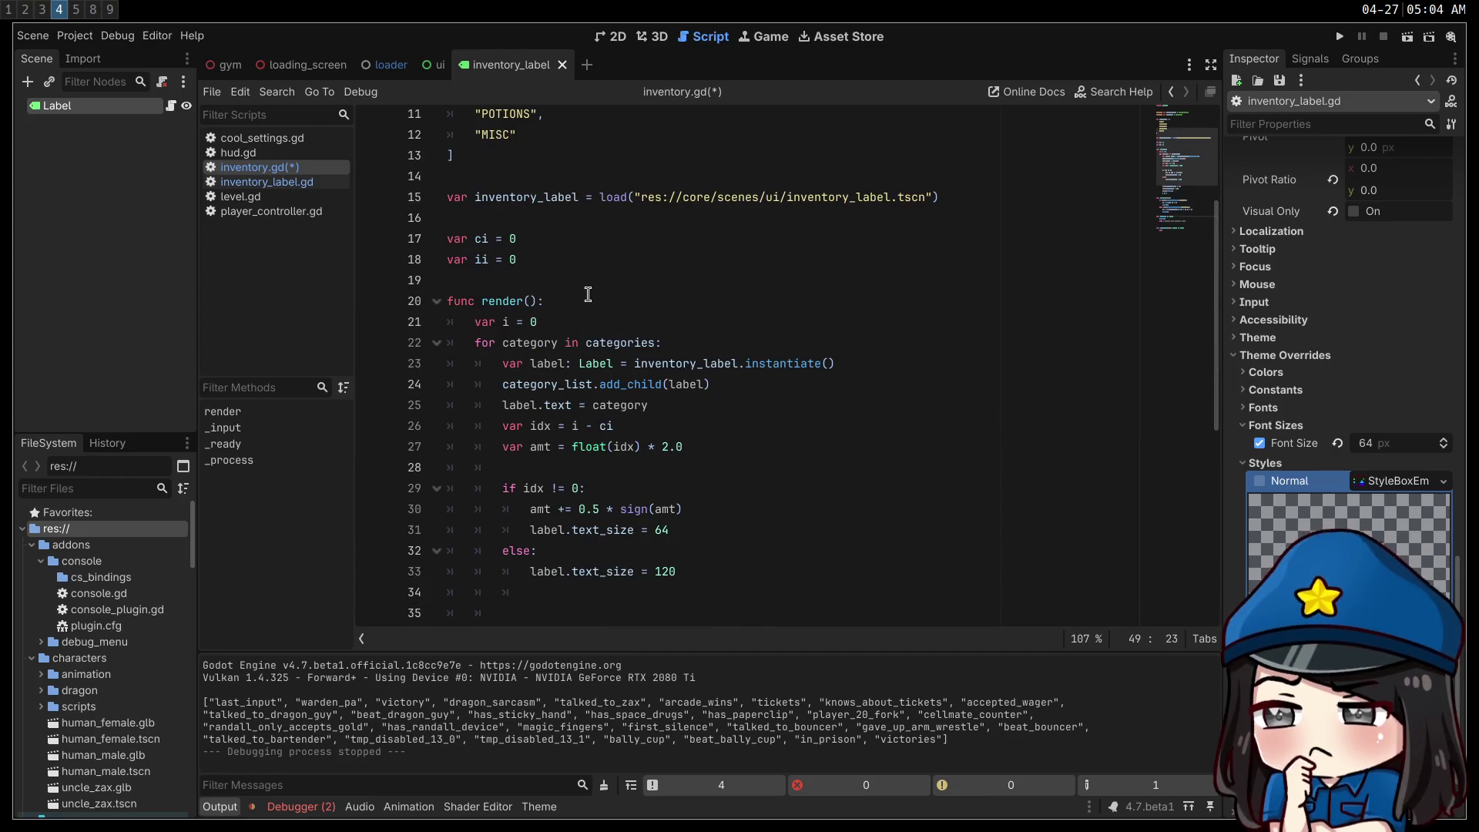
{"action": "left_click", "coordinate": [622, 305]}
{"action": "key", "text": "Return"}
{"action": "key", "text": "ctrl+v"}
{"action": "left_click", "coordinate": [656, 322]}
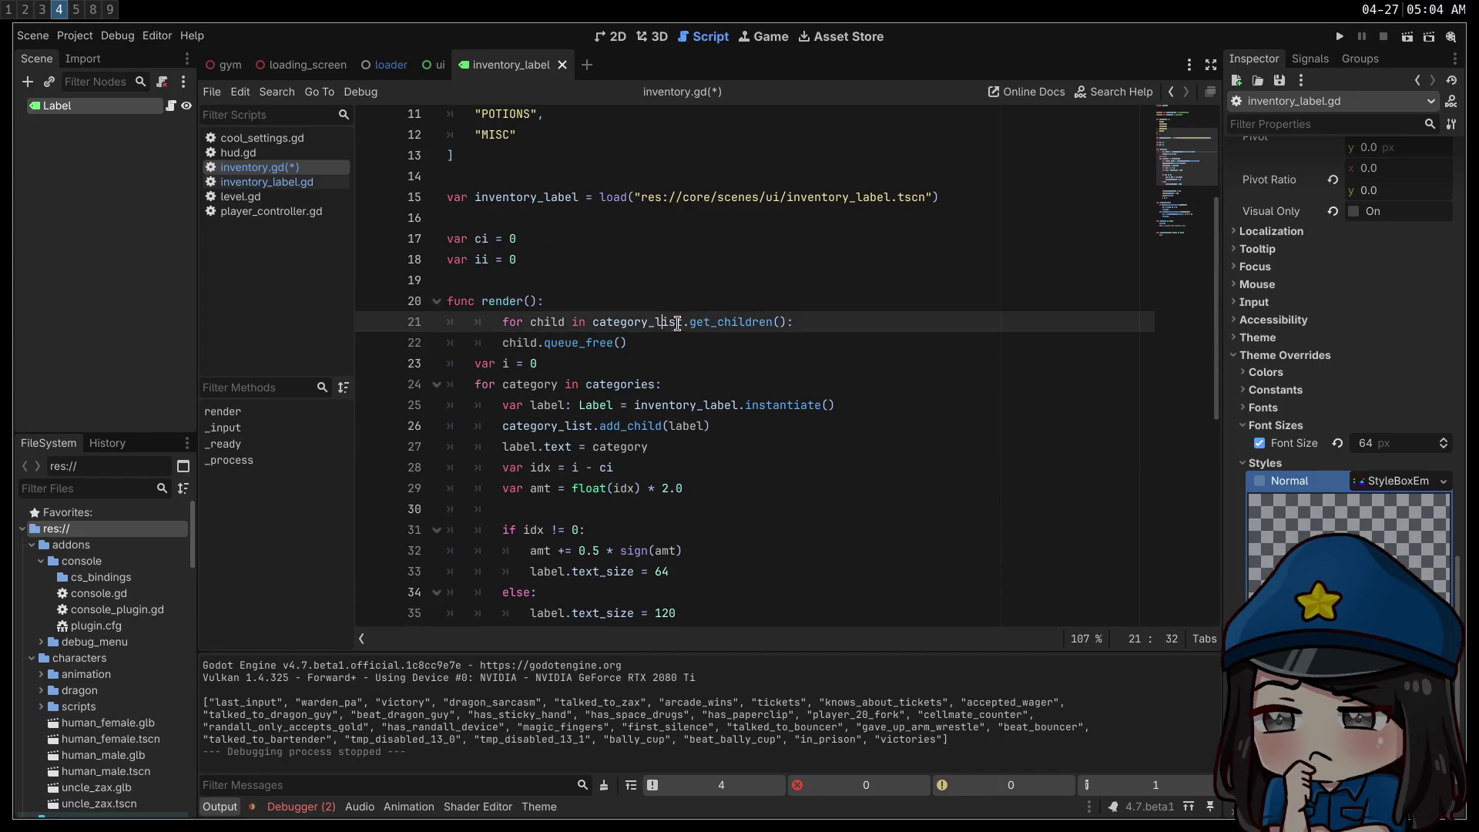
- Declare var cdirty = true above render()
{"action": "left_click", "coordinate": [685, 281]}
{"action": "key", "text": "Return"}
{"action": "type", "text": "var c"}
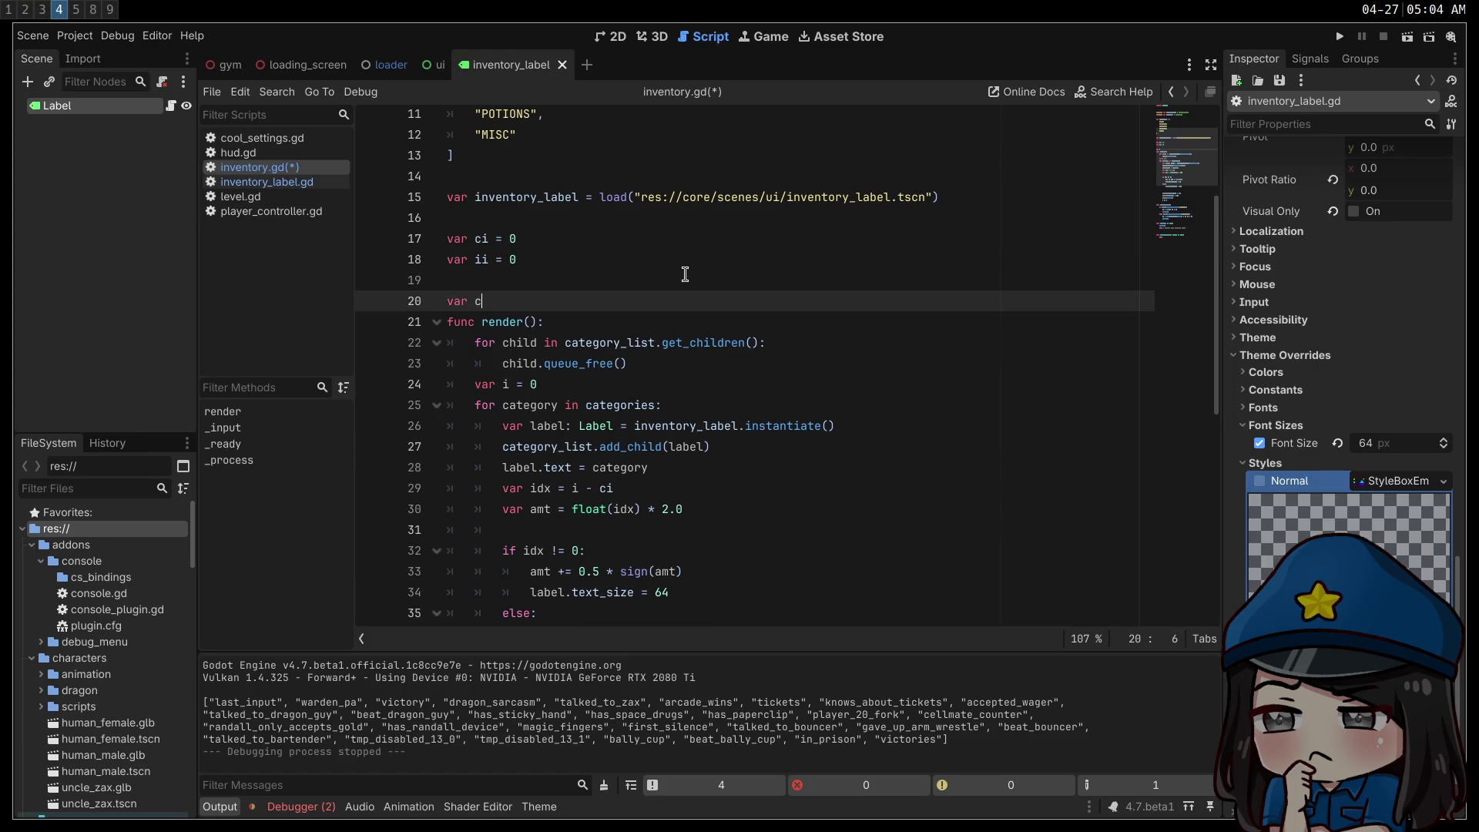
{"action": "type", "text": "dirty = fals"}
{"action": "key", "text": "BackSpace"}
{"action": "key", "text": "BackSpace"}
{"action": "key", "text": "BackSpace"}
{"action": "type", "text": "true"}
- Wrap the clearing loop in an if cdirty: block that sets cdirty = false
{"action": "left_click", "coordinate": [651, 314]}
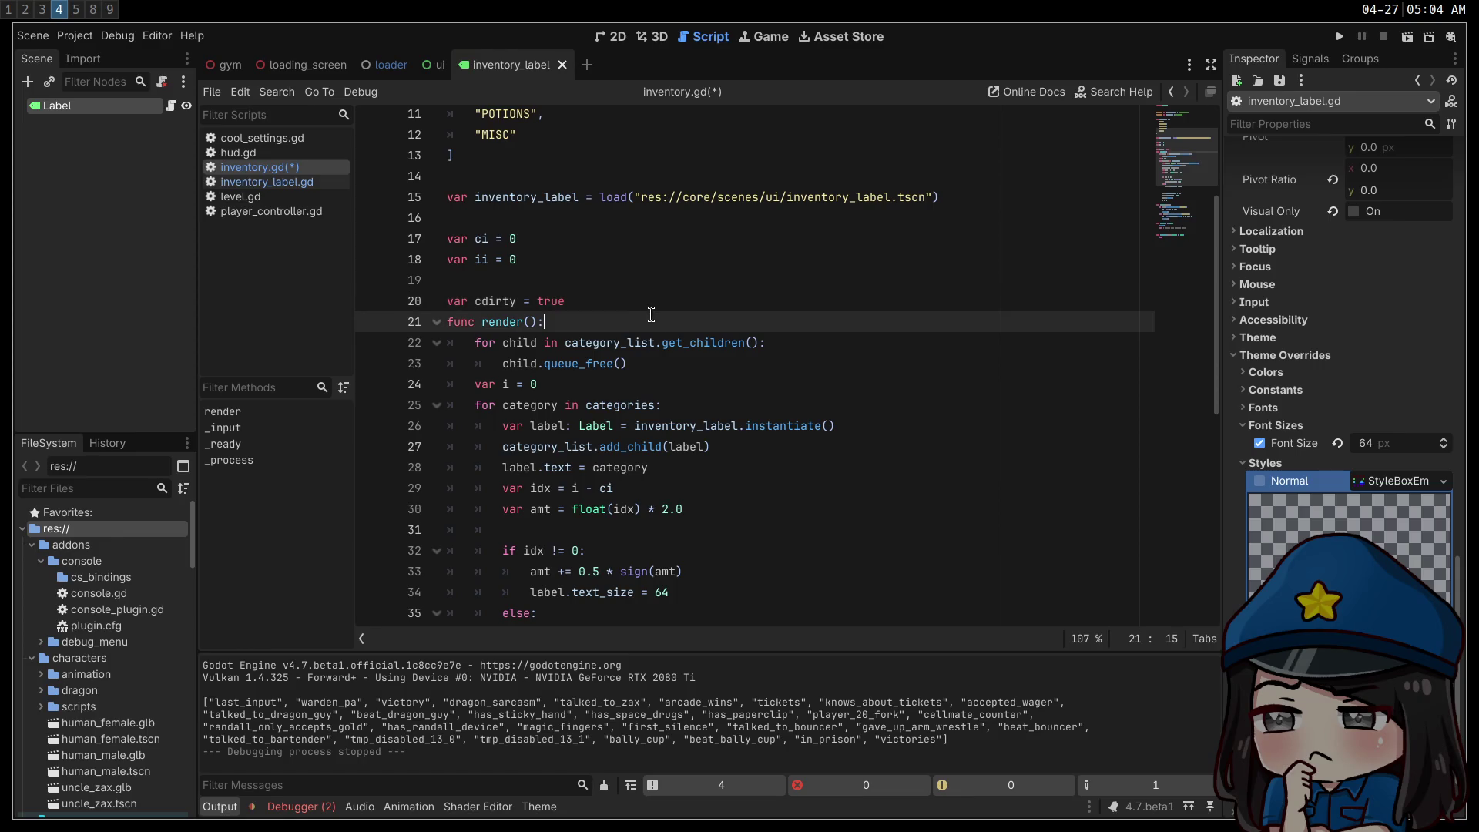
{"action": "key", "text": "Return"}
{"action": "type", "text": "if cdi"}
{"action": "key", "text": "Return"}
{"action": "type", "text": ":"}
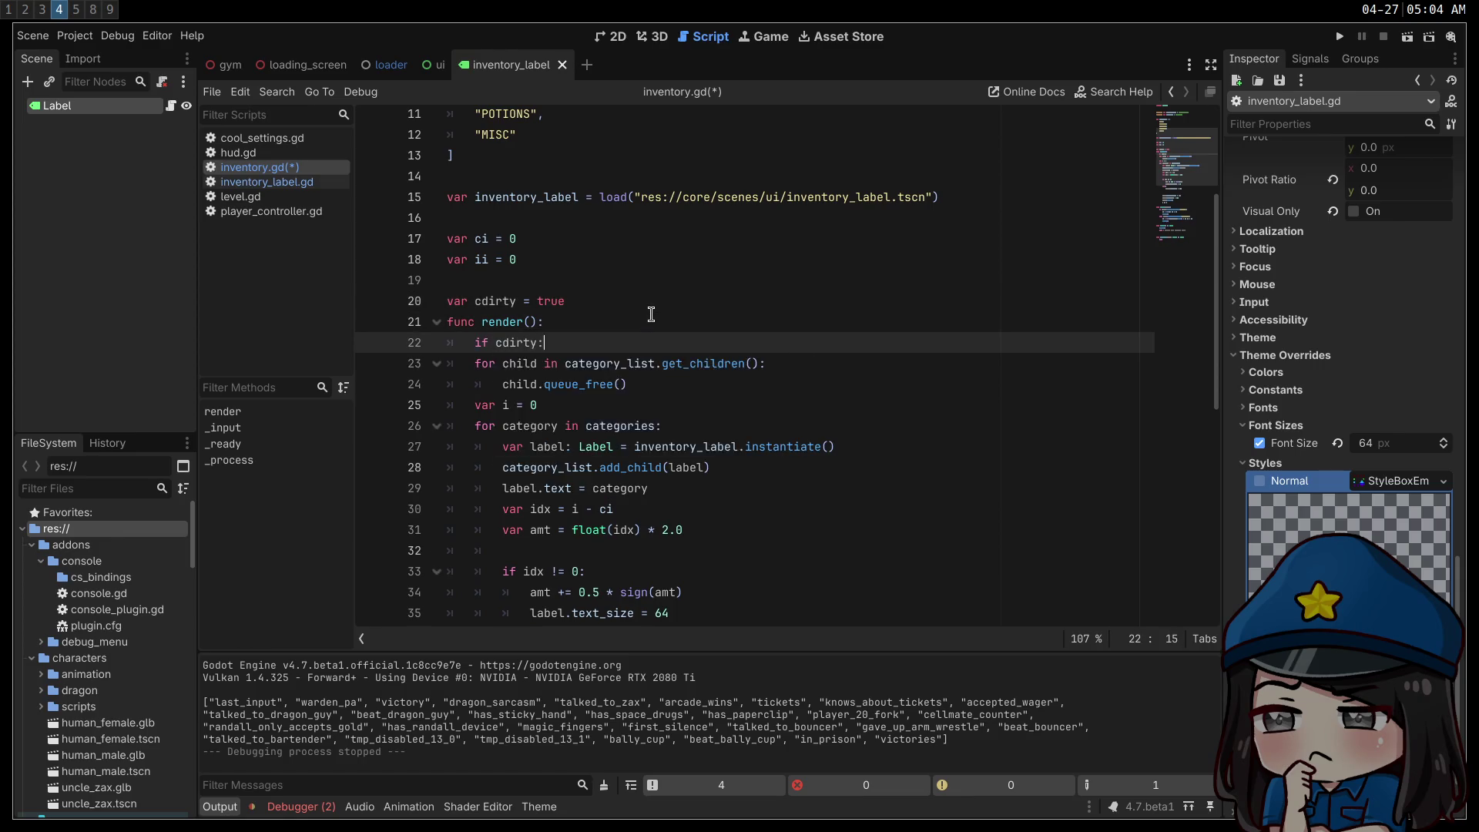
{"action": "key", "text": "Return"}
{"action": "type", "text": "cd"}
{"action": "type", "text": "ue"}
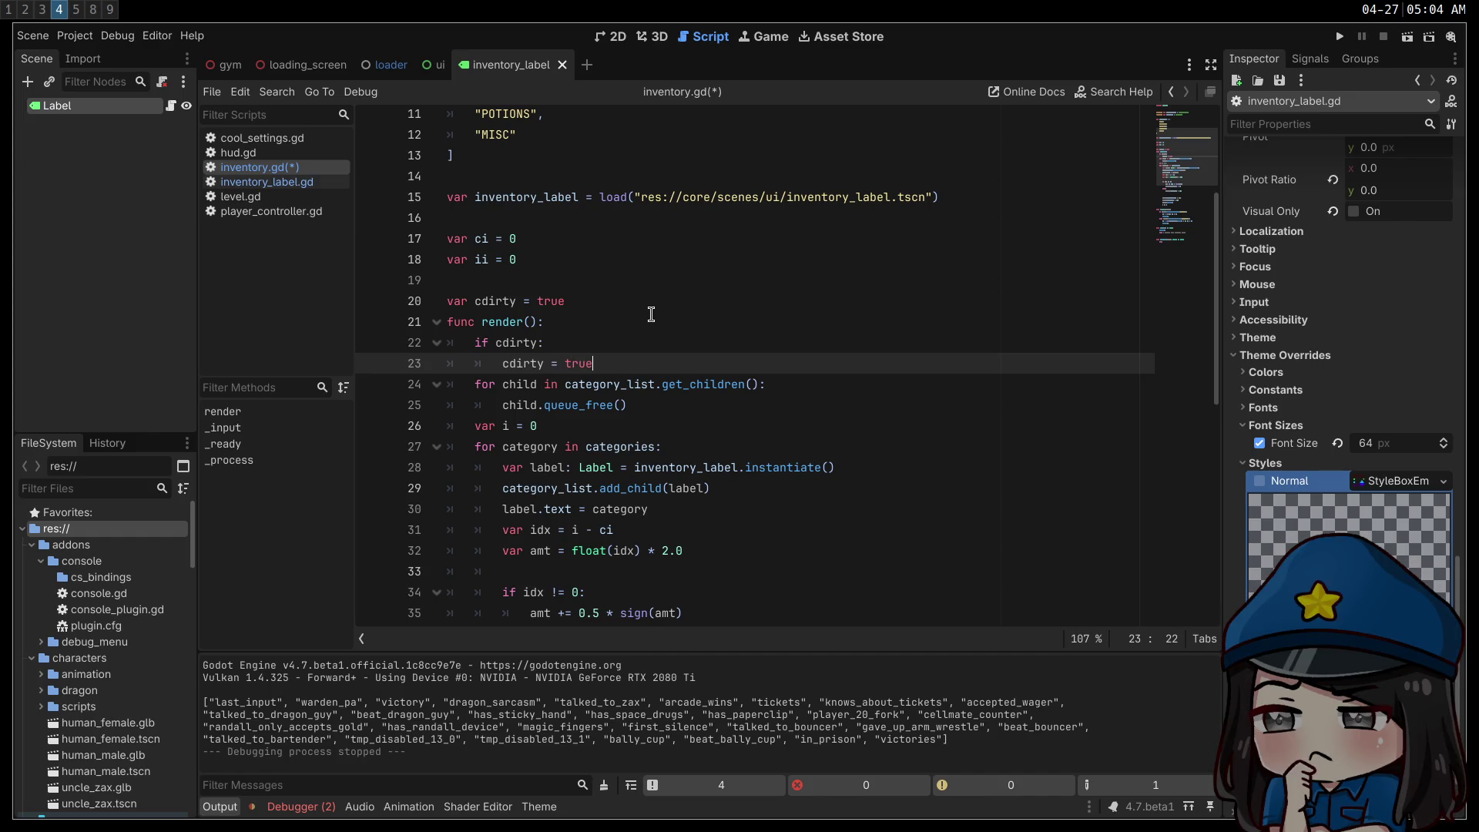
{"action": "key", "text": "BackSpace"}
{"action": "key", "text": "BackSpace"}
{"action": "type", "text": "false"}
{"action": "left_click", "coordinate": [651, 313]}
{"action": "left_click_drag", "start_coordinate": [631, 405], "coordinate": [306, 363]}
{"action": "key", "text": "shift+Down"}
{"action": "key", "text": "Tab"}
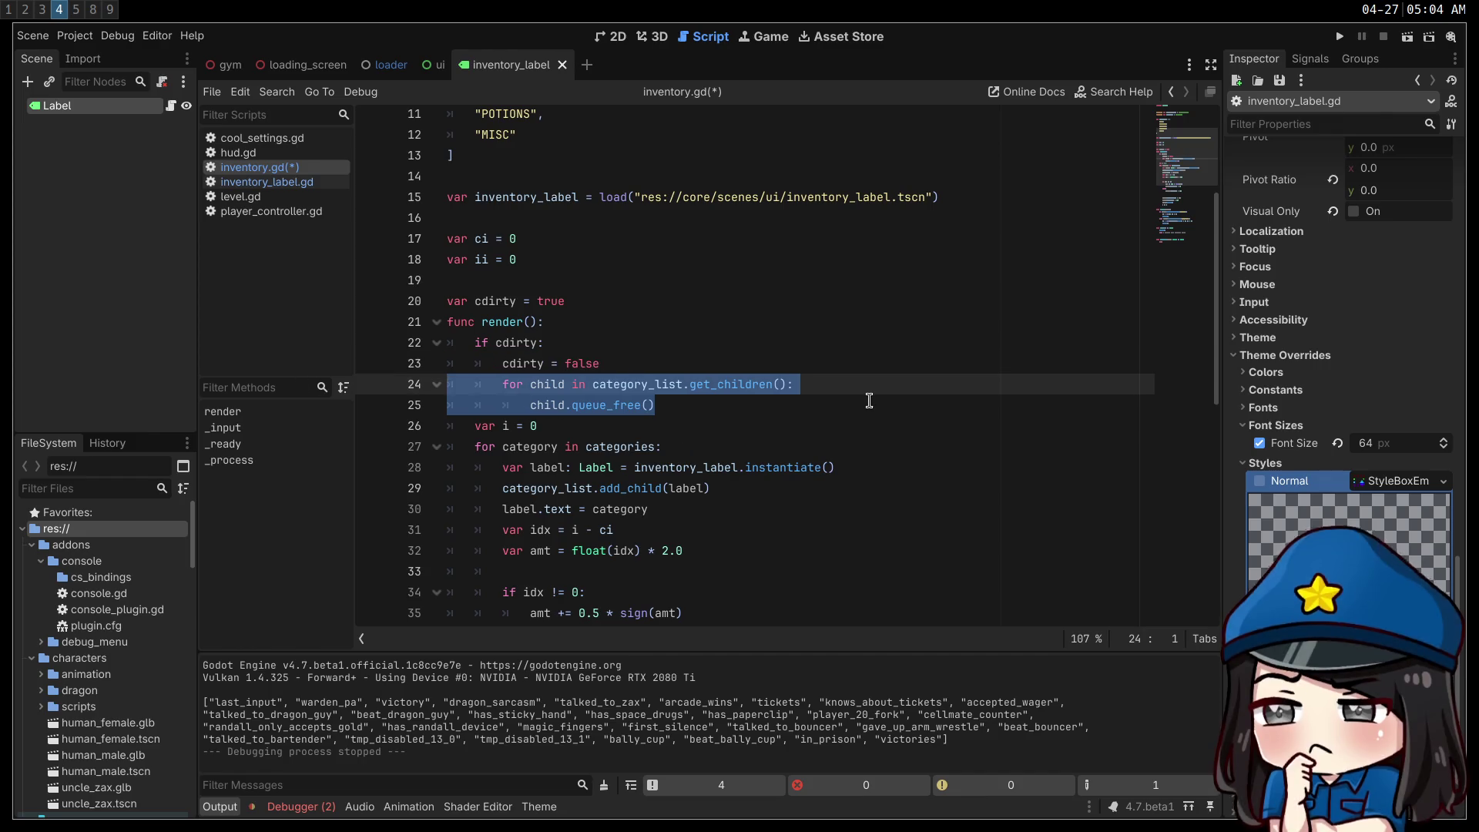
{"action": "key", "text": "Right"}
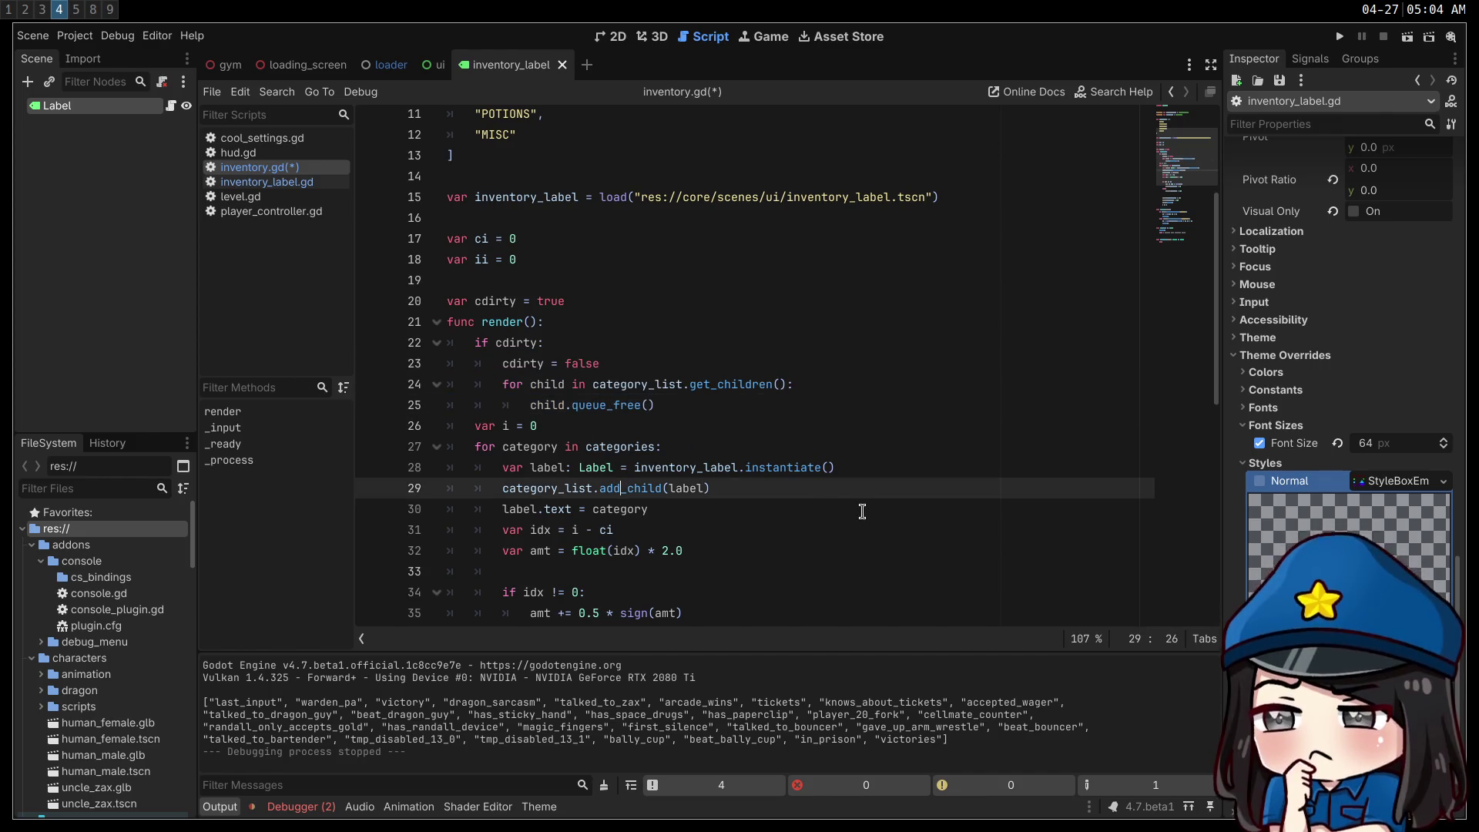
- Move the label-creating loop inside the if cdirty block, indented correctly
{"action": "key", "text": "Down"}
{"action": "scroll", "coordinate": [674, 440], "scroll_direction": "down", "scroll_amount": 2}
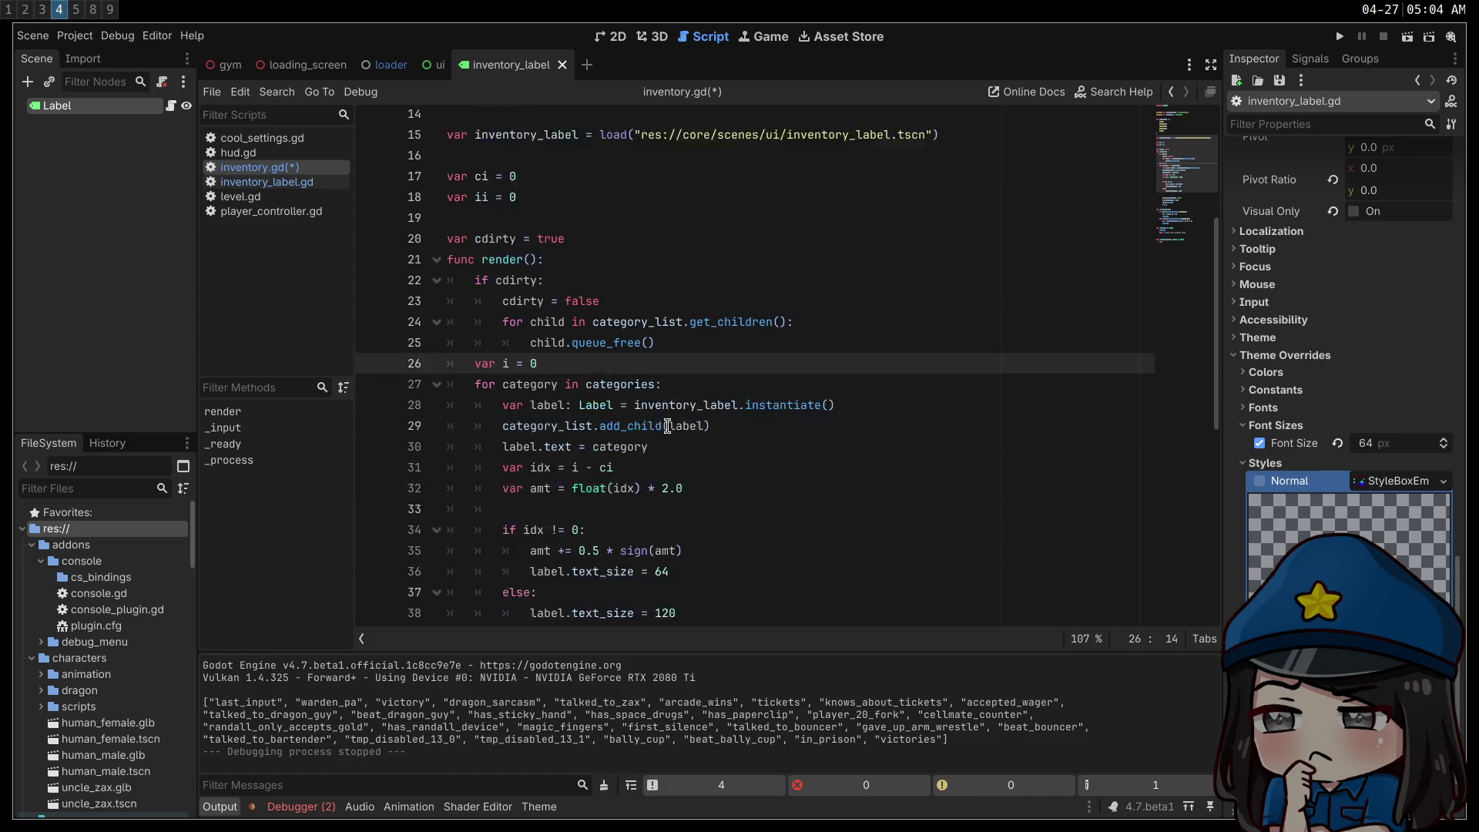
{"action": "left_click", "coordinate": [748, 361]}
{"action": "left_click_drag", "start_coordinate": [748, 360], "coordinate": [115, 330]}
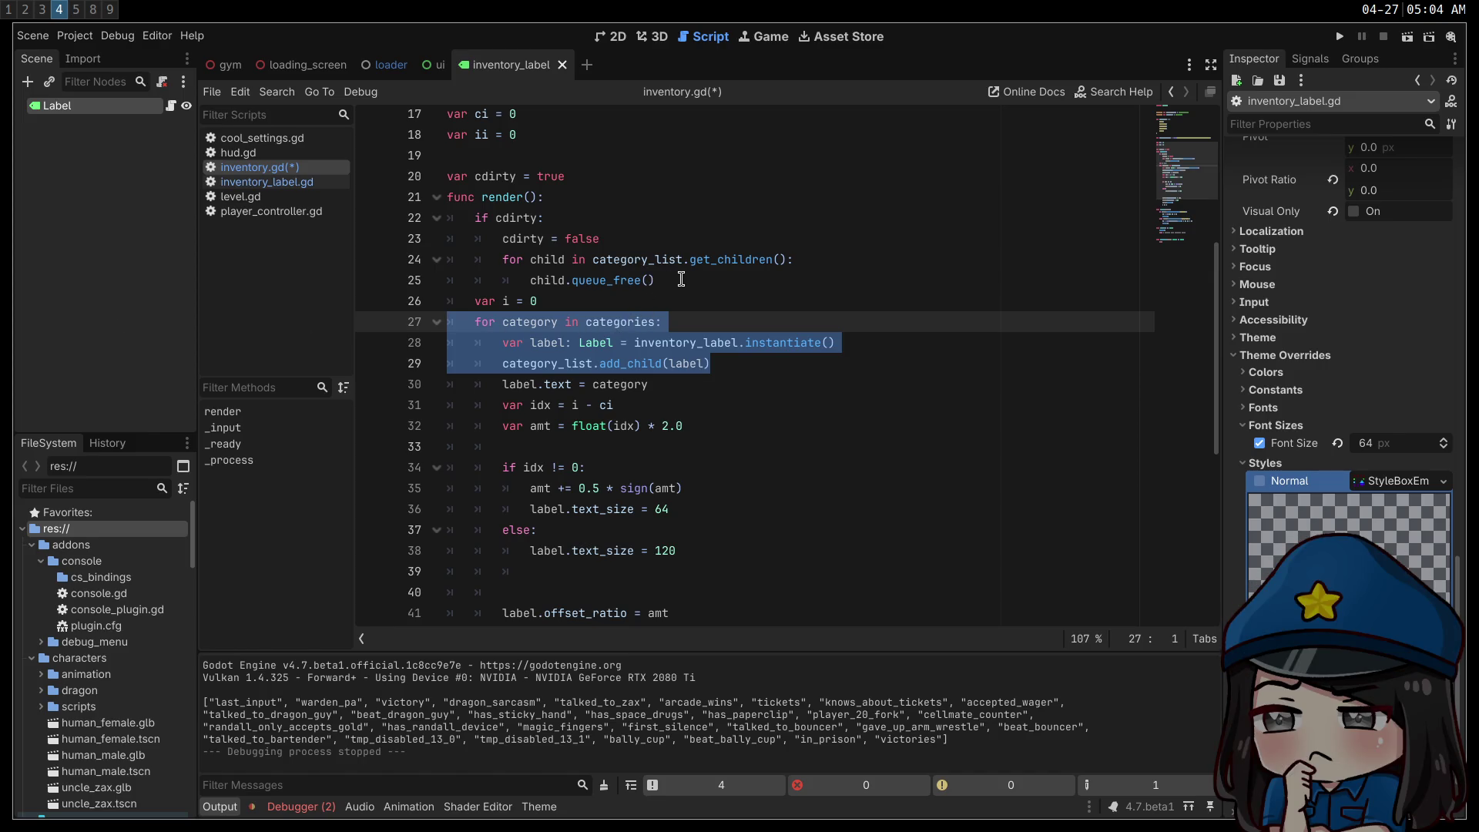
{"action": "left_click", "coordinate": [708, 278]}
{"action": "key", "text": "Return"}
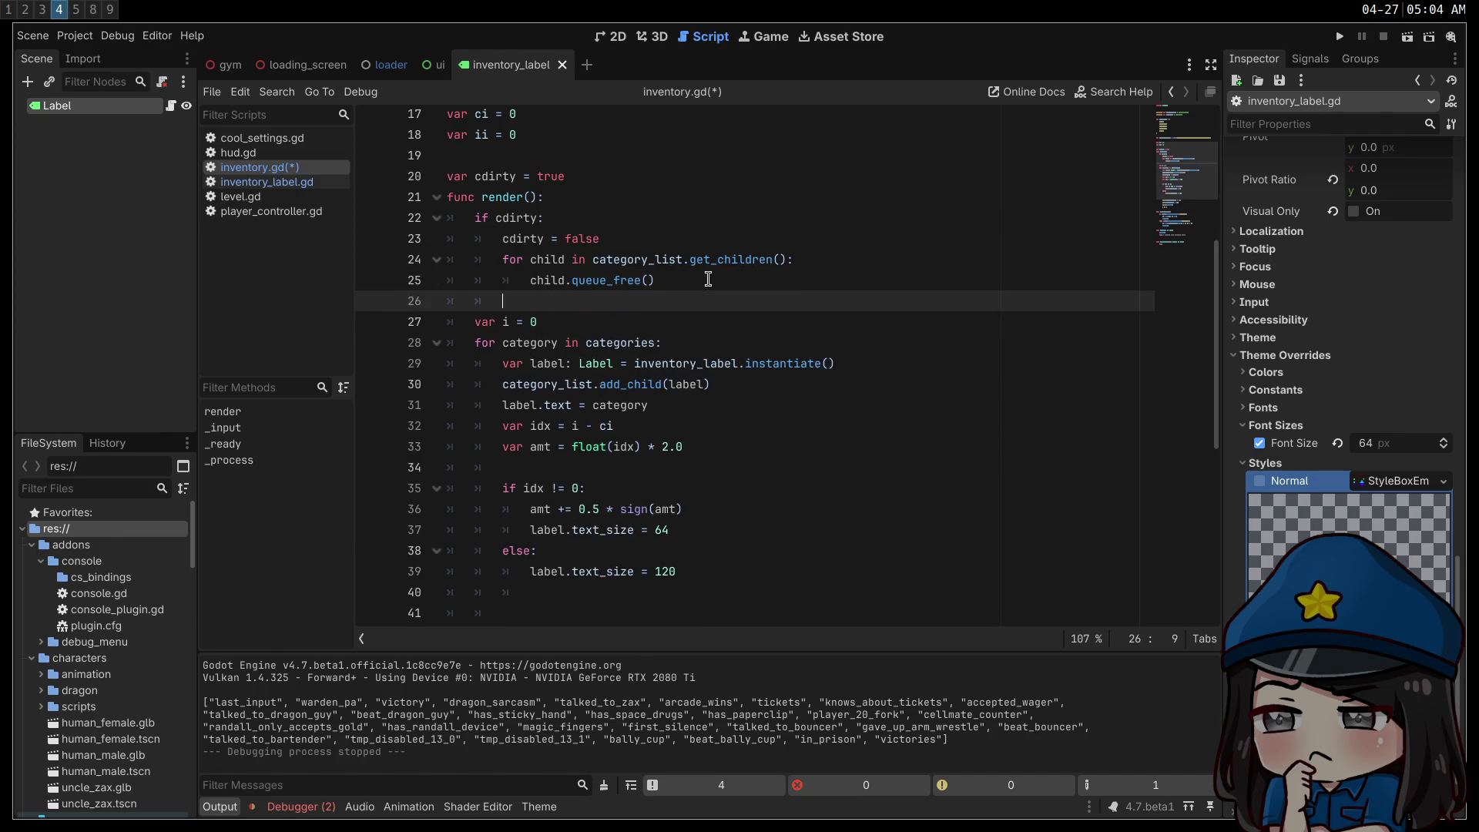
{"action": "type", "text": "for category in categories: \t\tvar label: Label = inventory_label.instantiate() \t\tcategory_list.add_child(label)"}
{"action": "left_click", "coordinate": [731, 299]}
{"action": "key", "text": "shift+Tab"}
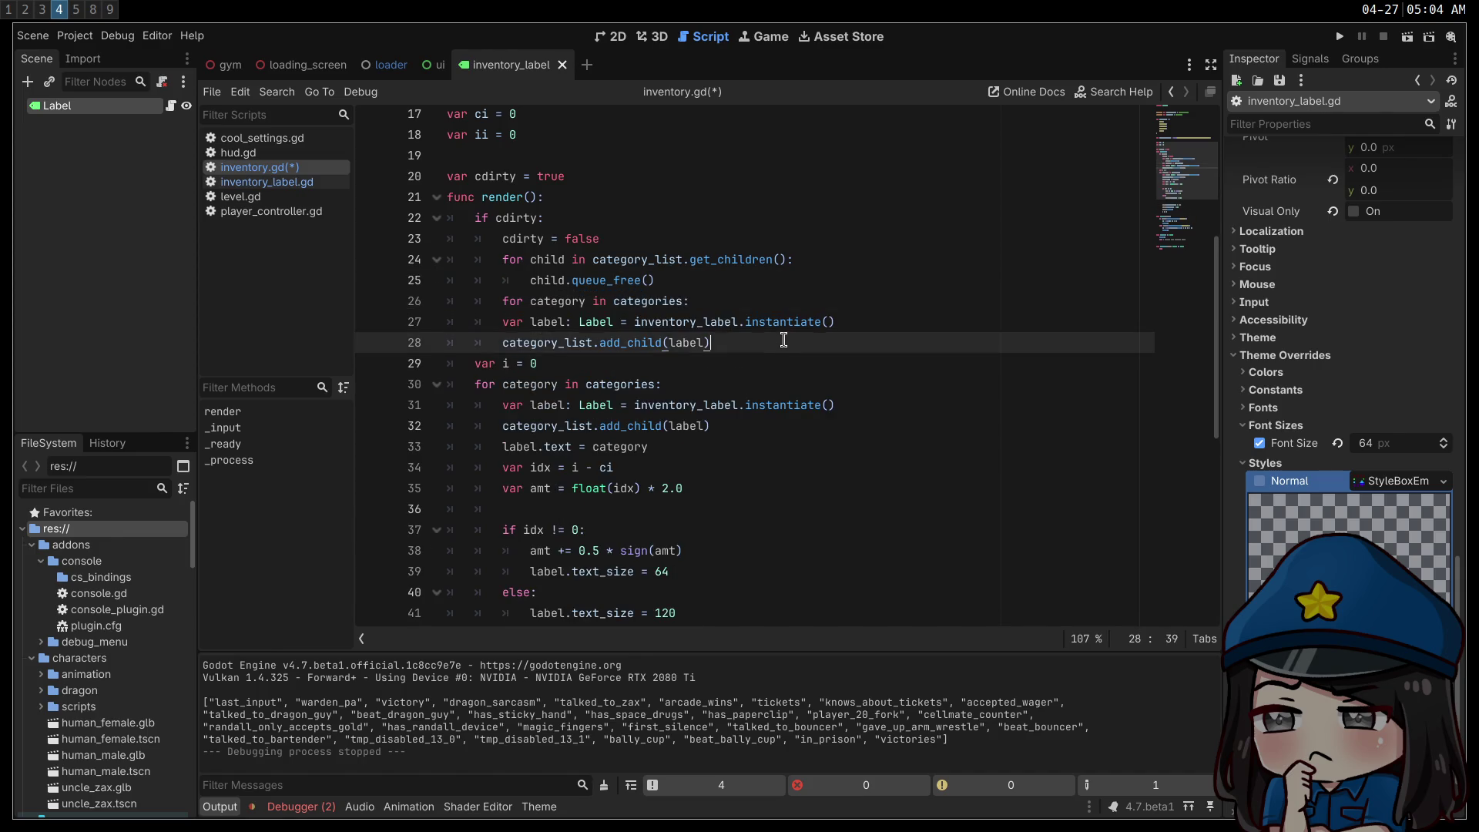
{"action": "left_click_drag", "start_coordinate": [783, 342], "coordinate": [327, 320]}
{"action": "key", "text": "Tab"}
{"action": "left_click", "coordinate": [783, 384]}
{"action": "left_click", "coordinate": [557, 362]}
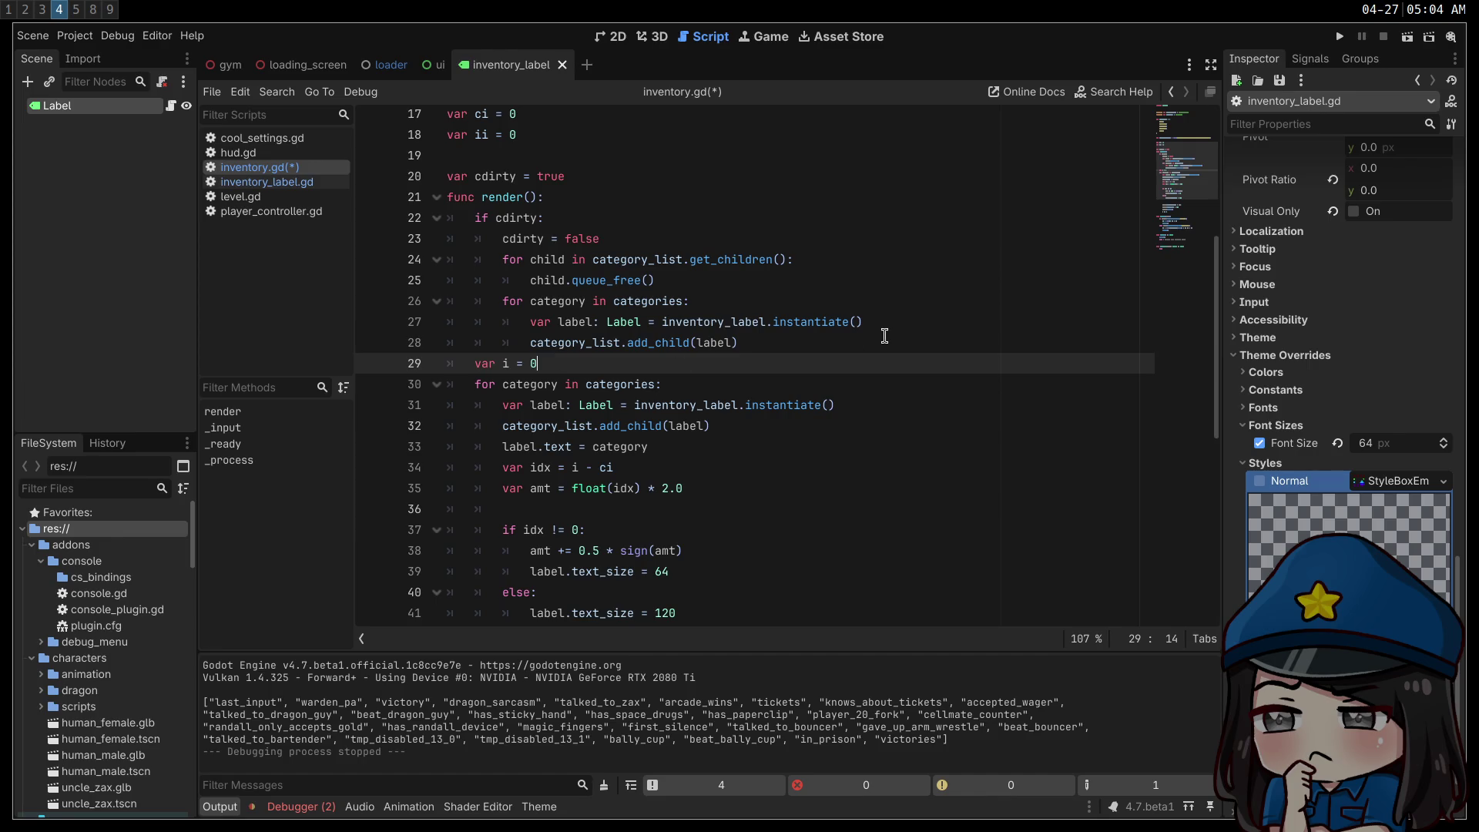
{"action": "left_click", "coordinate": [884, 336]}
{"action": "key", "text": "Return"}
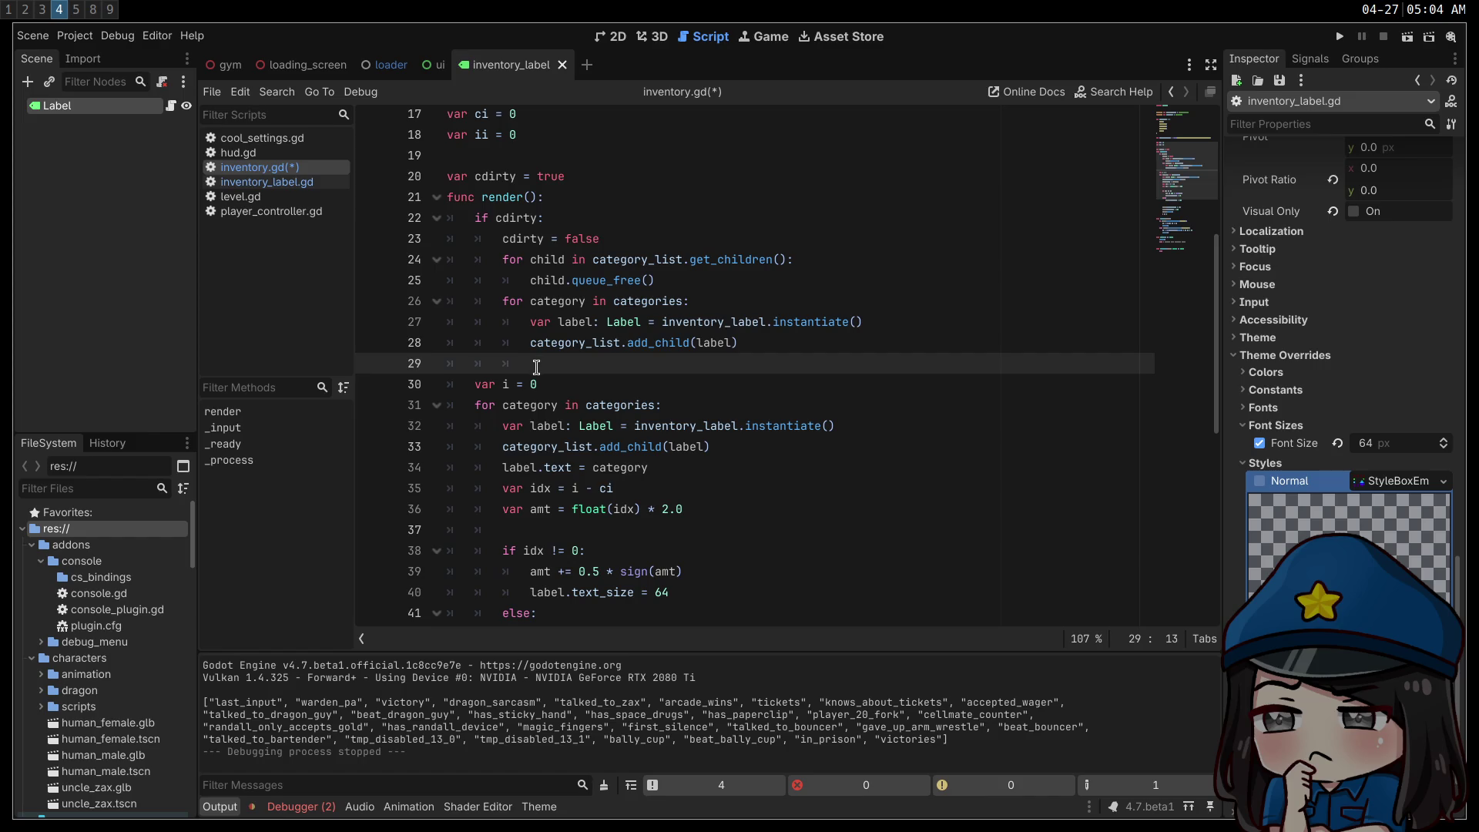
- Replace the instantiate call on line 32 with get_child(i)
{"action": "left_click", "coordinate": [604, 389]}
{"action": "scroll", "coordinate": [586, 354], "scroll_direction": "down", "scroll_amount": 2}
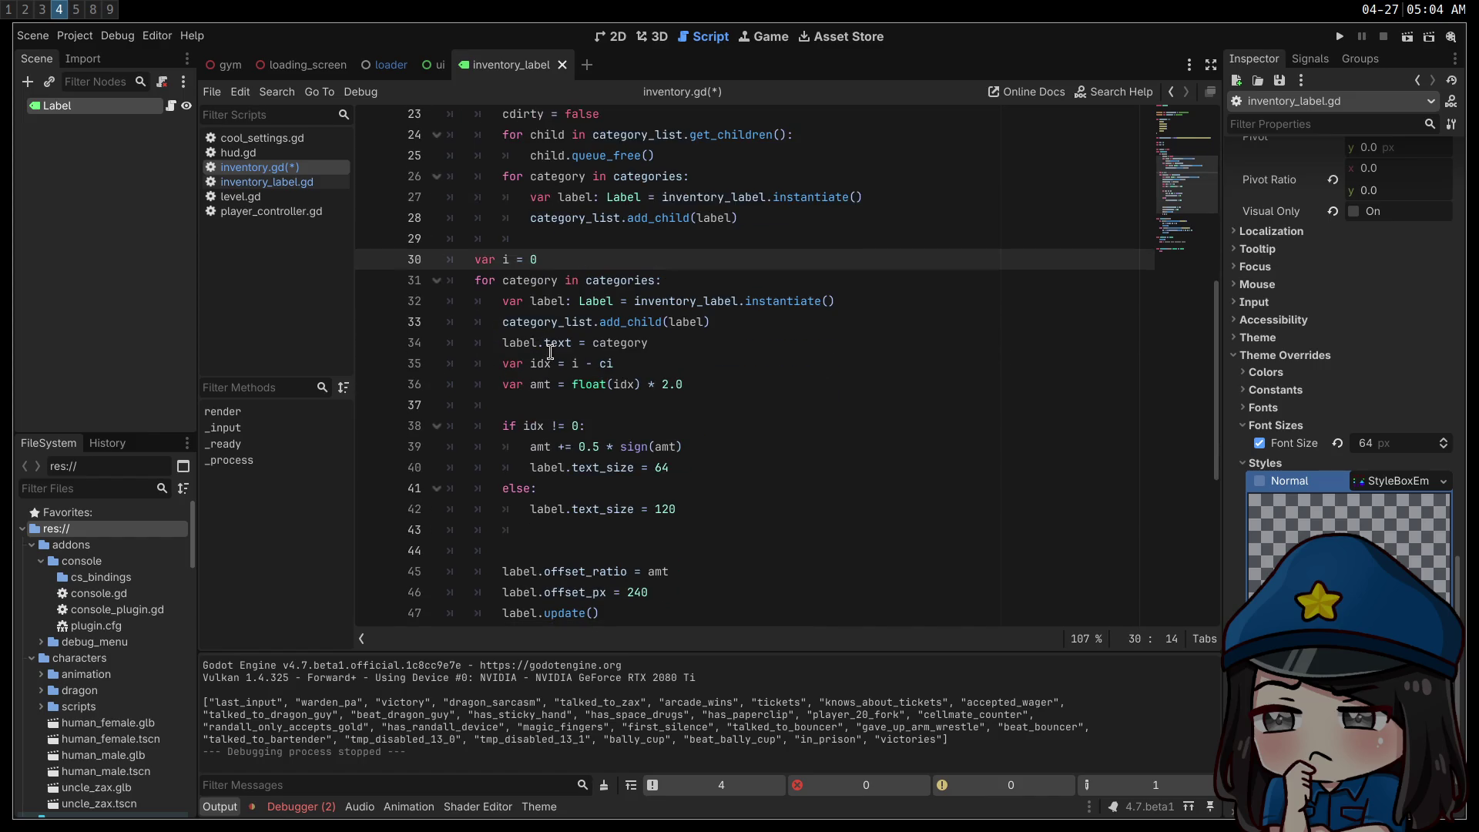
{"action": "left_click", "coordinate": [851, 299]}
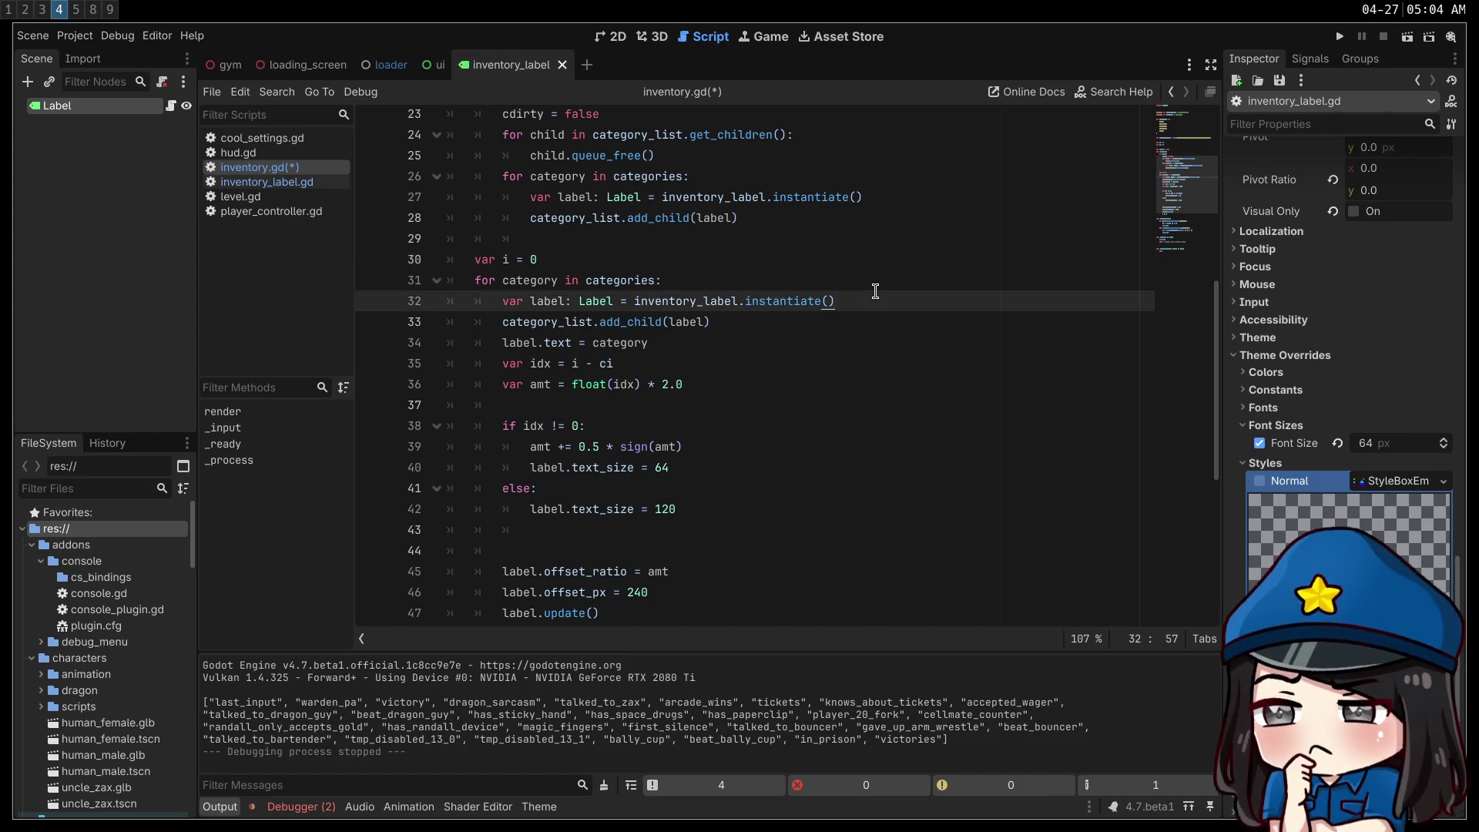
{"action": "left_click_drag", "start_coordinate": [877, 292], "coordinate": [635, 299]}
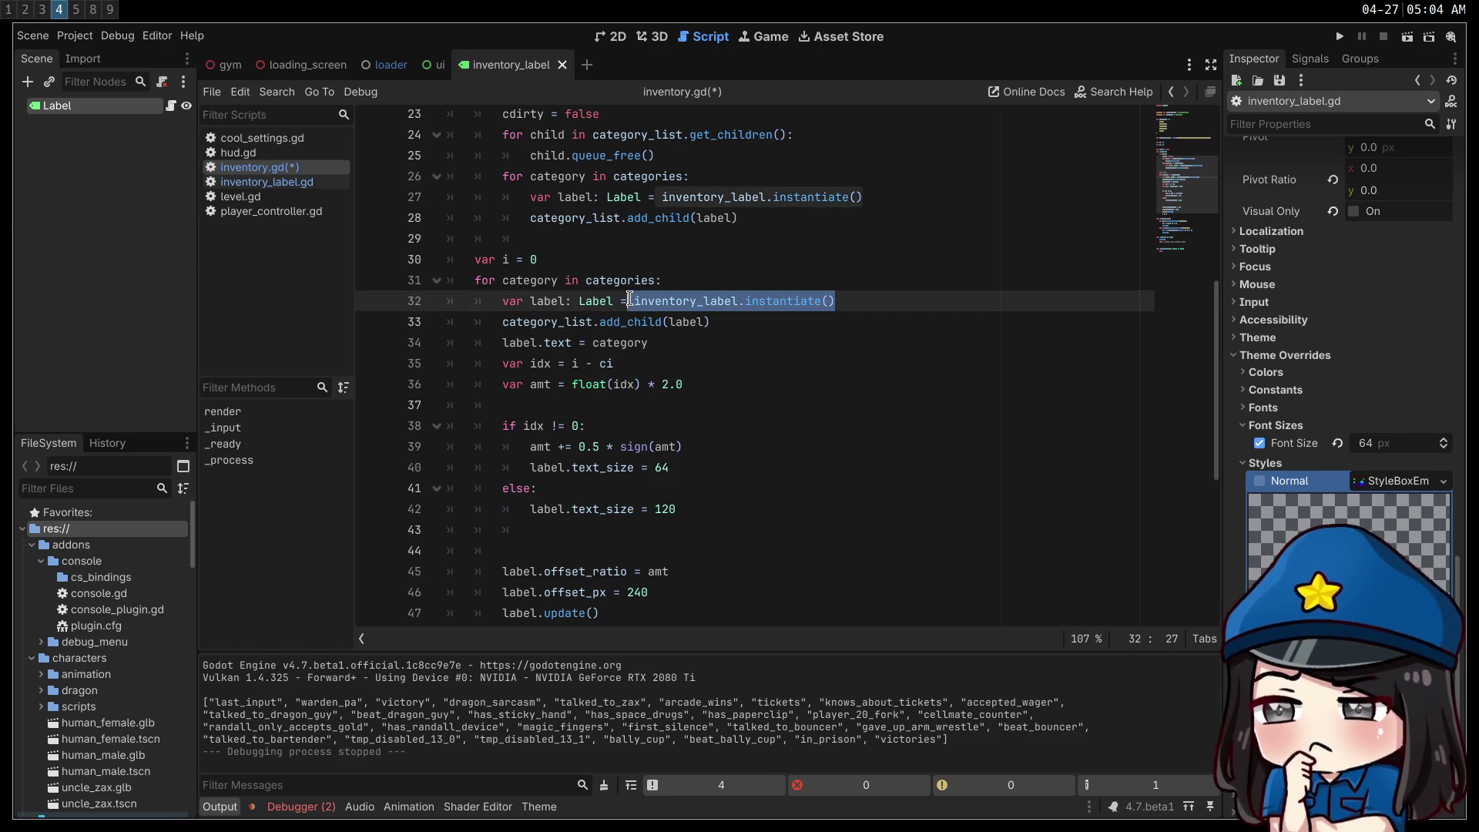
{"action": "type", "text": "get_child"}
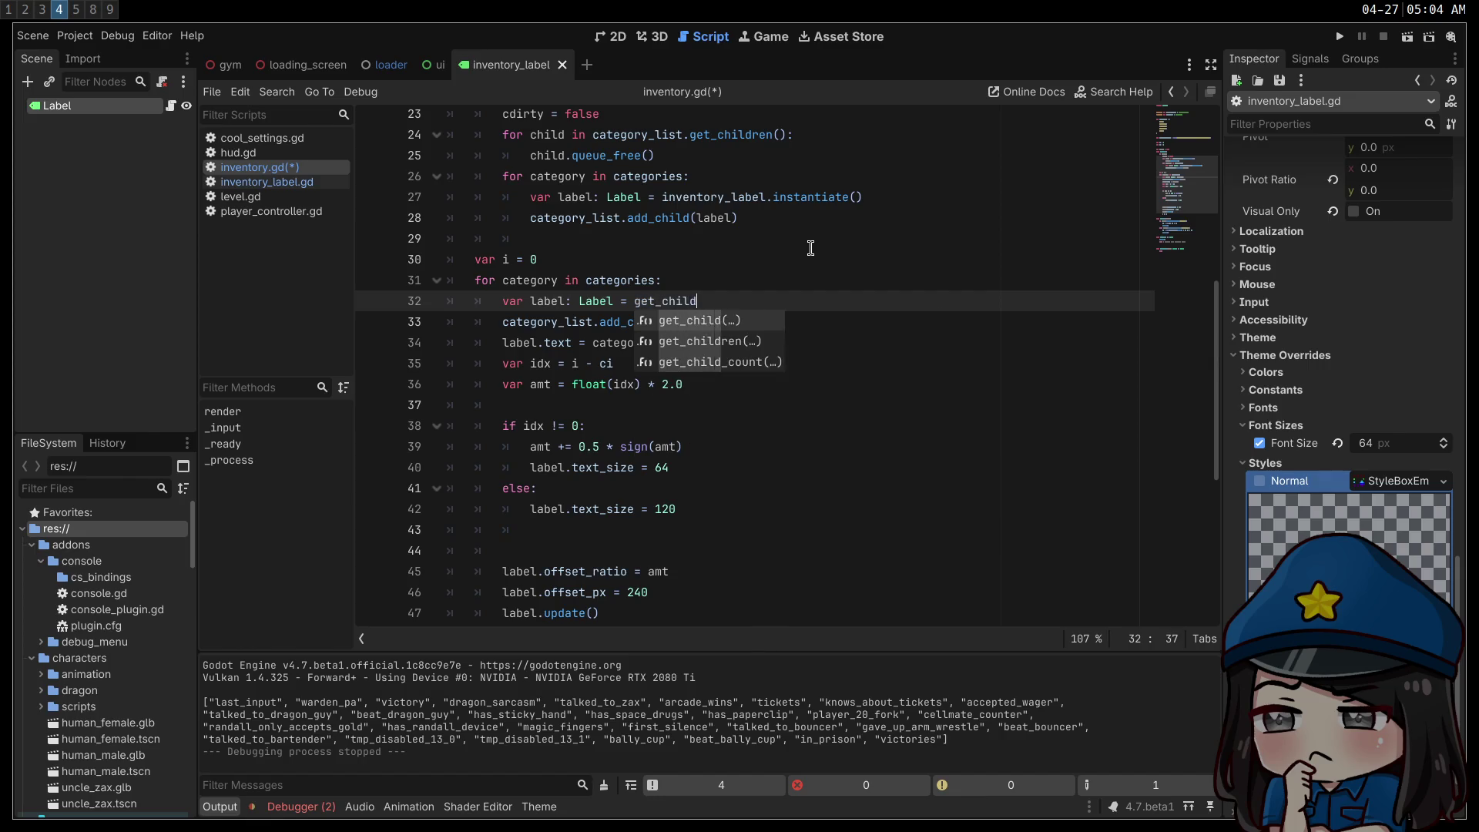
{"action": "key", "text": "Return"}
{"action": "type", "text": "ild(i"}
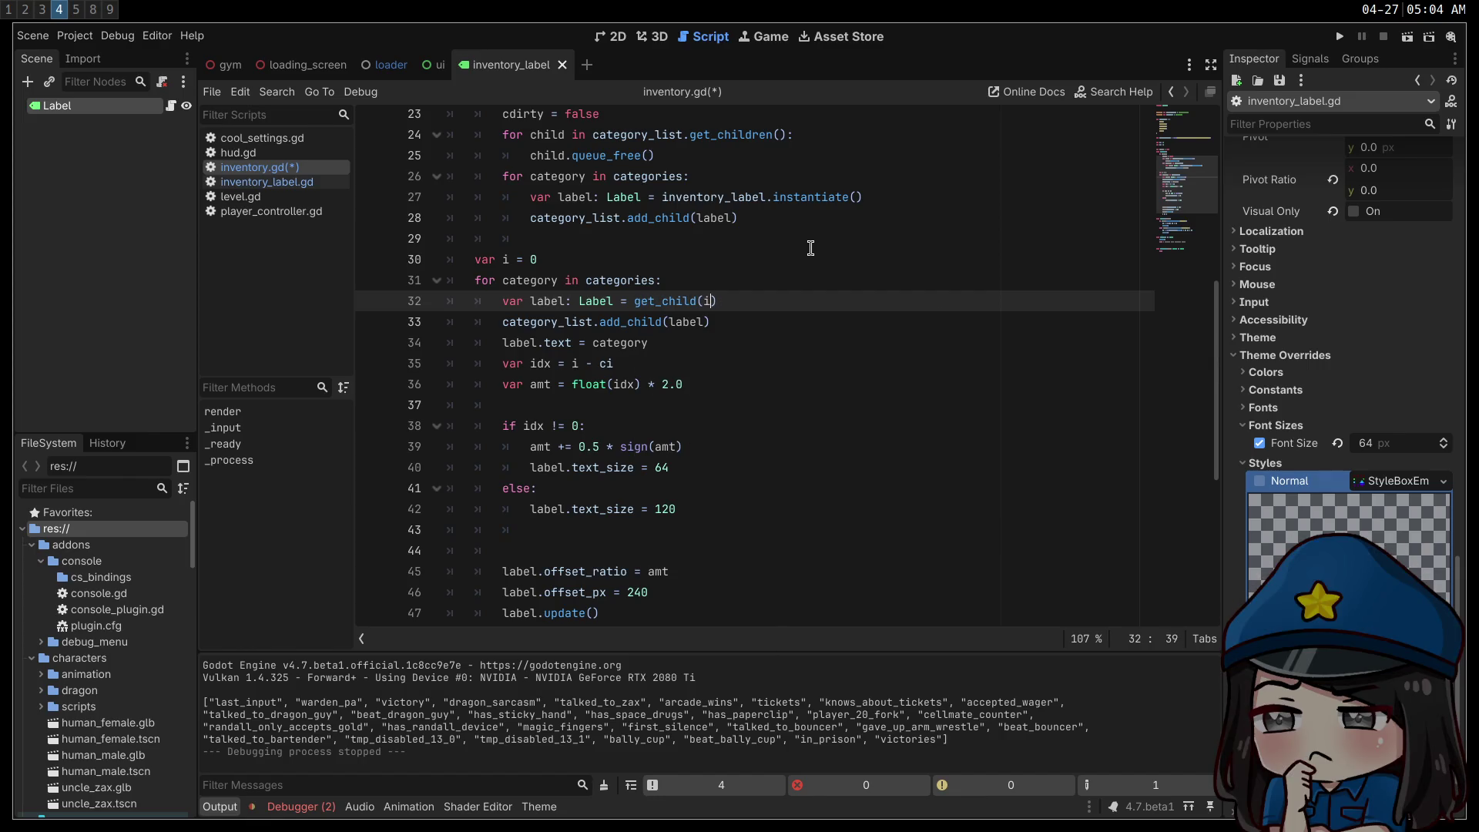
{"action": "key", "text": "Down"}
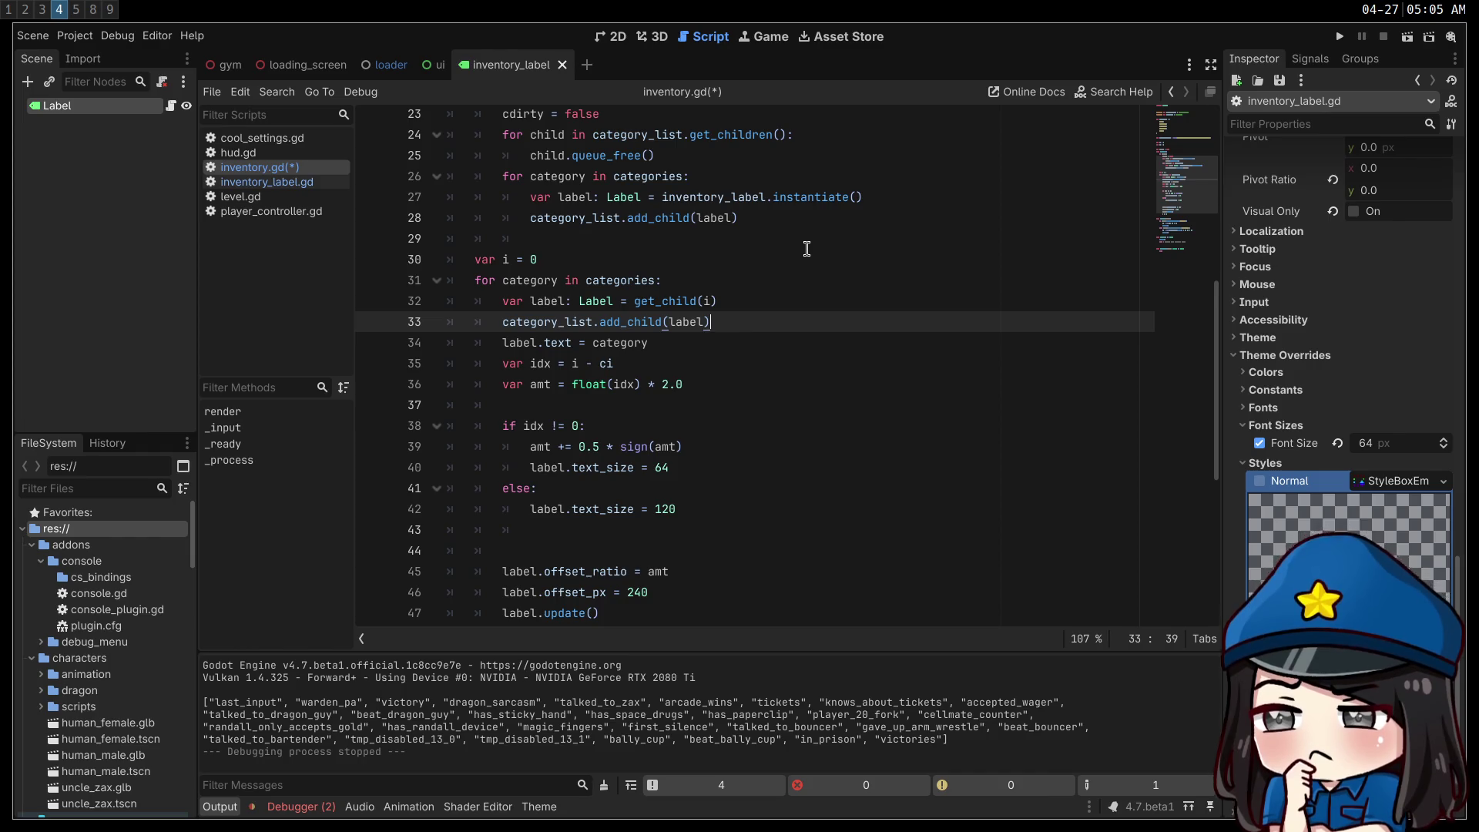
- Move cdirty = false out of the if block to after the loop
{"action": "scroll", "coordinate": [810, 247], "scroll_direction": "up", "scroll_amount": 2}
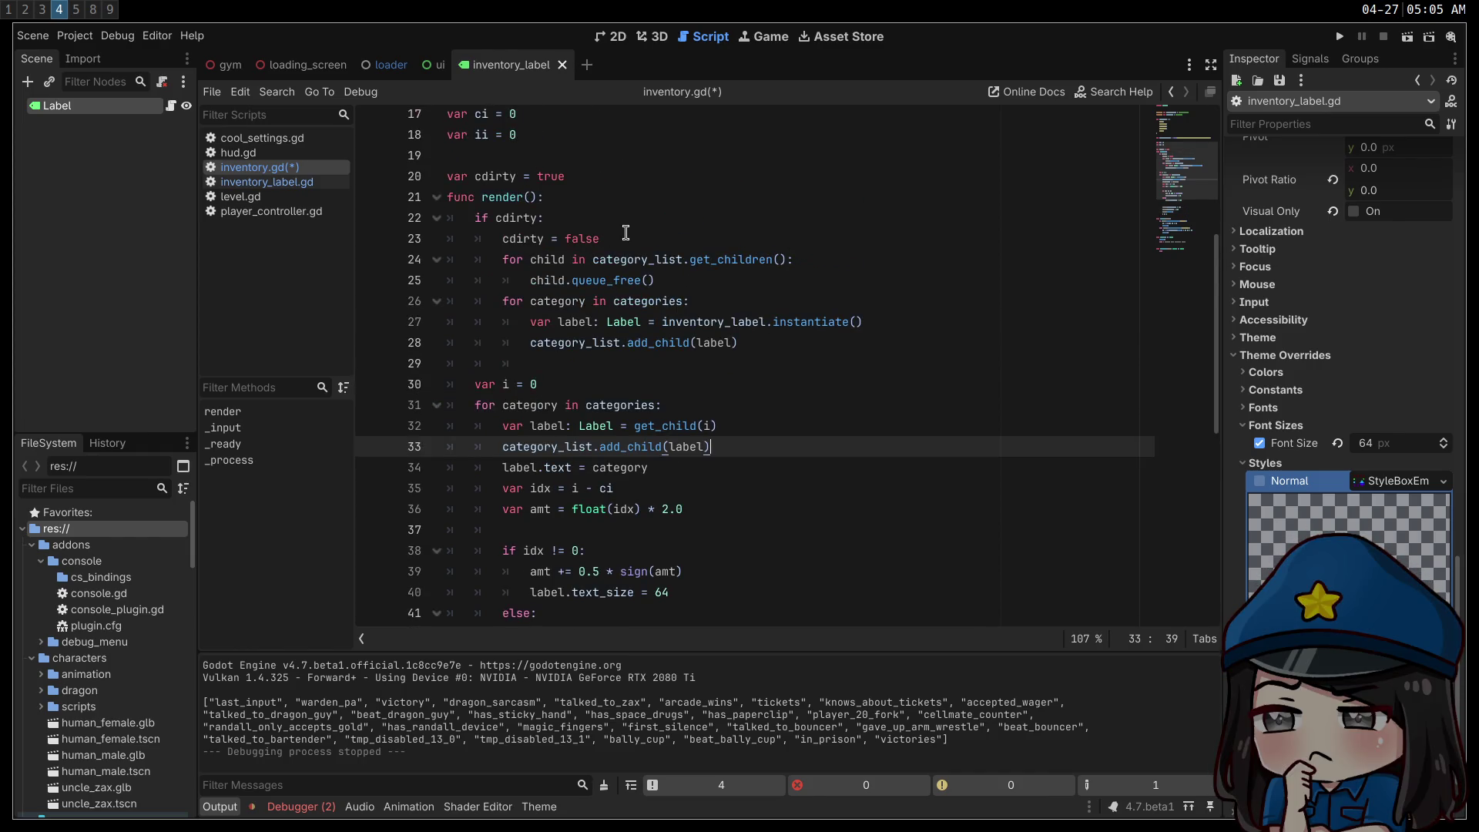
{"action": "left_click_drag", "start_coordinate": [625, 239], "coordinate": [439, 239]}
{"action": "key", "text": "ctrl+c"}
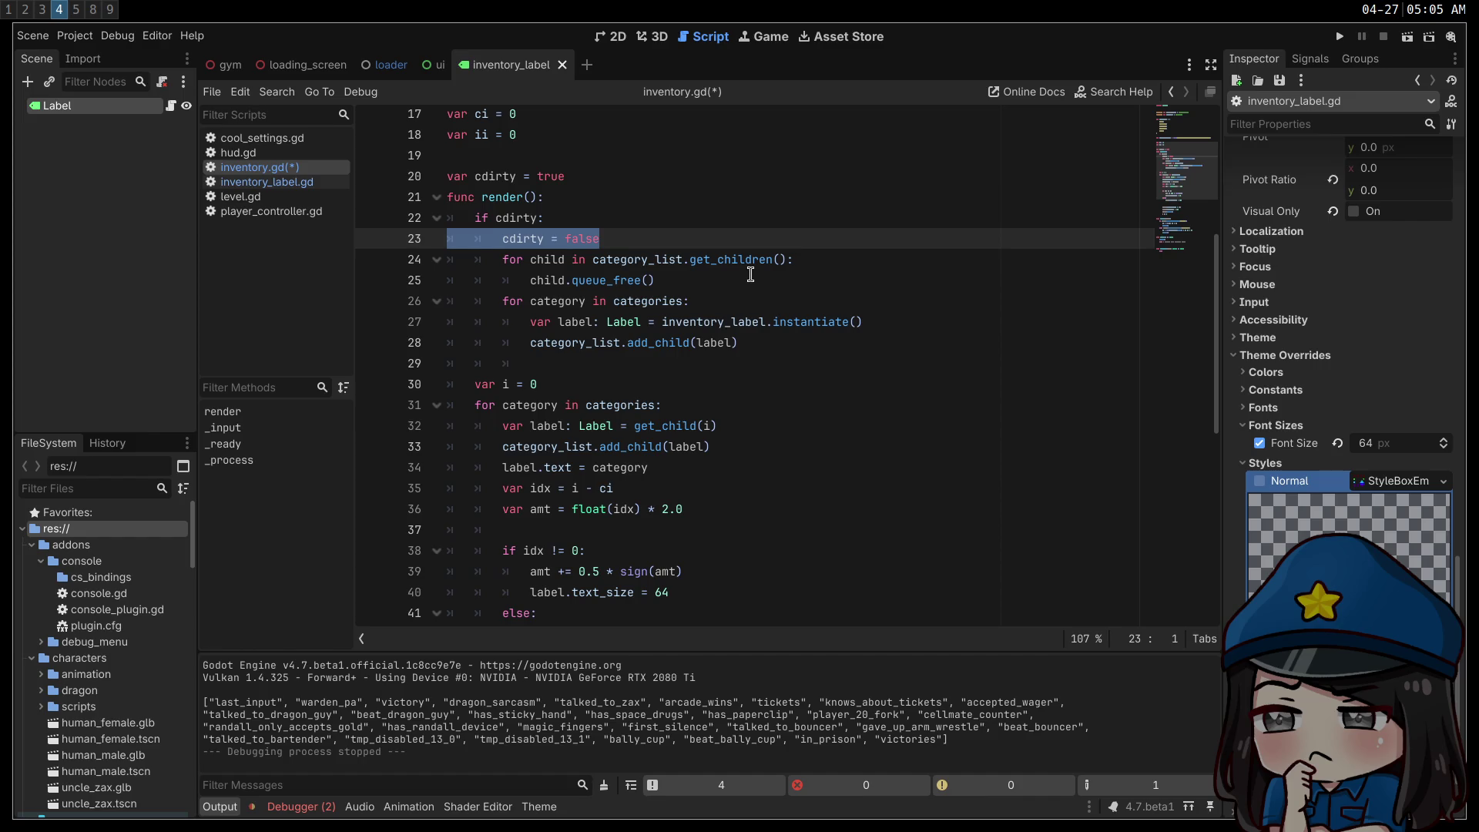
{"action": "key", "text": "Delete"}
{"action": "key", "text": "BackSpace"}
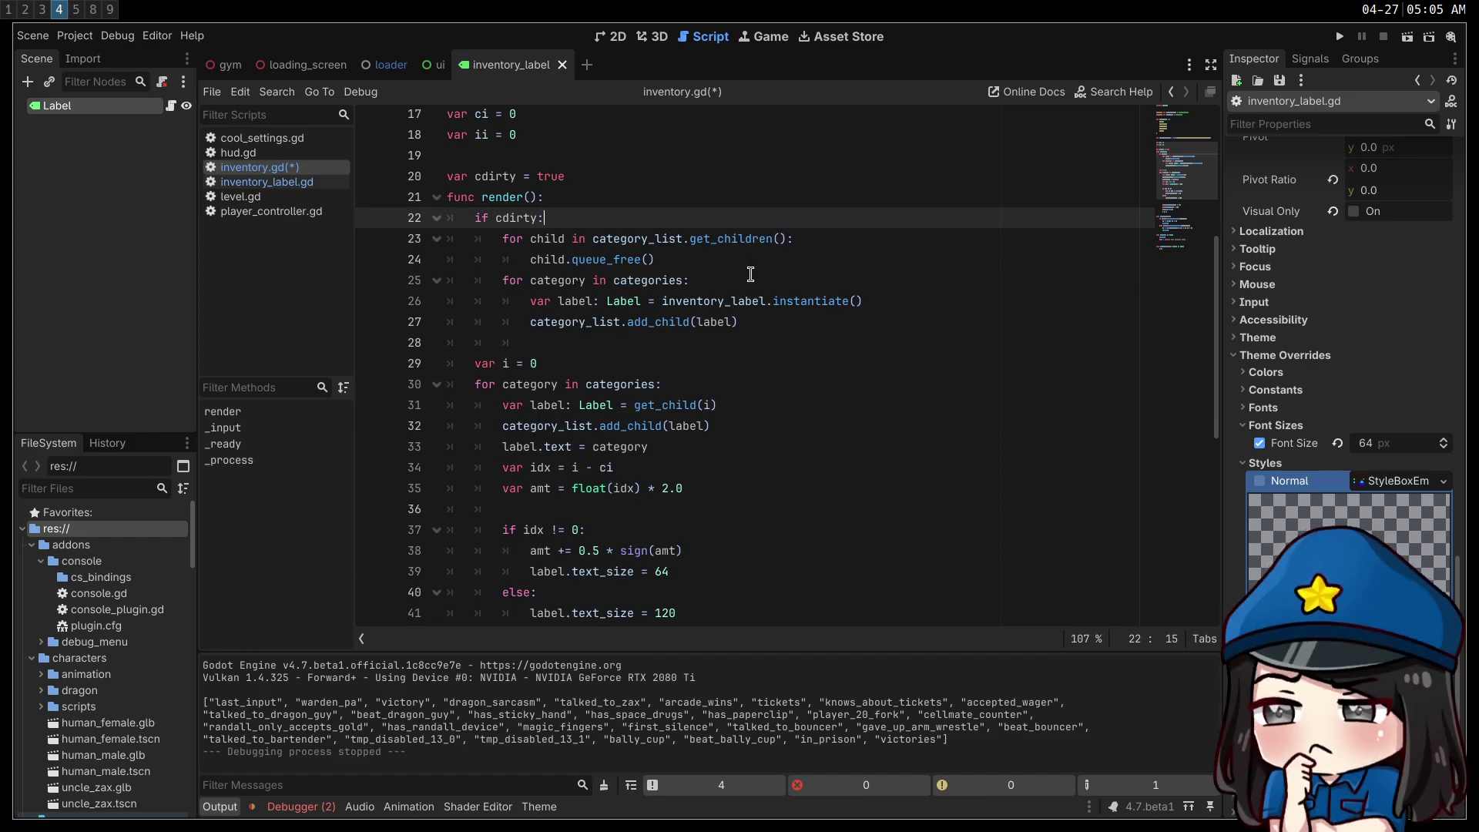
{"action": "scroll", "coordinate": [750, 278], "scroll_direction": "down", "scroll_amount": 6}
{"action": "left_click", "coordinate": [698, 361]}
{"action": "key", "text": "Return"}
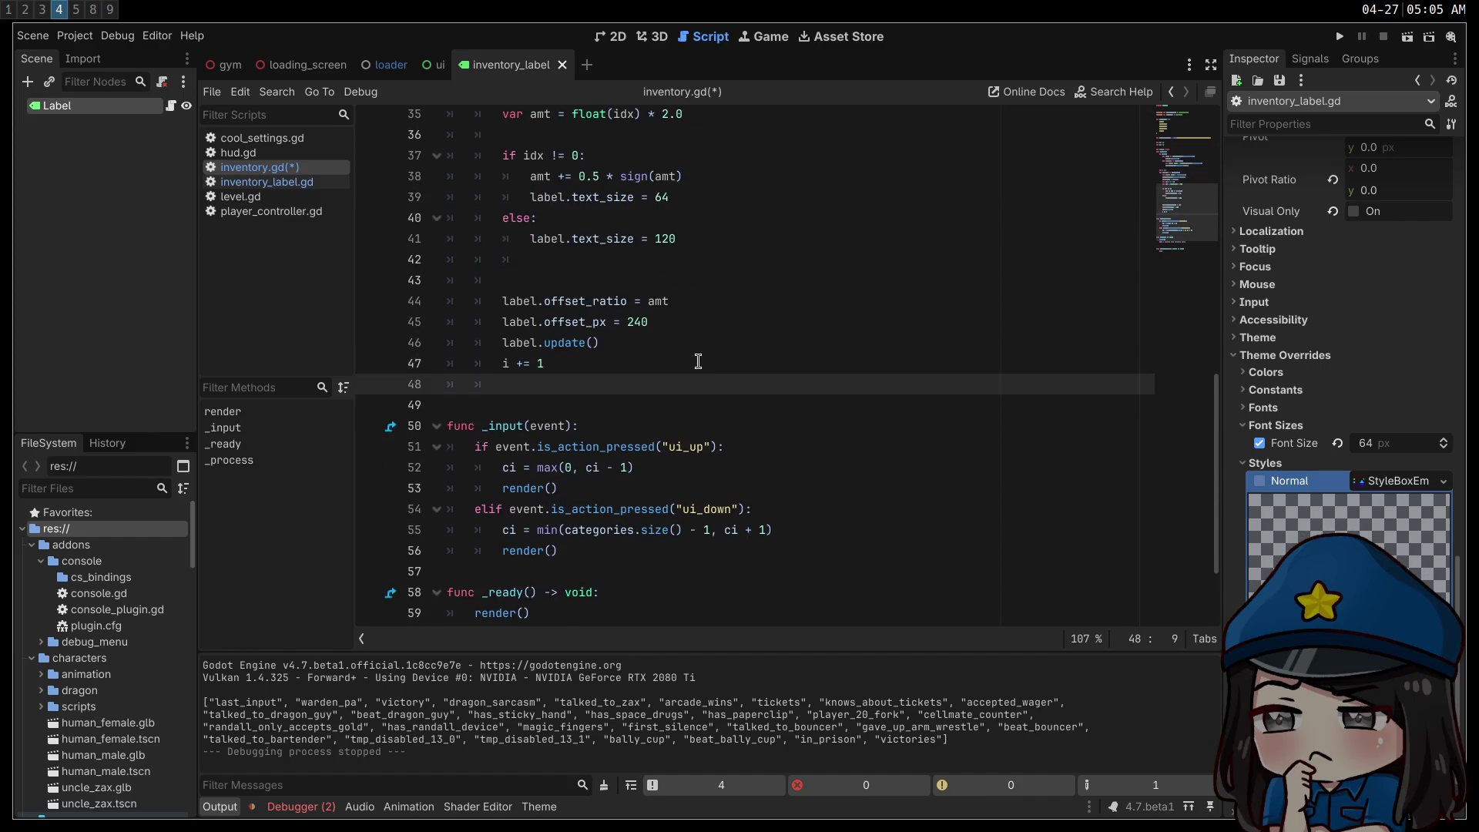
{"action": "key", "text": "ctrl+v"}
{"action": "key", "text": "shift+Tab"}
{"action": "key", "text": "shift+Tab"}
{"action": "scroll", "coordinate": [678, 360], "scroll_direction": "up", "scroll_amount": 3}
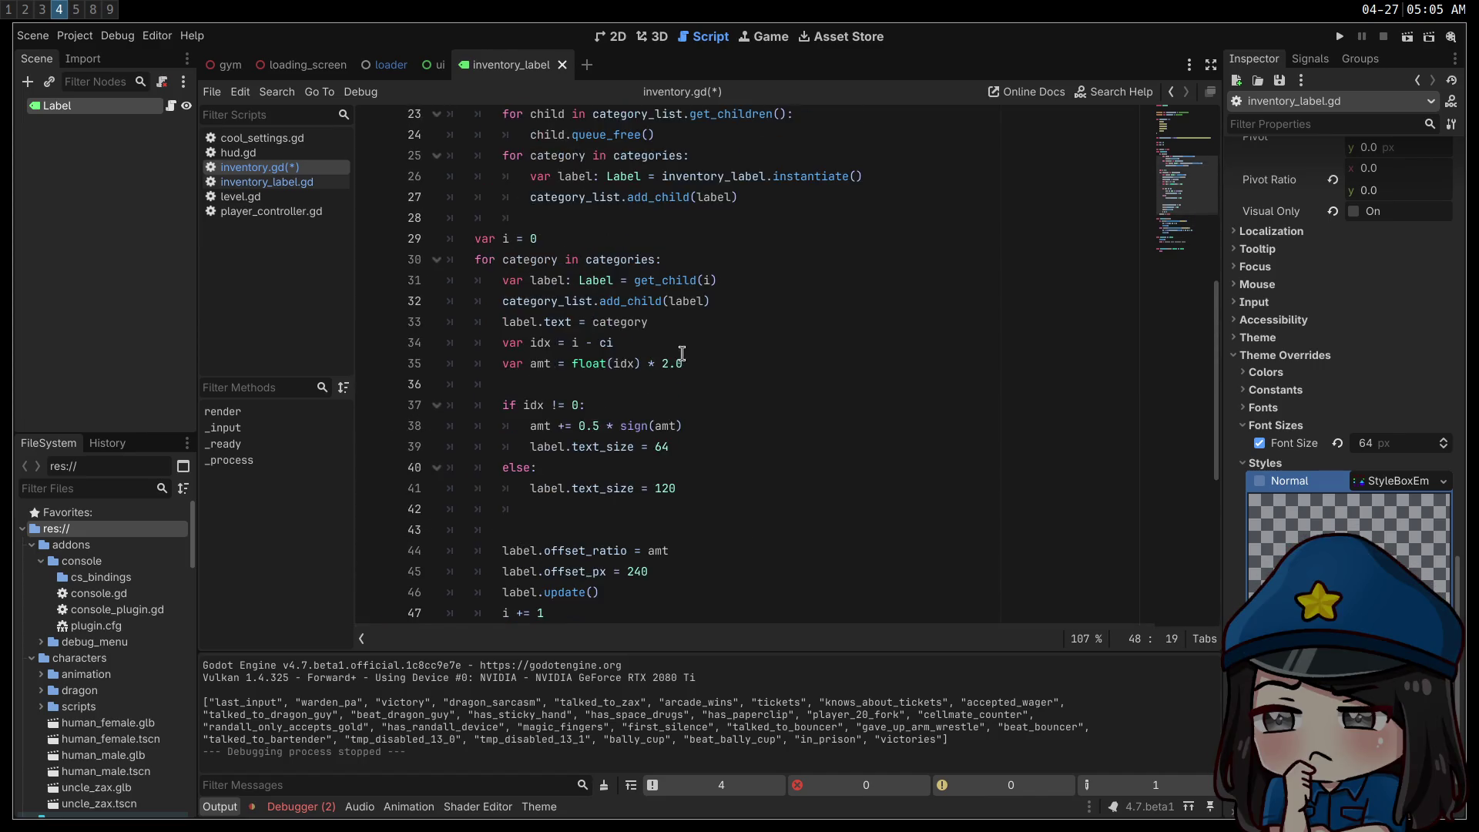
{"action": "key", "text": "ctrl+z"}
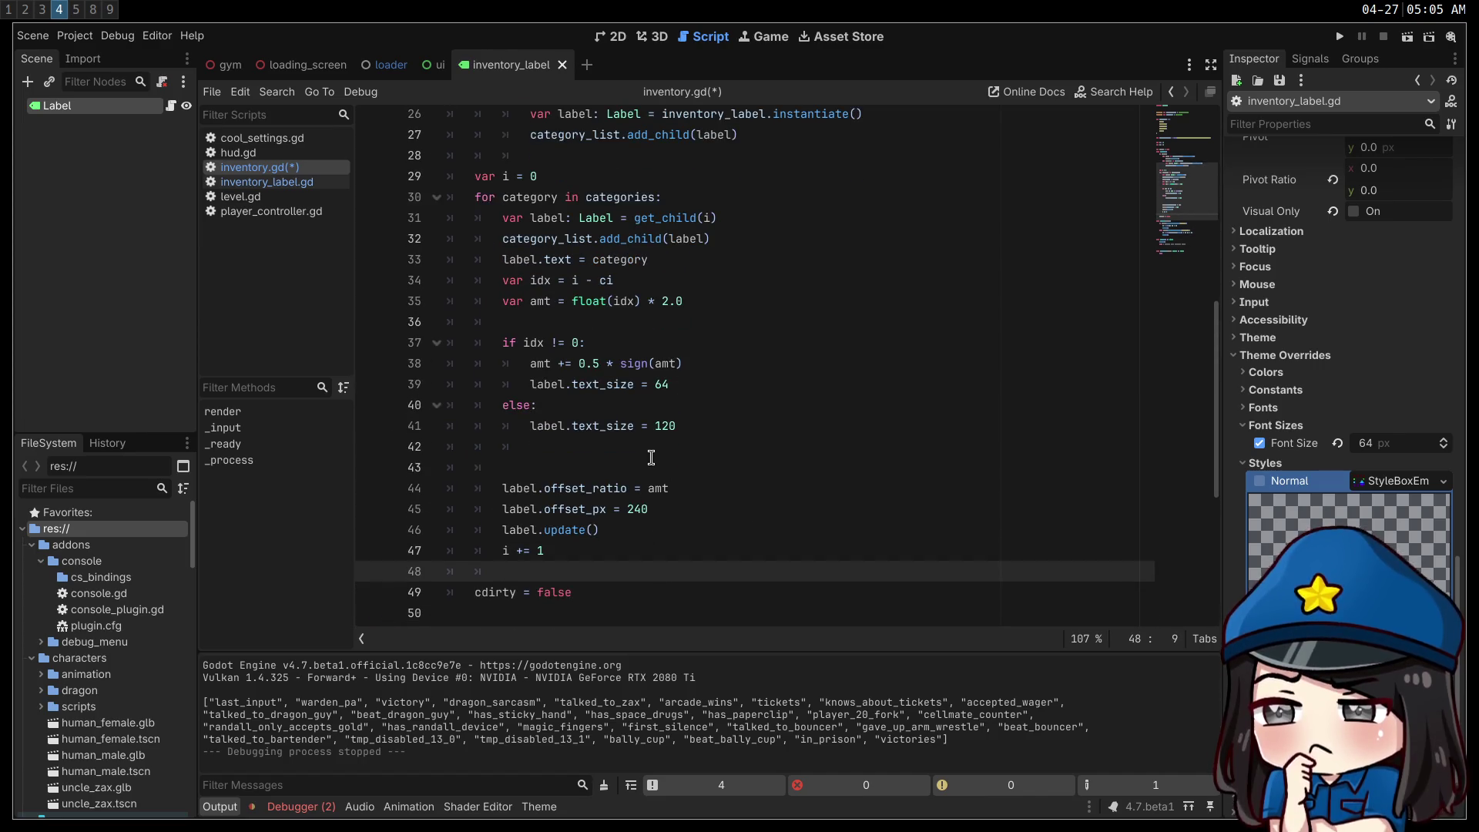
- Make the label line read inventory_label.instantiate() if c_dirty else get_child(i)
{"action": "scroll", "coordinate": [647, 381], "scroll_direction": "up", "scroll_amount": 2}
{"action": "left_click", "coordinate": [805, 256]}
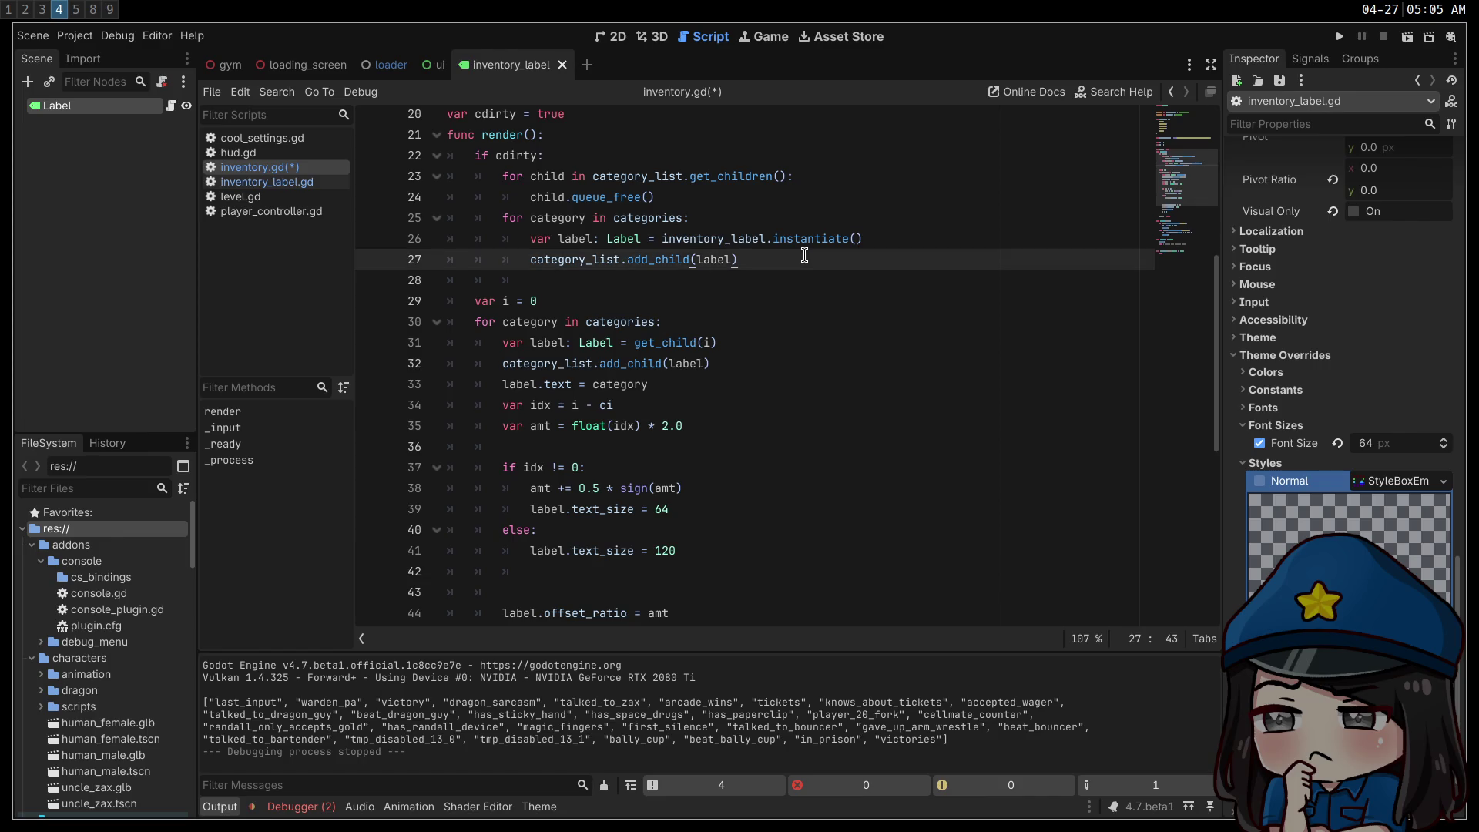
{"action": "left_click", "coordinate": [918, 244]}
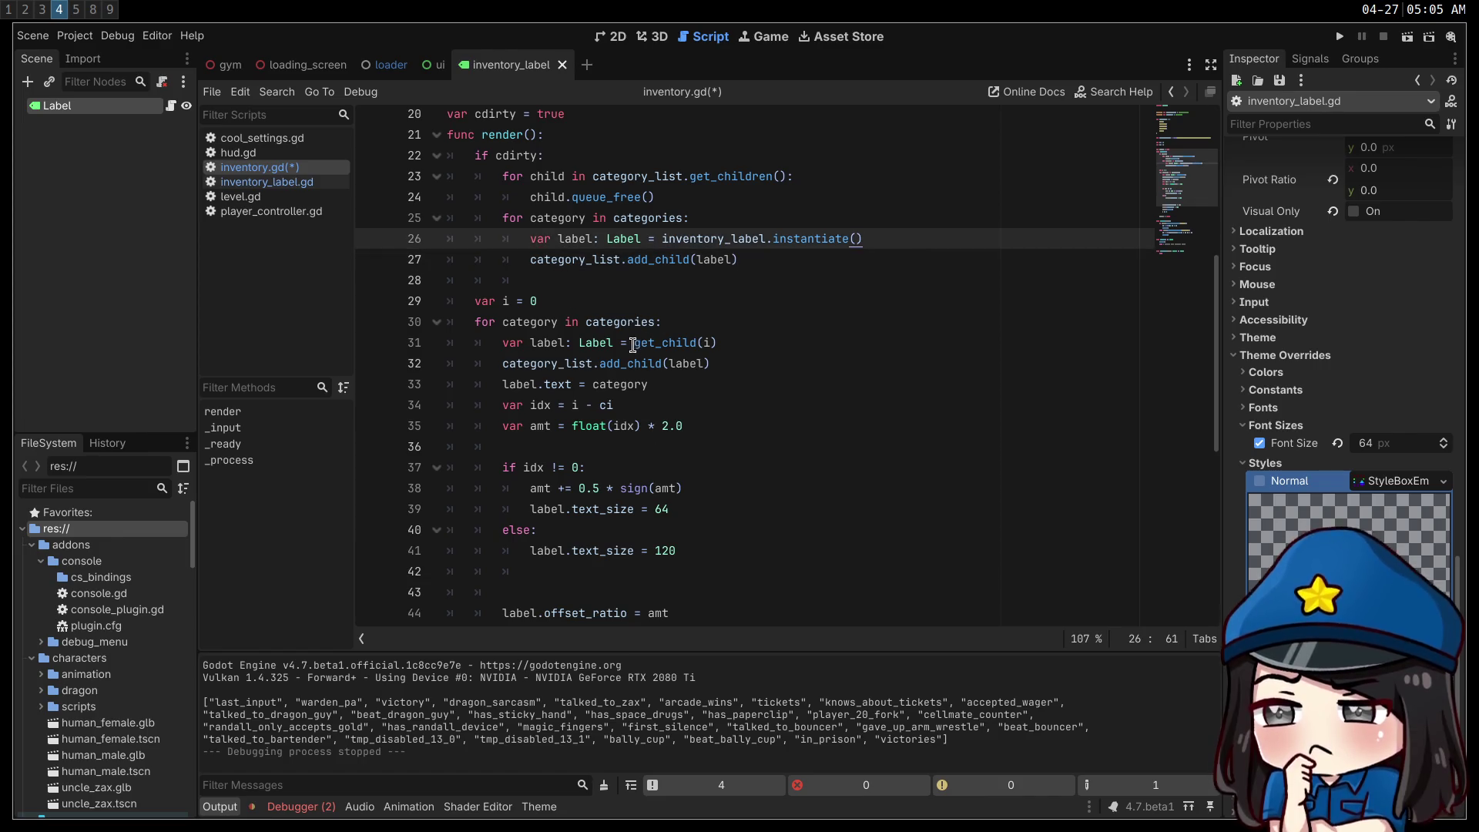
{"action": "mouse_move", "coordinate": [913, 241]}
{"action": "left_mouse_down"}
{"action": "mouse_move", "coordinate": [613, 252]}
{"action": "mouse_move", "coordinate": [661, 238]}
{"action": "left_mouse_up"}
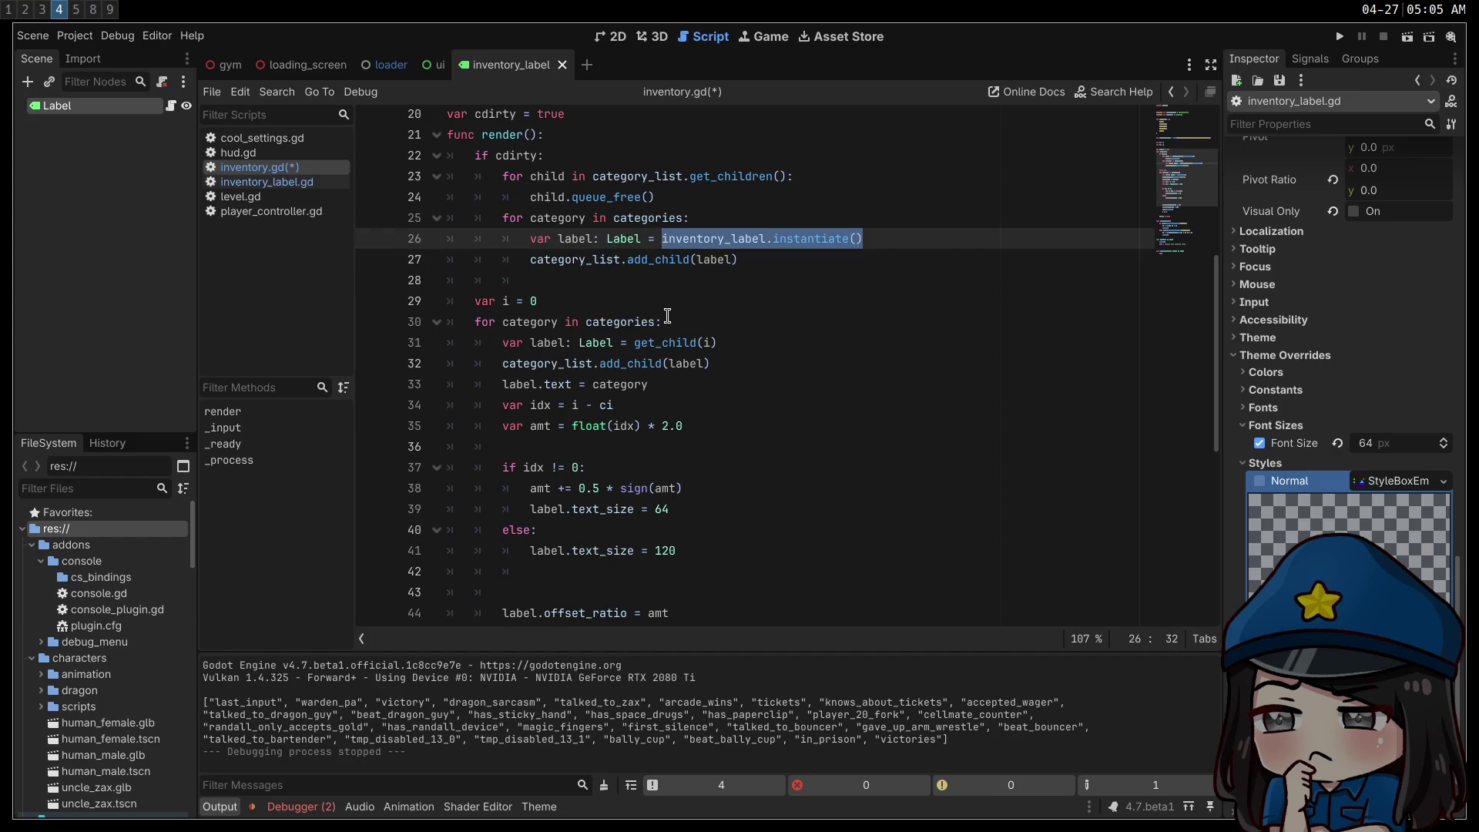
{"action": "key", "text": "ctrl+x"}
{"action": "left_click", "coordinate": [635, 343]}
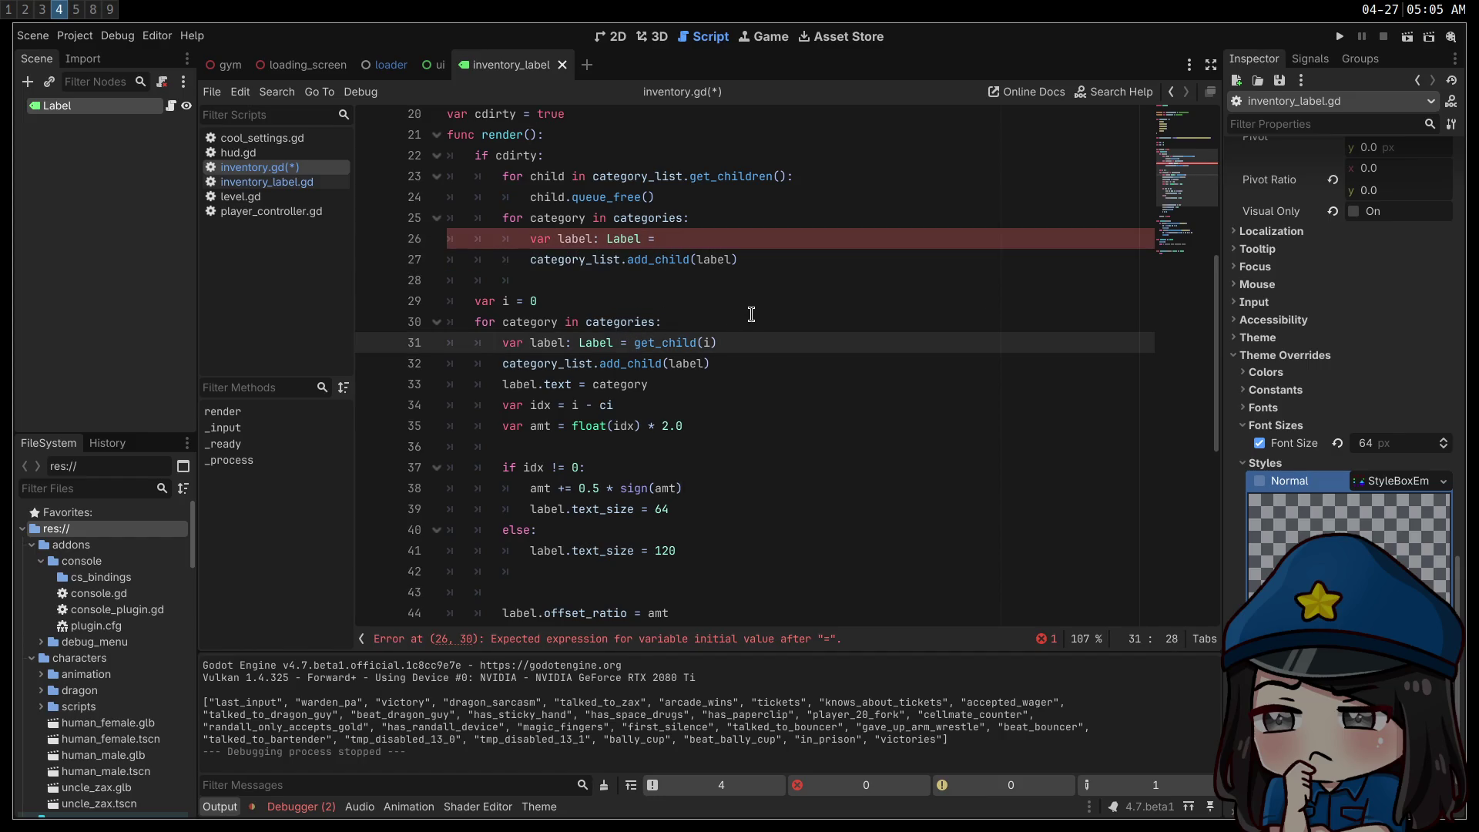
{"action": "key", "text": "ctrl+v"}
{"action": "type", "text": "if c_dirty else"}
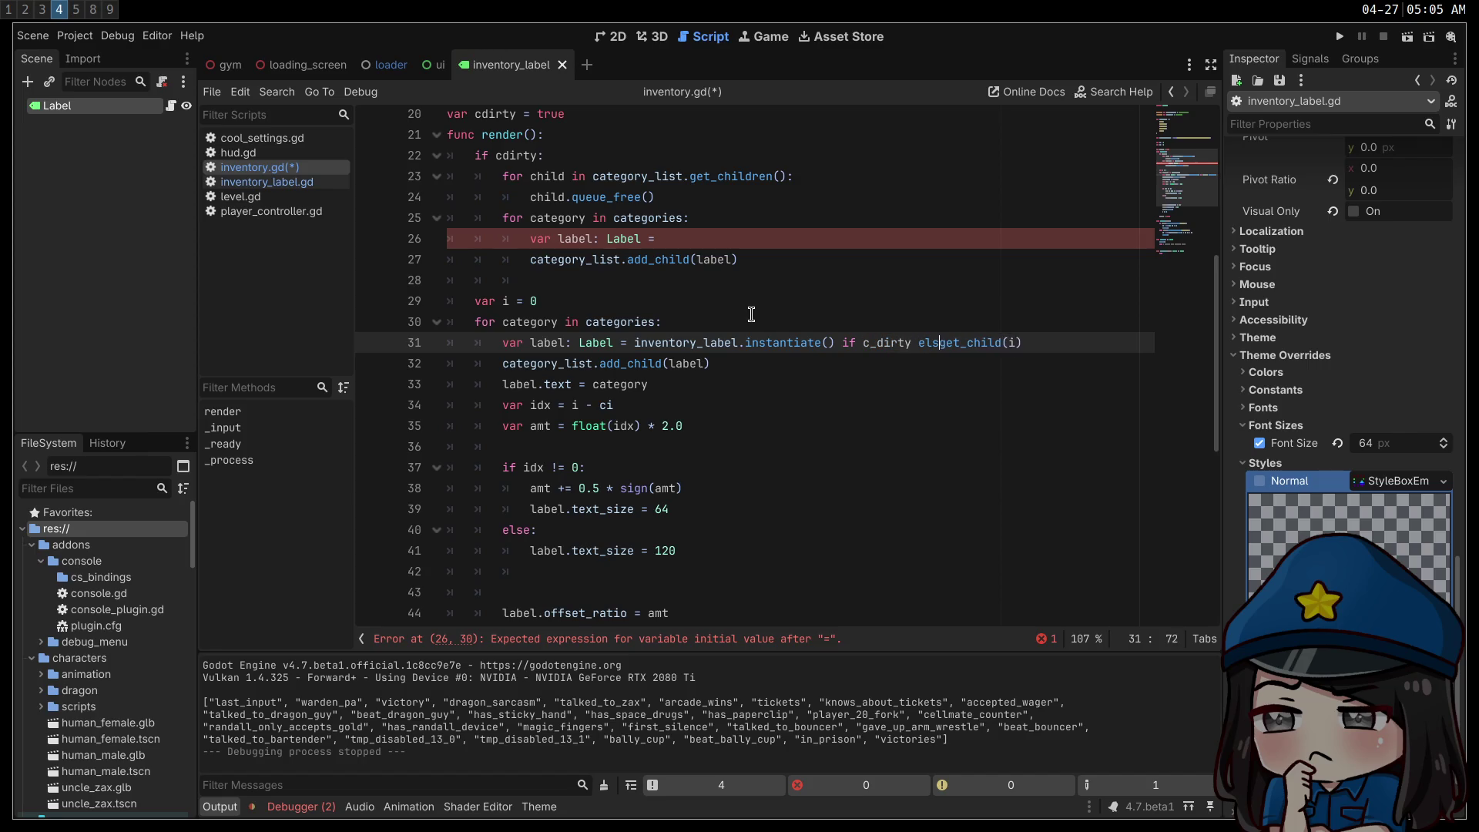
- Delete the now-redundant first instantiate loop
{"action": "left_click", "coordinate": [755, 322]}
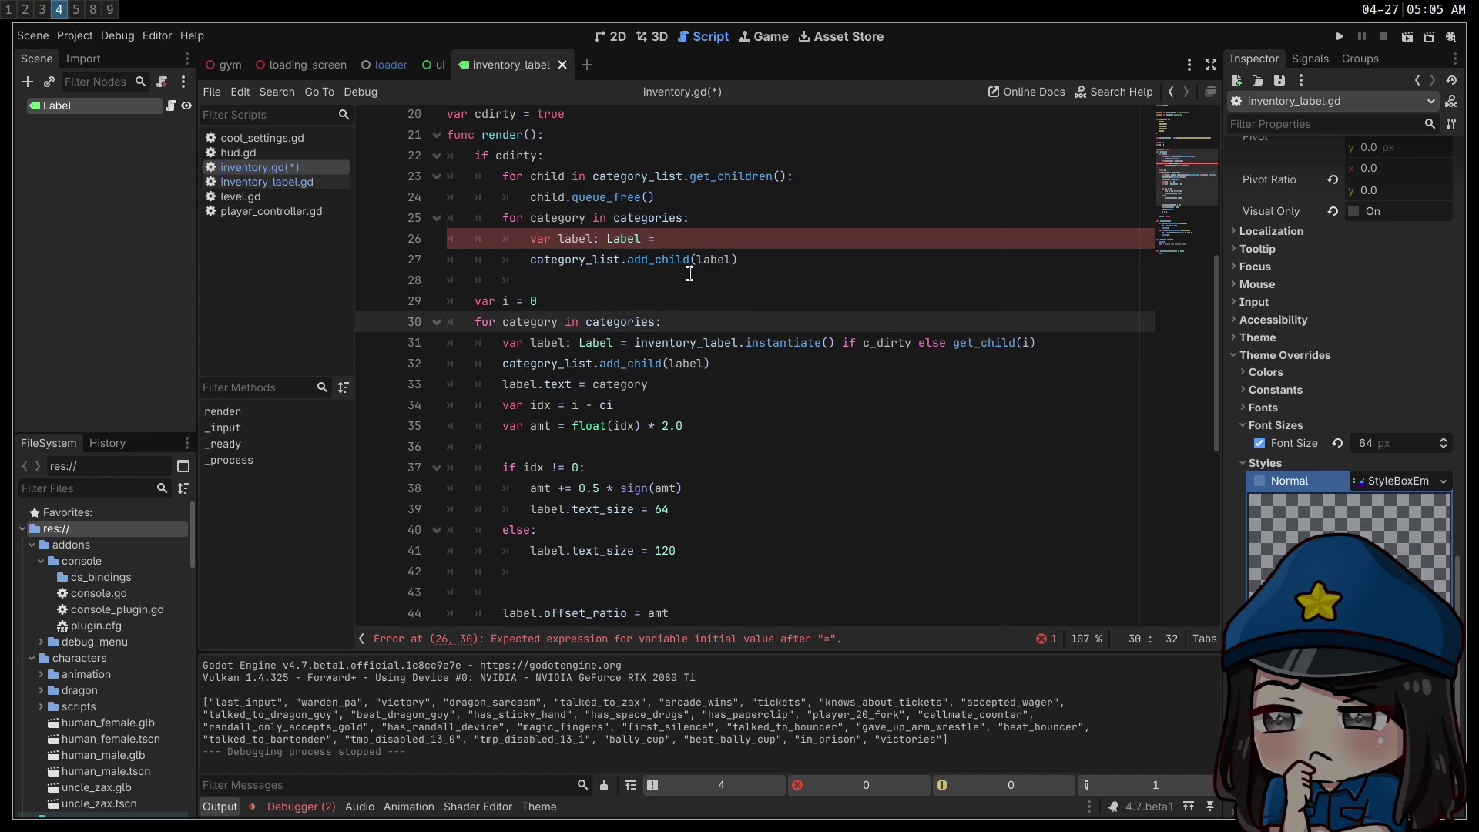
{"action": "left_click", "coordinate": [765, 254]}
{"action": "key", "text": "shift+Home"}
{"action": "key", "text": "BackSpace"}
{"action": "left_click_drag", "start_coordinate": [765, 254], "coordinate": [204, 234]}
{"action": "key", "text": "ctrl+c"}
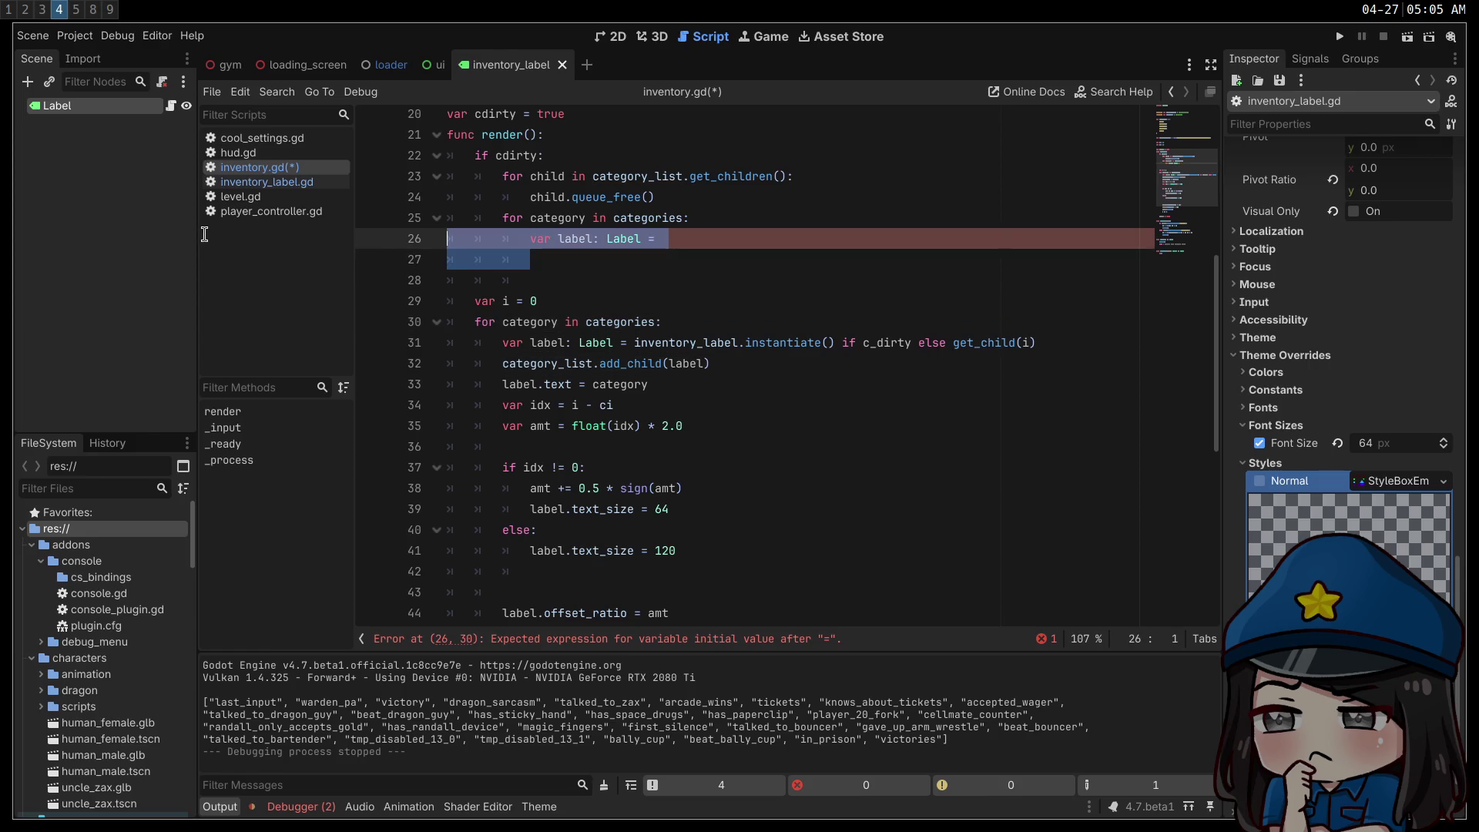
{"action": "key", "text": "BackSpace"}
{"action": "key", "text": "Up"}
{"action": "key", "text": "ctrl+shift+k"}
{"action": "key", "text": "BackSpace"}
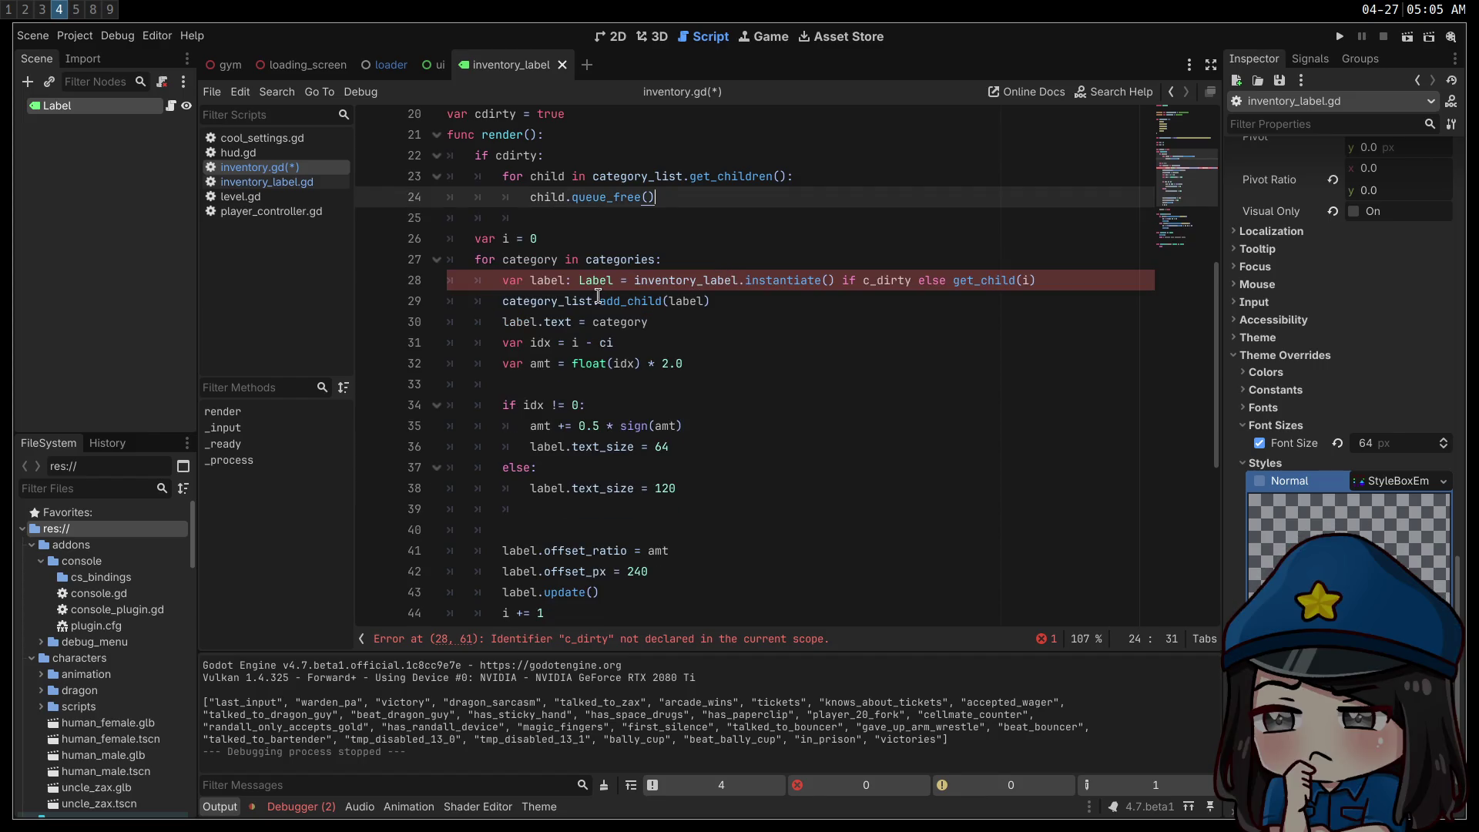
- Rename c_dirty to cdirty on line 28
{"action": "left_click", "coordinate": [876, 280]}
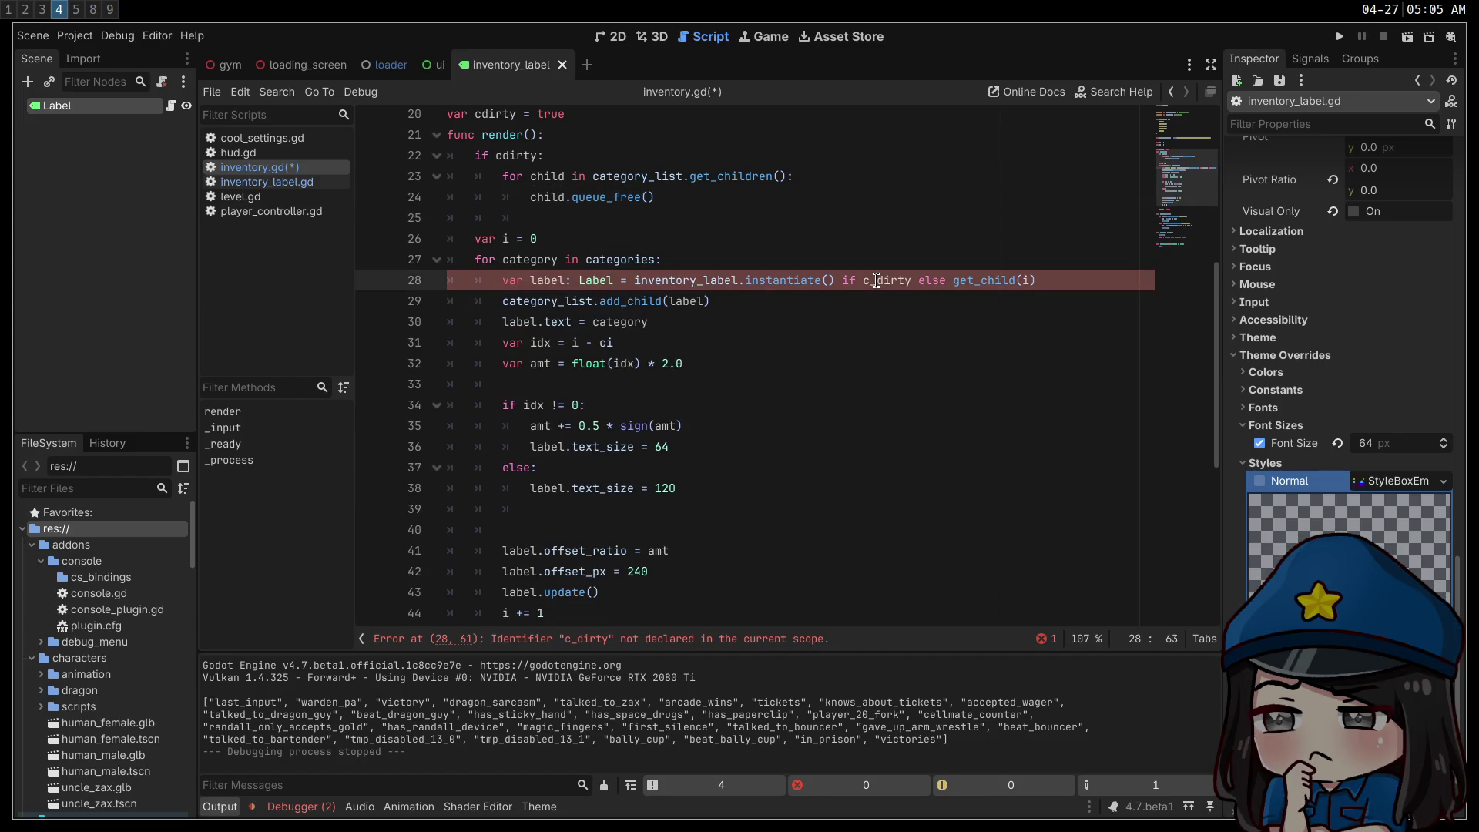
{"action": "key", "text": "BackSpace"}
{"action": "left_click", "coordinate": [884, 366]}
{"action": "scroll", "coordinate": [533, 332], "scroll_direction": "down", "scroll_amount": 2}
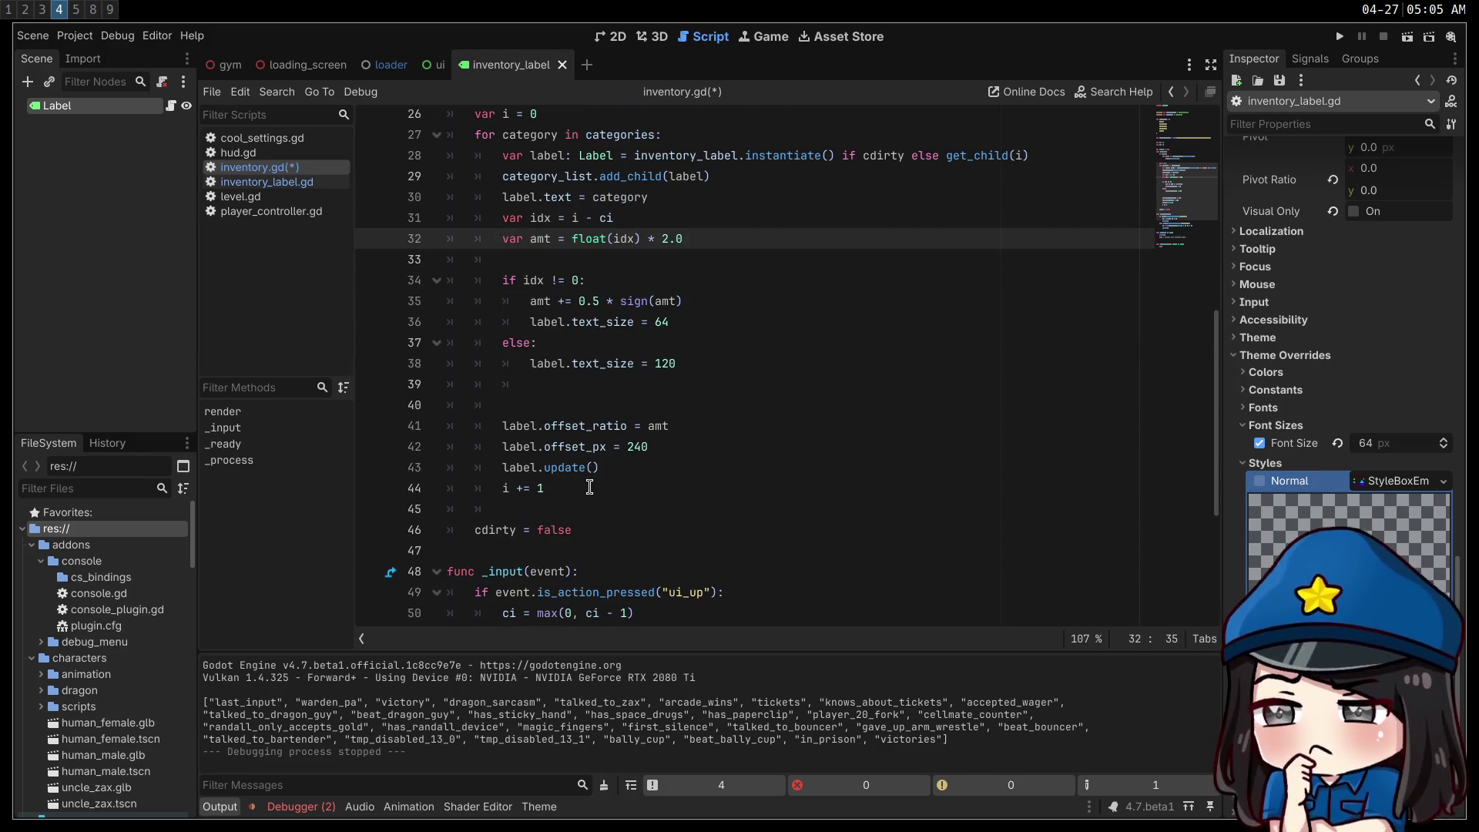
- Add 'if cdirty: category_list.add_child(label) else: label.update()' in the render loop
{"action": "left_click", "coordinate": [633, 472]}
{"action": "key", "text": "Return"}
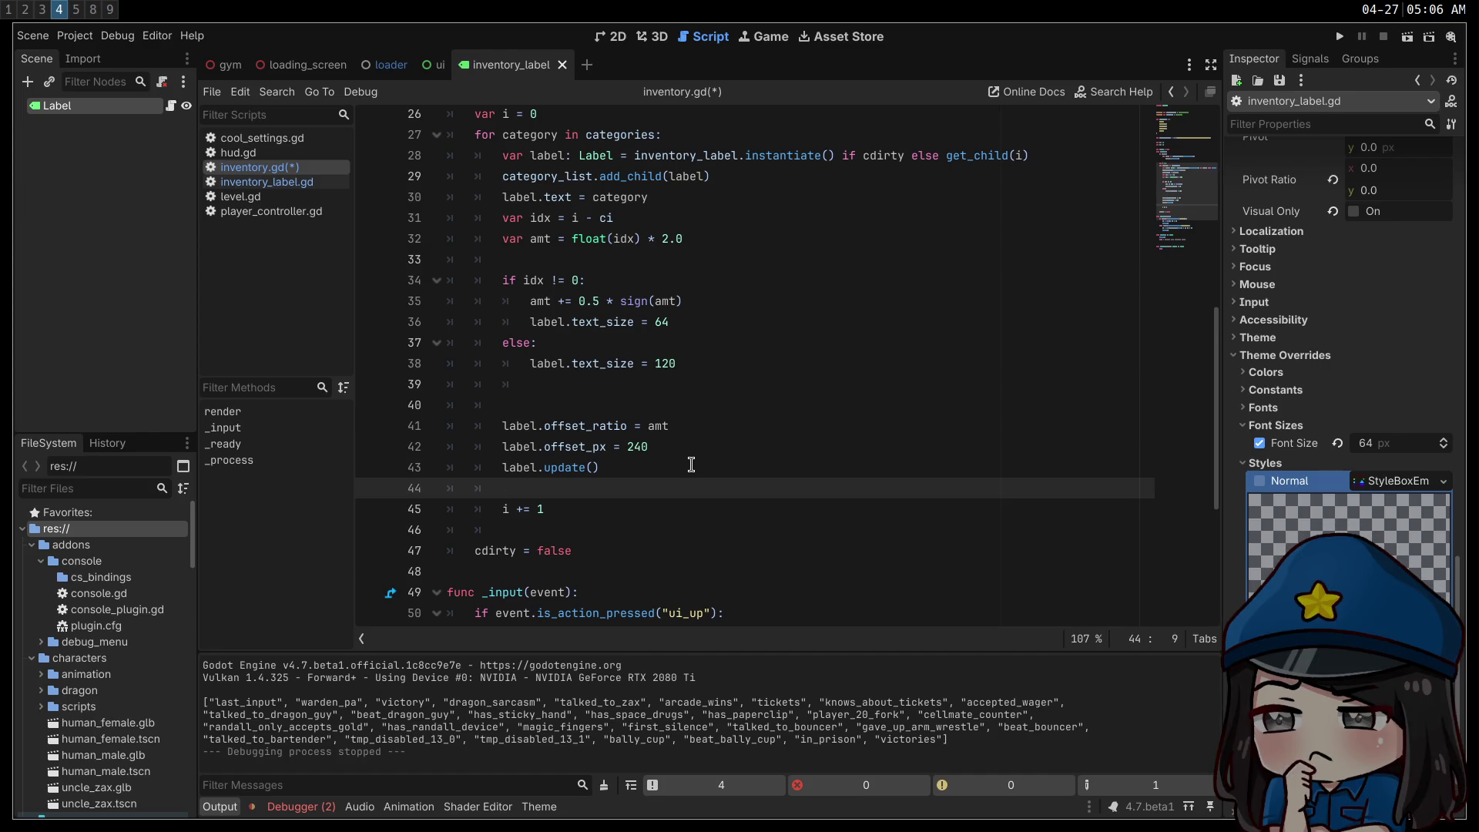
{"action": "type", "text": "if c"}
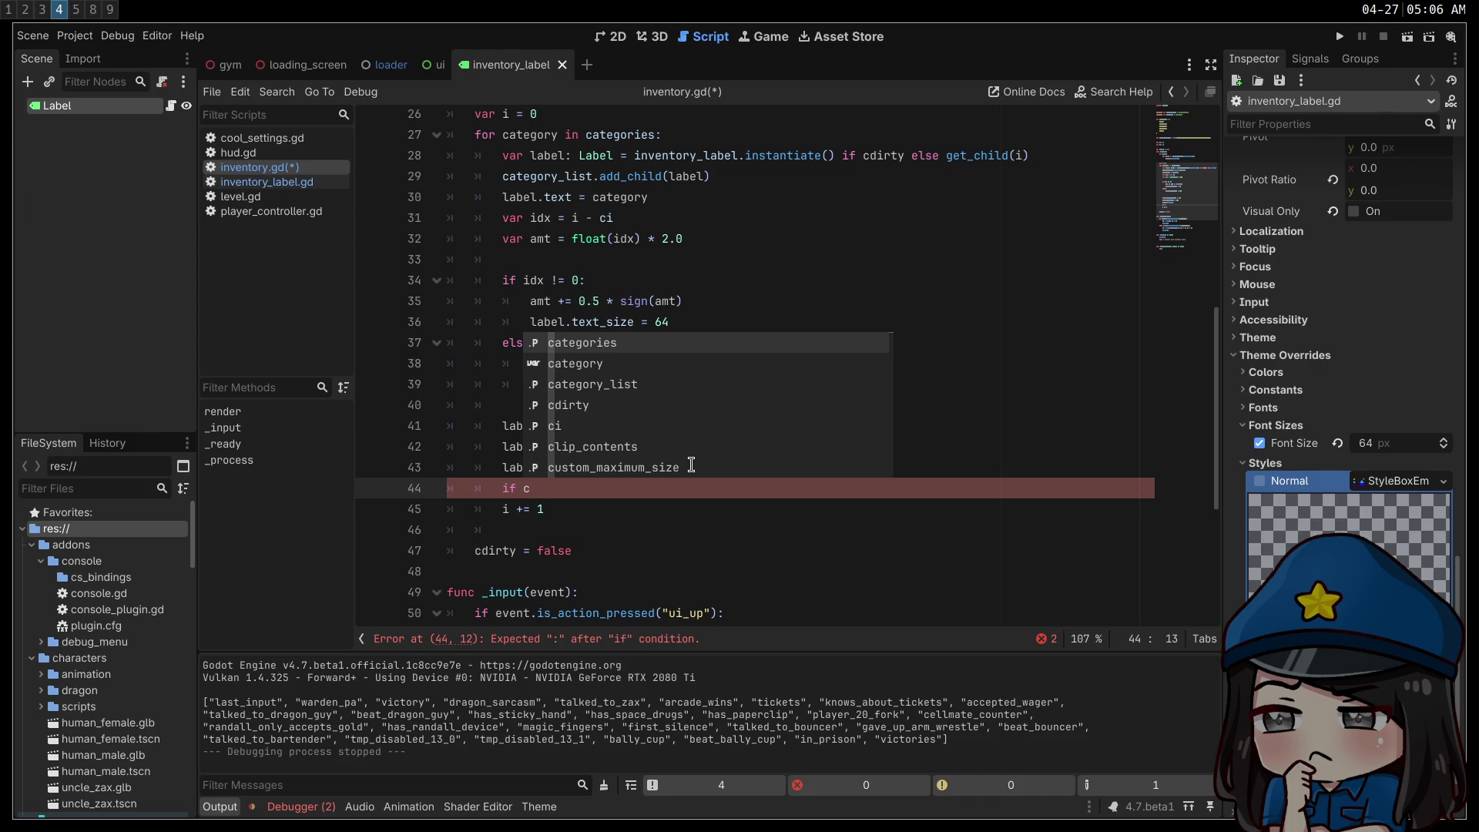
{"action": "type", "text": "dirty:"}
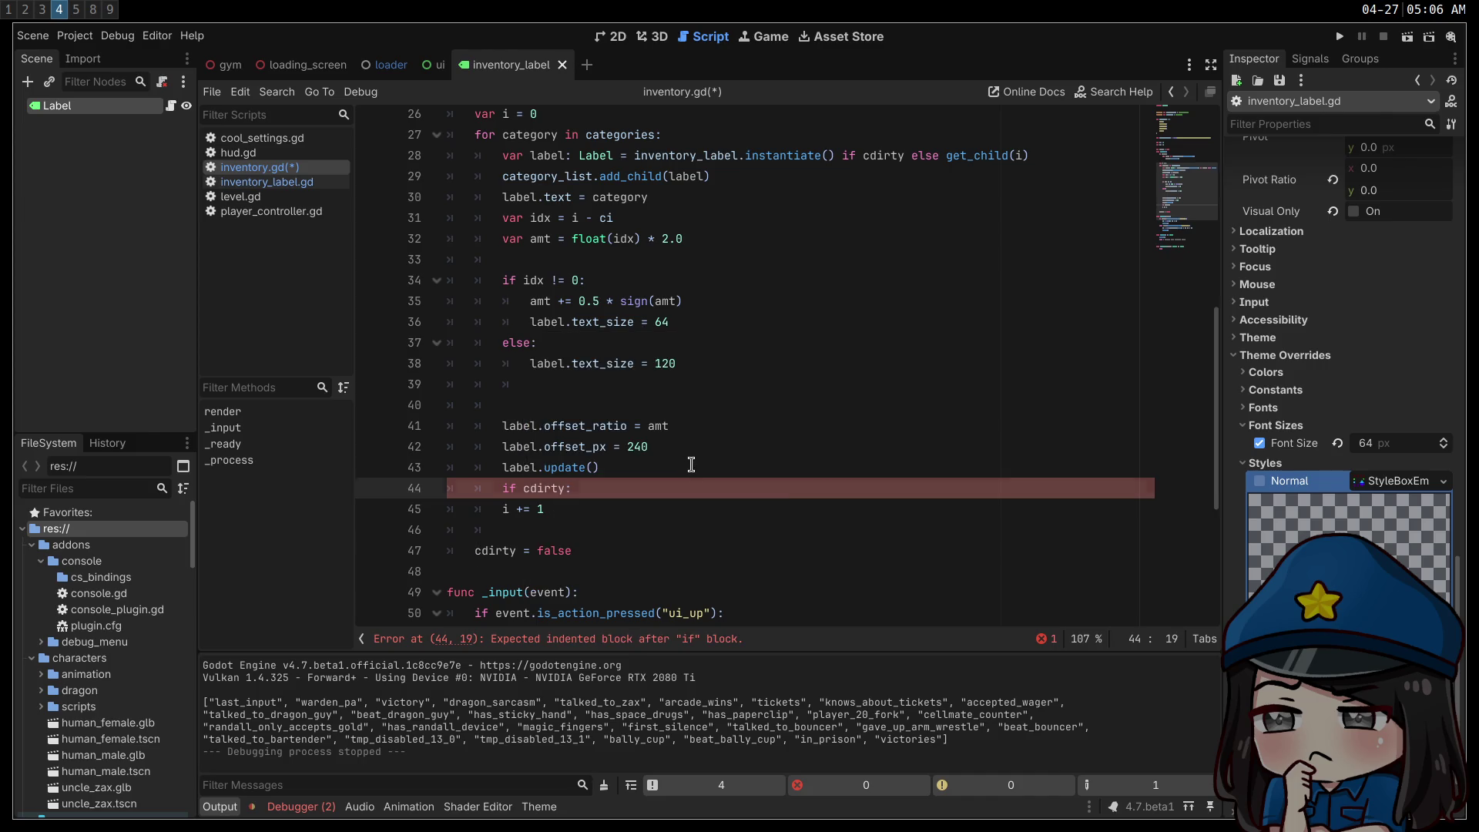
{"action": "key", "text": "Return"}
{"action": "key", "text": "ctrl+v"}
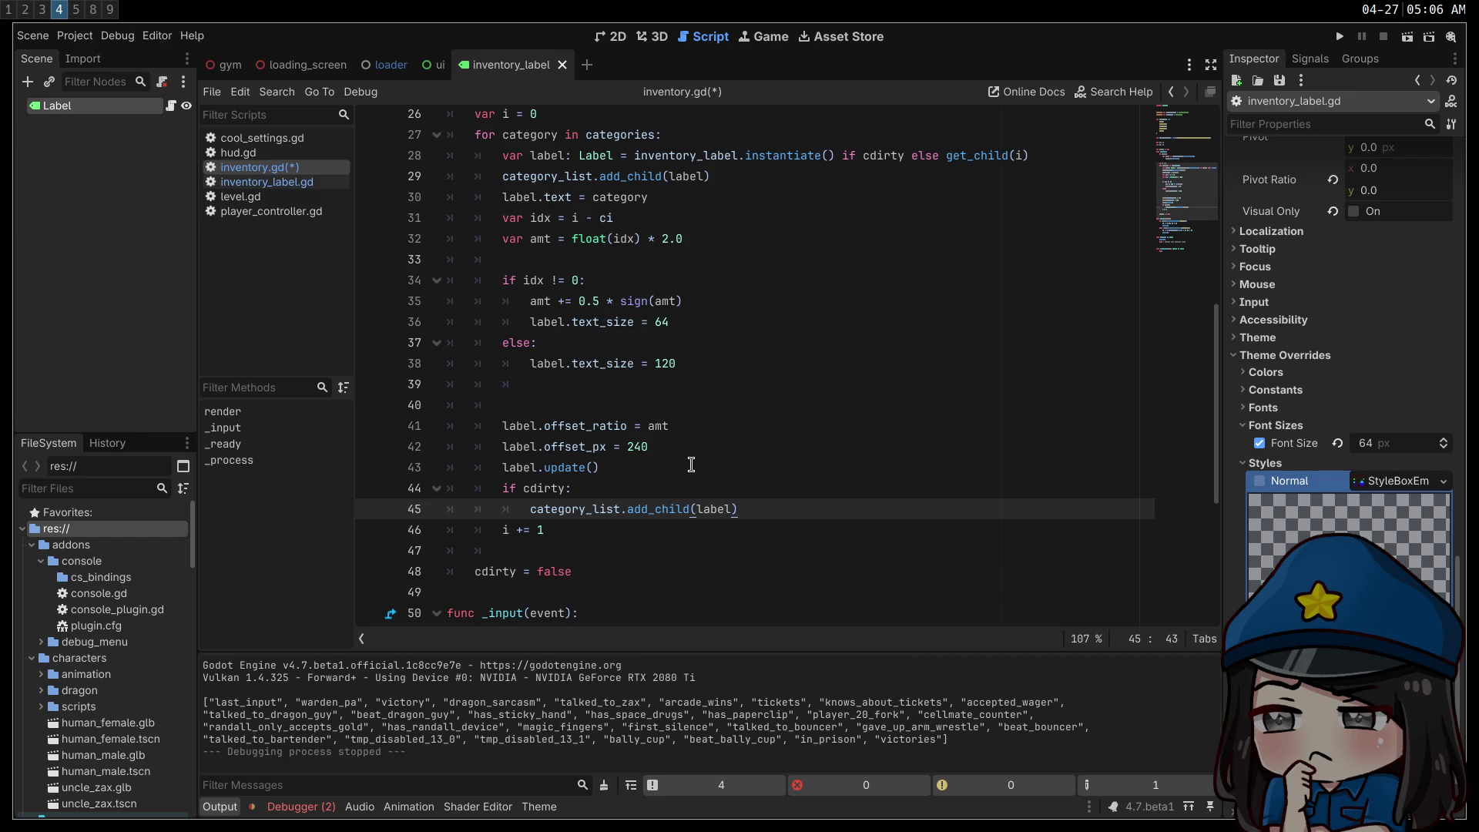
{"action": "key", "text": "Return"}
{"action": "key", "text": "BackSpace"}
{"action": "type", "text": "else:"}
{"action": "key", "text": "Return"}
{"action": "type", "text": "labe"}
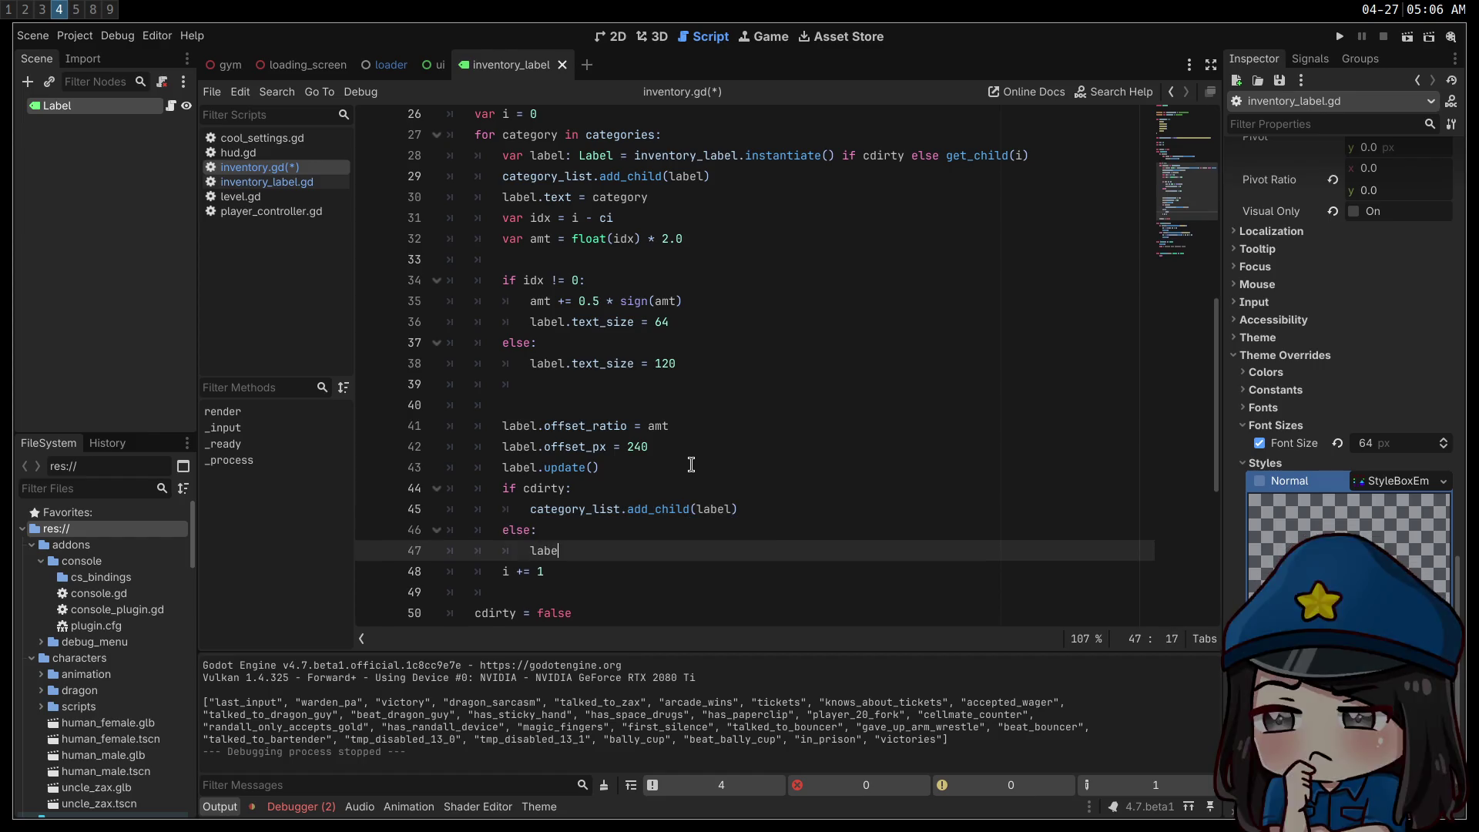
{"action": "type", "text": "l.update()"}
- Save inventory.gd and switch to inventory_label.gd
{"action": "left_click", "coordinate": [691, 464]}
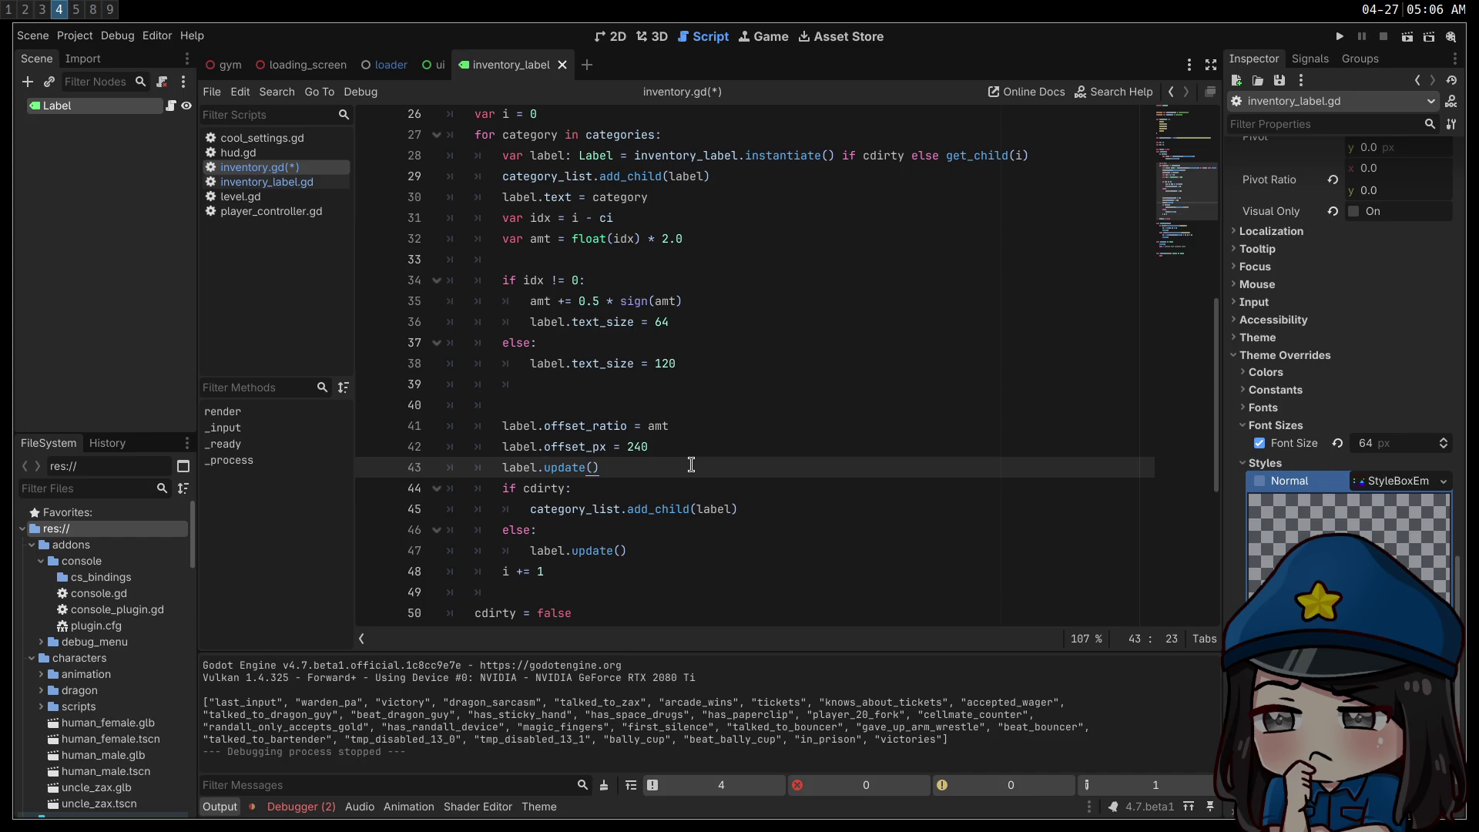
{"action": "key", "text": "ctrl+s"}
{"action": "left_click", "coordinate": [308, 181]}
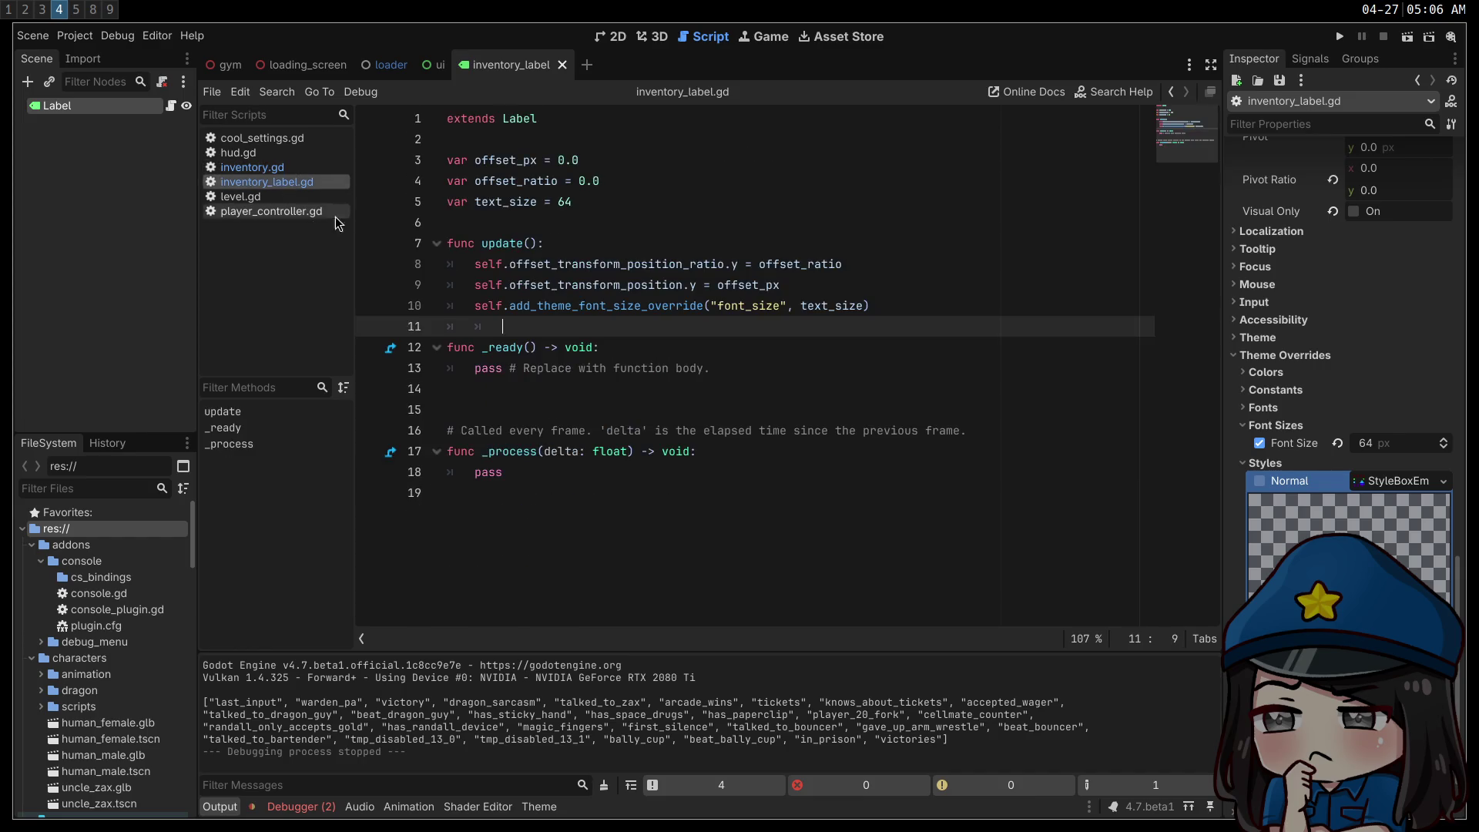
- Give update() an 'animate = true' parameter
{"action": "left_click", "coordinate": [894, 409]}
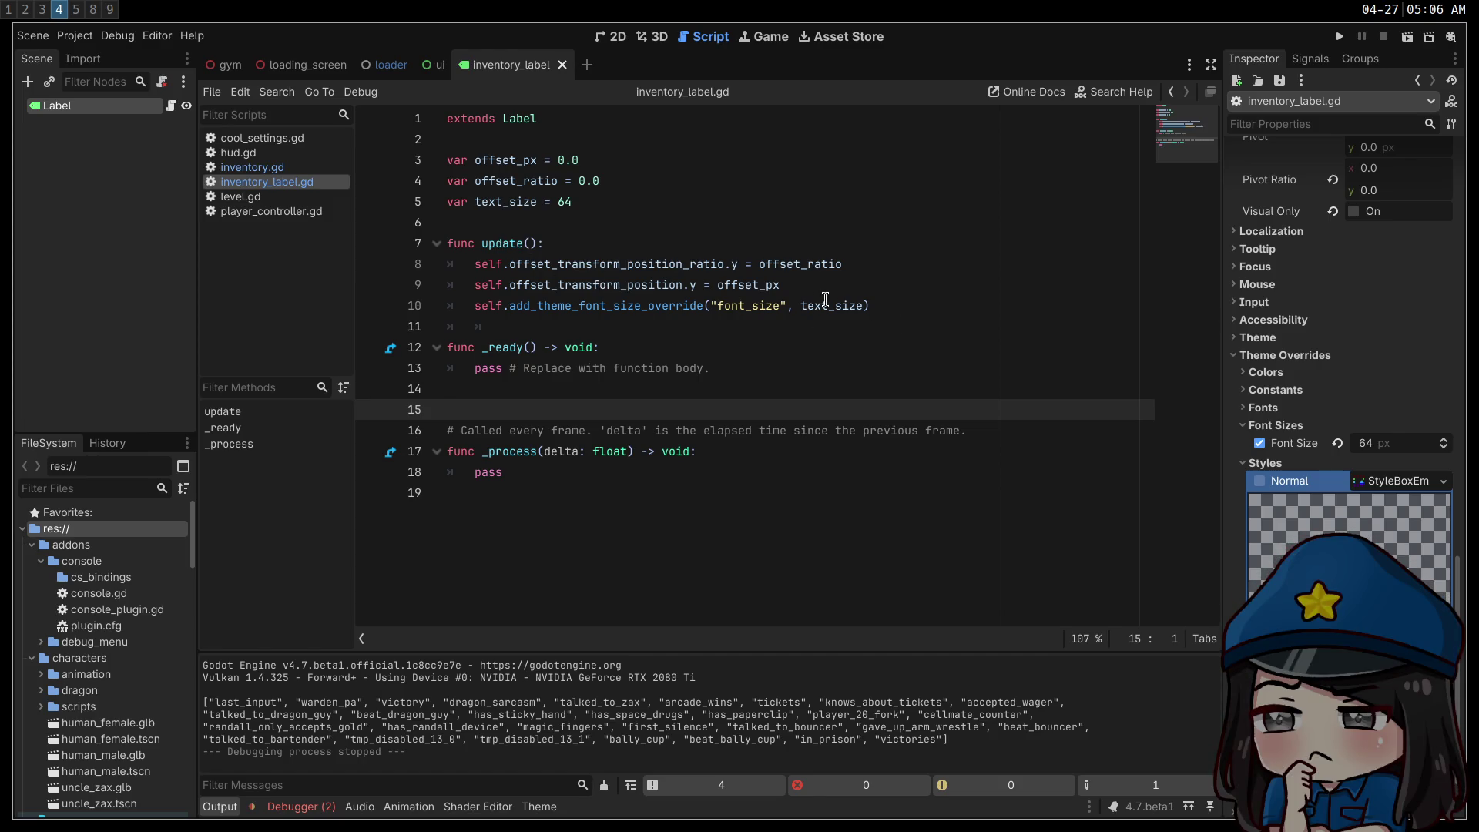
{"action": "left_click", "coordinate": [535, 245]}
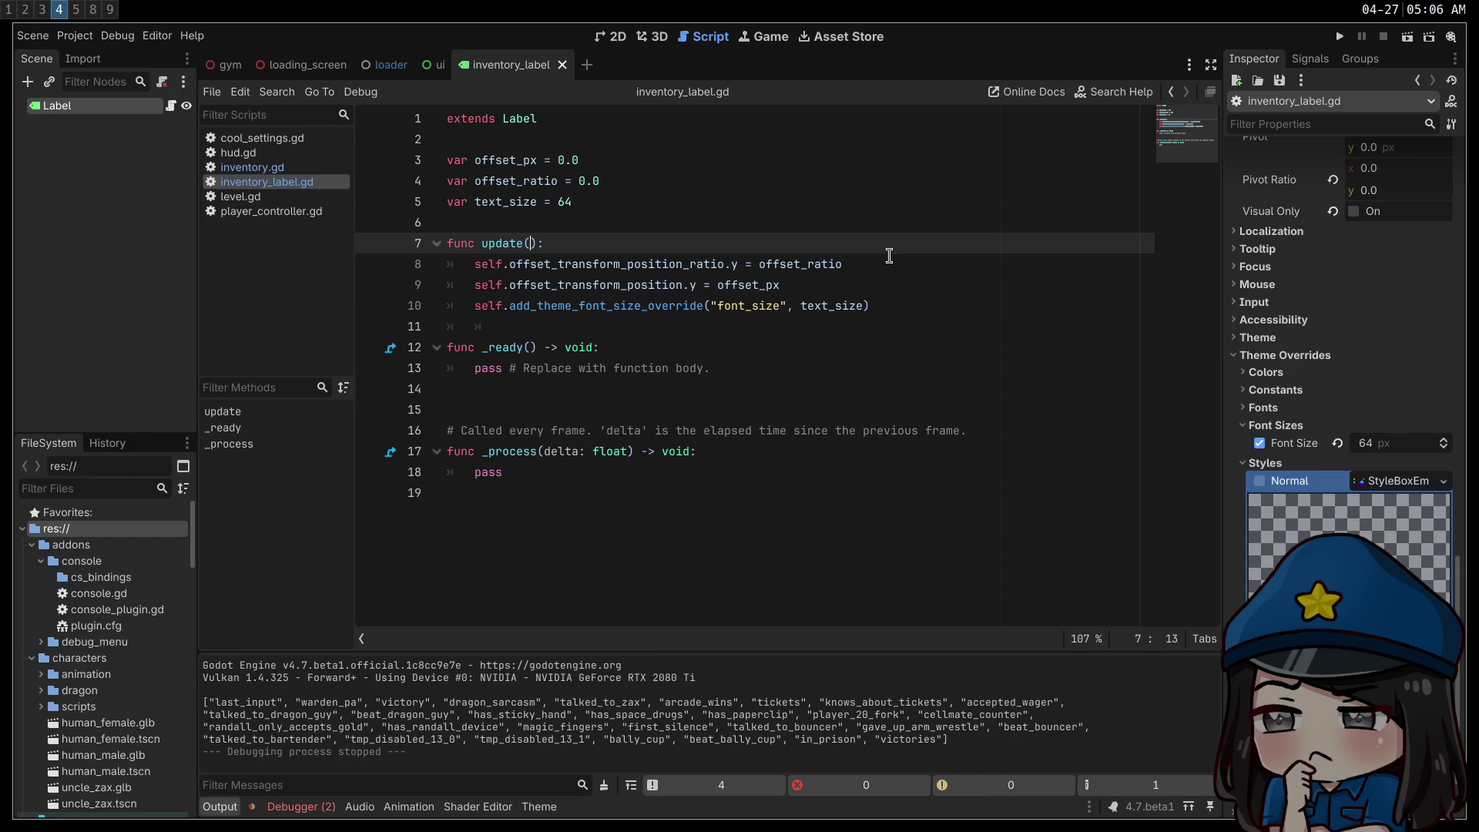
{"action": "type", "text": "animate "}
{"action": "type", "text": "= true"}
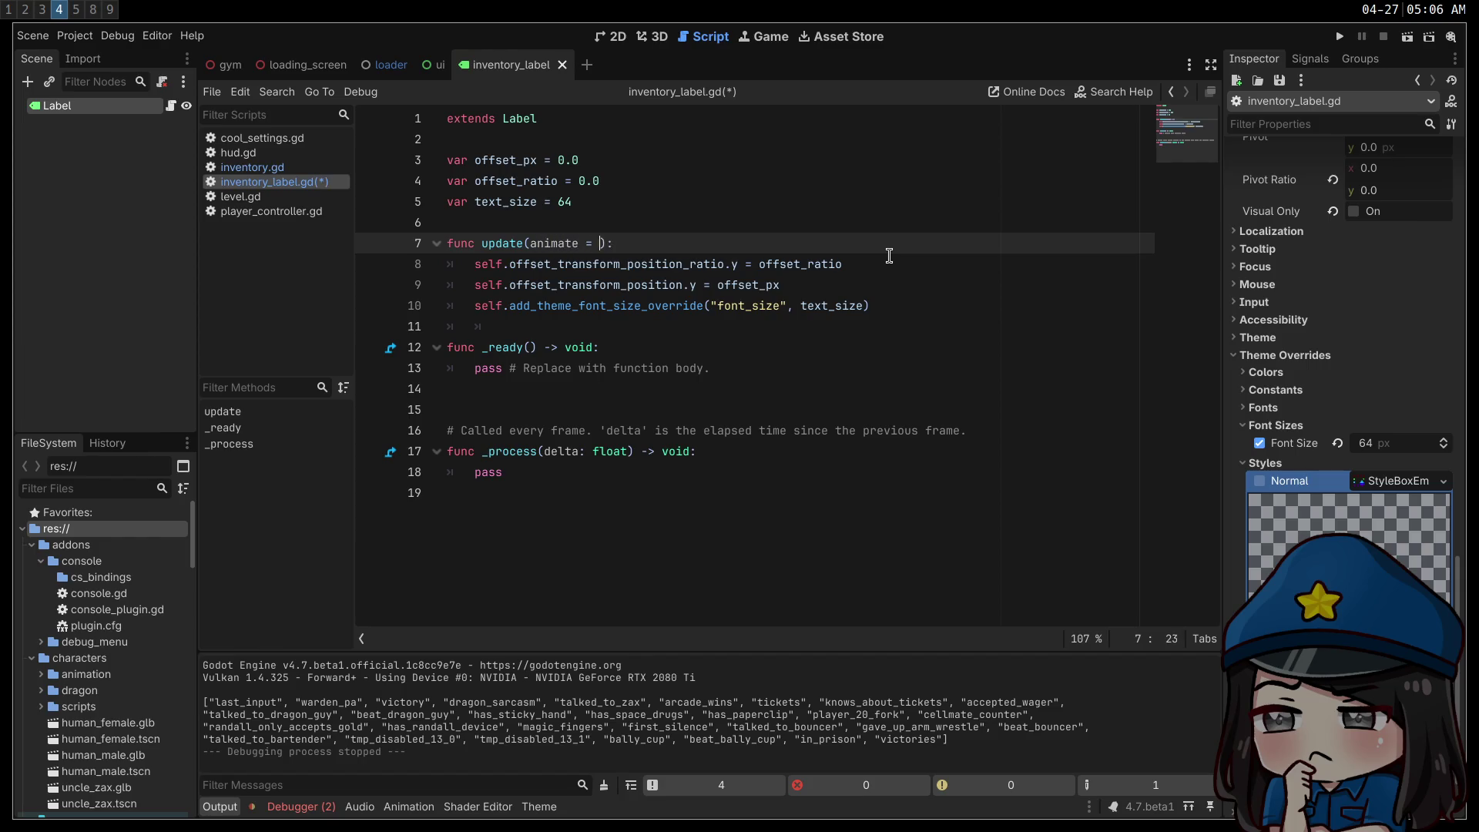
{"action": "double_click", "coordinate": [512, 244]}
- Make _ready() call update(false) and delete its placeholder pass line
{"action": "left_click", "coordinate": [666, 342]}
{"action": "key", "text": "Return"}
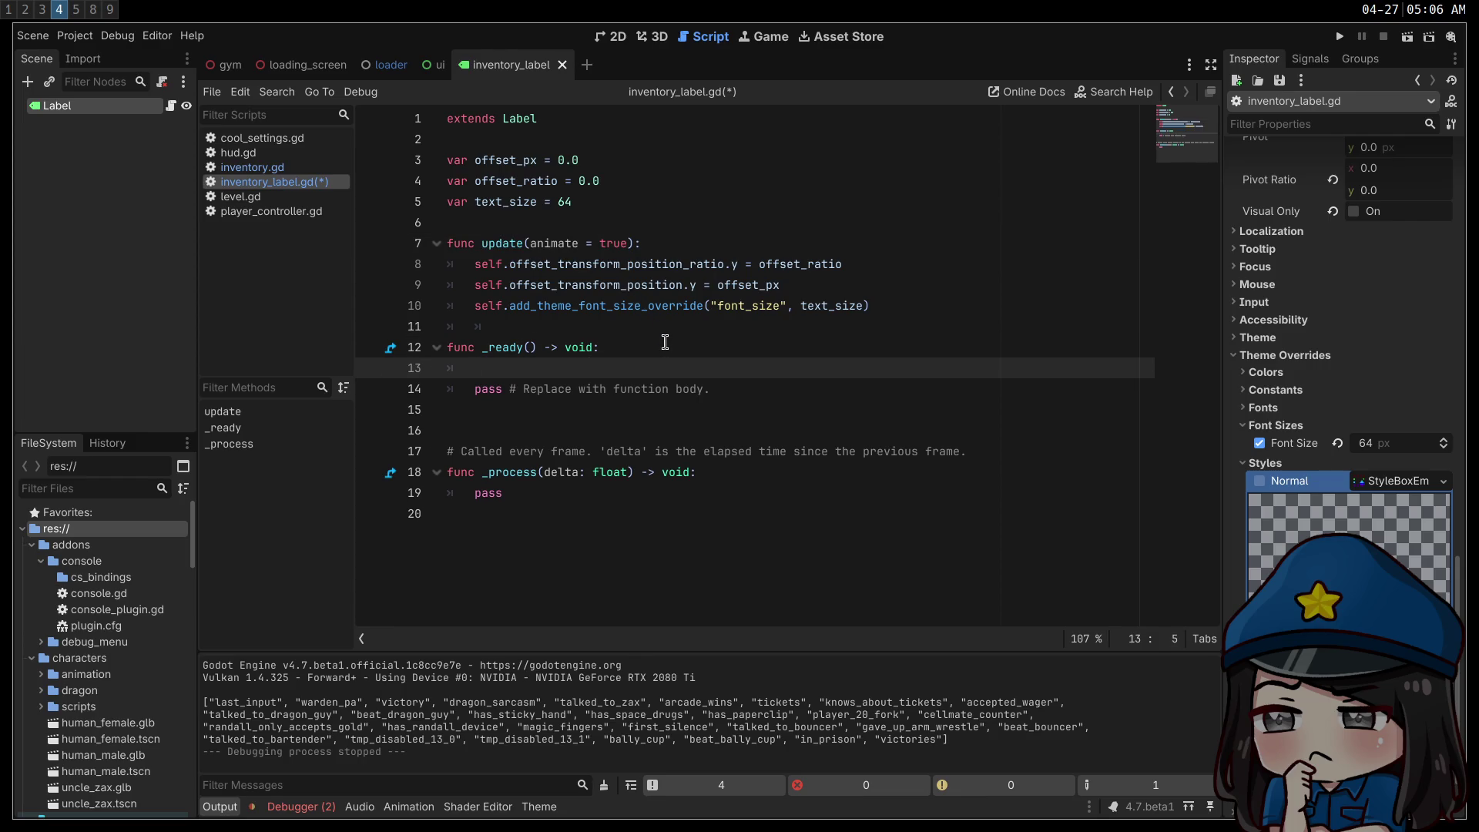
{"action": "type", "text": "update(false"}
{"action": "left_click", "coordinate": [763, 383]}
{"action": "key", "text": "ctrl+shift+k"}
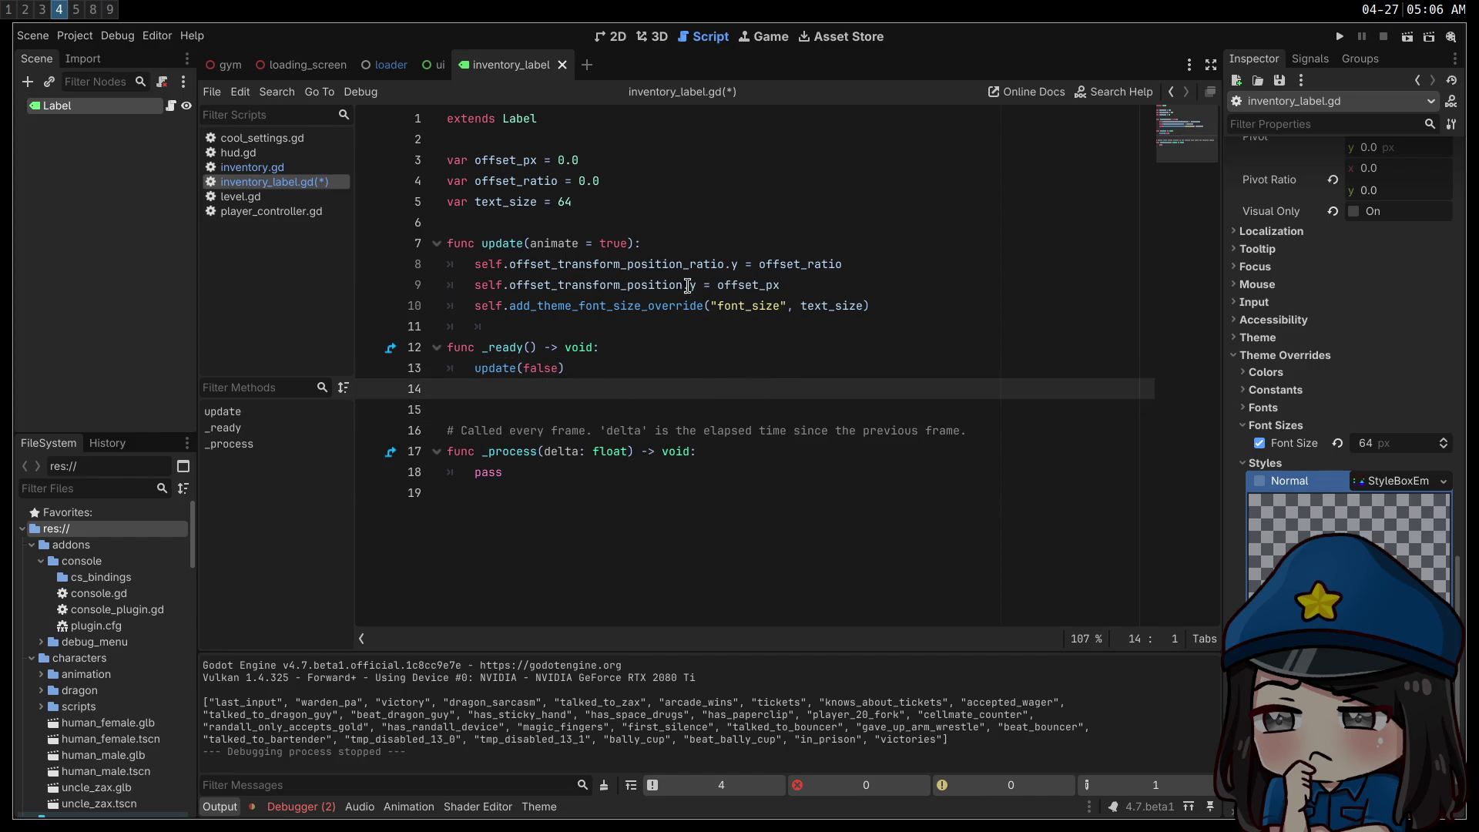
- Move the font size override line to the top of update(), above the offset lines
{"action": "left_click", "coordinate": [699, 245]}
{"action": "key", "text": "Down"}
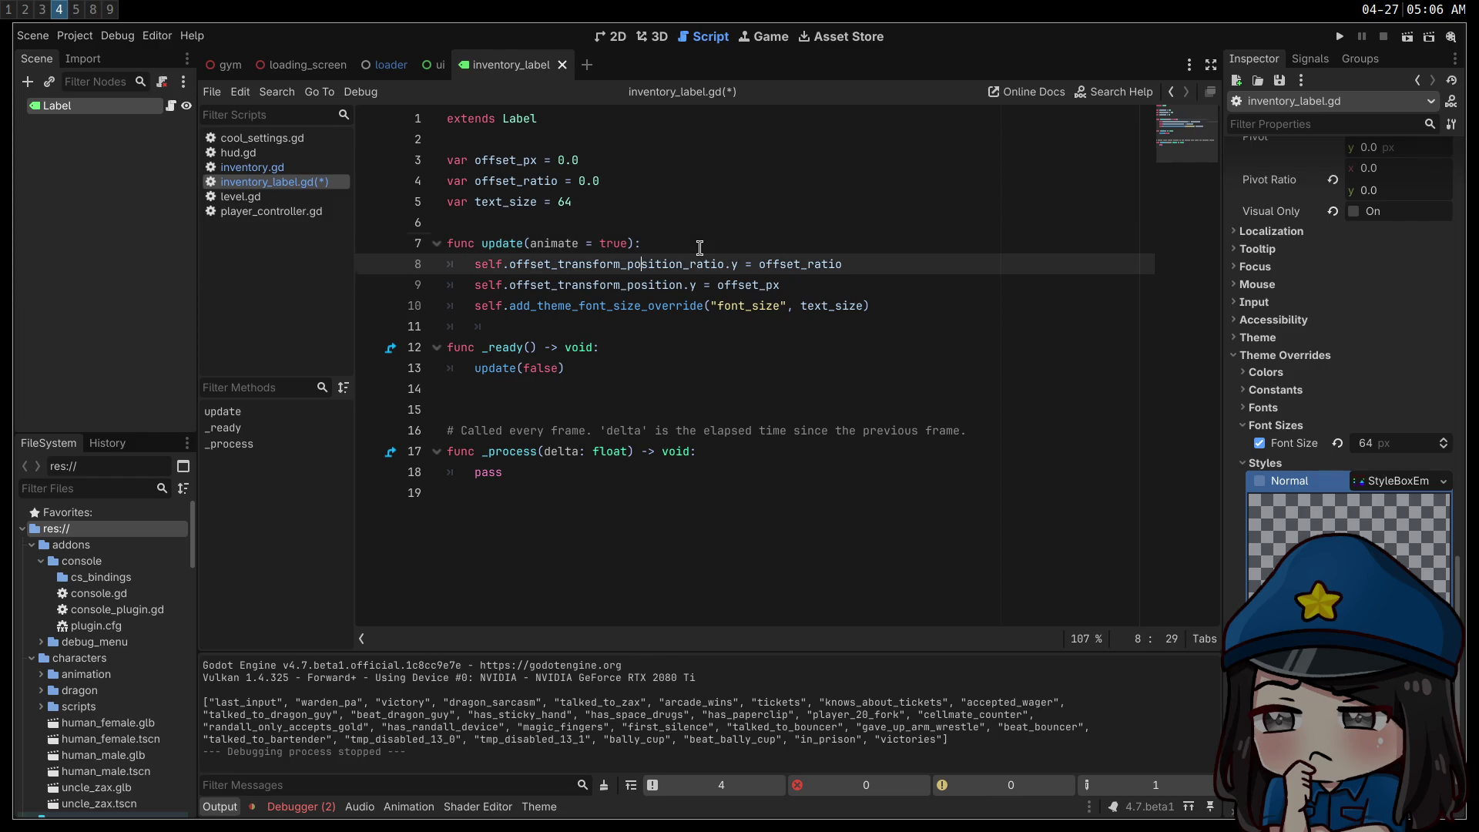
{"action": "key", "text": "alt+Down"}
{"action": "key", "text": "Down"}
{"action": "key", "text": "alt+Up"}
{"action": "key", "text": "alt+Up"}
{"action": "key", "text": "Down"}
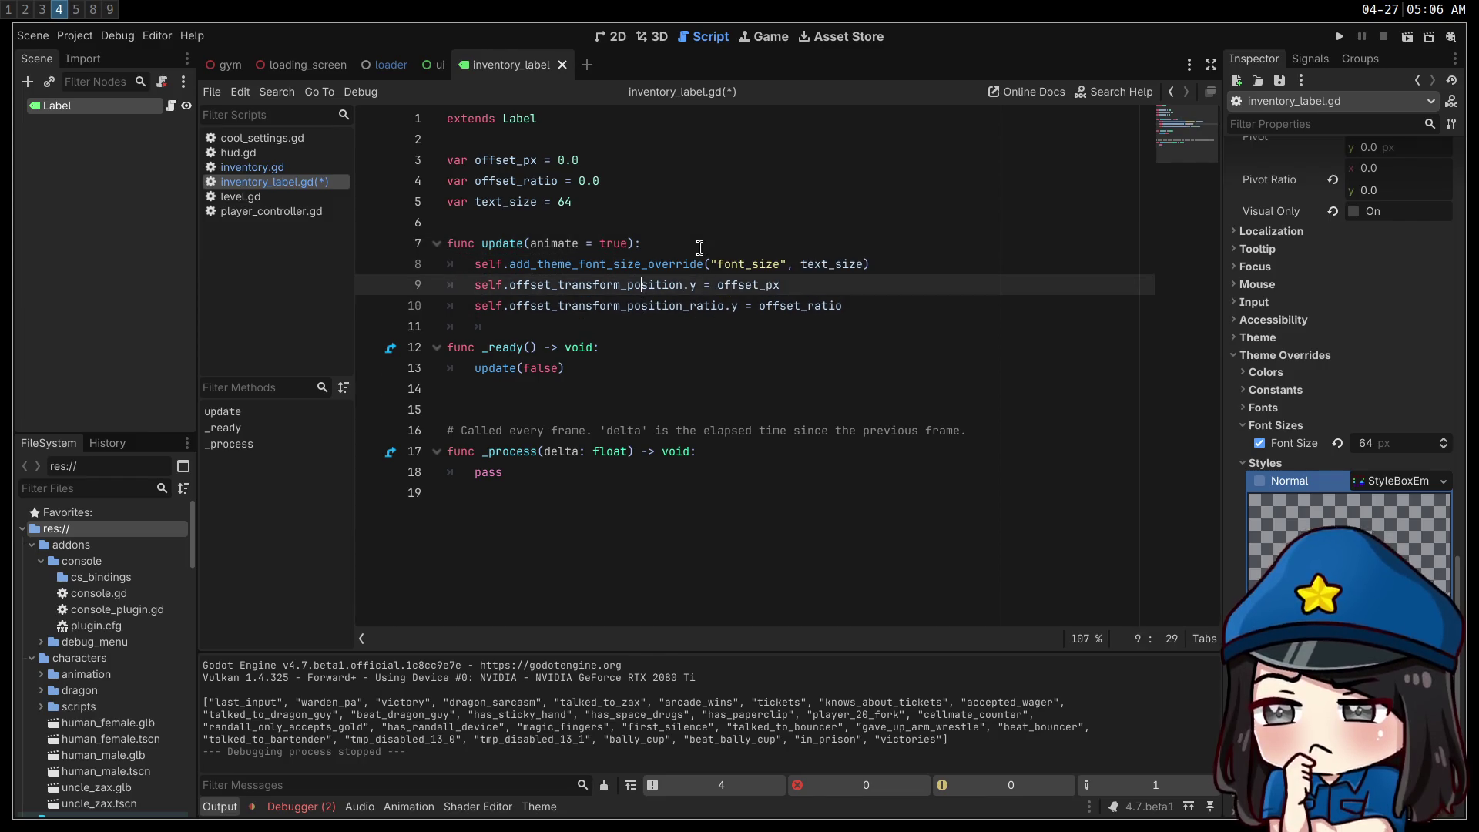
{"action": "key", "text": "alt+Down"}
{"action": "key", "text": "Up"}
{"action": "key", "text": "Up"}
{"action": "key", "text": "ctrl+Return"}
- Add an 'if animate:' branch containing pass, followed by an else line
{"action": "type", "text": "if "}
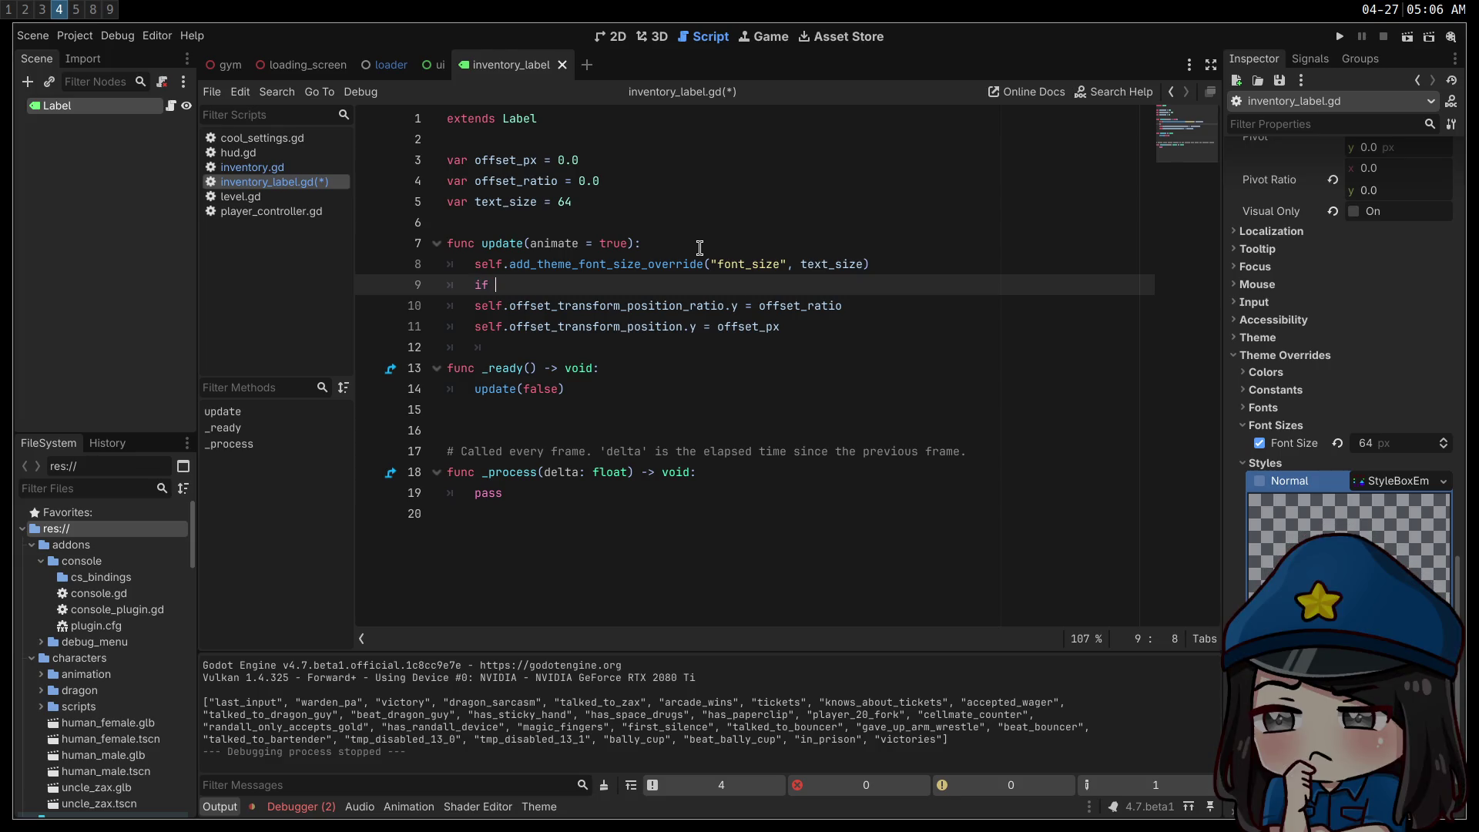
{"action": "type", "text": "animate"}
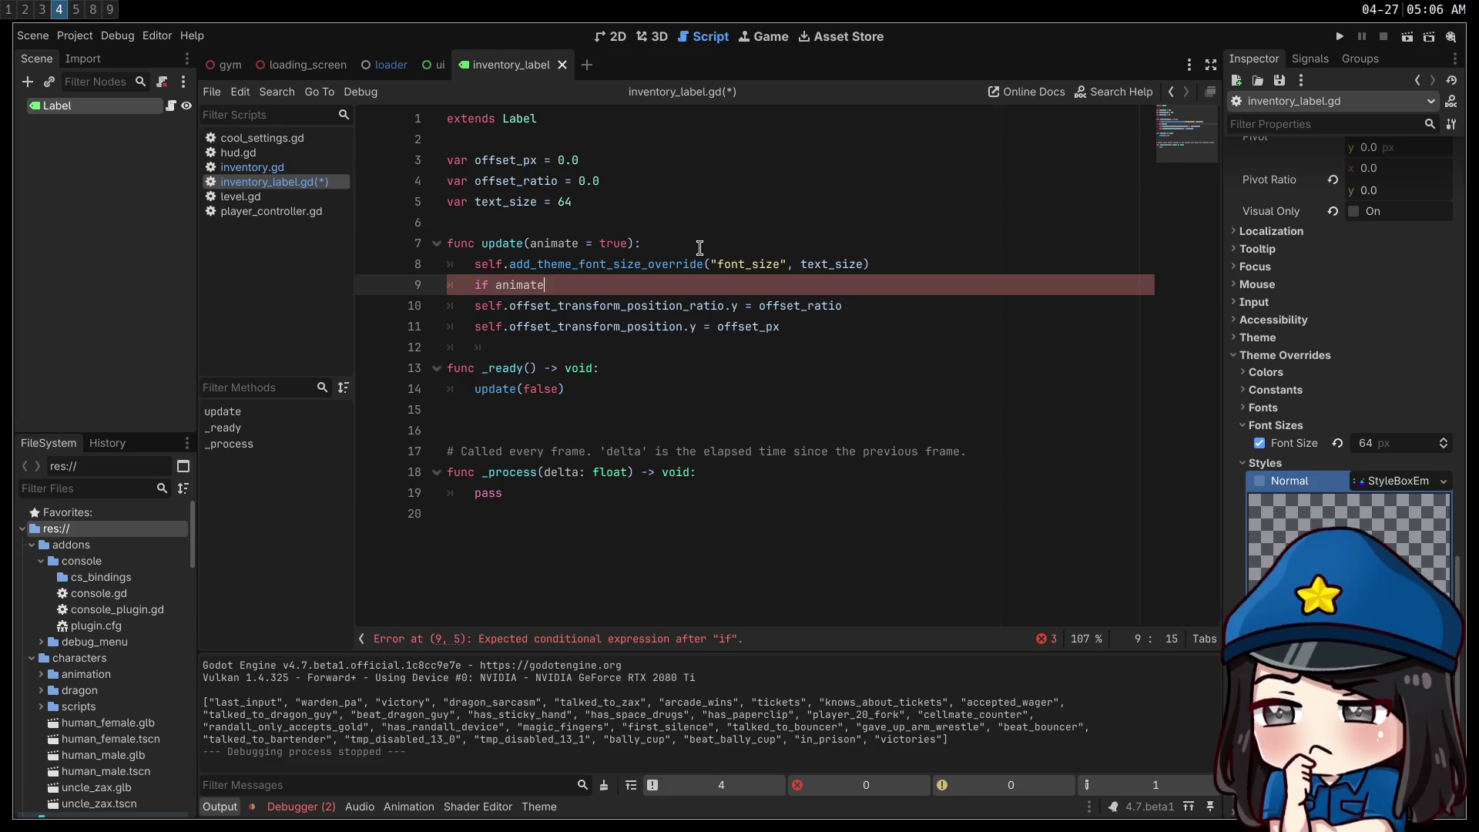
{"action": "type", "text": ":"}
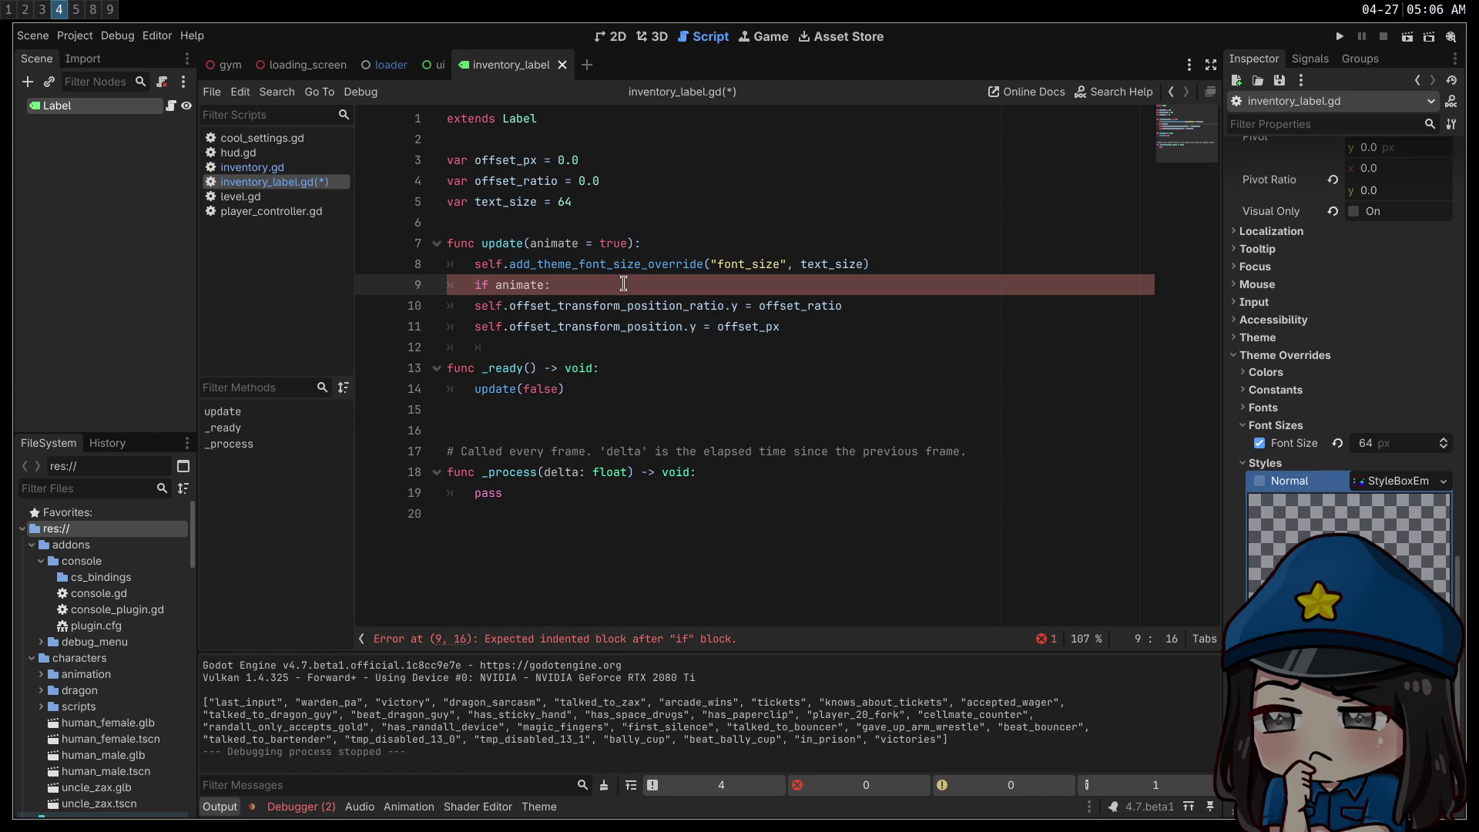
{"action": "key", "text": "Return"}
{"action": "type", "text": "else:"}
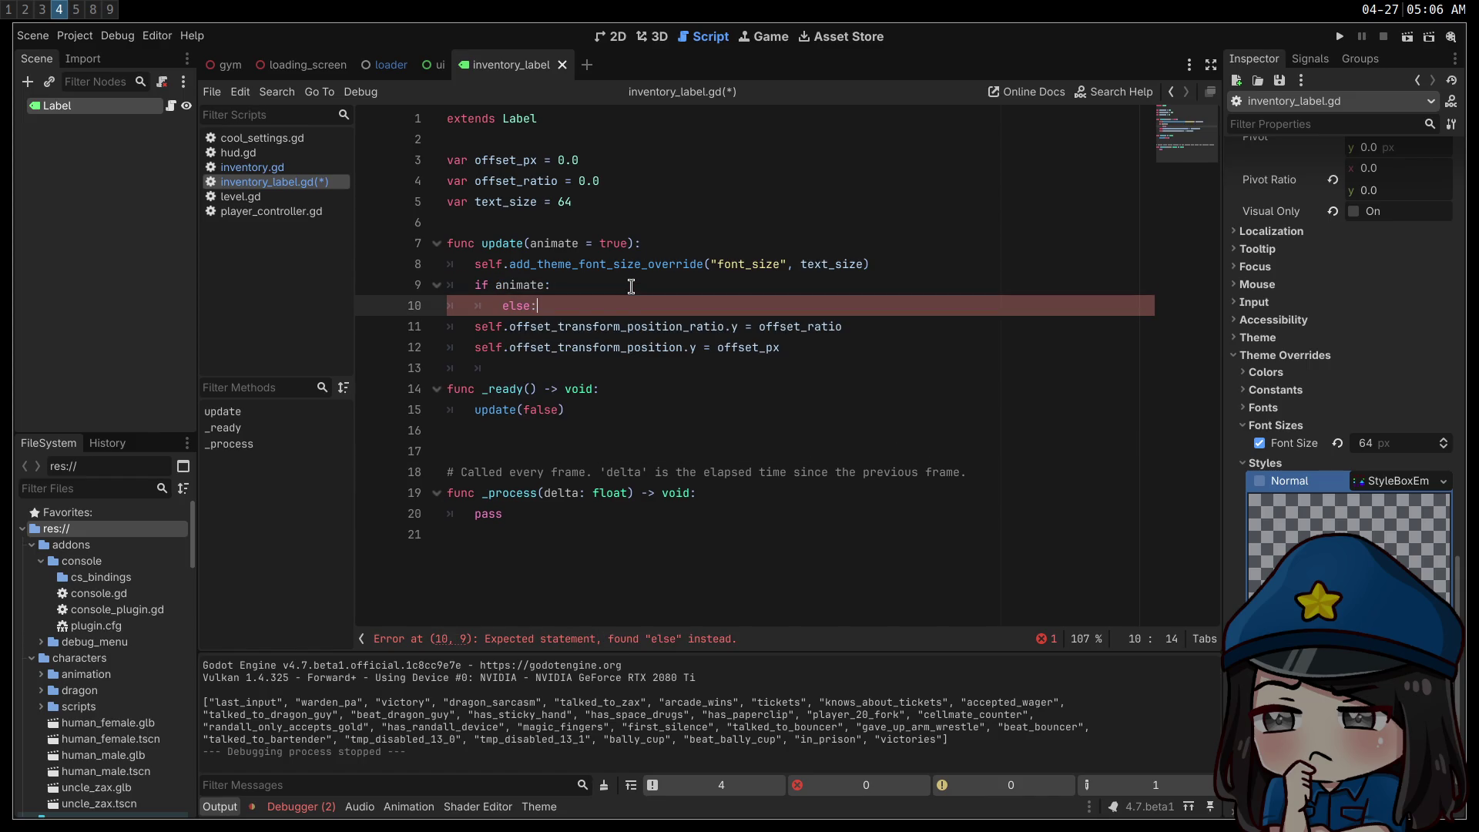
{"action": "key", "text": "Up"}
{"action": "key", "text": "Return"}
{"action": "key", "text": "BackSpace"}
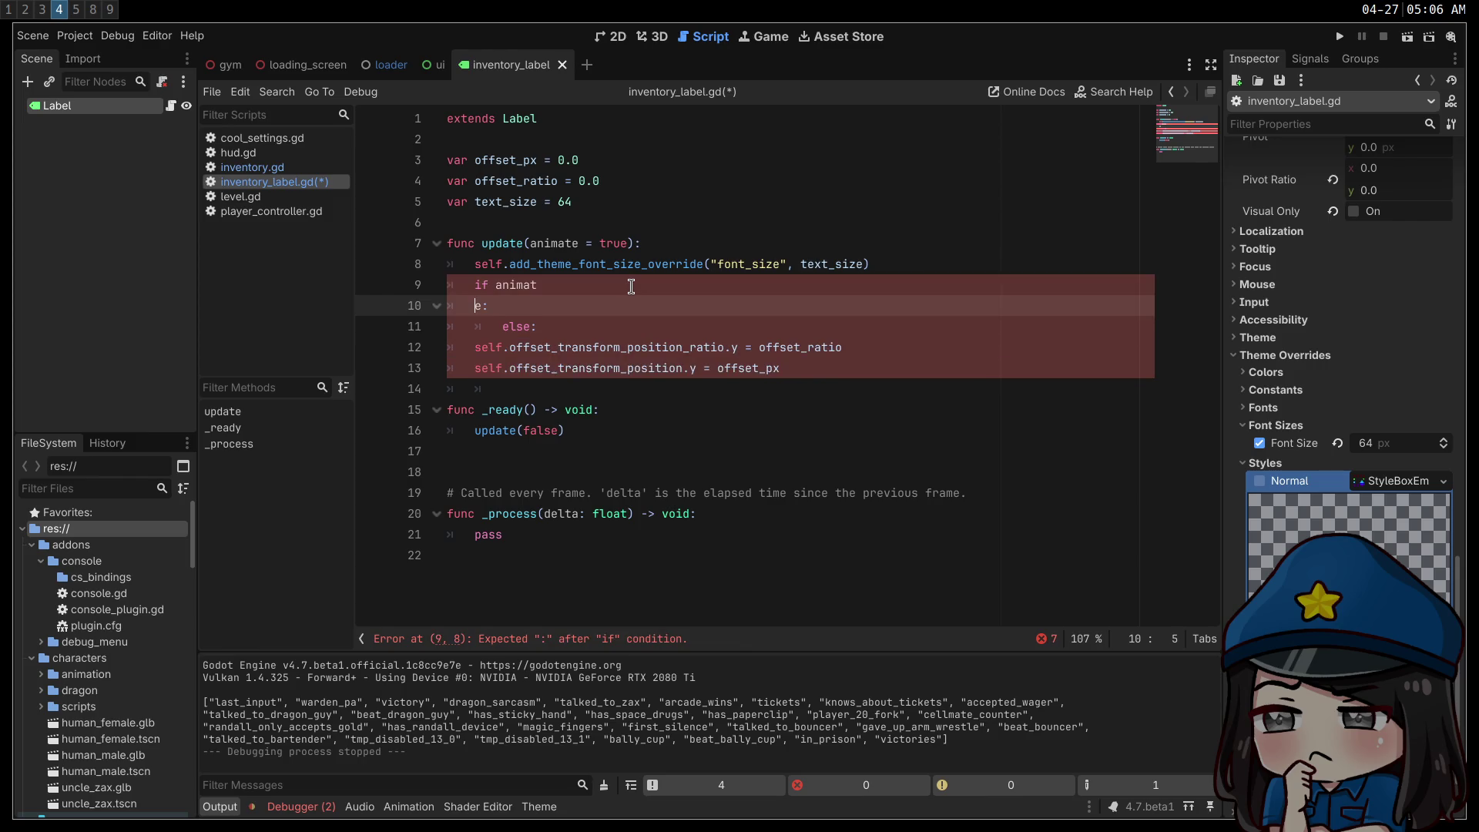
{"action": "key", "text": "End"}
{"action": "key", "text": "Return"}
{"action": "type", "text": "pass"}
- Align else with if, indent the offset lines under else, and save inventory_label.gd
{"action": "key", "text": "Down"}
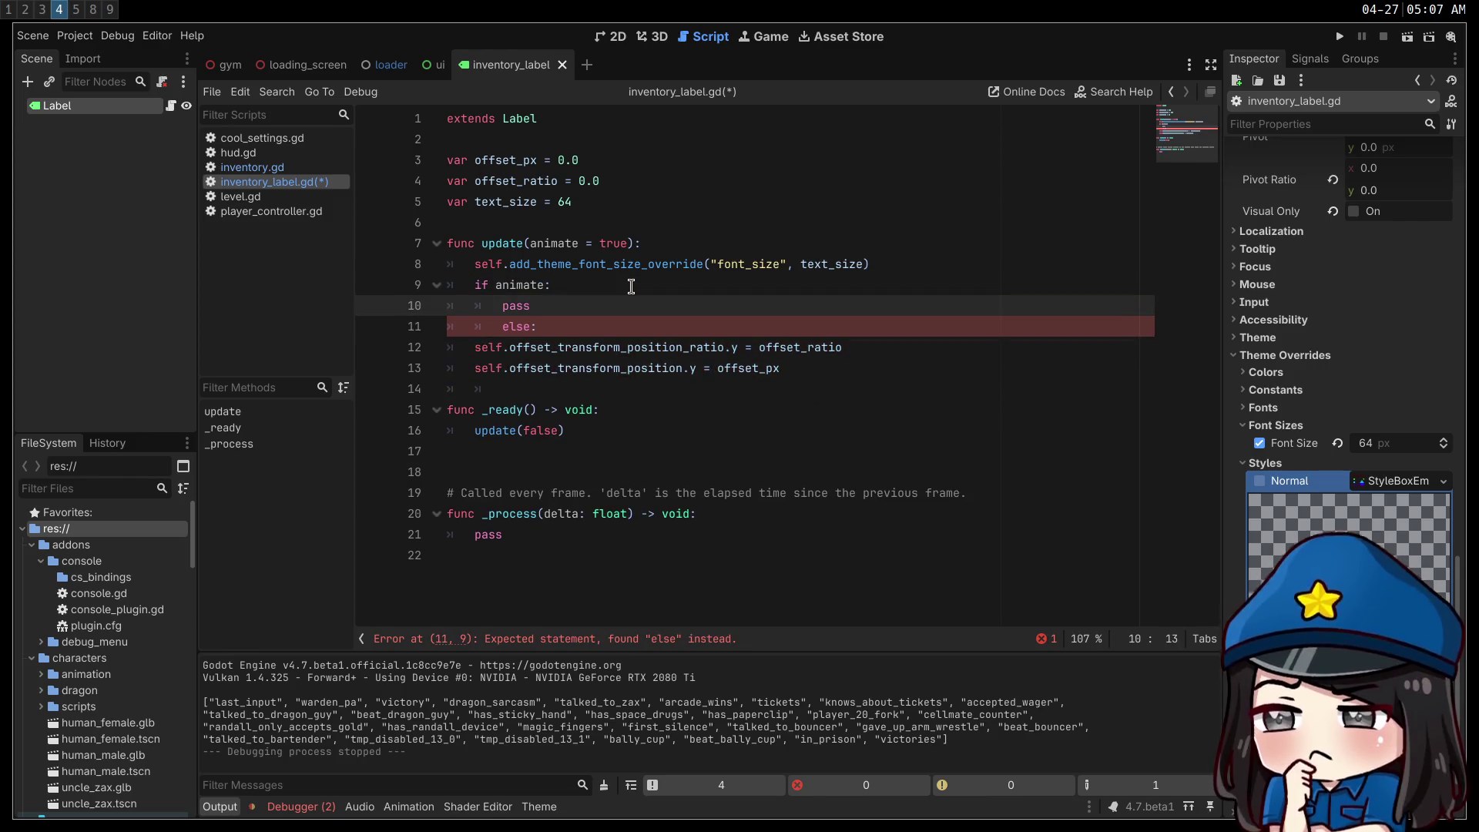
{"action": "key", "text": "shift+Tab"}
{"action": "key", "text": "Down"}
{"action": "key", "text": "Home"}
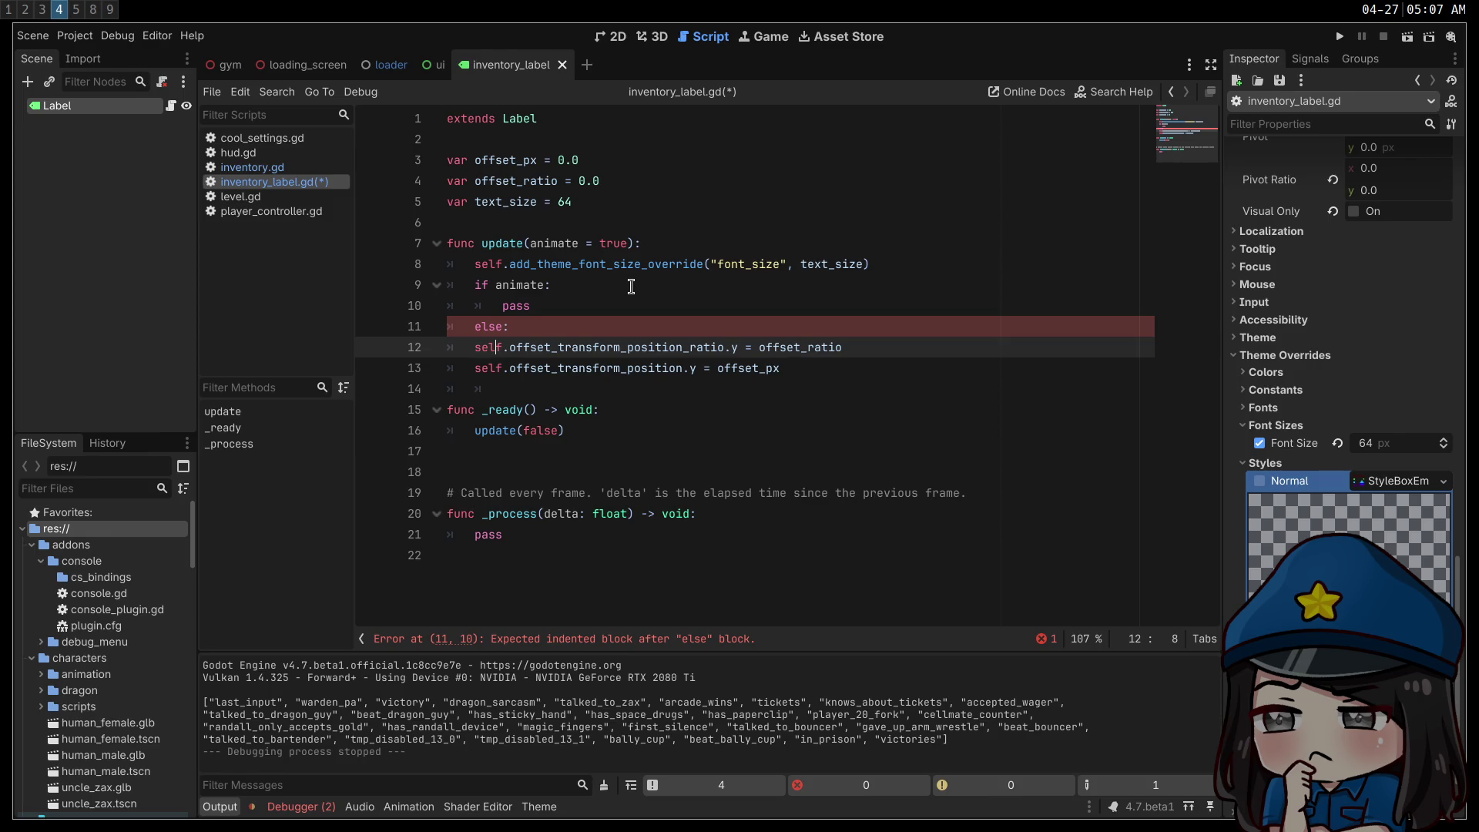
{"action": "key", "text": "Tab"}
{"action": "key", "text": "Down"}
{"action": "key", "text": "Tab"}
{"action": "key", "text": "ctrl+s"}
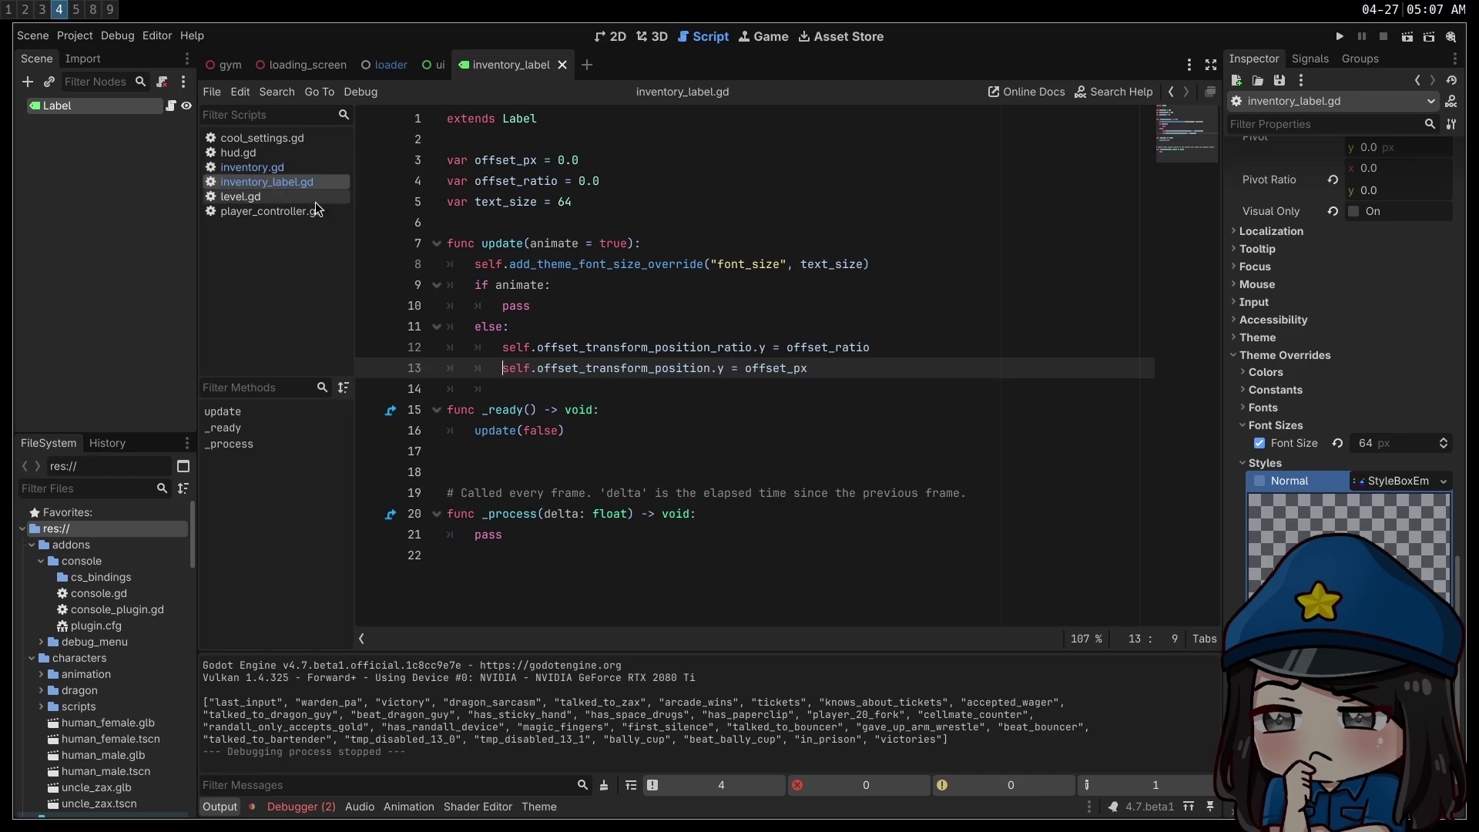
- Delete the unused _process function at the end of the file
{"action": "left_click", "coordinate": [698, 422]}
{"action": "key", "text": "ctrl+shift+End"}
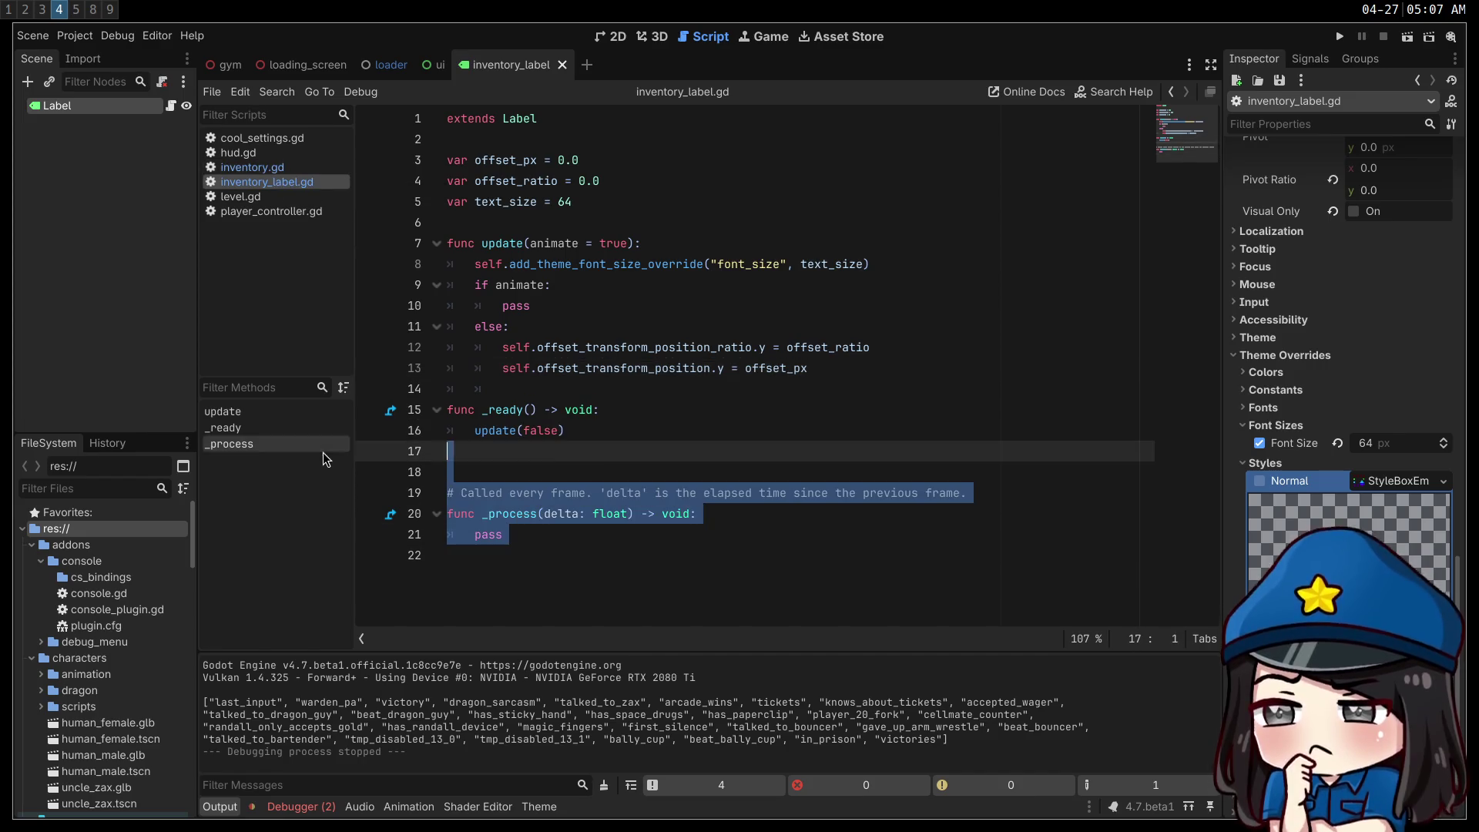
{"action": "key", "text": "Delete"}
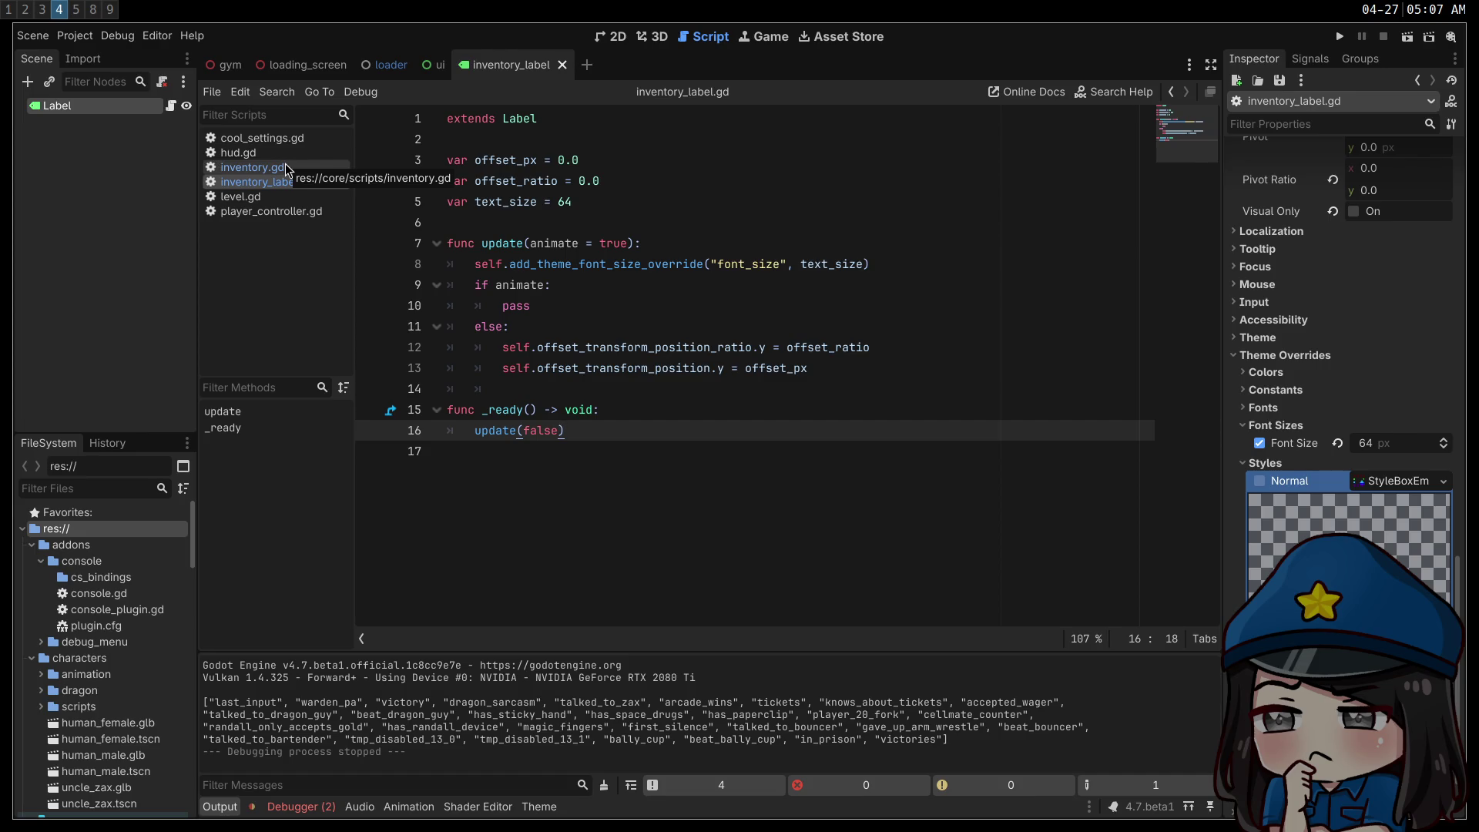
- In inventory.gd, delete _ready's placeholder pass line and the extra blank line, then save
{"action": "left_click", "coordinate": [287, 170]}
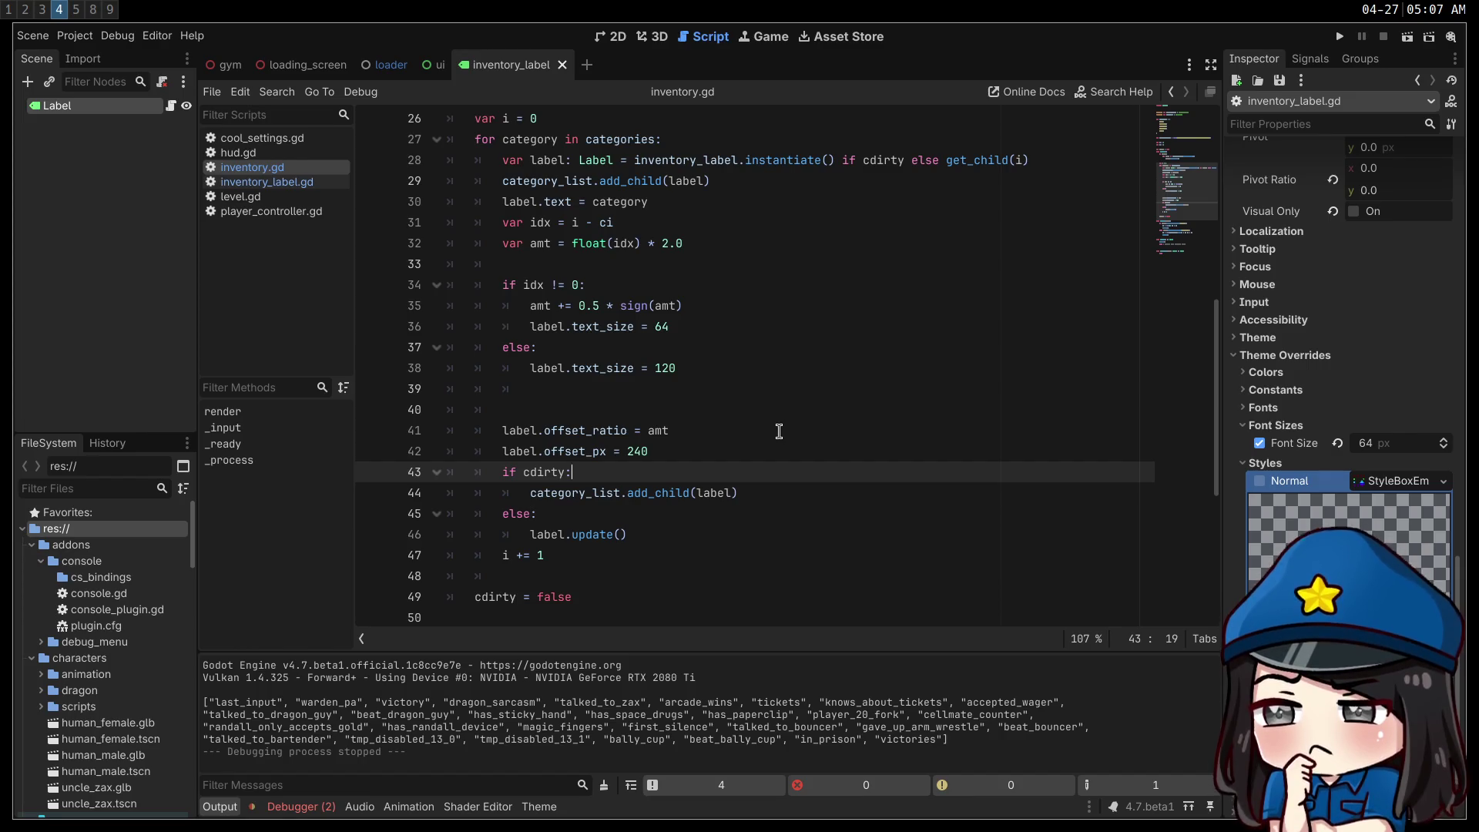
{"action": "scroll", "coordinate": [779, 431], "scroll_direction": "down", "scroll_amount": 4}
{"action": "scroll", "coordinate": [759, 430], "scroll_direction": "down", "scroll_amount": 2}
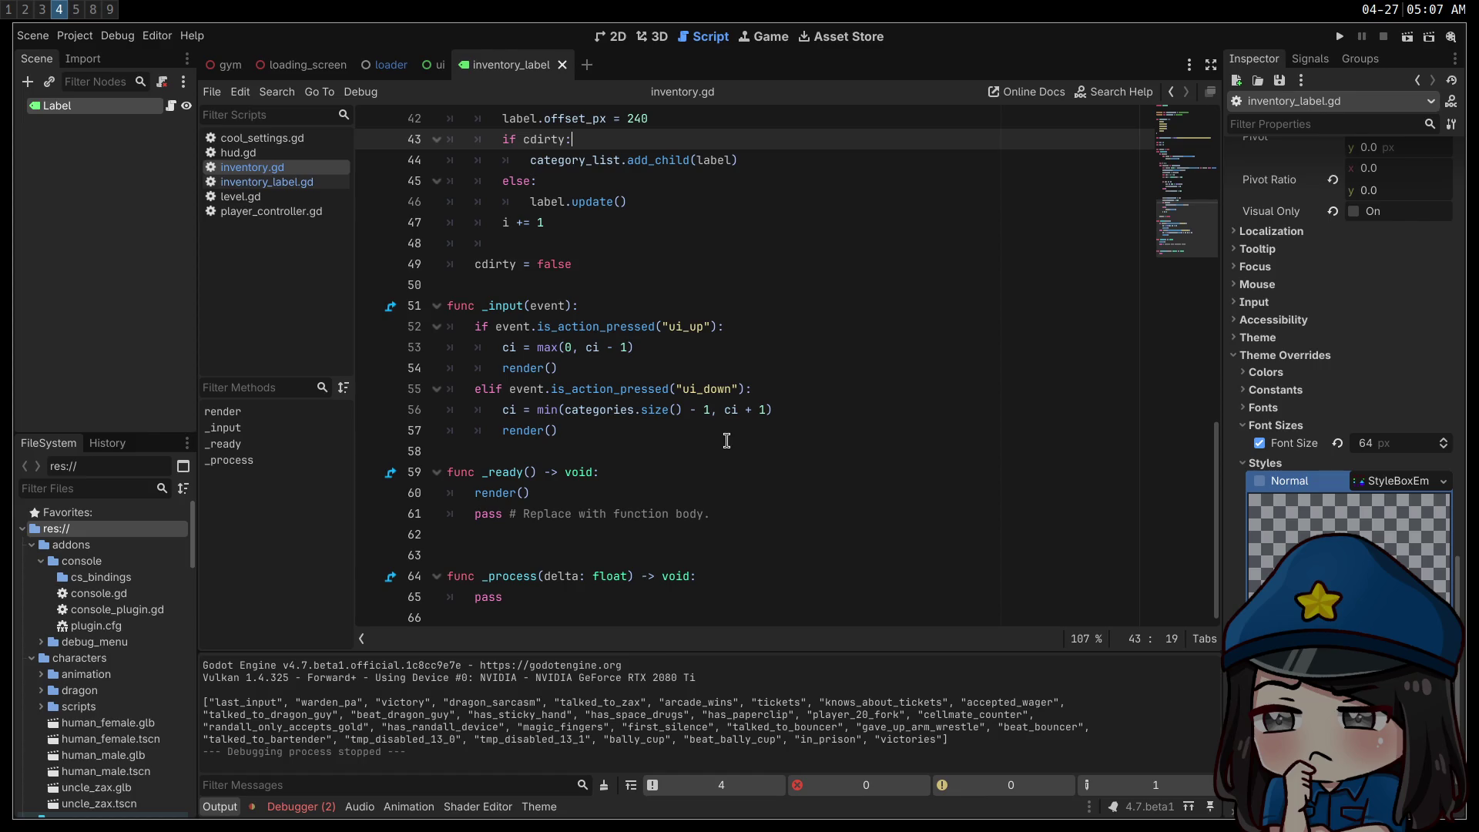
{"action": "left_click", "coordinate": [412, 513]}
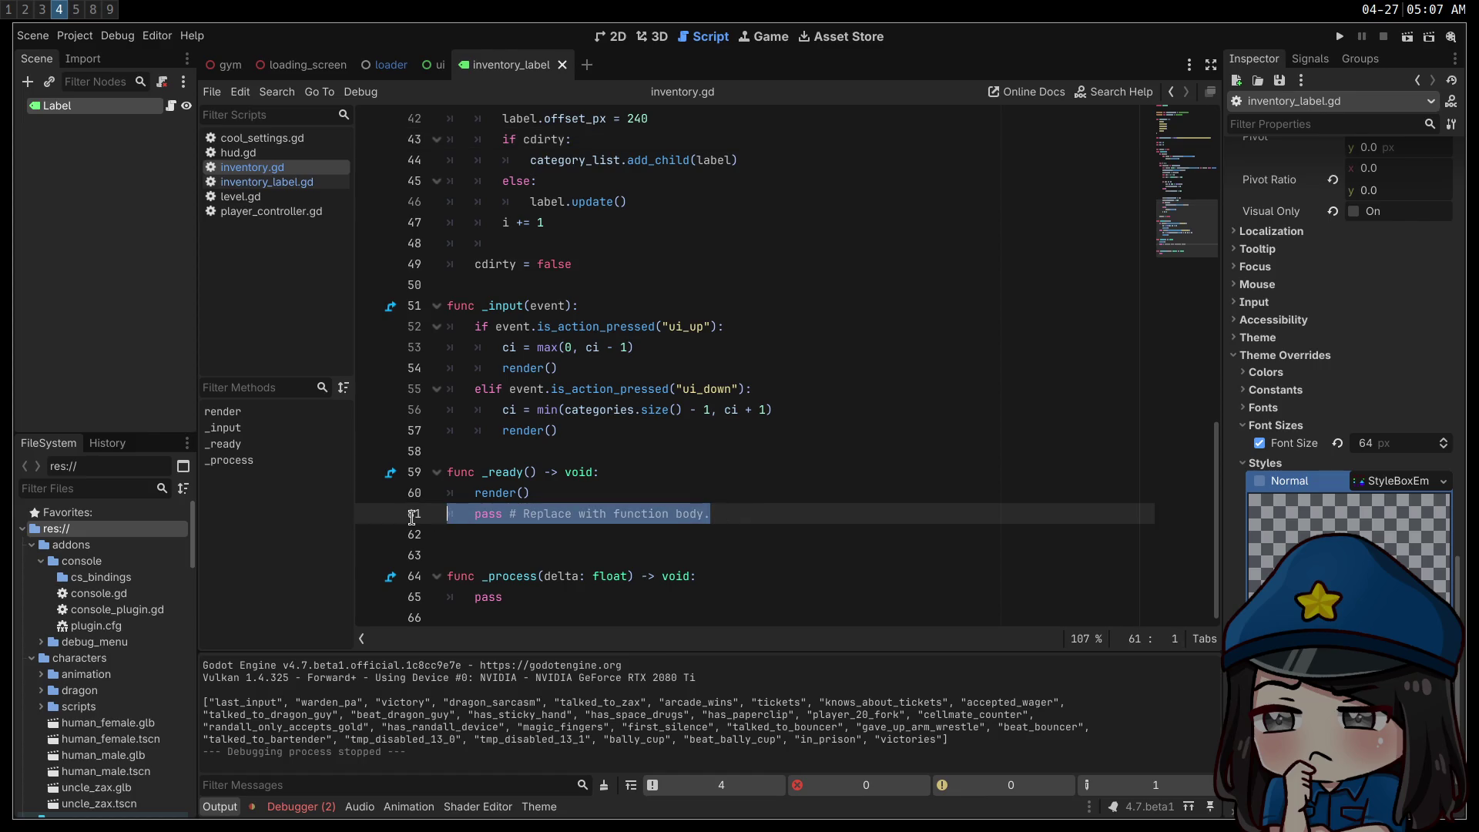
{"action": "key", "text": "BackSpace"}
{"action": "key", "text": "BackSpace"}
{"action": "left_click", "coordinate": [596, 526]}
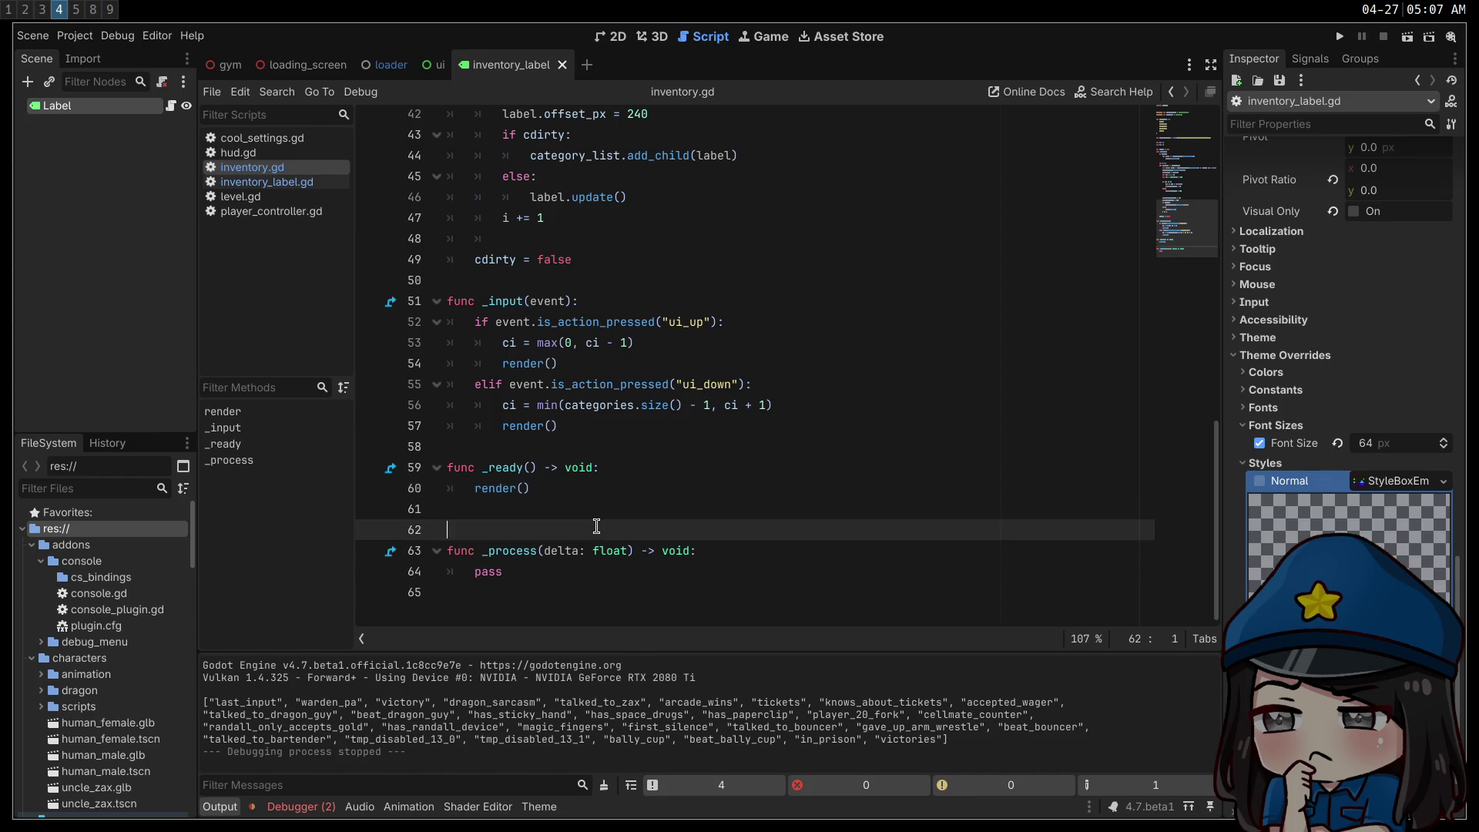
{"action": "key", "text": "BackSpace"}
{"action": "key", "text": "ctrl+s"}
- Review the cdirty variable and render method's cdirty check, then return to inventory_label.gd
{"action": "left_click", "coordinate": [718, 467]}
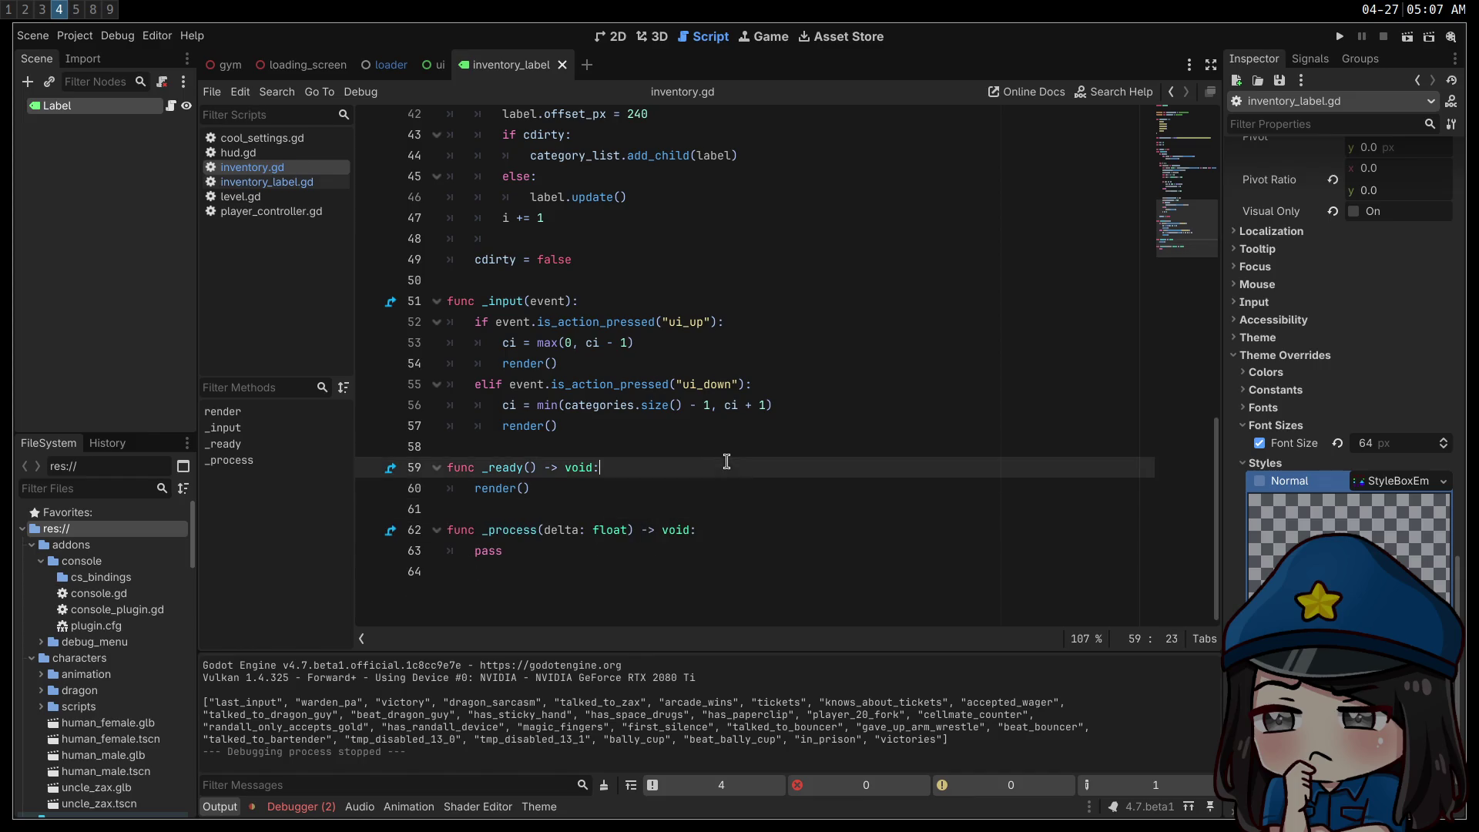
{"action": "scroll", "coordinate": [685, 424], "scroll_direction": "up", "scroll_amount": 2}
{"action": "scroll", "coordinate": [685, 425], "scroll_direction": "up", "scroll_amount": 10}
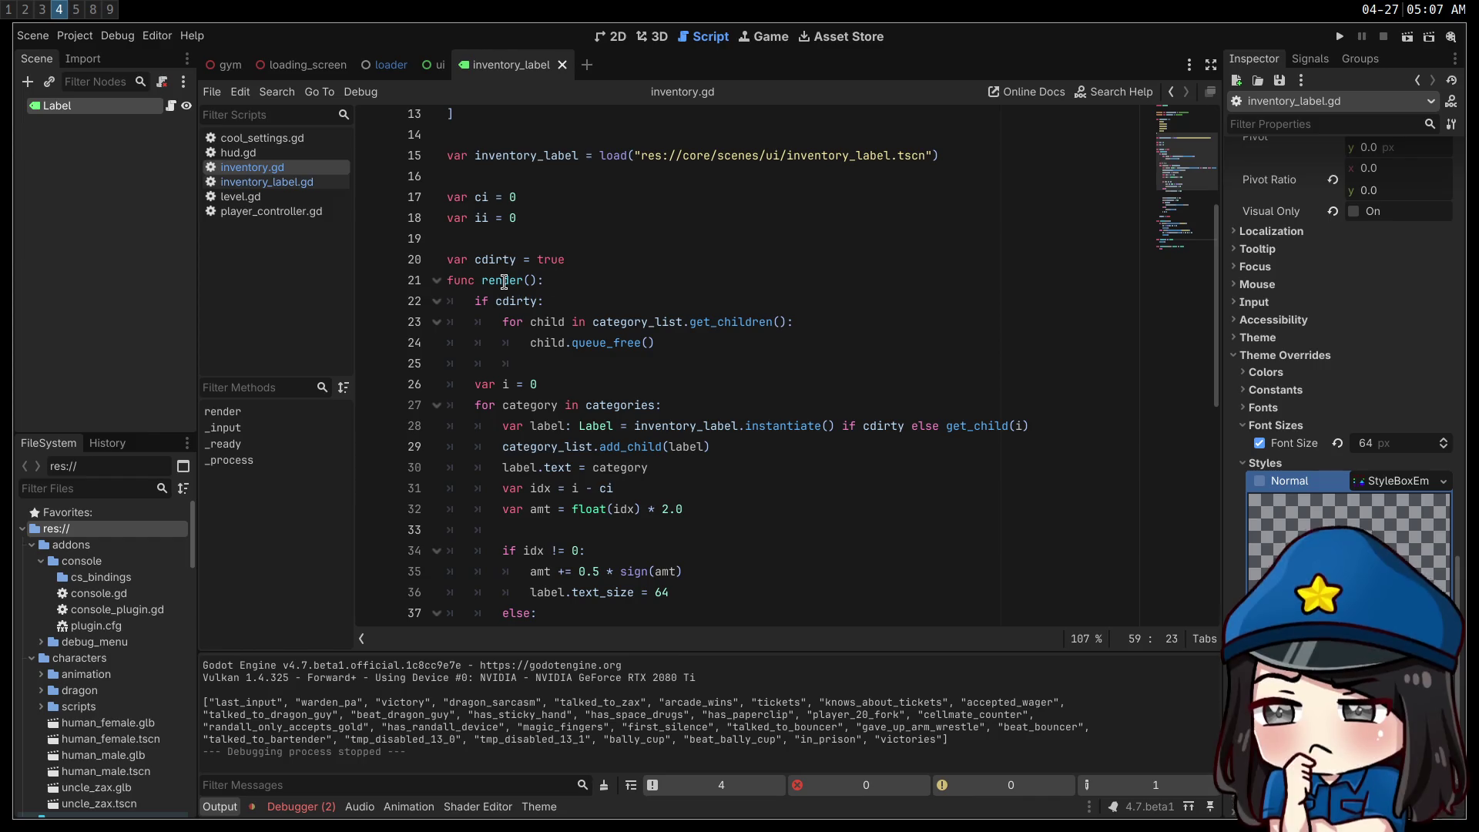
{"action": "left_click", "coordinate": [636, 259]}
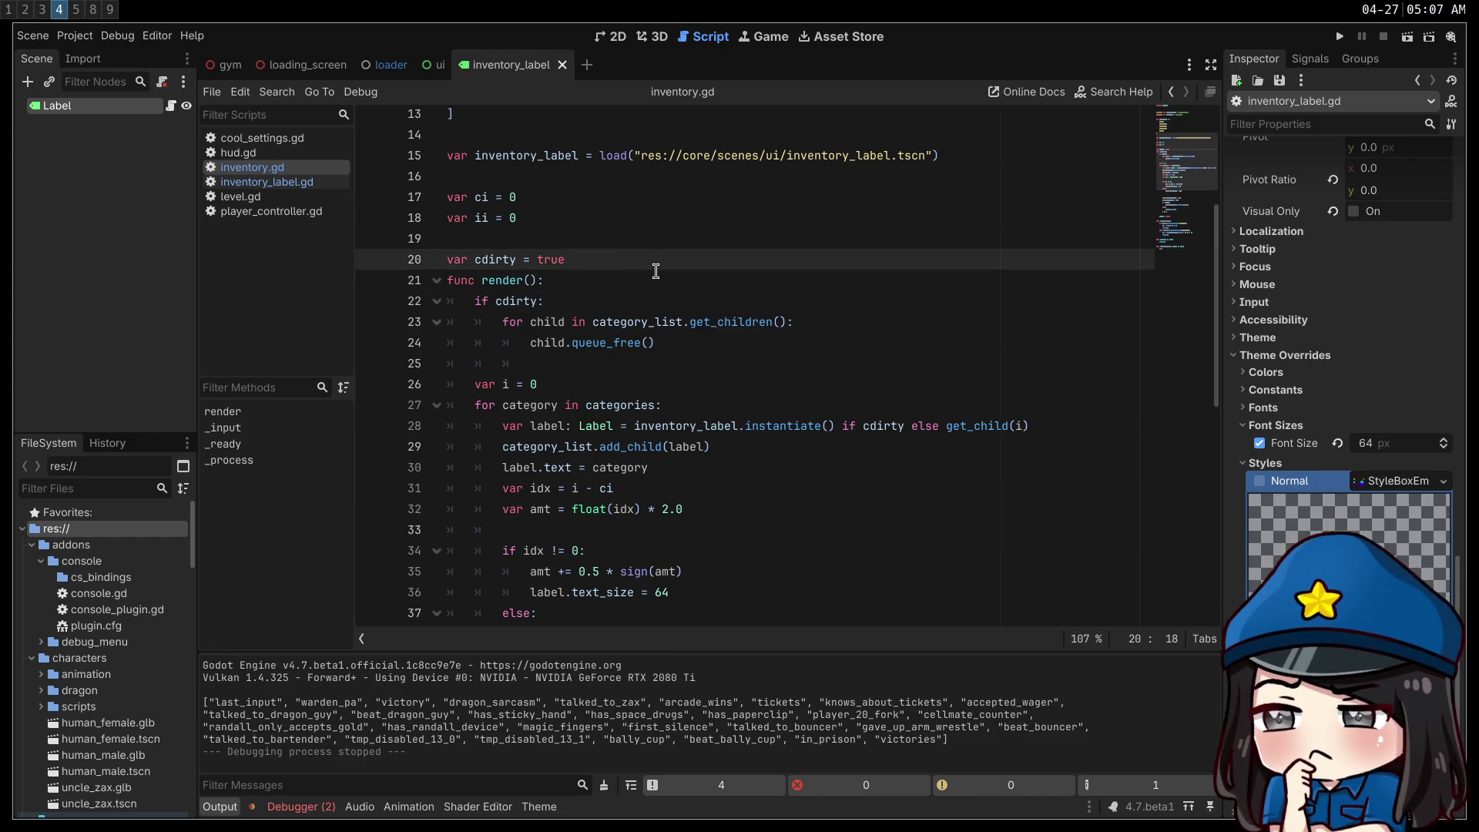
{"action": "scroll", "coordinate": [655, 271], "scroll_direction": "down", "scroll_amount": 3}
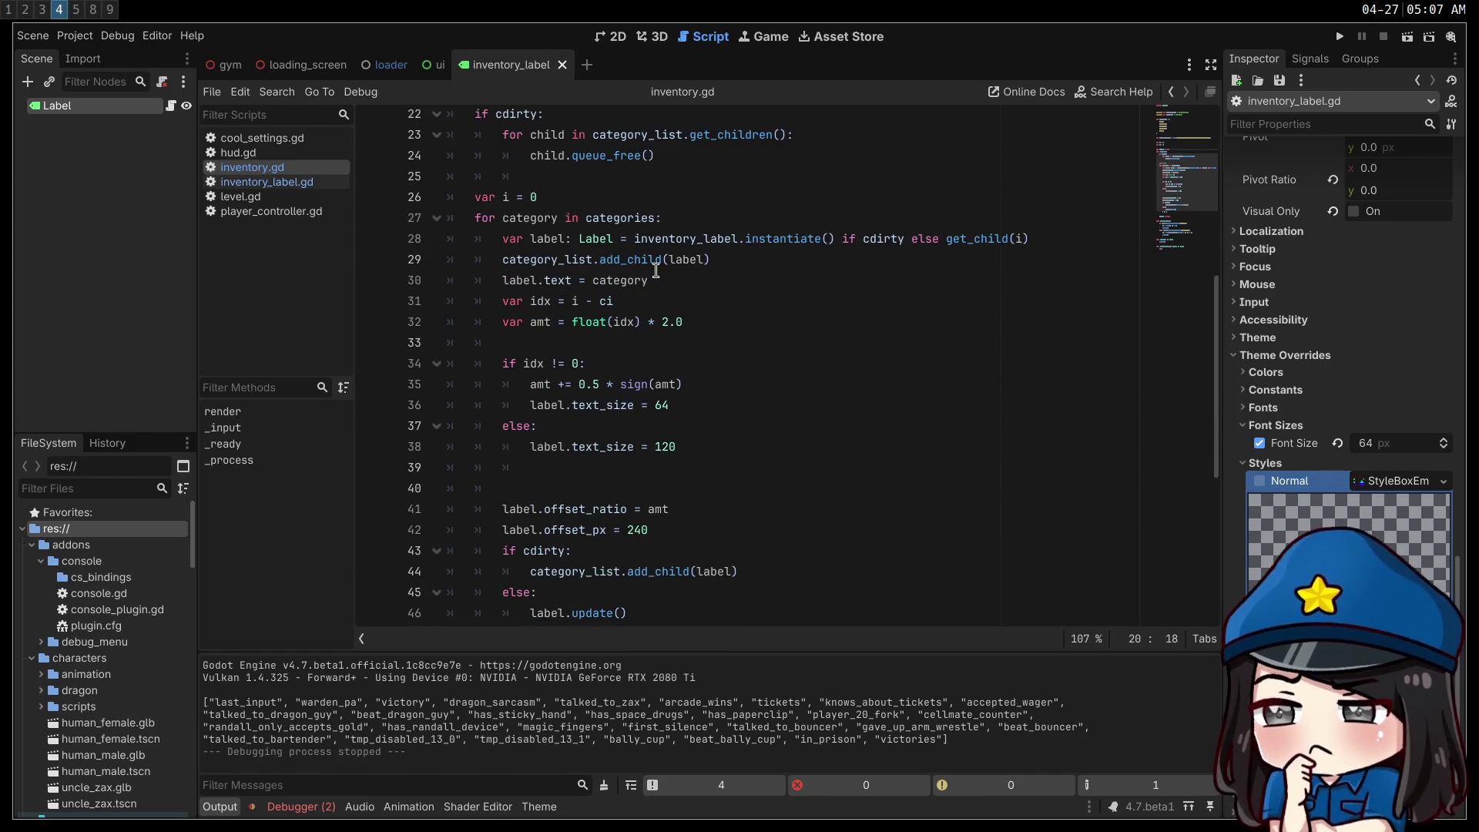
{"action": "scroll", "coordinate": [655, 271], "scroll_direction": "down", "scroll_amount": 2}
{"action": "scroll", "coordinate": [655, 271], "scroll_direction": "up", "scroll_amount": 1}
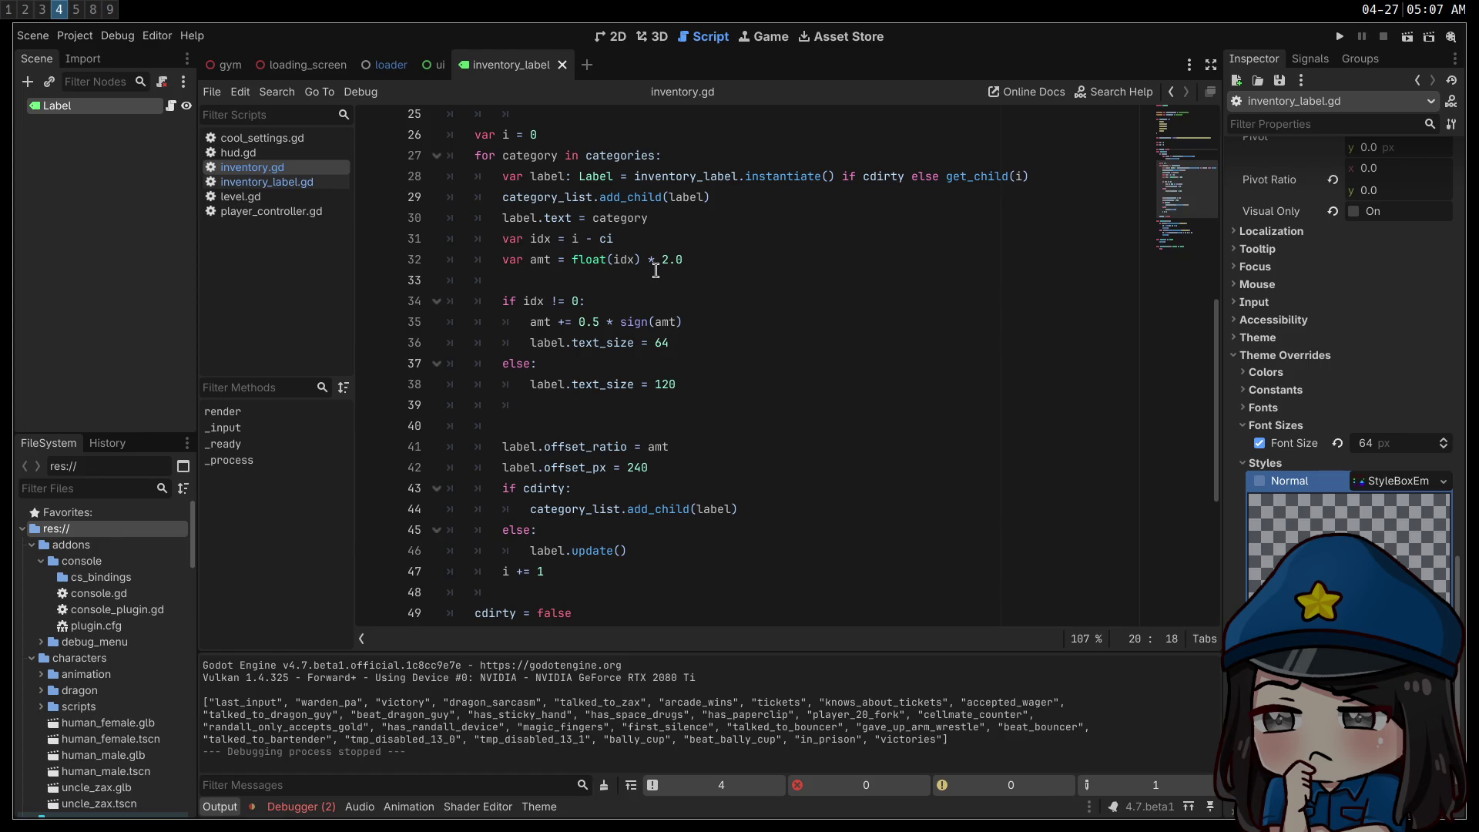
{"action": "scroll", "coordinate": [655, 272], "scroll_direction": "up", "scroll_amount": 3}
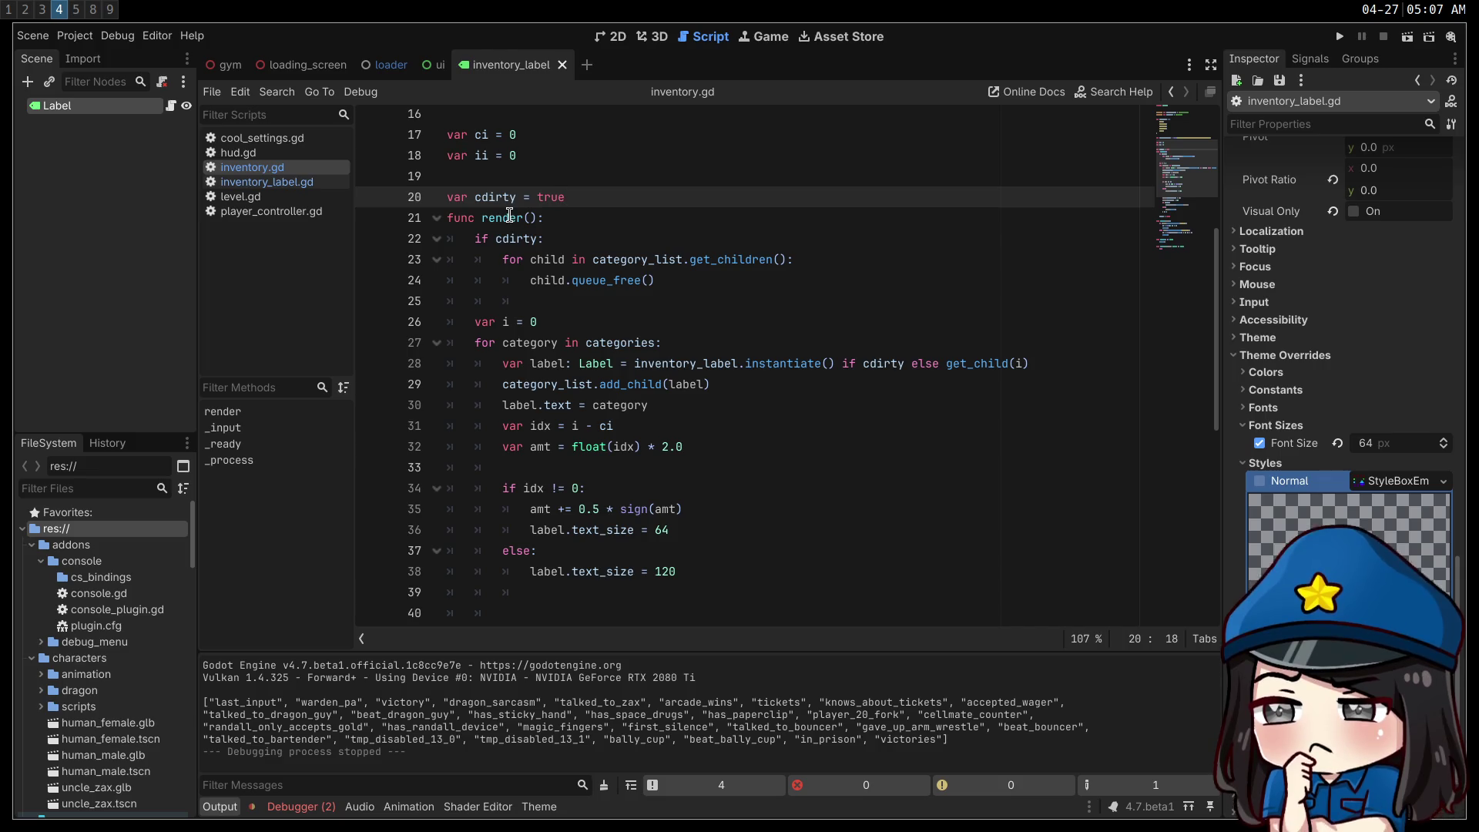
{"action": "mouse_move", "coordinate": [510, 217]}
{"action": "left_click", "coordinate": [809, 312]}
{"action": "left_click", "coordinate": [850, 248]}
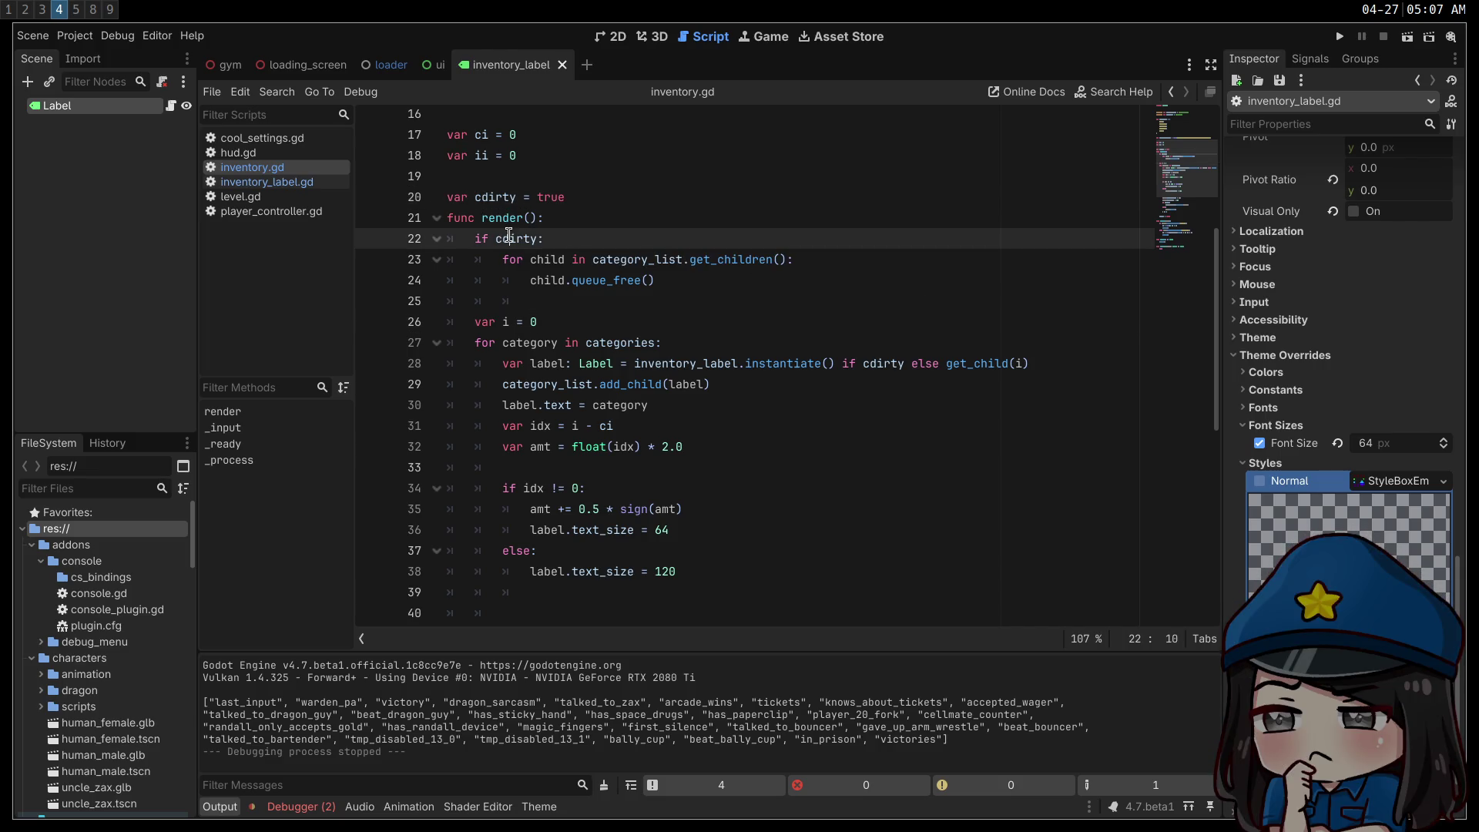
{"action": "double_click", "coordinate": [850, 247]}
{"action": "left_click", "coordinate": [850, 247]}
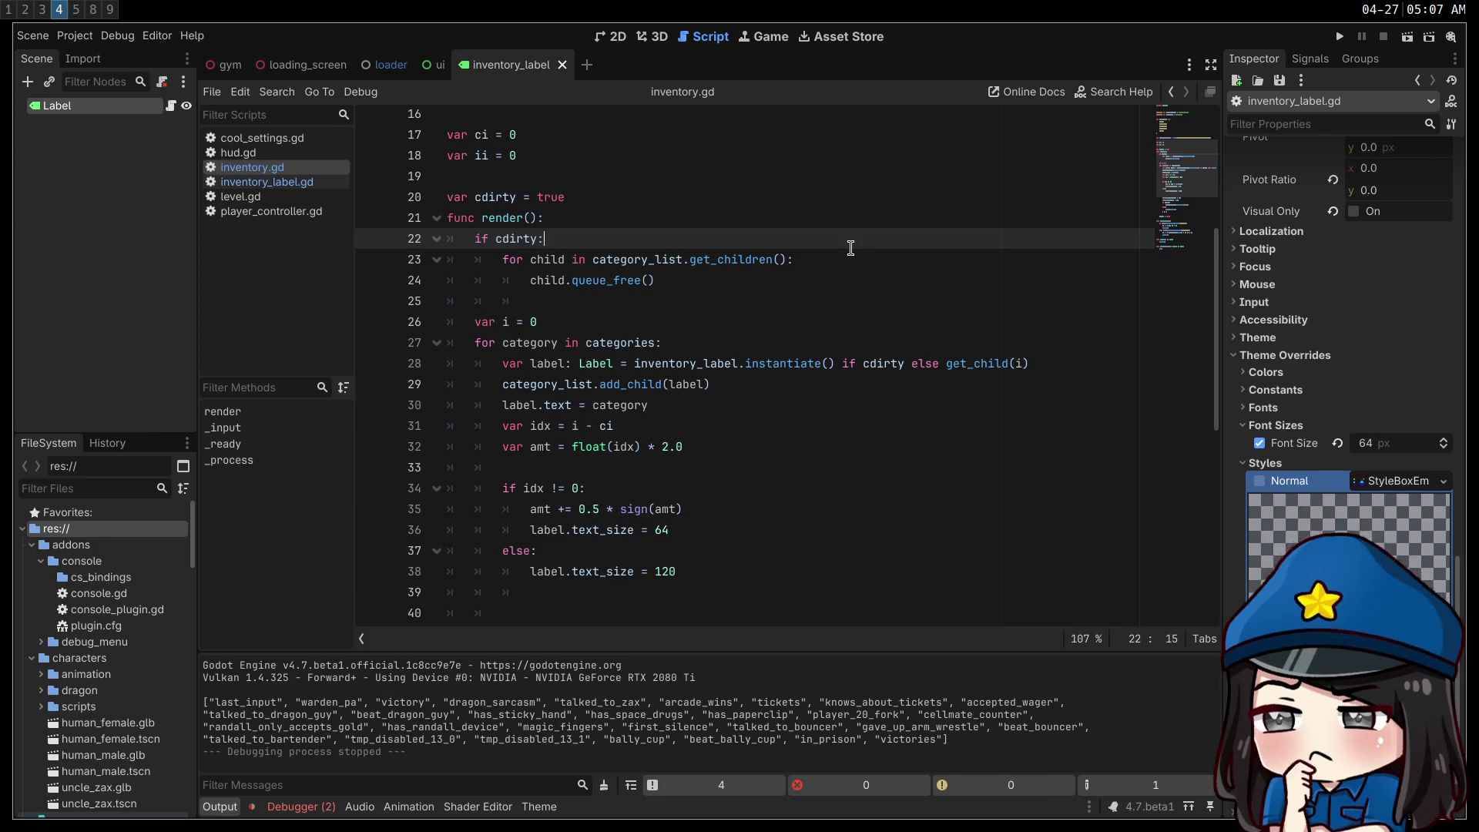
{"action": "left_click", "coordinate": [299, 183]}
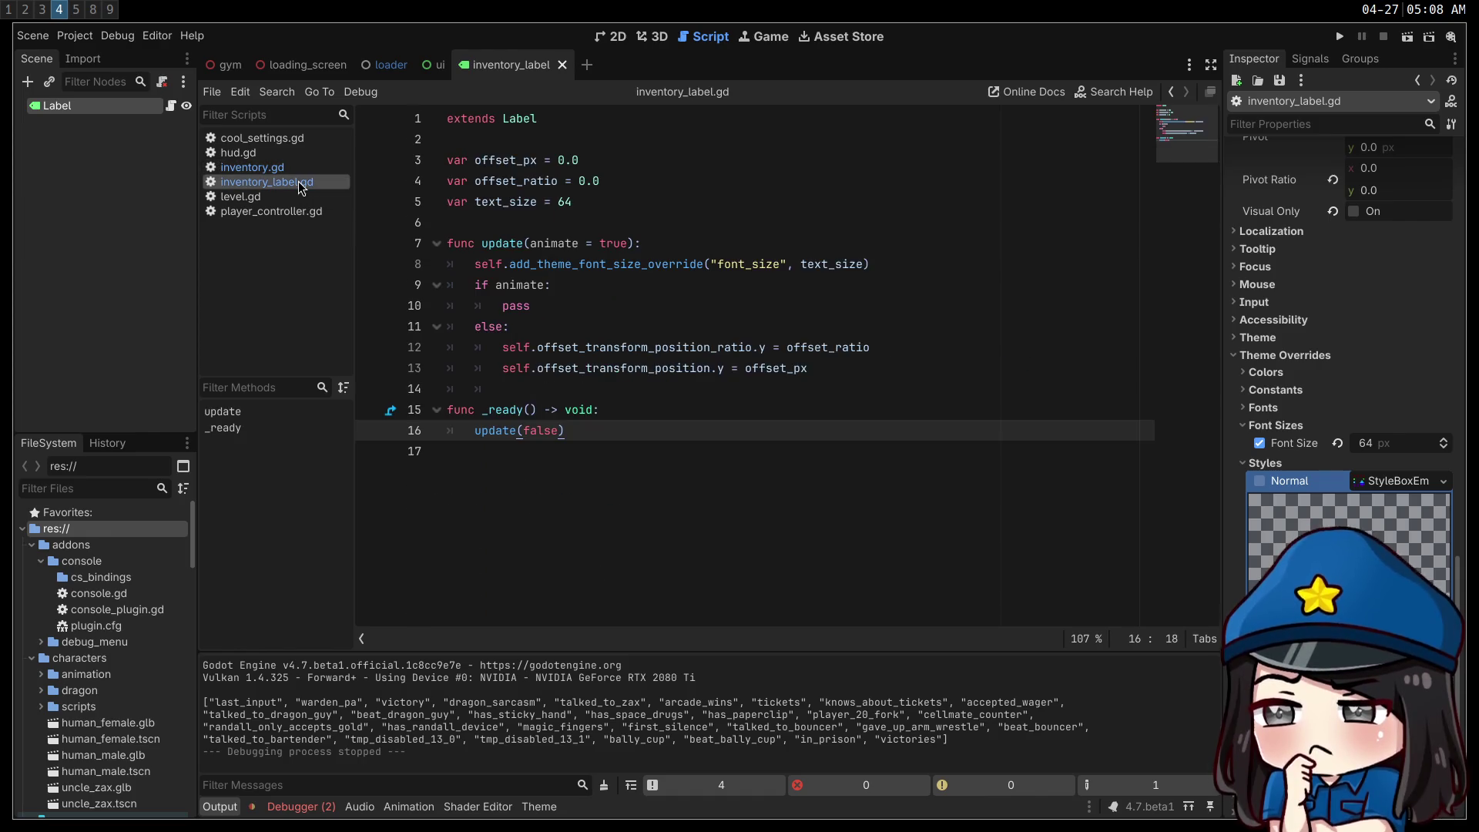
{"action": "key", "text": "alt+Left"}
{"action": "left_click", "coordinate": [868, 505]}
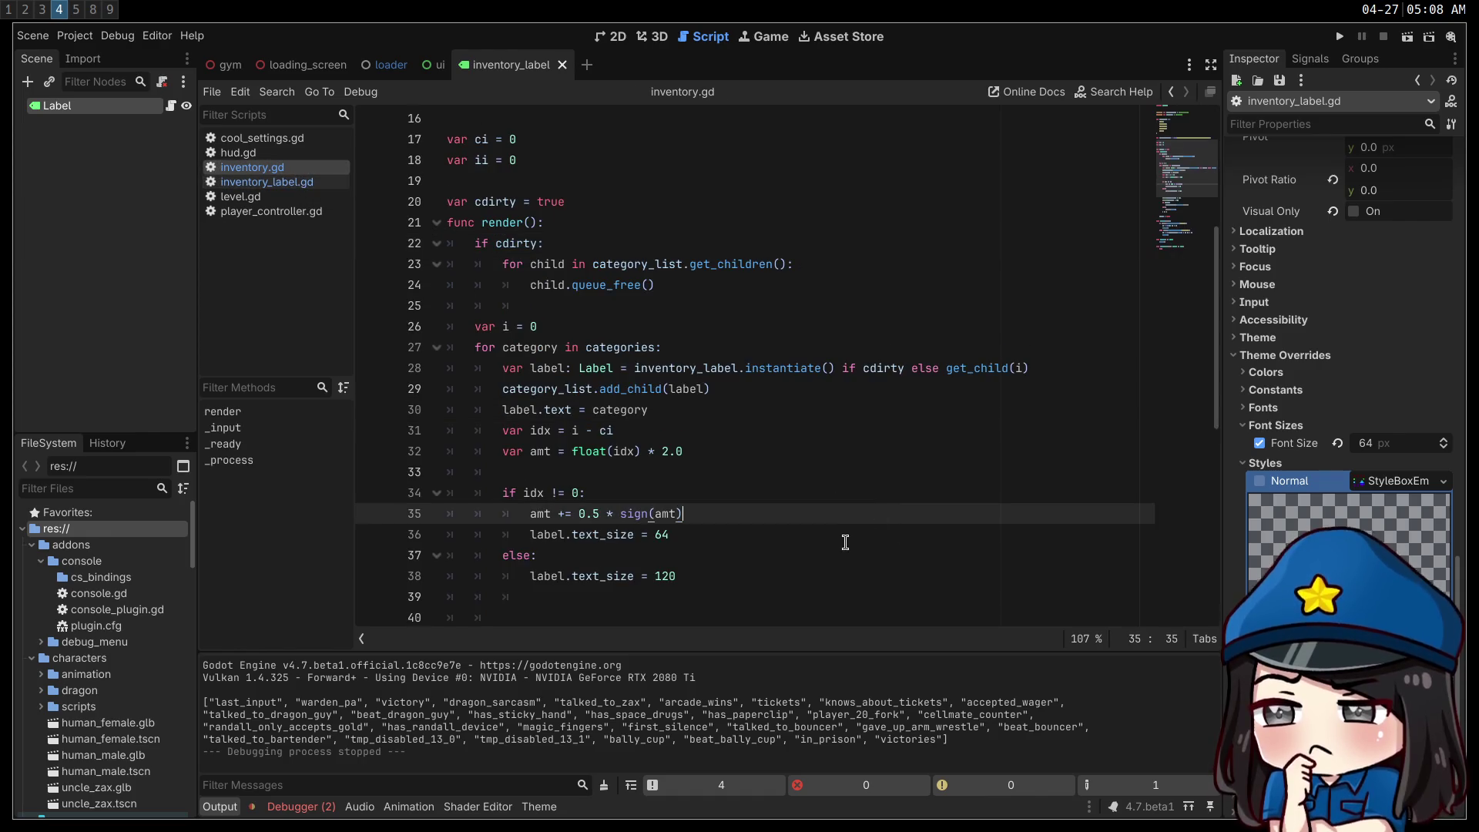
{"action": "left_click_drag", "start_coordinate": [846, 542], "coordinate": [518, 318]}
{"action": "left_click", "coordinate": [969, 432]}
{"action": "scroll", "coordinate": [475, 195], "scroll_direction": "up", "scroll_amount": 3}
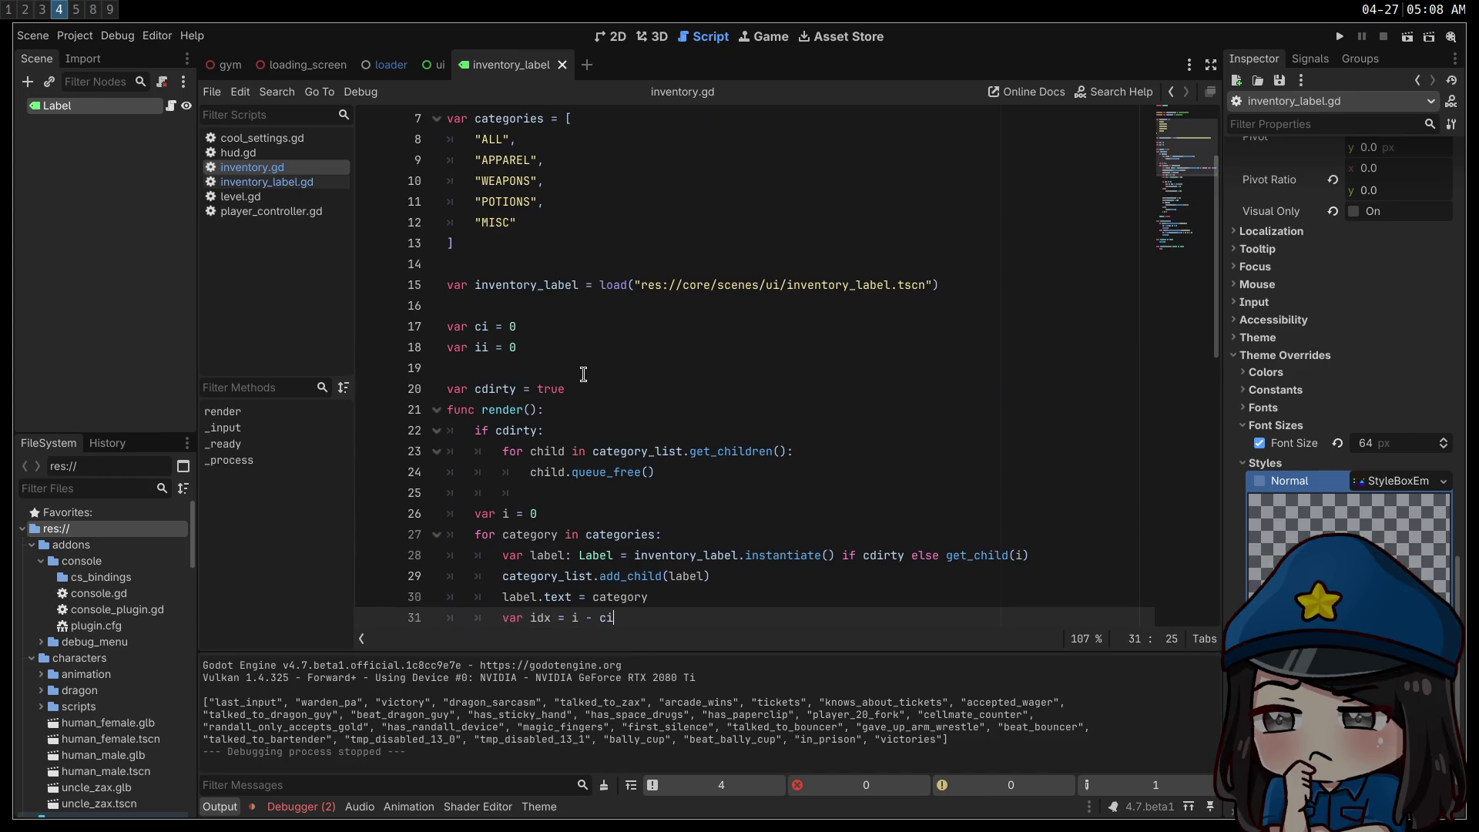
{"action": "left_click", "coordinate": [267, 184]}
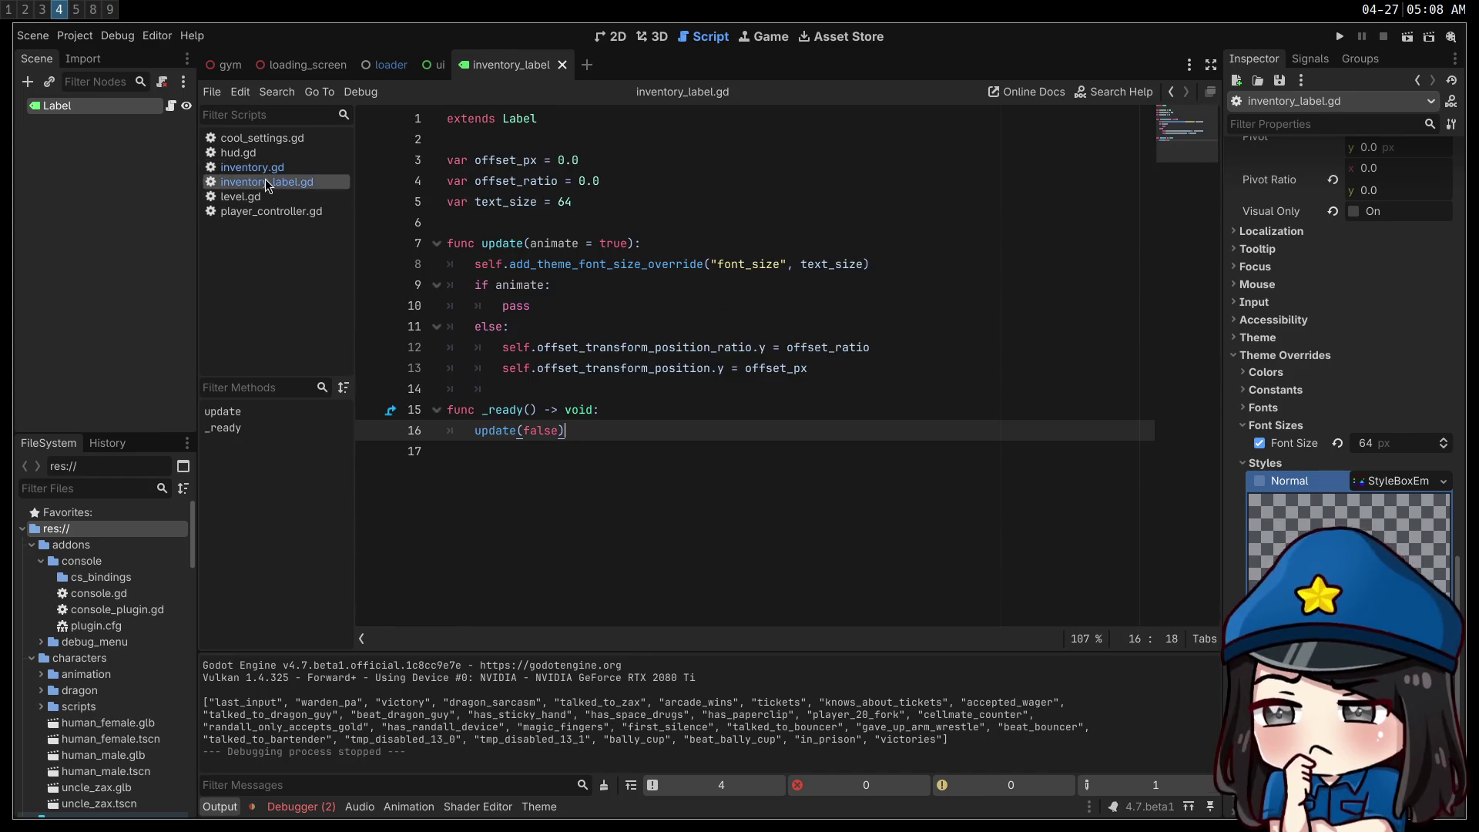
{"action": "left_click", "coordinate": [614, 285]}
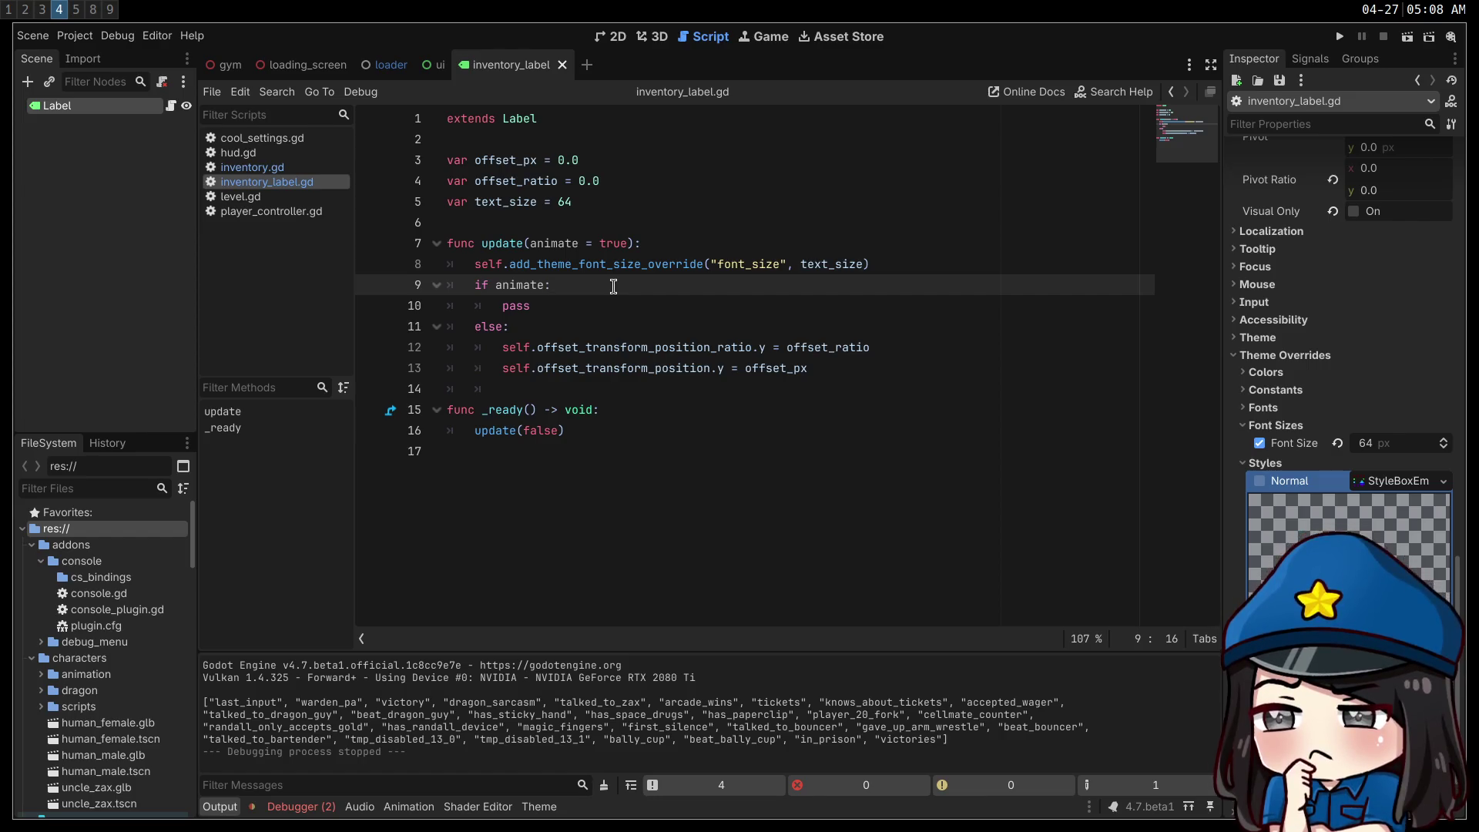
{"action": "left_click", "coordinate": [581, 222]}
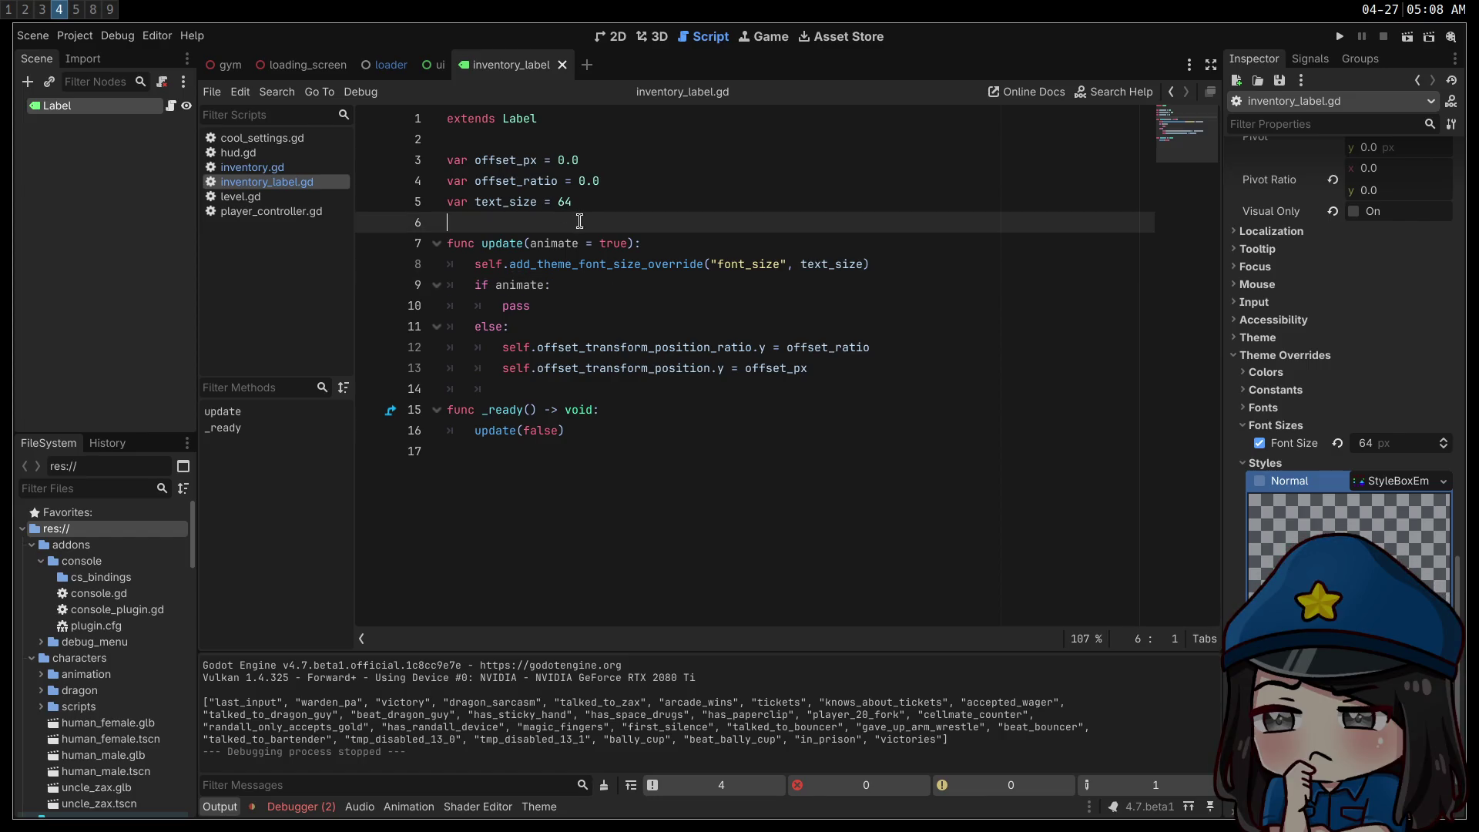
- Add 't = create_tween()' inside the 'if animate:' branch
{"action": "key", "text": "Return"}
{"action": "type", "text": "var t"}
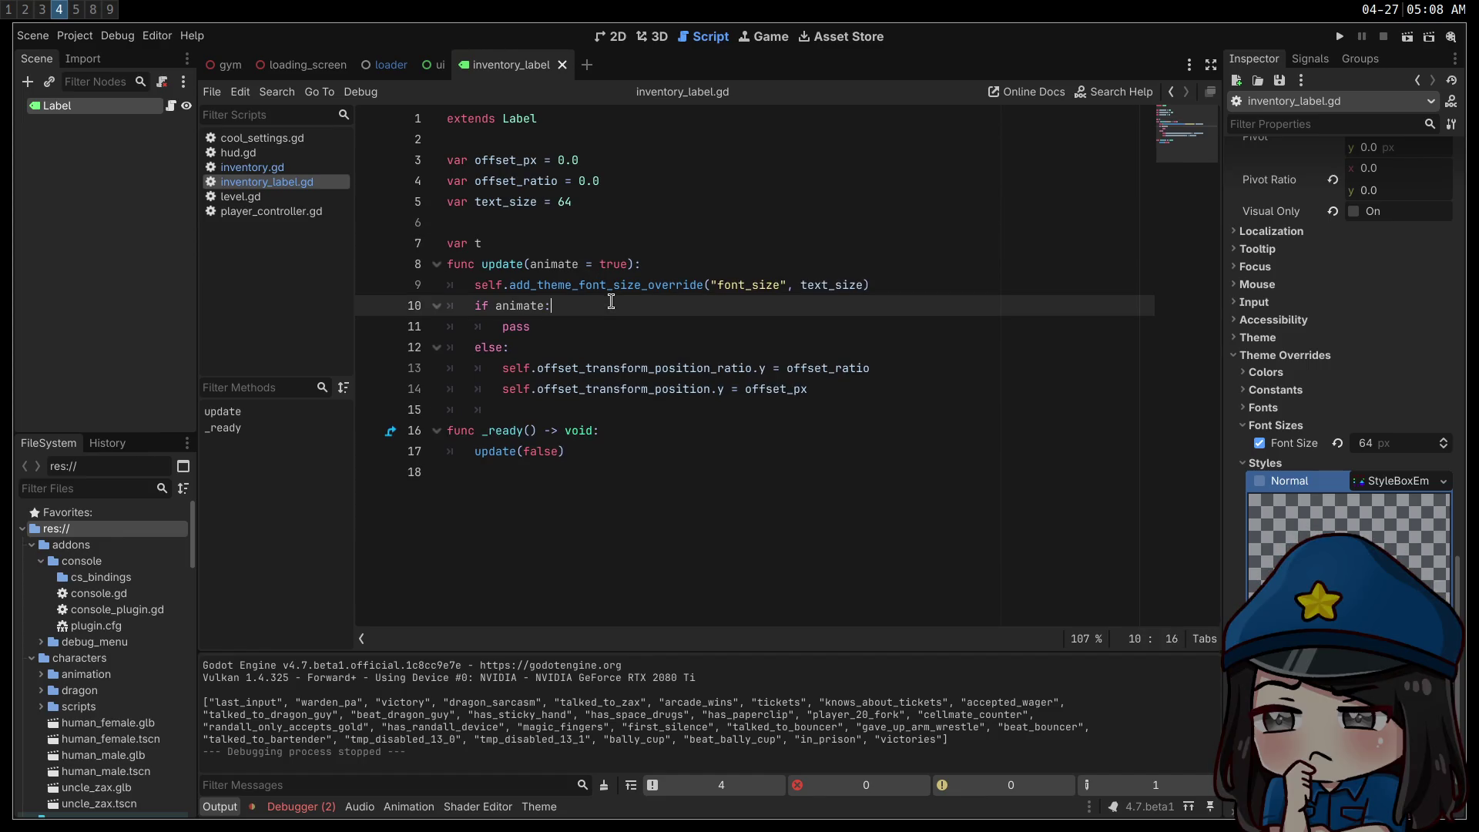
{"action": "left_click", "coordinate": [636, 306]}
{"action": "key", "text": "Return"}
{"action": "type", "text": "t = "}
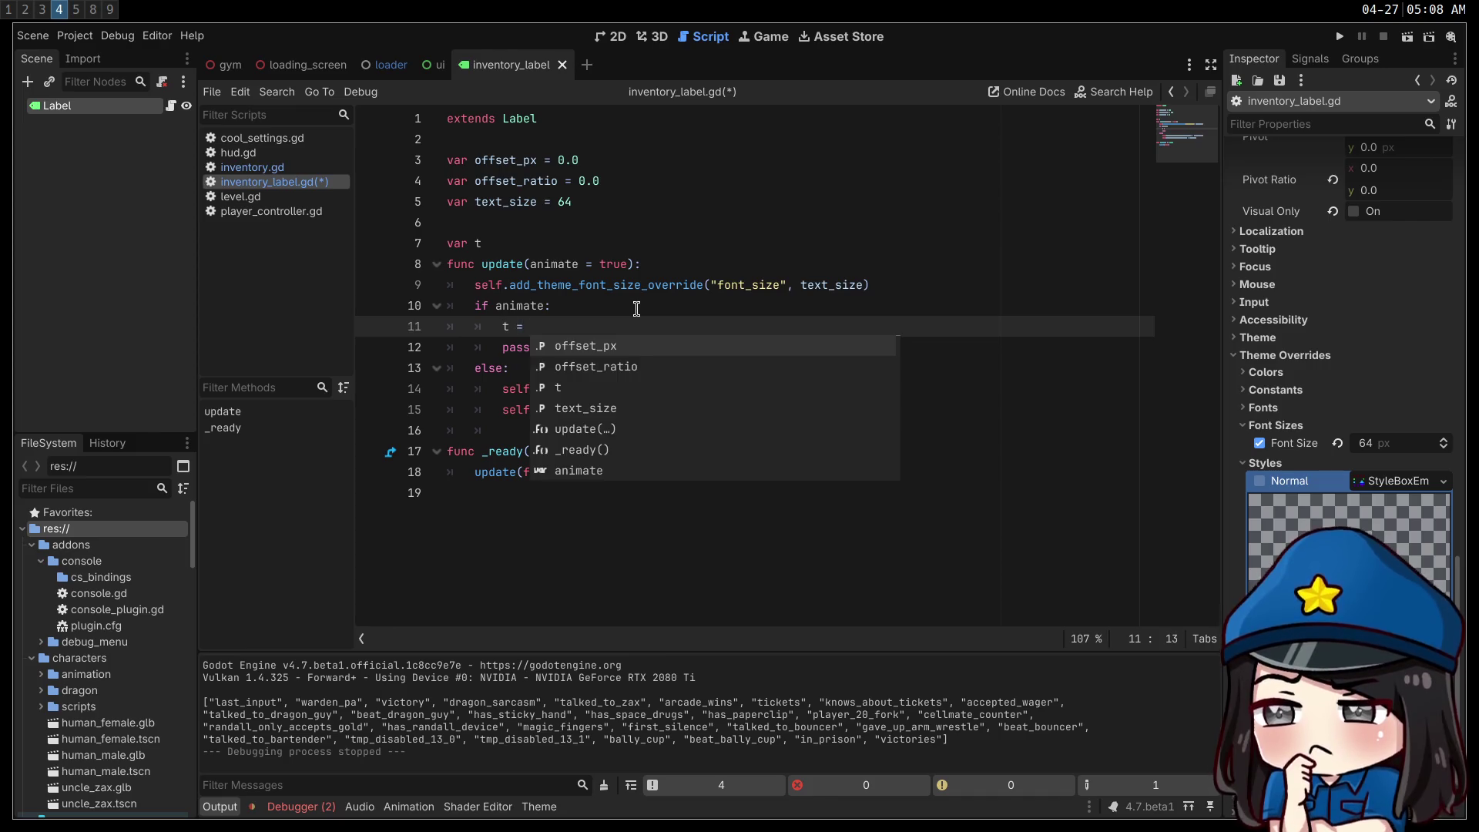
{"action": "type", "text": "create_tween"}
{"action": "key", "text": "Return"}
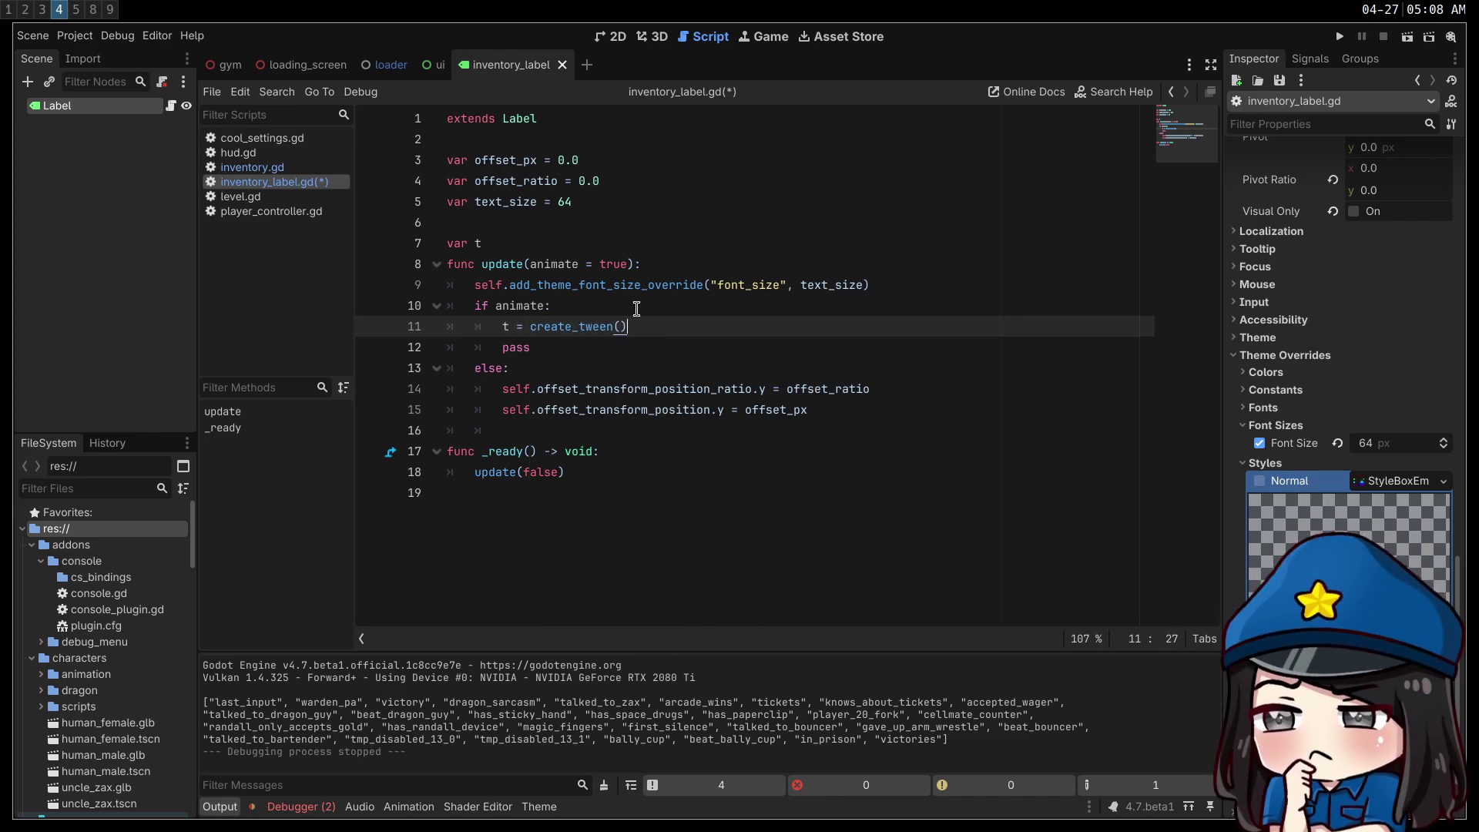
- Insert 'if t: t.kill()' above the create_tween line to kill any existing tween
{"action": "key", "text": "Up"}
{"action": "key", "text": "End"}
{"action": "key", "text": "Return"}
{"action": "type", "text": "if "}
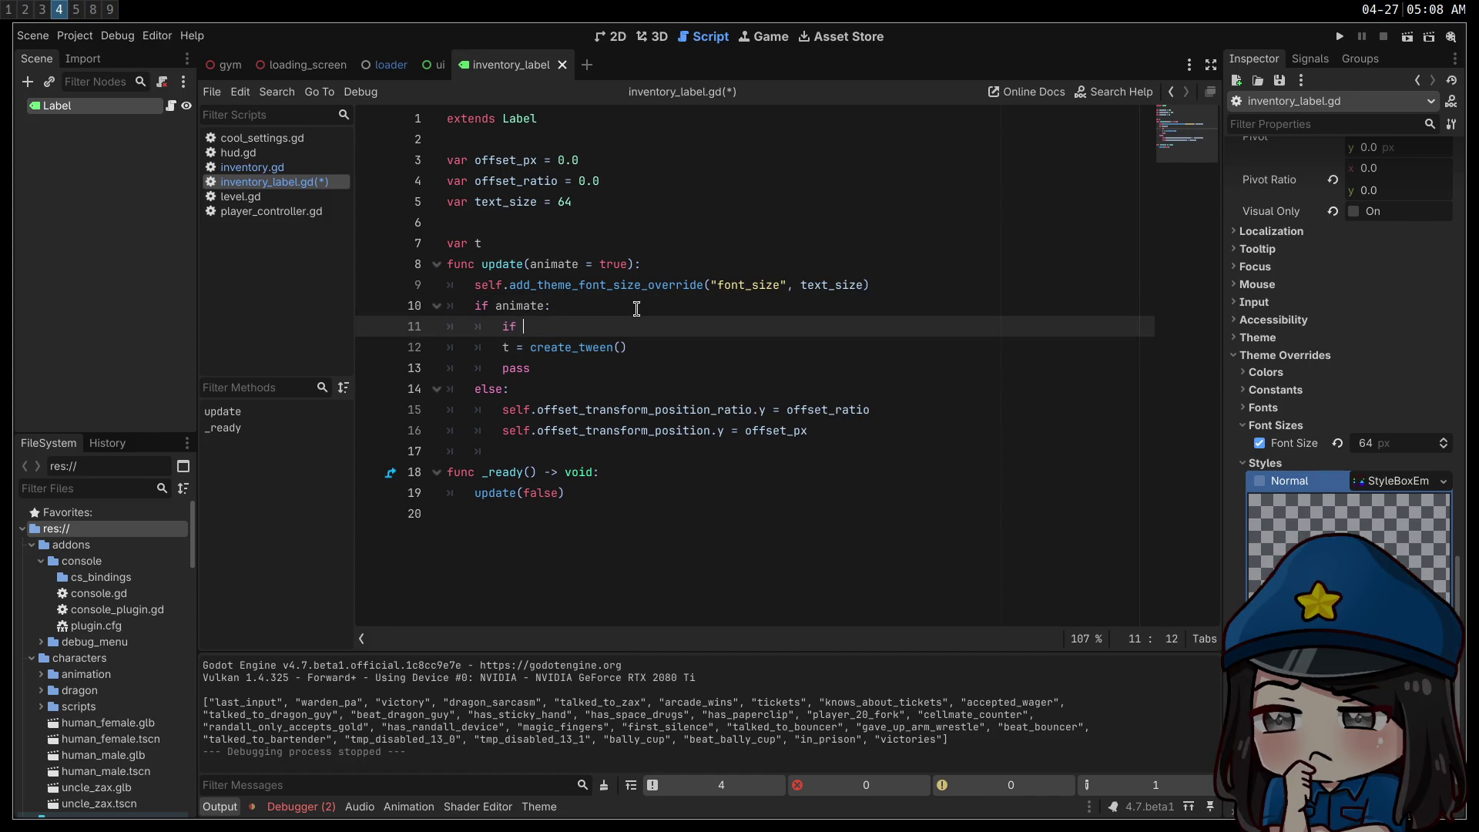
{"action": "type", "text": "t:"}
{"action": "key", "text": "Return"}
{"action": "type", "text": "t.kill()"}
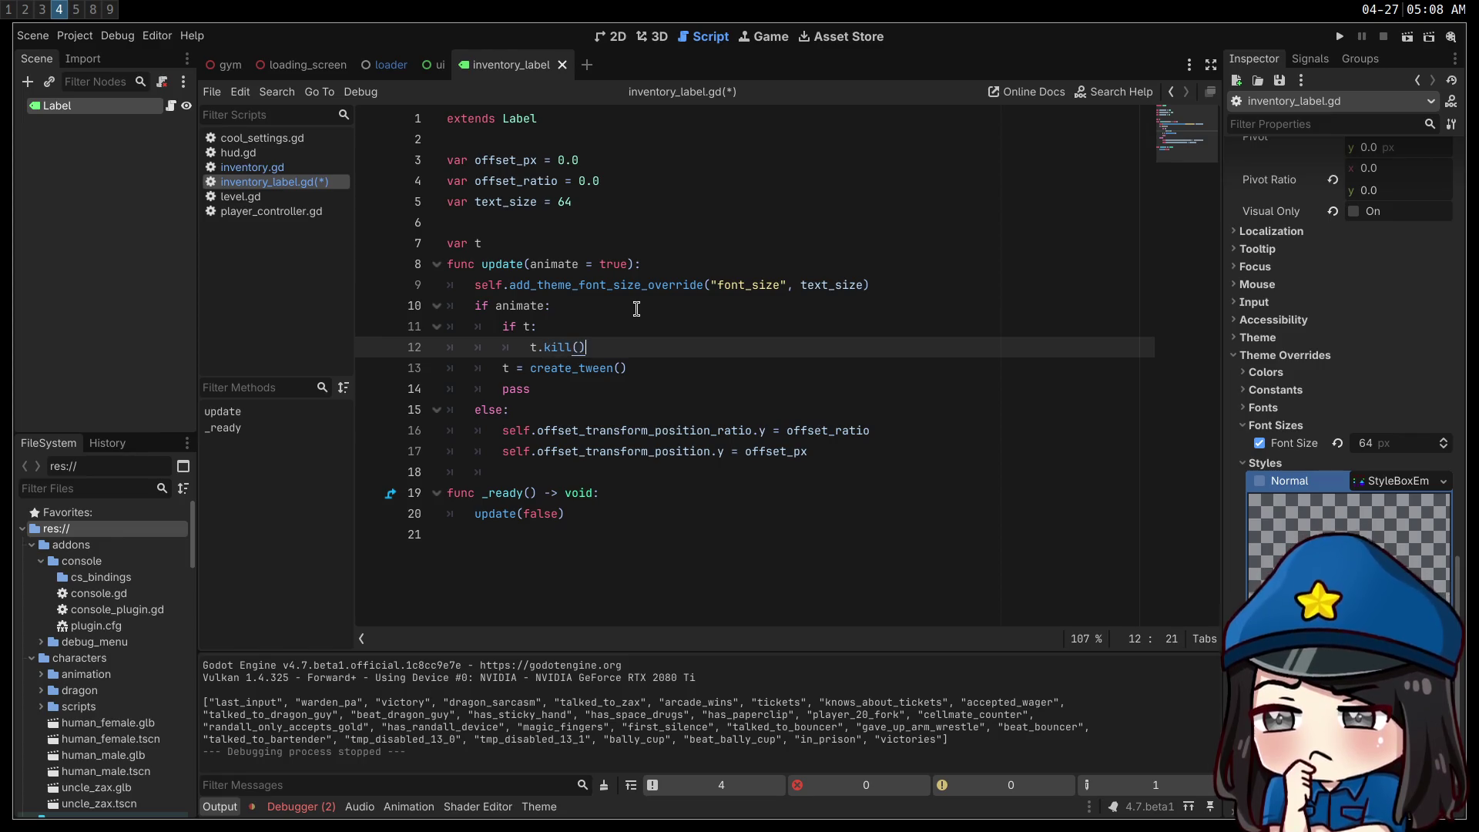
{"action": "left_click", "coordinate": [656, 367]}
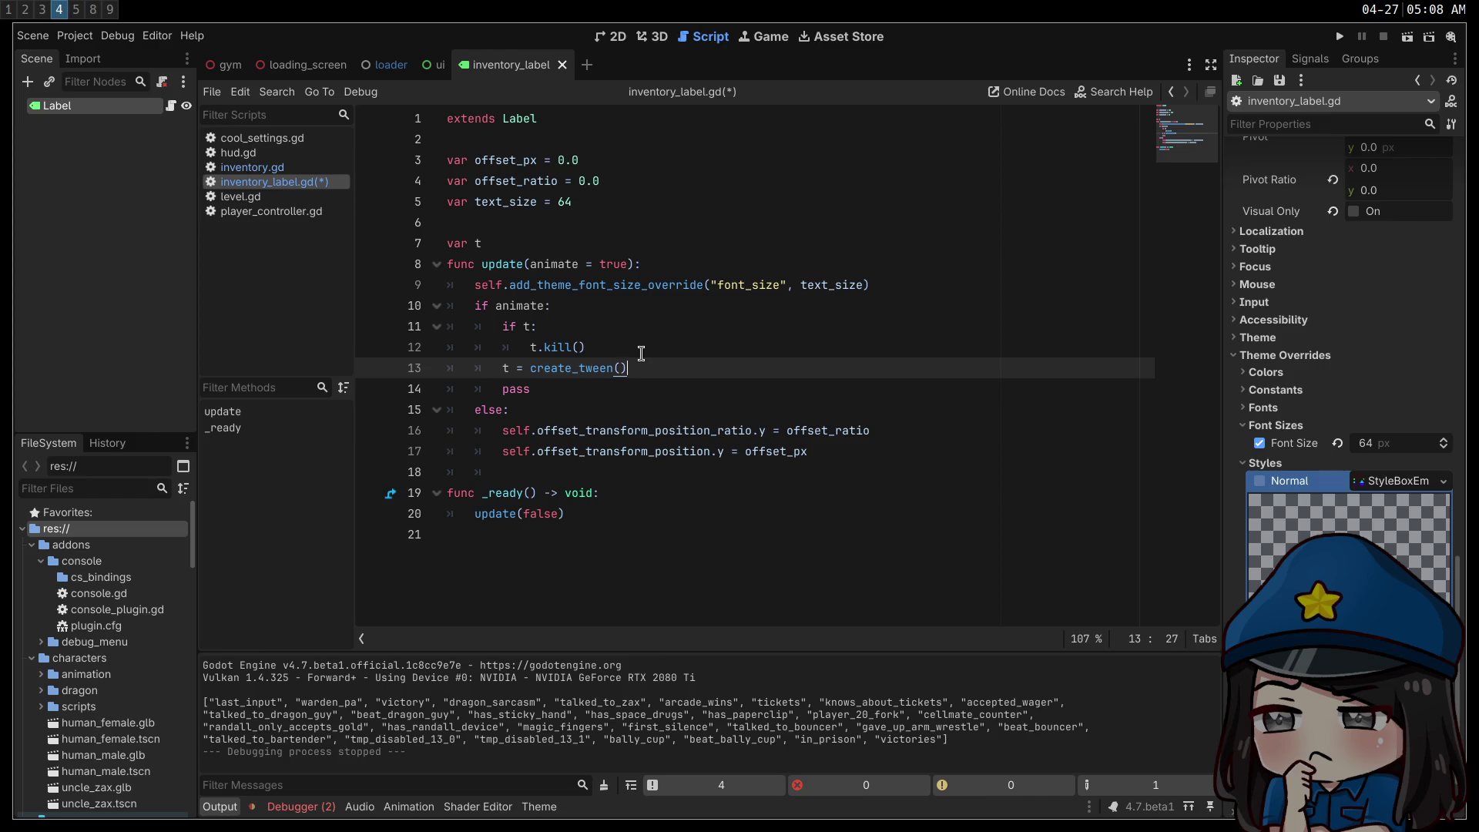
{"action": "key", "text": "Return"}
- Add t.tween_property(self, "offset_transform_position_ratio:y", offset_ratio, 0.1) to the animate branch
{"action": "type", "text": "t."}
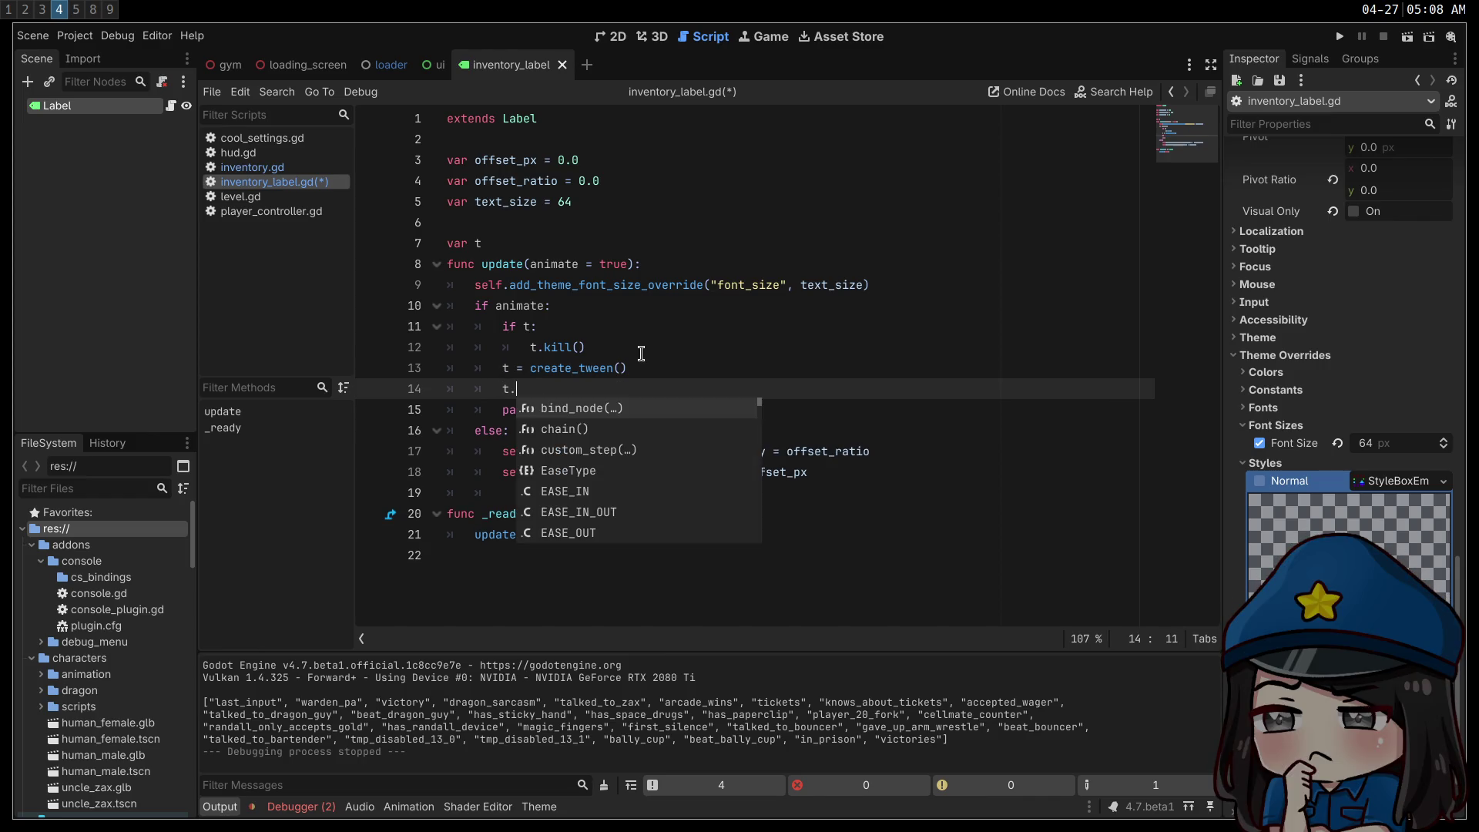
{"action": "type", "text": "add_"}
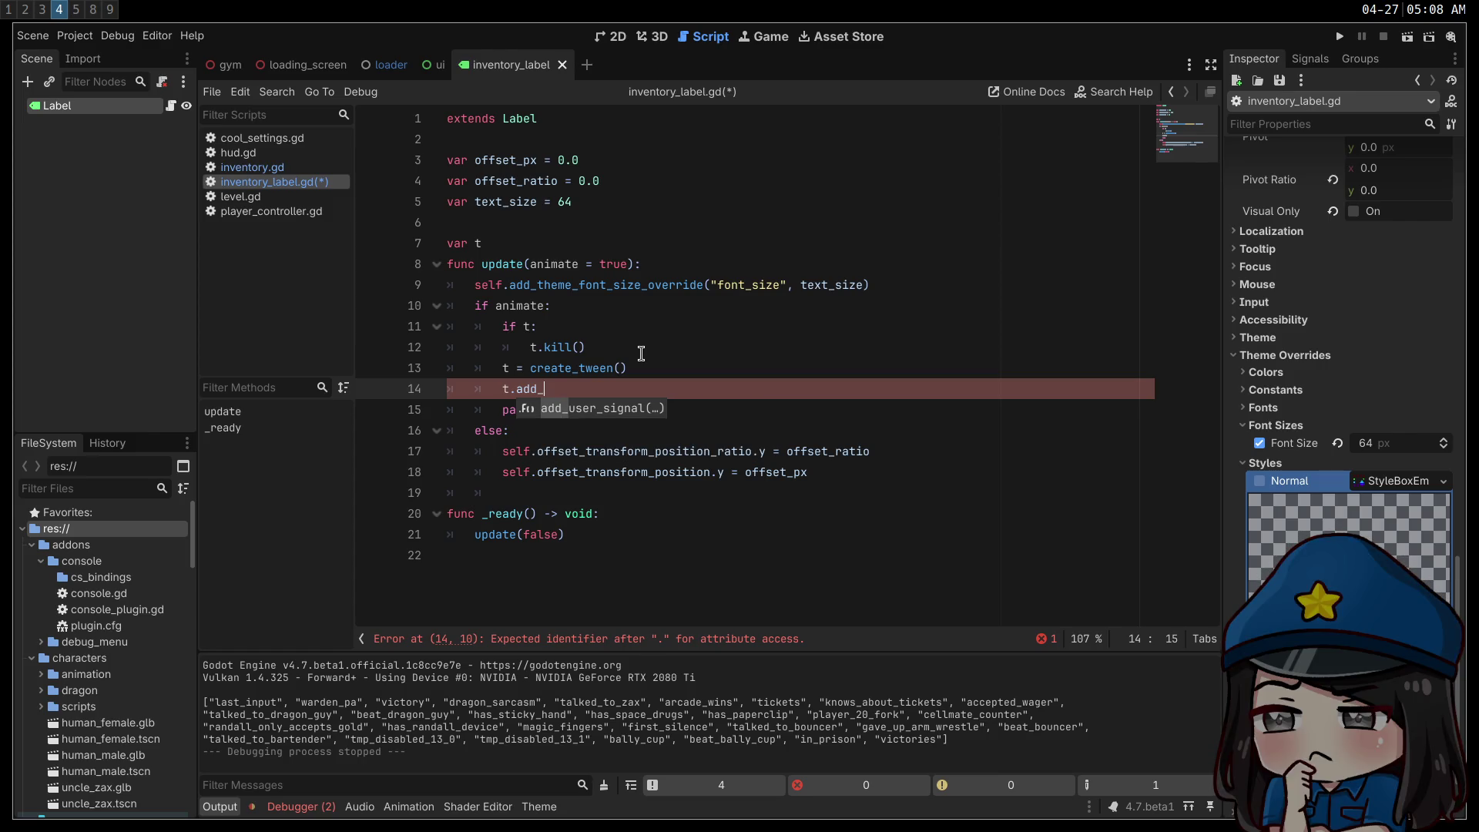
{"action": "key", "text": "BackSpace"}
{"action": "key", "text": "BackSpace"}
{"action": "key", "text": "BackSpace"}
{"action": "type", "text": "tween"}
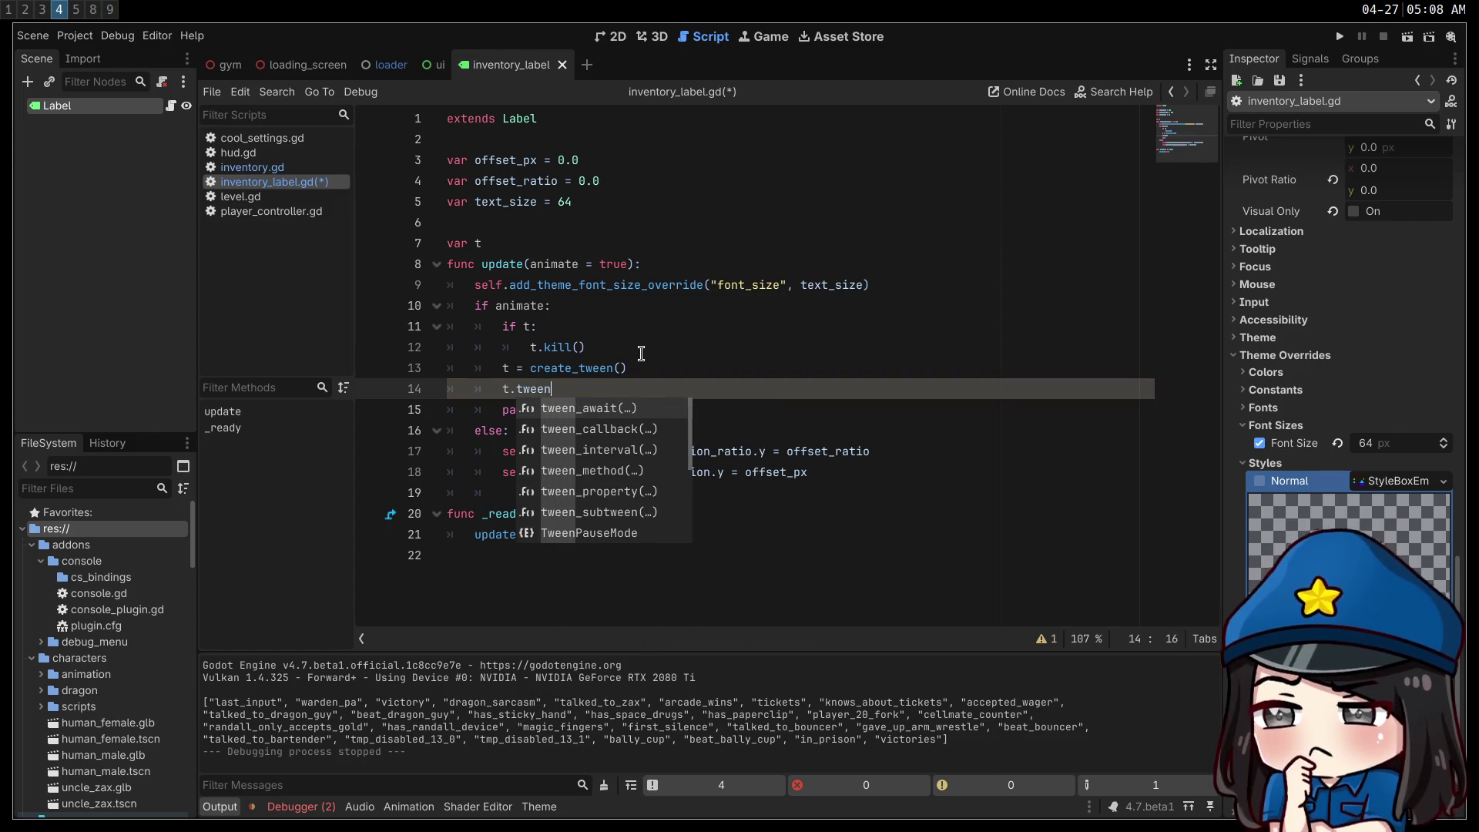
{"action": "type", "text": "_prop"}
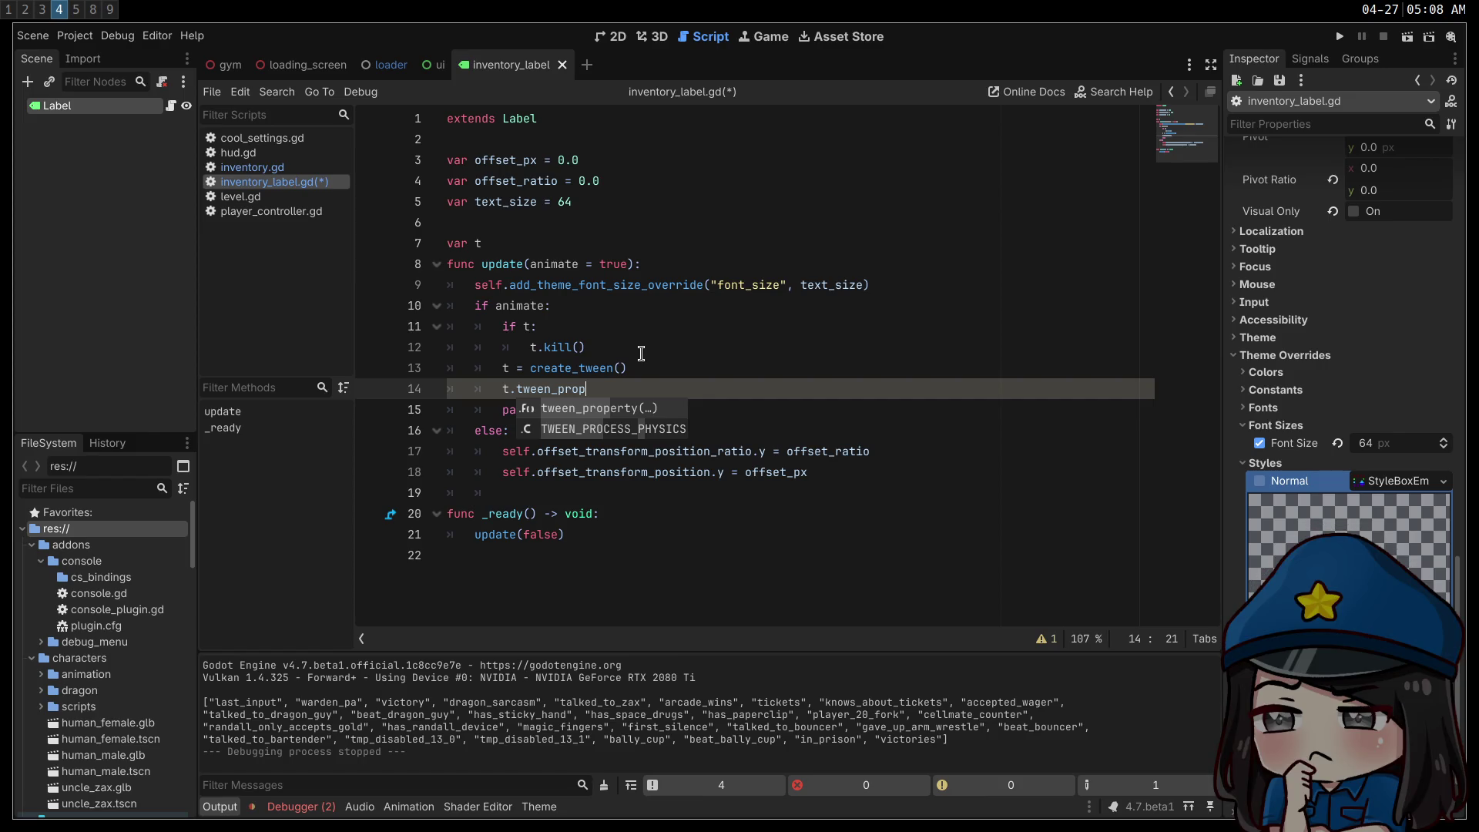
{"action": "key", "text": "Return"}
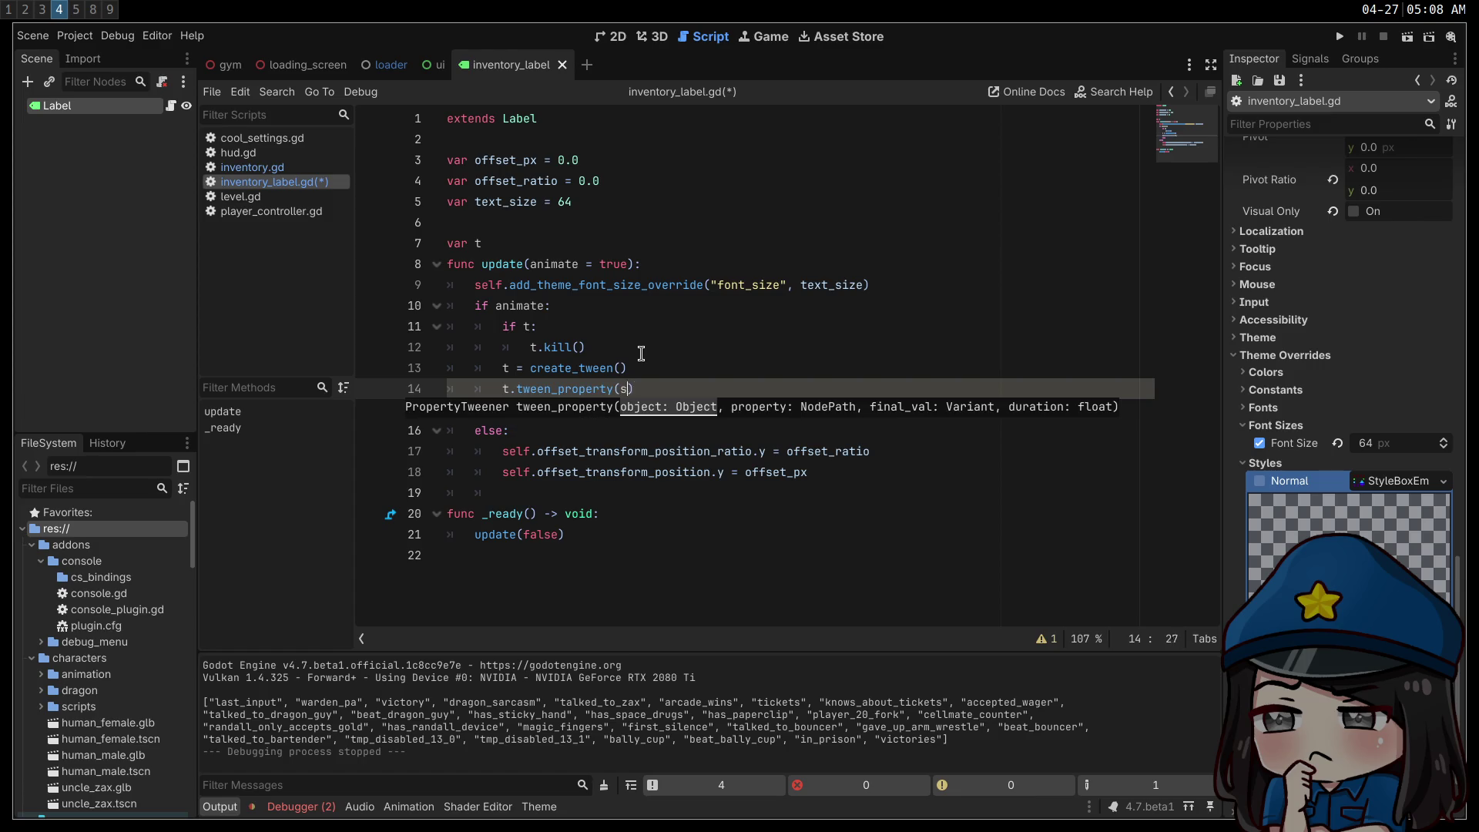
{"action": "type", "text": "elf,"}
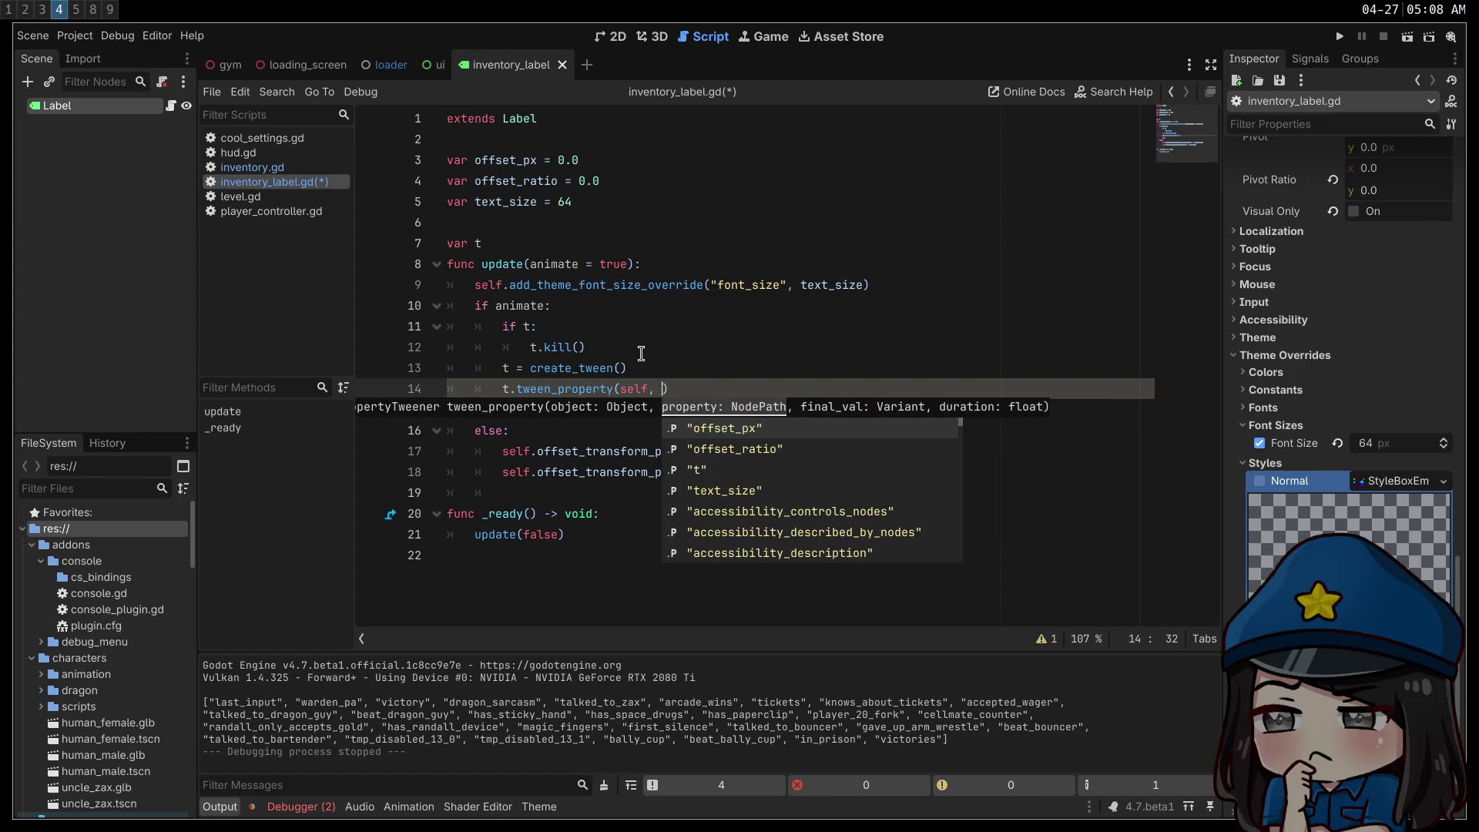
{"action": "key", "text": "Escape"}
{"action": "key", "text": "shift+Down"}
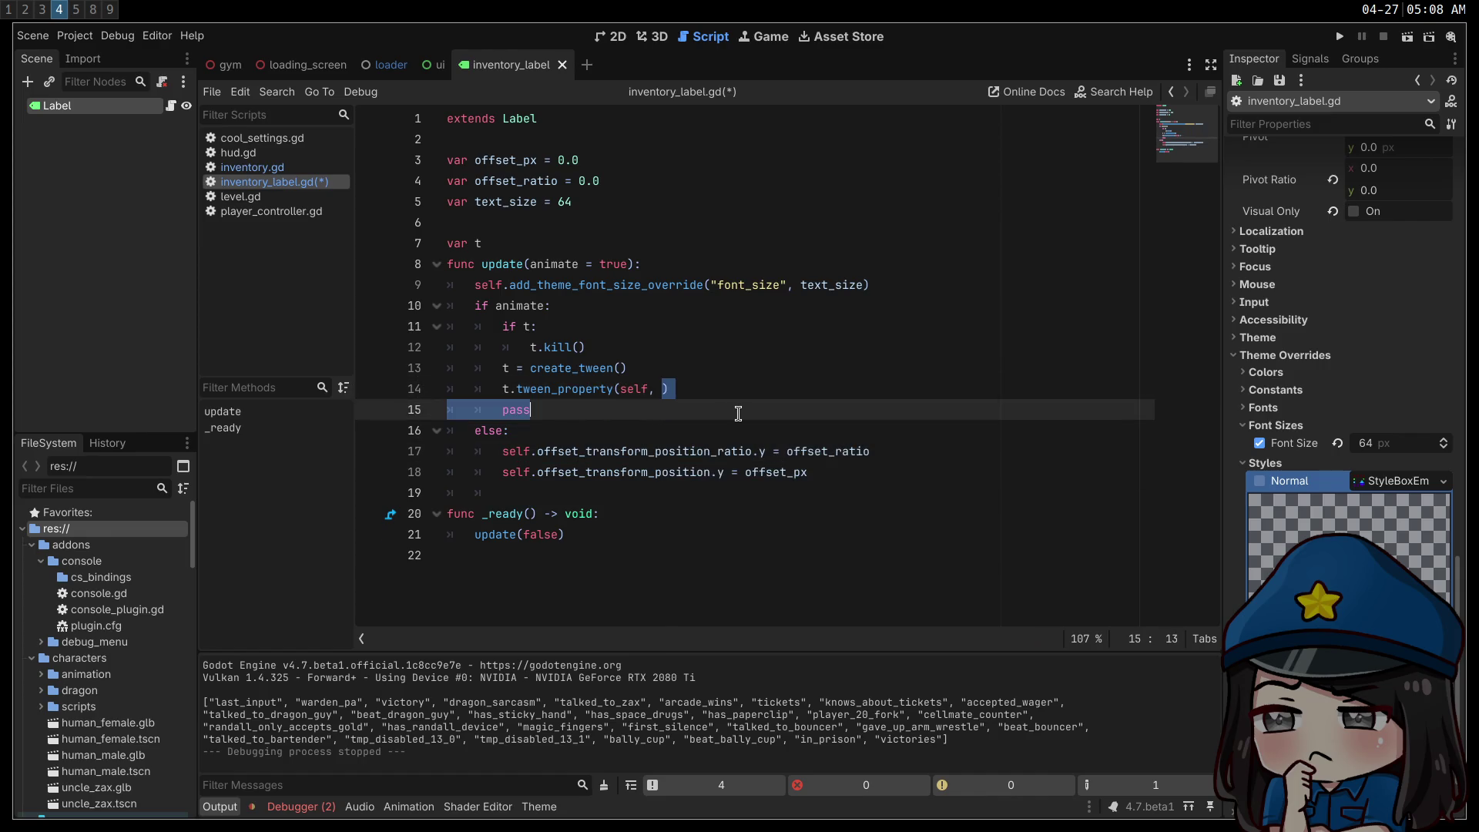
{"action": "key", "text": "Up"}
{"action": "left_click", "coordinate": [657, 387]}
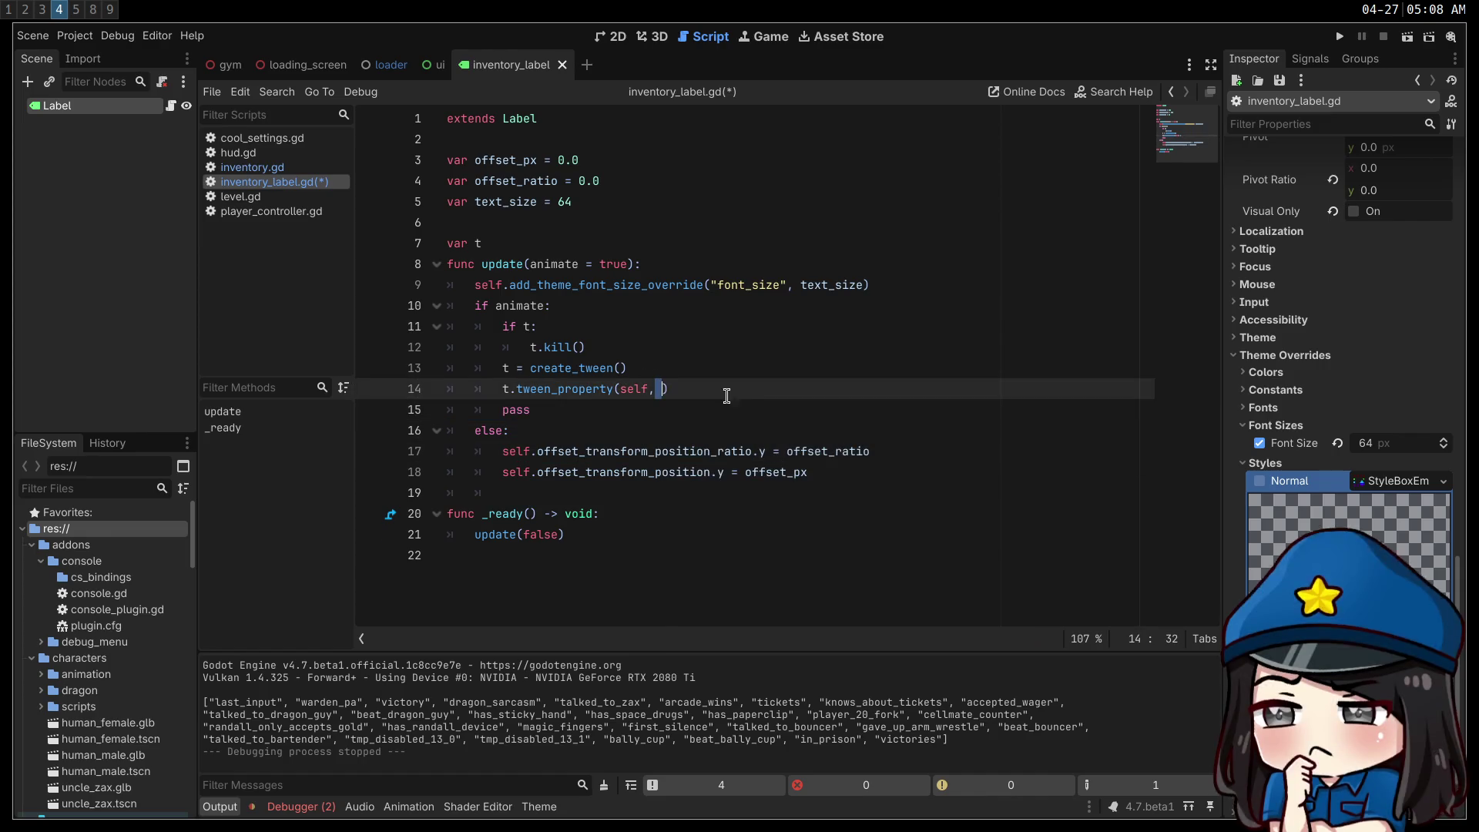
{"action": "type", "text": "\"offset_transform_position_ratio"}
{"action": "type", "text": ":y"}
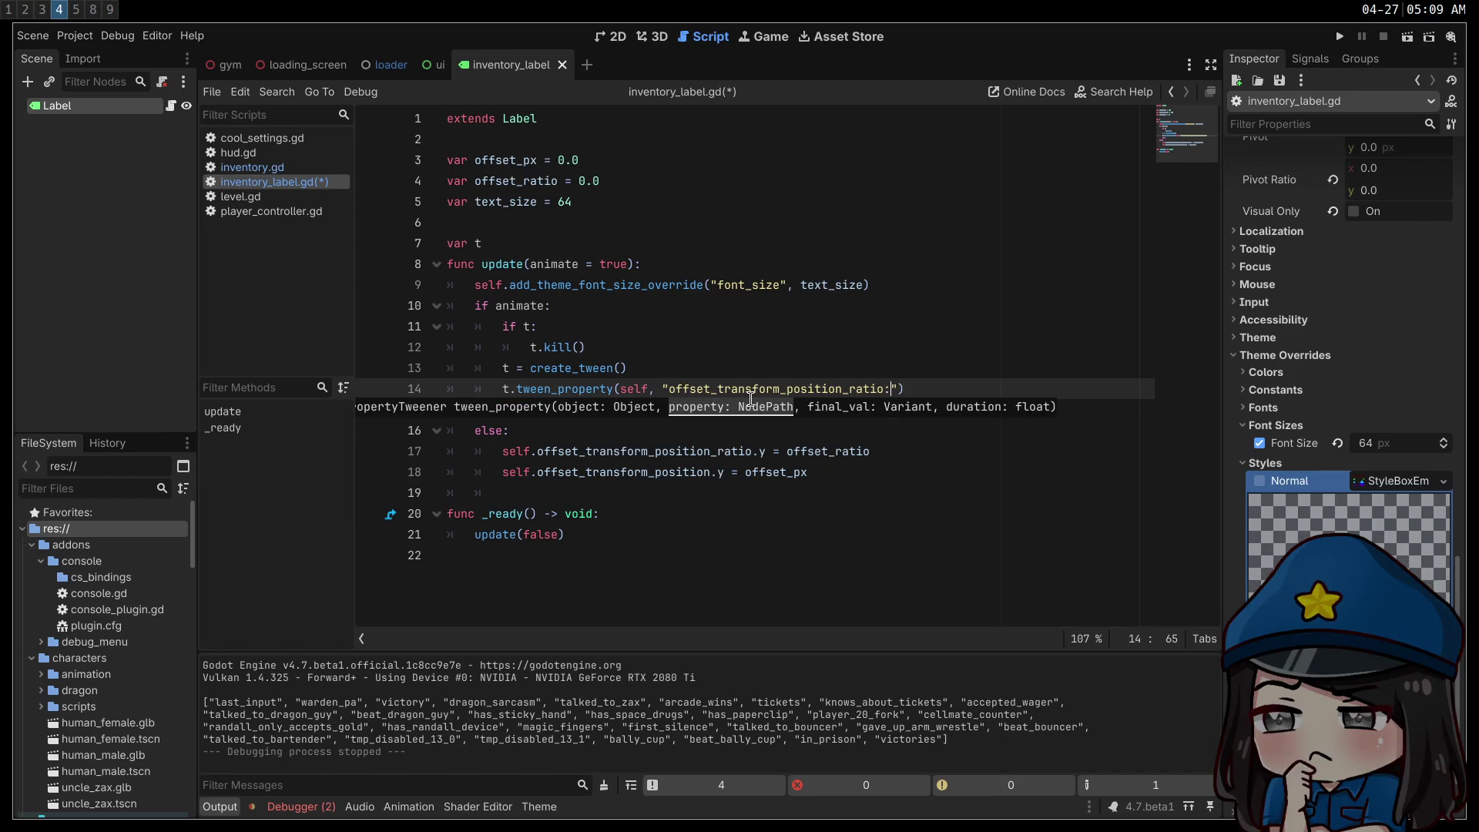
{"action": "type", "text": "\")"}
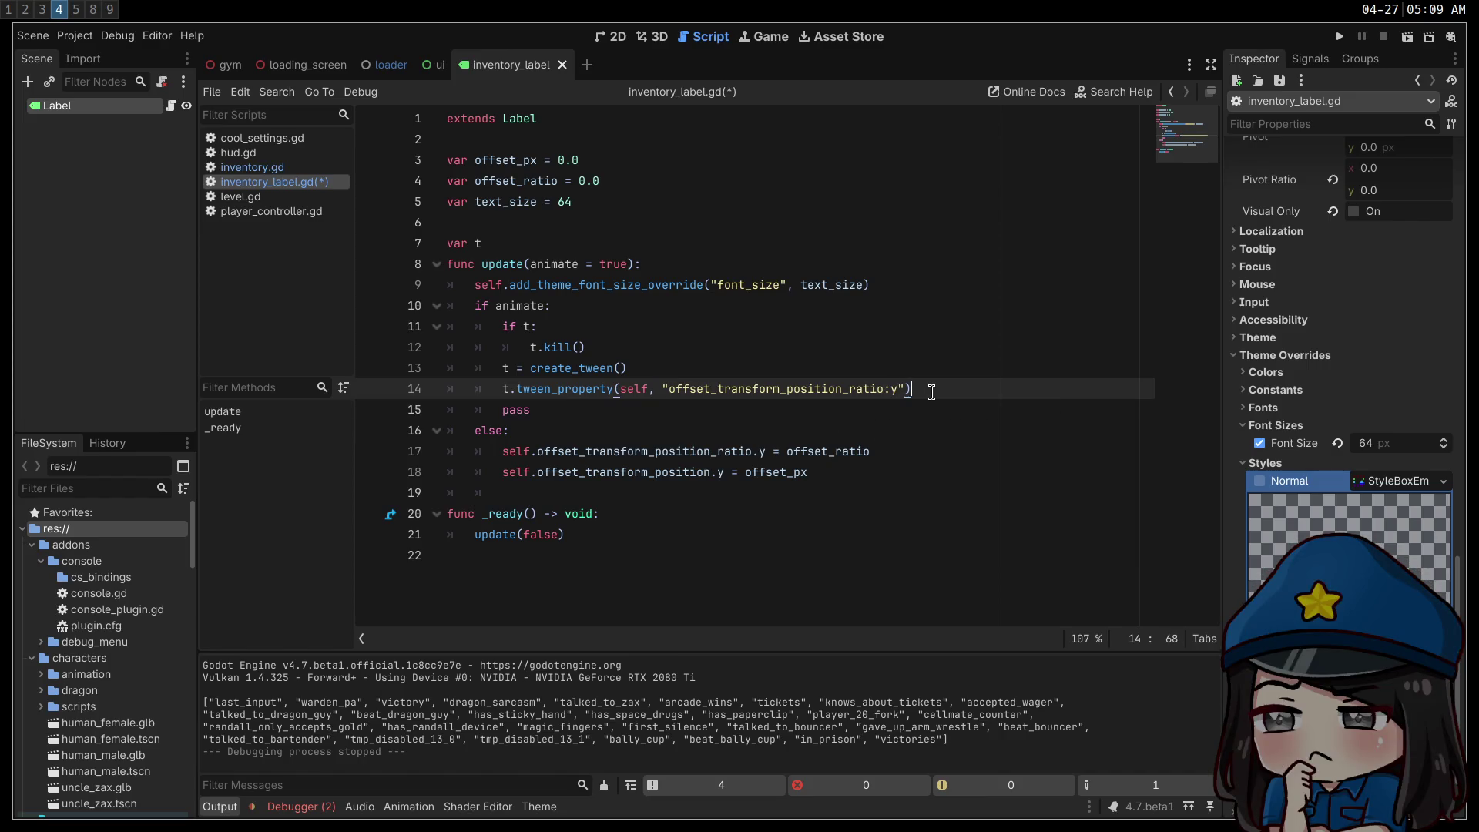
{"action": "type", "text": ","}
{"action": "double_click", "coordinate": [841, 452]}
{"action": "key", "text": "ctrl+c"}
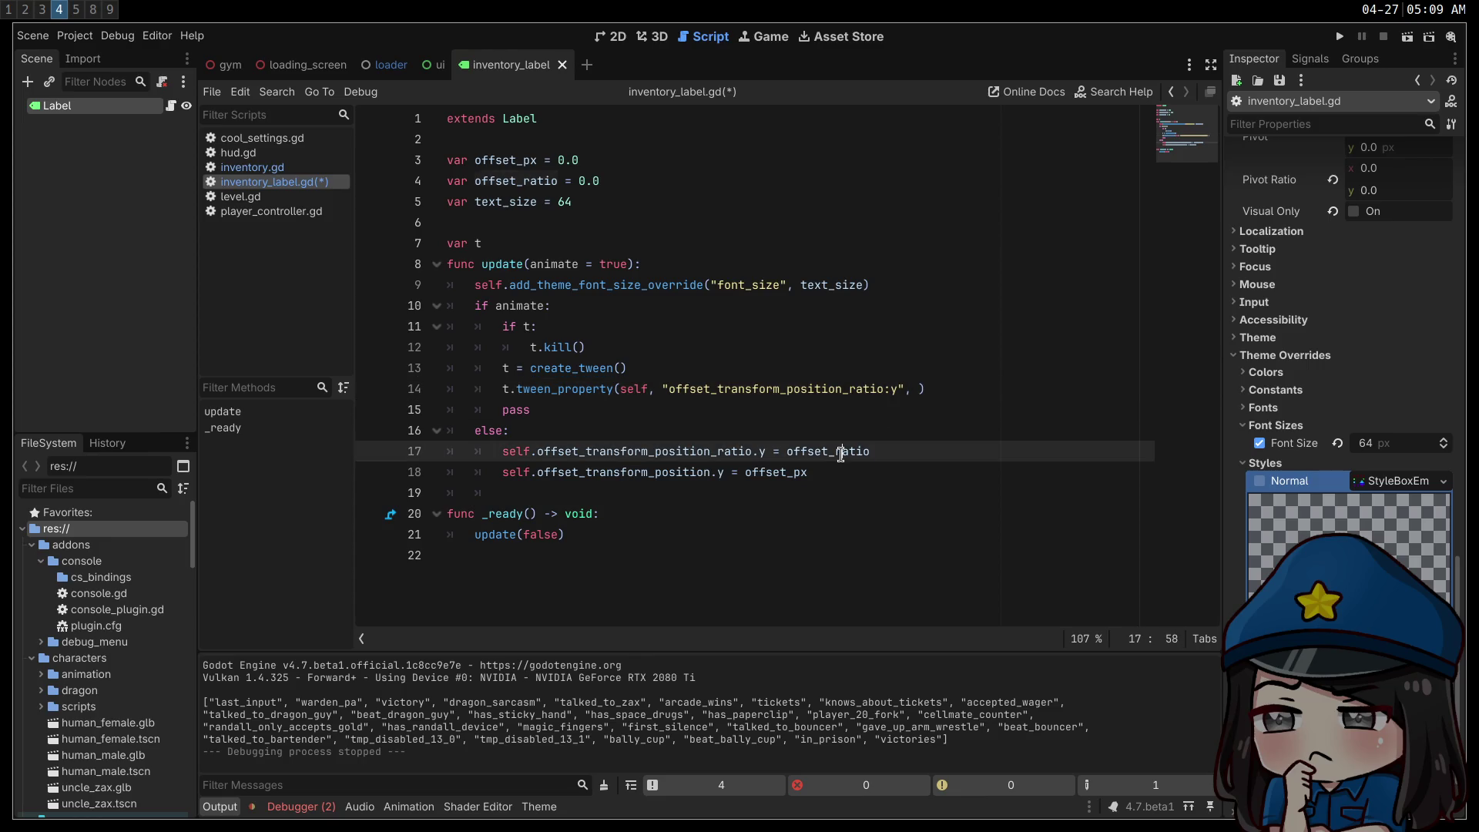
{"action": "left_click", "coordinate": [924, 389]}
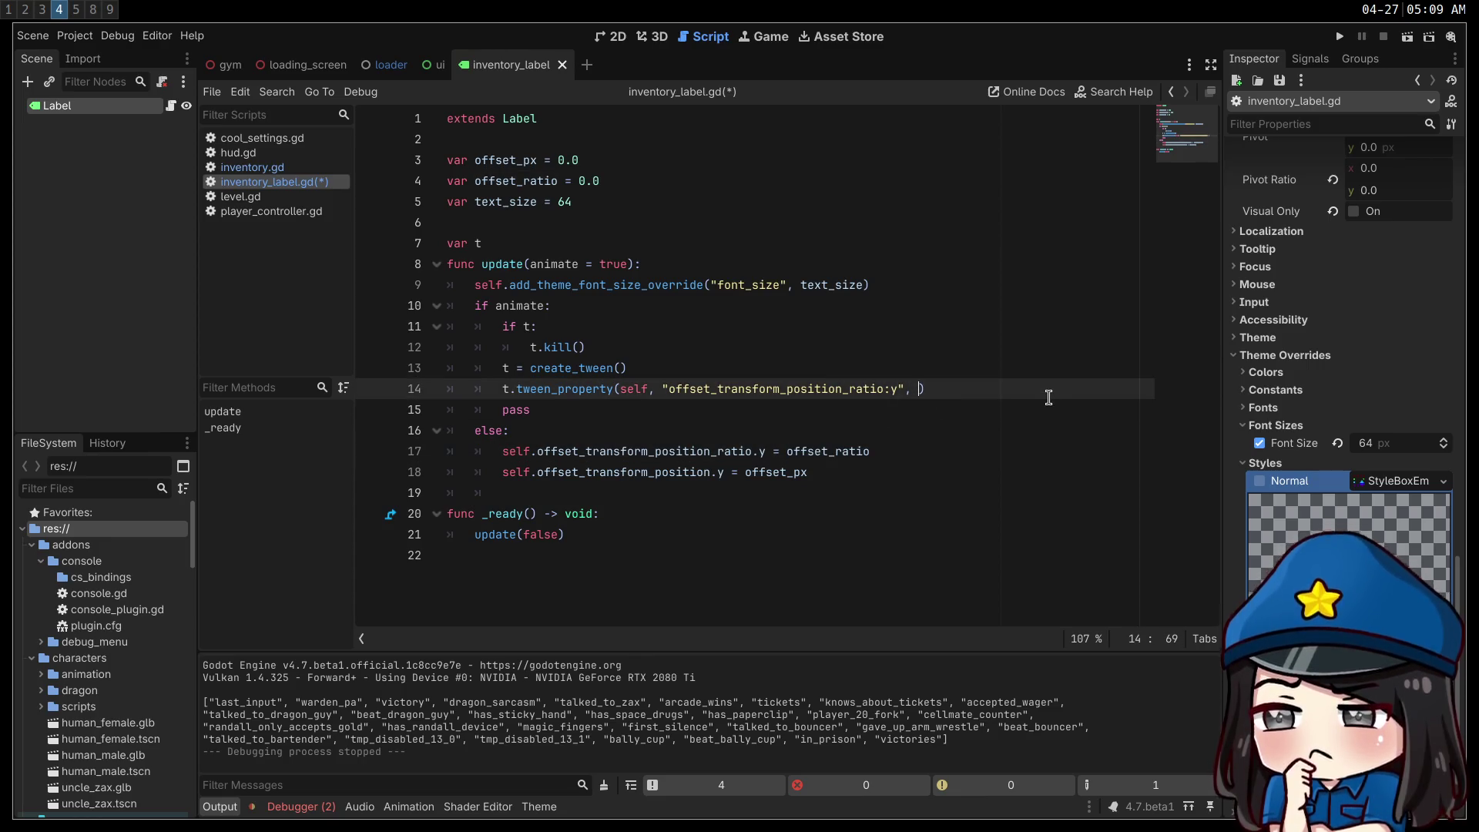
{"action": "key", "text": "ctrl+v"}
{"action": "type", "text": "0"}
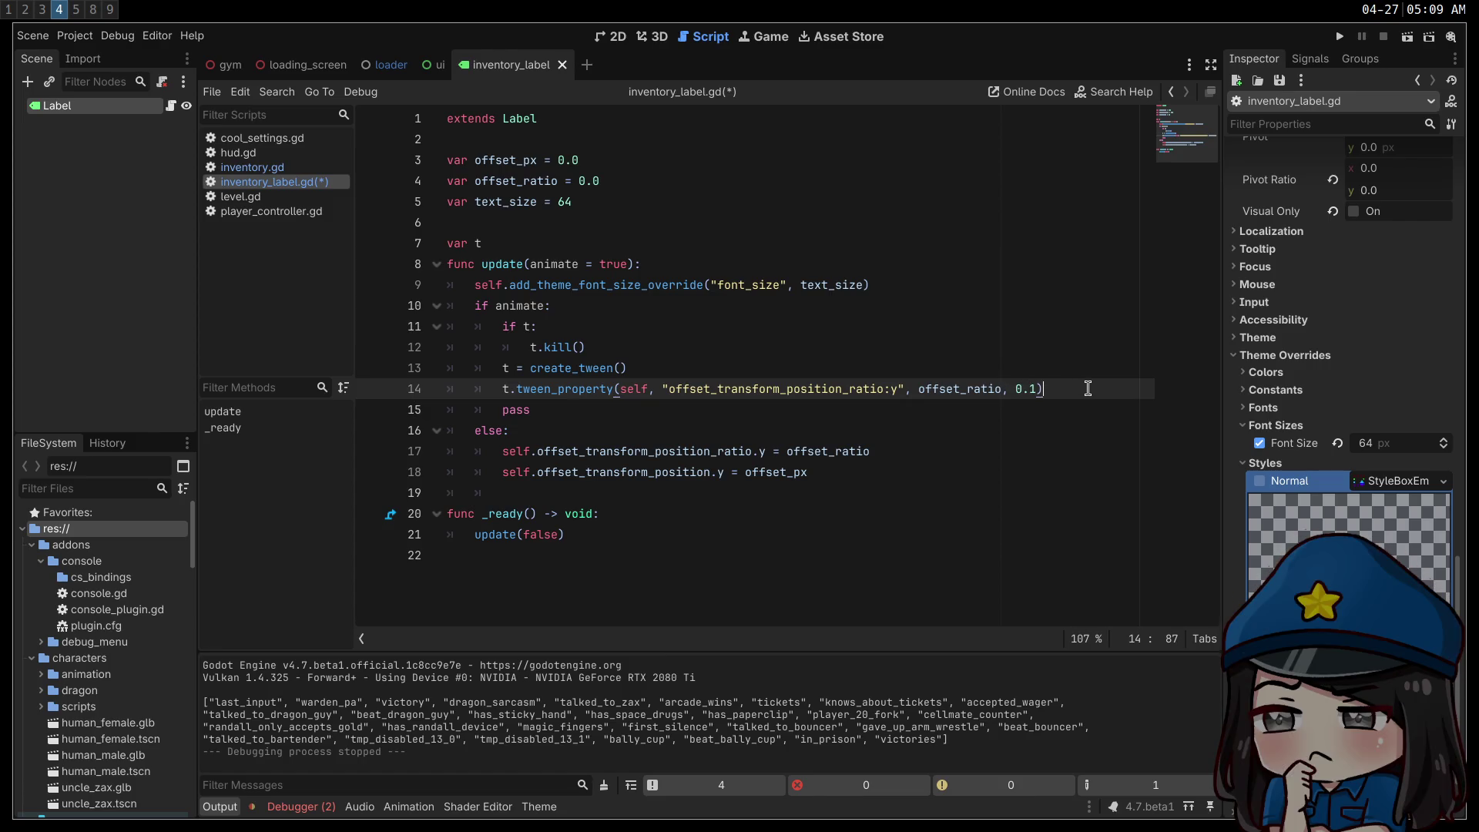
- Select the offset_transform_position.y line in the else branch
{"action": "mouse_move", "coordinate": [1046, 391]}
{"action": "left_mouse_down"}
{"action": "mouse_move", "coordinate": [483, 394]}
{"action": "mouse_move", "coordinate": [501, 392]}
{"action": "left_mouse_up"}
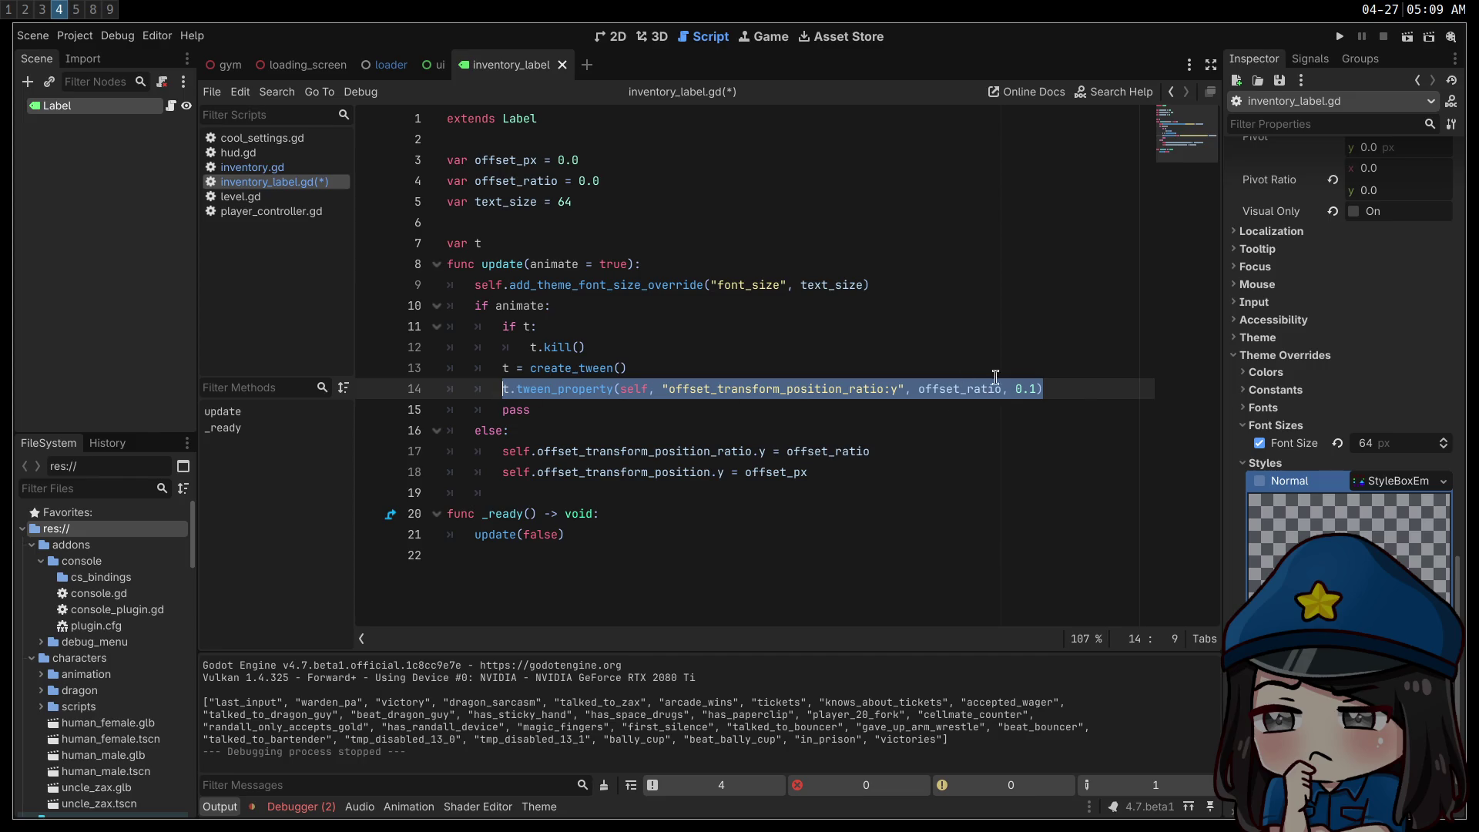
{"action": "left_click", "coordinate": [1084, 391]}
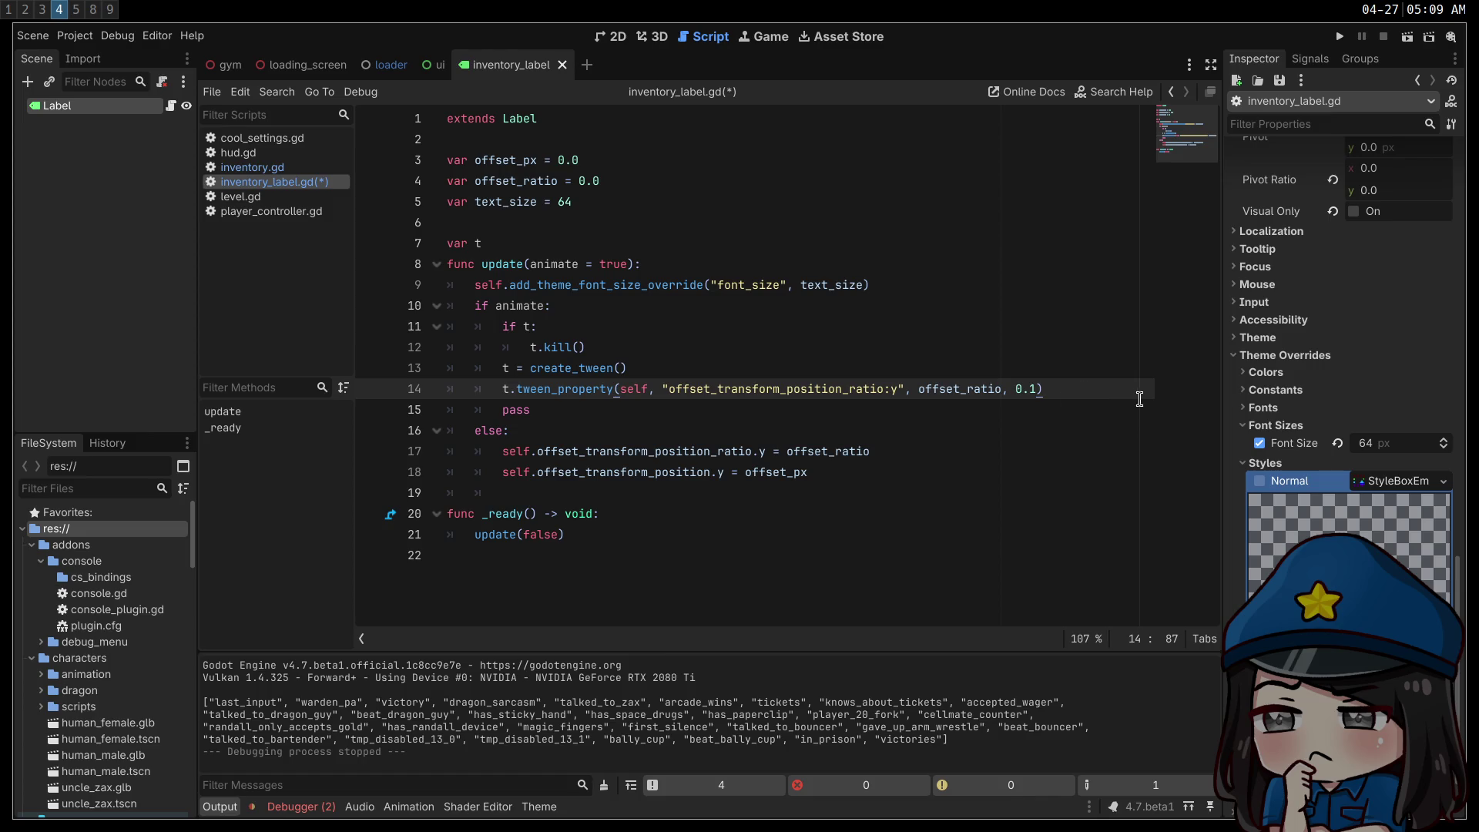
{"action": "left_click_drag", "start_coordinate": [449, 450], "coordinate": [725, 472]}
{"action": "left_click", "coordinate": [856, 480]}
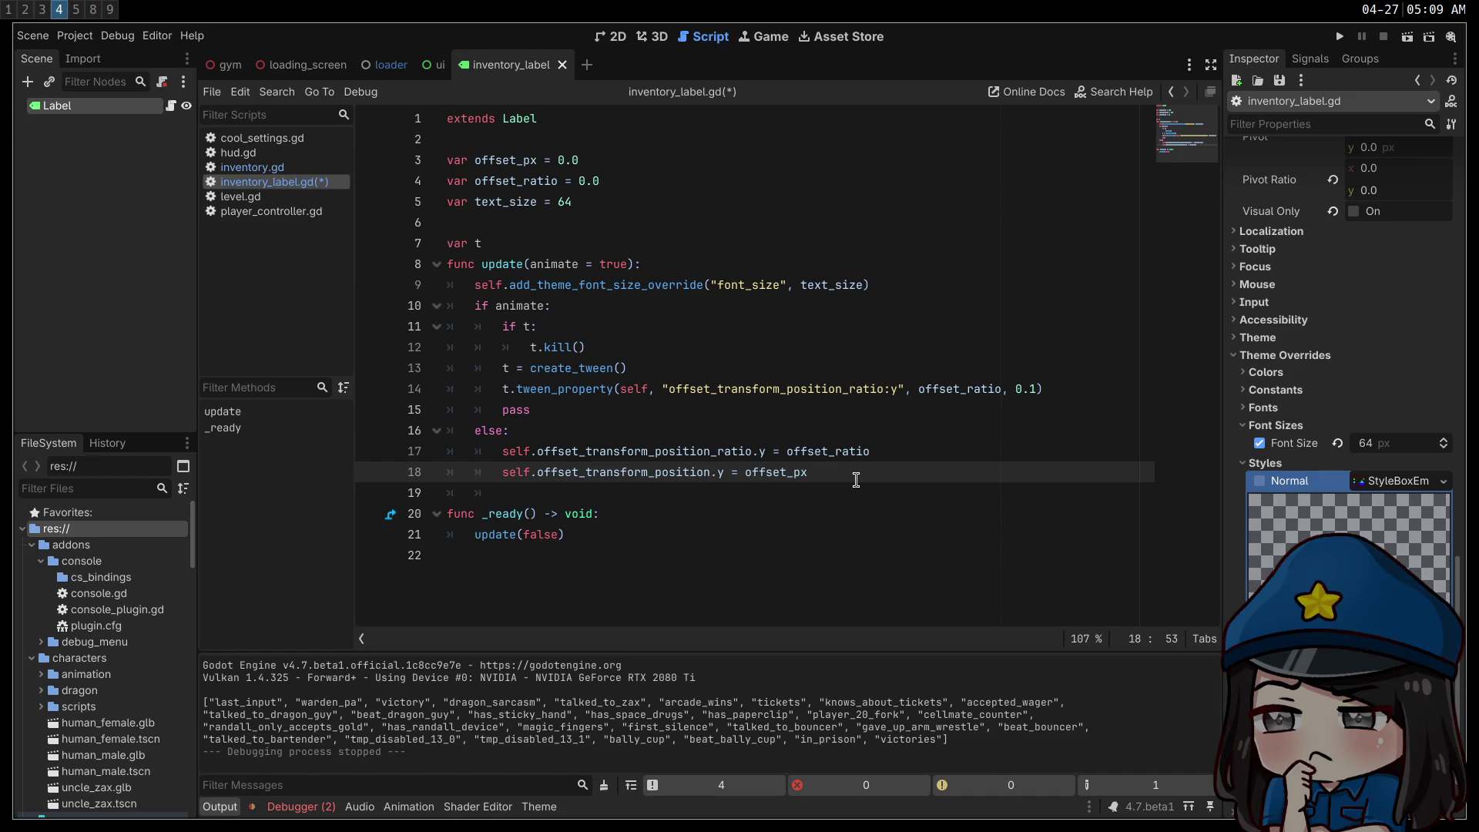
{"action": "triple_click", "coordinate": [761, 472]}
{"action": "key", "text": "ctrl+c"}
- Move the offset_transform_position.y line directly below the font size override
{"action": "key", "text": "BackSpace"}
{"action": "left_click", "coordinate": [871, 287]}
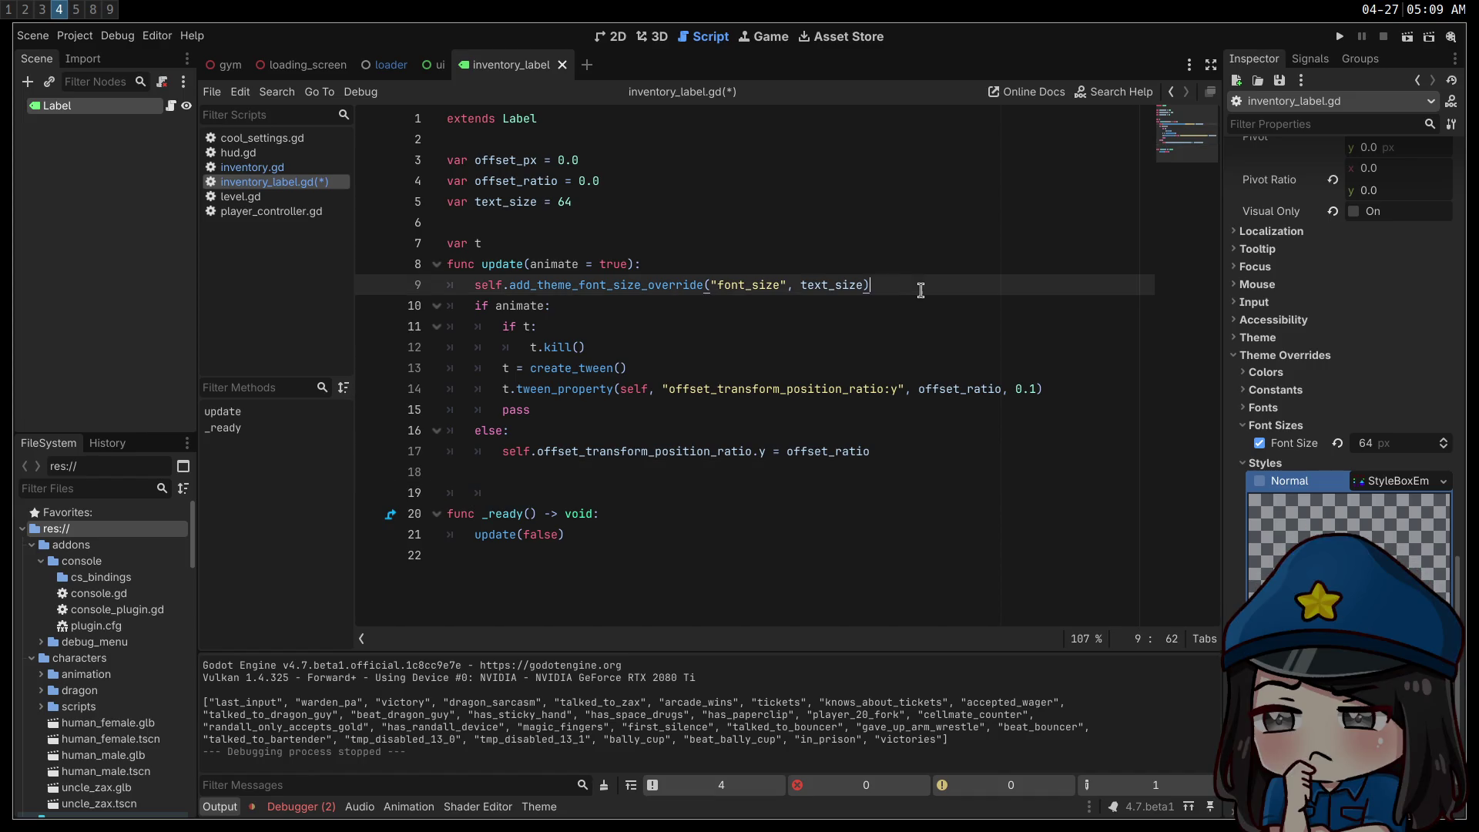
{"action": "key", "text": "Return"}
{"action": "key", "text": "ctrl+v"}
- Remove the leftover blank lines and pass line, then save and run the game with F5
{"action": "left_click", "coordinate": [773, 451]}
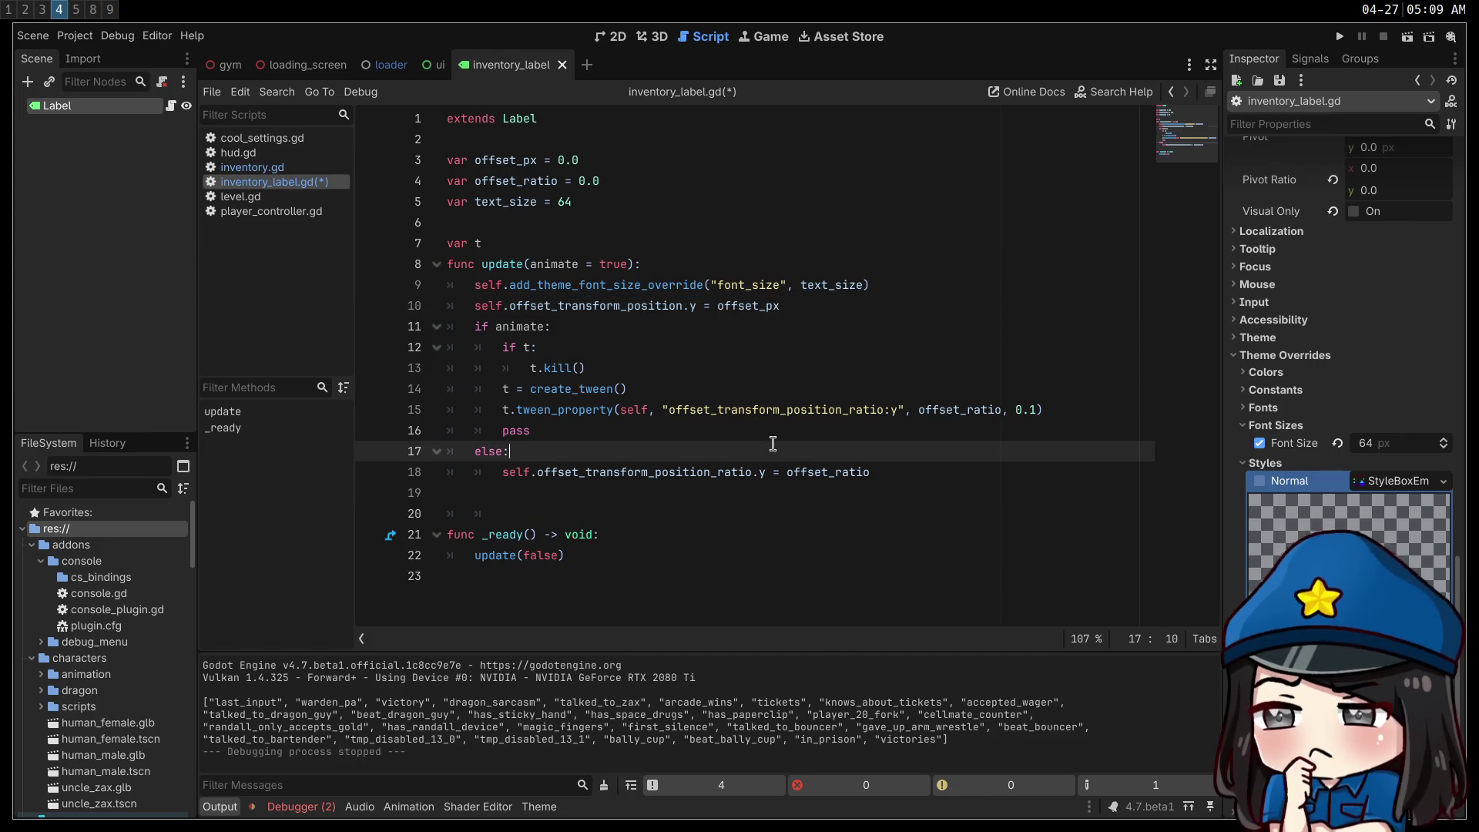
{"action": "left_click", "coordinate": [806, 484]}
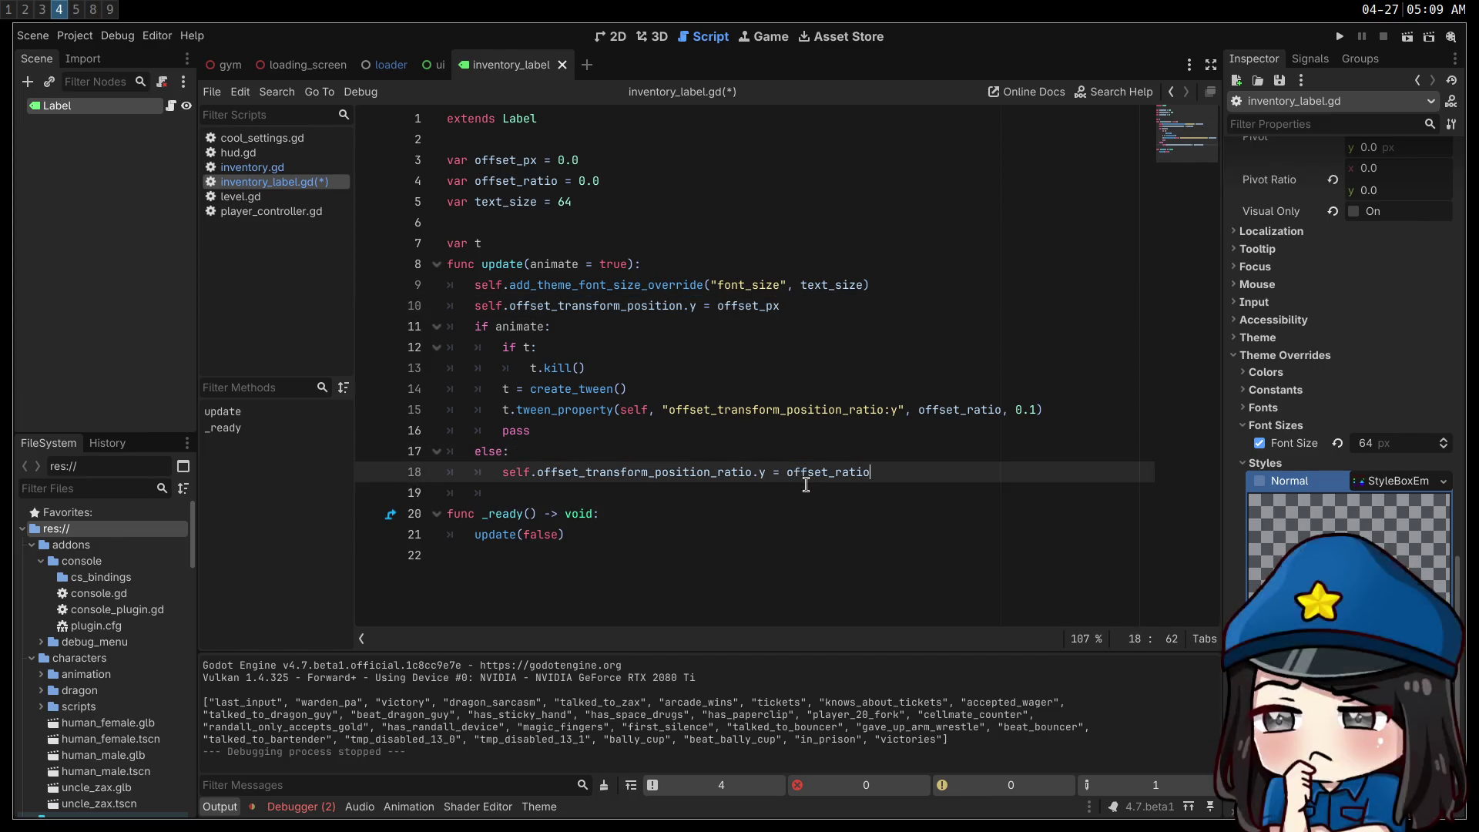
{"action": "key", "text": "Delete"}
{"action": "left_click", "coordinate": [846, 569]}
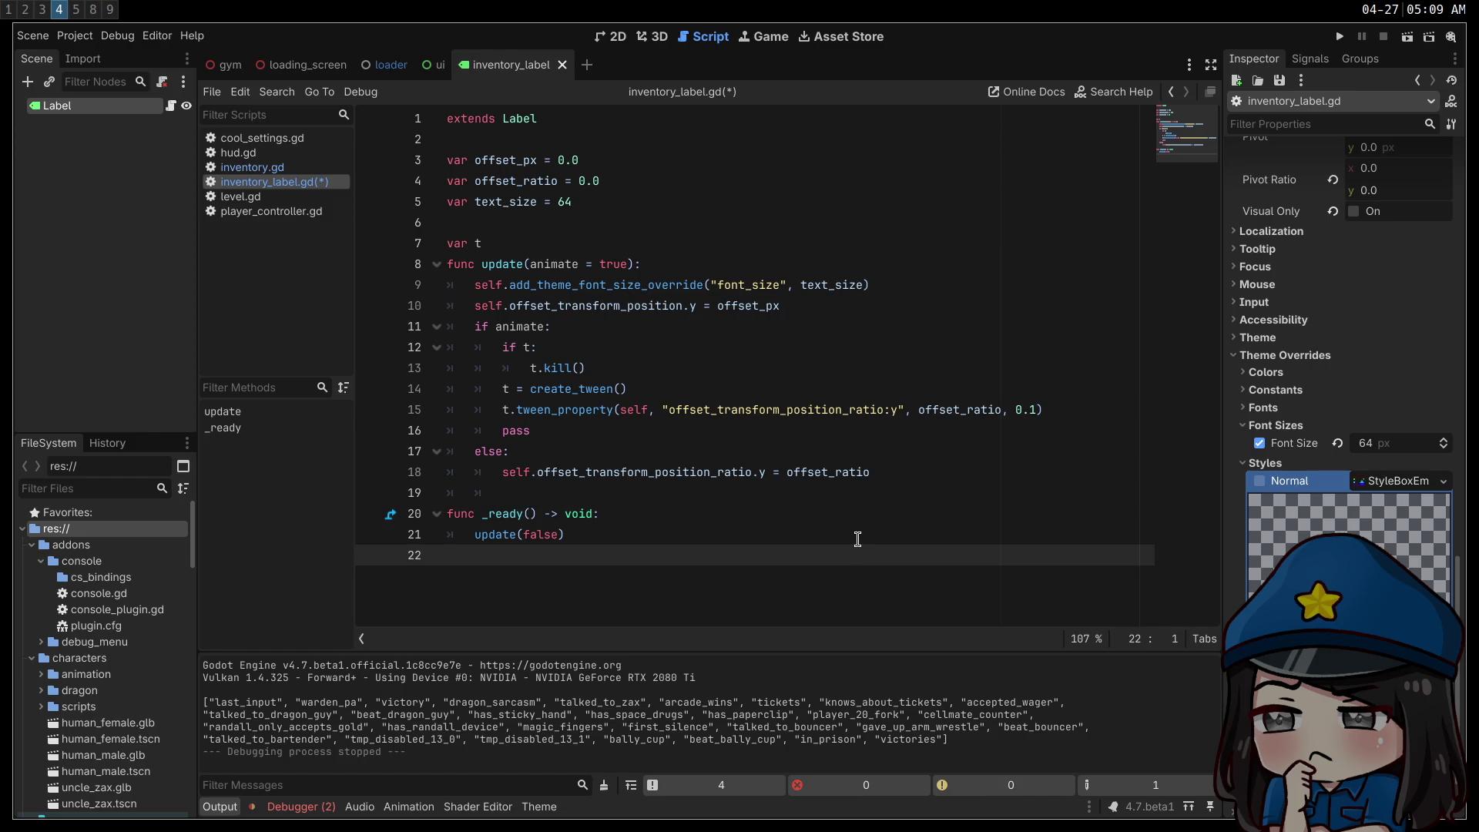
{"action": "key", "text": "BackSpace"}
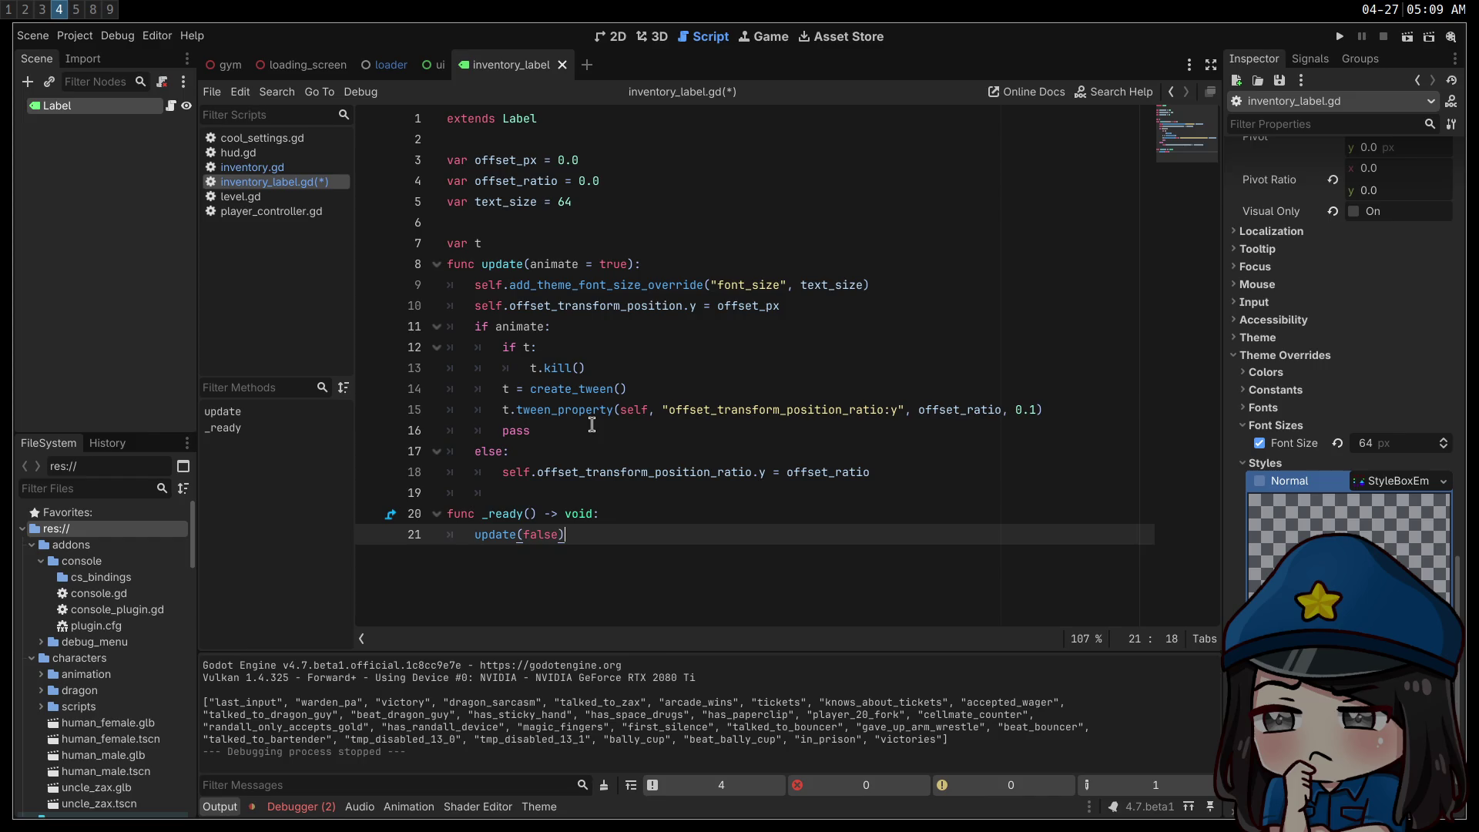
{"action": "left_click", "coordinate": [594, 428]}
{"action": "key", "text": "ctrl+shift+k"}
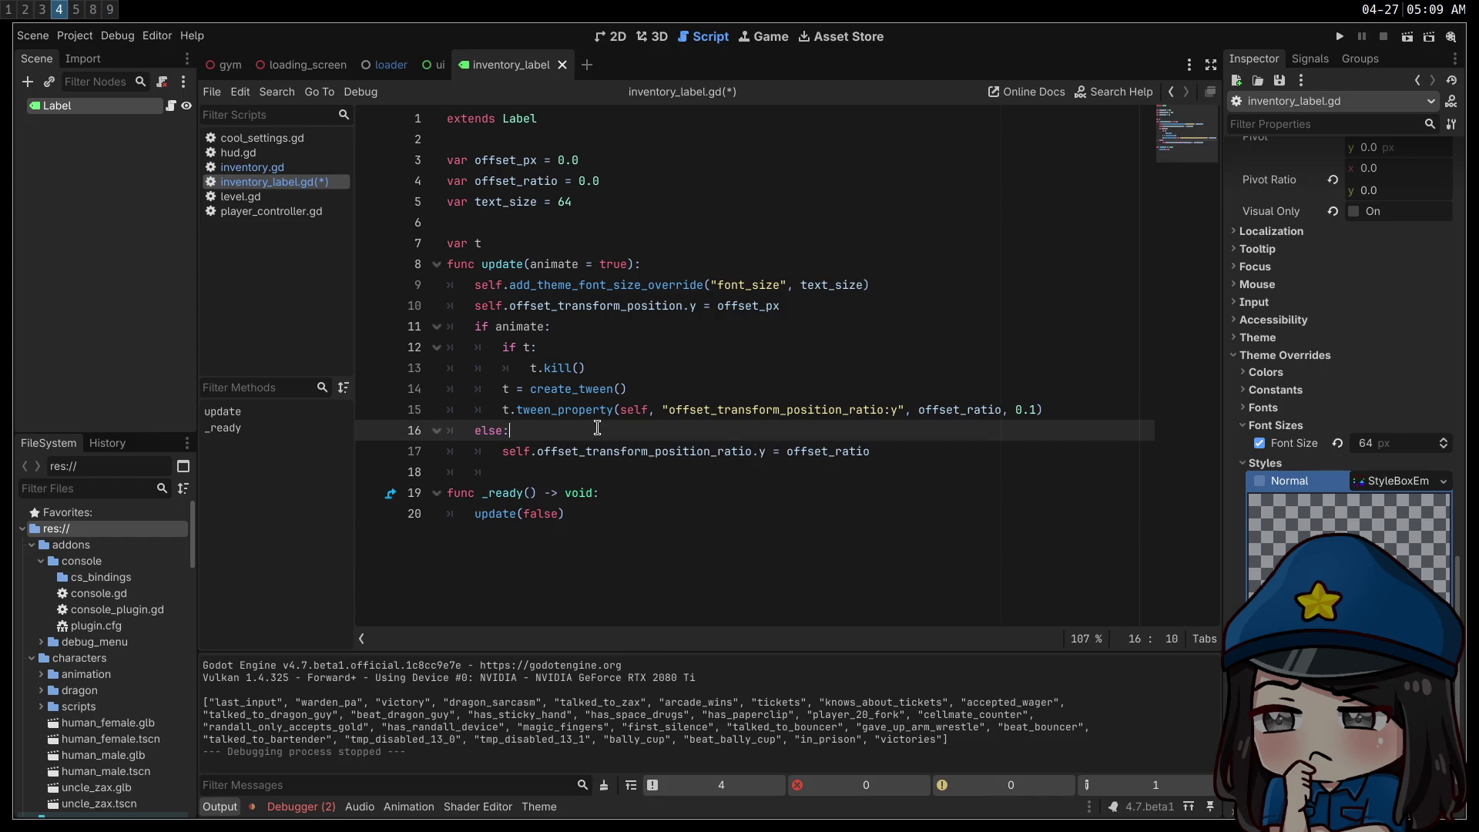
{"action": "key", "text": "F5"}
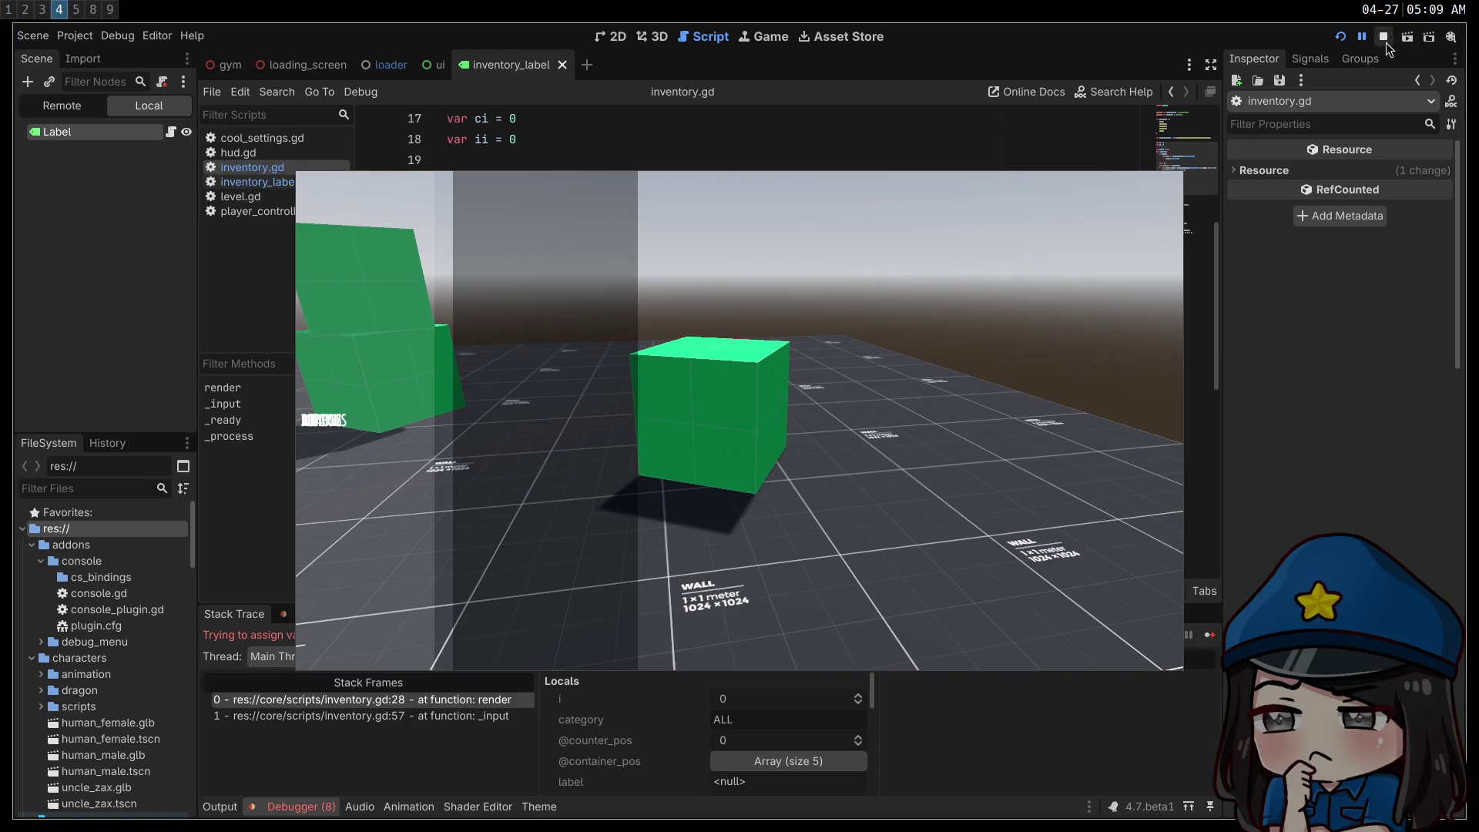
- Stop the game after the debugger breaks in inventory.gd render() at line 28
{"action": "left_click", "coordinate": [1385, 39]}
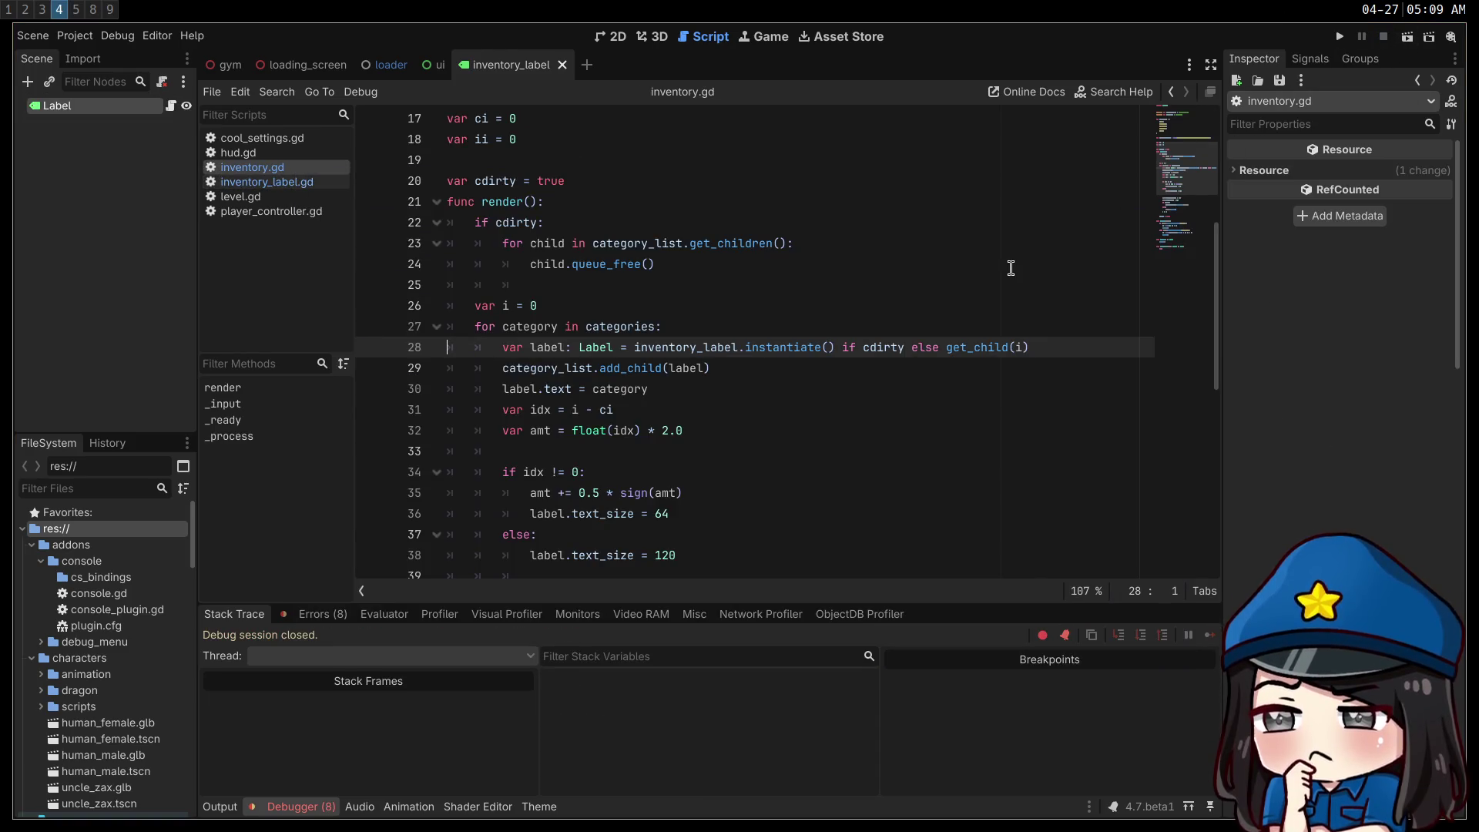
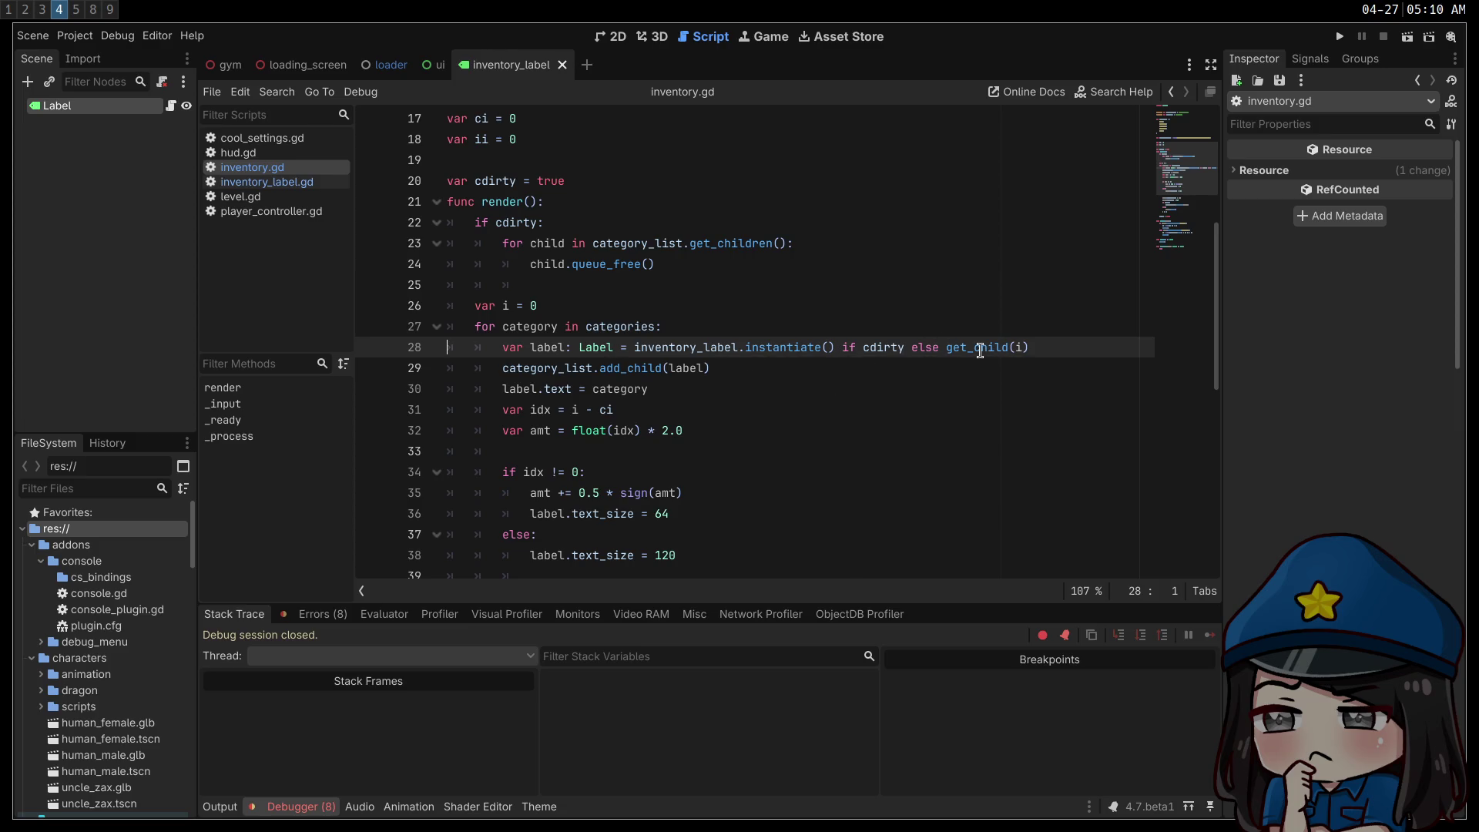
- Prefix get_child on line 28 with 'category_list.' and launch the game with F5
{"action": "left_click", "coordinate": [946, 348]}
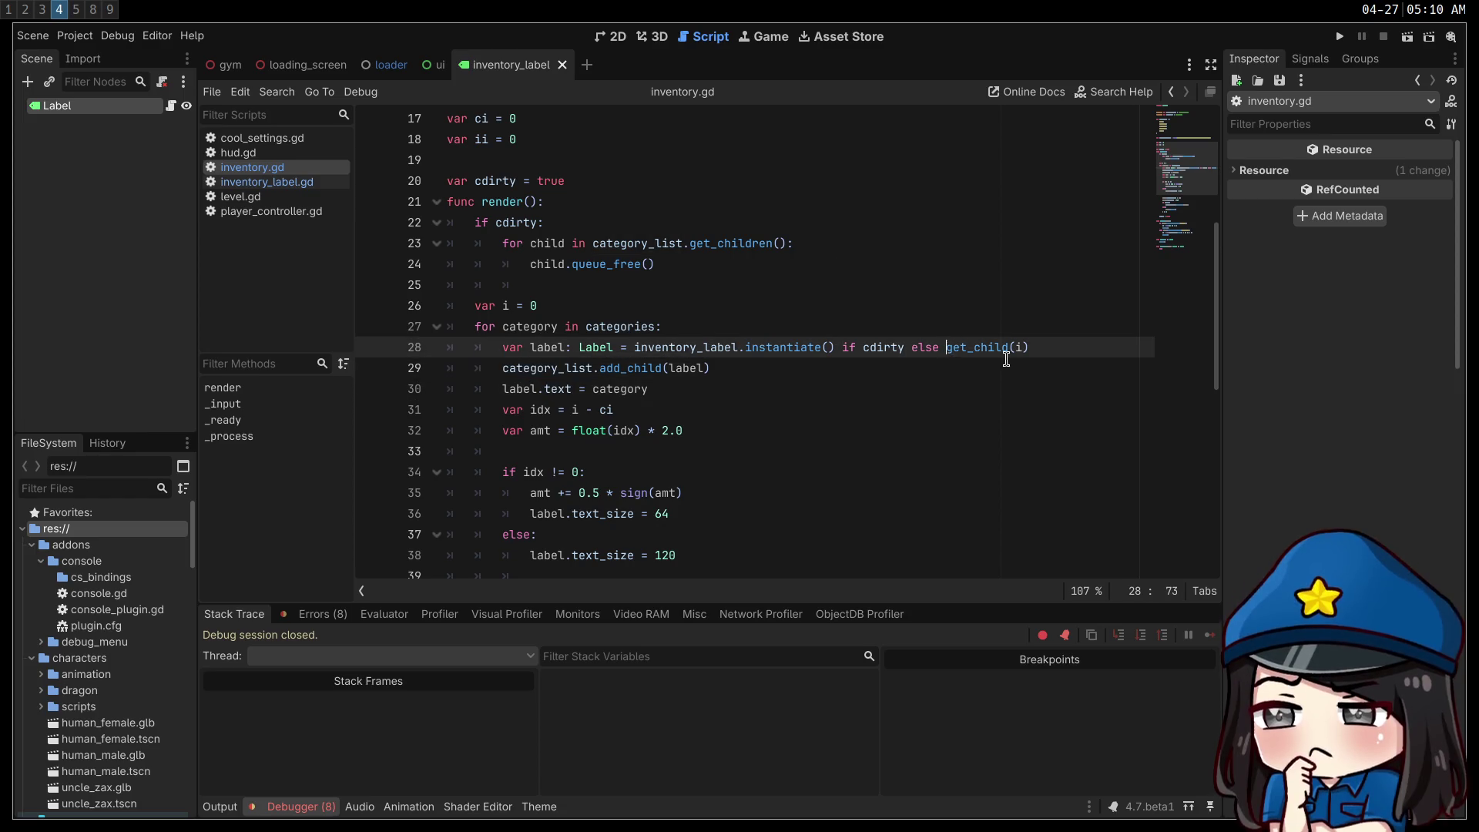
{"action": "type", "text": "category_list."}
{"action": "left_click", "coordinate": [913, 324]}
{"action": "scroll", "coordinate": [912, 324], "scroll_direction": "down", "scroll_amount": 1}
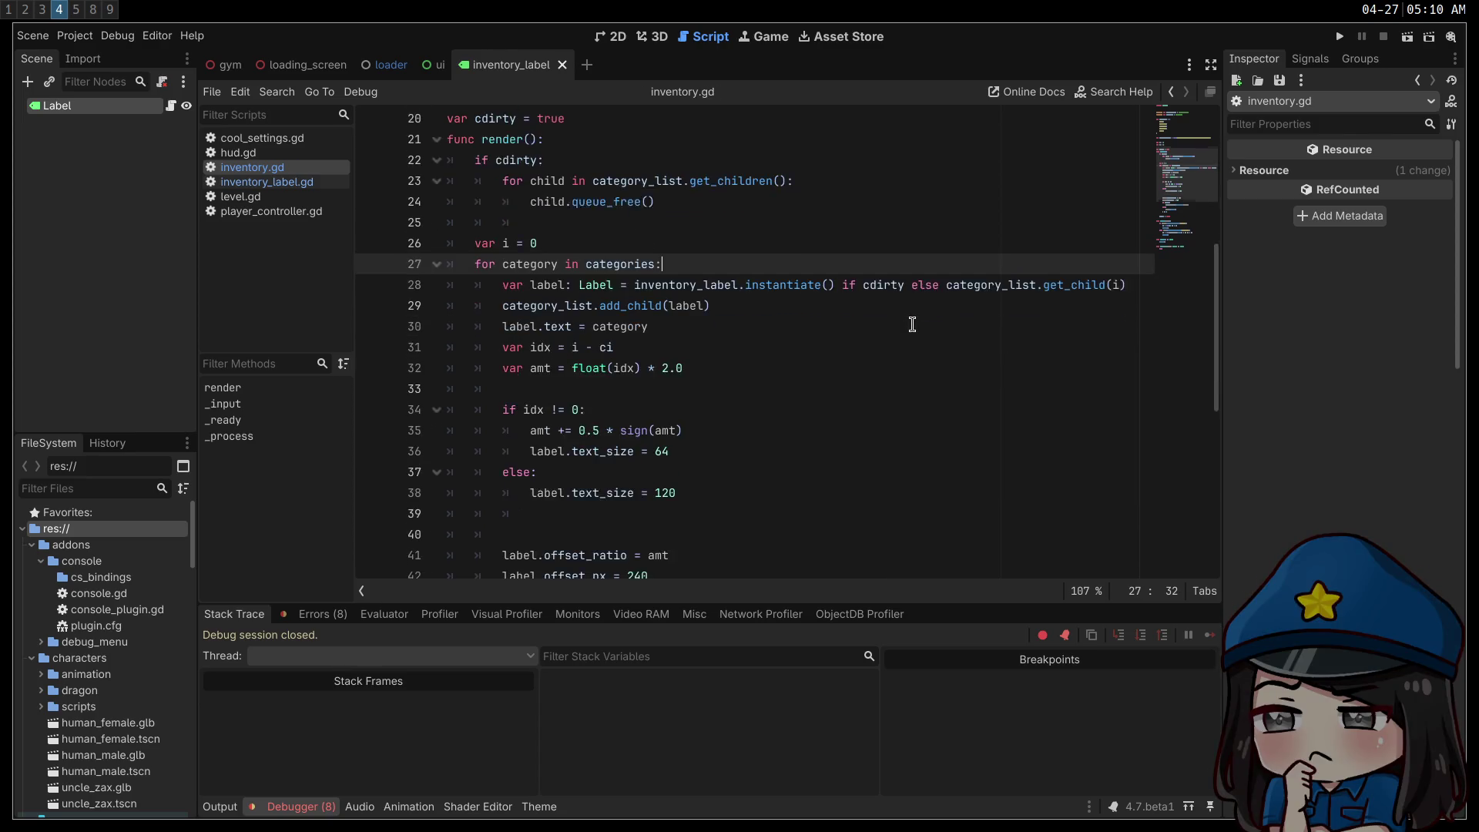
{"action": "scroll", "coordinate": [914, 328], "scroll_direction": "down", "scroll_amount": 4}
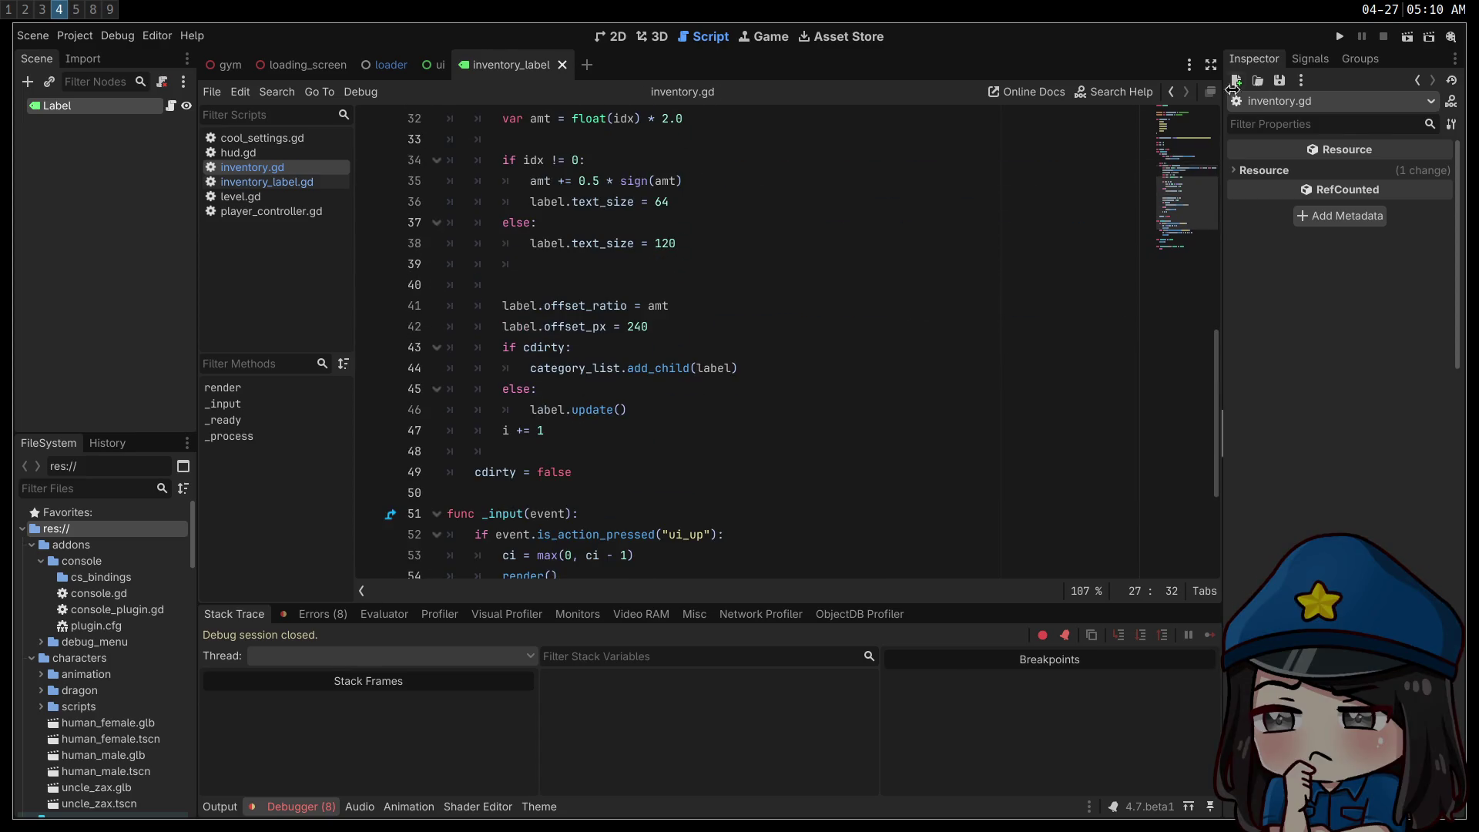
{"action": "key", "text": "F5"}
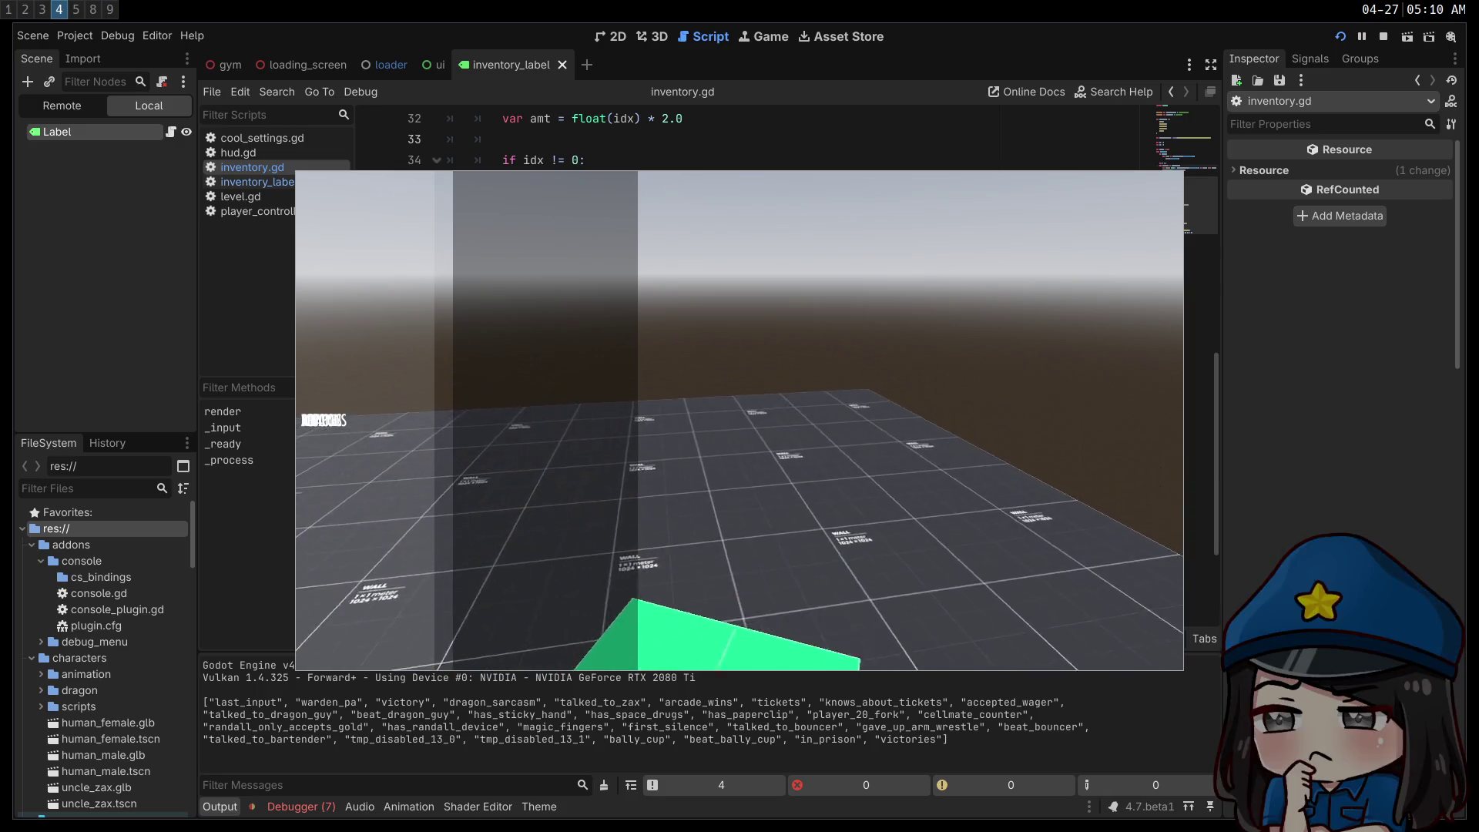
- Cycle the selection through ALL, APPAREL, WEAPONS, POTIONS and MISC, then stop the game
{"action": "key", "text": "Down"}
{"action": "key", "text": "Down"}
{"action": "key", "text": "Down"}
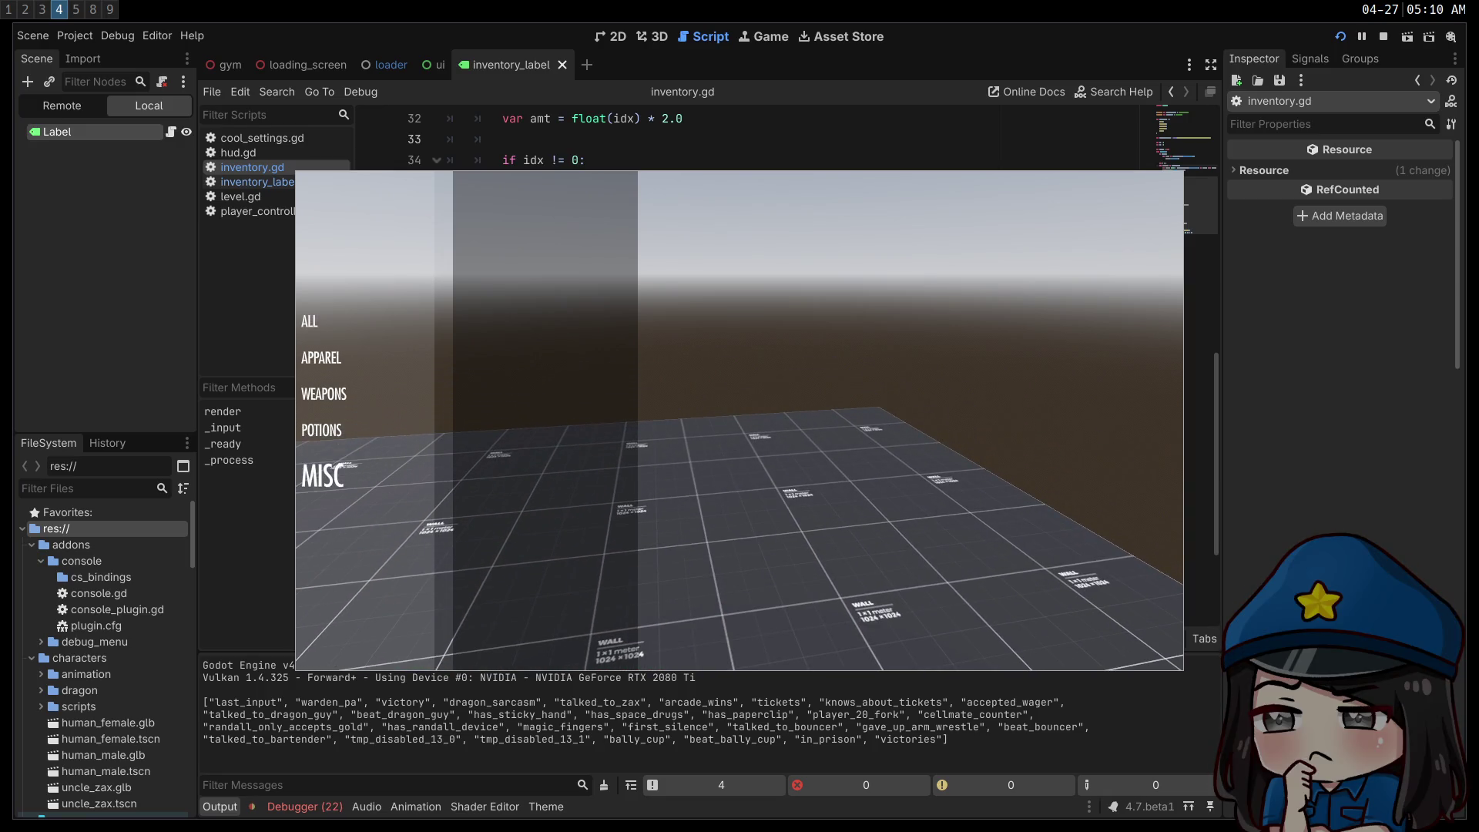
{"action": "key", "text": "Up"}
{"action": "key", "text": "Up"}
{"action": "key", "text": "Up"}
{"action": "key", "text": "Down"}
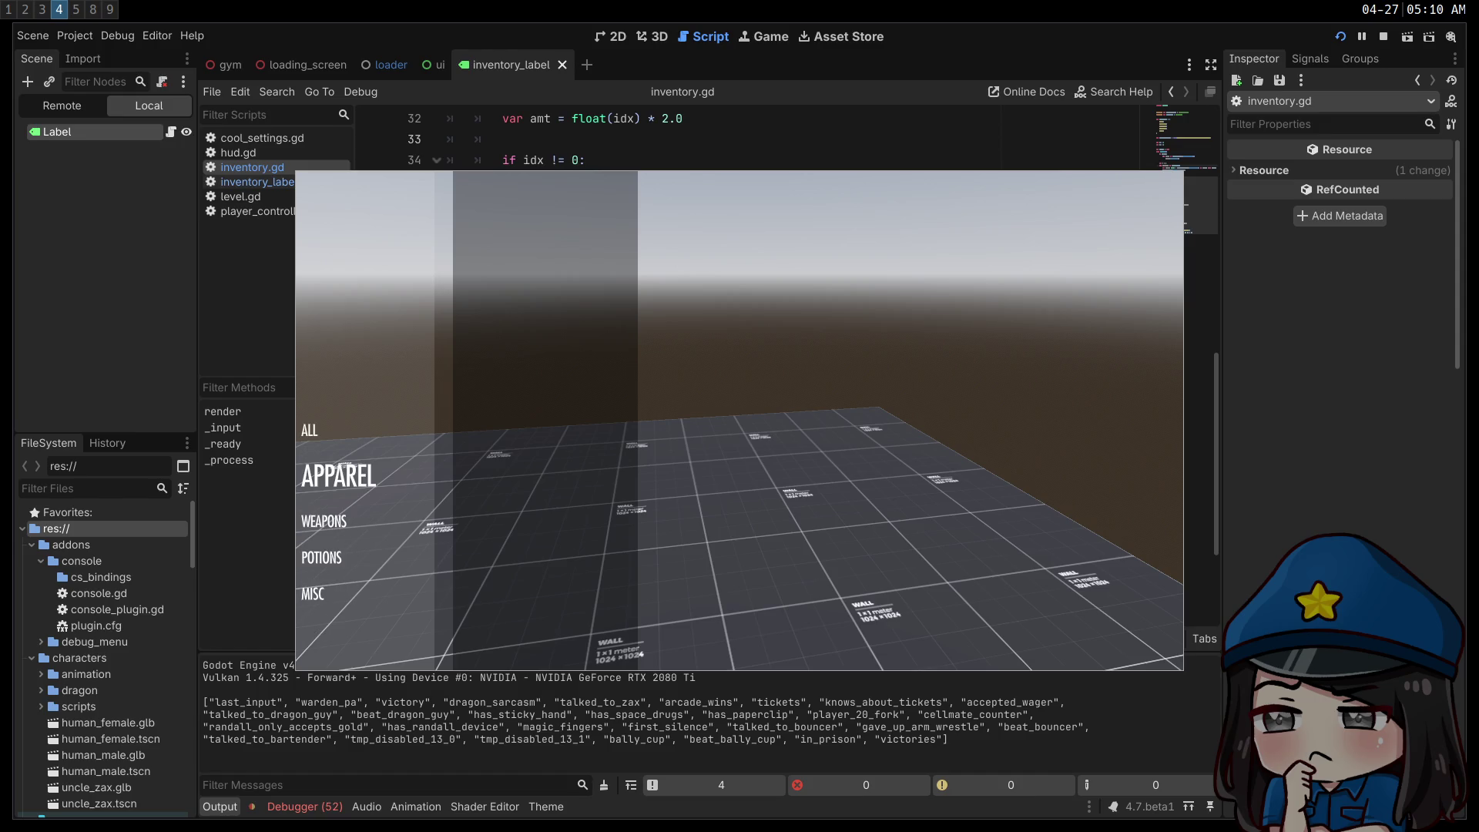
{"action": "key", "text": "Down"}
{"action": "key", "text": "Down"}
{"action": "key", "text": "Up"}
{"action": "key", "text": "Up"}
{"action": "key", "text": "Up"}
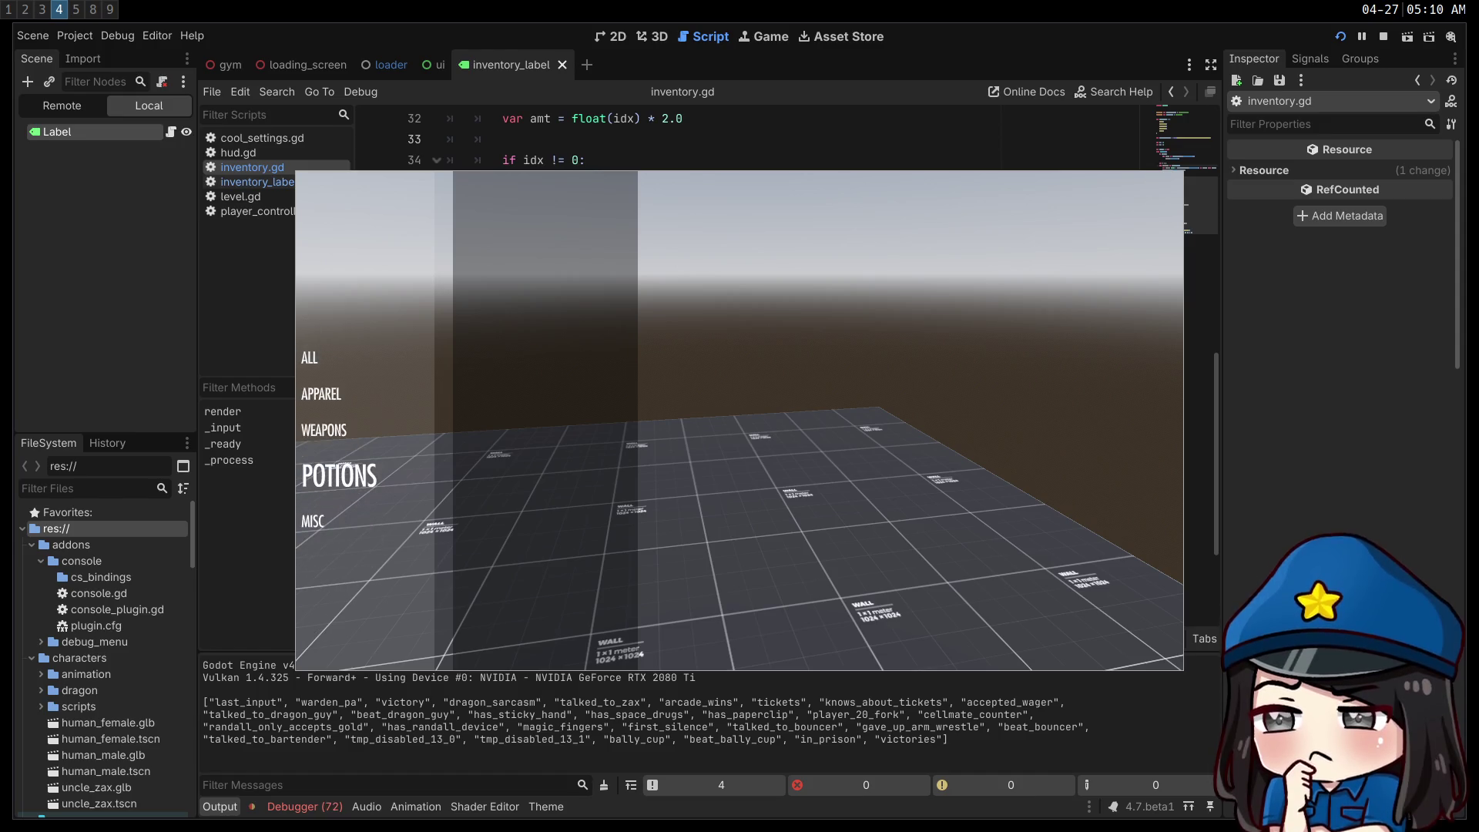
{"action": "key", "text": "Down"}
{"action": "key", "text": "Down"}
{"action": "key", "text": "Down"}
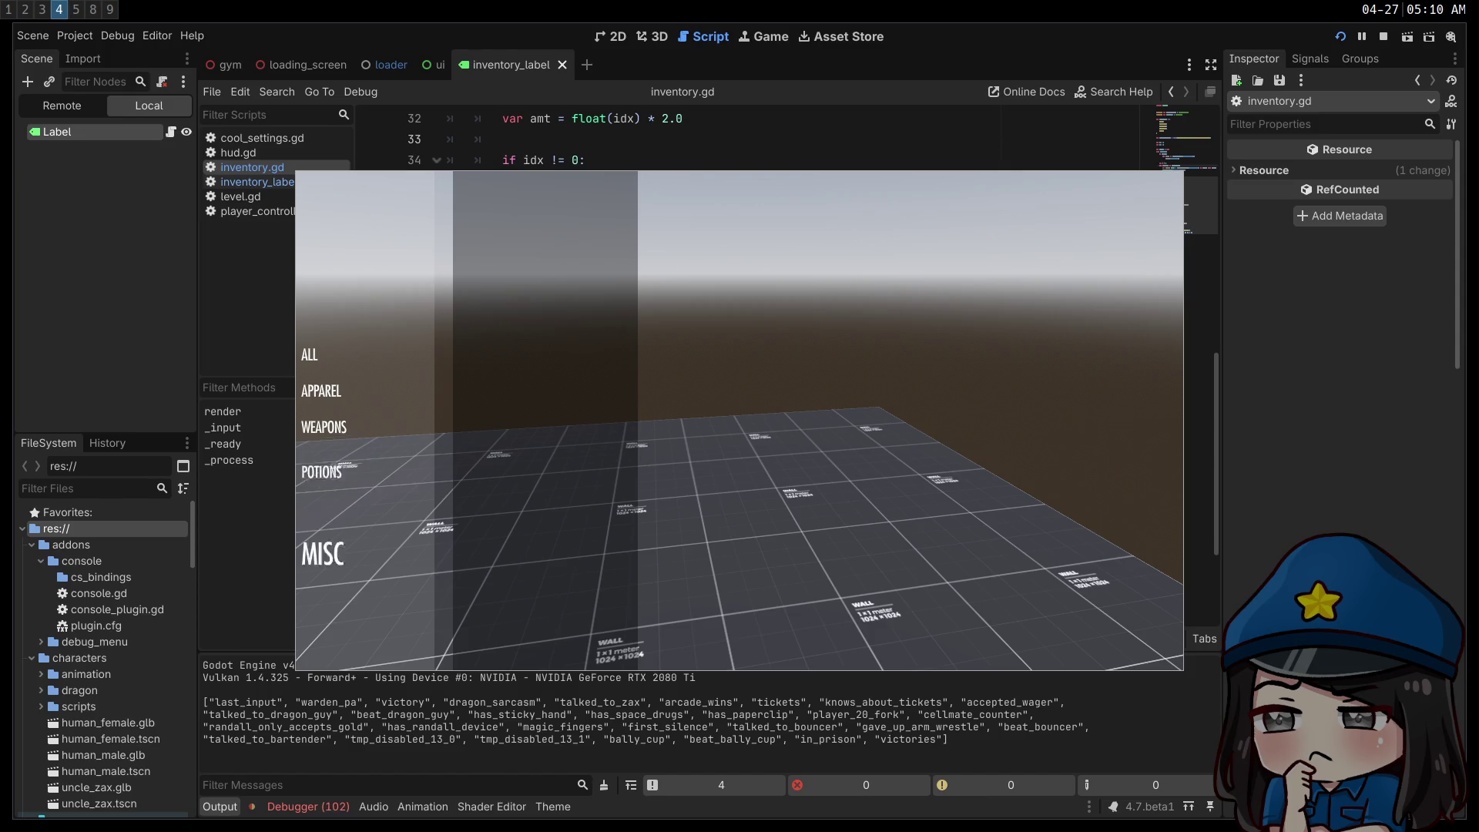
{"action": "key", "text": "Up"}
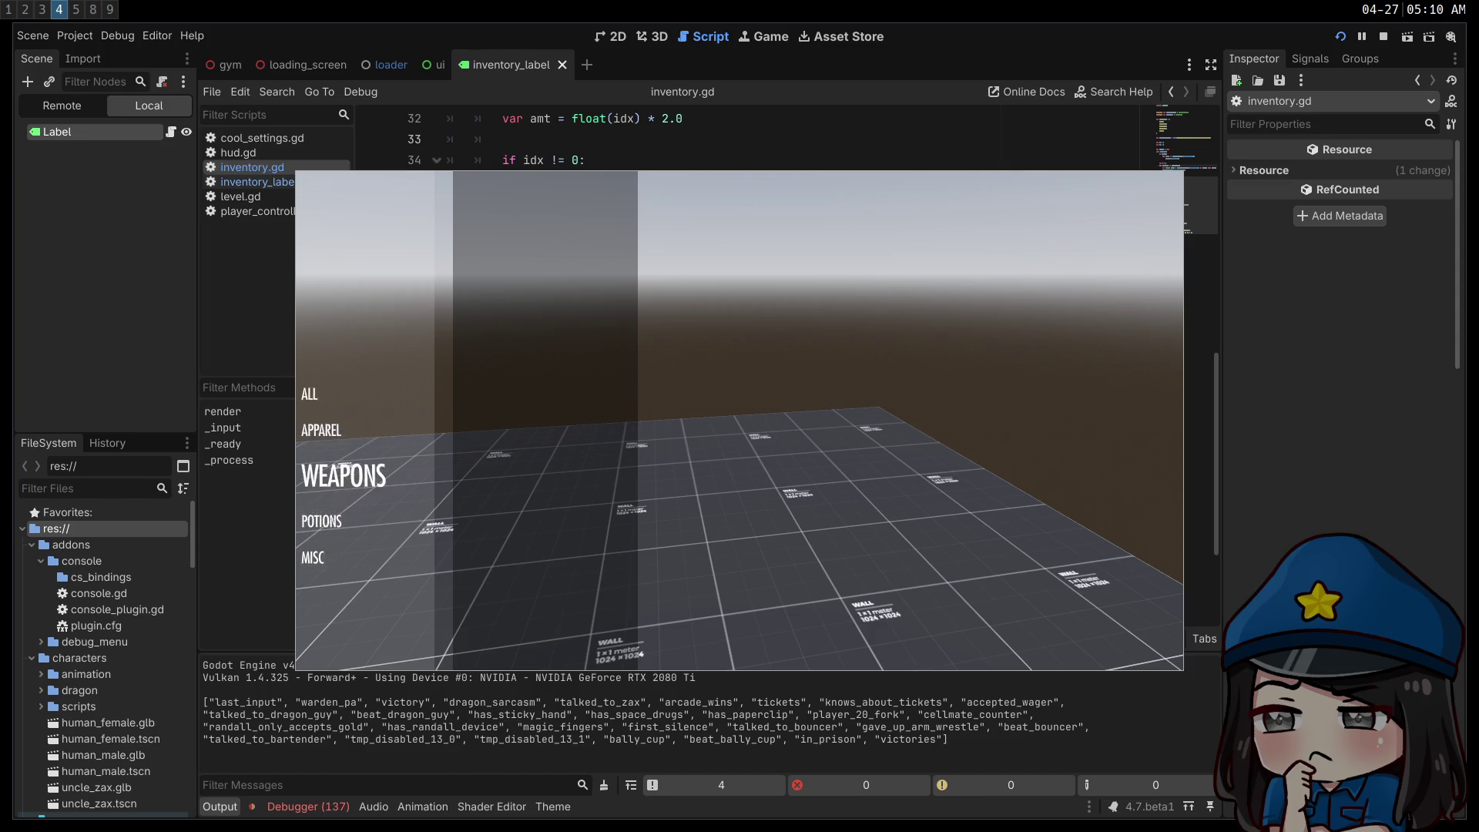
{"action": "key", "text": "Down"}
{"action": "key", "text": "Down"}
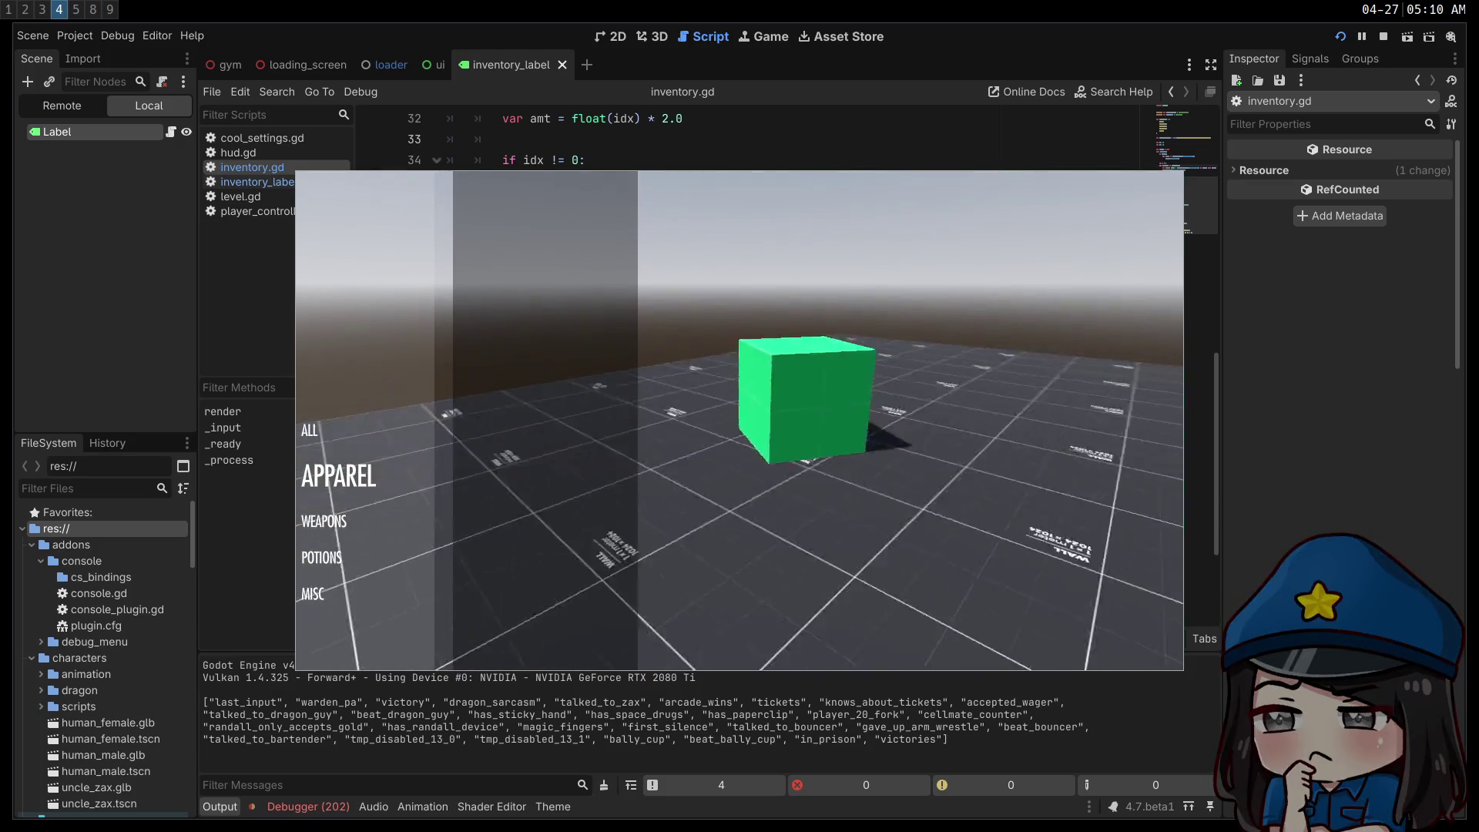
{"action": "key", "text": "Down"}
{"action": "key", "text": "Down"}
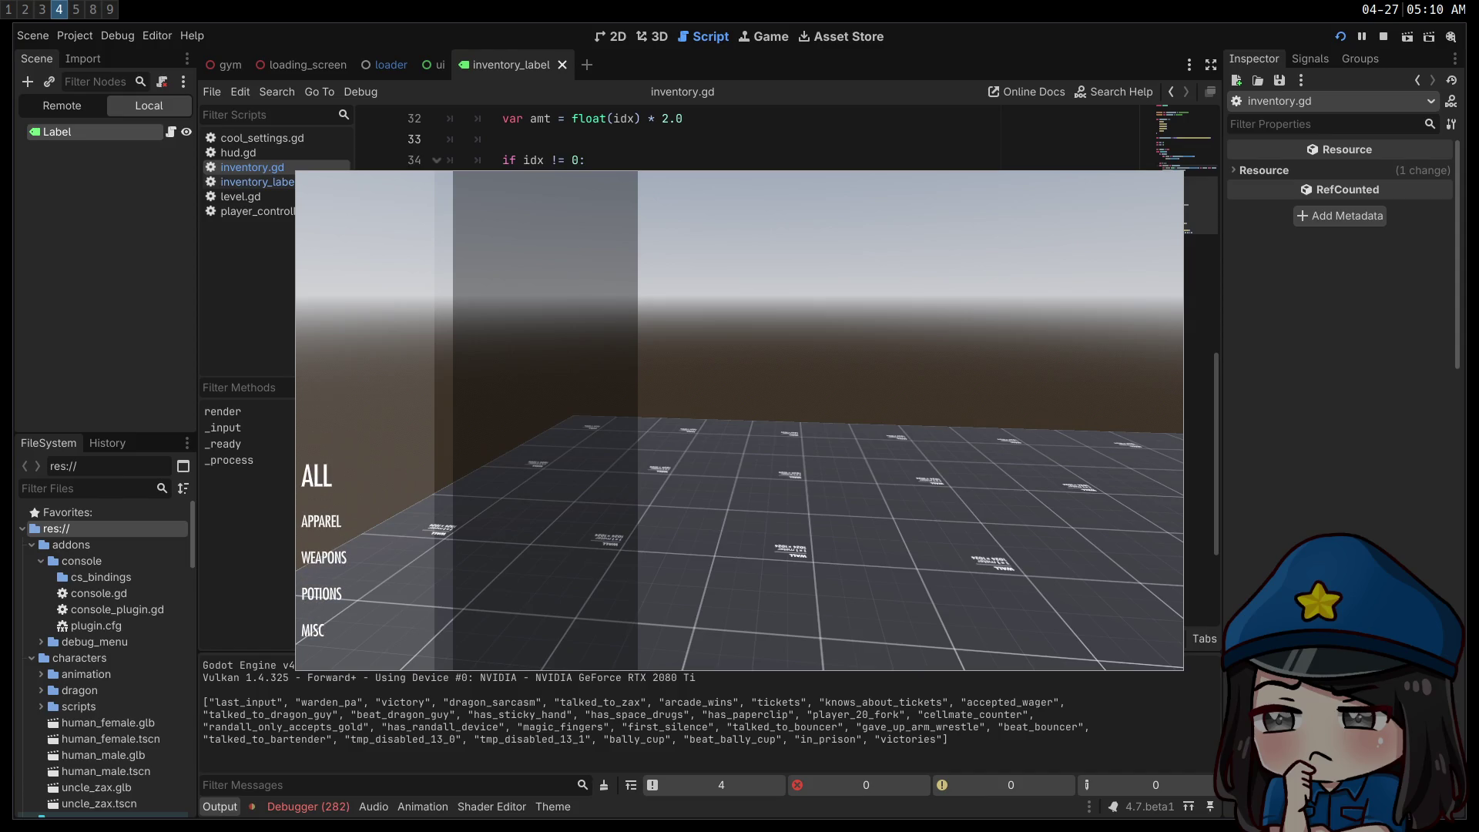
{"action": "key", "text": "Up"}
{"action": "key", "text": "Up"}
{"action": "key", "text": "Up"}
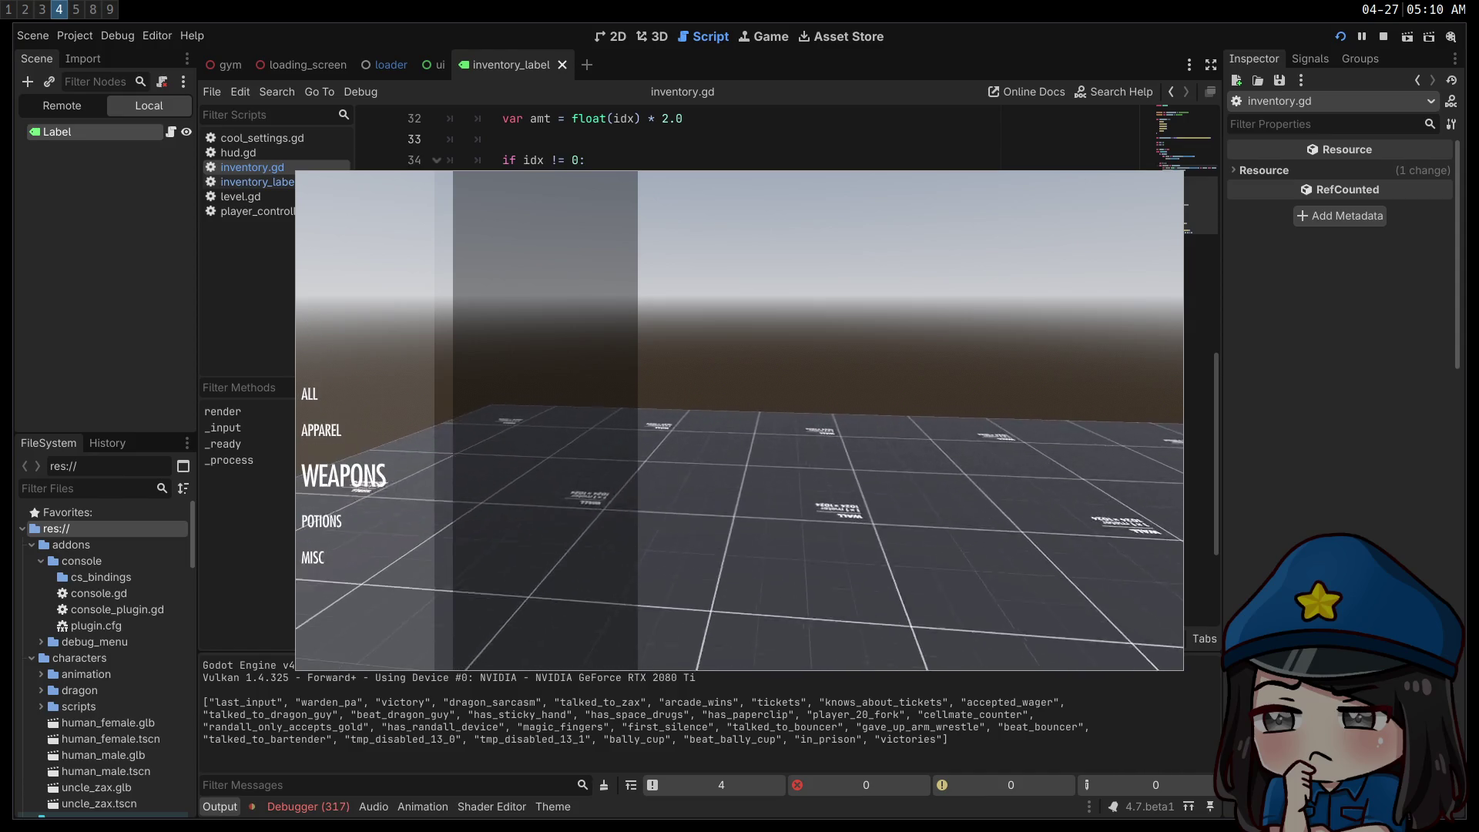
{"action": "key", "text": "Up"}
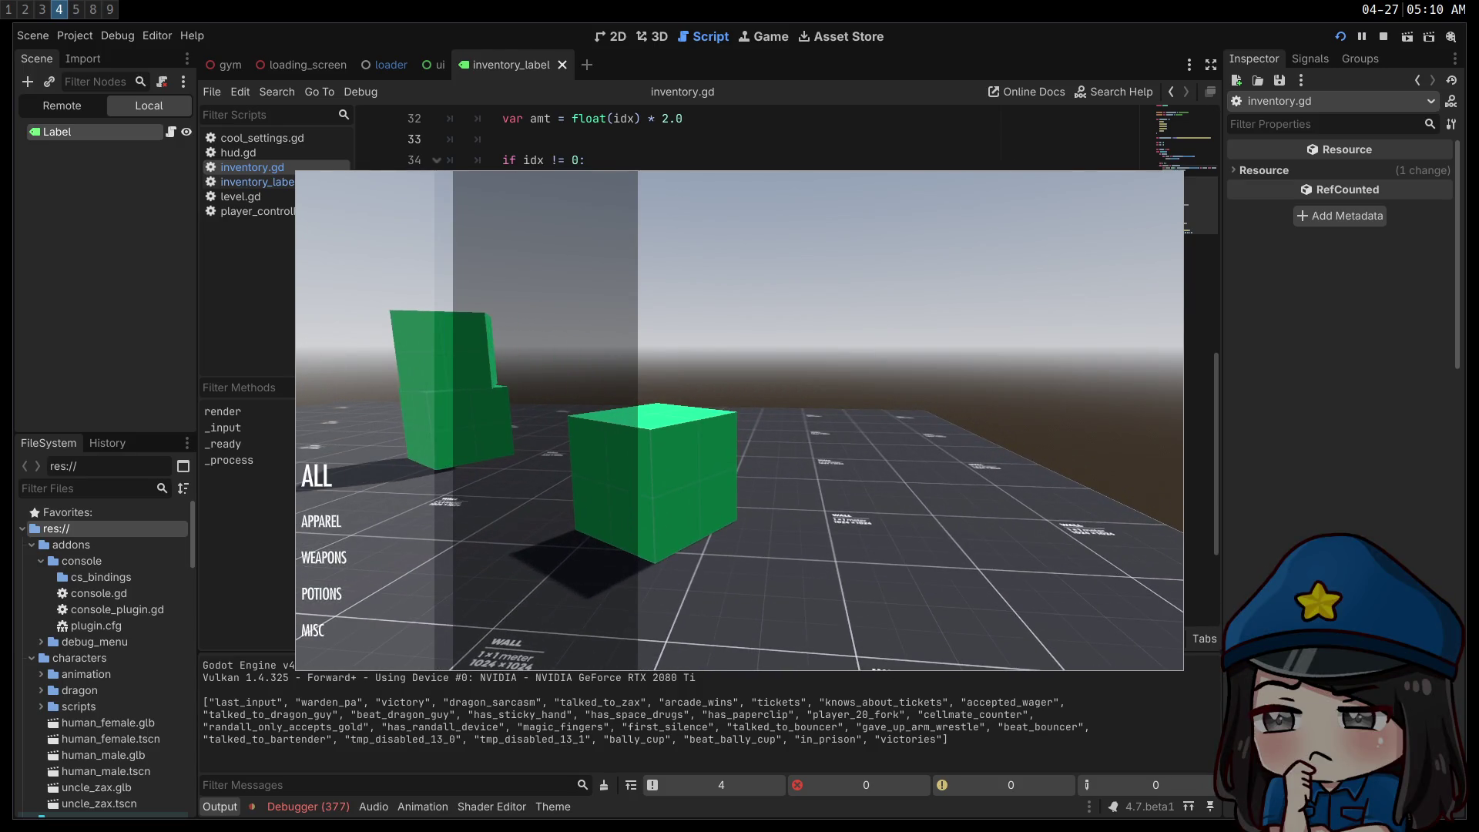
{"action": "key", "text": "Up"}
{"action": "key", "text": "Up"}
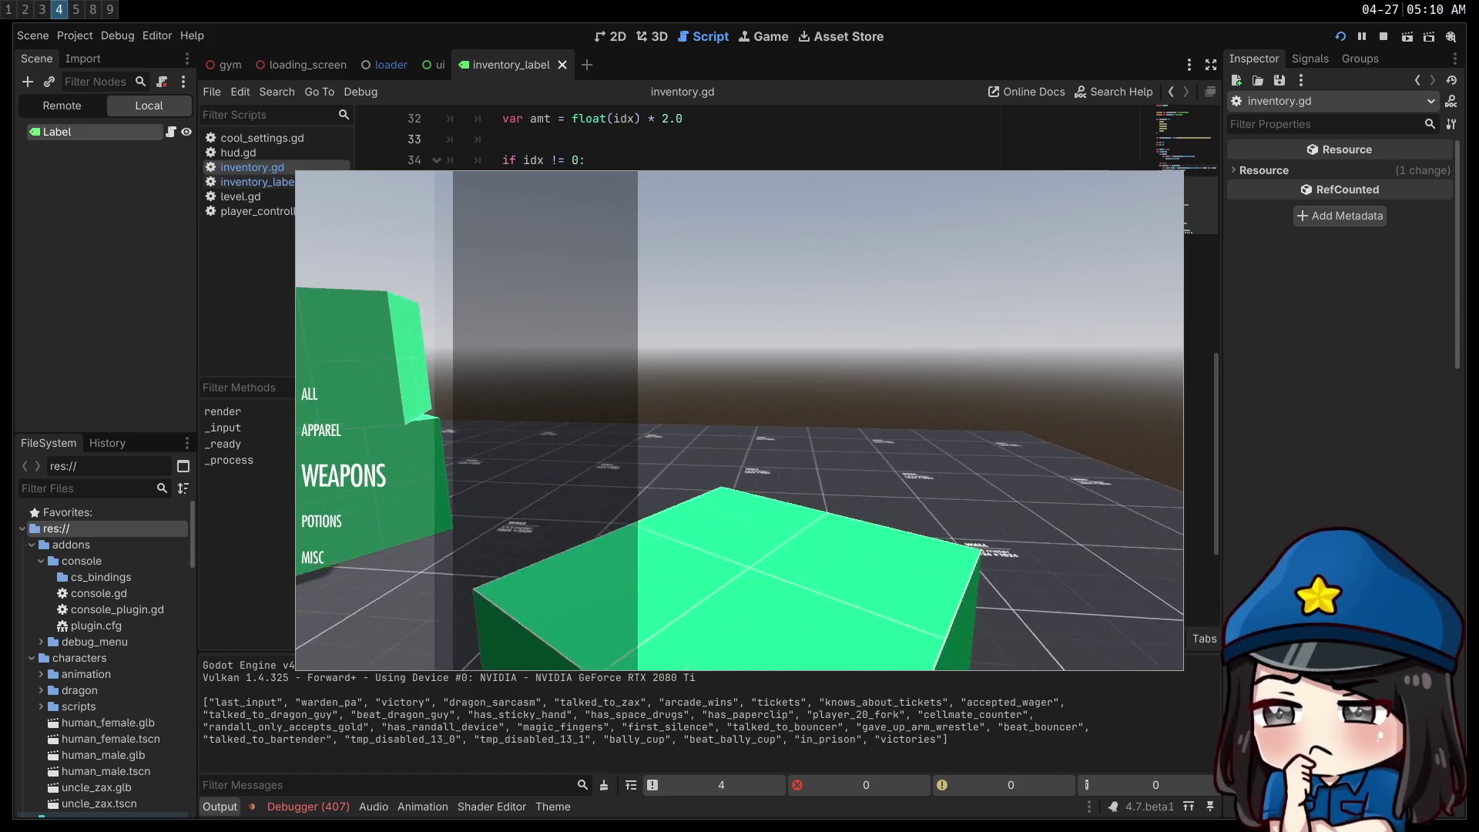
{"action": "key", "text": "Down"}
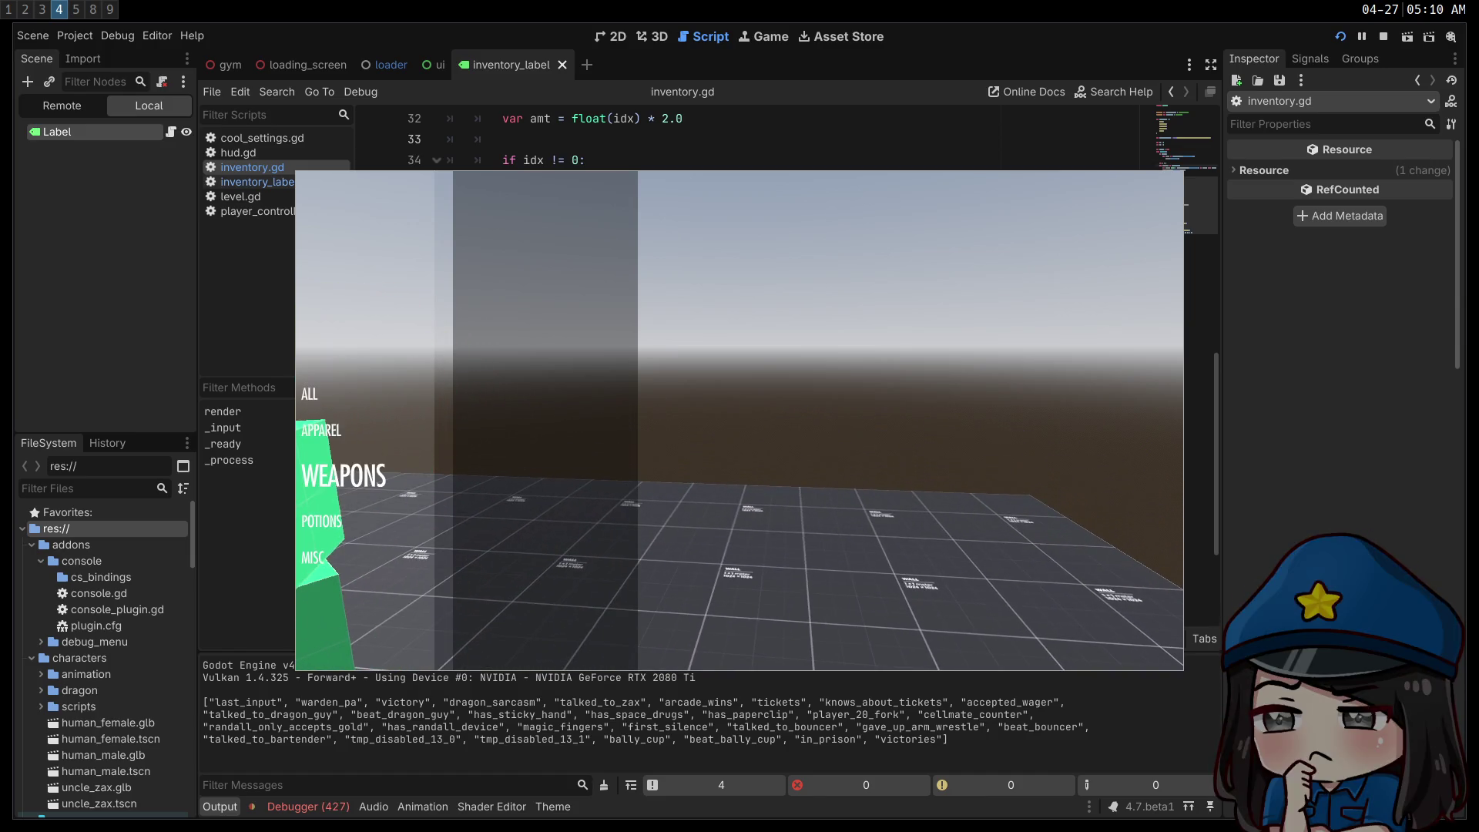
{"action": "key", "text": "Down"}
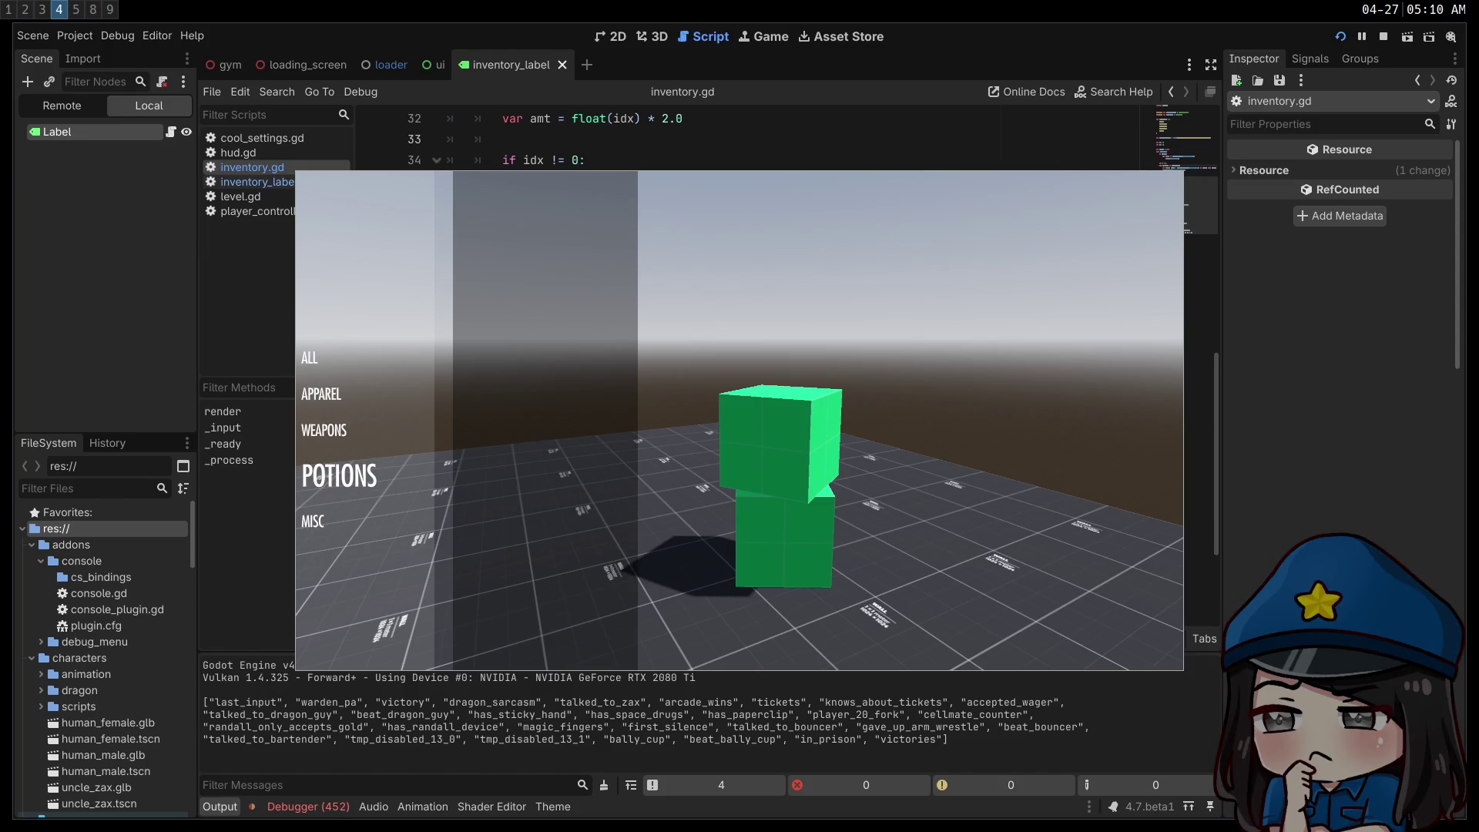
{"action": "left_click", "coordinate": [1384, 36]}
{"action": "scroll", "coordinate": [610, 407], "scroll_direction": "up", "scroll_amount": 7}
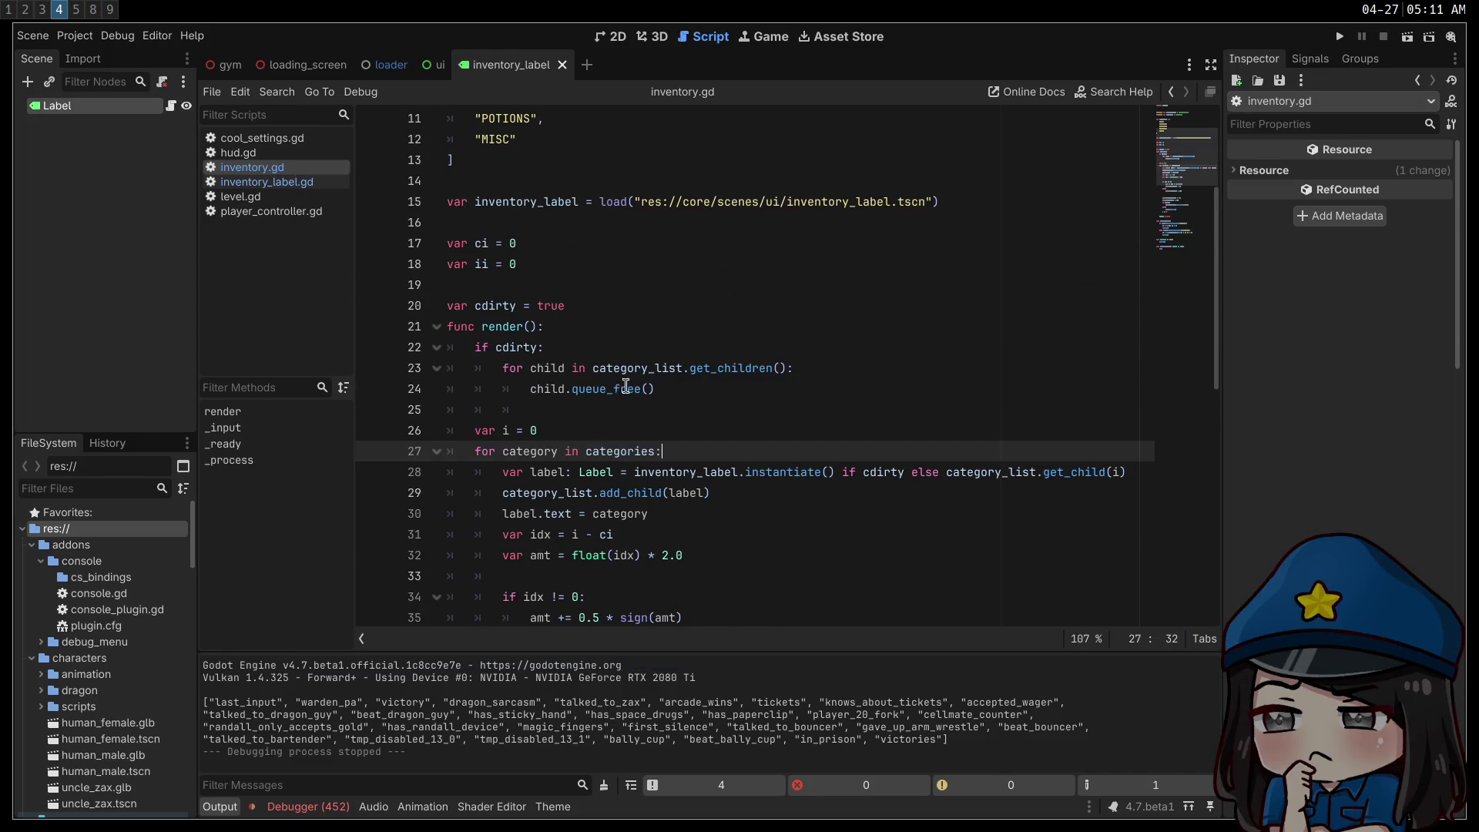
- Add Engine.time_scale = 0.1 on a new line in _ready and launch the game
{"action": "scroll", "coordinate": [626, 385], "scroll_direction": "down", "scroll_amount": 10}
{"action": "left_click", "coordinate": [630, 518]}
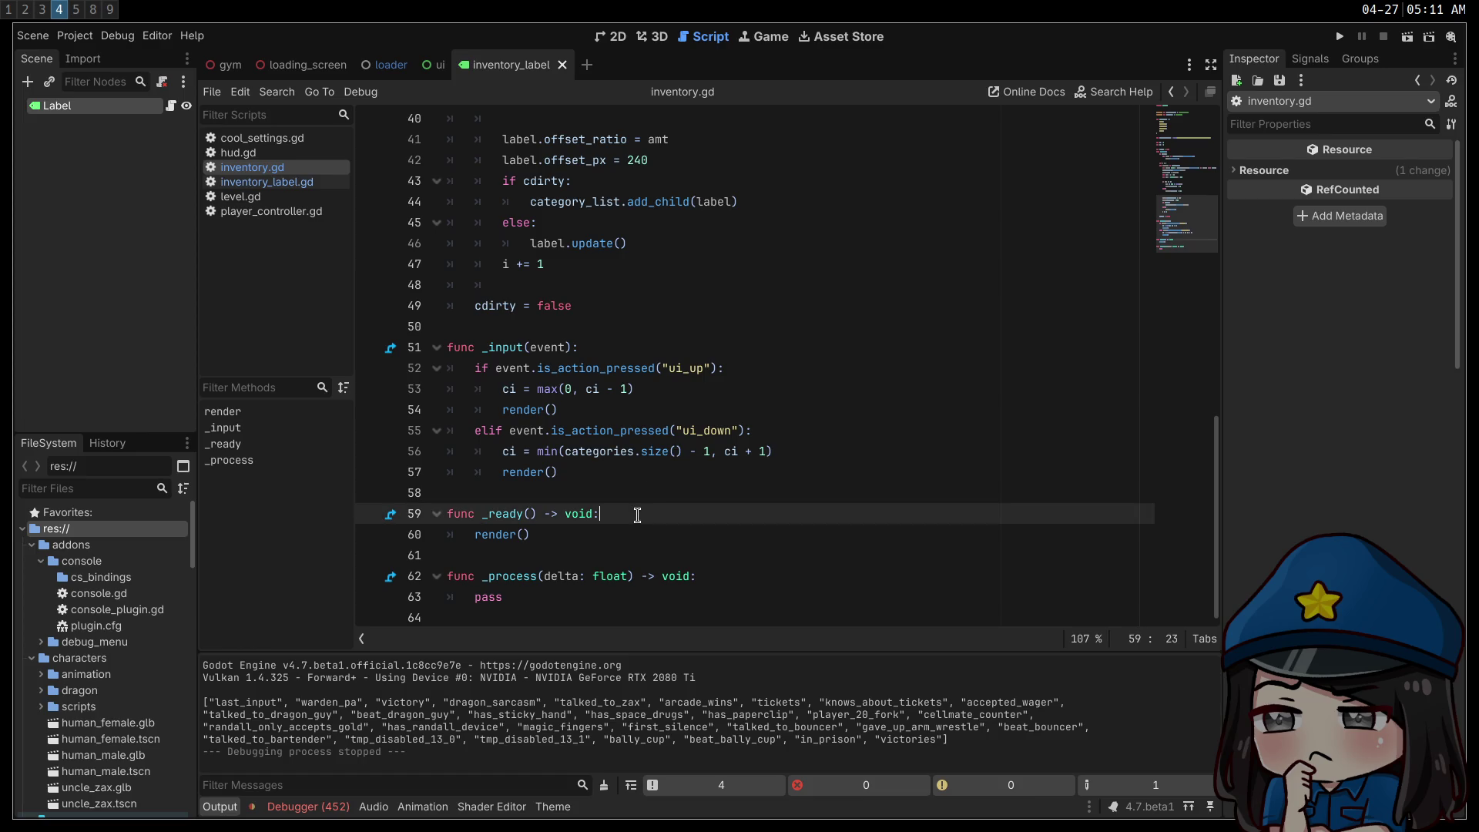
{"action": "key", "text": "Return"}
{"action": "type", "text": "Engine.time_scale = 0.1"}
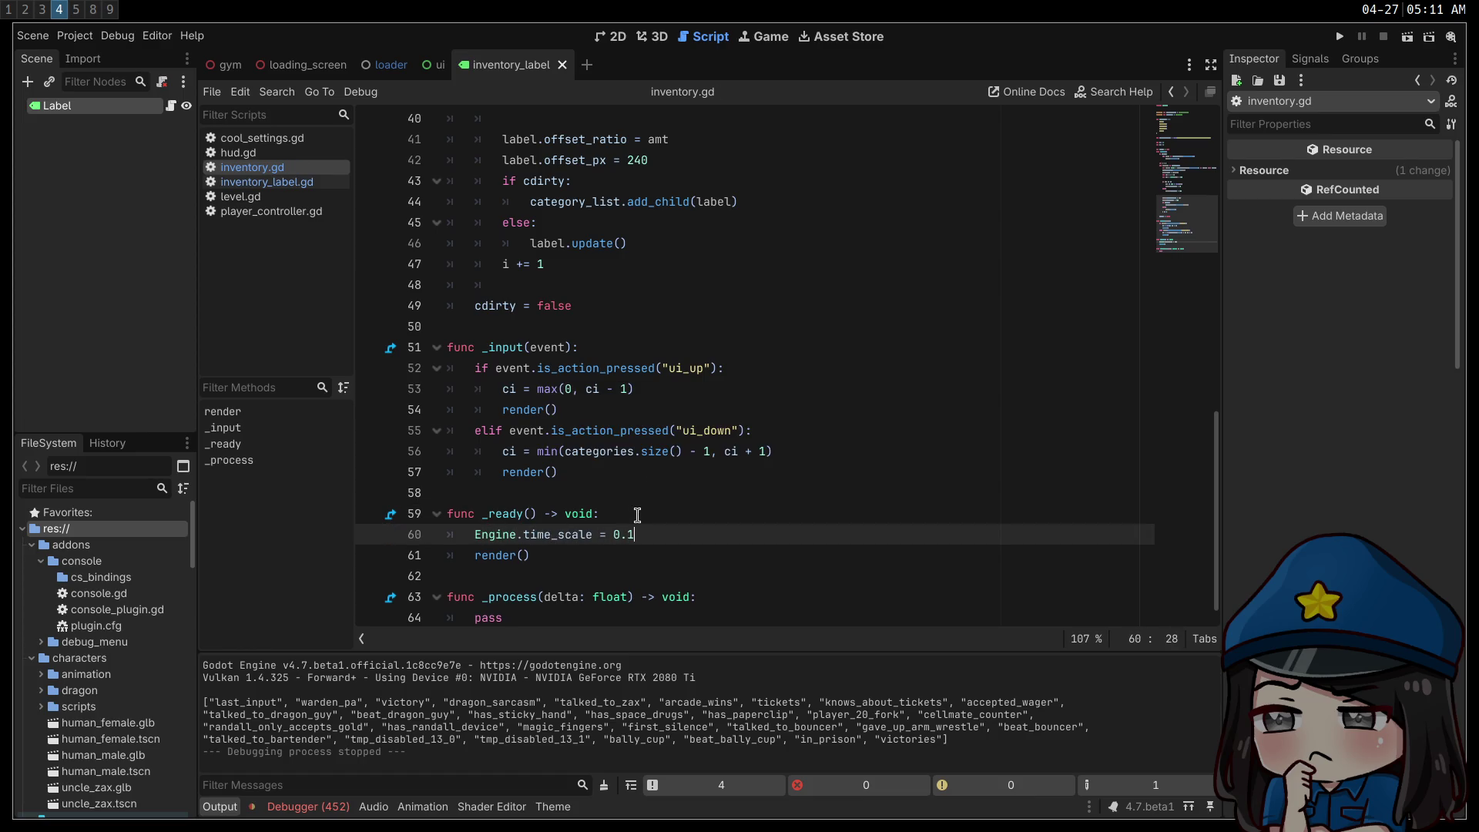
{"action": "key", "text": "F5"}
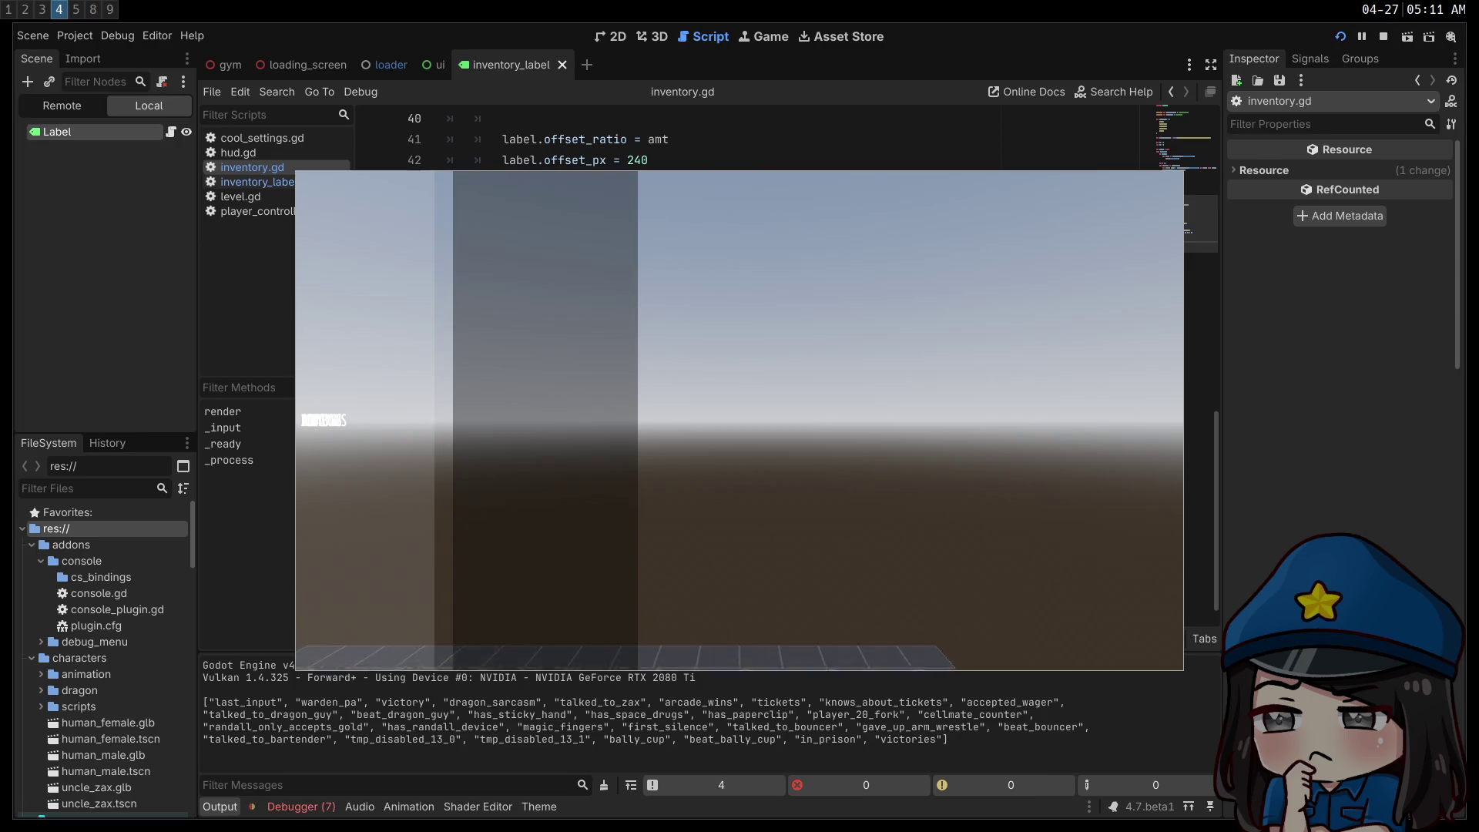
- Step the selection up and down to watch the slowed category transitions, then stop the game
{"action": "key", "text": "Down"}
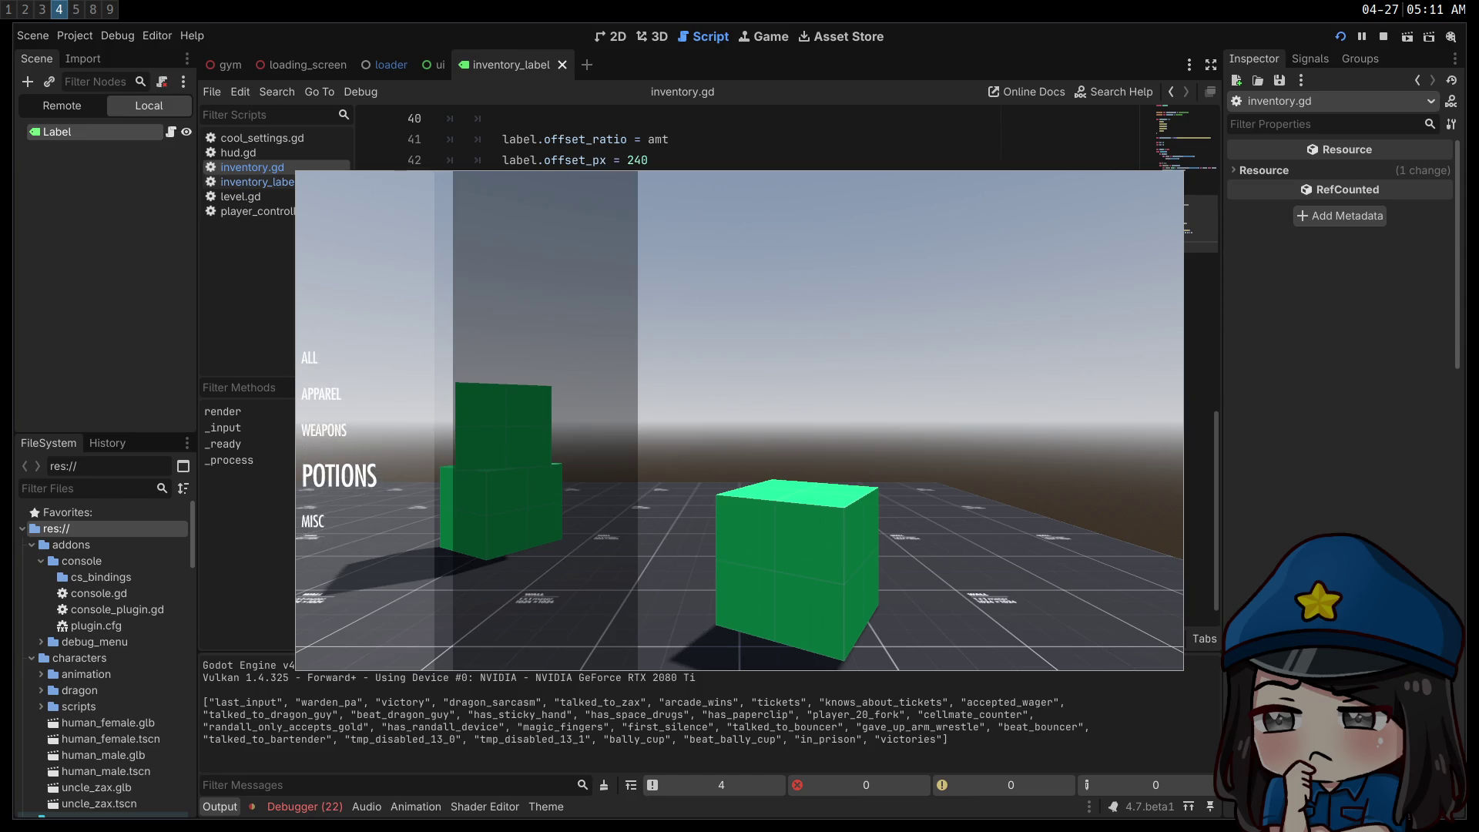
{"action": "key", "text": "Up"}
{"action": "key", "text": "Up"}
{"action": "key", "text": "Down"}
{"action": "key", "text": "Down"}
{"action": "key", "text": "Up"}
{"action": "key", "text": "Up"}
{"action": "key", "text": "Up"}
{"action": "key", "text": "Down"}
{"action": "key", "text": "Down"}
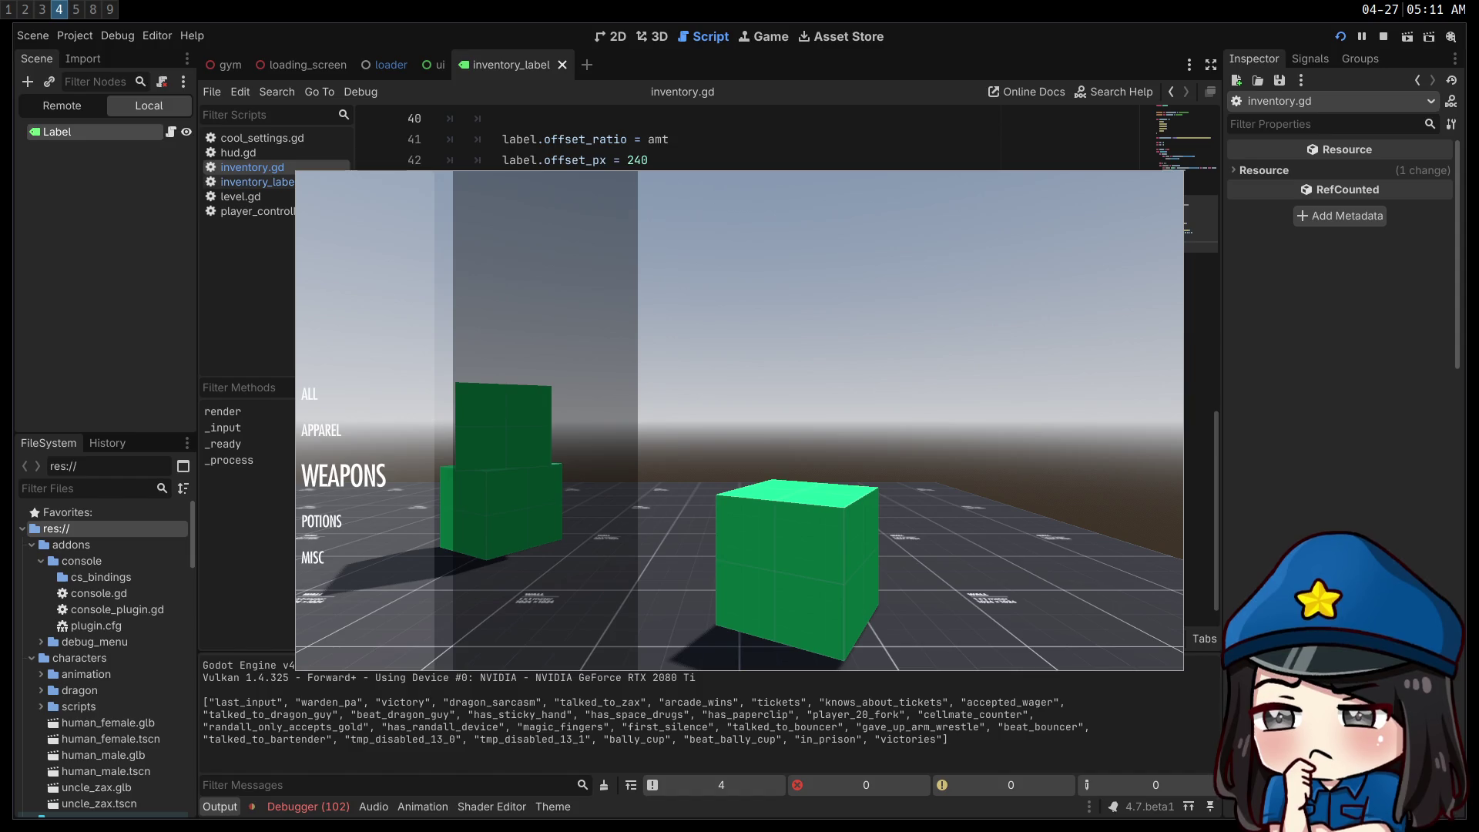
{"action": "left_click", "coordinate": [1384, 38]}
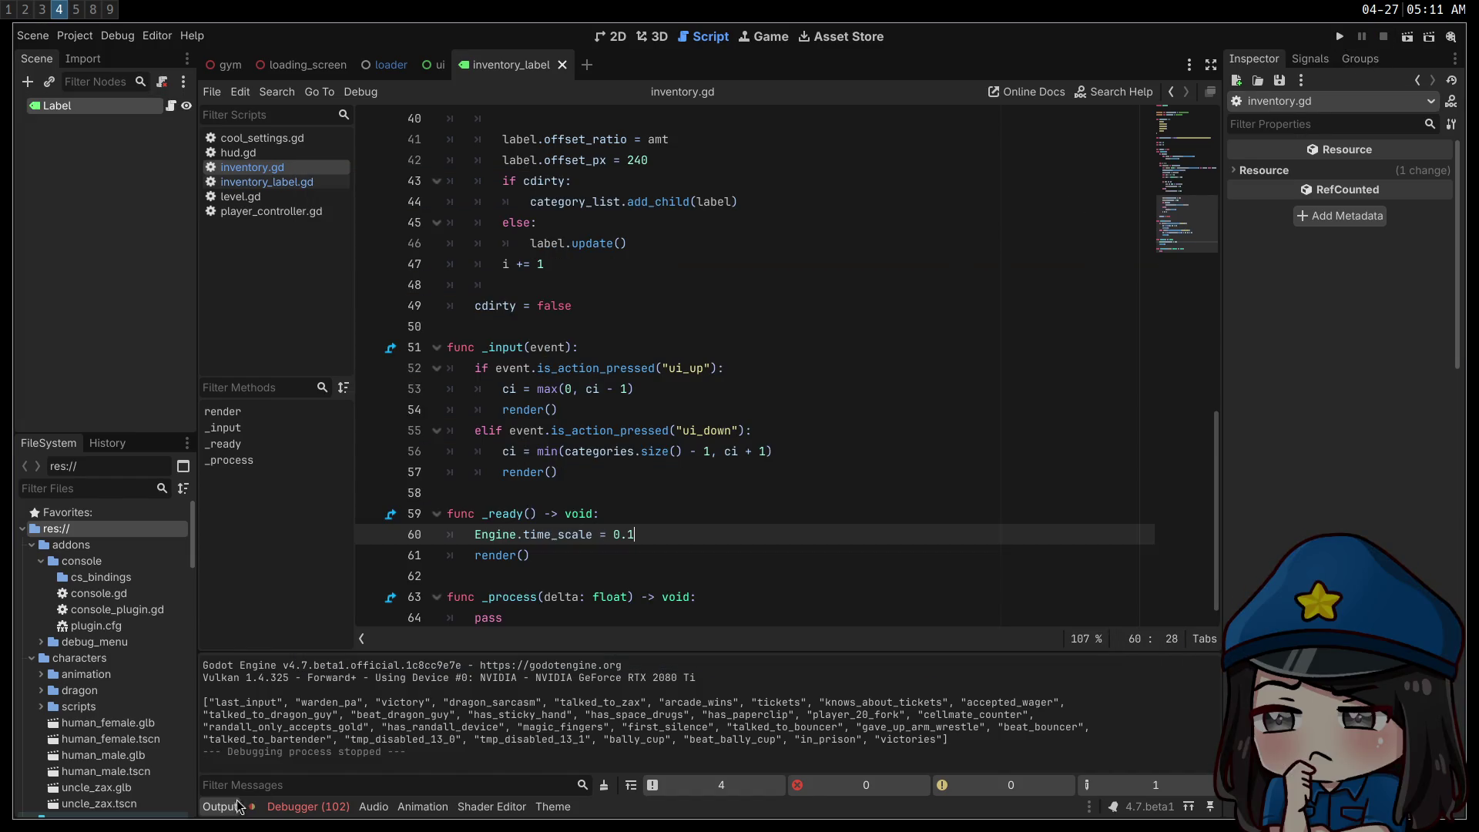
- Open the Debugger's Errors list and jump to the code behind the inventory.gd:44 error
{"action": "left_click", "coordinate": [308, 806]}
{"action": "left_click", "coordinate": [312, 615]}
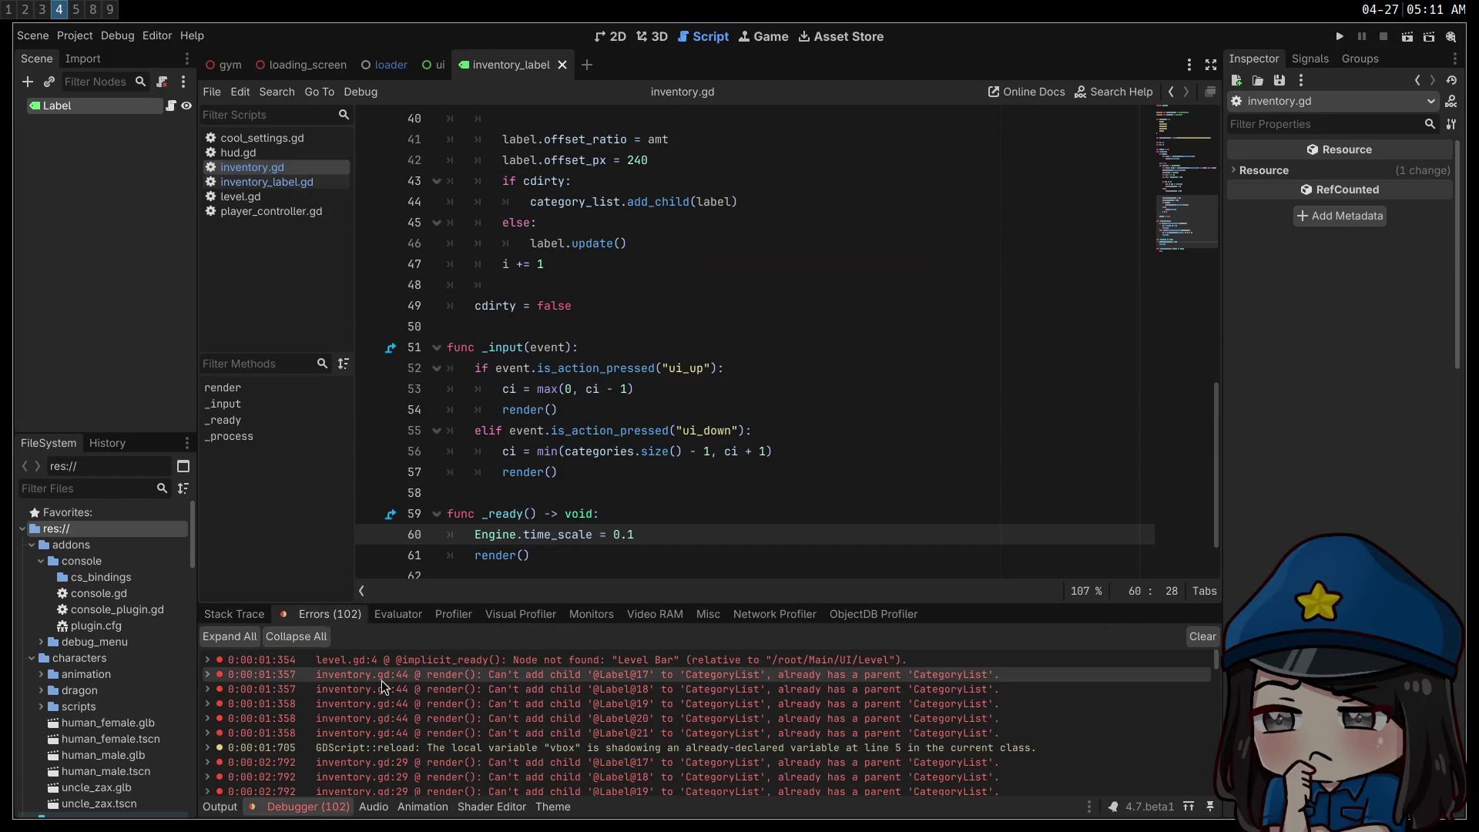
{"action": "mouse_move", "coordinate": [431, 676]}
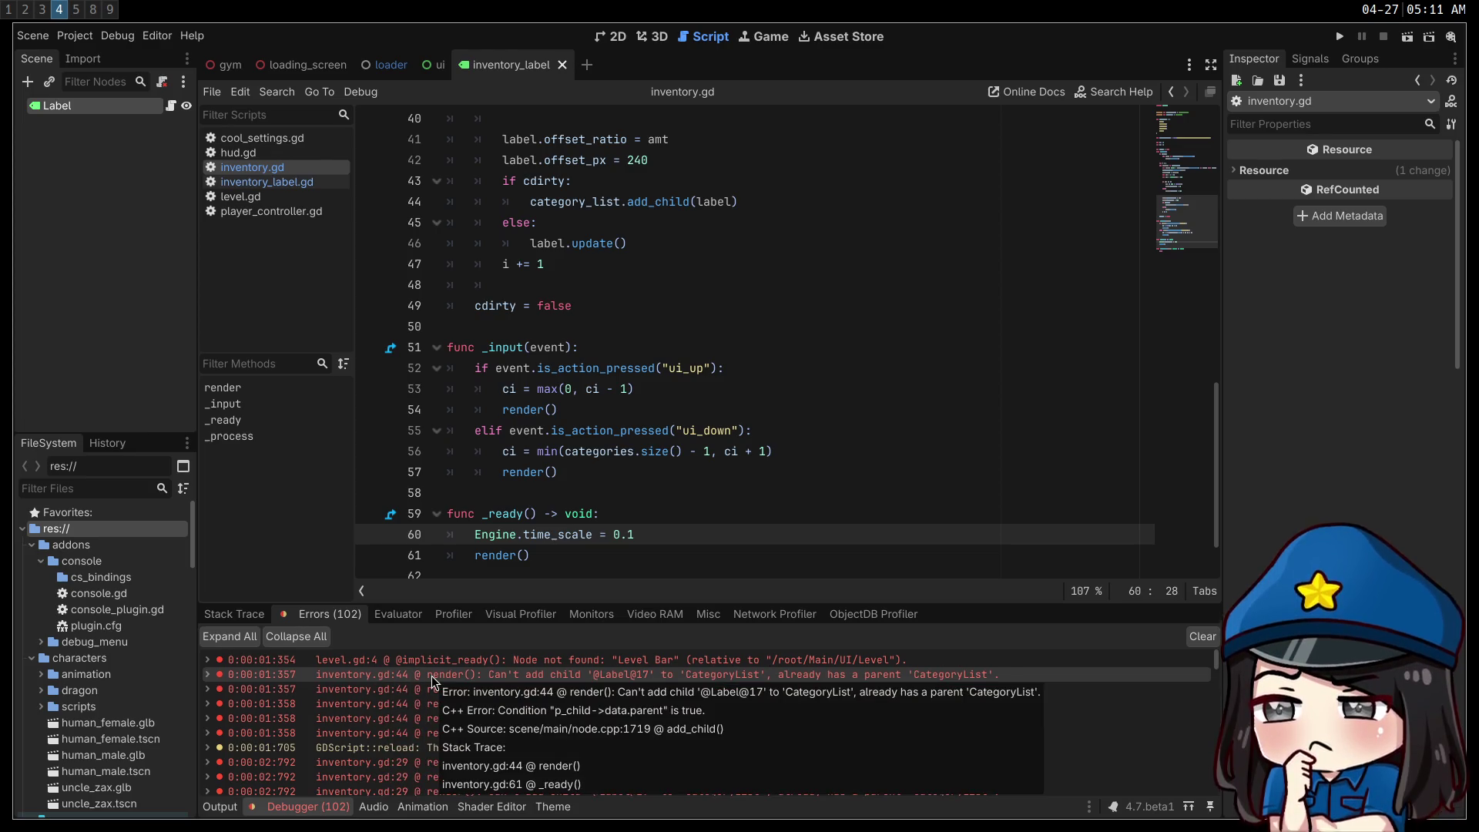
{"action": "double_click", "coordinate": [432, 676]}
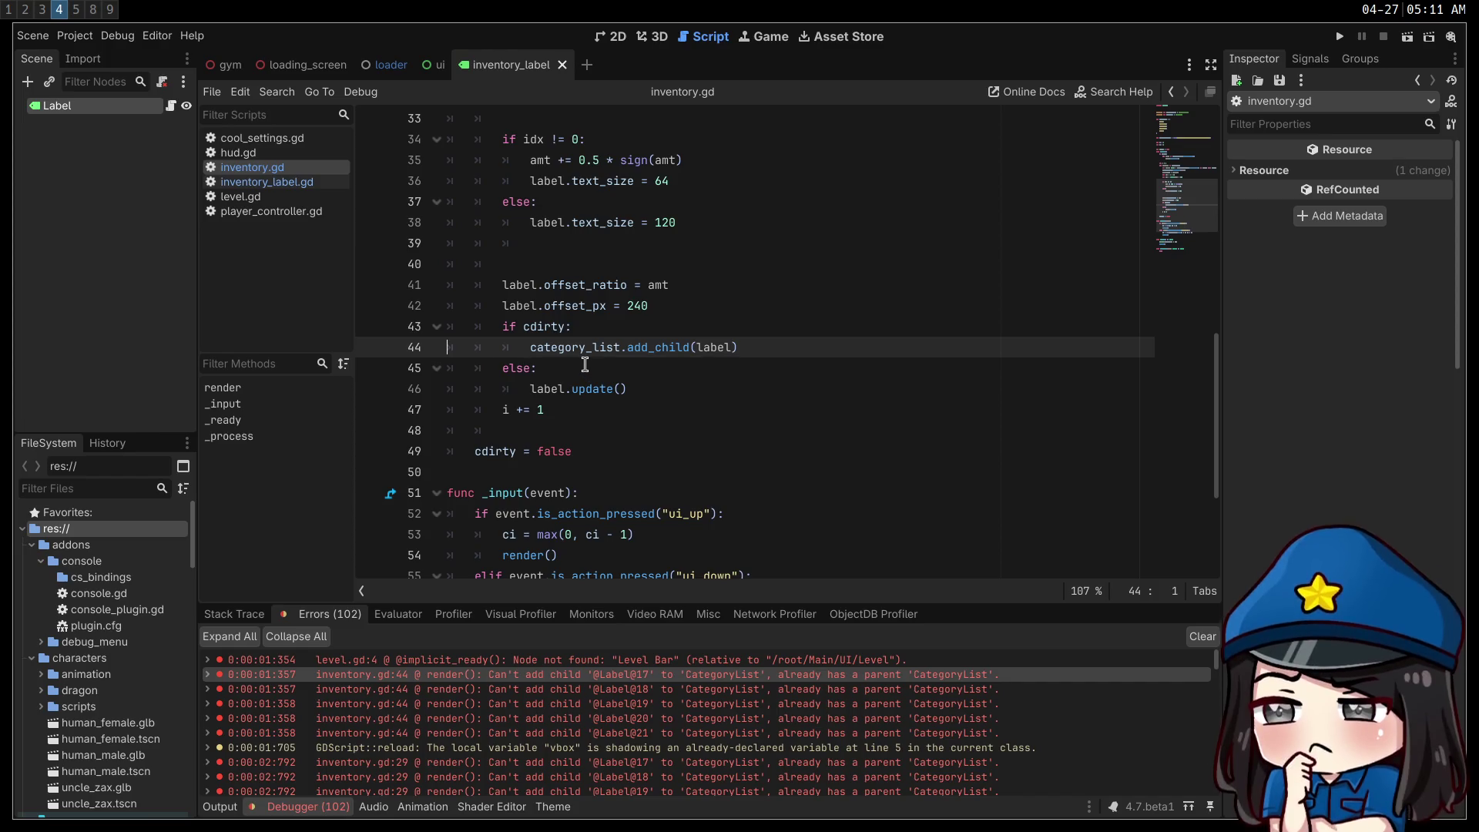
- Cut the duplicate category_list.add_child(label) line from render() and relaunch the game
{"action": "double_click", "coordinate": [554, 332]}
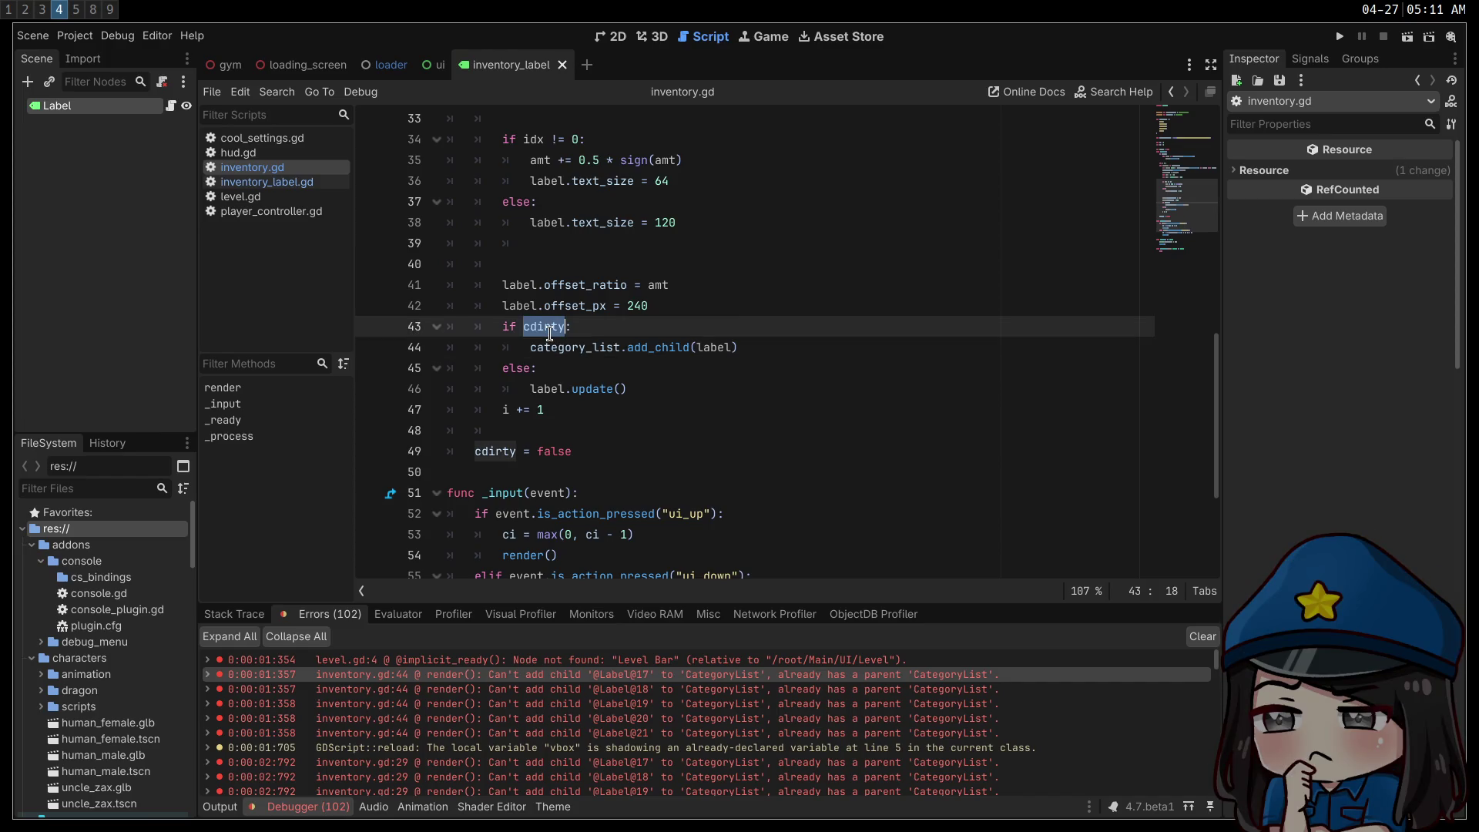
{"action": "scroll", "coordinate": [551, 335], "scroll_direction": "up", "scroll_amount": 4}
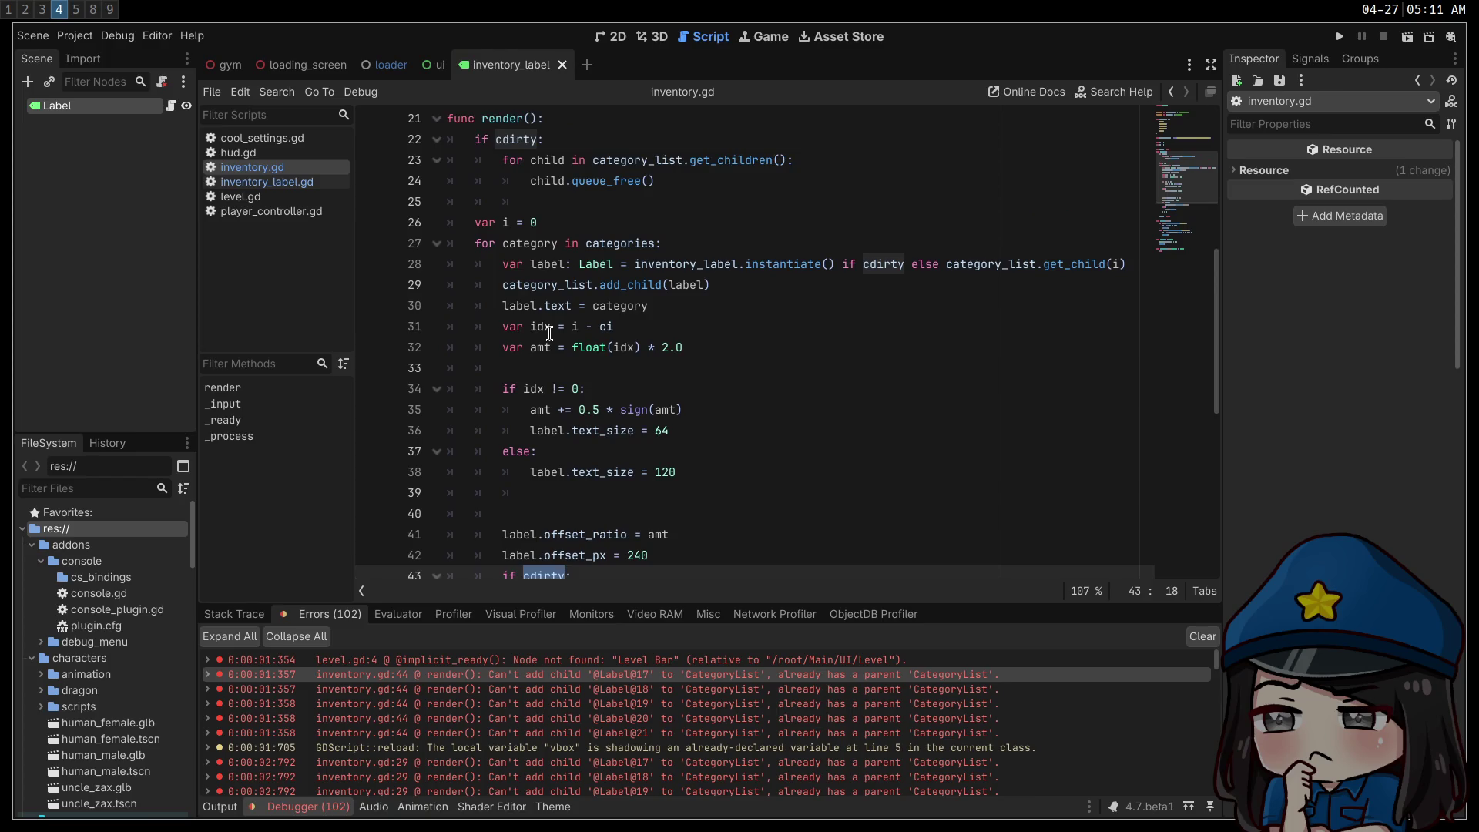
{"action": "left_click", "coordinate": [785, 283]}
{"action": "key", "text": "ctrl+x"}
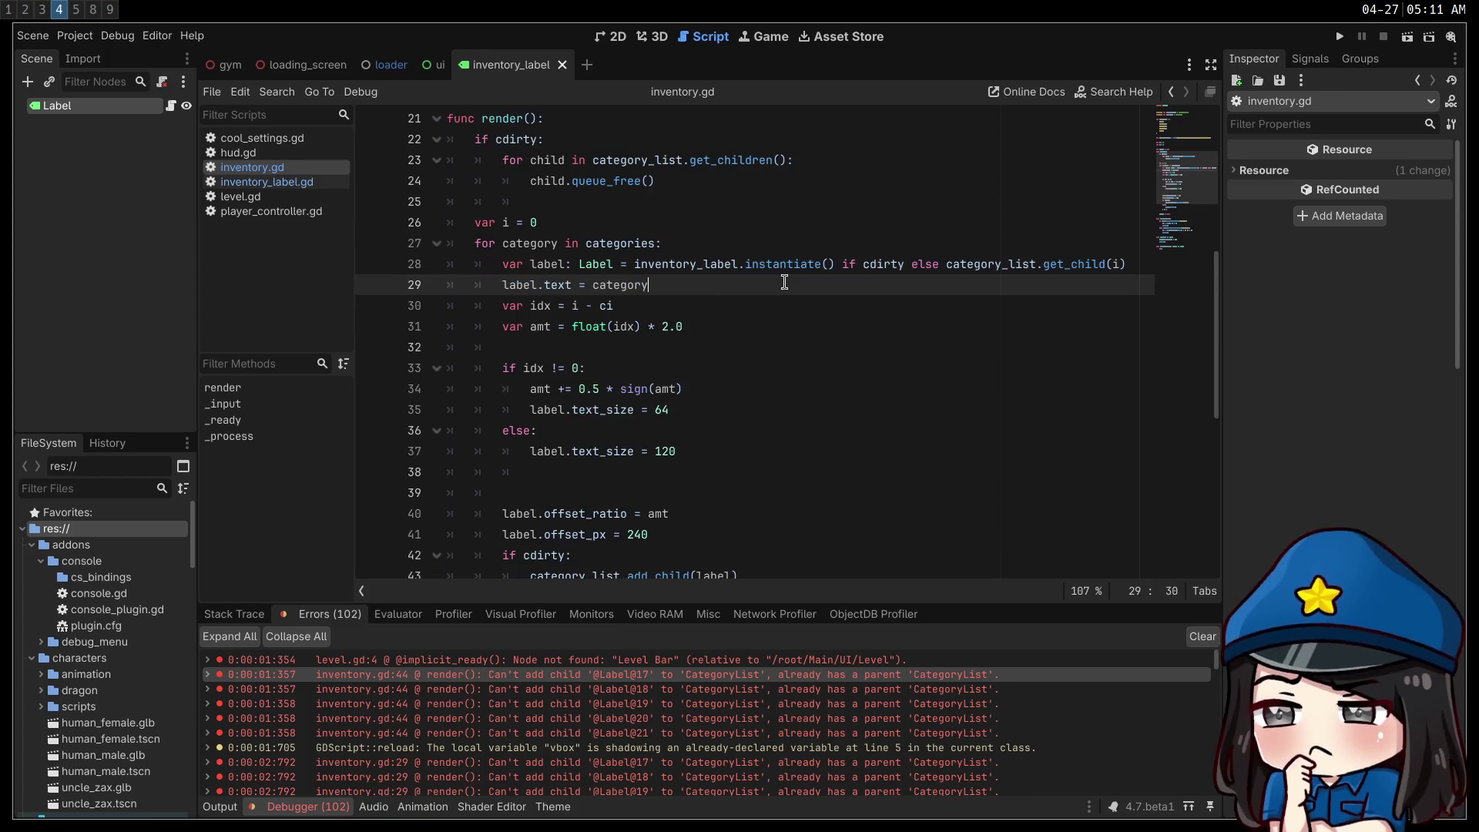
{"action": "key", "text": "F5"}
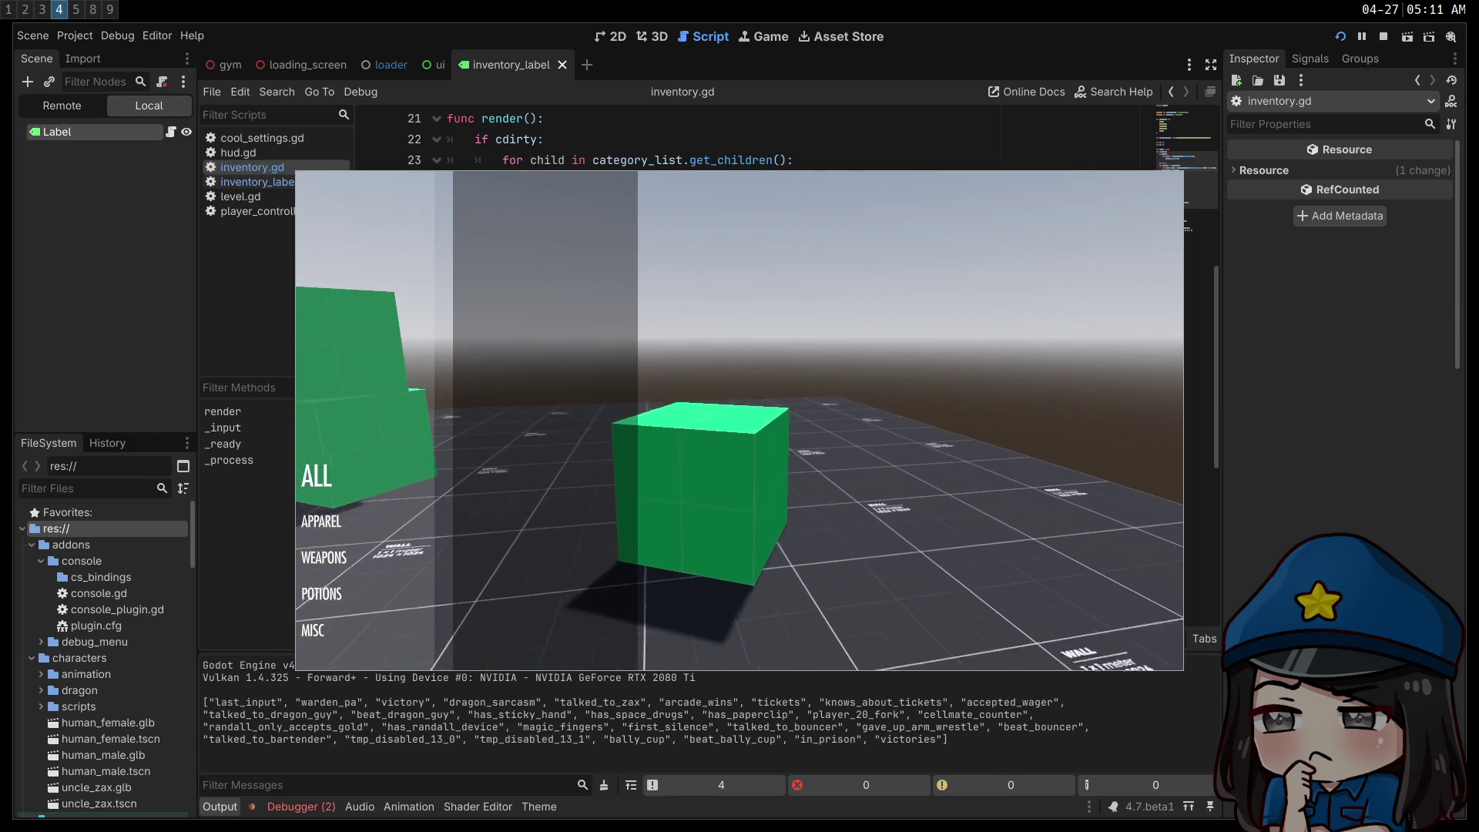
- Stop the running inventory menu test and return to inventory.gd
{"action": "scroll", "coordinate": [740, 420], "scroll_direction": "down", "scroll_amount": 4}
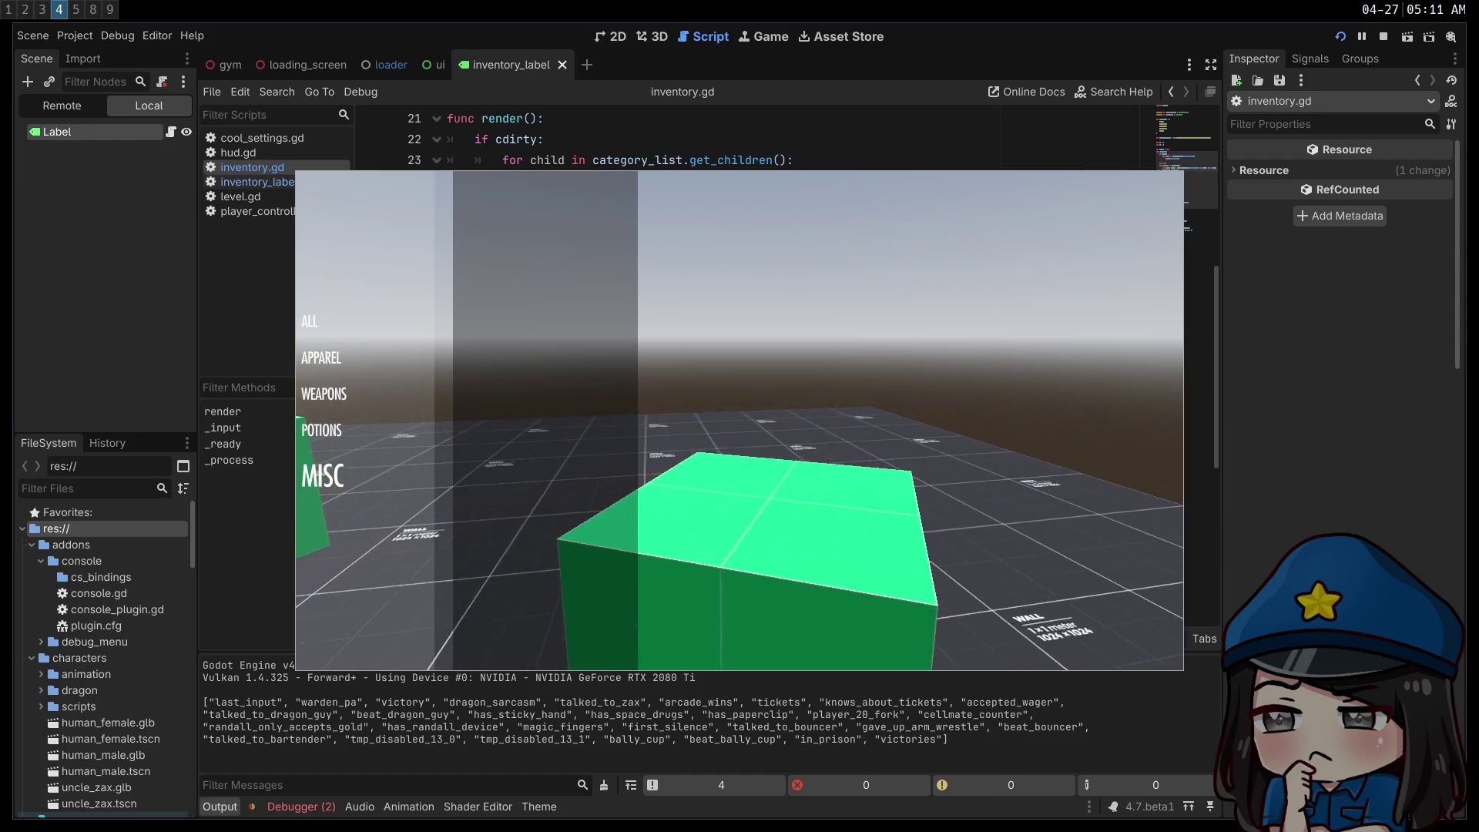
{"action": "scroll", "coordinate": [739, 420], "scroll_direction": "up", "scroll_amount": 4}
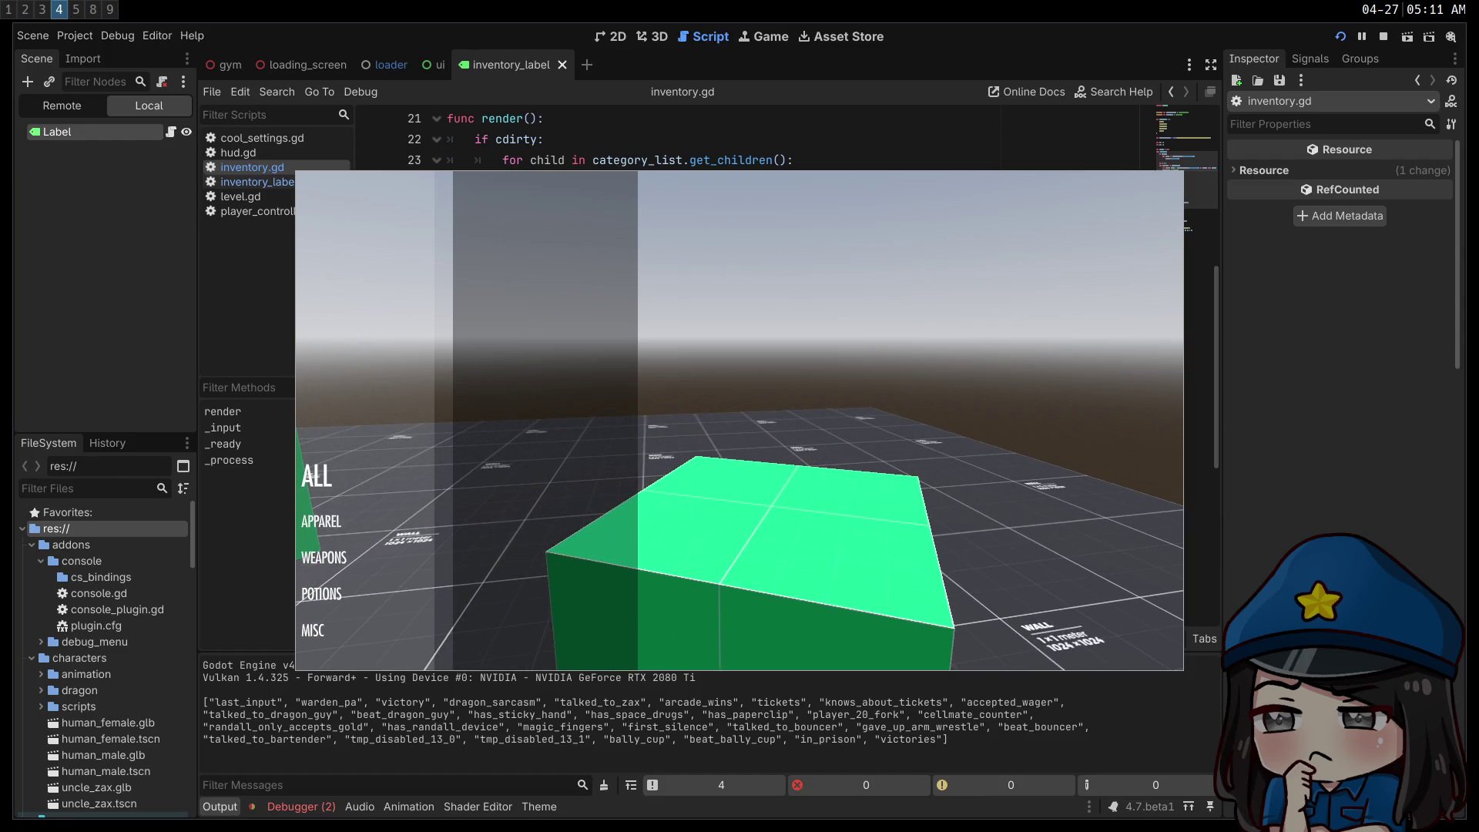
{"action": "scroll", "coordinate": [740, 420], "scroll_direction": "down", "scroll_amount": 4}
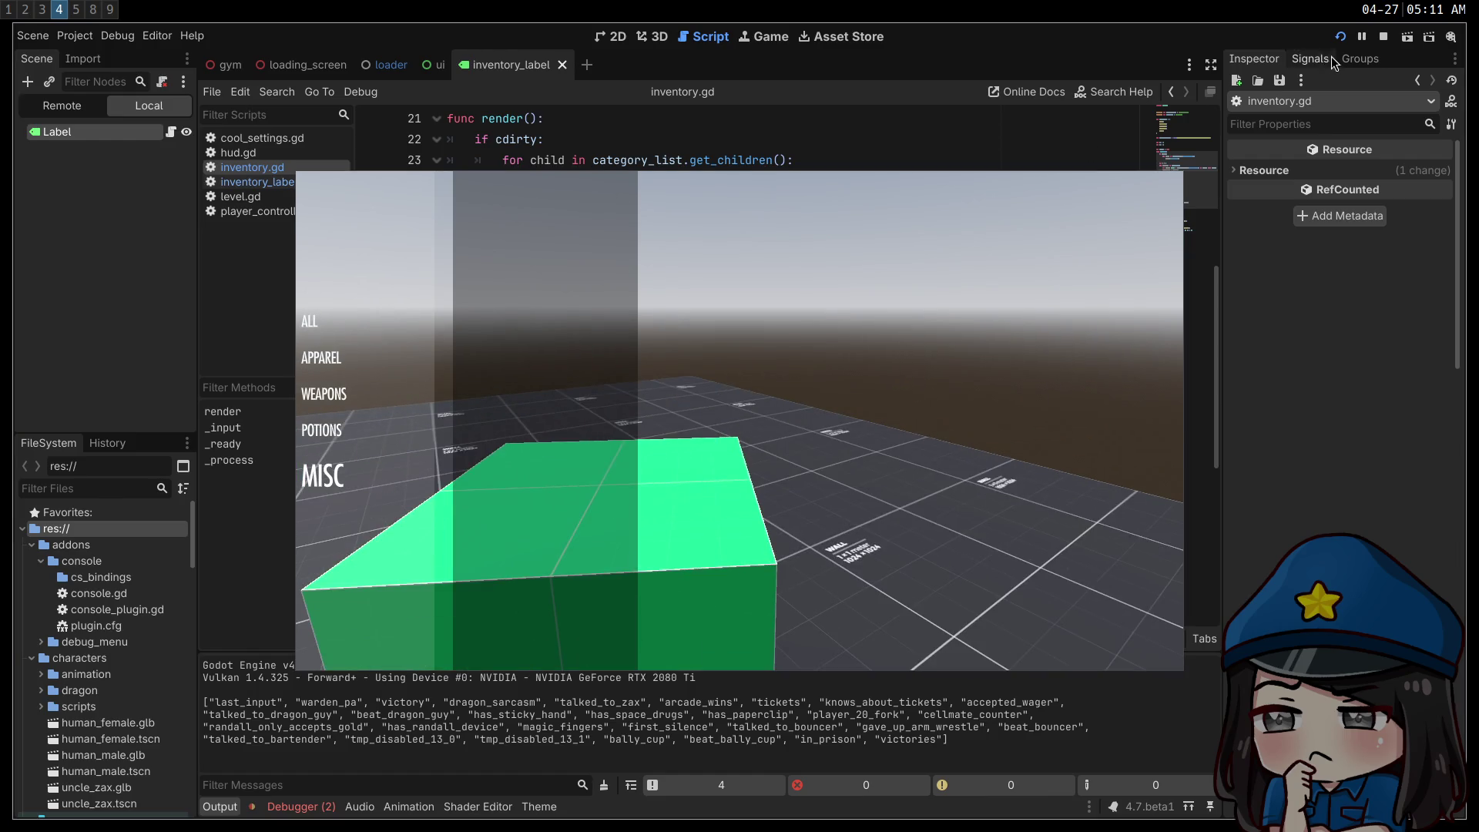
{"action": "left_click", "coordinate": [1384, 36]}
{"action": "left_click", "coordinate": [719, 327]}
- Open the Engine class documentation for time_scale from the script
{"action": "scroll", "coordinate": [727, 368], "scroll_direction": "down", "scroll_amount": 6}
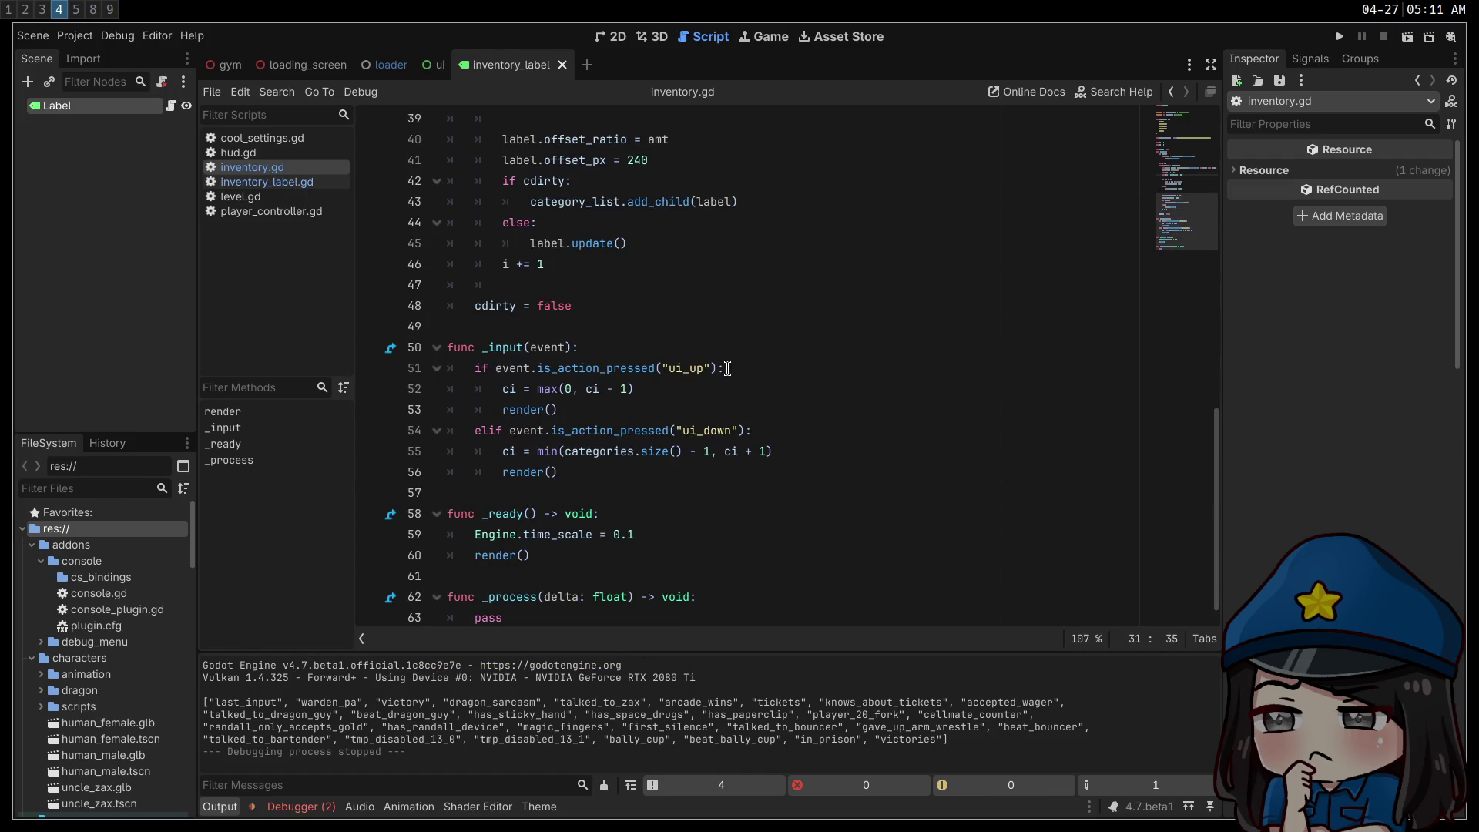
{"action": "left_click", "coordinate": [667, 576]}
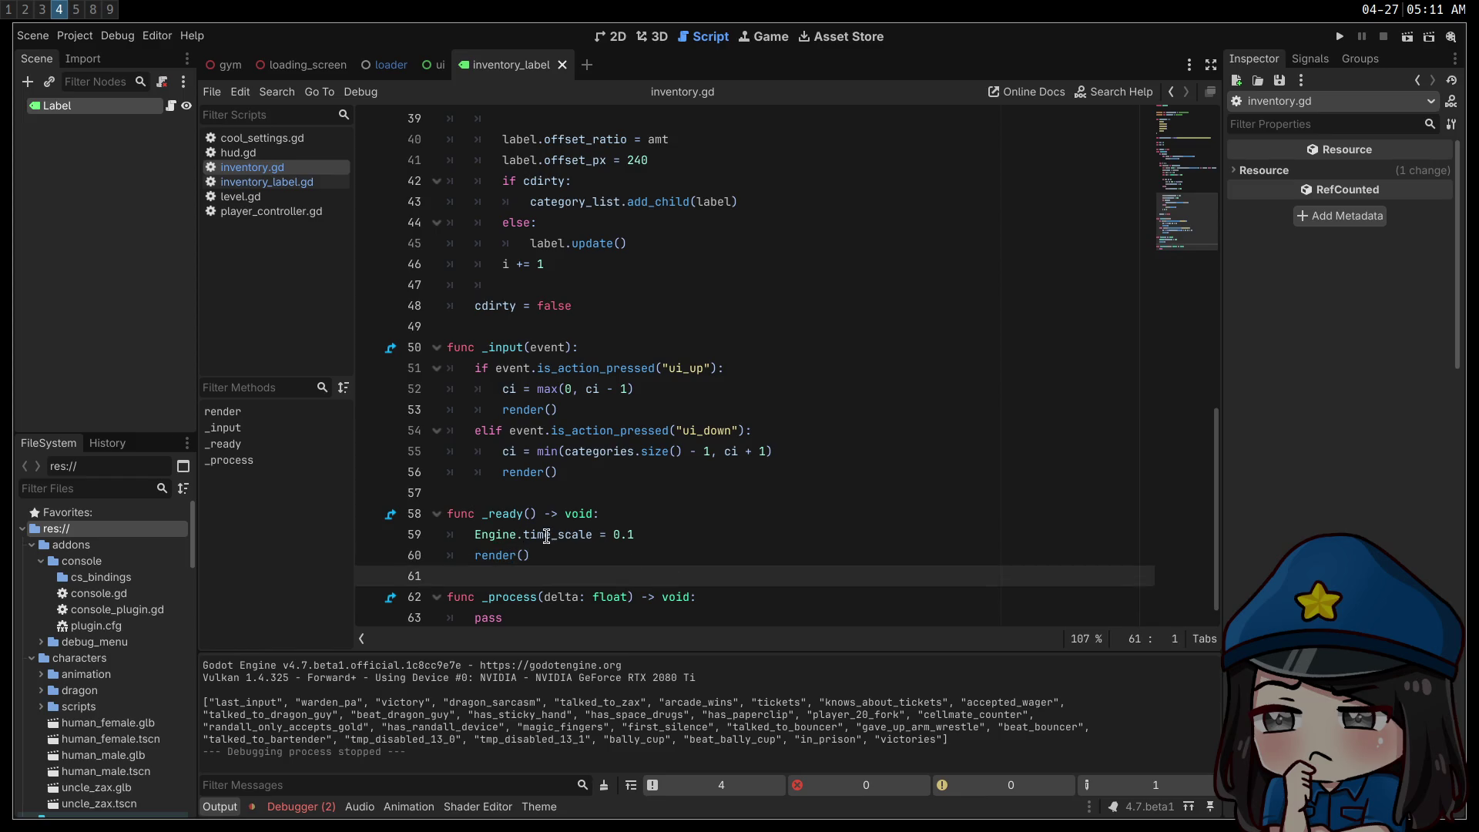
{"action": "left_click", "coordinate": [546, 535], "text": "ctrl"}
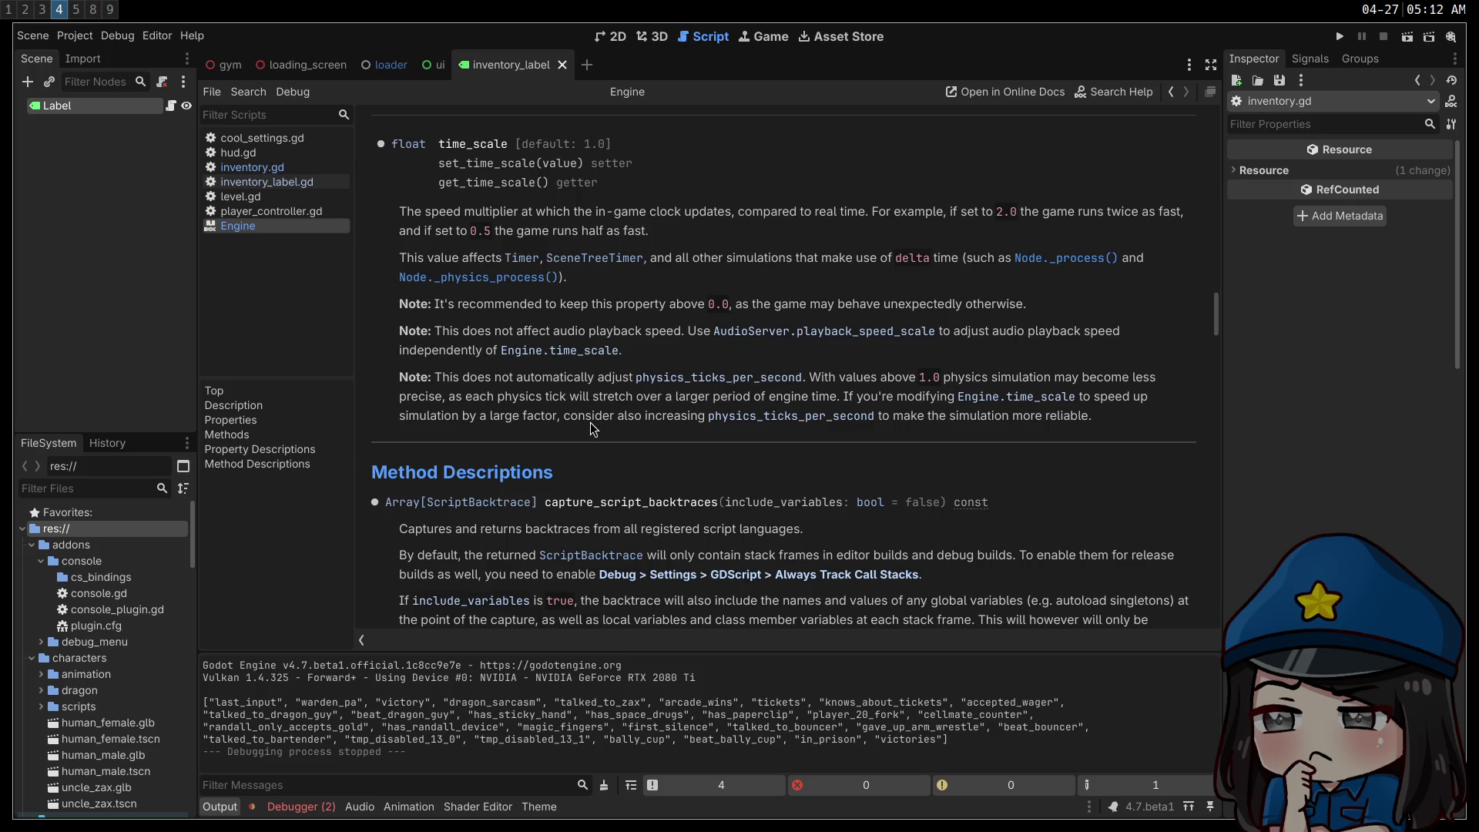
- Google 'does Engine.time_scale affect tweens' in a new browser tab and scroll the results
{"action": "key", "text": "super+1"}
{"action": "key", "text": "super+2"}
{"action": "key", "text": "super+3"}
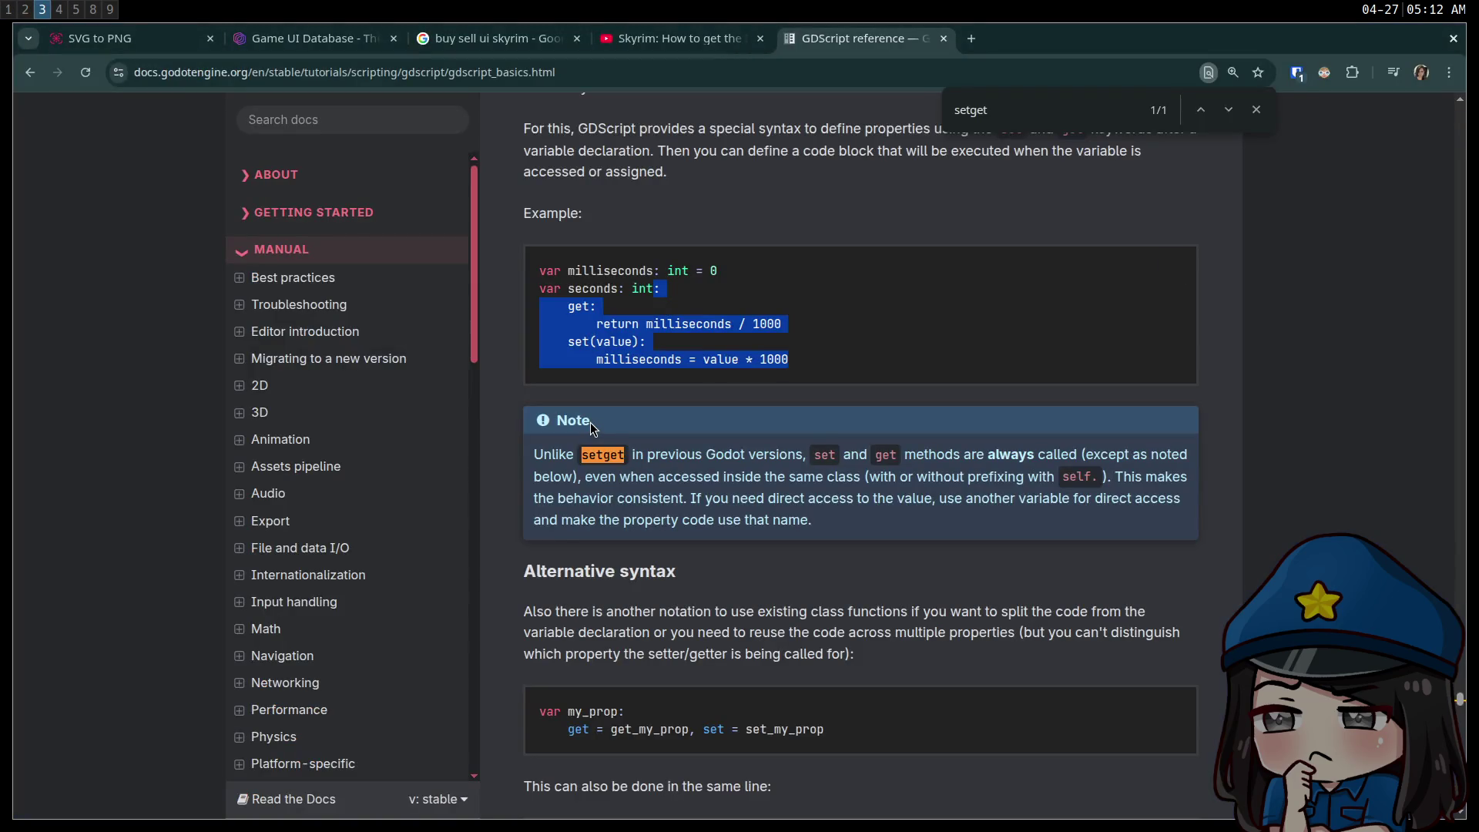
{"action": "key", "text": "ctrl+t"}
{"action": "type", "text": "does Engine."}
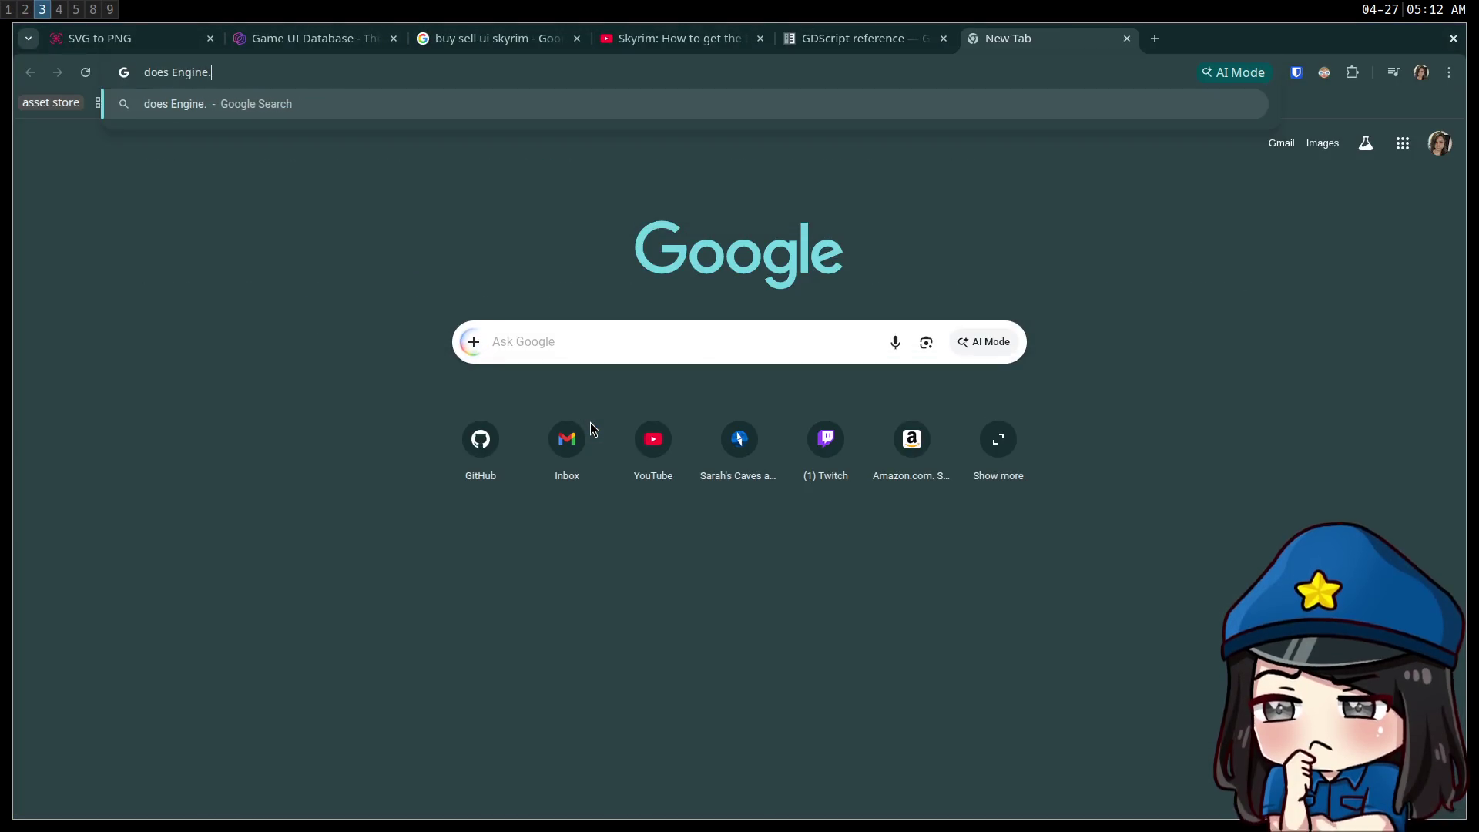
{"action": "type", "text": "time_scale affe"}
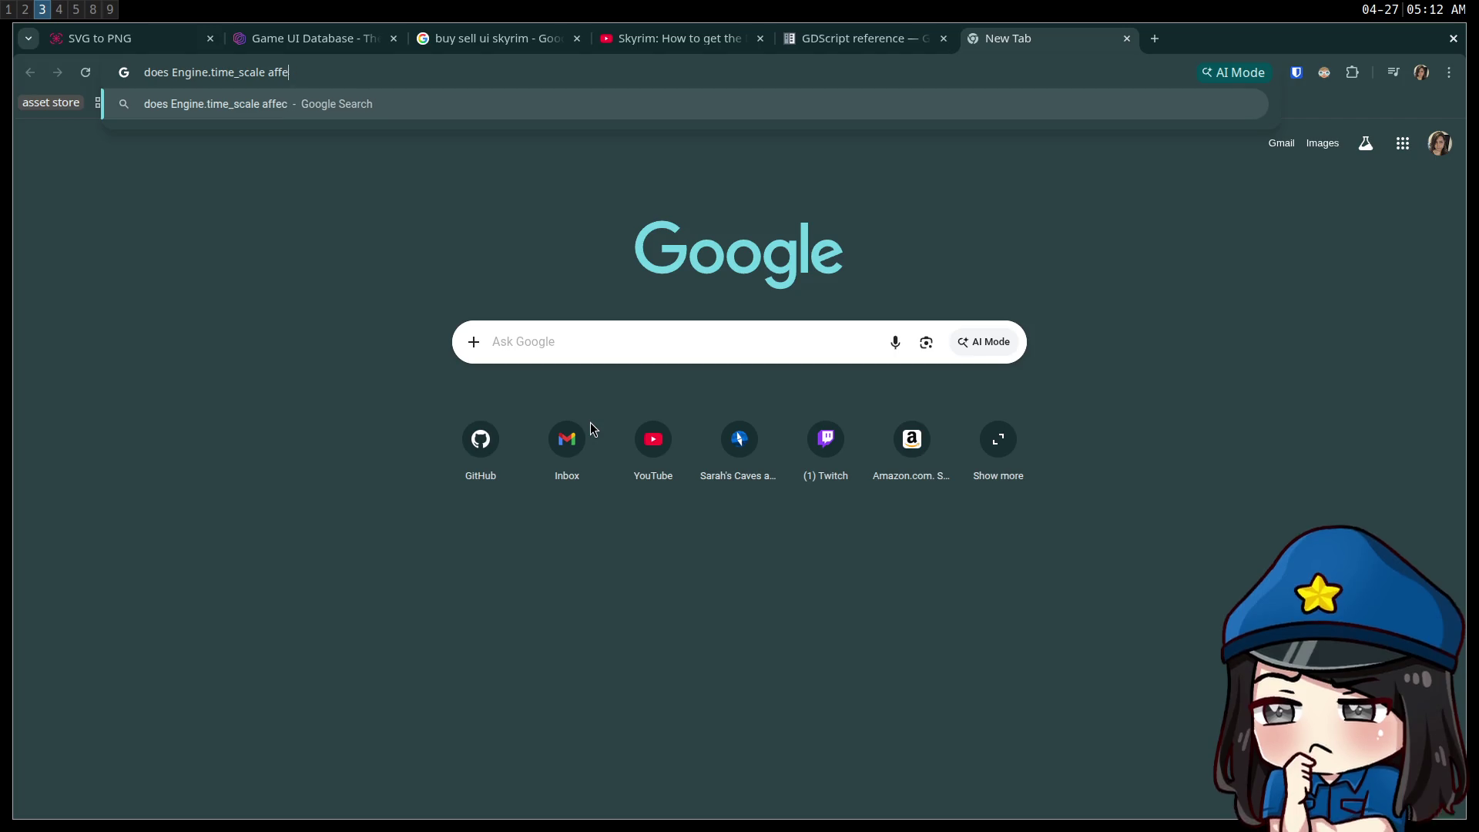
{"action": "type", "text": "ct tweens"}
{"action": "key", "text": "Return"}
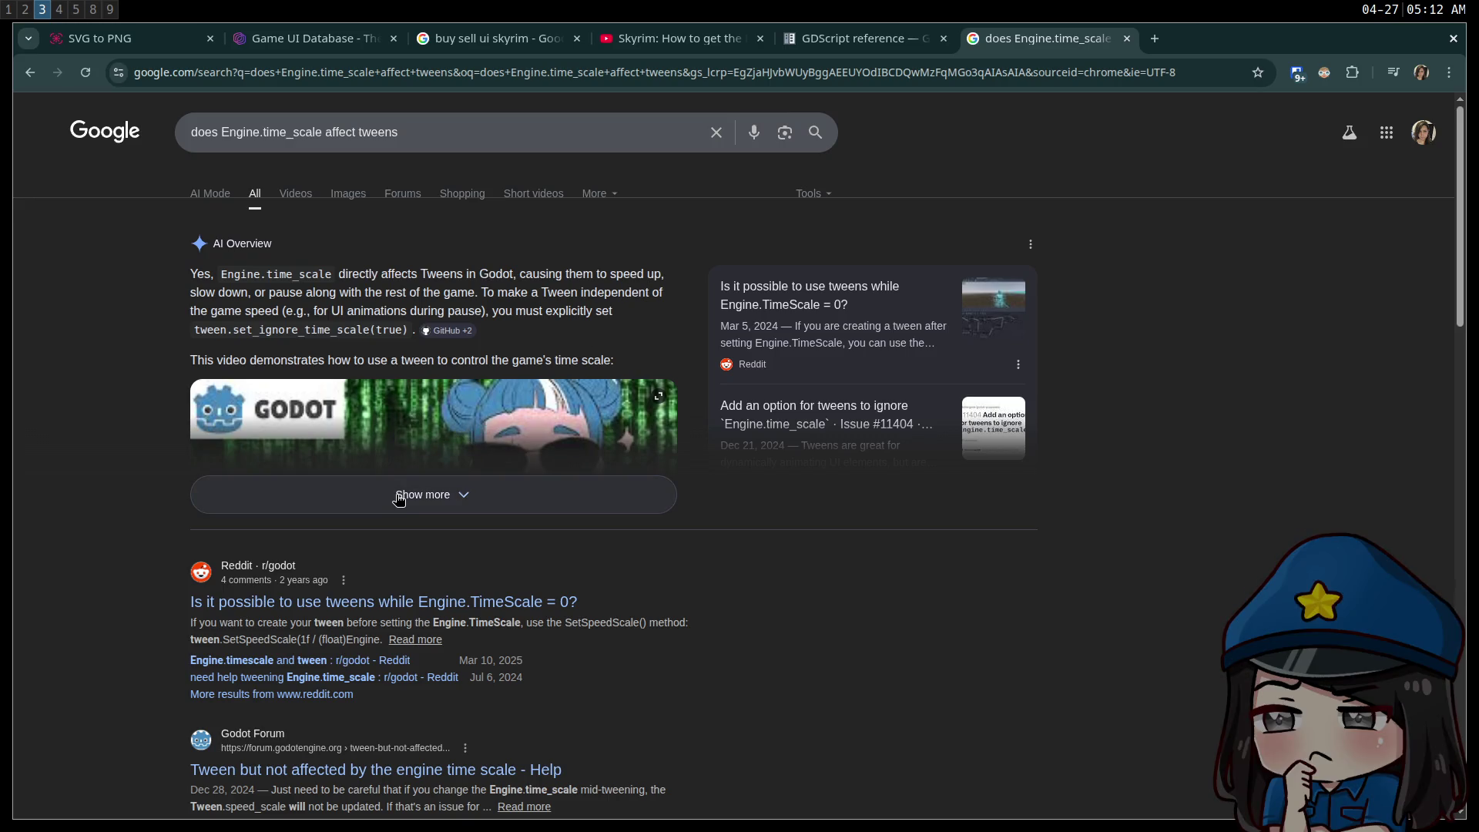
{"action": "scroll", "coordinate": [398, 498], "scroll_direction": "down", "scroll_amount": 2}
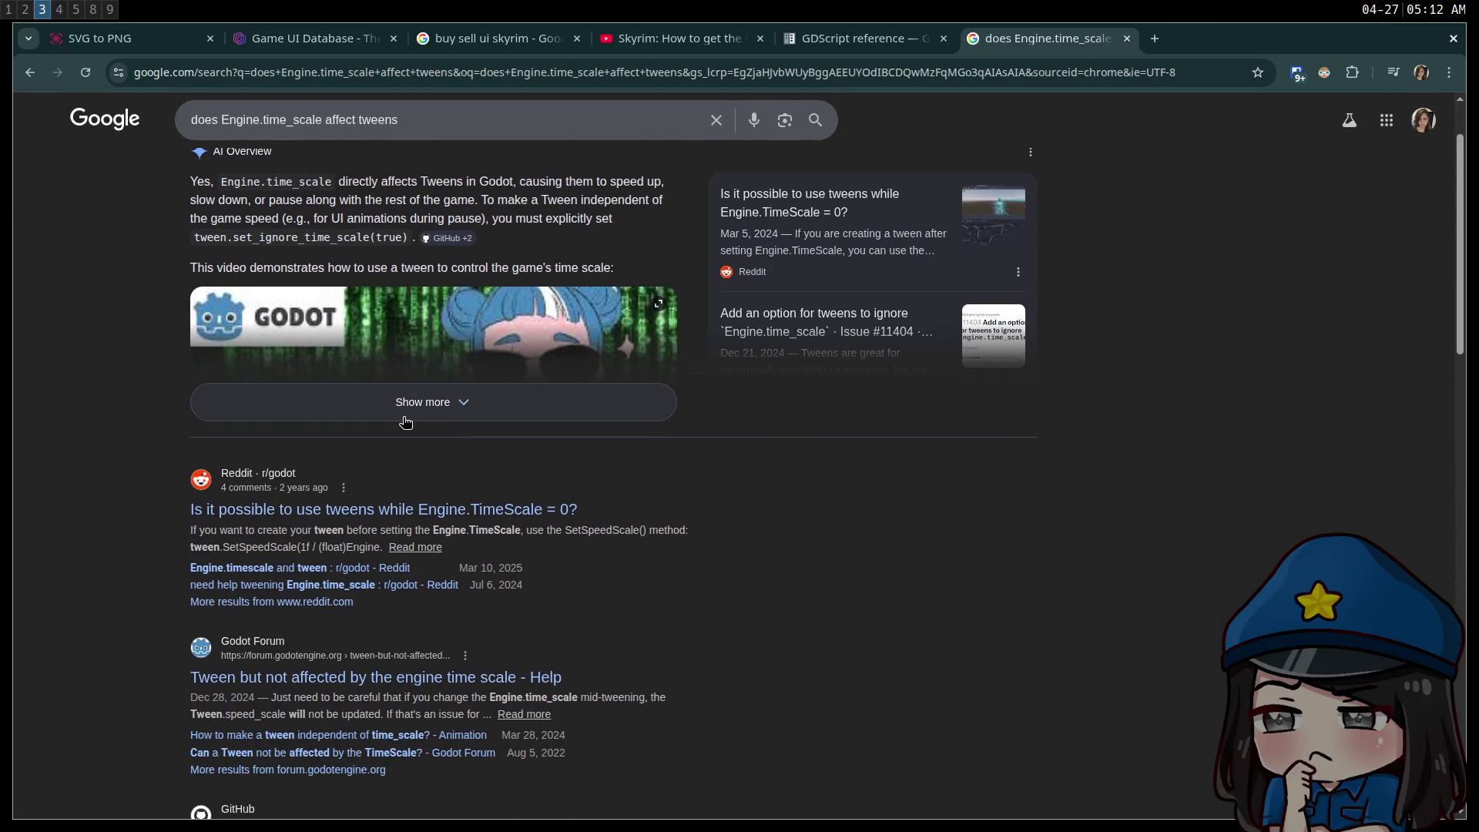
{"action": "scroll", "coordinate": [406, 422], "scroll_direction": "down", "scroll_amount": 2}
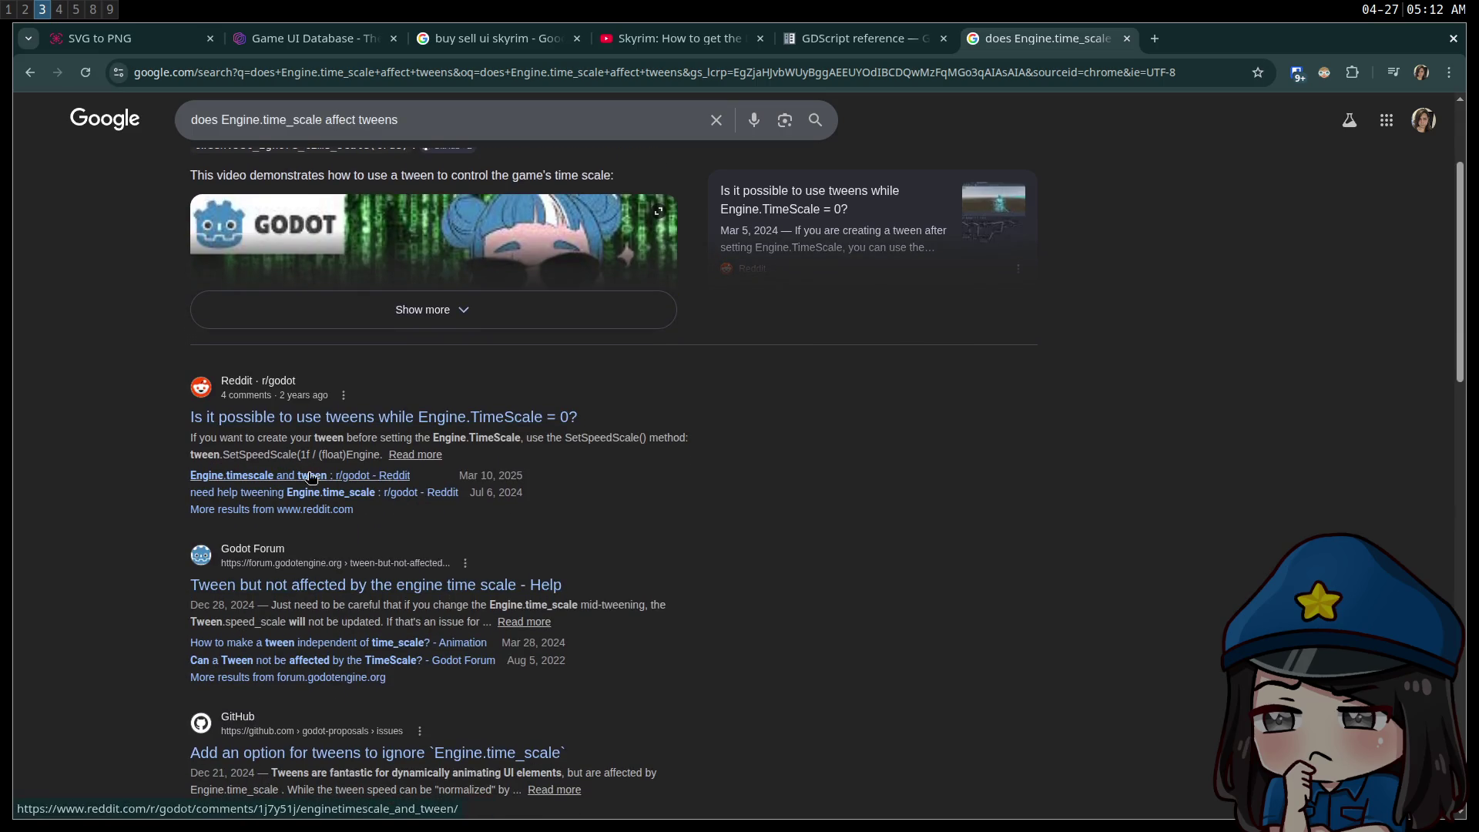
{"action": "scroll", "coordinate": [496, 515], "scroll_direction": "down", "scroll_amount": 2}
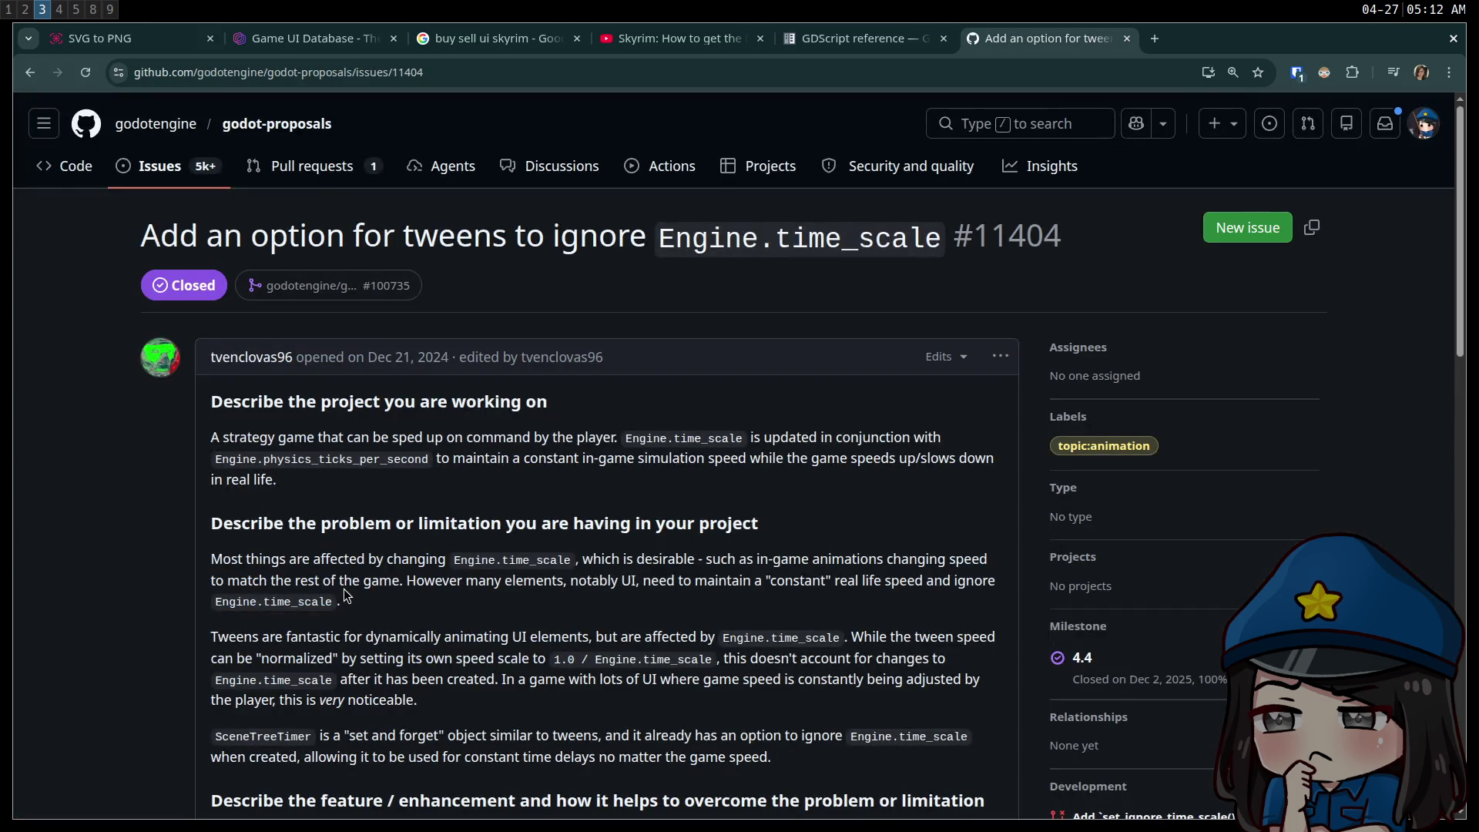
- Read issue #11404 and its linked merged pull request #100735 adding set_ignore_time_scale
{"action": "scroll", "coordinate": [344, 595], "scroll_direction": "down", "scroll_amount": 4}
{"action": "scroll", "coordinate": [301, 422], "scroll_direction": "down", "scroll_amount": 10}
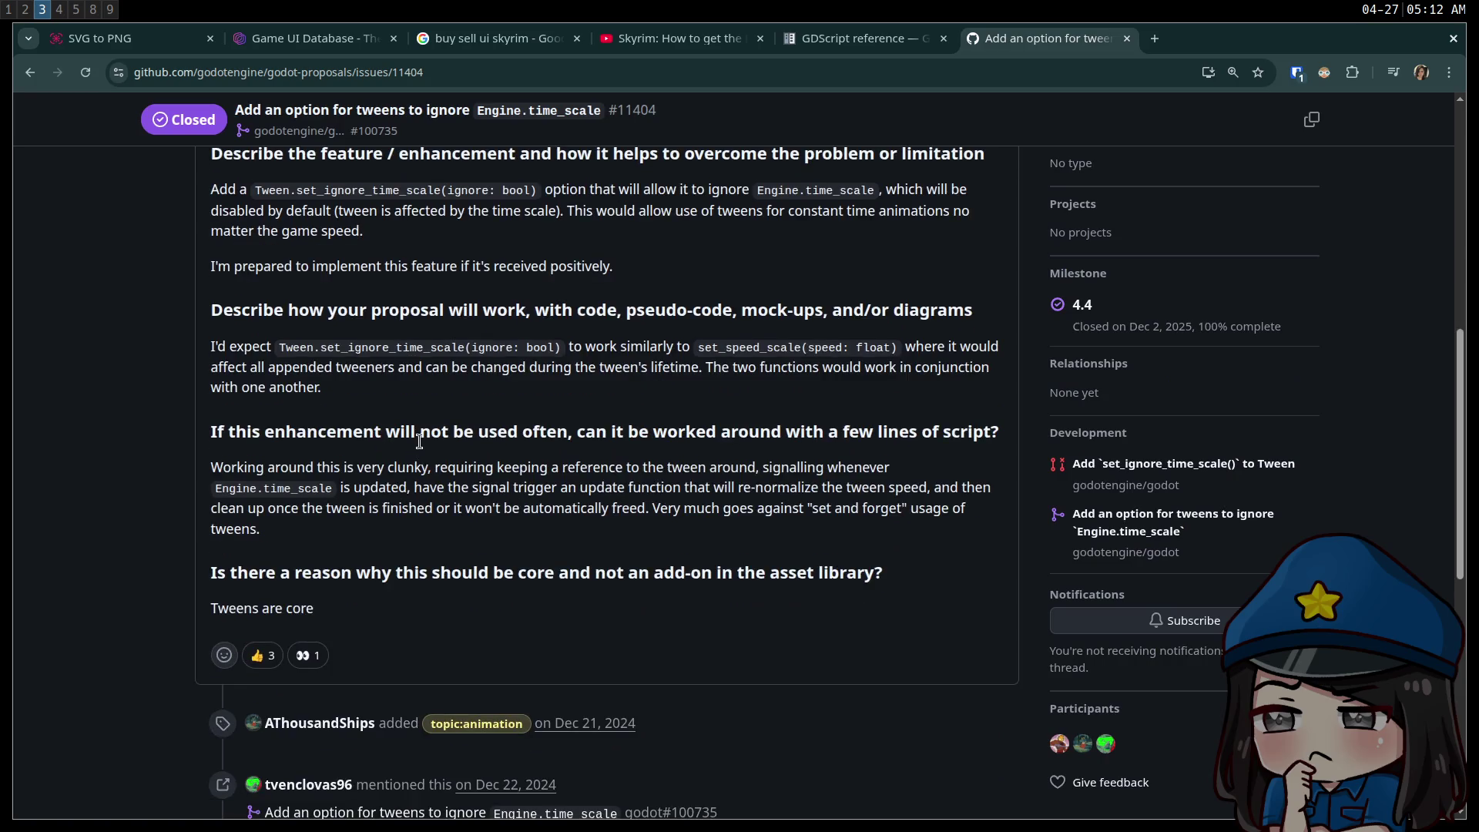
{"action": "scroll", "coordinate": [447, 472], "scroll_direction": "up", "scroll_amount": 6}
{"action": "scroll", "coordinate": [437, 460], "scroll_direction": "down", "scroll_amount": 4}
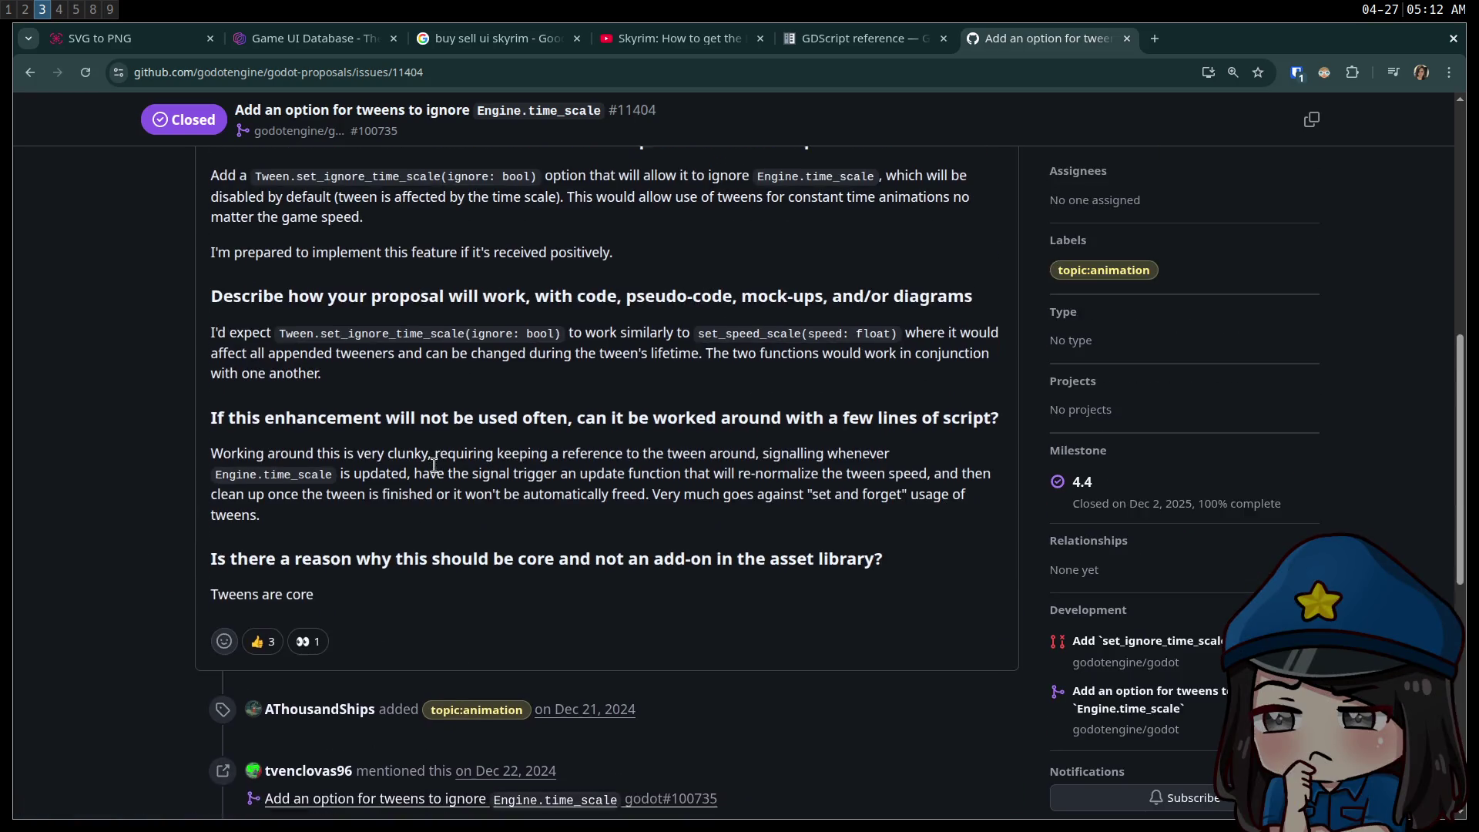
{"action": "left_click", "coordinate": [449, 627]}
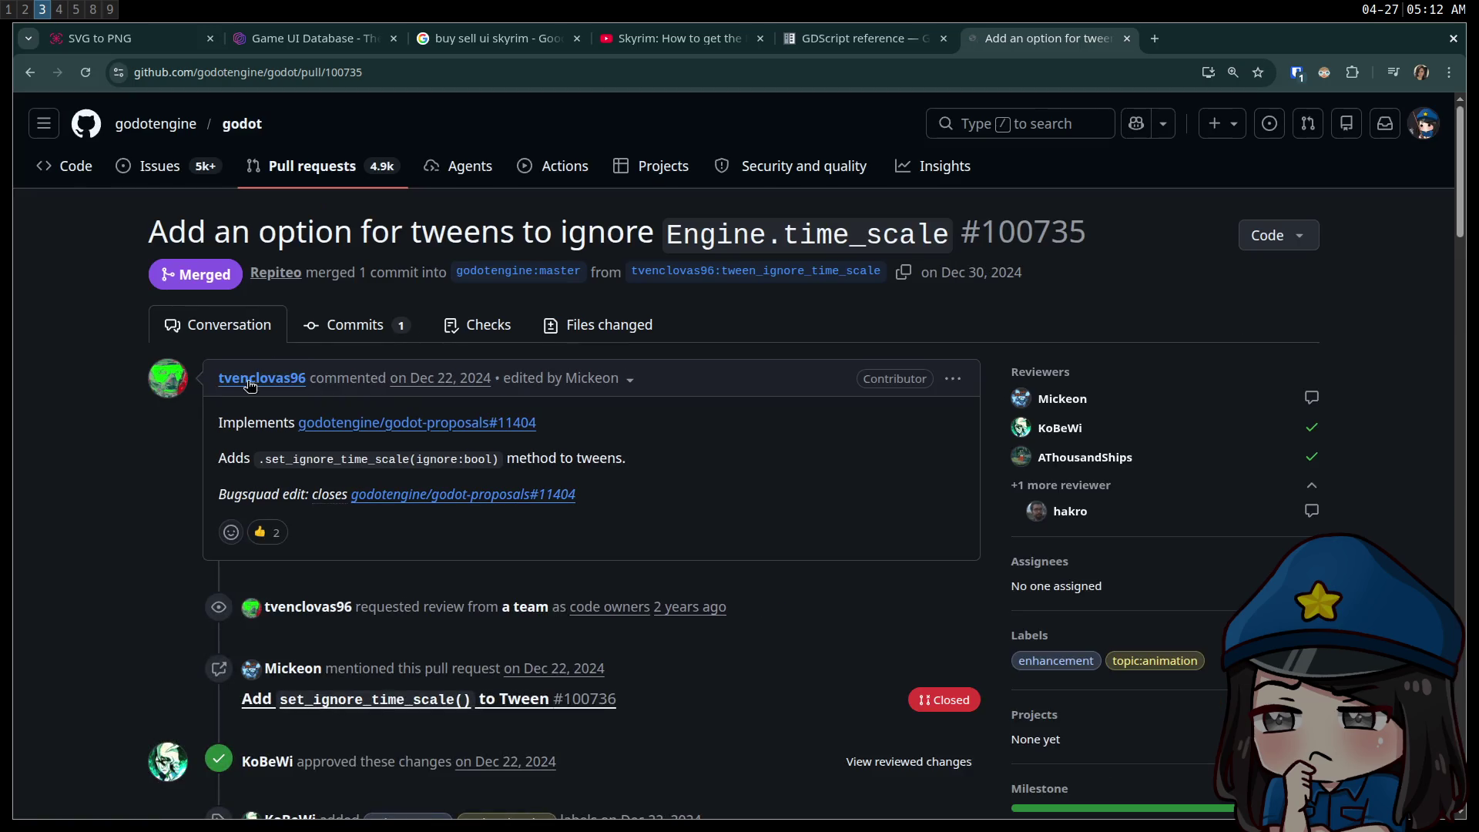
{"action": "scroll", "coordinate": [364, 456], "scroll_direction": "down", "scroll_amount": 7}
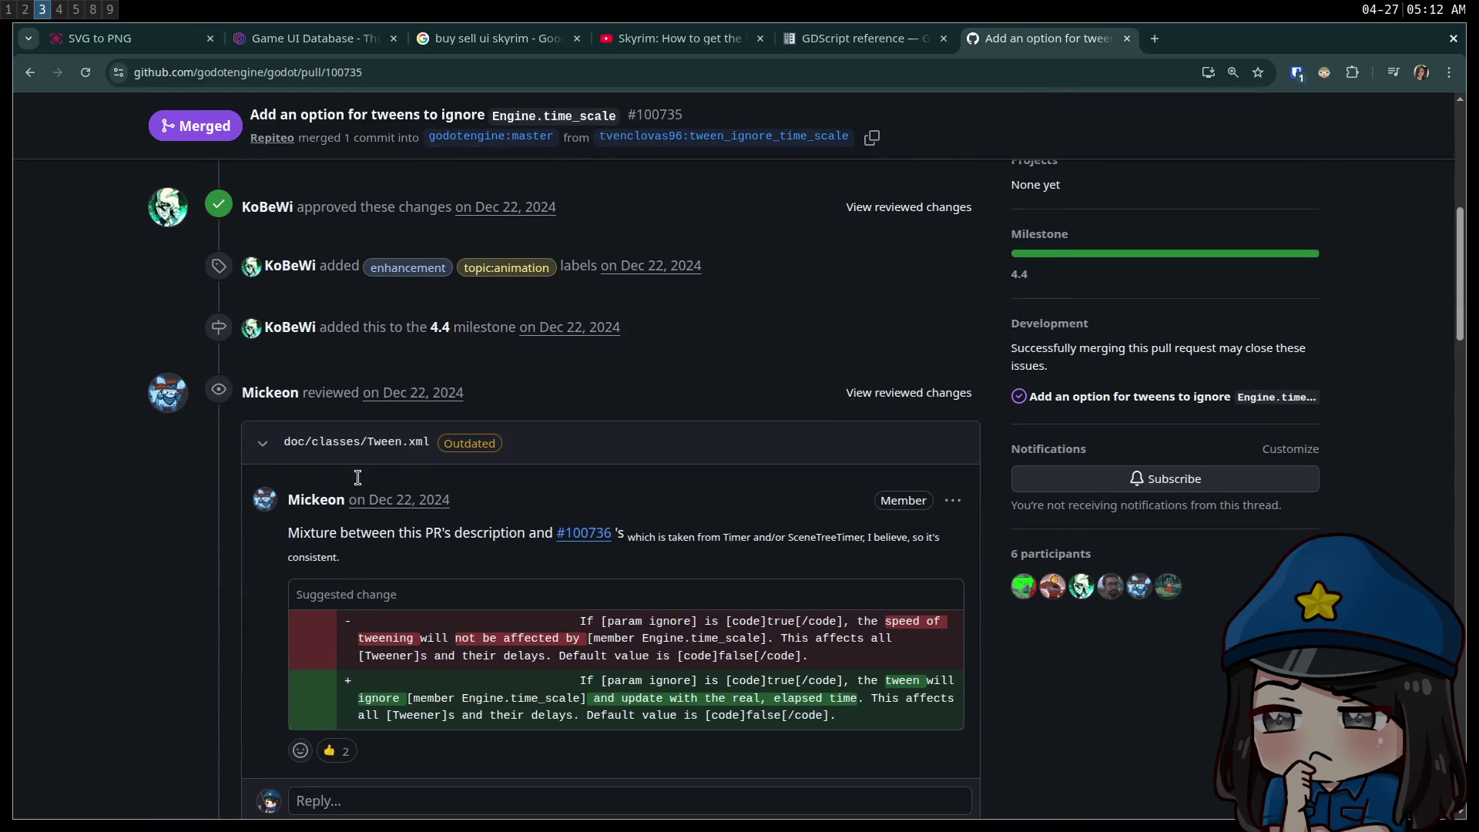
{"action": "scroll", "coordinate": [365, 501], "scroll_direction": "up", "scroll_amount": 7}
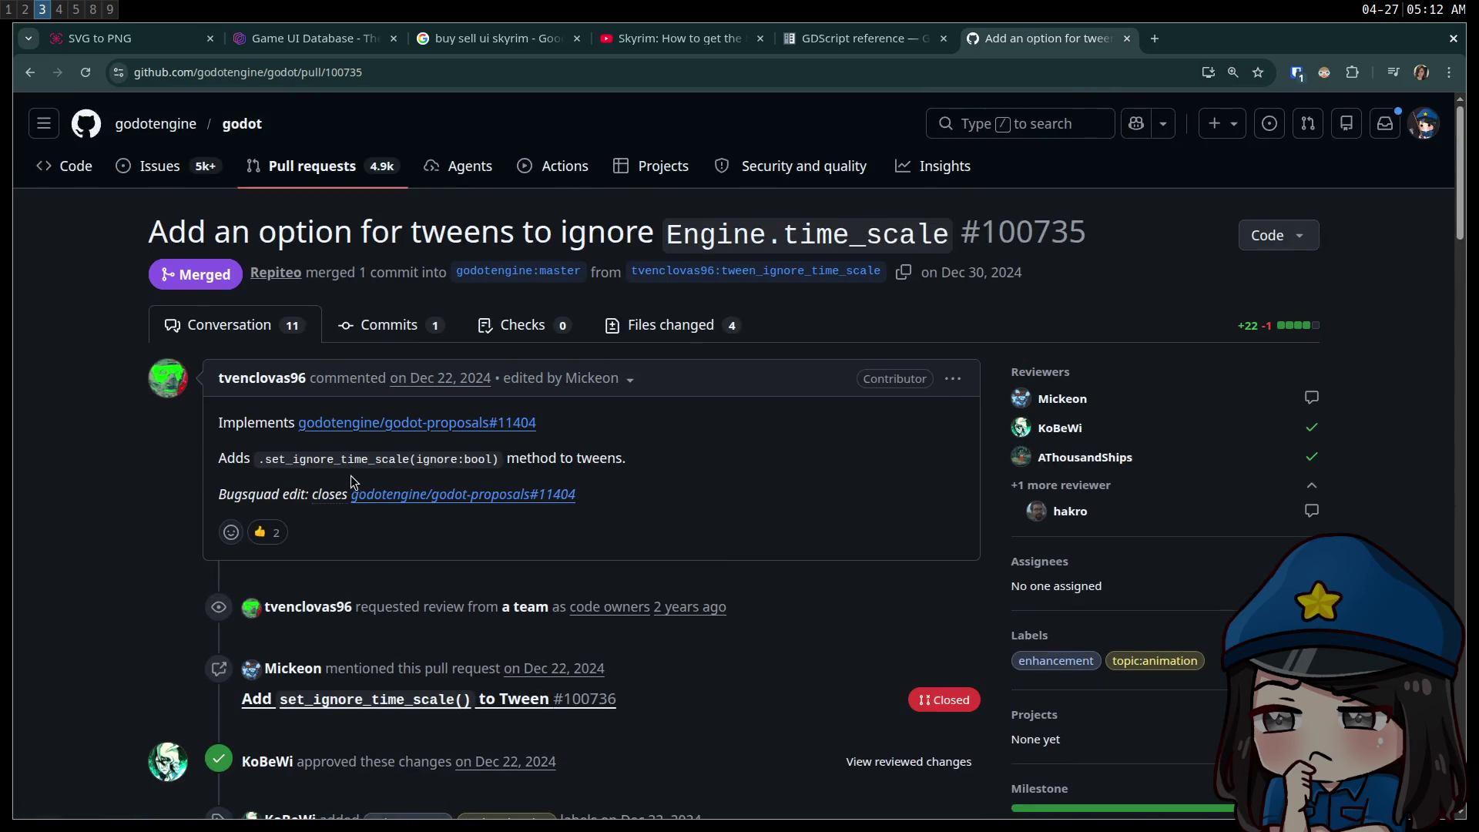
- Switch workspaces back to the Godot editor
{"action": "key", "text": "super+1"}
{"action": "key", "text": "super+3"}
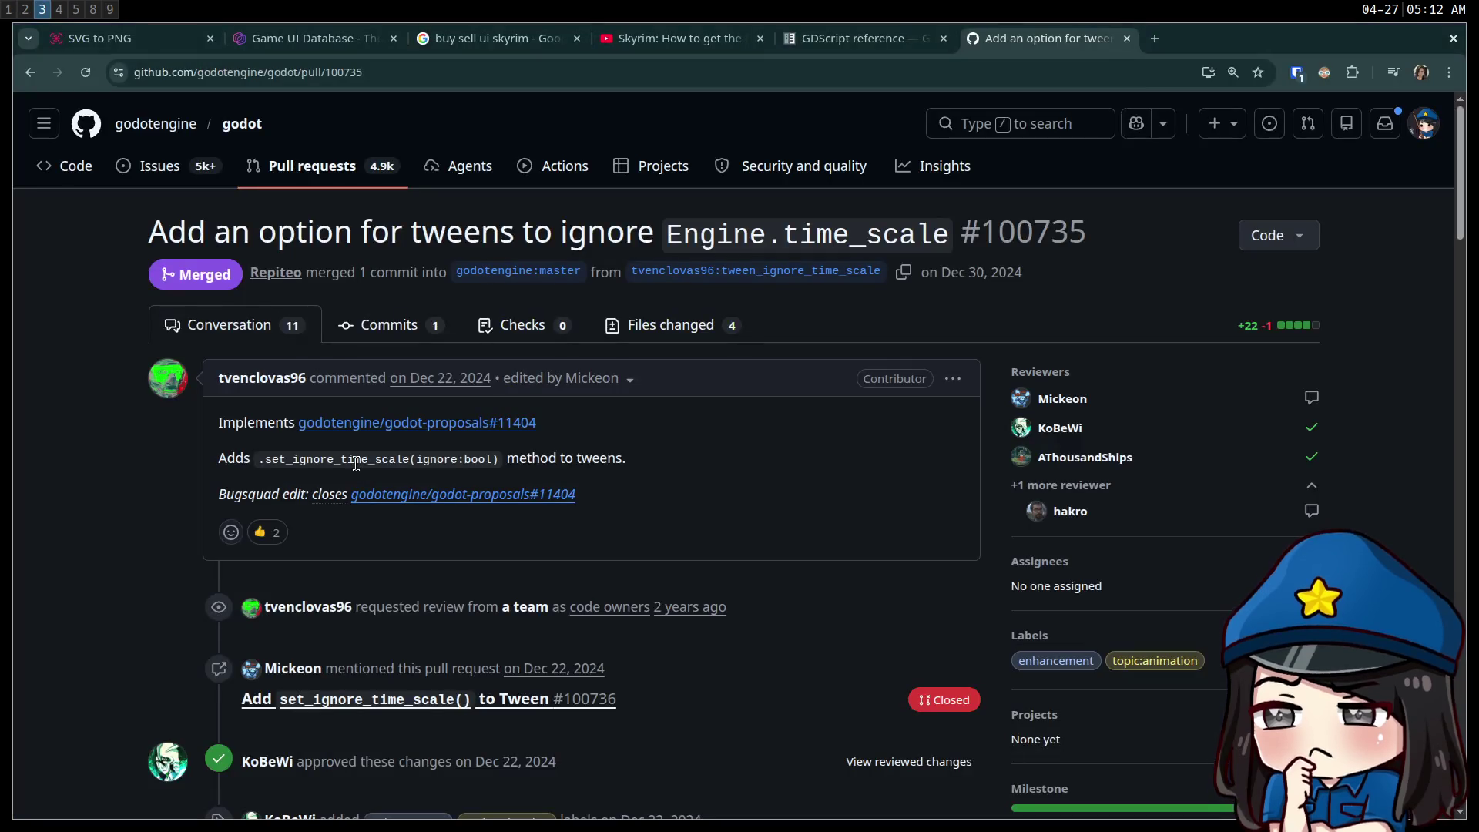
{"action": "key", "text": "super+4"}
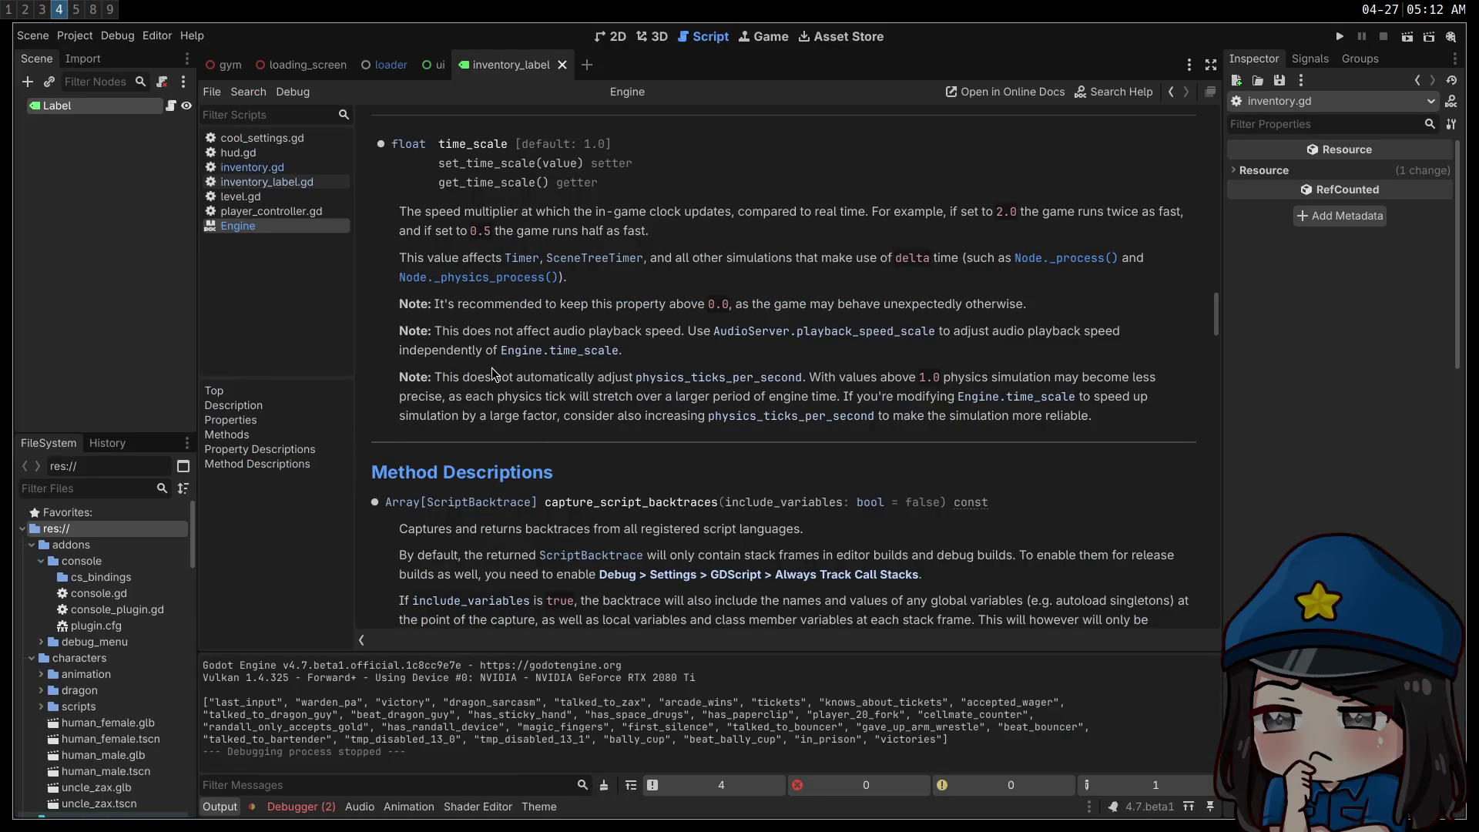
- In inventory_label.gd, create the tween via get_tree() and add t.set_ignore_time_scale(false)
{"action": "key", "text": "alt+Left"}
{"action": "key", "text": "alt+Left"}
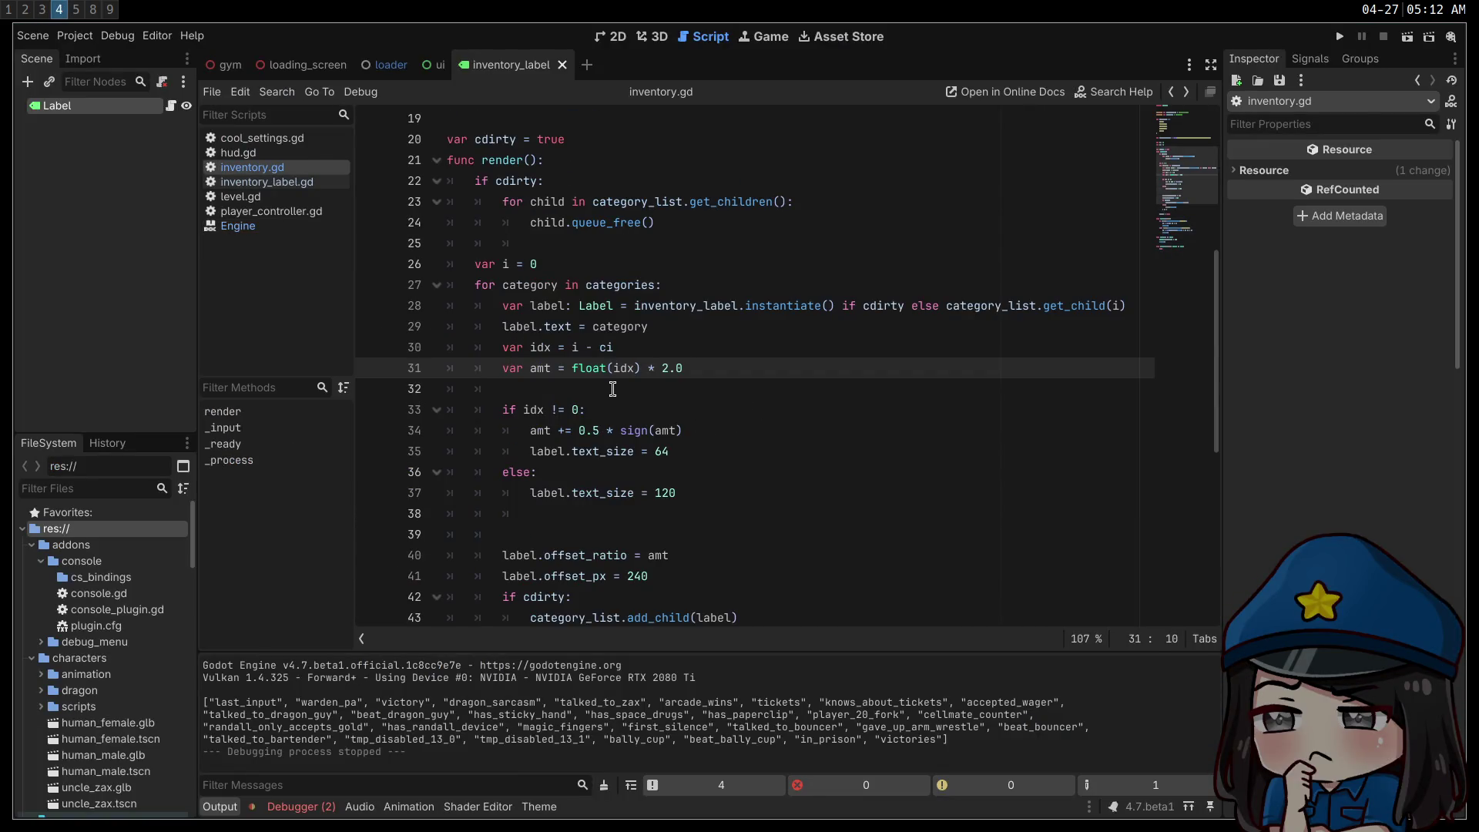
{"action": "key", "text": "alt+Left"}
{"action": "scroll", "coordinate": [556, 275], "scroll_direction": "up", "scroll_amount": 7}
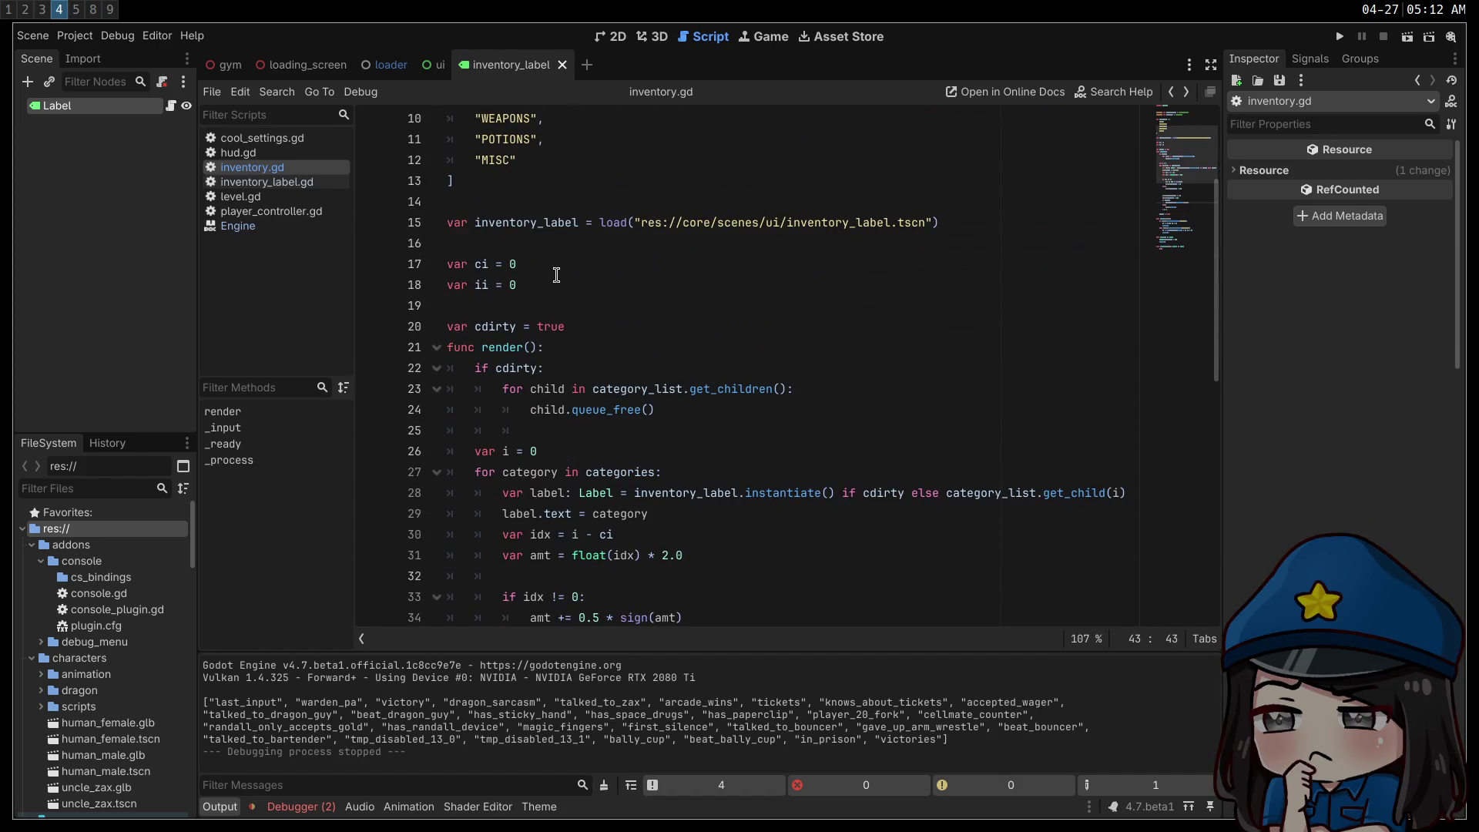
{"action": "left_click", "coordinate": [267, 182]}
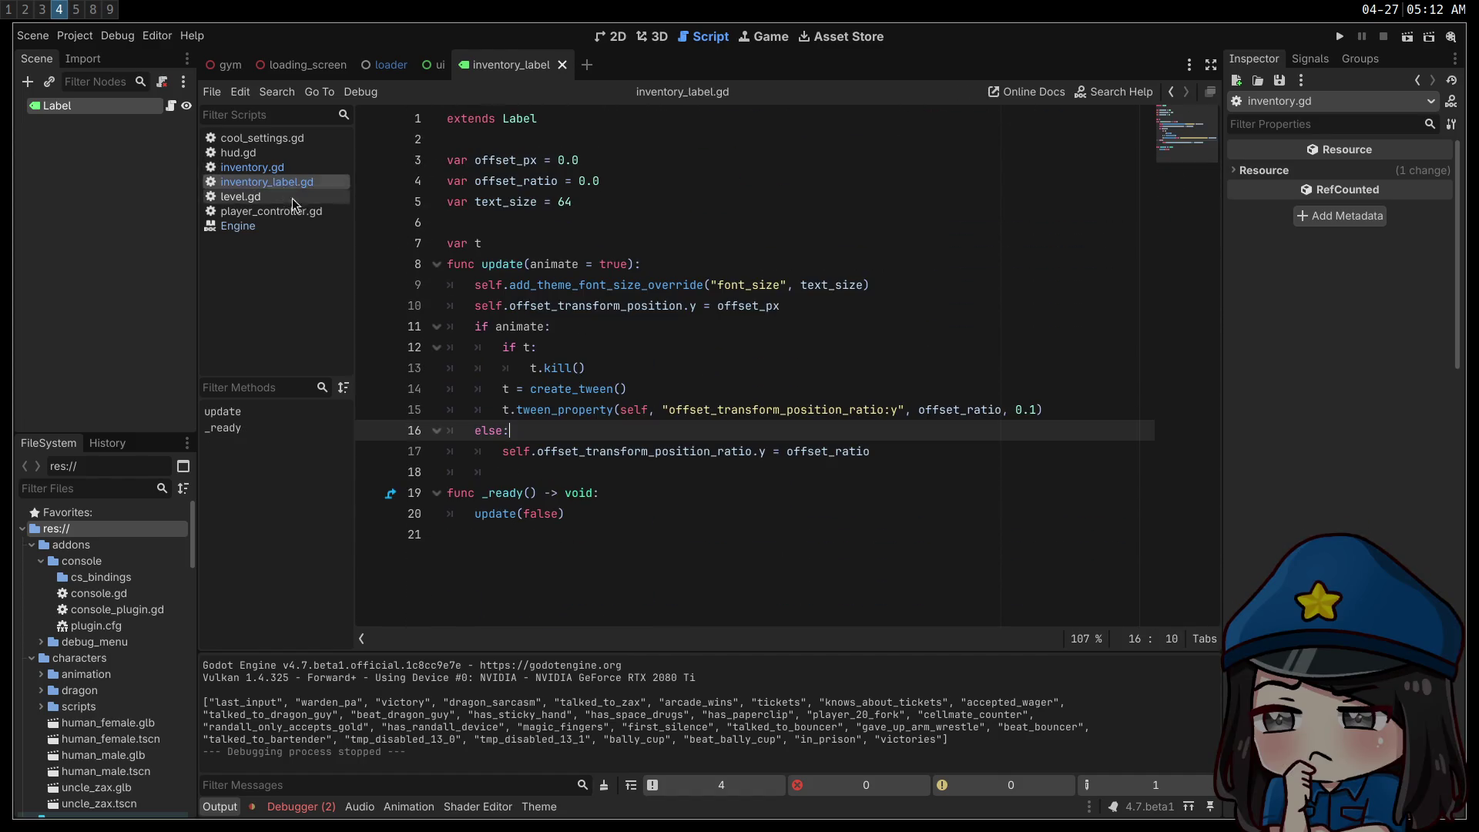
{"action": "left_click", "coordinate": [527, 389]}
{"action": "type", "text": "get_tree()"}
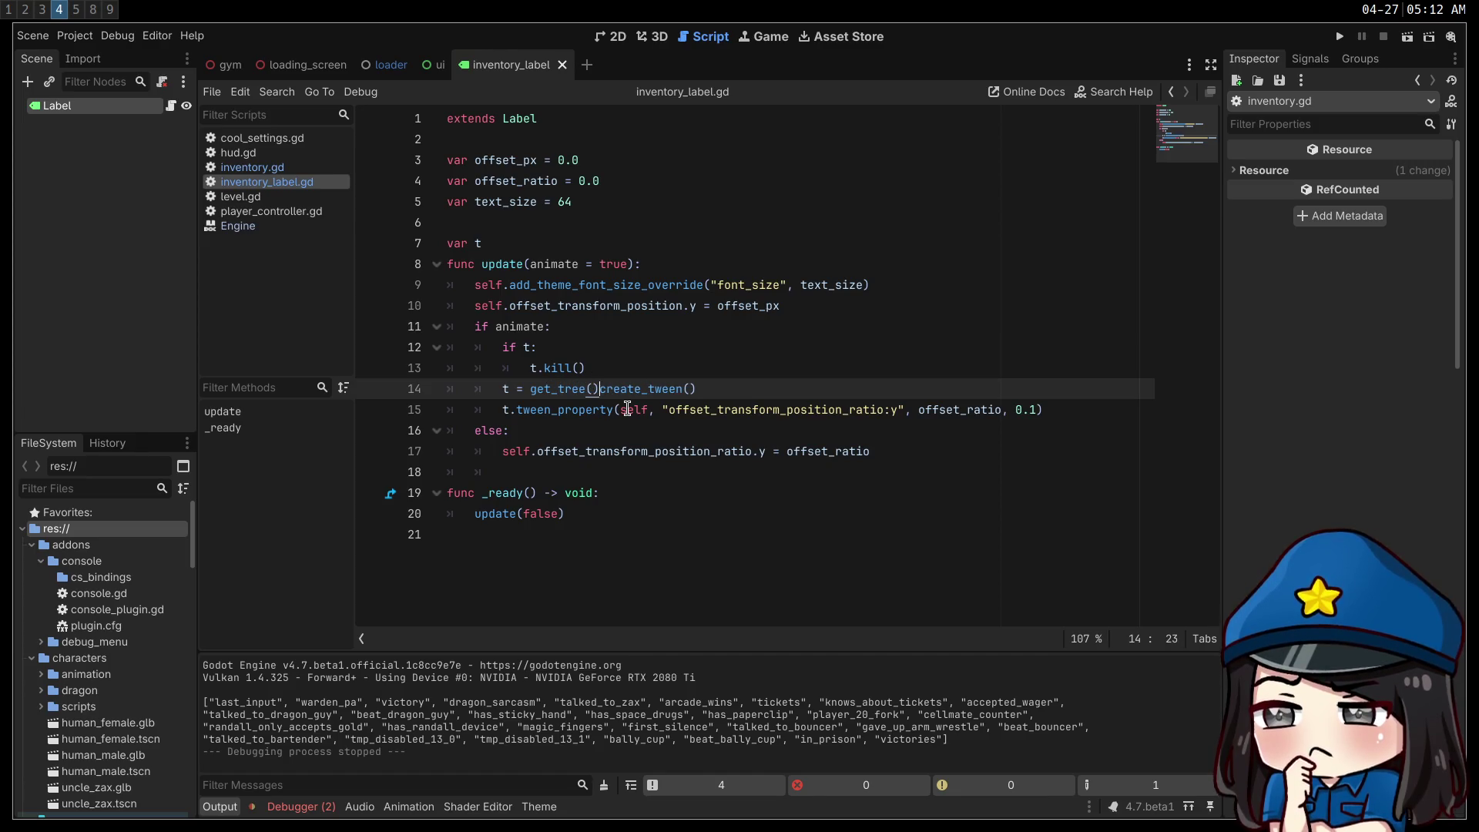
{"action": "type", "text": "."}
{"action": "left_click", "coordinate": [779, 386]}
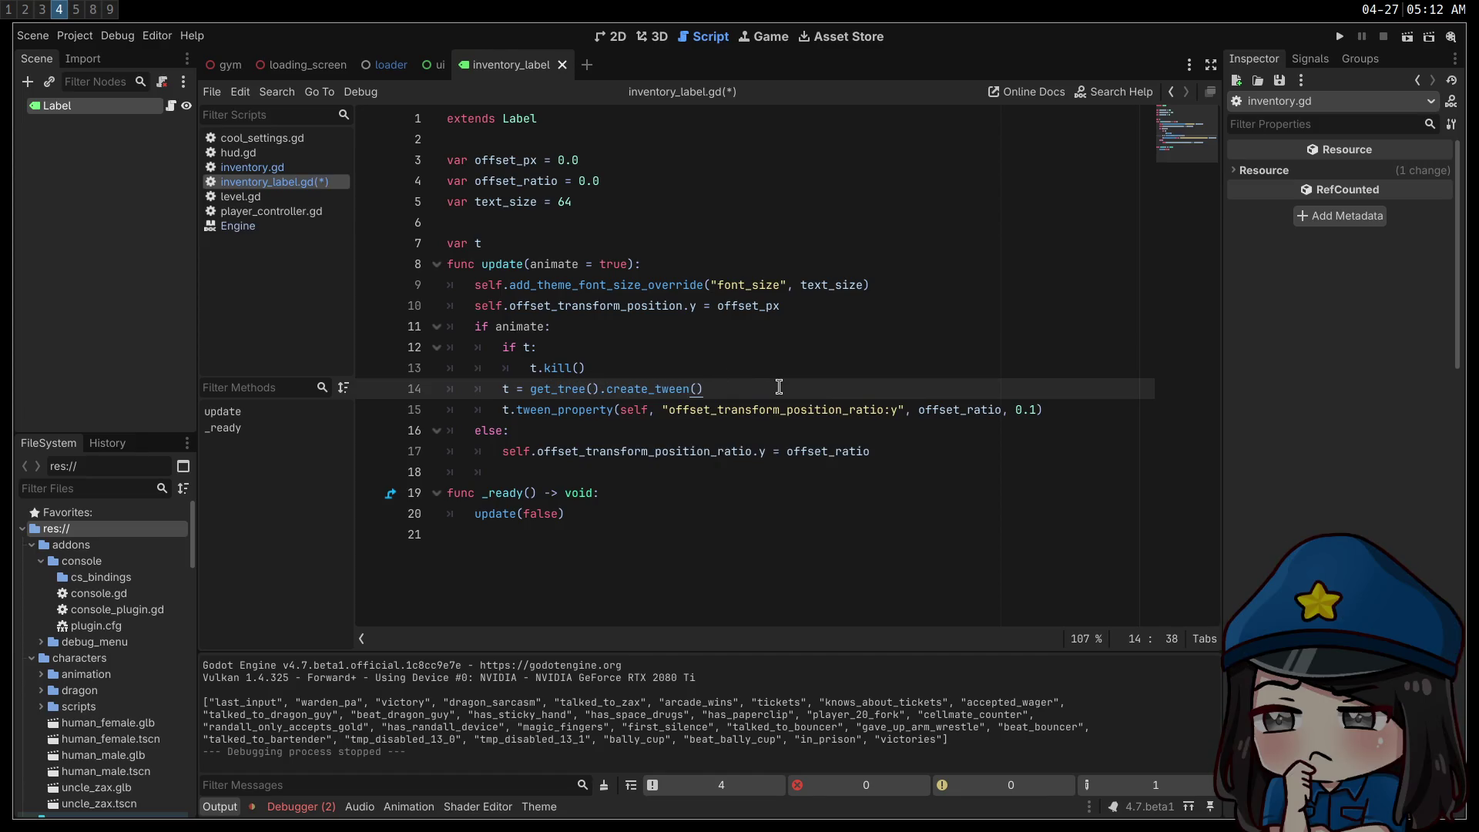
{"action": "key", "text": "Return"}
{"action": "type", "text": "t.ignore"}
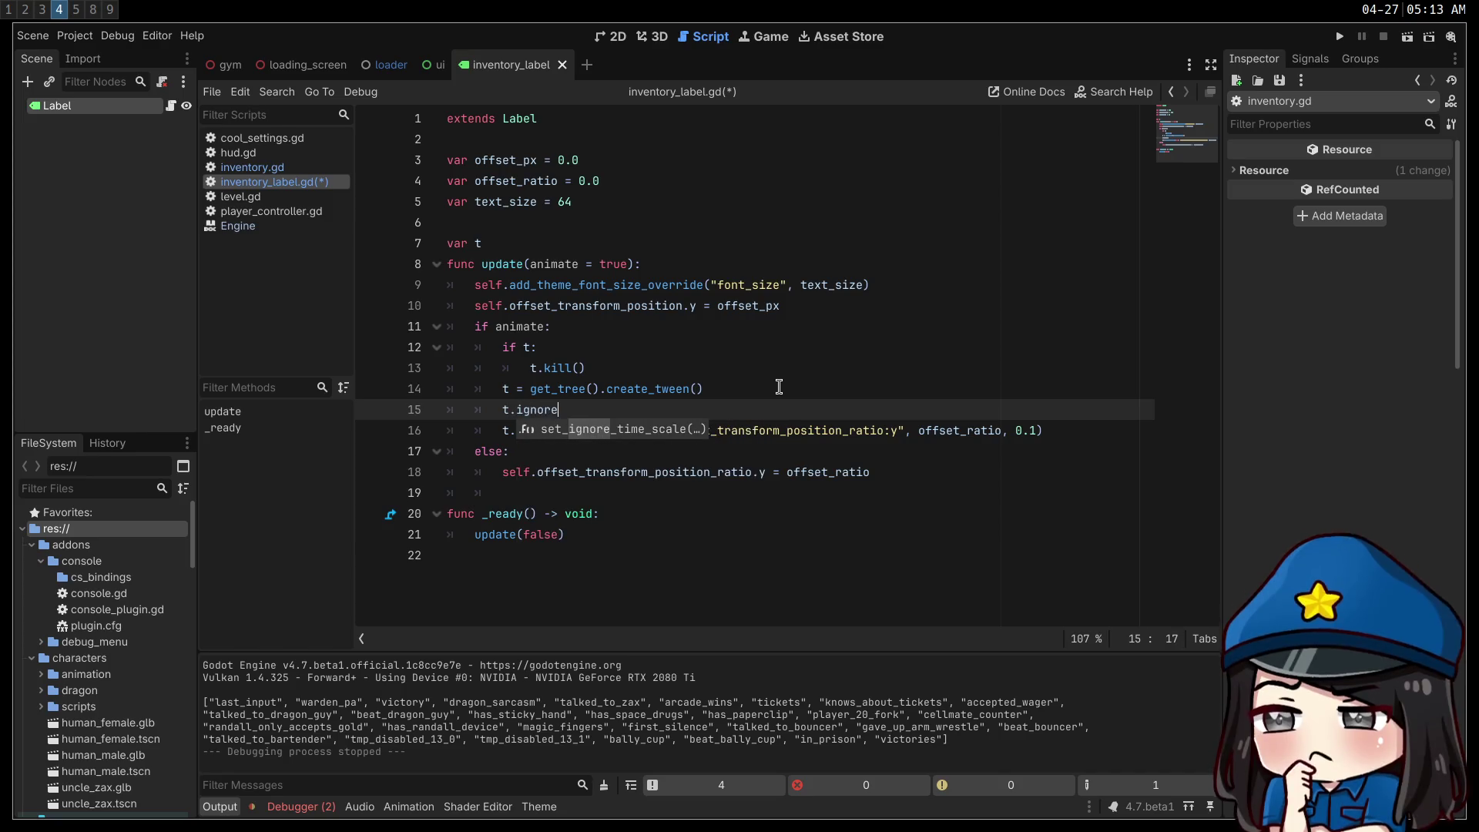
{"action": "key", "text": "Return"}
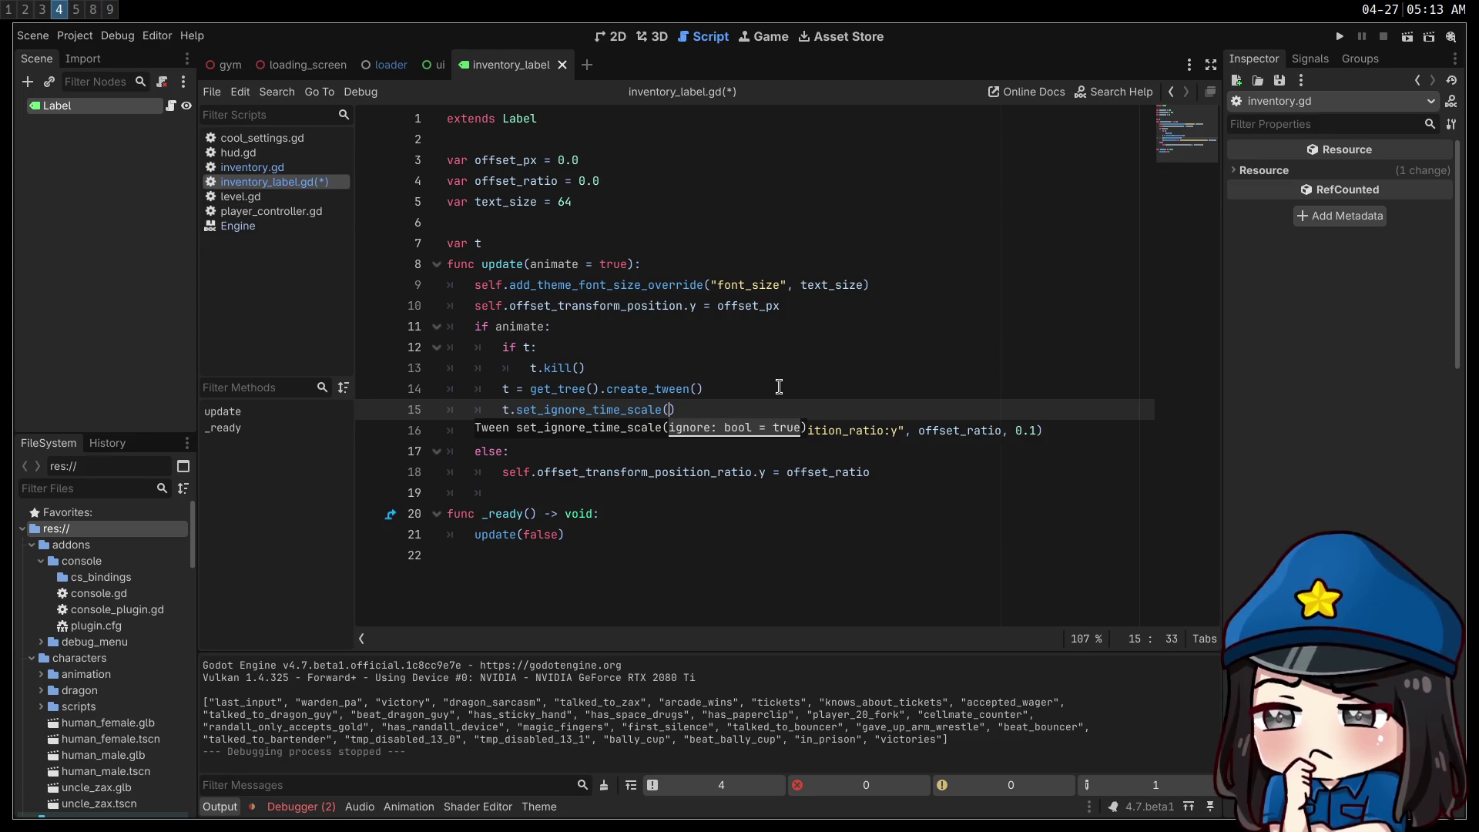
{"action": "type", "text": "false"}
- Check the Tween docs for set_ignore_time_scale and save inventory_label.gd
{"action": "left_click", "coordinate": [659, 409], "text": "ctrl"}
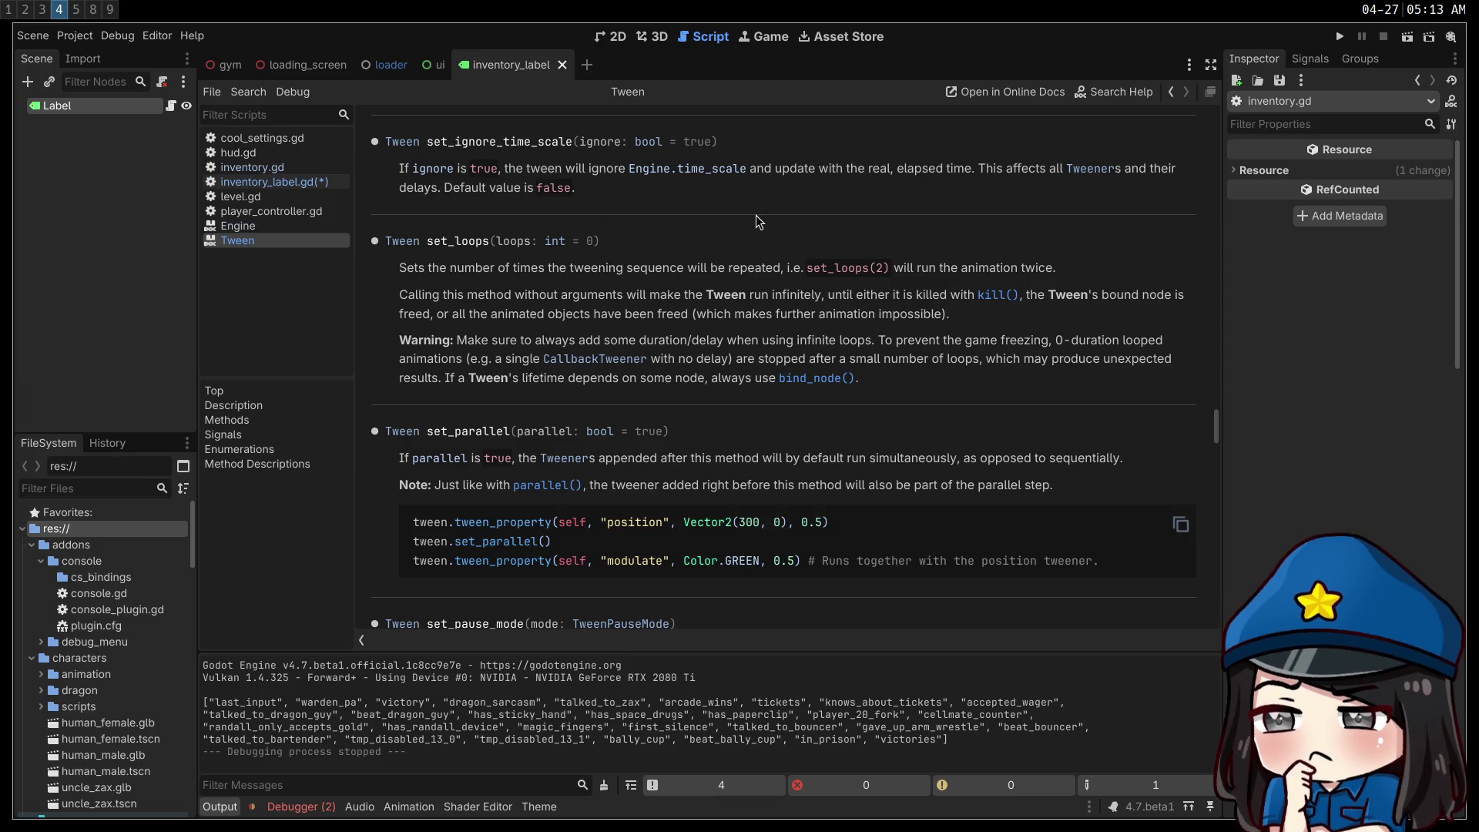
{"action": "key", "text": "alt+Left"}
{"action": "left_click", "coordinate": [782, 384]}
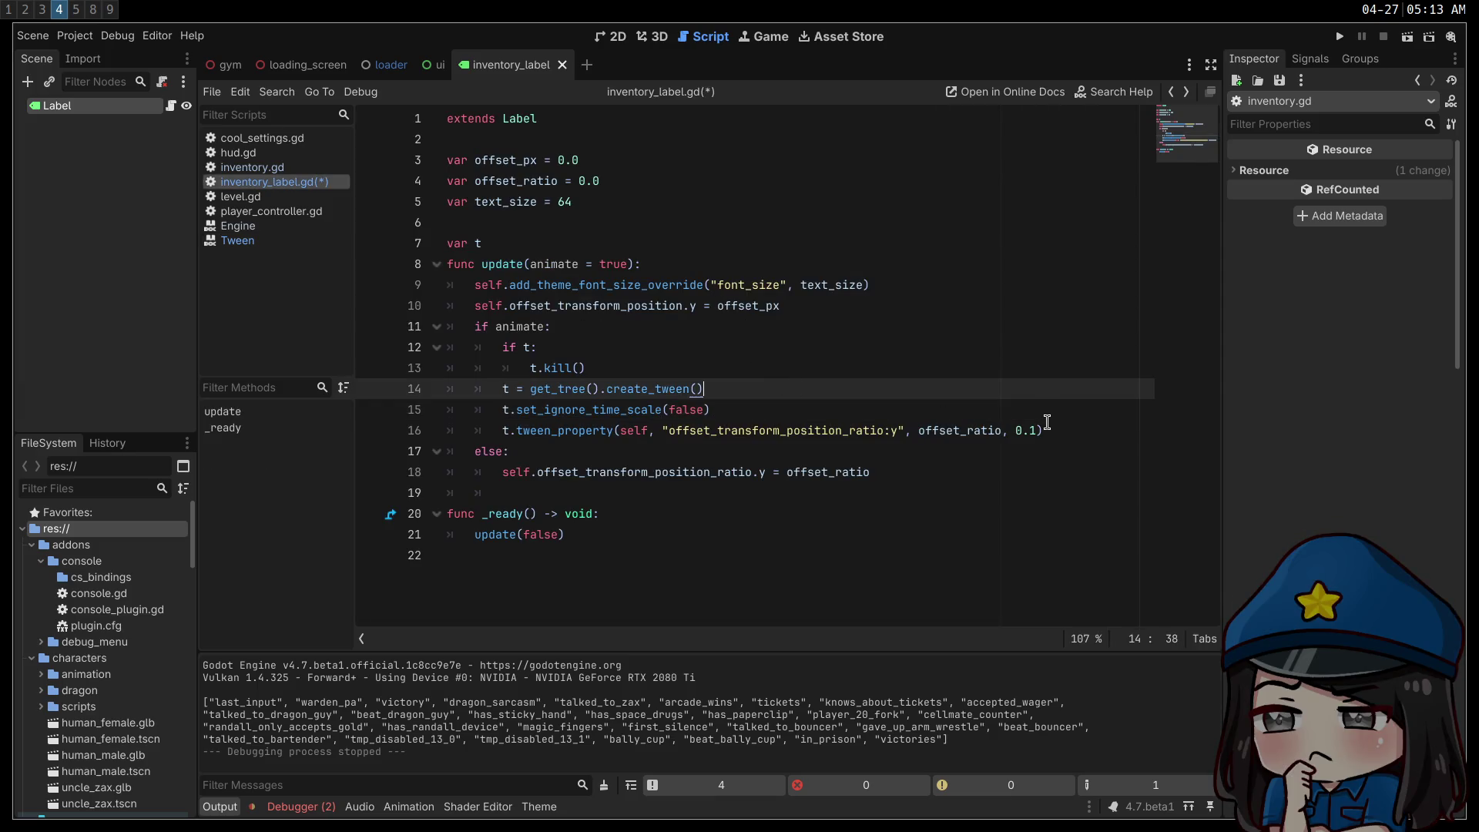
{"action": "key", "text": "ctrl+s"}
{"action": "key", "text": "alt+Left"}
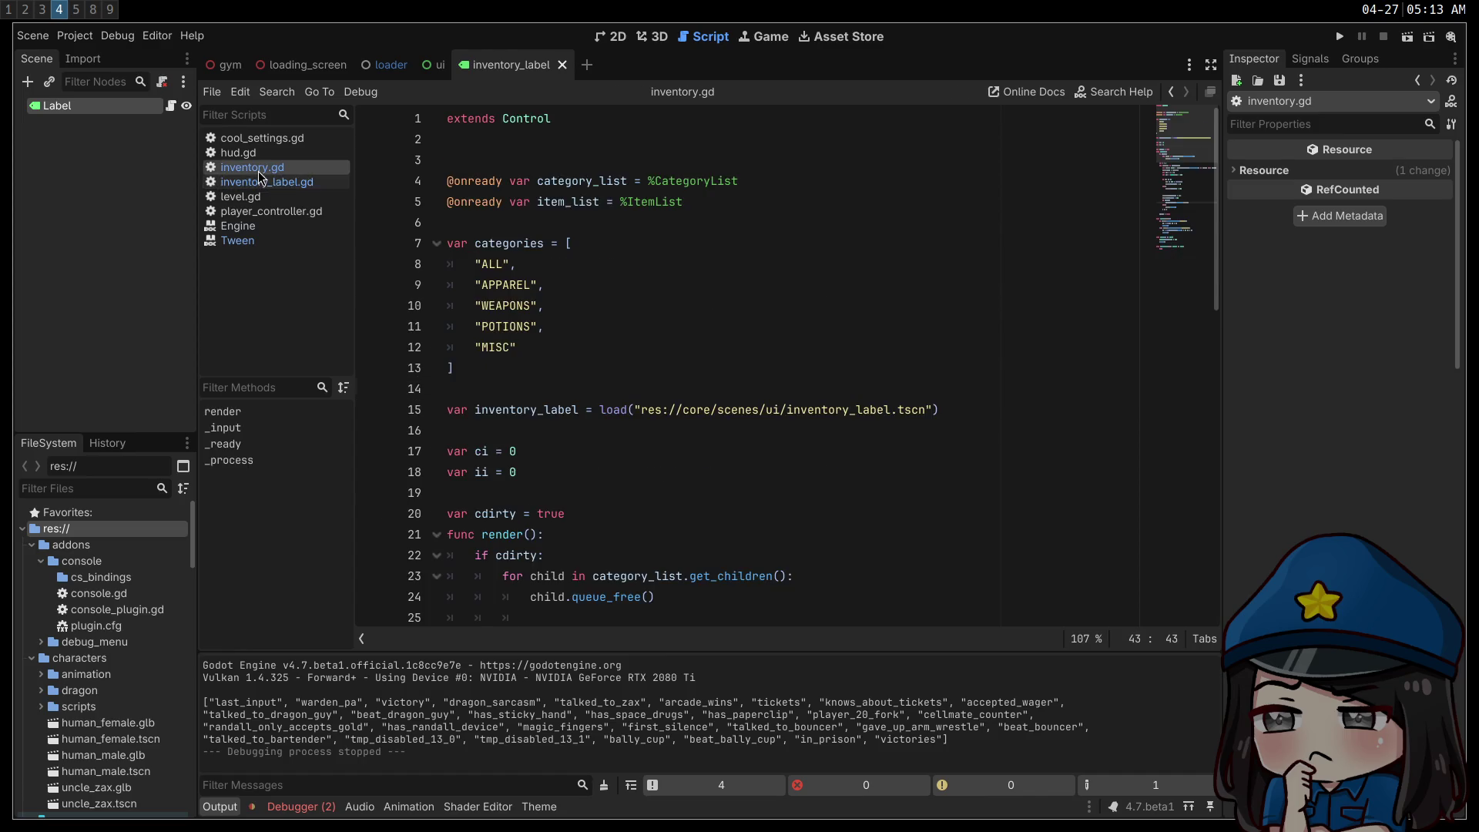
- Delete the Engine.time_scale = 0.1 line from inventory.gd
{"action": "scroll", "coordinate": [745, 499], "scroll_direction": "down", "scroll_amount": 2}
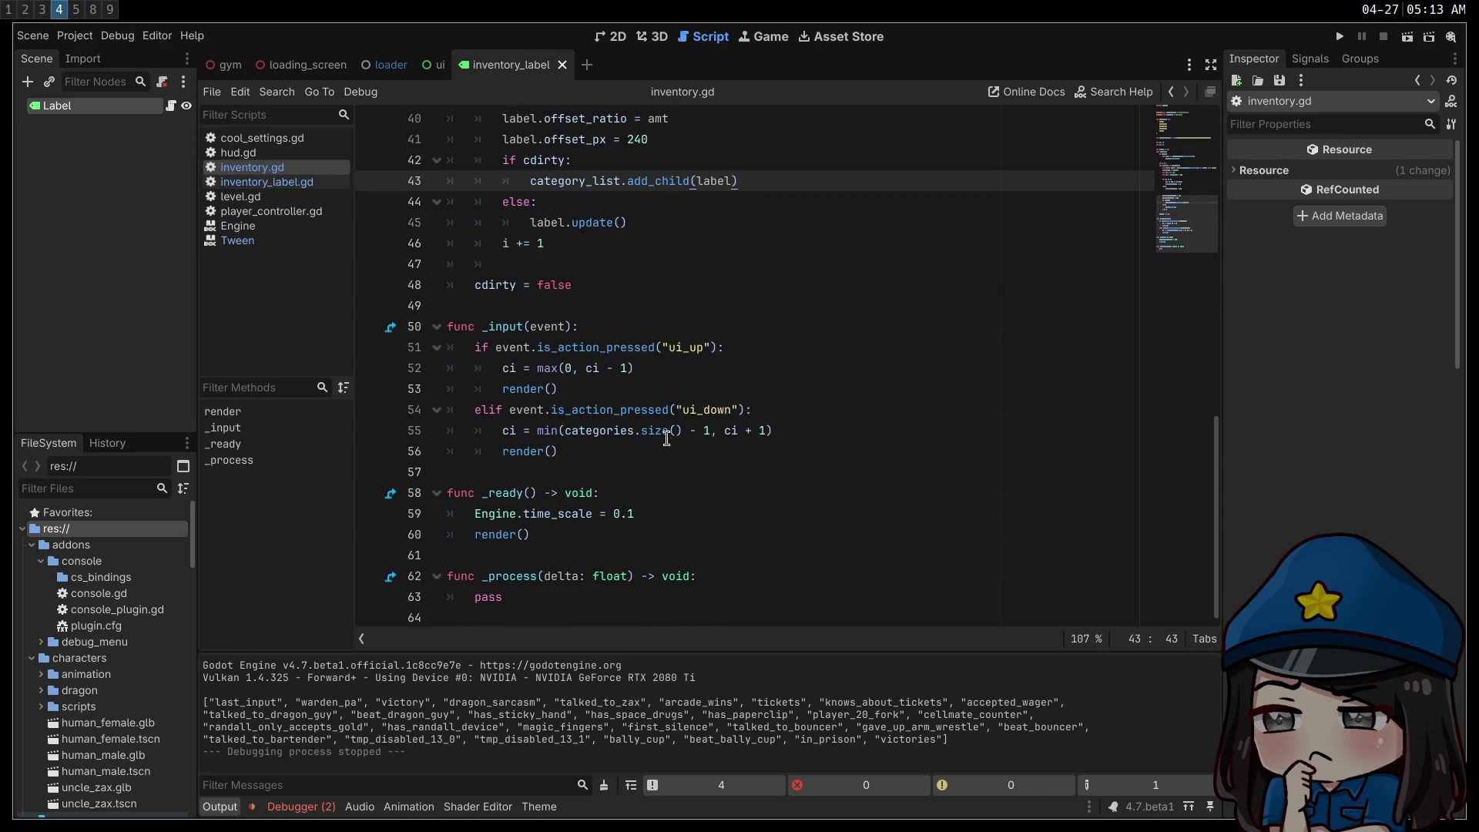
{"action": "left_click", "coordinate": [681, 515]}
{"action": "key", "text": "ctrl+shift+k"}
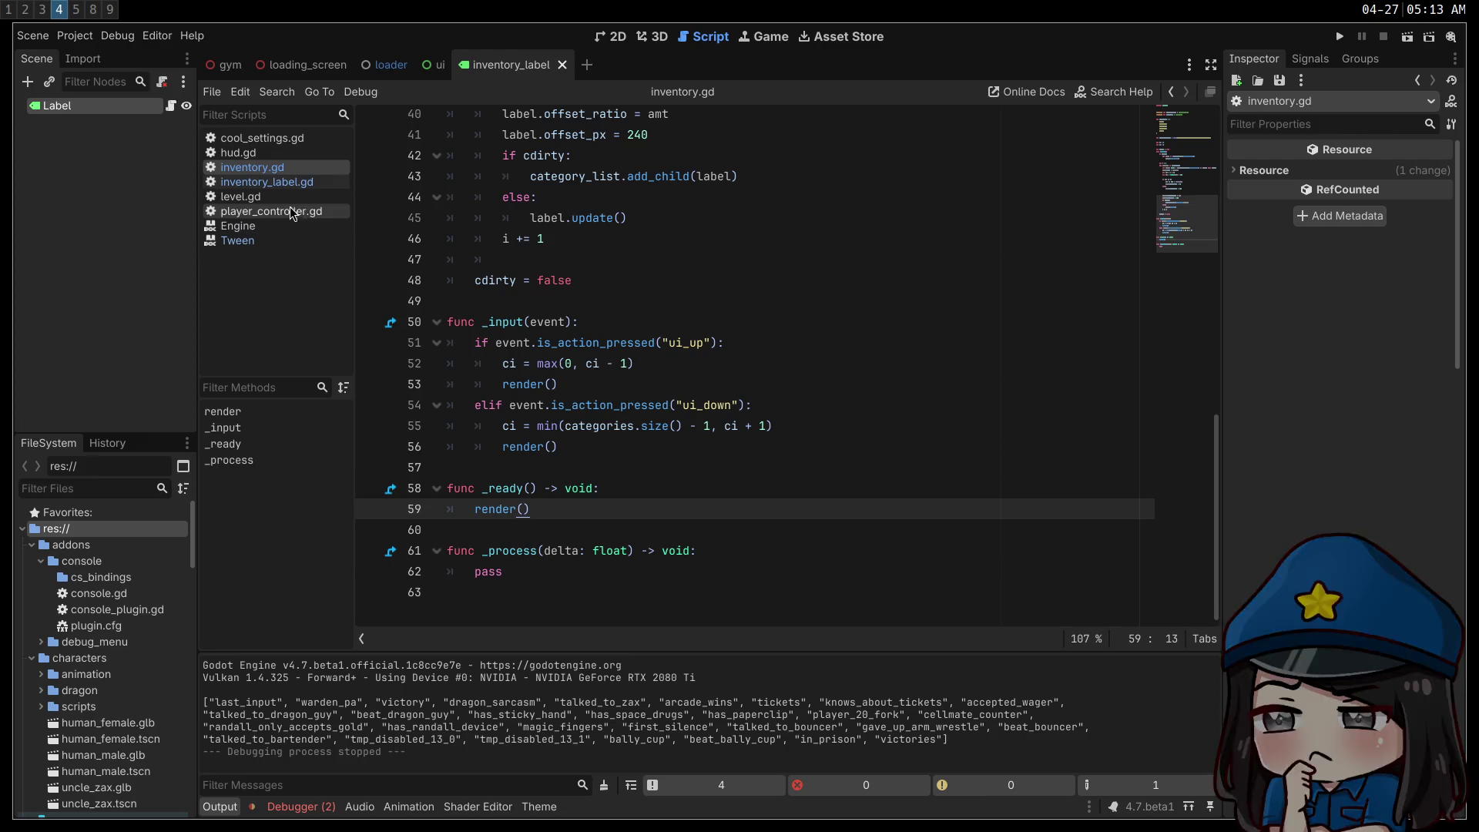
- Set the label tween duration to 1.0, remove the set_ignore_time_scale line, and run the game
{"action": "left_click", "coordinate": [266, 182]}
{"action": "double_click", "coordinate": [1017, 429]}
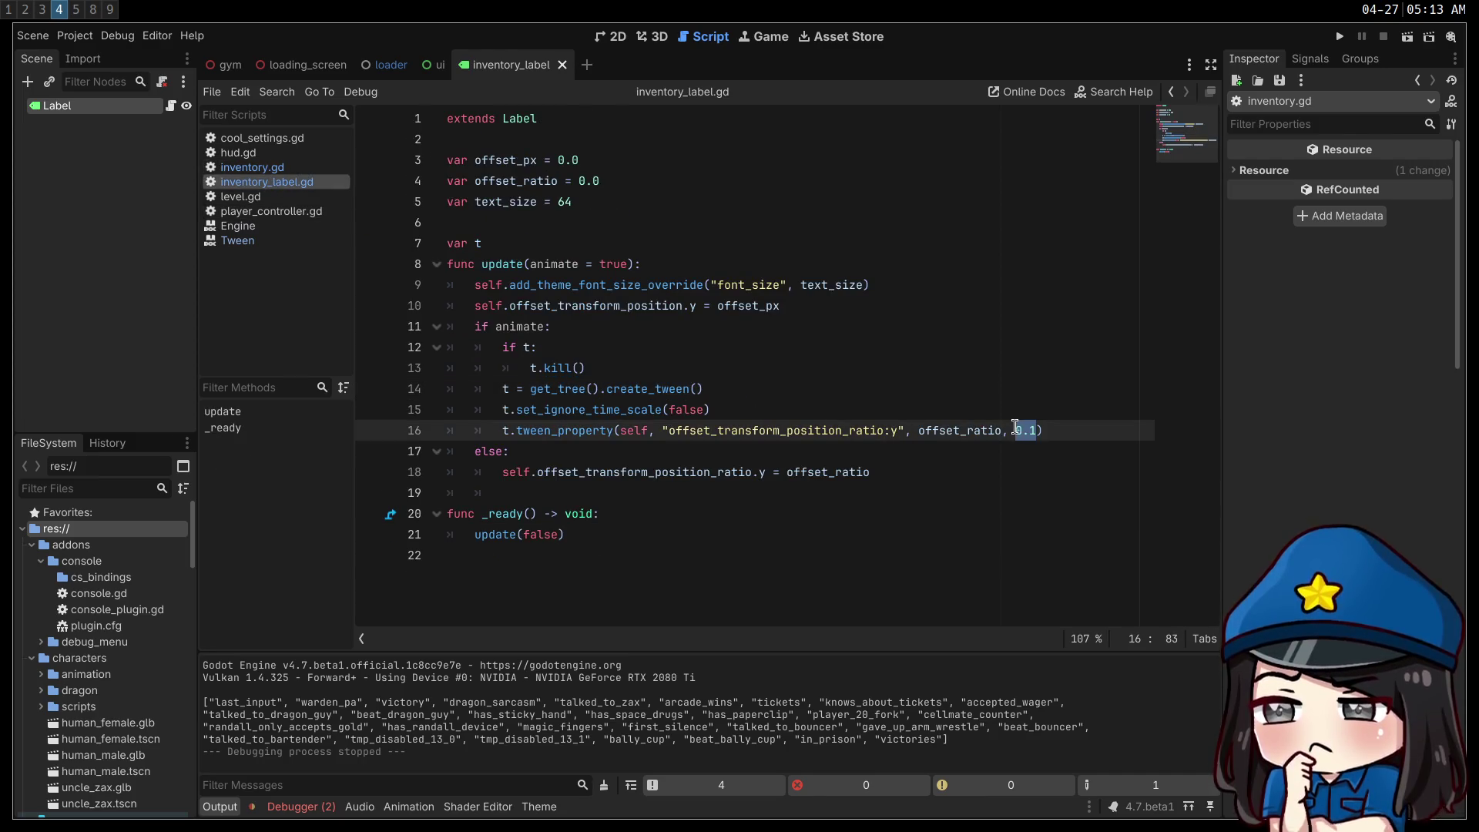
{"action": "type", "text": "1.0"}
{"action": "key", "text": "ctrl+s"}
{"action": "left_click", "coordinate": [883, 404]}
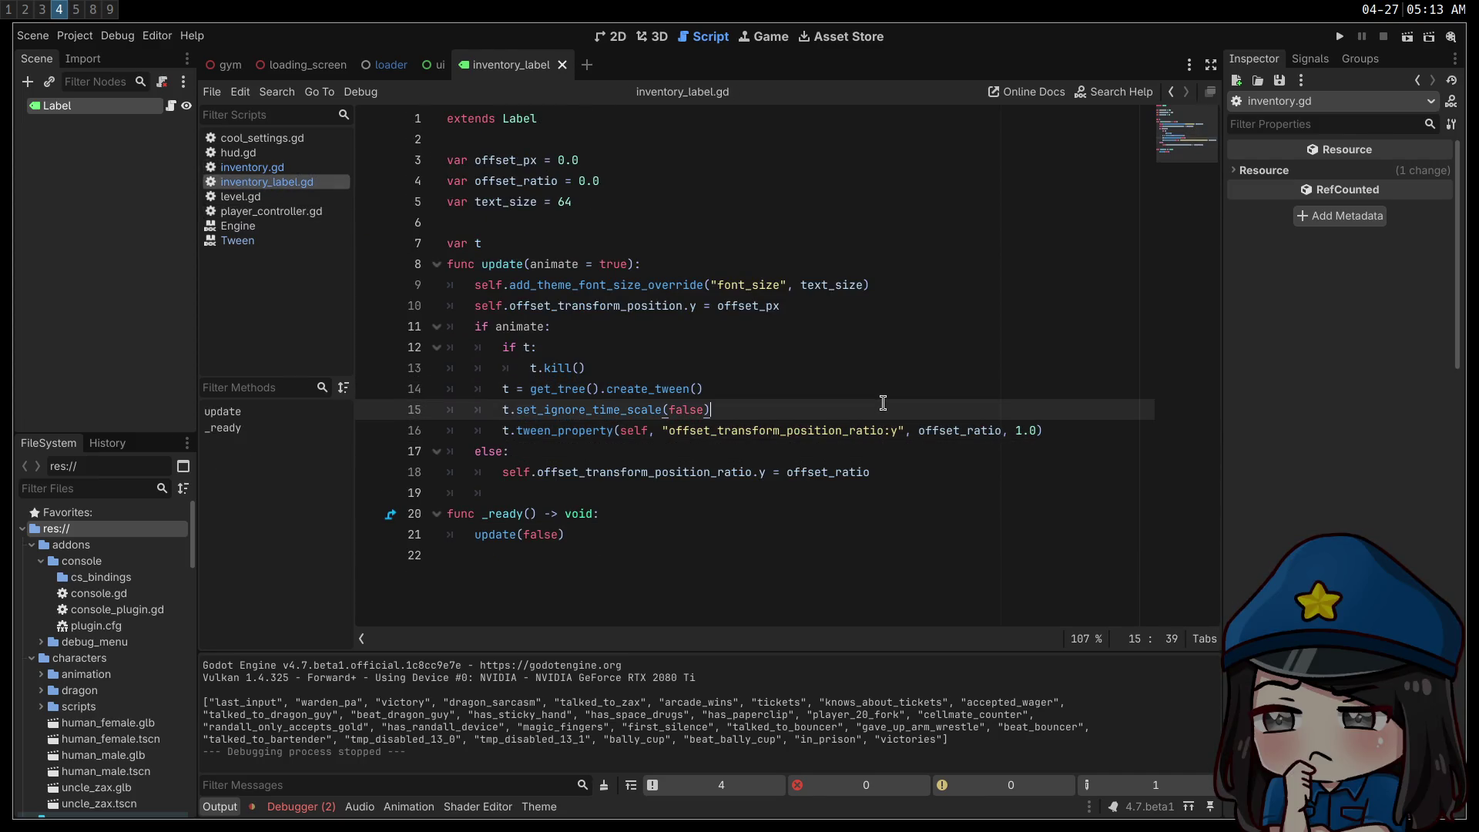
{"action": "key", "text": "ctrl+shift+k"}
{"action": "key", "text": "F5"}
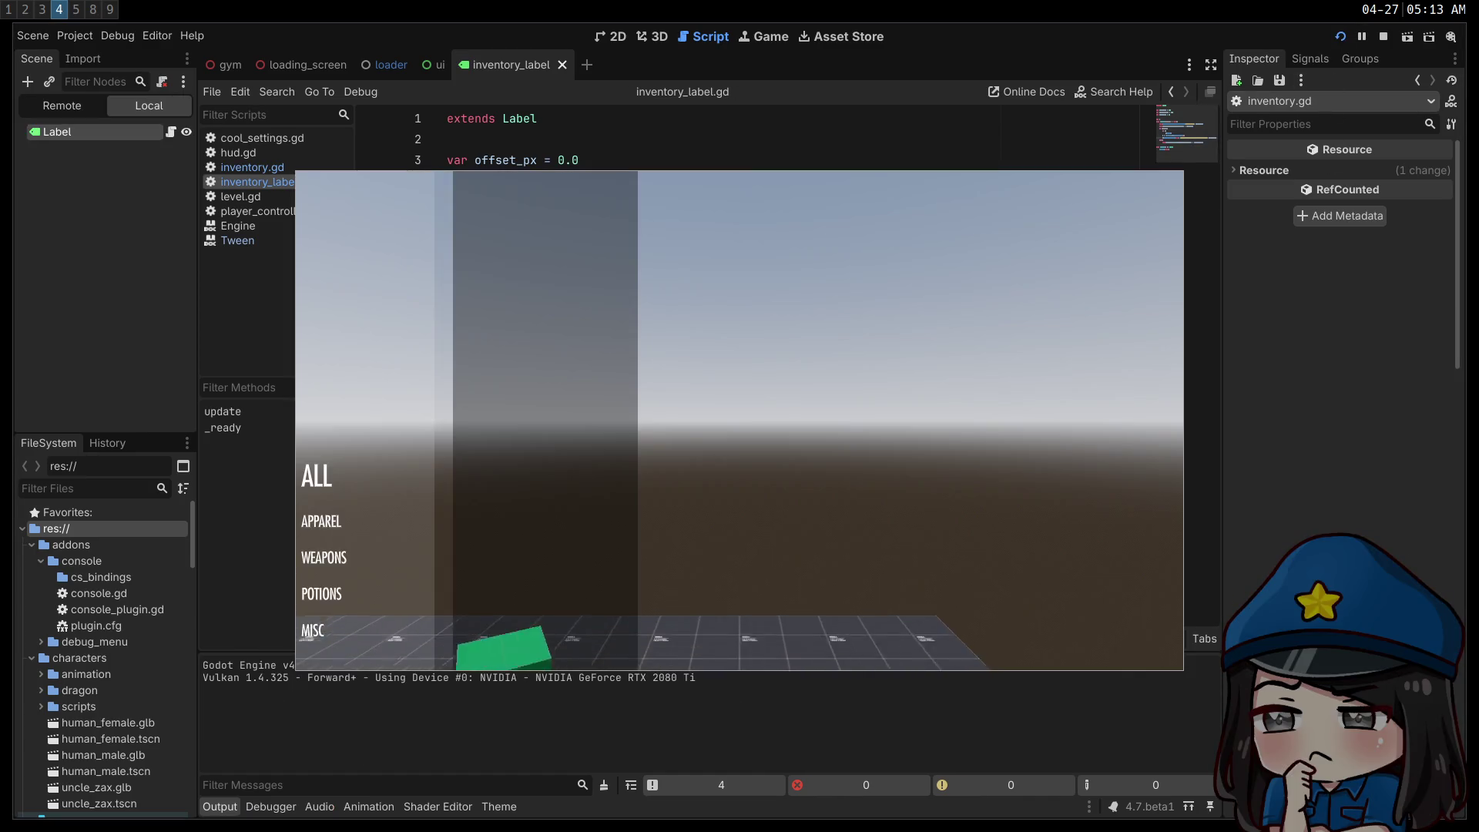
- Step the selection down to MISC, back up to ALL, then down to POTIONS, and stop the game
{"action": "key", "text": "Down"}
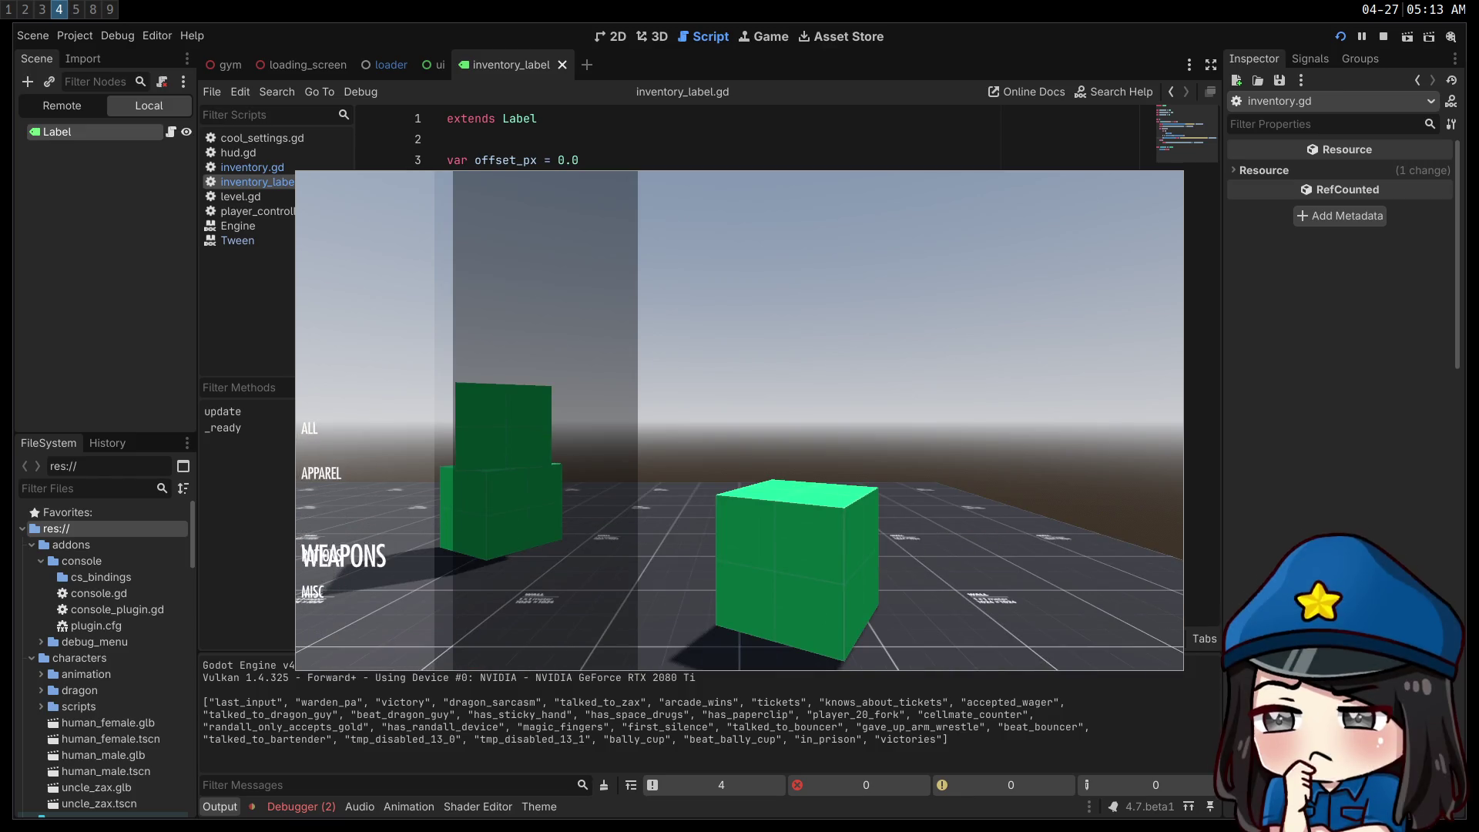
{"action": "key", "text": "Down"}
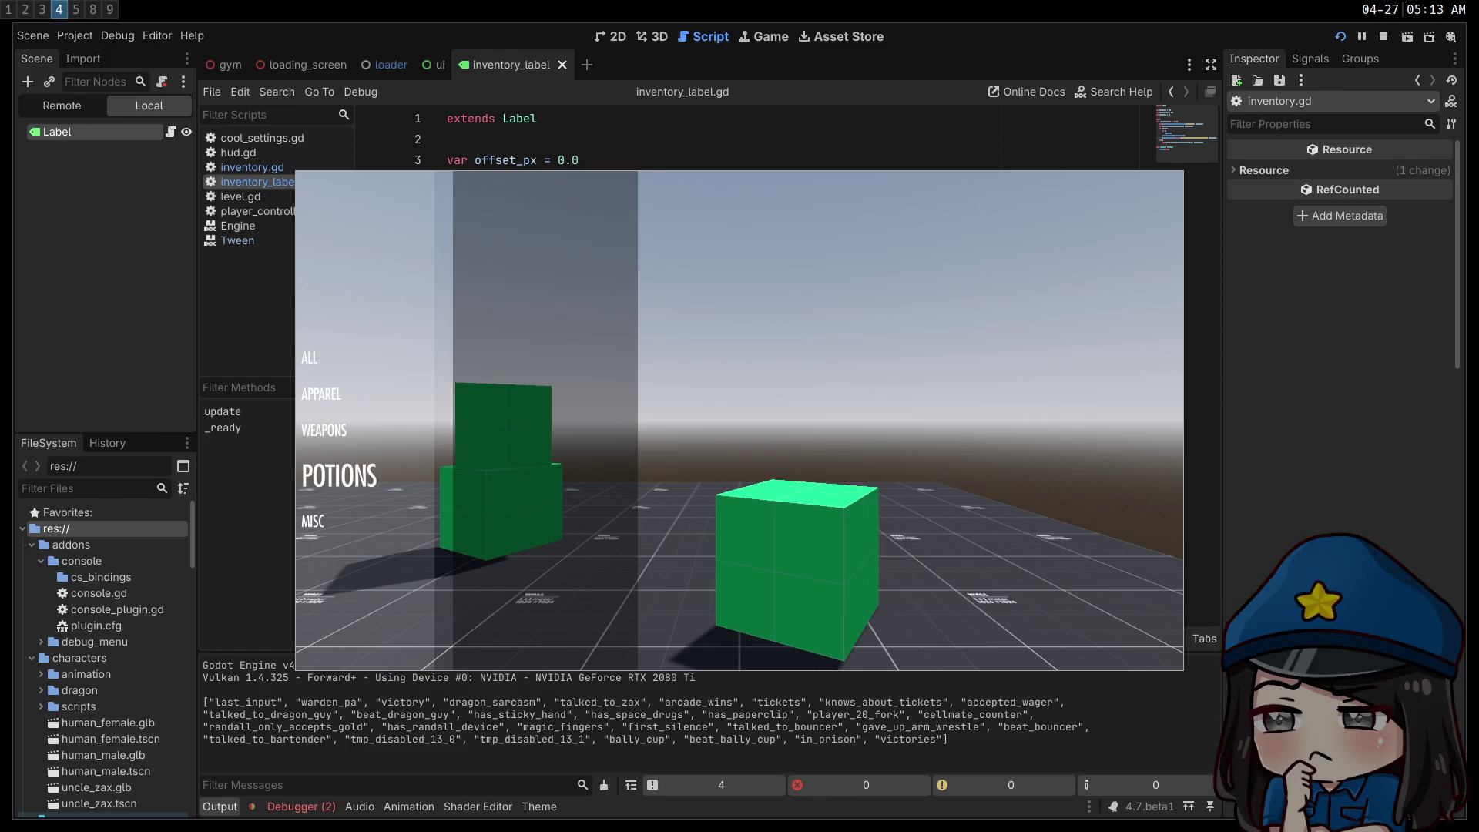
{"action": "key", "text": "Down"}
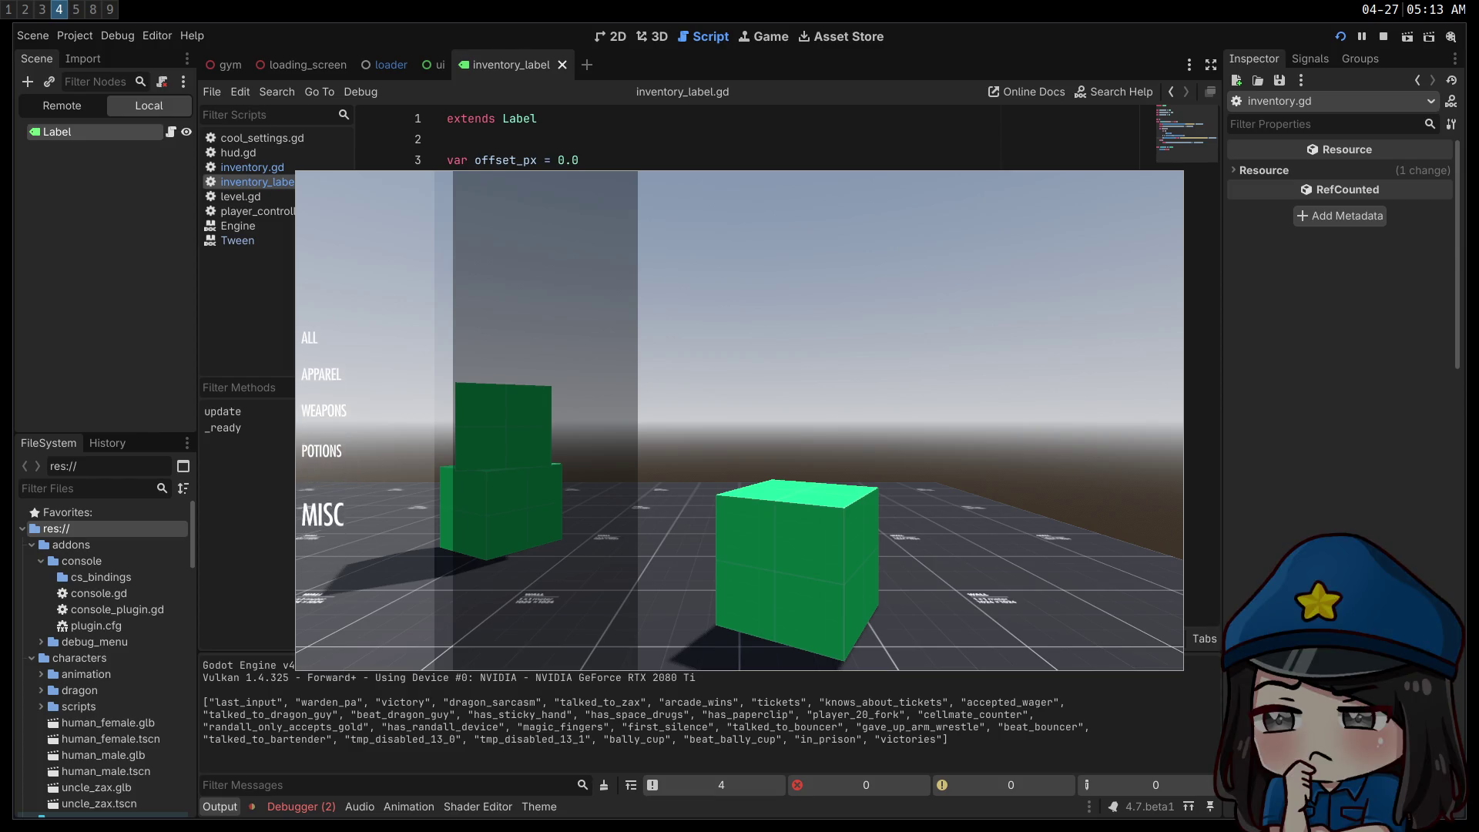
{"action": "key", "text": "Up"}
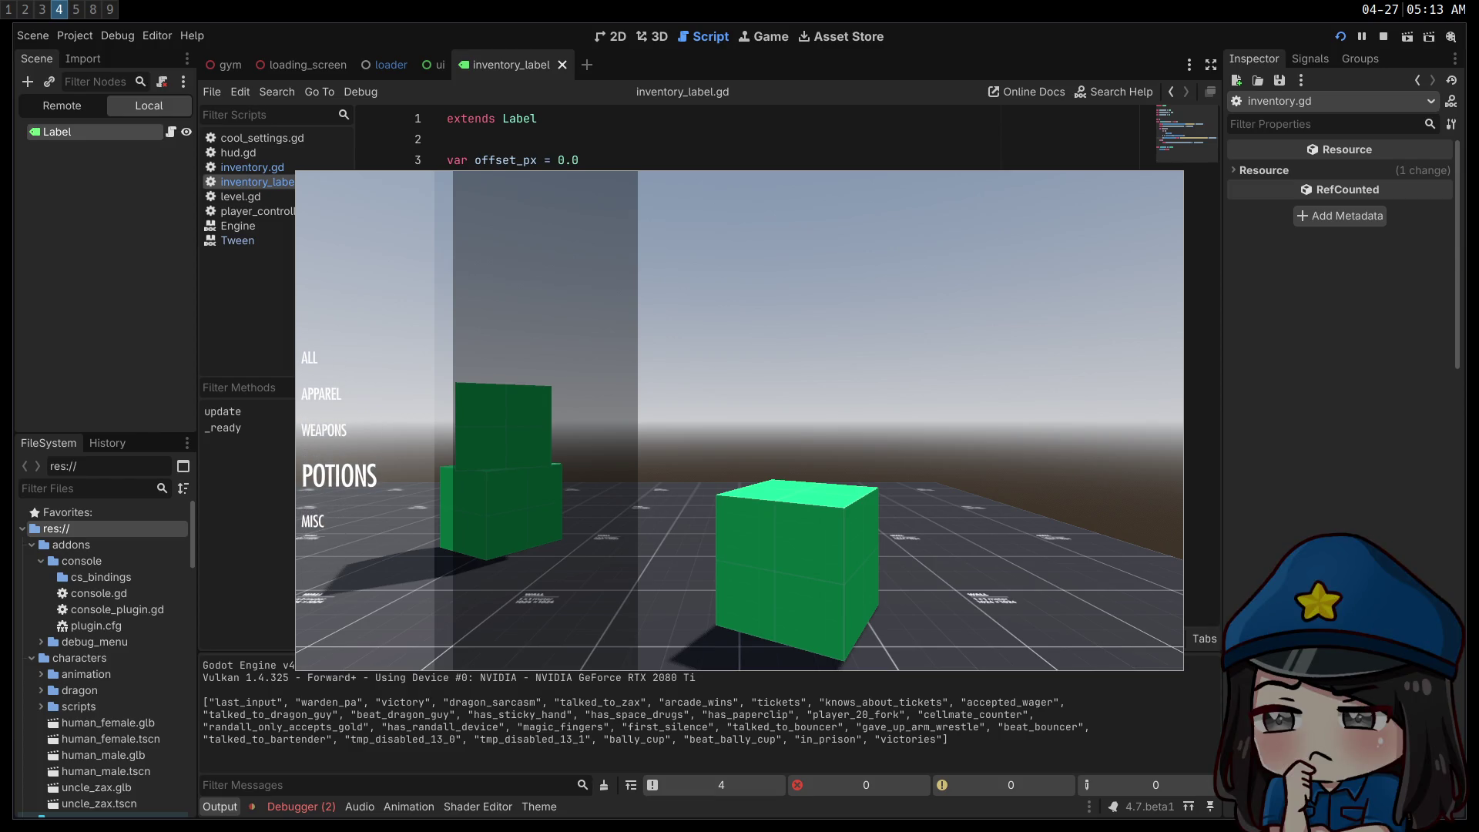
{"action": "key", "text": "Up"}
{"action": "key", "text": "Up"}
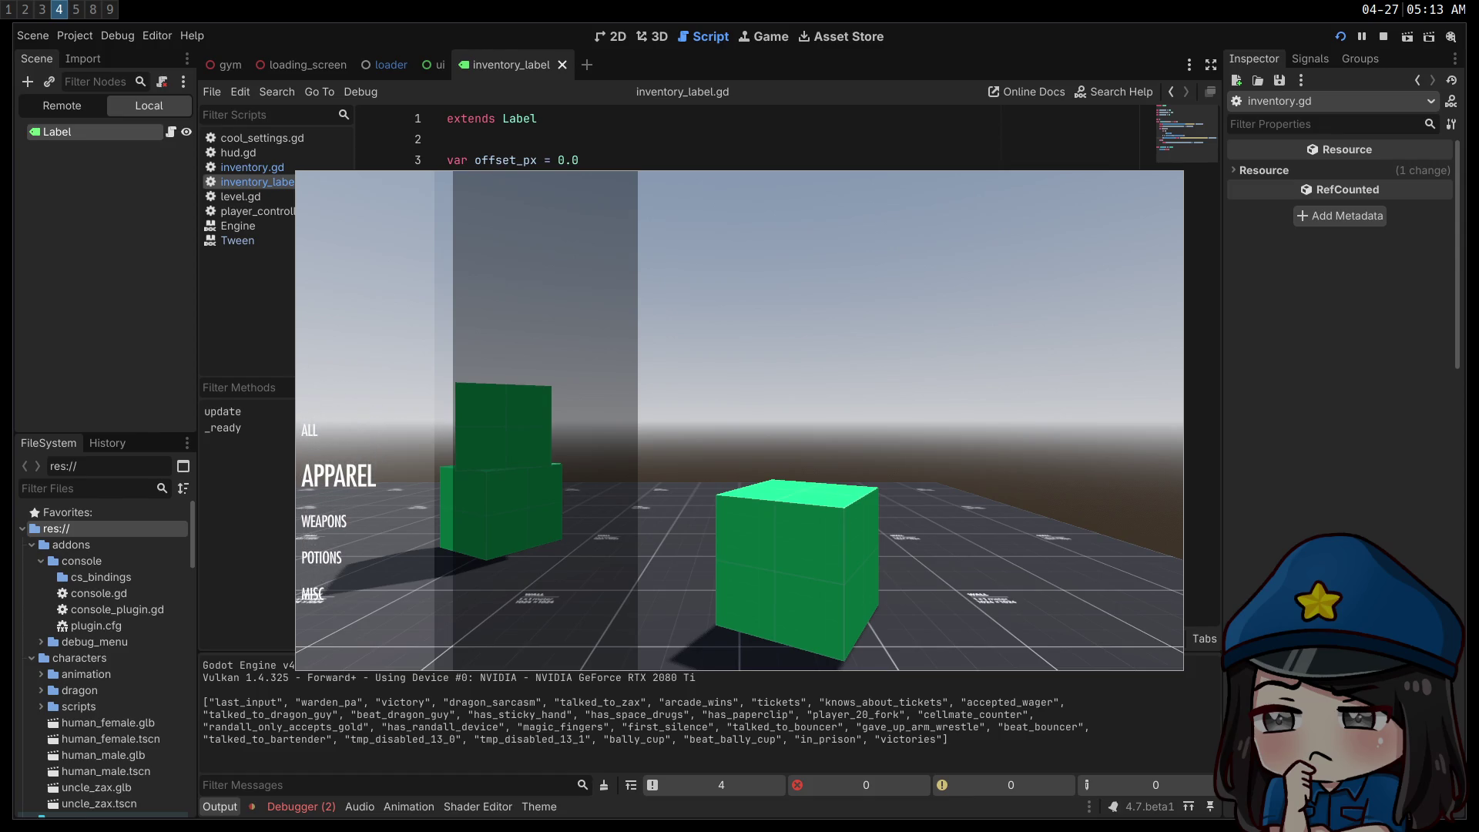
{"action": "key", "text": "Up"}
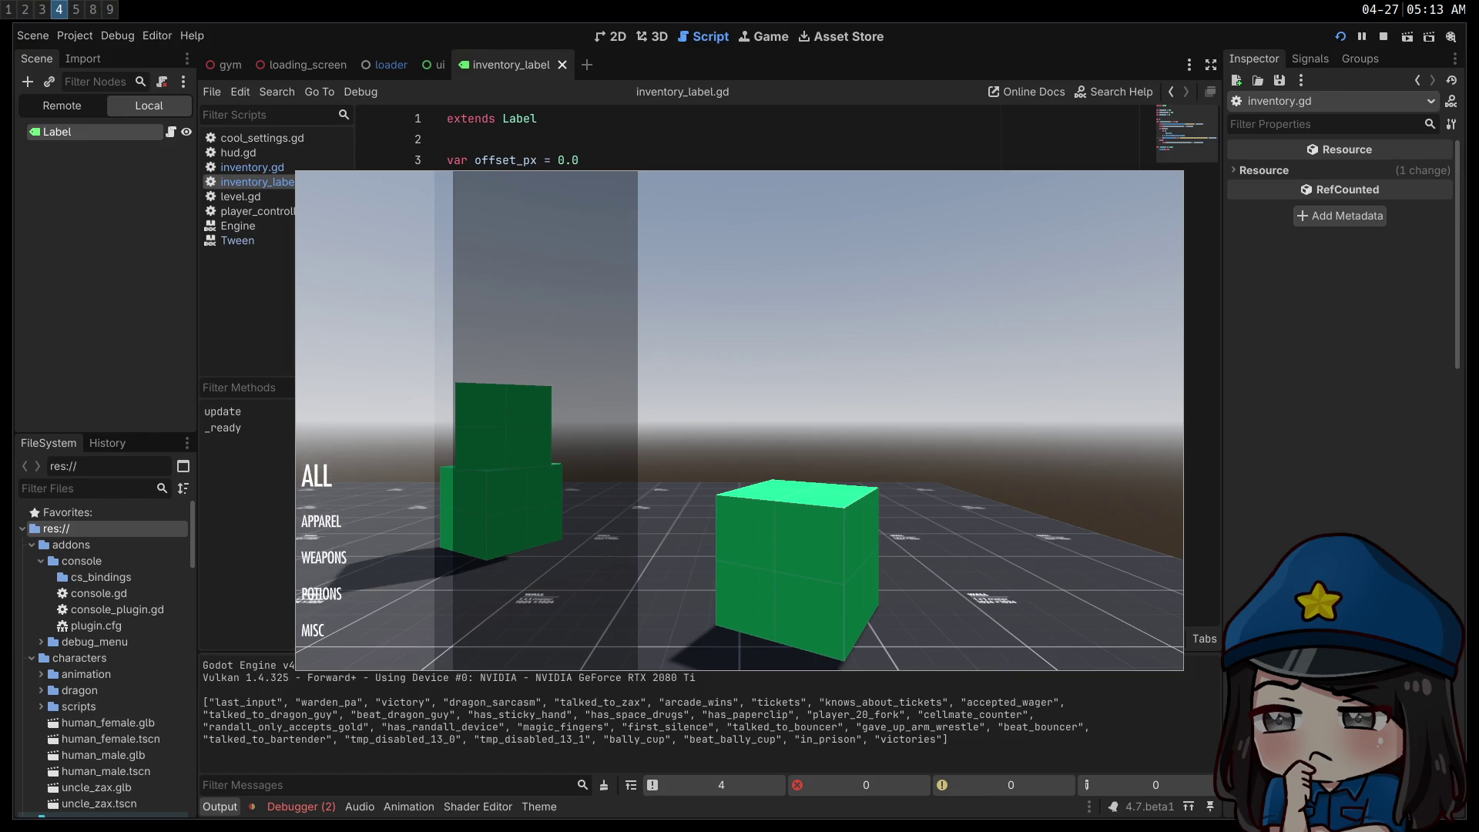
{"action": "key", "text": "Down"}
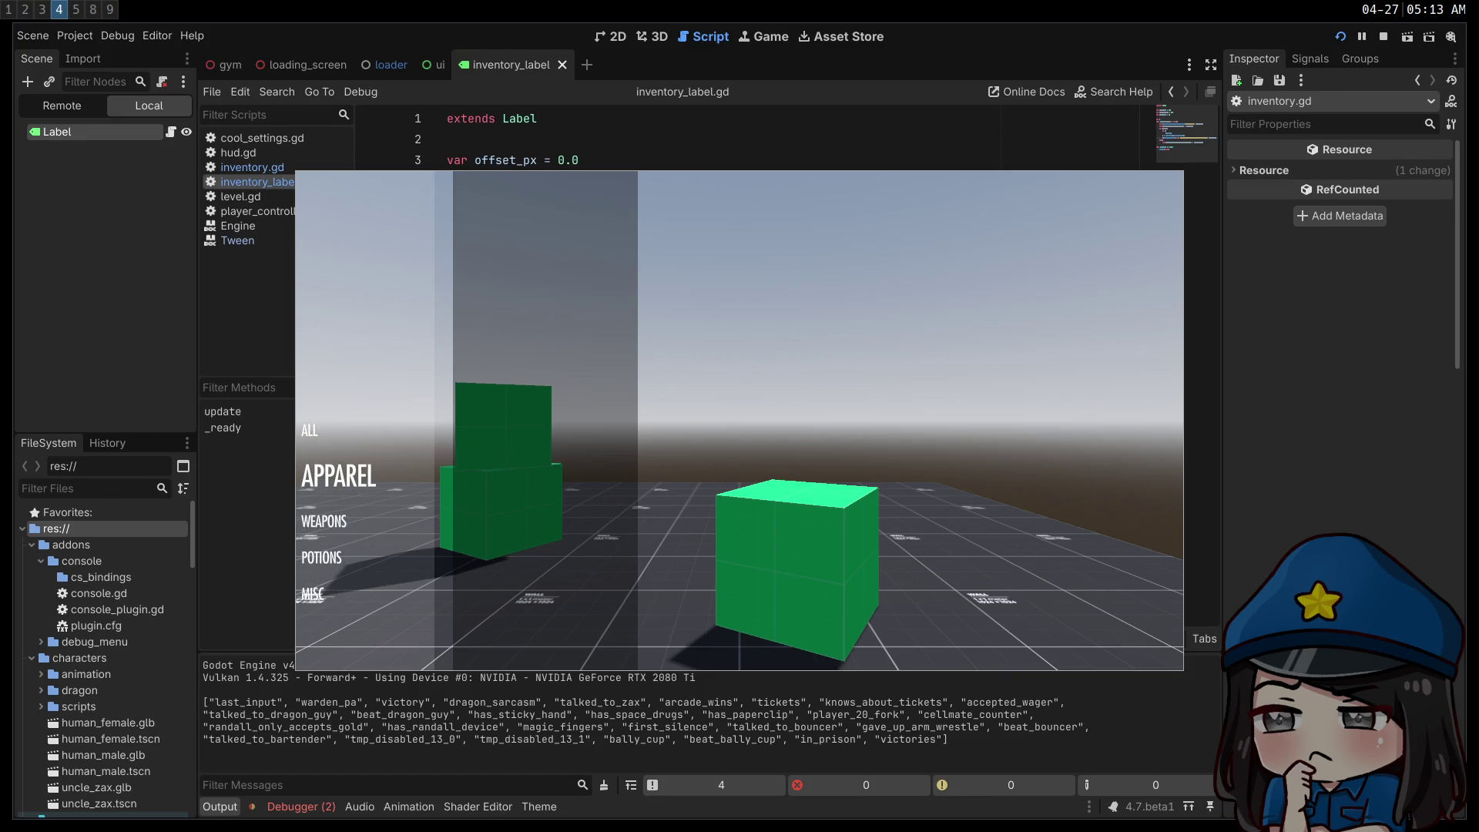
{"action": "key", "text": "Down"}
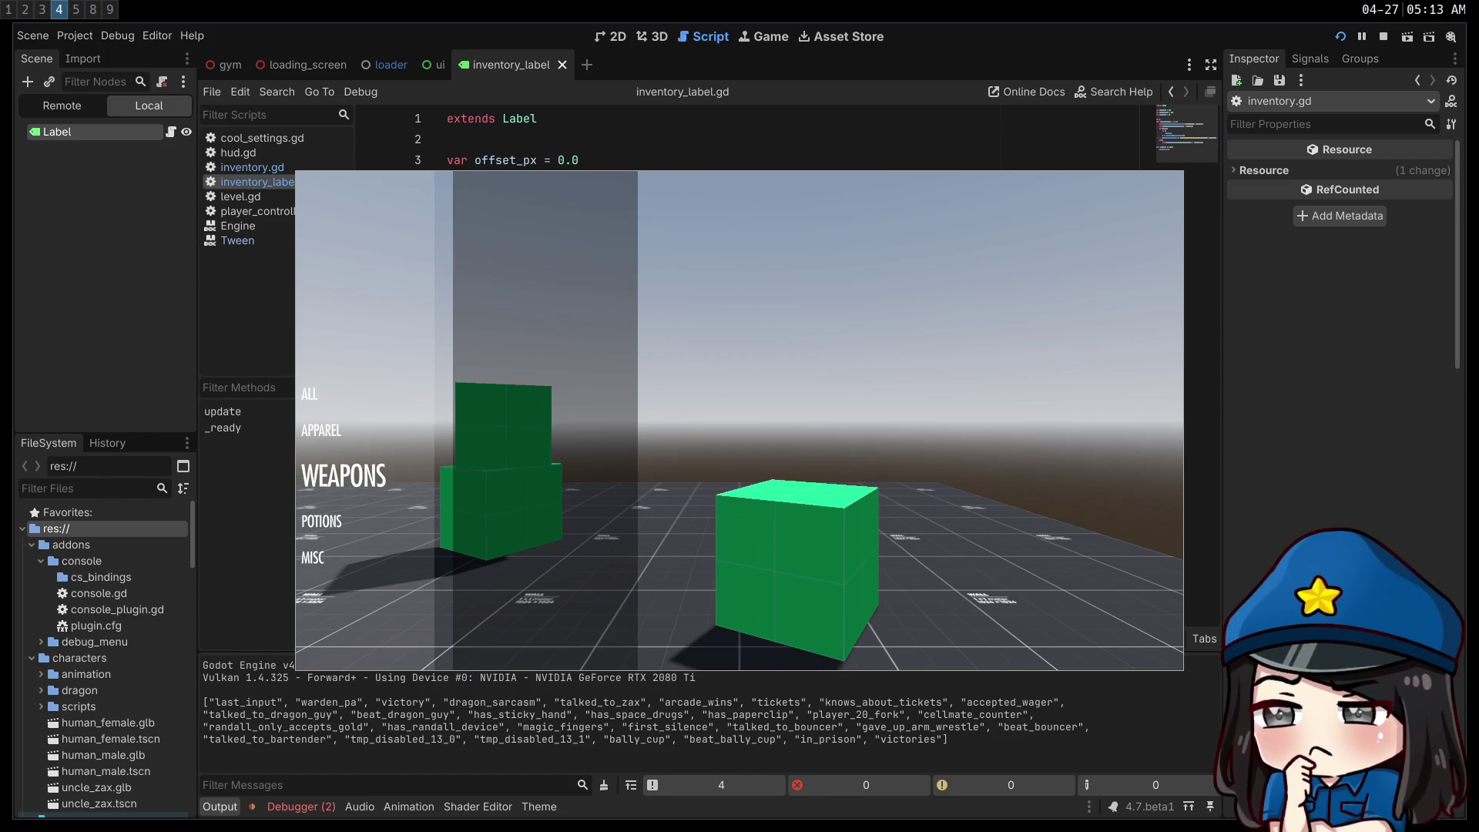
{"action": "key", "text": "Down"}
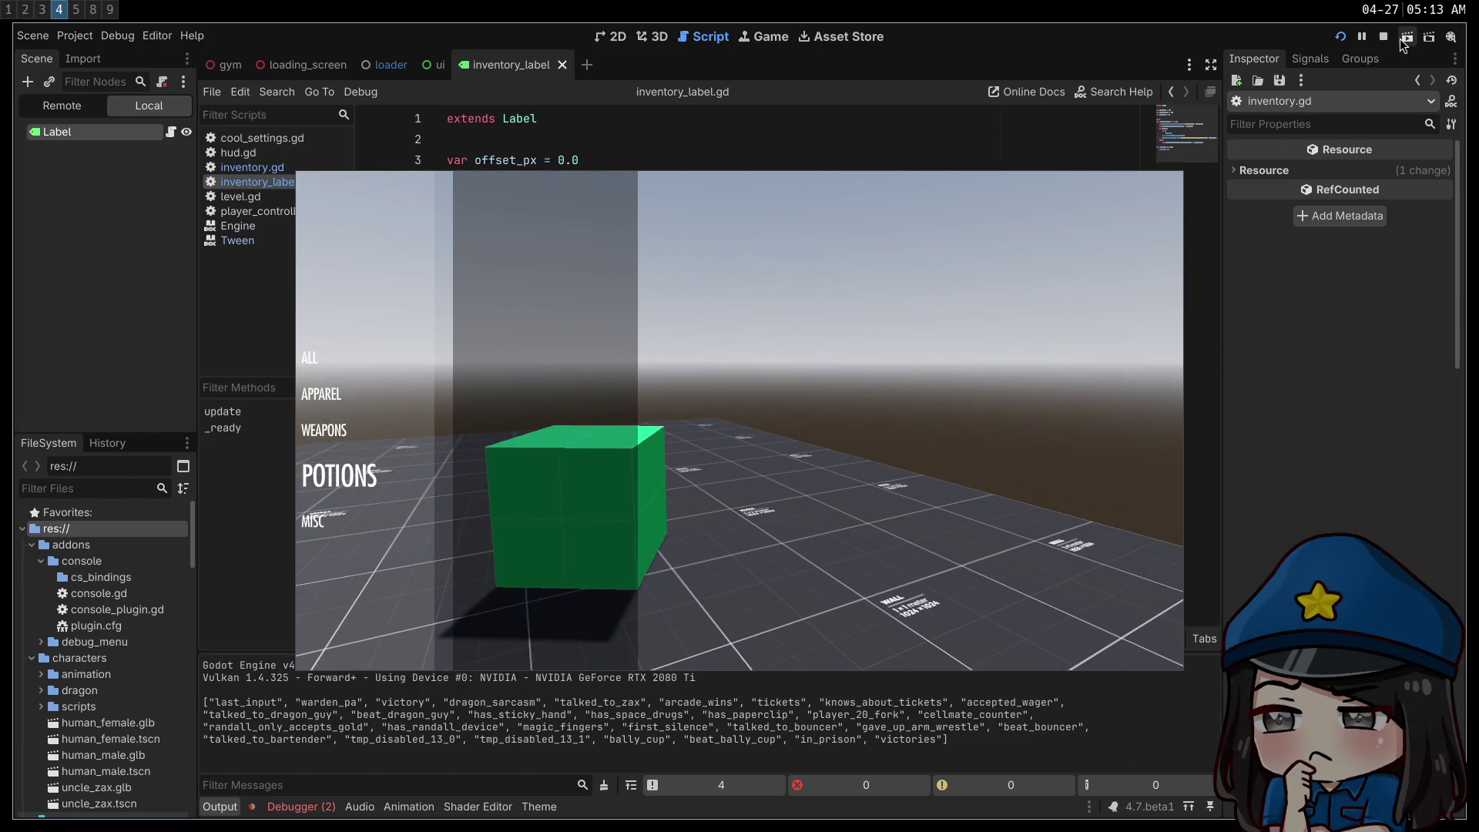
{"action": "left_click", "coordinate": [1388, 35]}
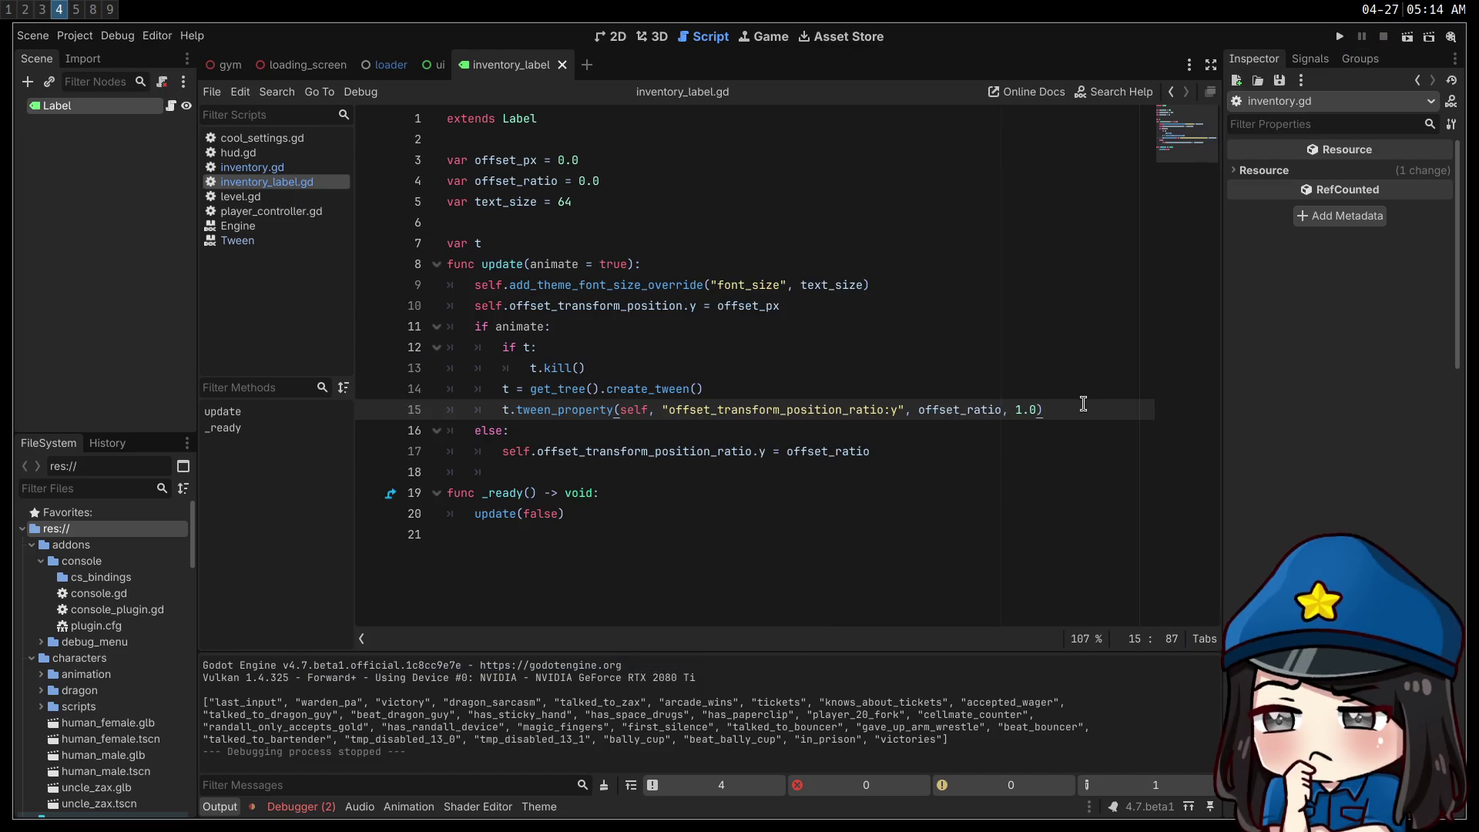
- Add a t.tween_callback lambda and move the font_size override from line 9 into it
{"action": "key", "text": "Return"}
{"action": "type", "text": "t.tween_callb"}
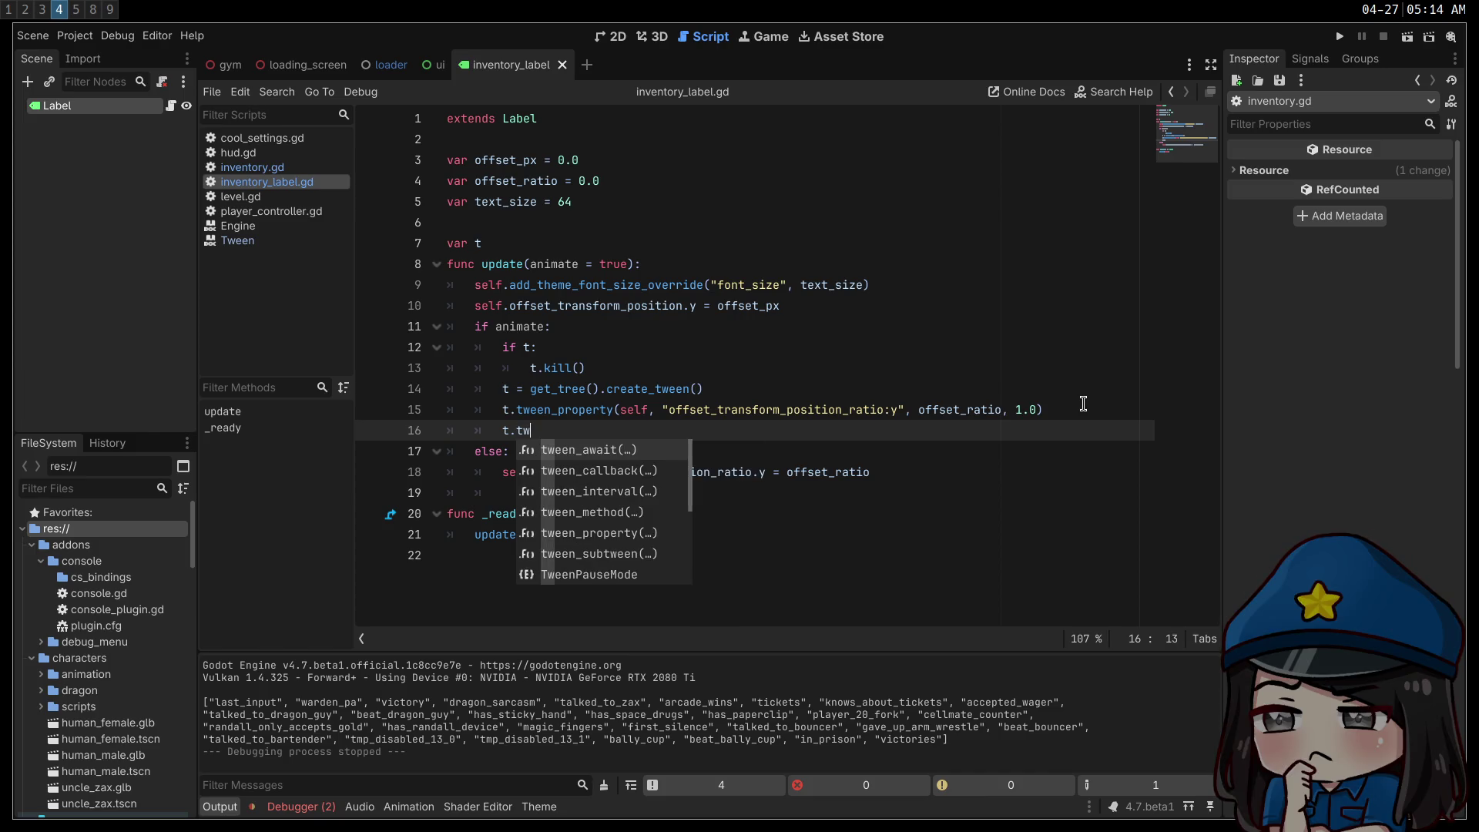
{"action": "key", "text": "Return"}
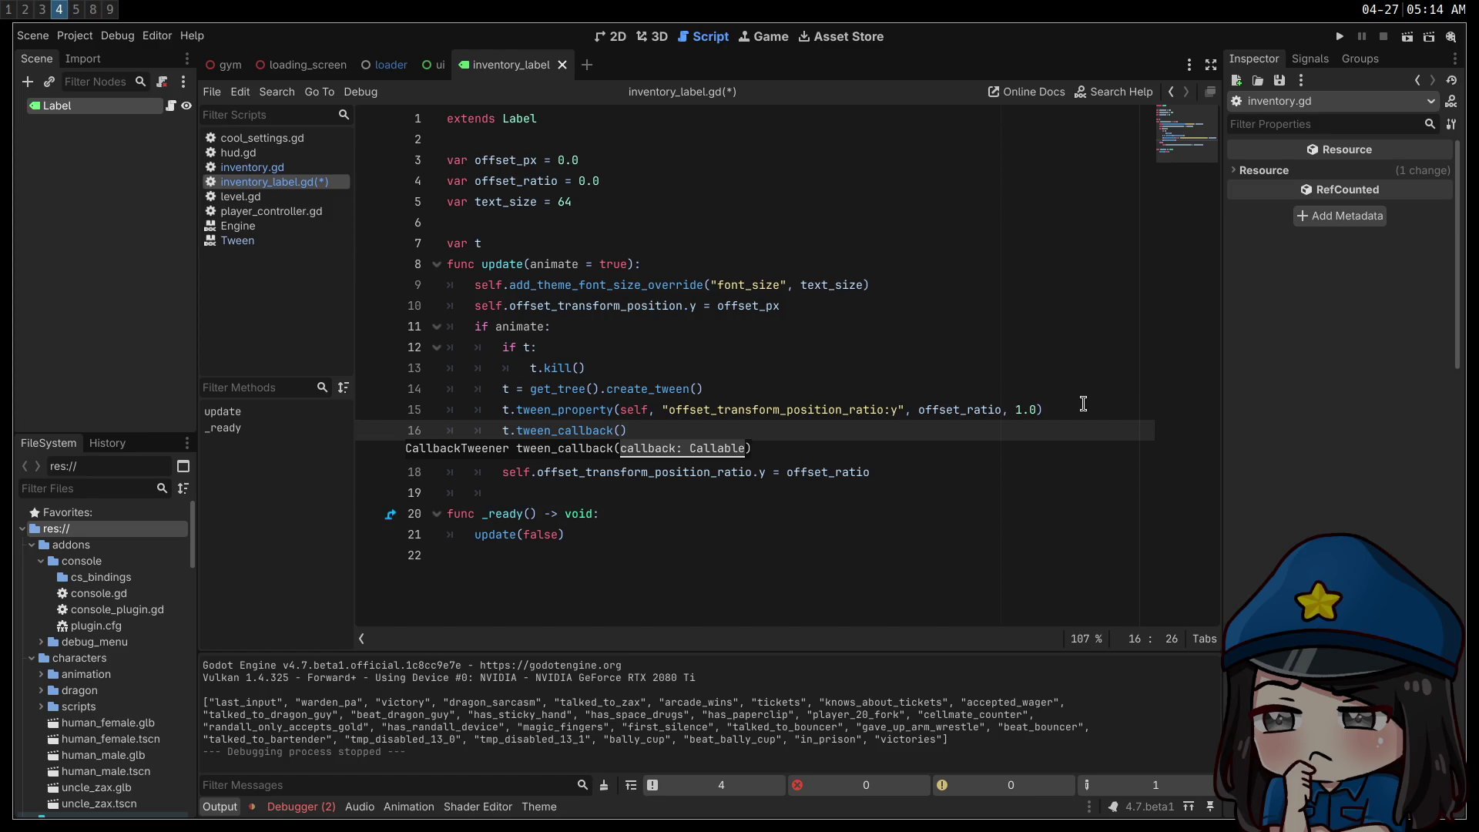
{"action": "type", "text": "func()"}
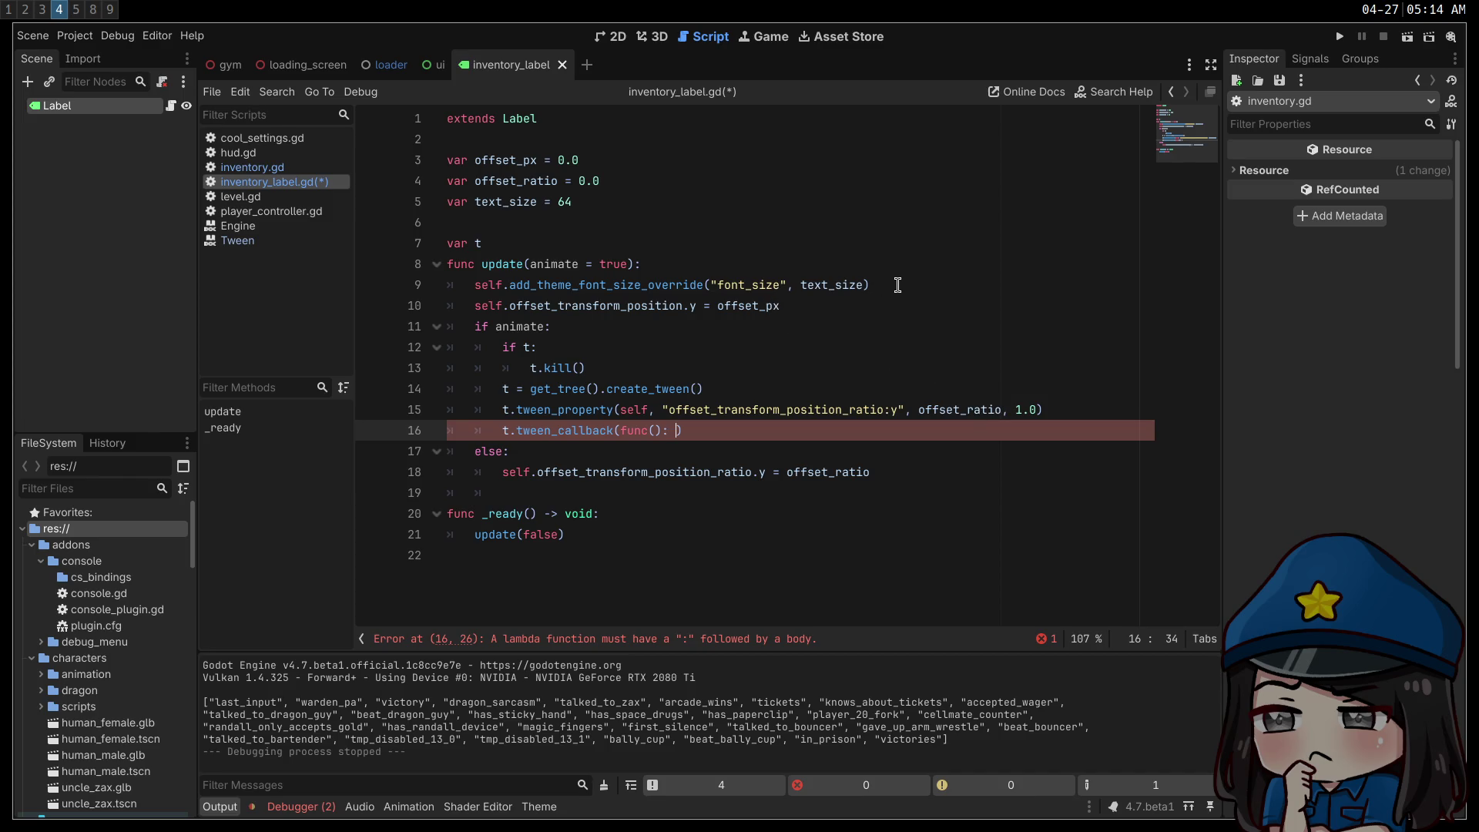
{"action": "mouse_move", "coordinate": [897, 285]}
{"action": "left_mouse_down"}
{"action": "mouse_move", "coordinate": [419, 286]}
{"action": "mouse_move", "coordinate": [473, 291]}
{"action": "left_mouse_up"}
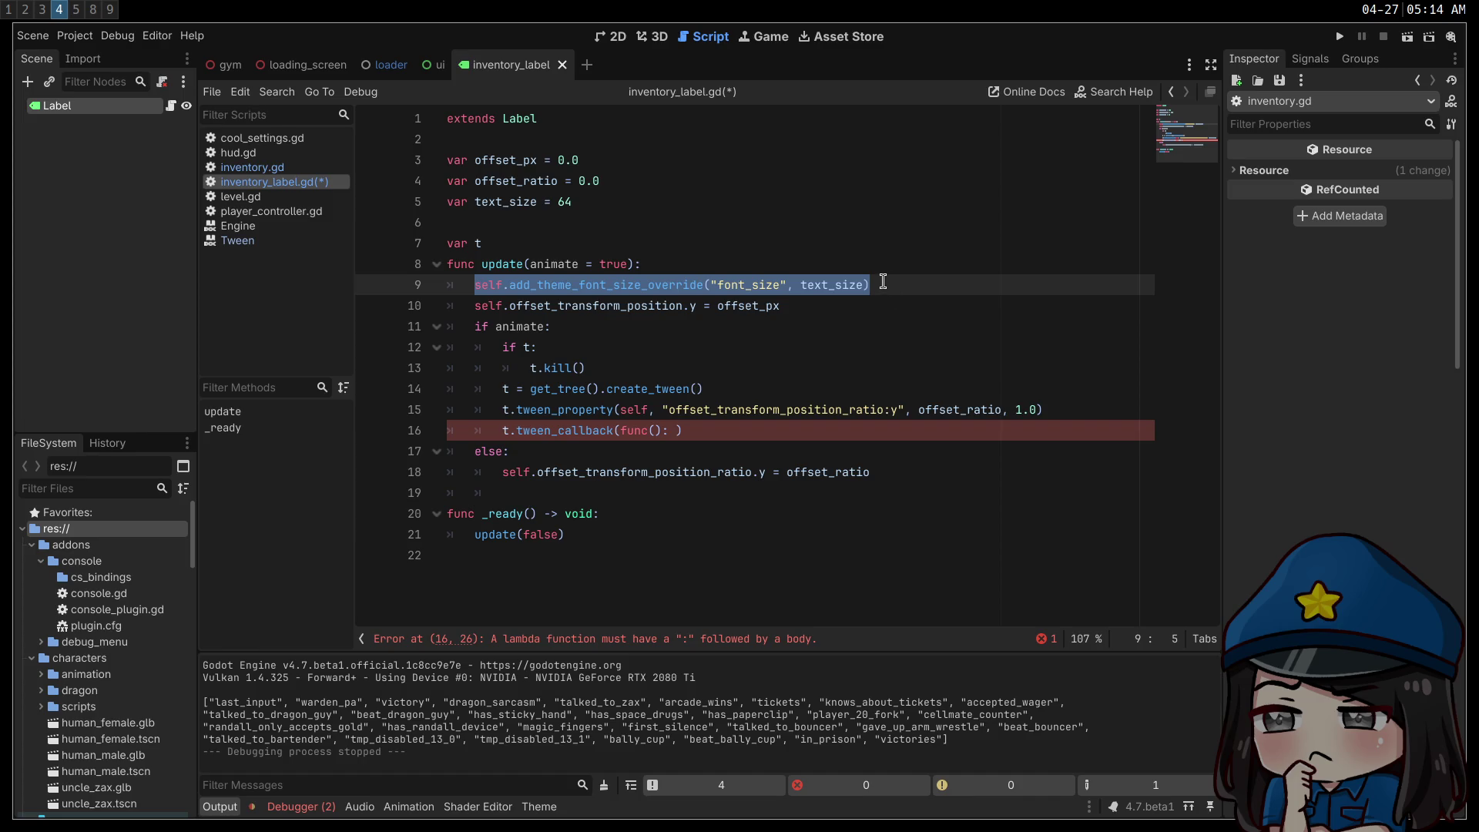
{"action": "key", "text": "ctrl+x"}
{"action": "left_click", "coordinate": [675, 429]}
{"action": "key", "text": "ctrl+v"}
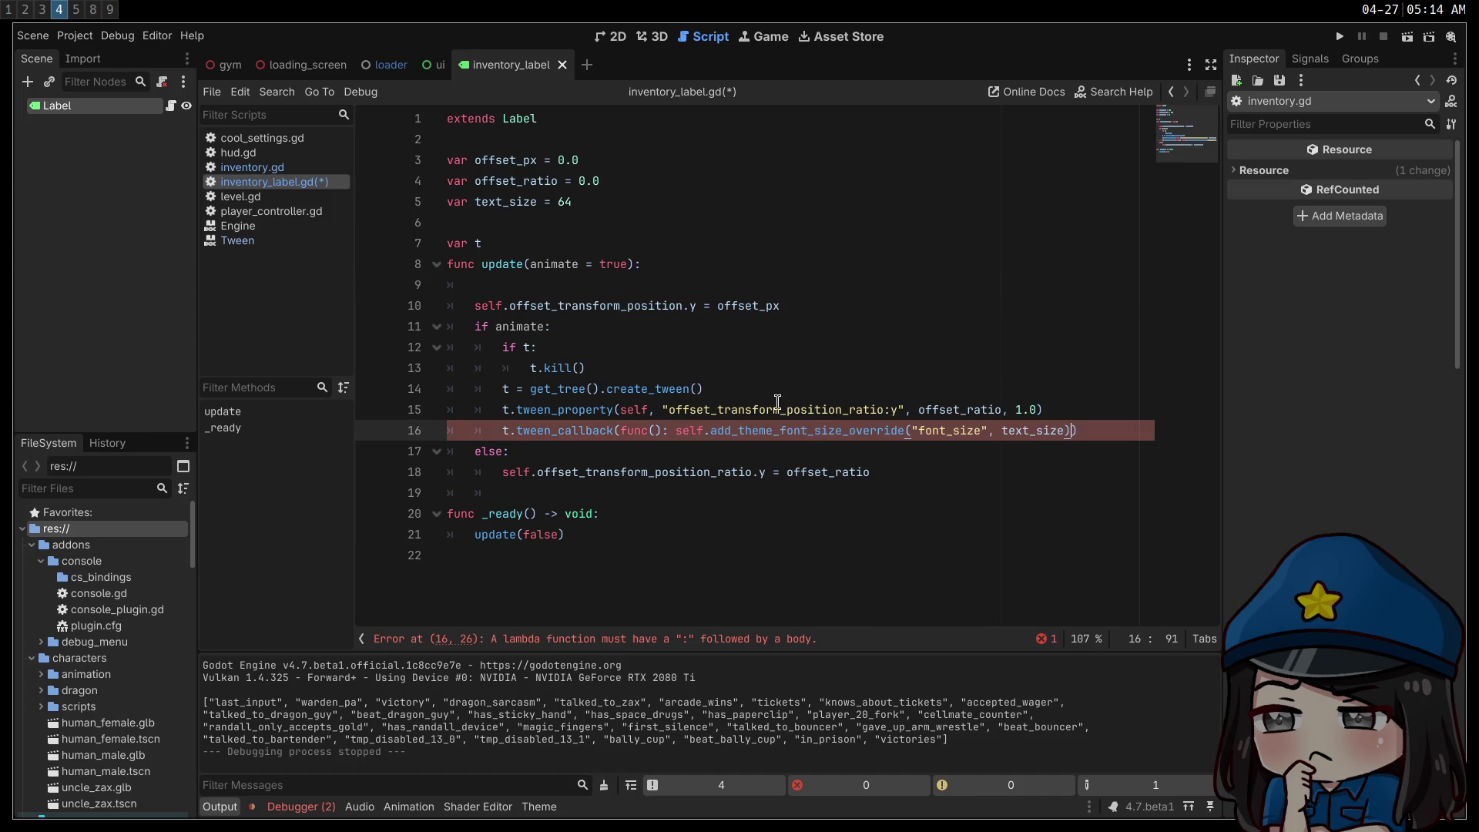
{"action": "type", "text": ")"}
{"action": "left_click", "coordinate": [643, 282]}
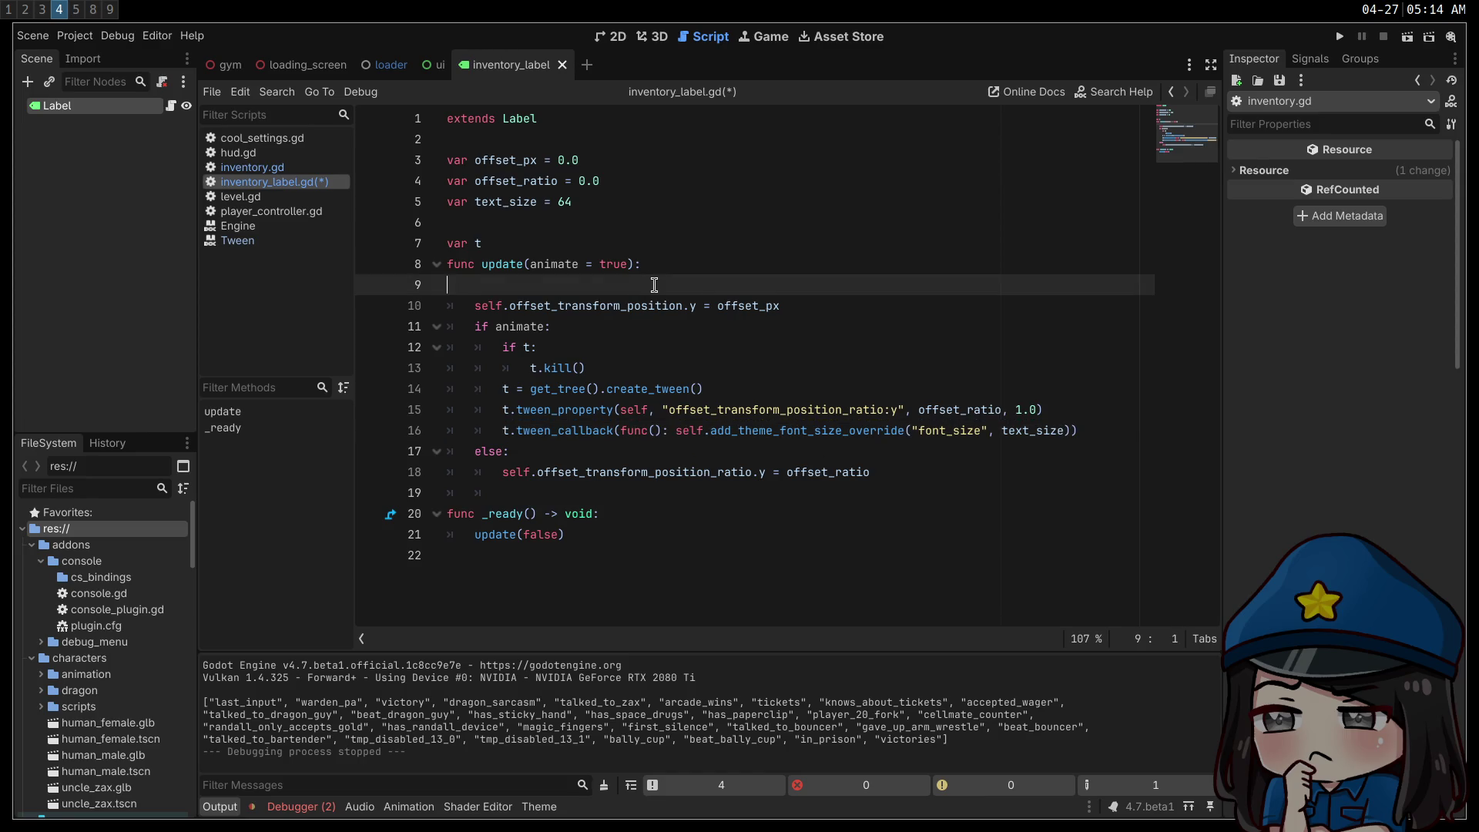
{"action": "key", "text": "BackSpace"}
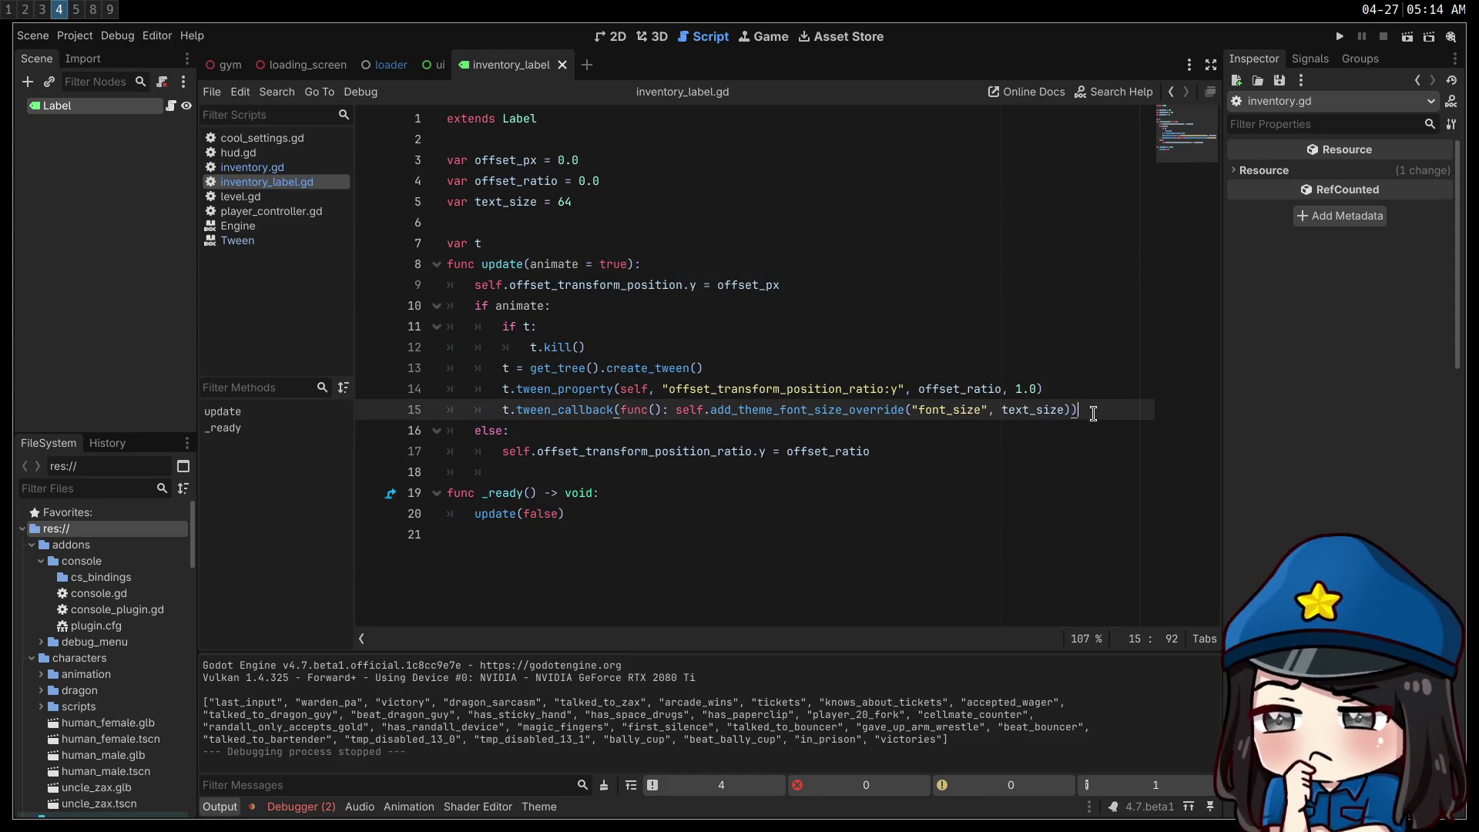
- Also apply the font_size override in the else branch and run the project
{"action": "left_click", "coordinate": [1093, 414]}
{"action": "key", "text": "Down"}
{"action": "key", "text": "Return"}
{"action": "key", "text": "ctrl+v"}
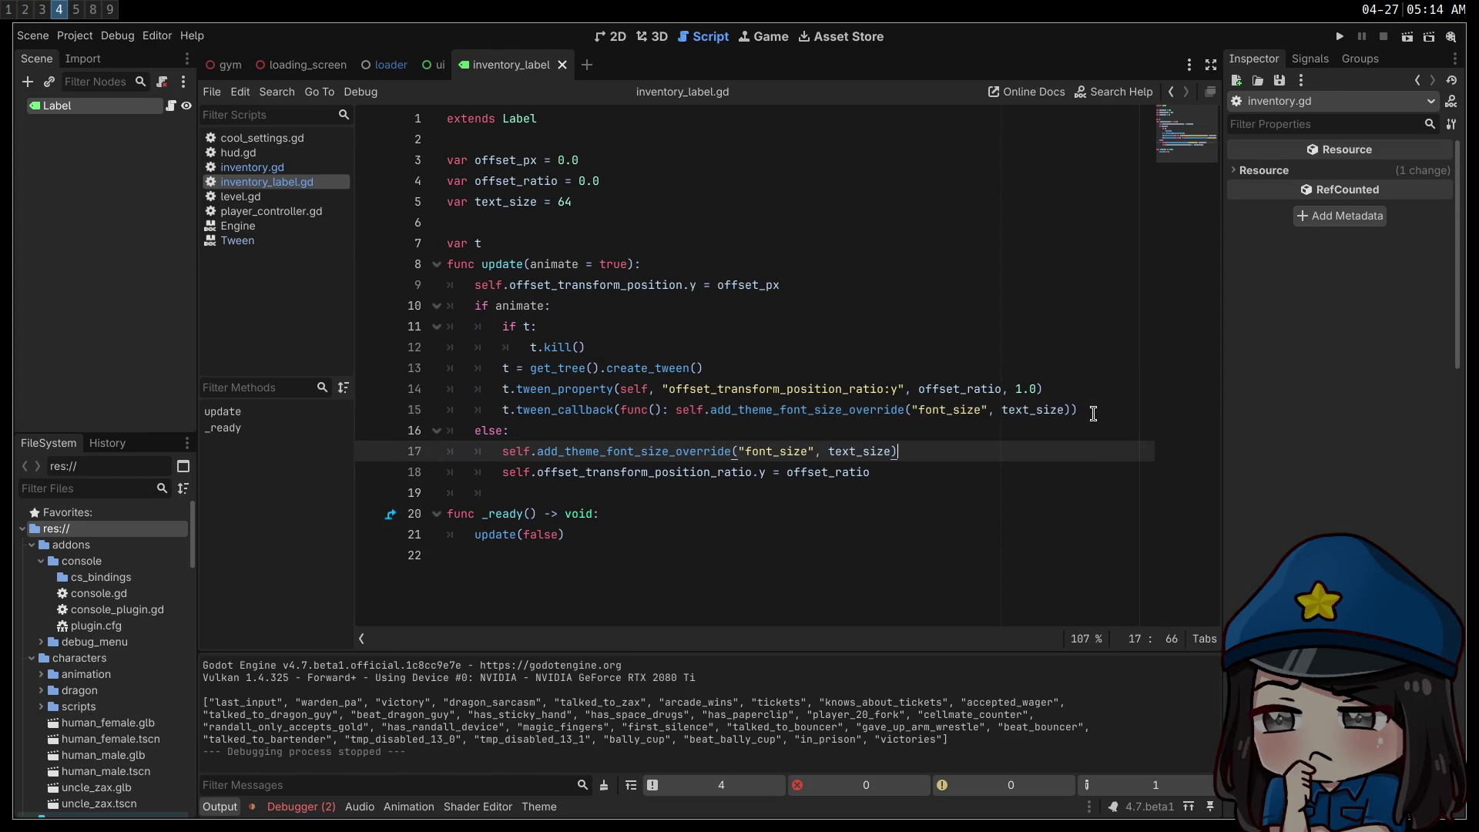
{"action": "left_click", "coordinate": [1340, 38]}
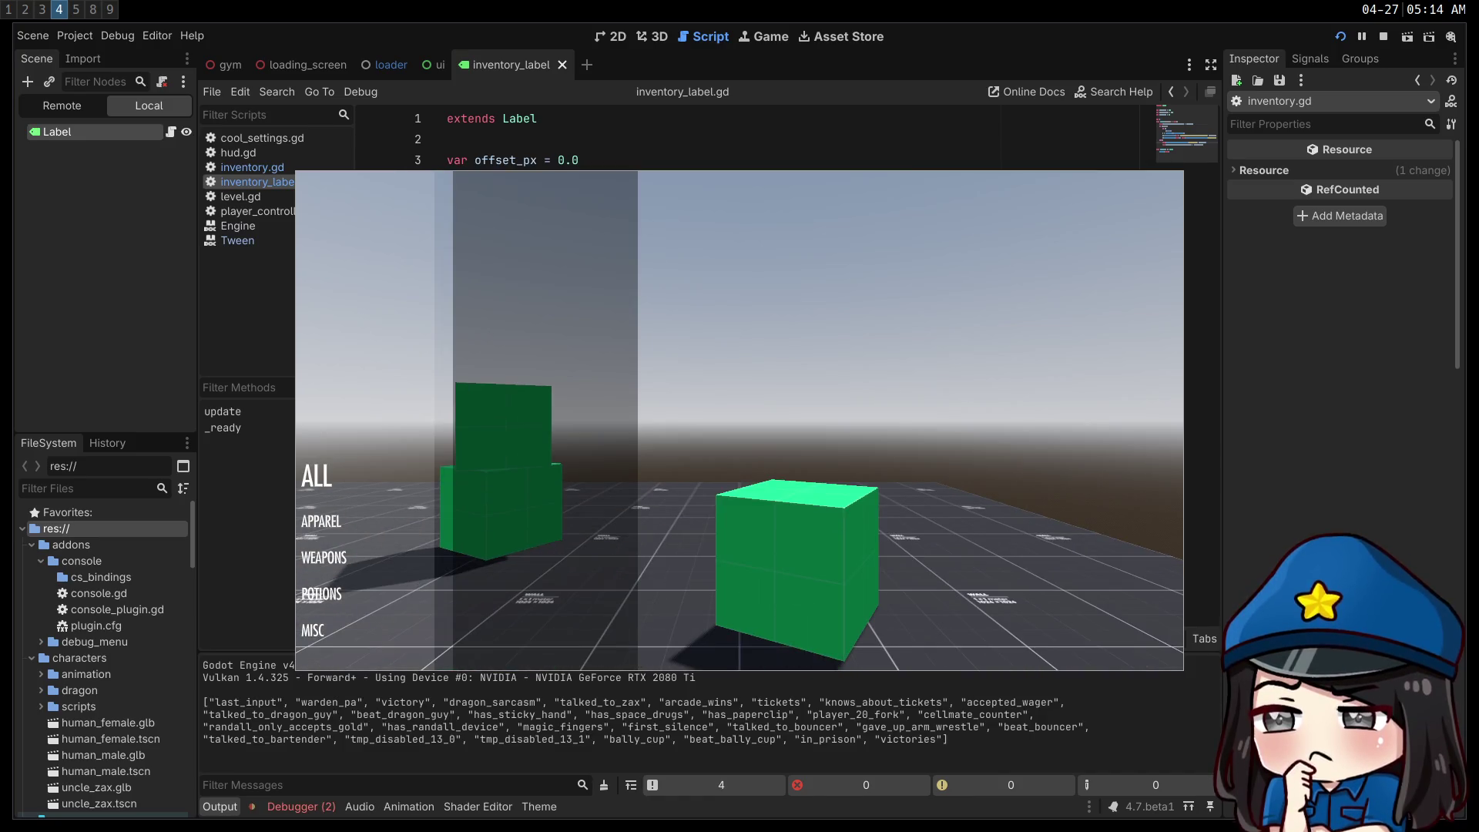
- Toggle the category selection between APPAREL and WEAPONS in the running game, then stop it
{"action": "key", "text": "Down"}
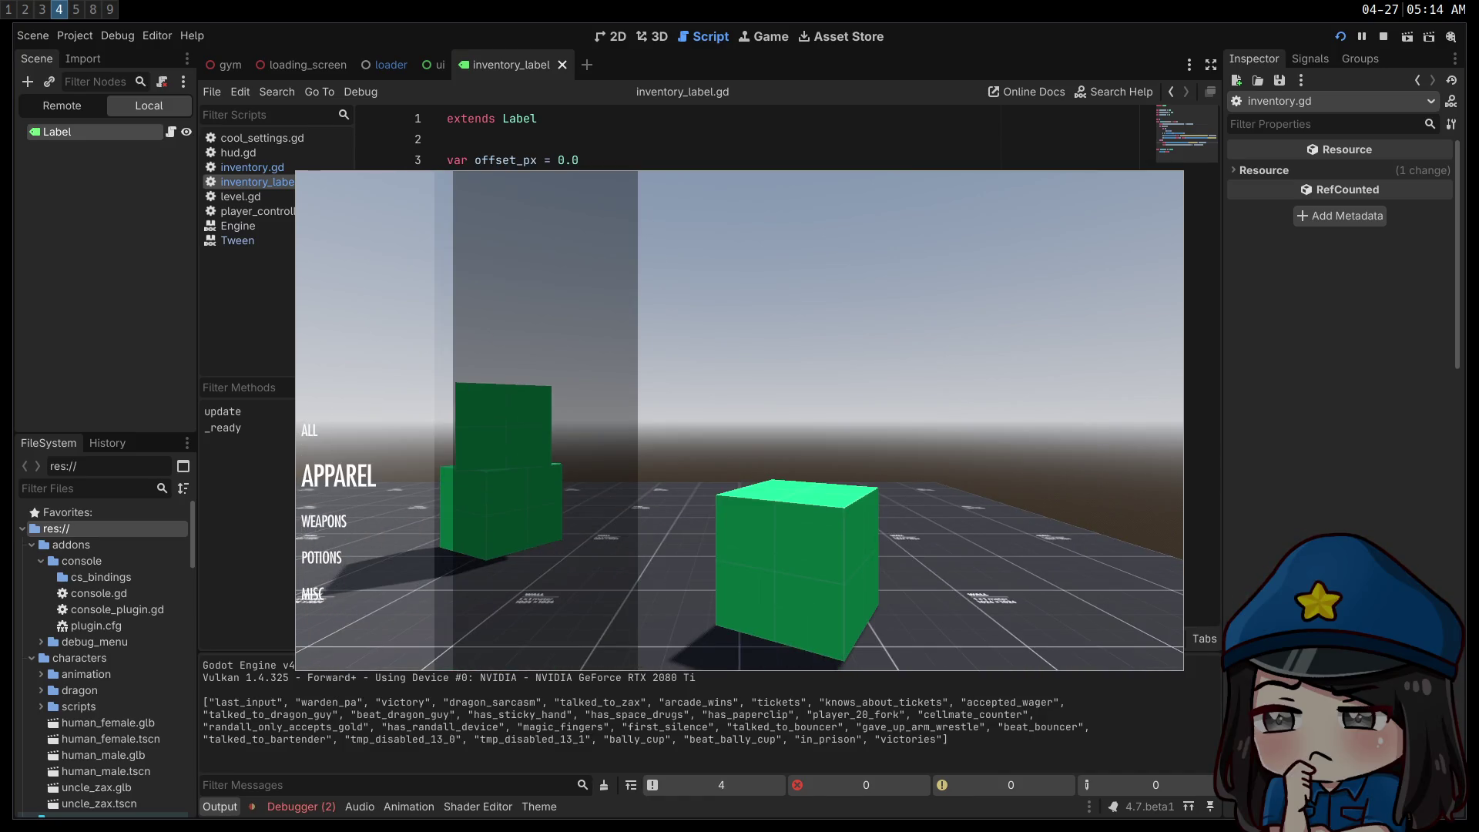
{"action": "key", "text": "Down"}
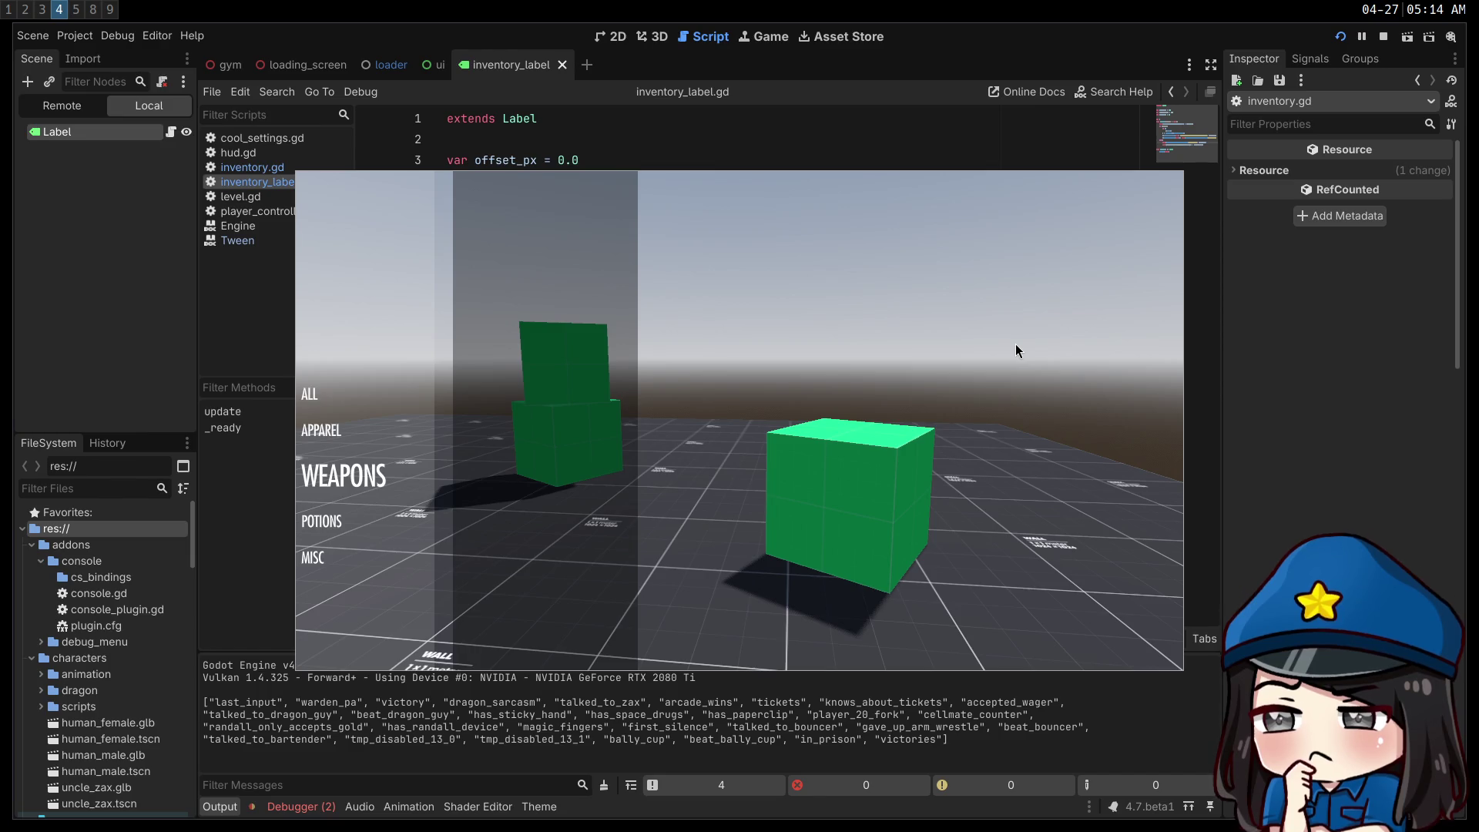
{"action": "key", "text": "Up"}
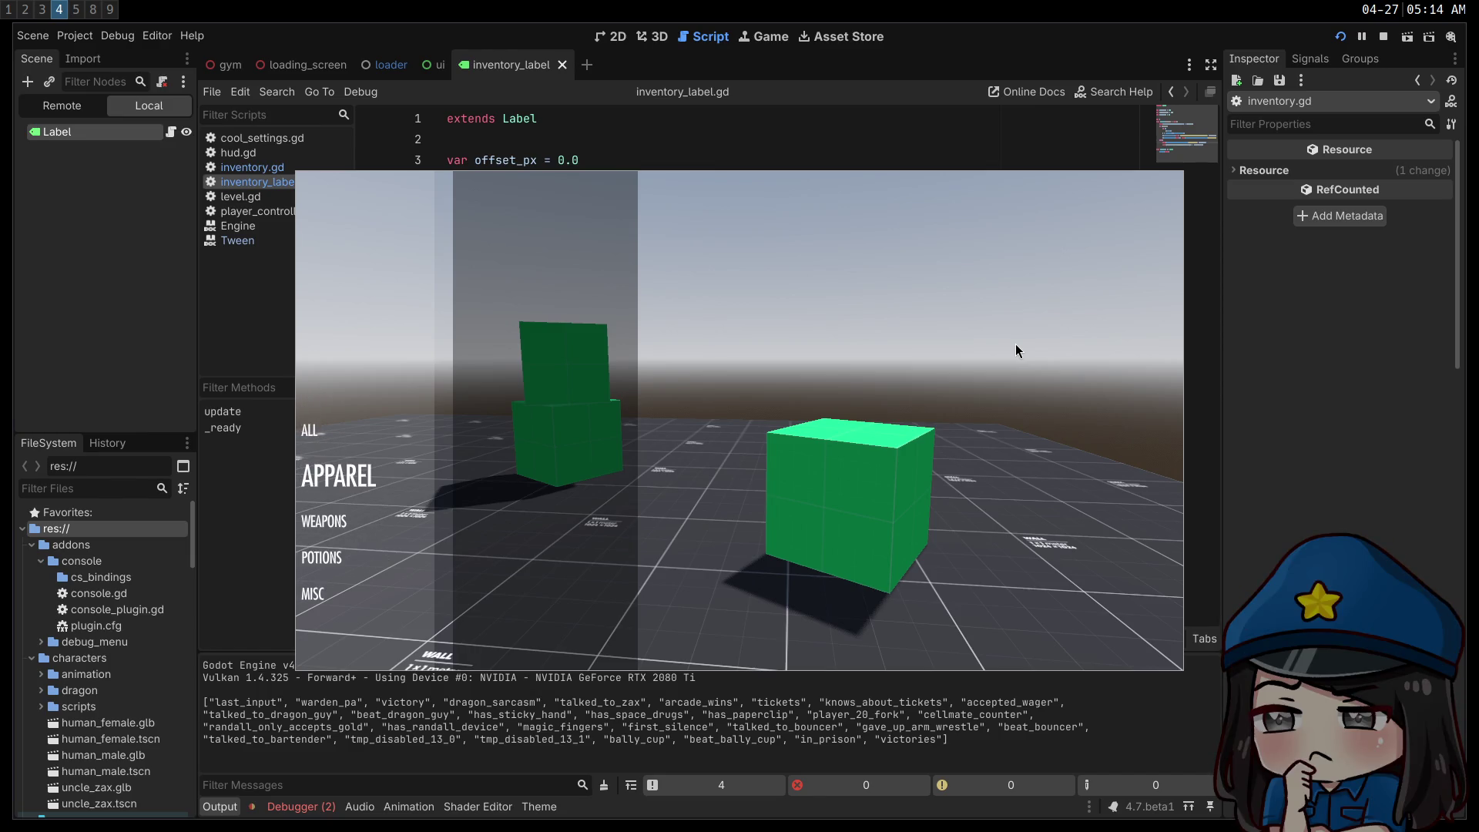
{"action": "key", "text": "Down"}
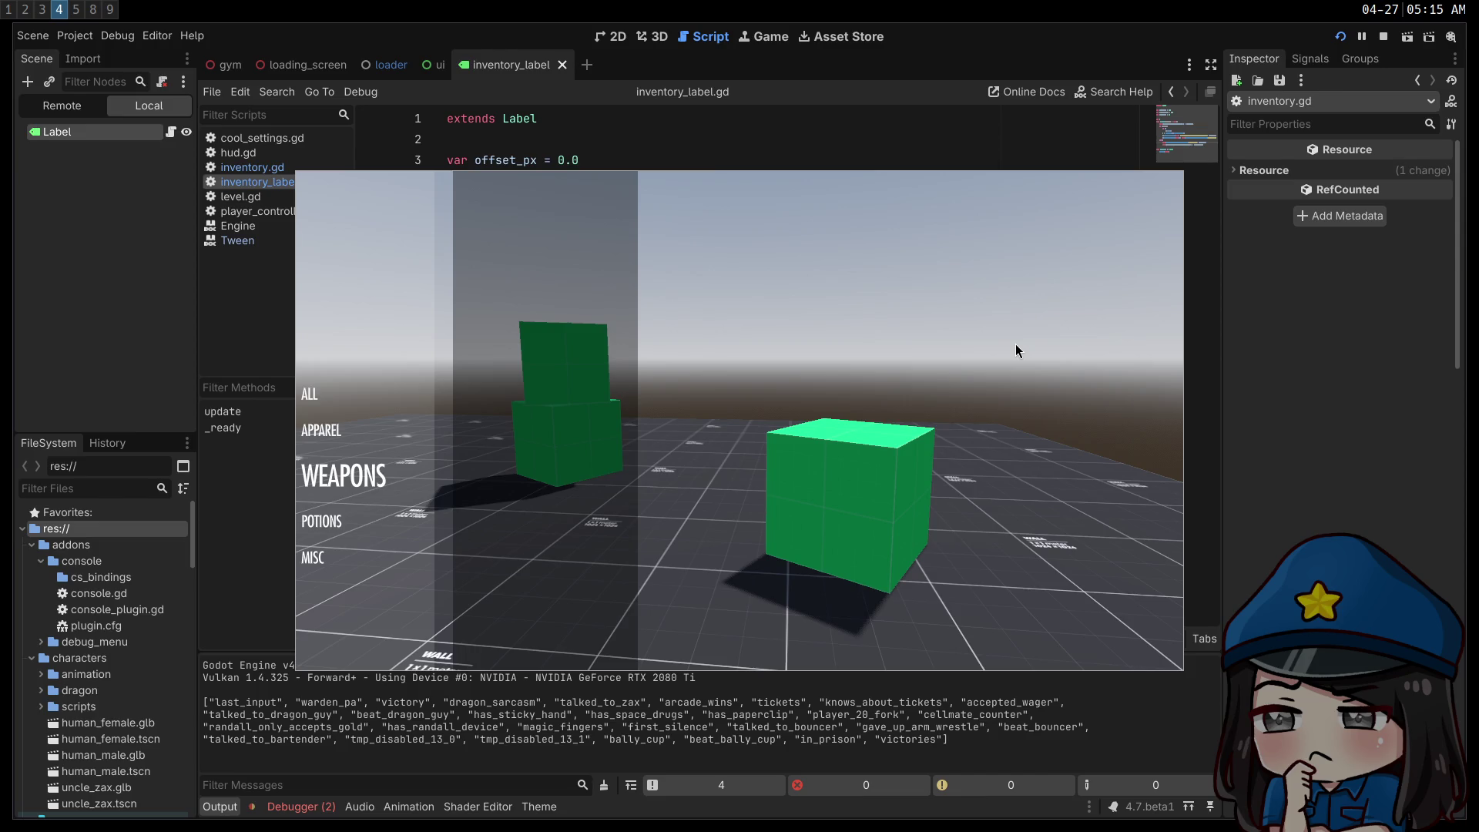
{"action": "key", "text": "Up"}
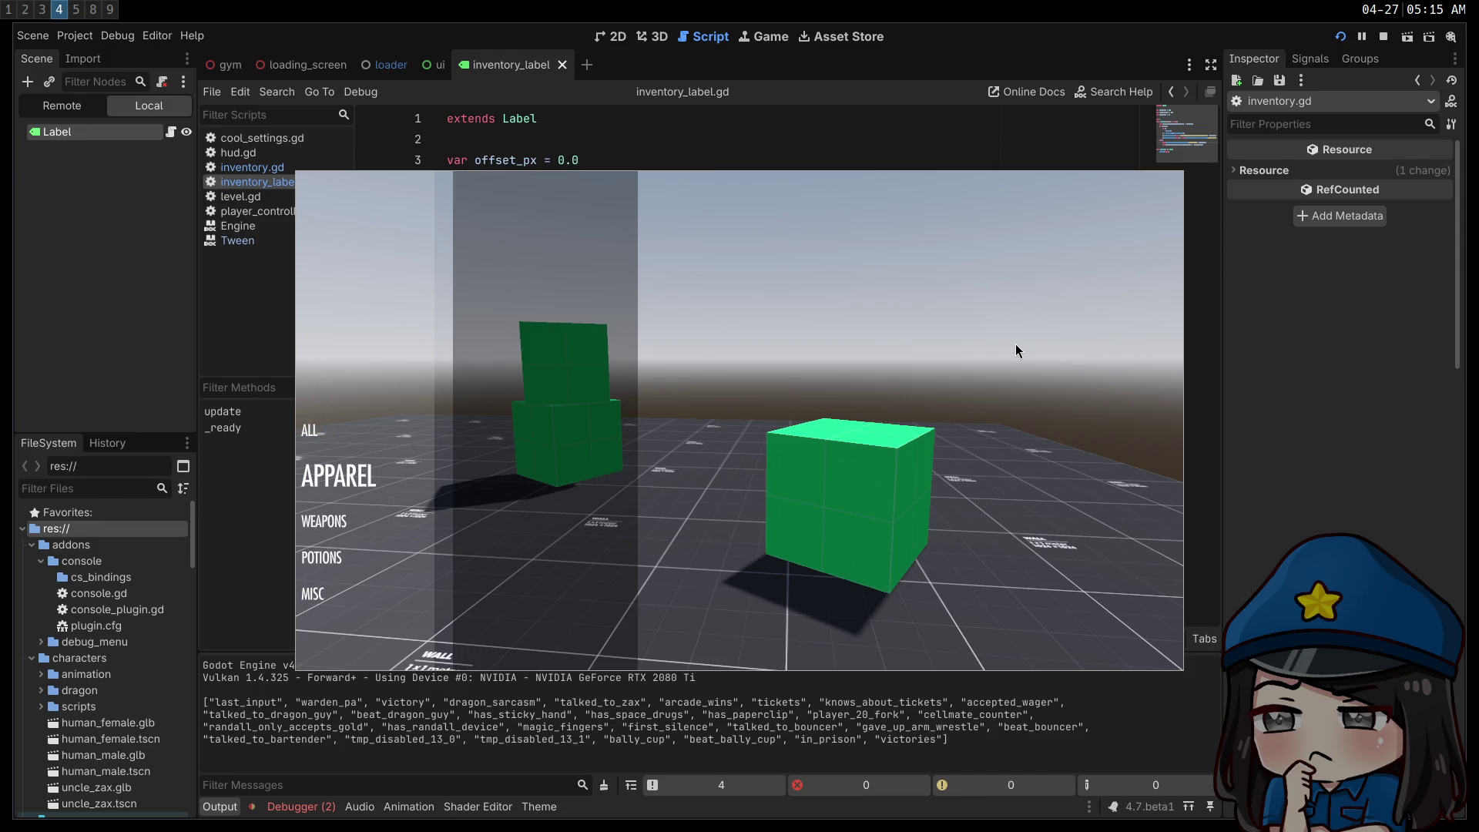
{"action": "key", "text": "Down"}
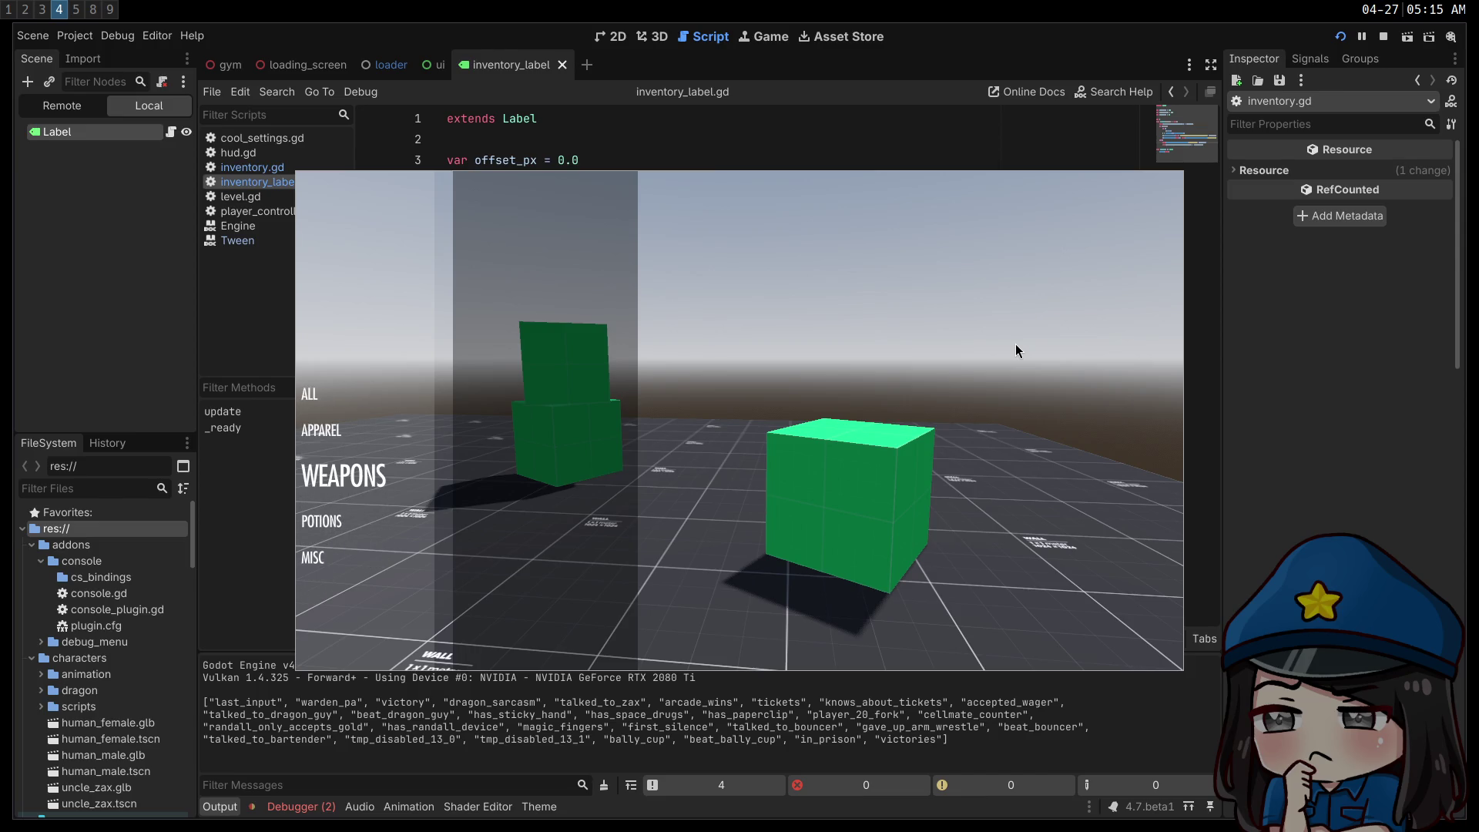
{"action": "left_click", "coordinate": [1383, 37]}
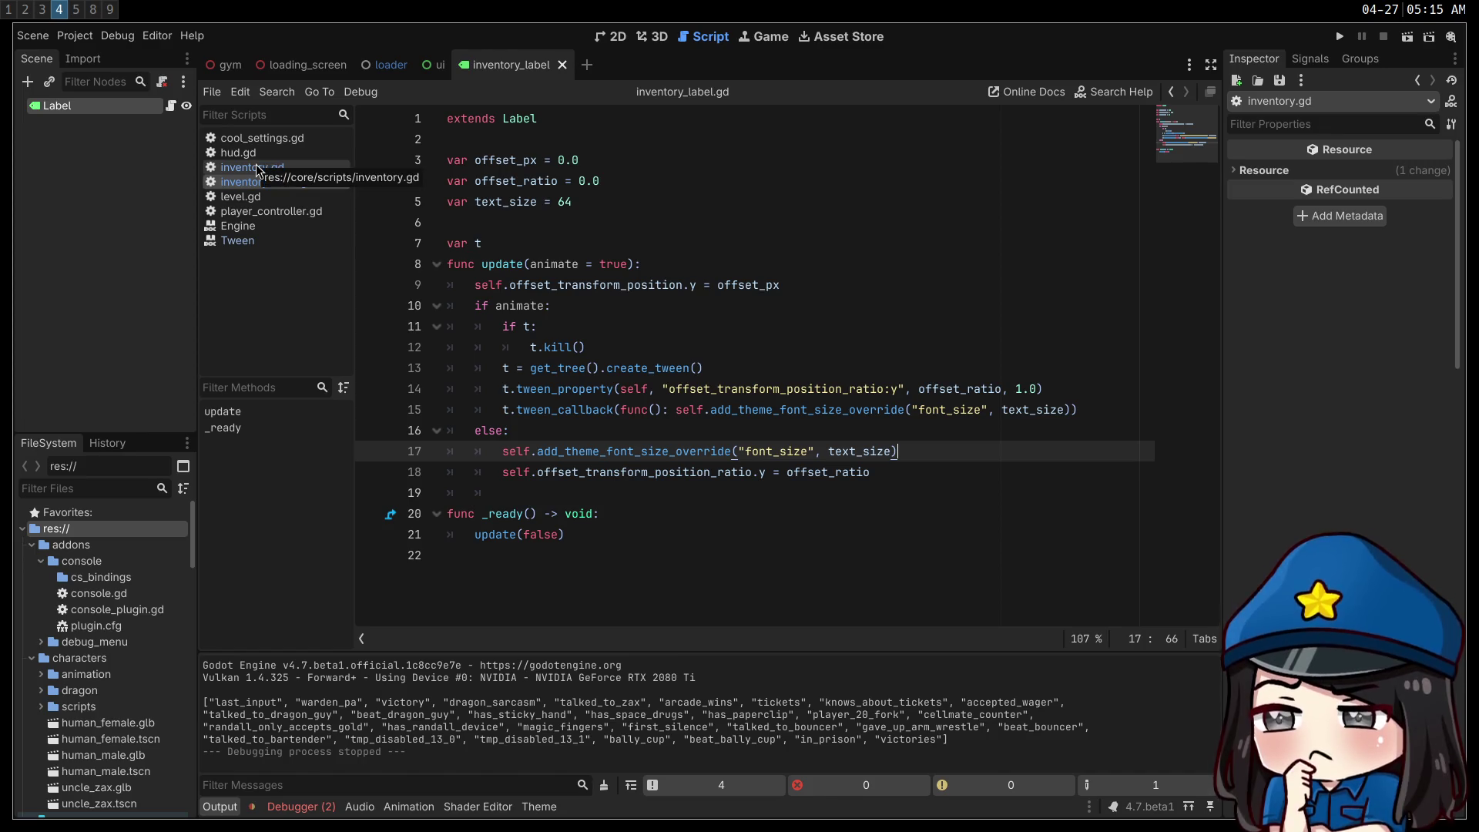
- Copy the font size override call below t.kill(), replacing text_size with 64
{"action": "double_click", "coordinate": [502, 200]}
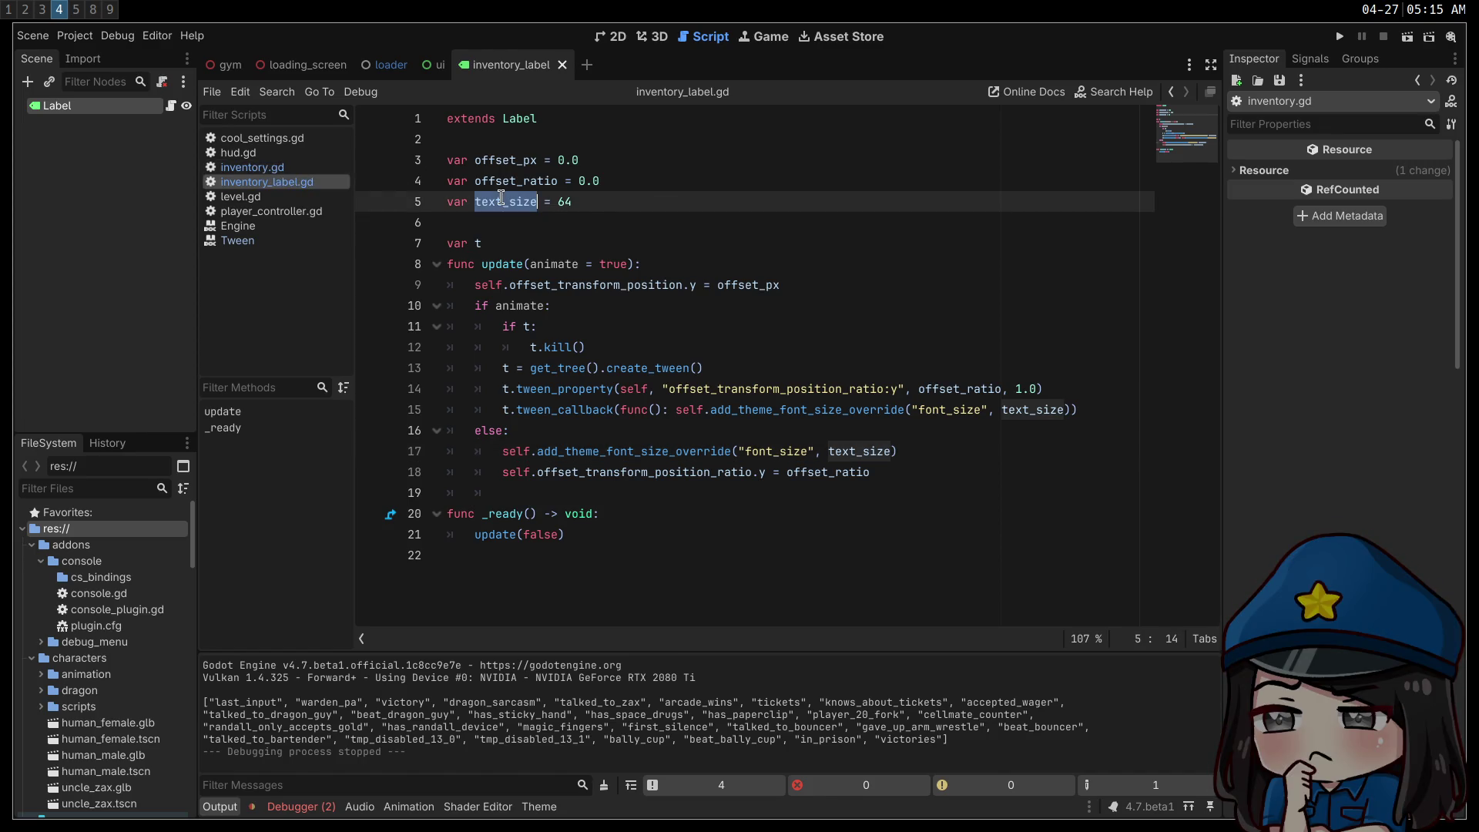
{"action": "left_click", "coordinate": [621, 210]}
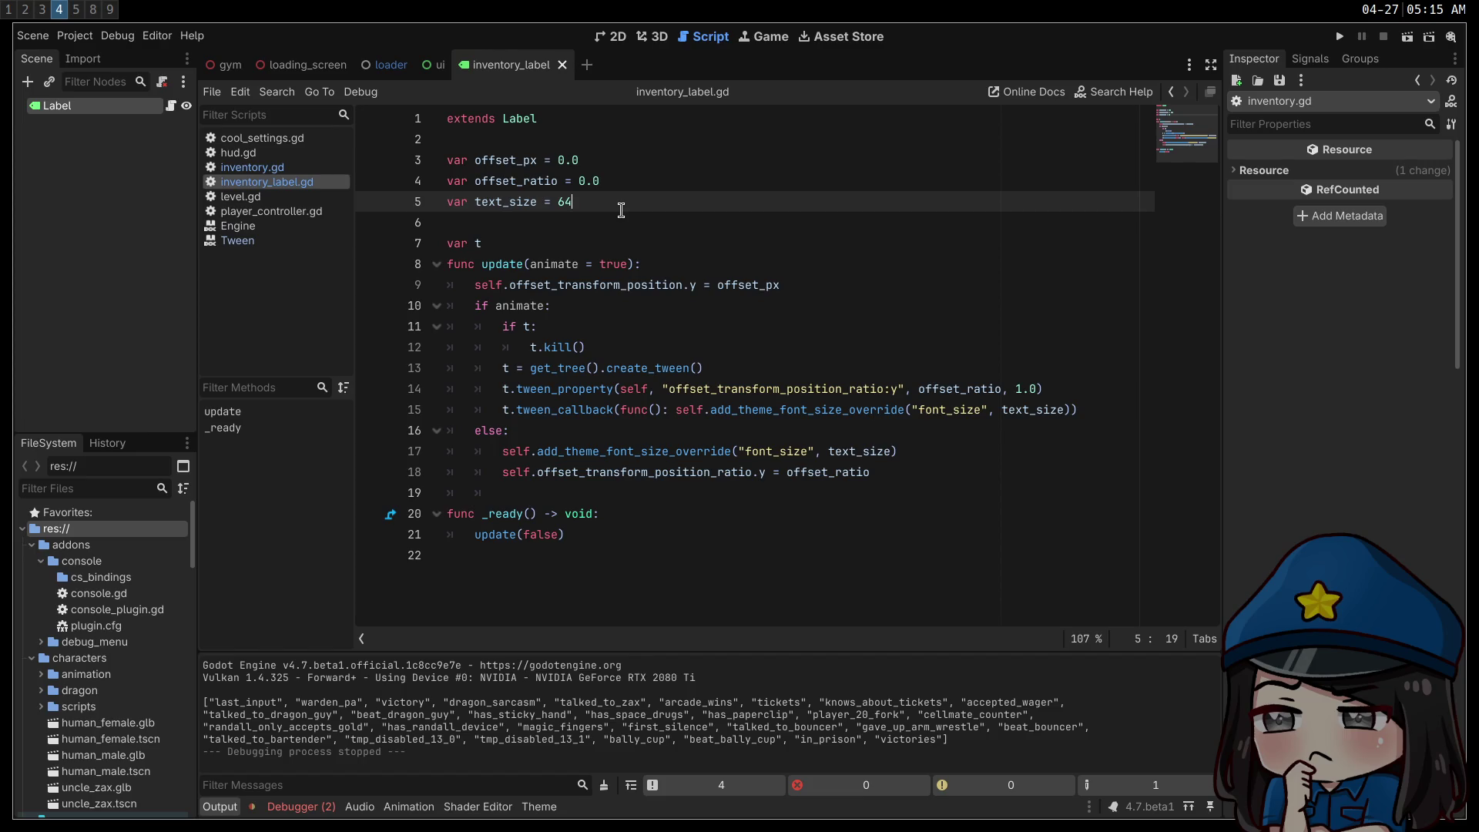
{"action": "left_click", "coordinate": [791, 369]}
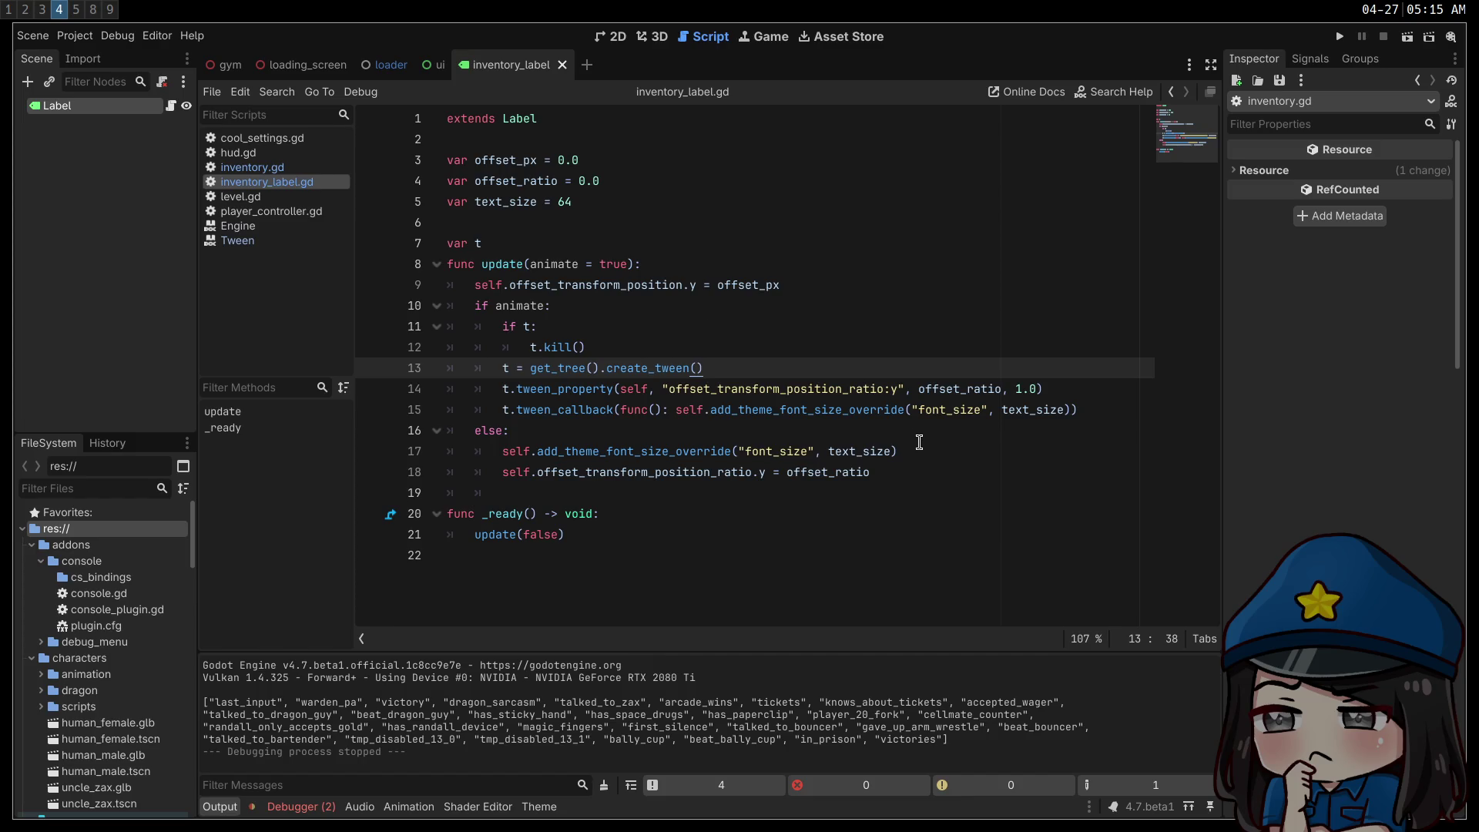
{"action": "left_click_drag", "start_coordinate": [917, 450], "coordinate": [493, 453]}
{"action": "key", "text": "ctrl+c"}
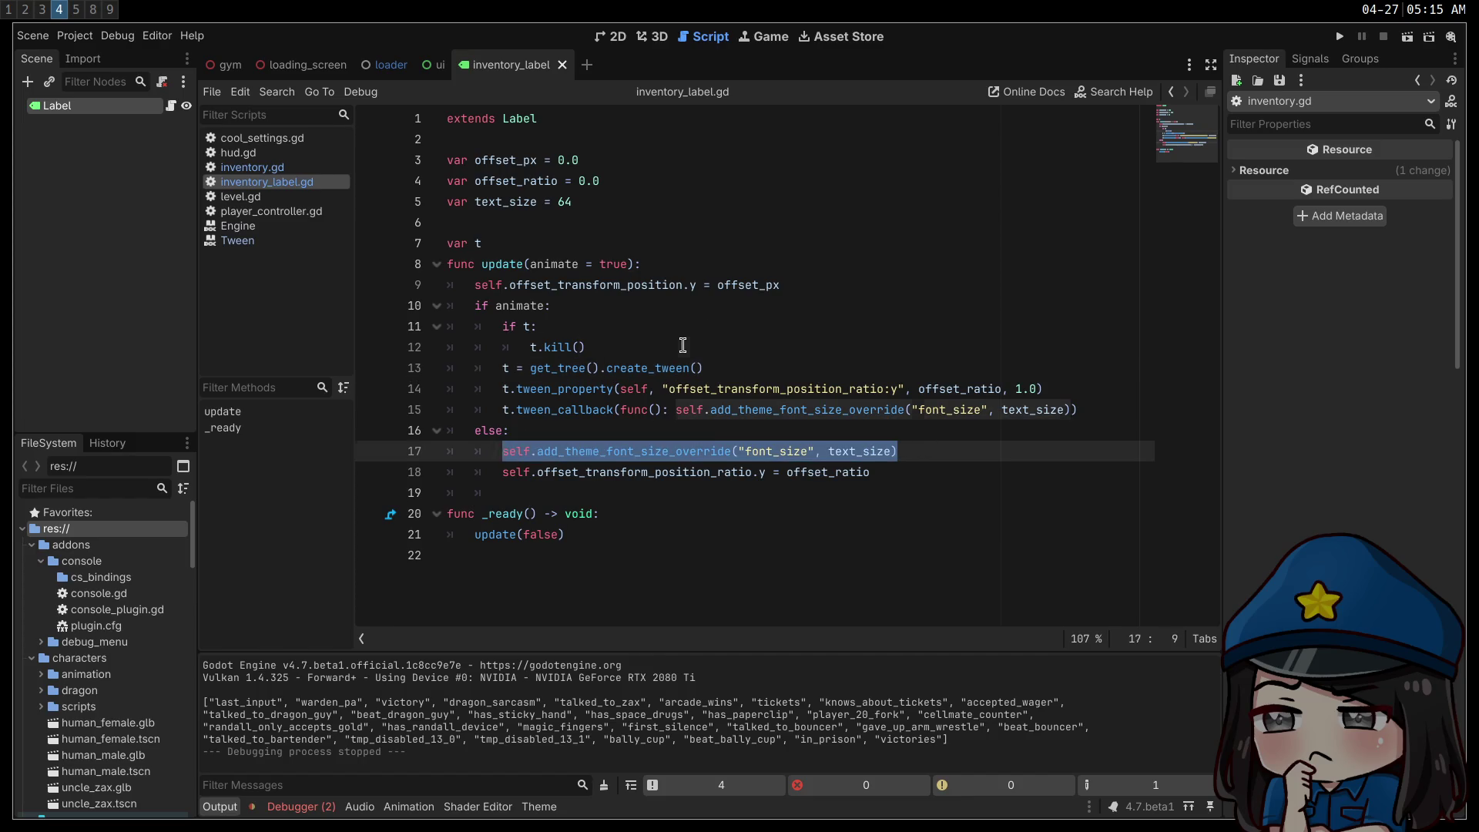
{"action": "left_click", "coordinate": [686, 347]}
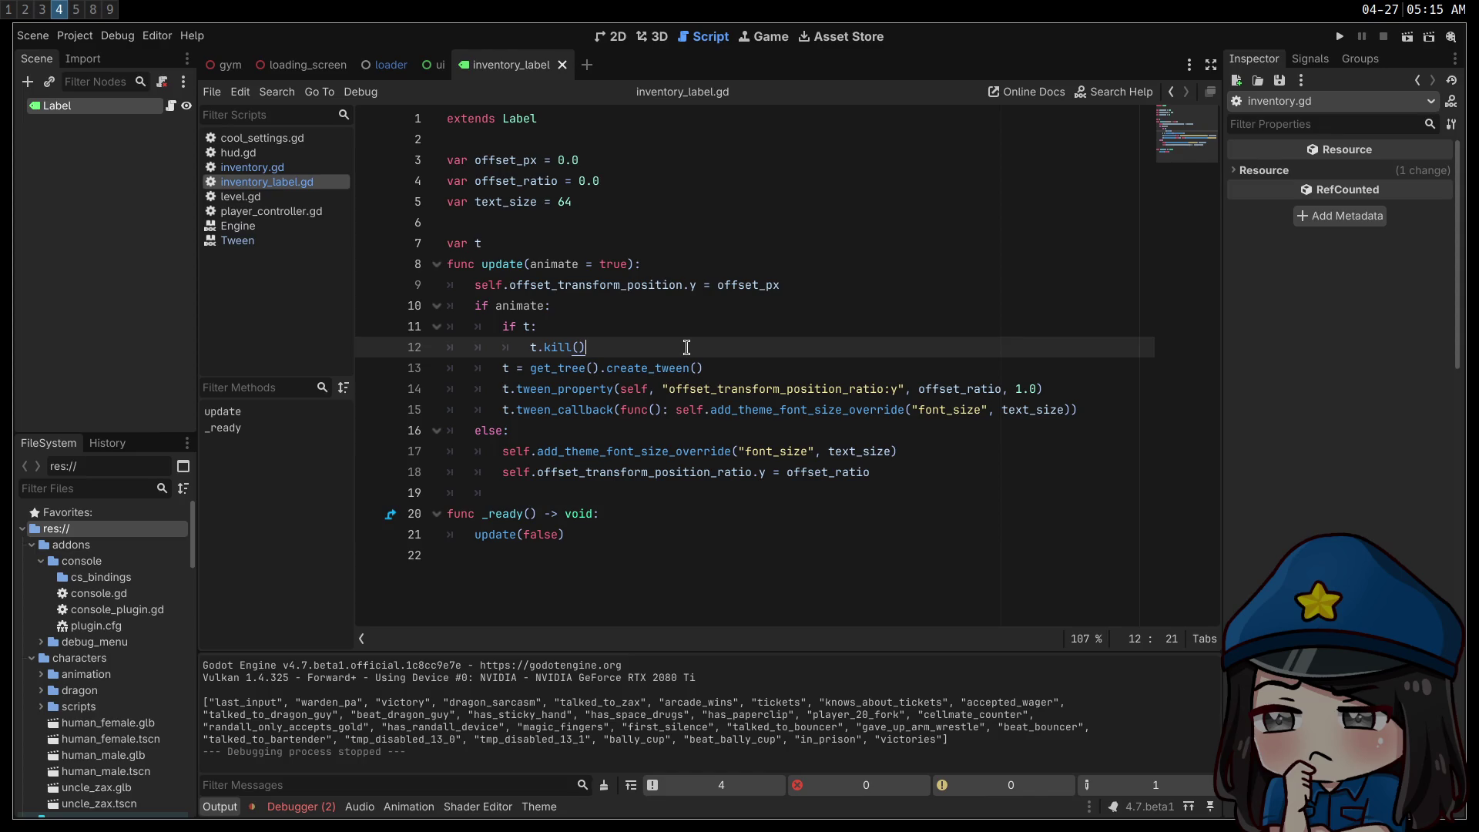
{"action": "key", "text": "Return"}
{"action": "key", "text": "ctrl+v"}
{"action": "key", "text": "shift+Tab"}
{"action": "double_click", "coordinate": [849, 367]}
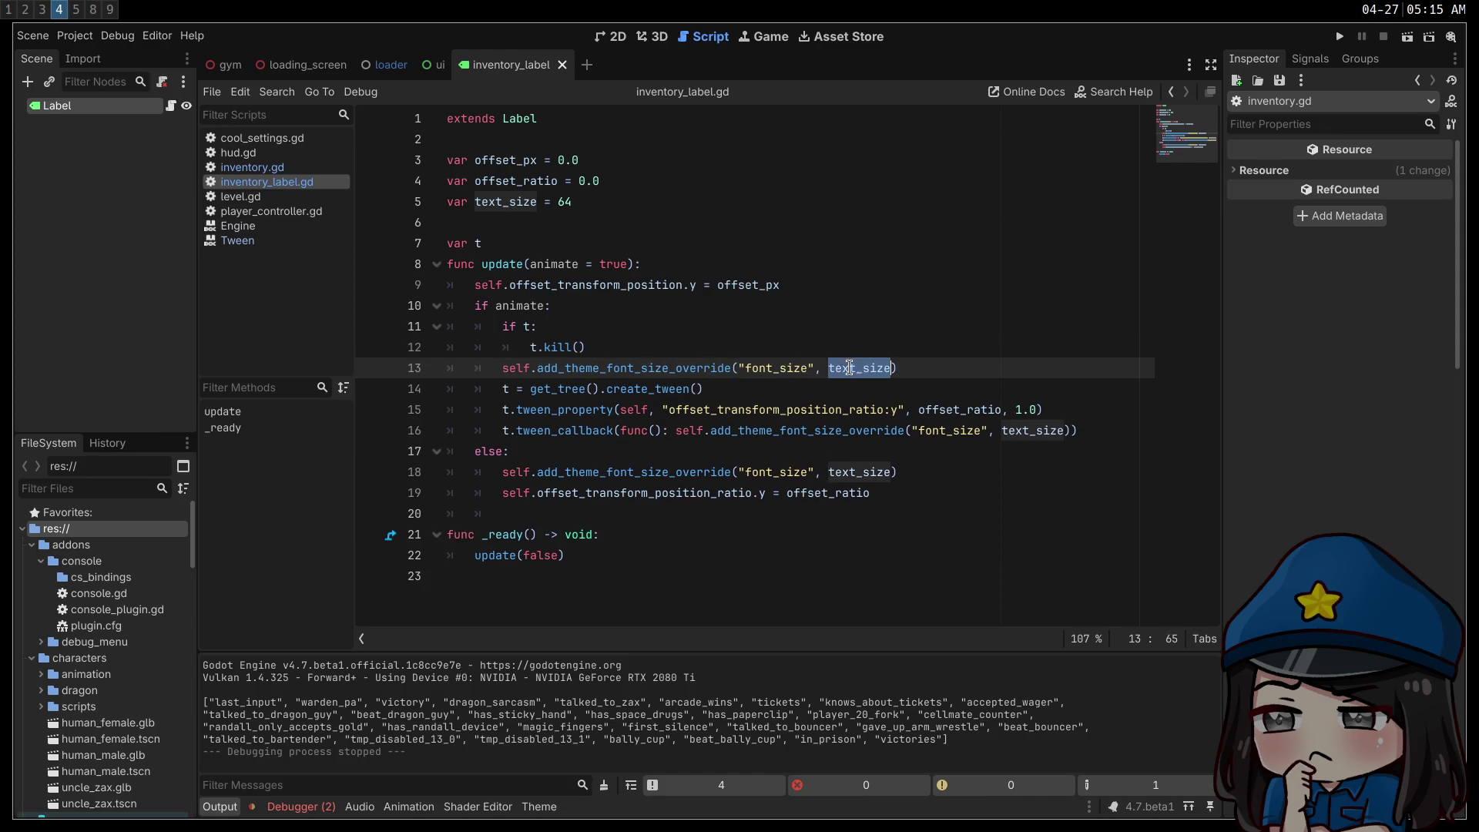
{"action": "type", "text": "64"}
{"action": "key", "text": "Up"}
- Run the game, move the highlight down to WEAPONS, then stop the test
{"action": "key", "text": "F5"}
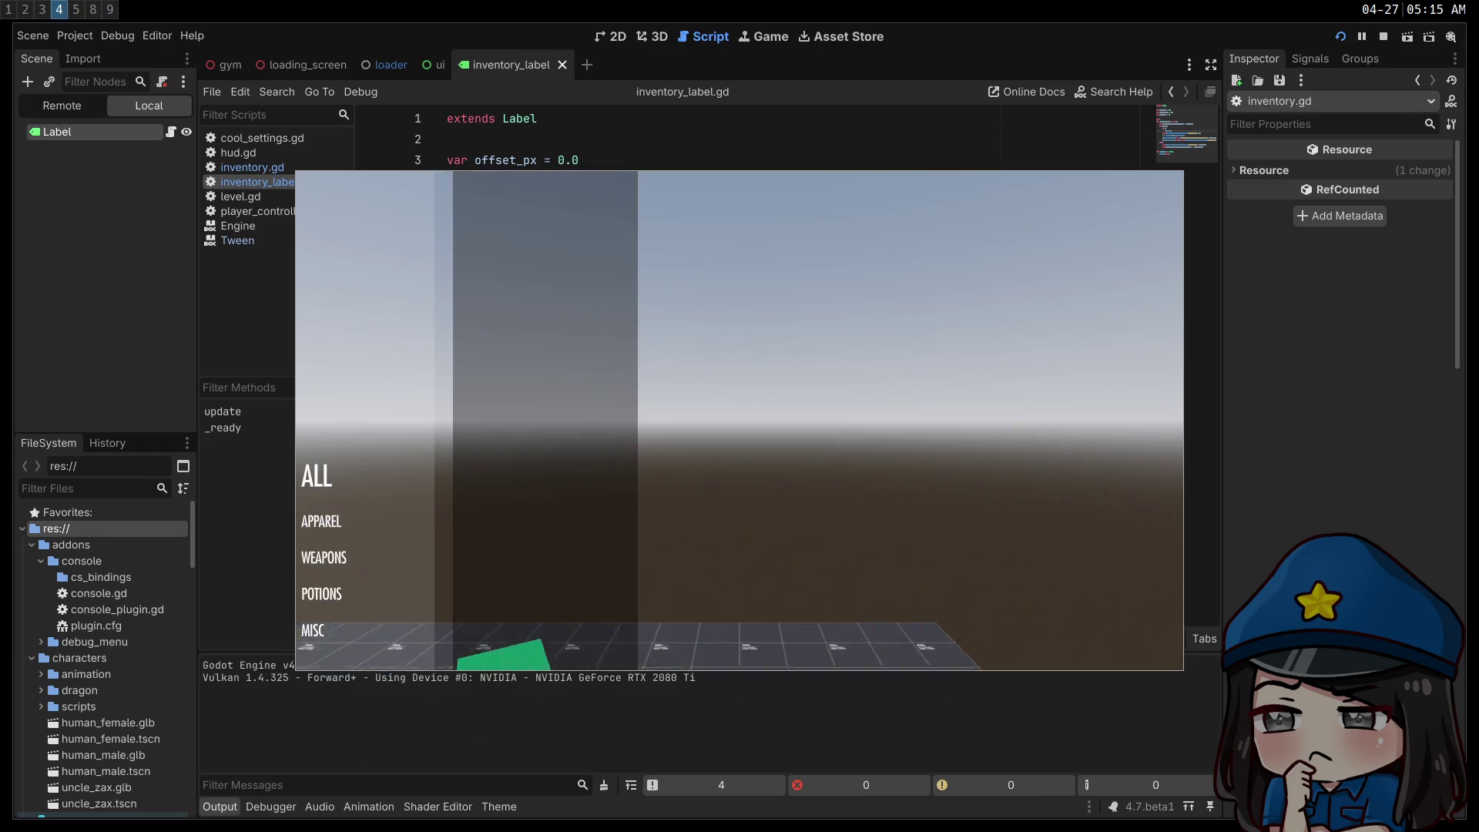
{"action": "key", "text": "Down"}
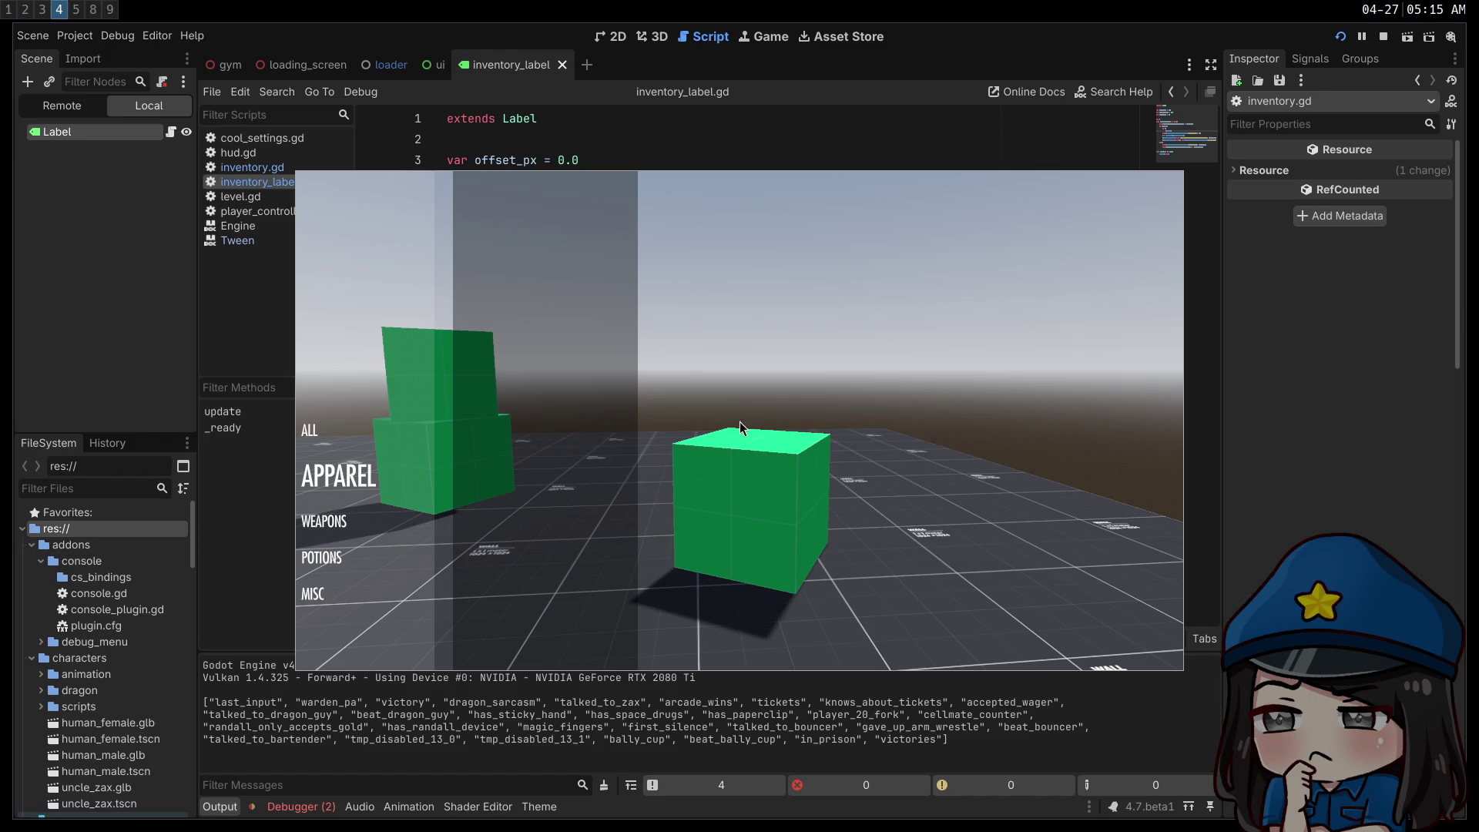
{"action": "key", "text": "F8"}
{"action": "left_click", "coordinate": [1037, 411]}
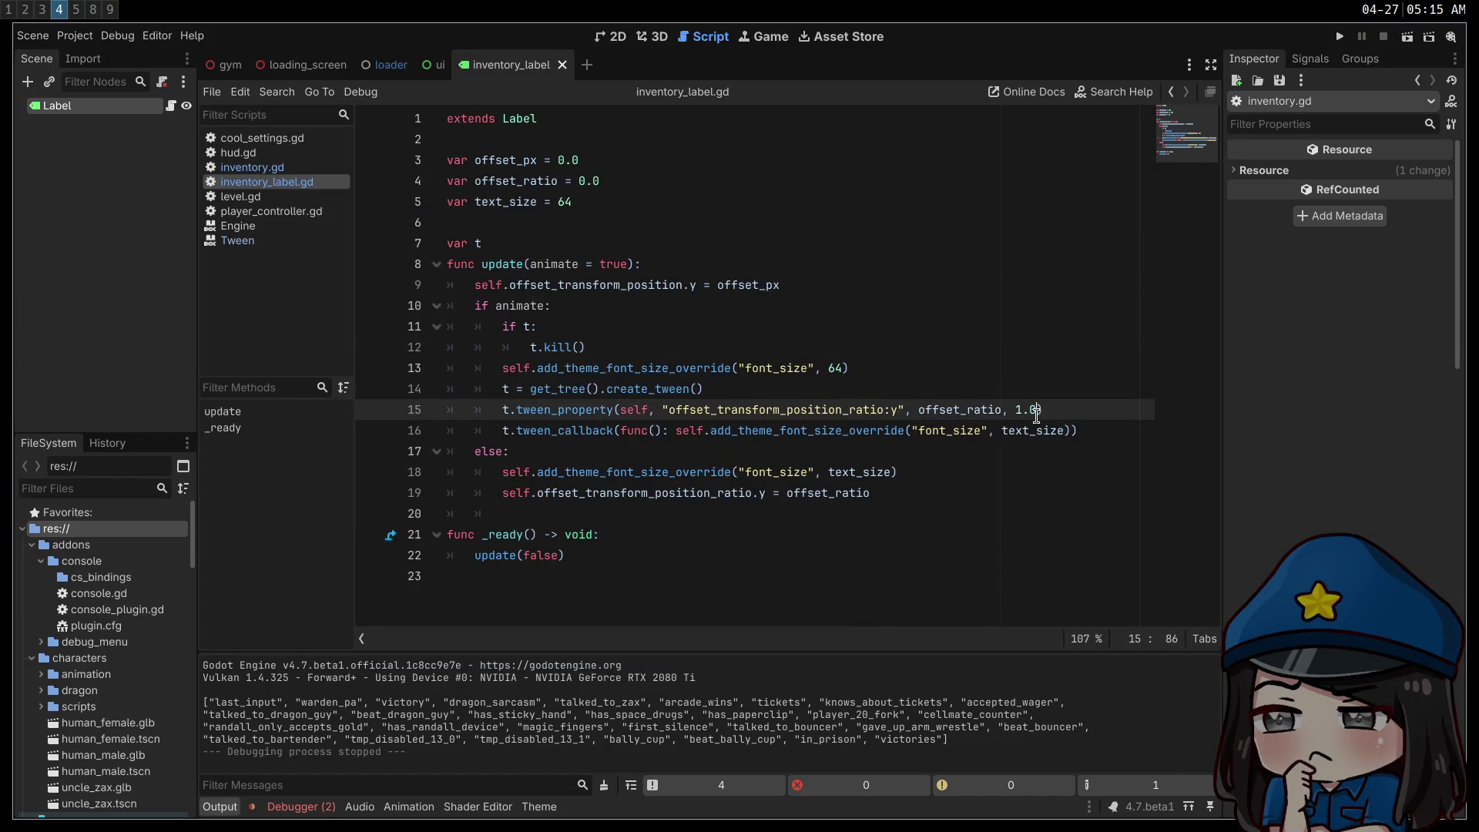
- Set the position tween duration to 0.1, test it in-game, then switch to inventory.gd
{"action": "type", "text": ".1"}
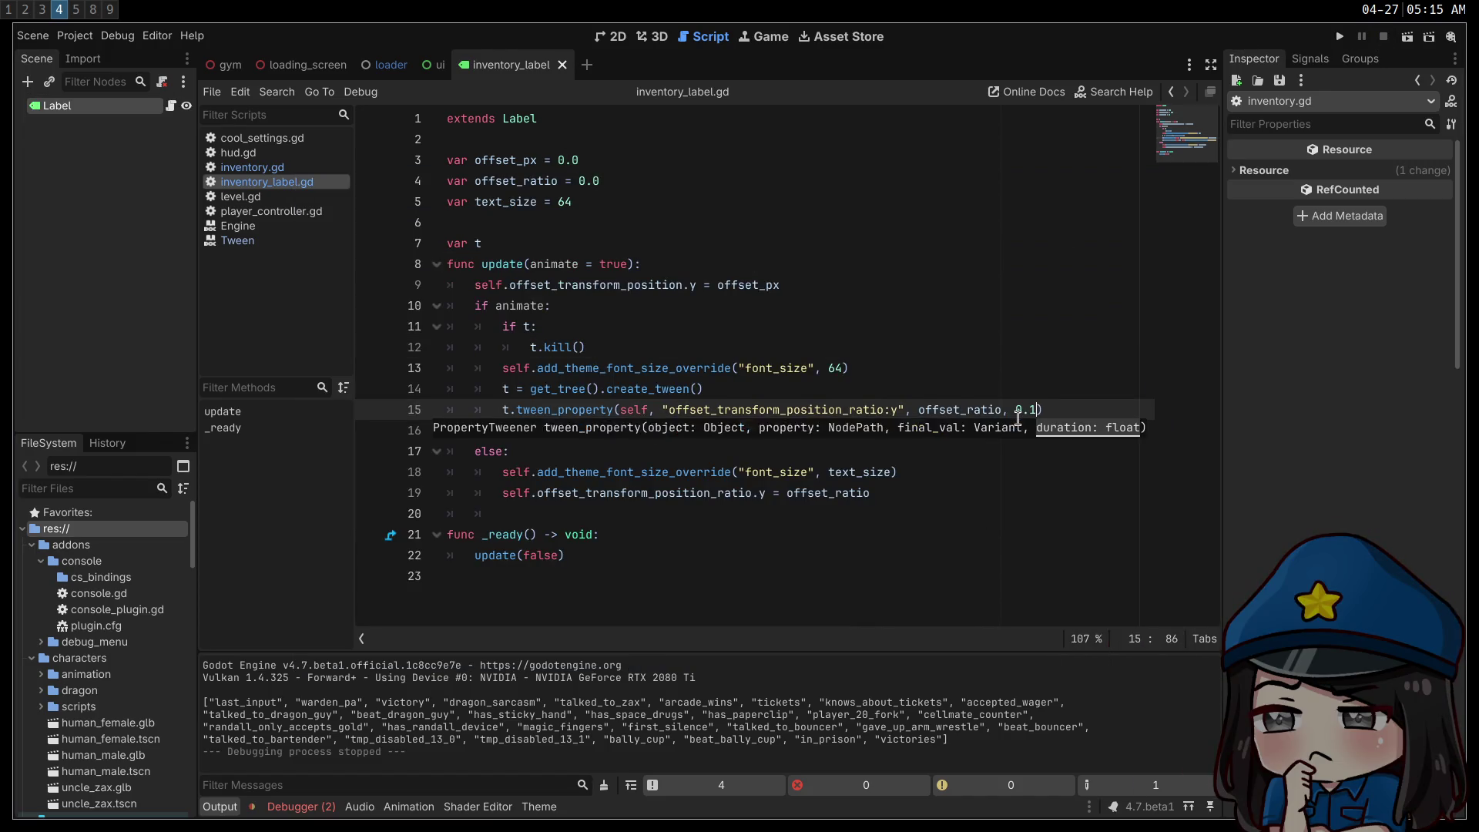
{"action": "left_click", "coordinate": [1338, 37]}
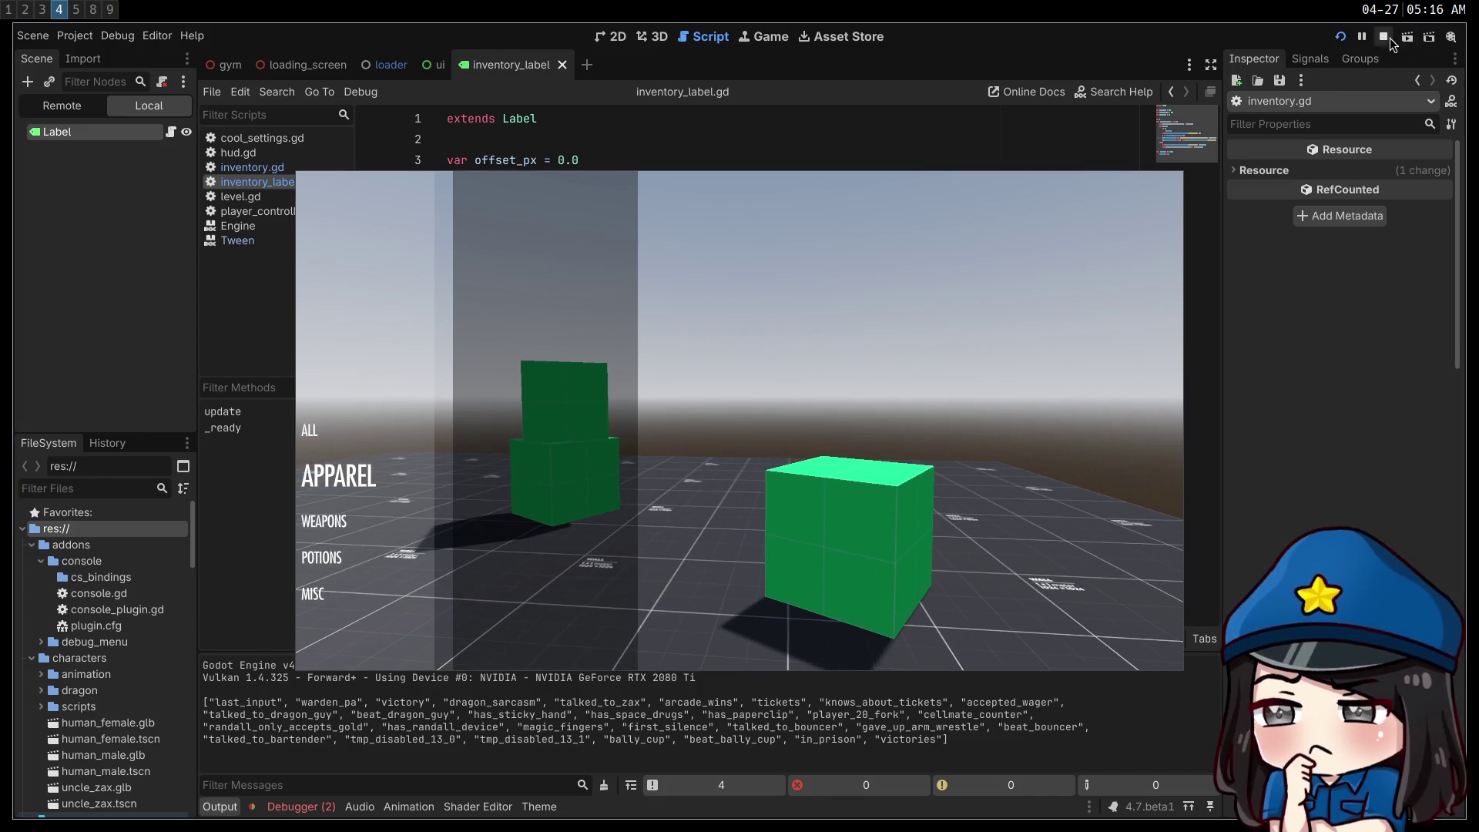
{"action": "left_click", "coordinate": [1385, 37]}
{"action": "left_click", "coordinate": [252, 167]}
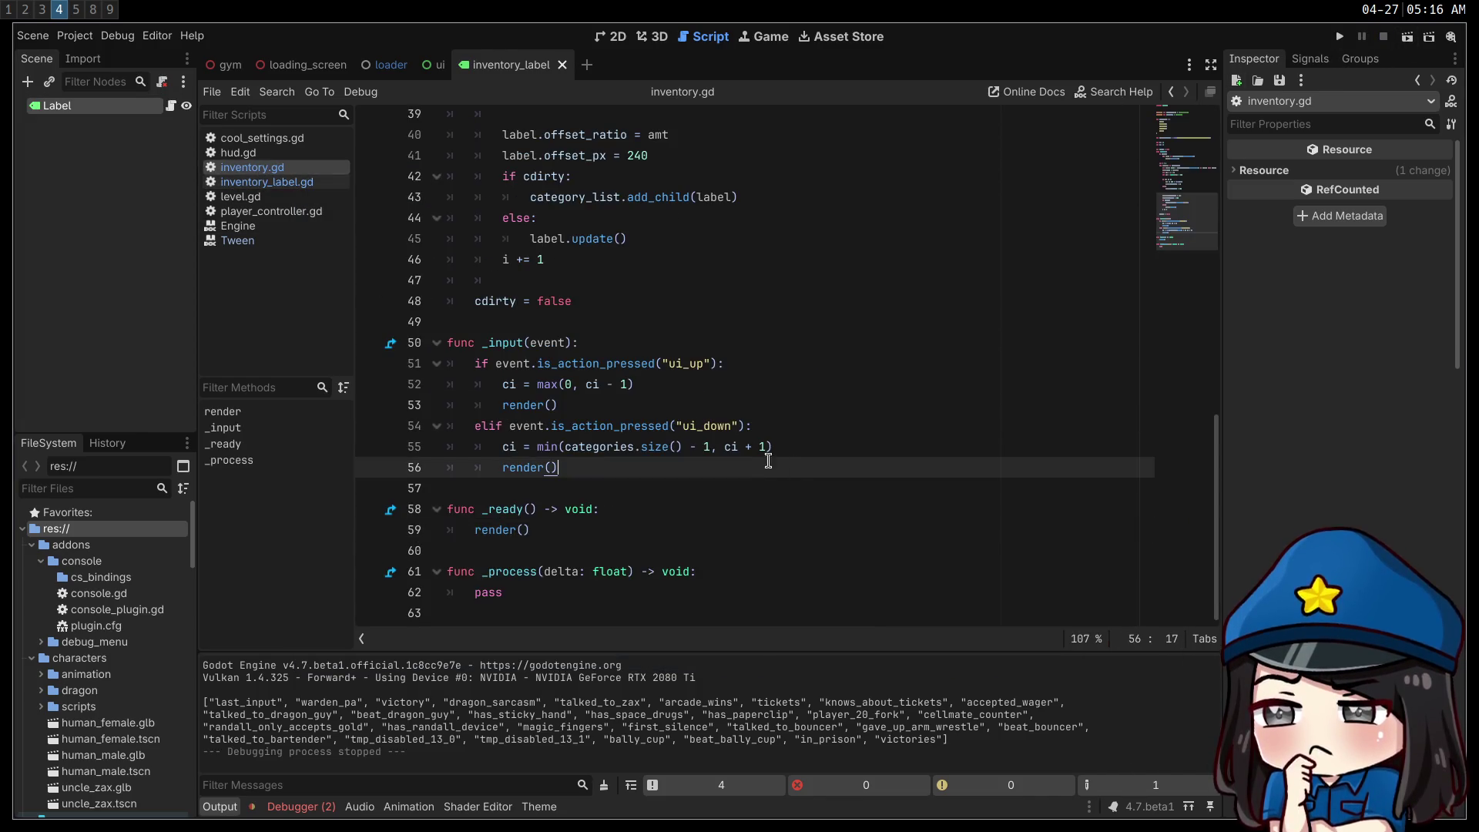
- Change line 37's selected label text_size from 120 to 96, save, and run the game
{"action": "scroll", "coordinate": [683, 397], "scroll_direction": "up", "scroll_amount": 5}
{"action": "left_click", "coordinate": [661, 321]}
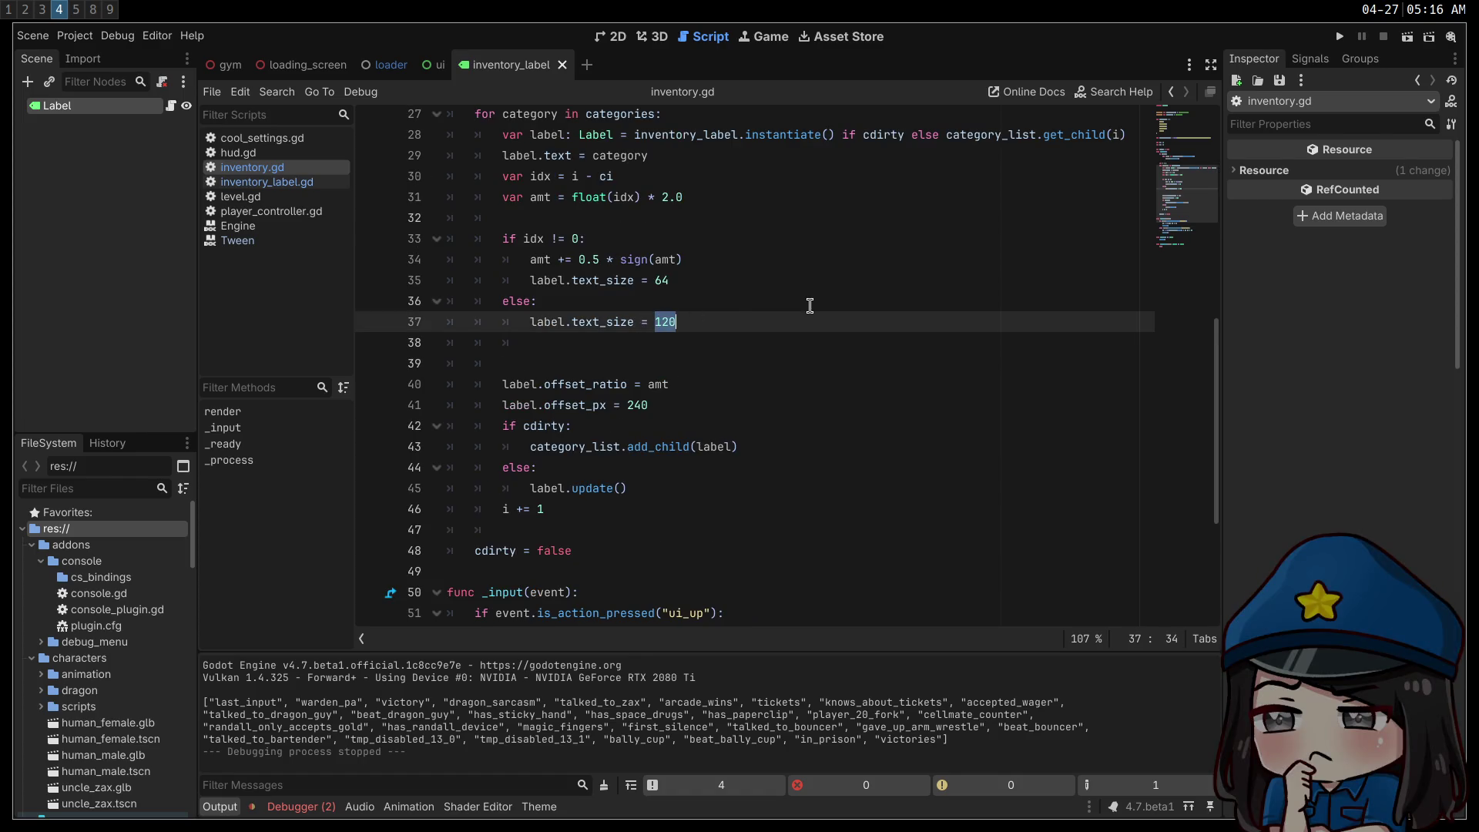
{"action": "type", "text": "0"}
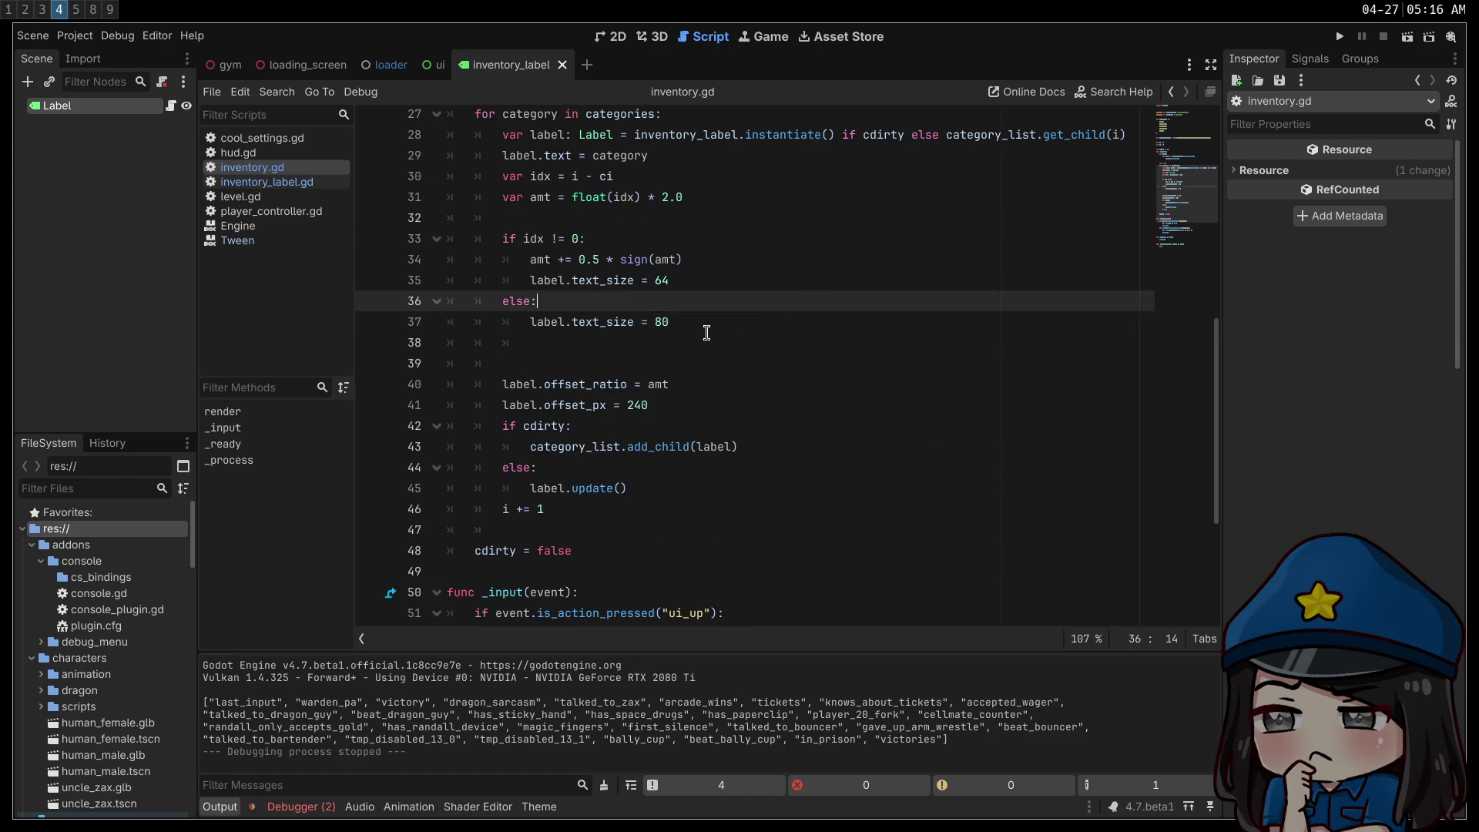
{"action": "scroll", "coordinate": [899, 325], "scroll_direction": "up", "scroll_amount": 2}
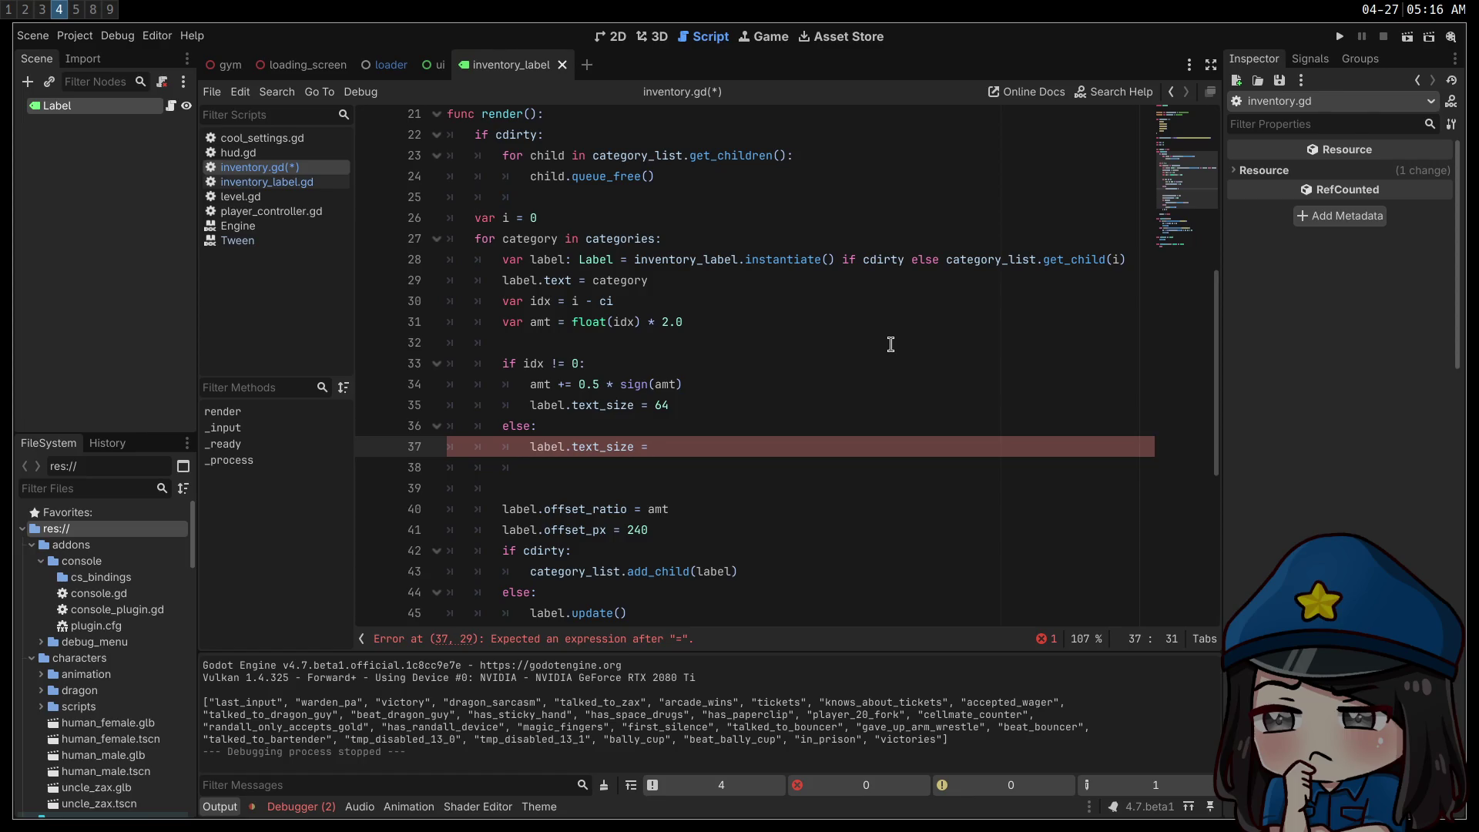
{"action": "type", "text": "96"}
{"action": "key", "text": "ctrl+s"}
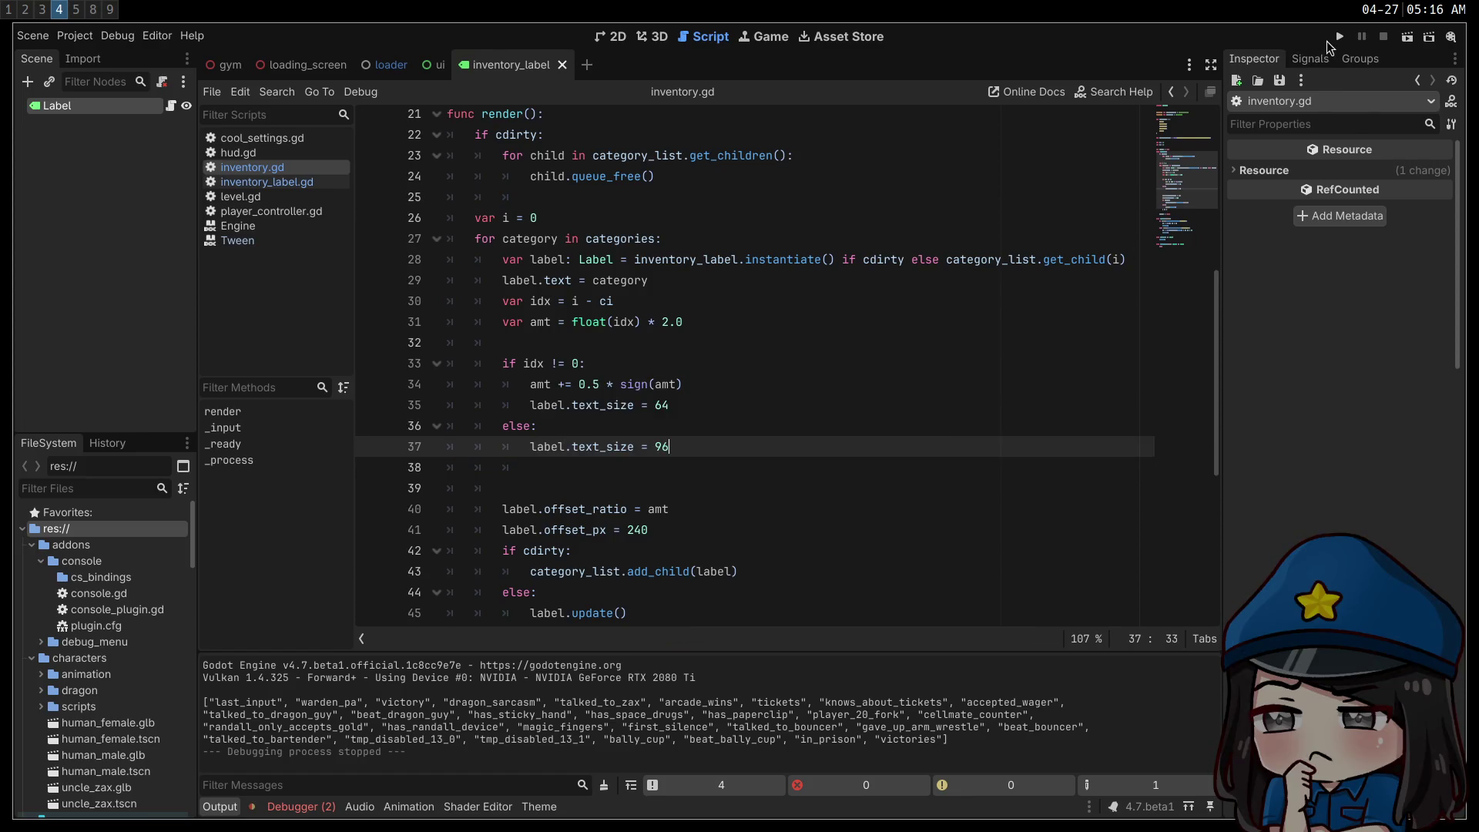
{"action": "left_click", "coordinate": [1340, 37]}
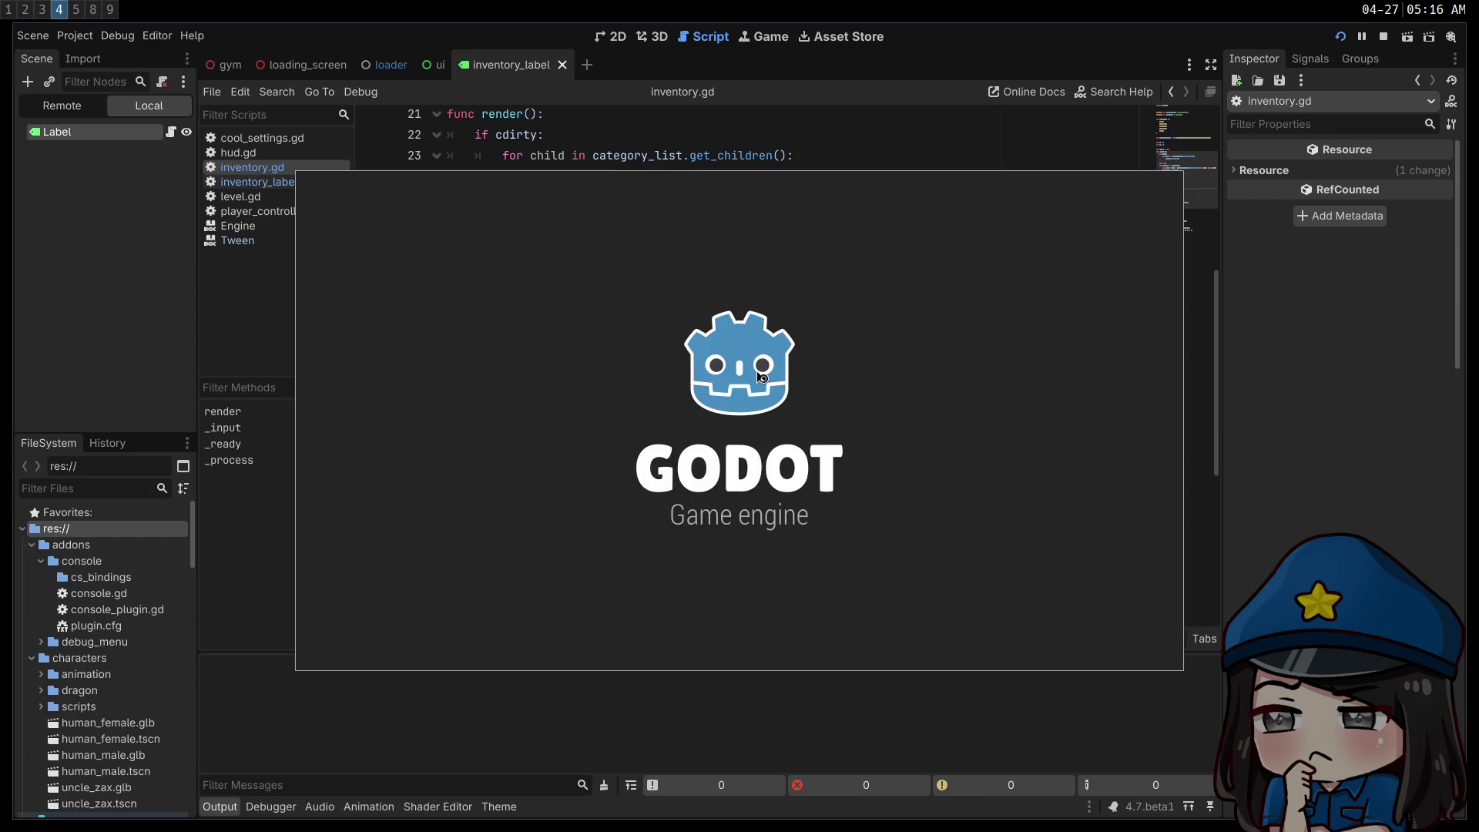
- Cycle the enlarged highlight up and down between ALL and MISC, then stop the game
{"action": "key", "text": "Down"}
{"action": "key", "text": "Down"}
{"action": "key", "text": "Down"}
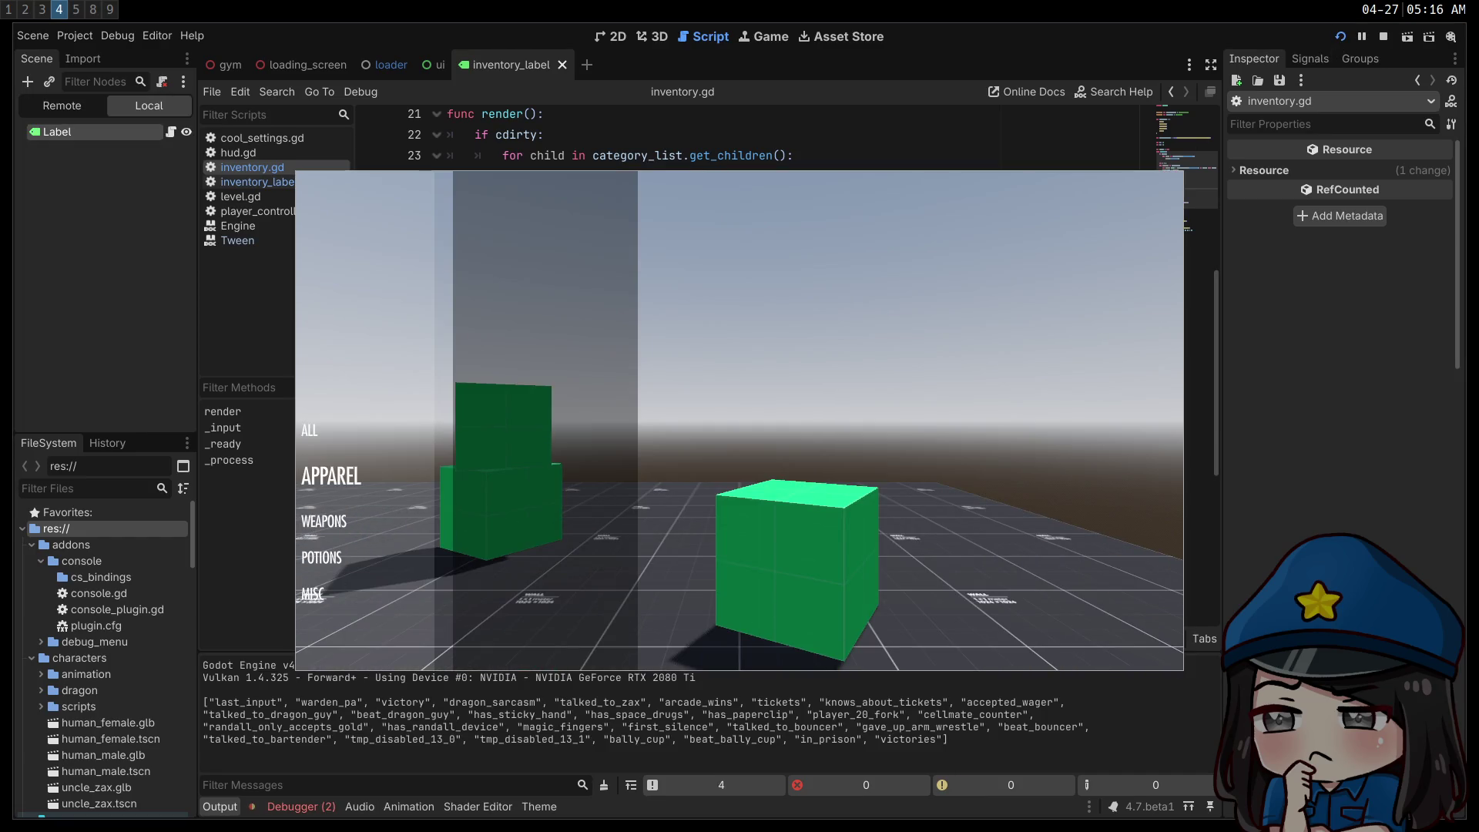
{"action": "key", "text": "Up"}
{"action": "key", "text": "Up"}
{"action": "key", "text": "Up"}
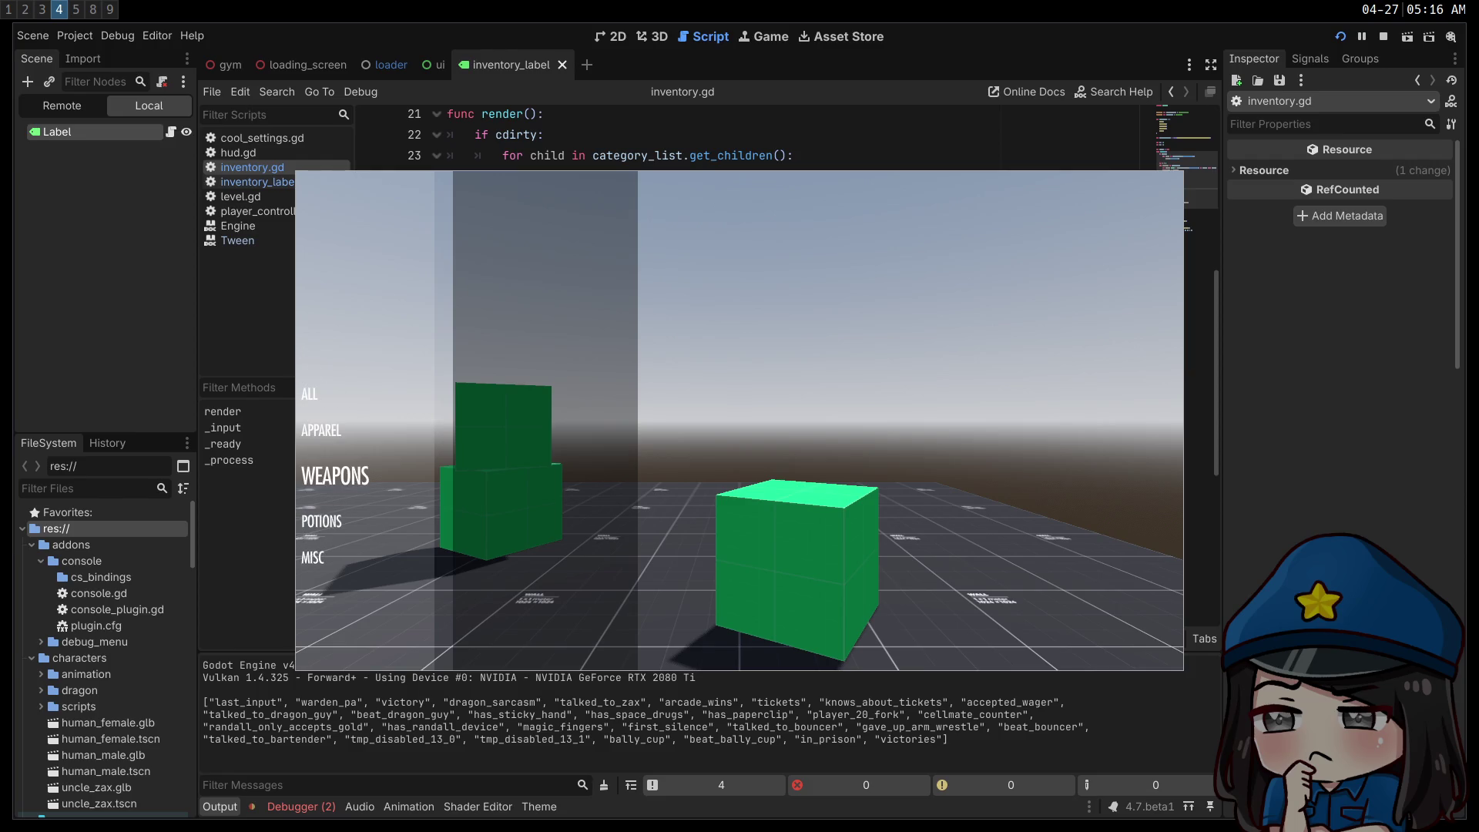
{"action": "key", "text": "Down"}
{"action": "key", "text": "Down"}
{"action": "key", "text": "Down"}
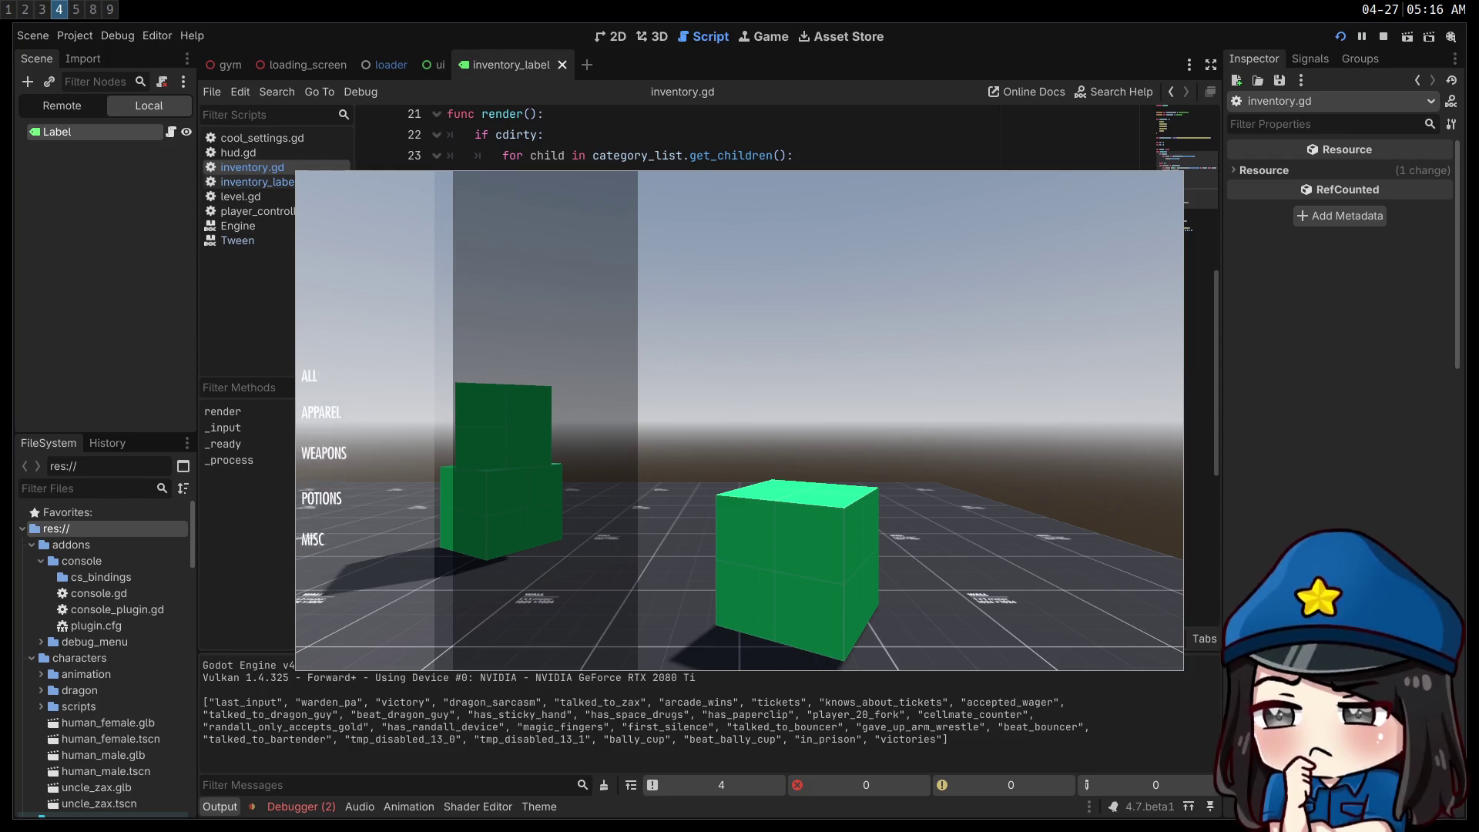
{"action": "key", "text": "Up"}
{"action": "key", "text": "Up"}
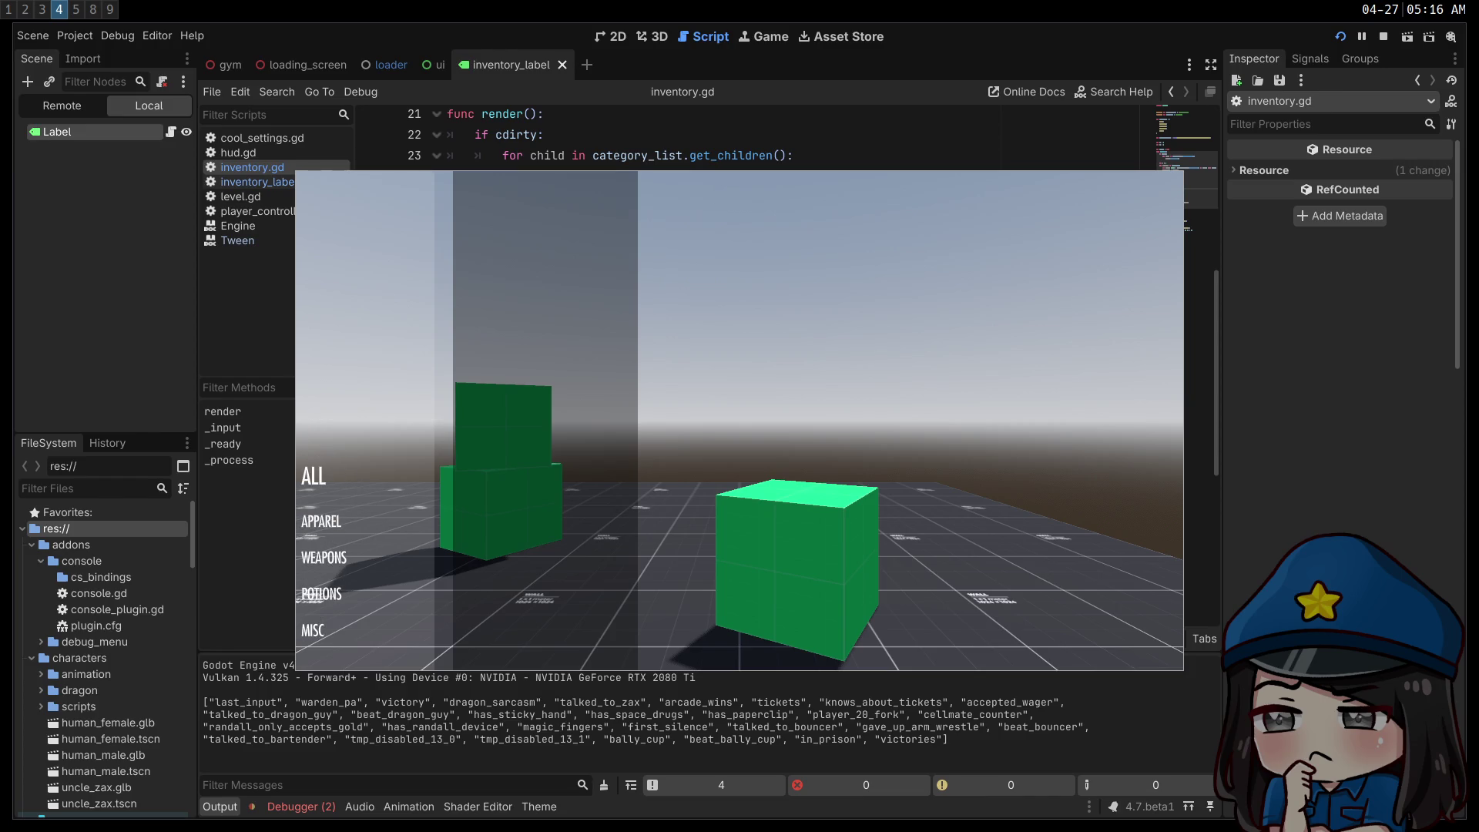
{"action": "key", "text": "Down"}
{"action": "key", "text": "Down"}
{"action": "key", "text": "Down"}
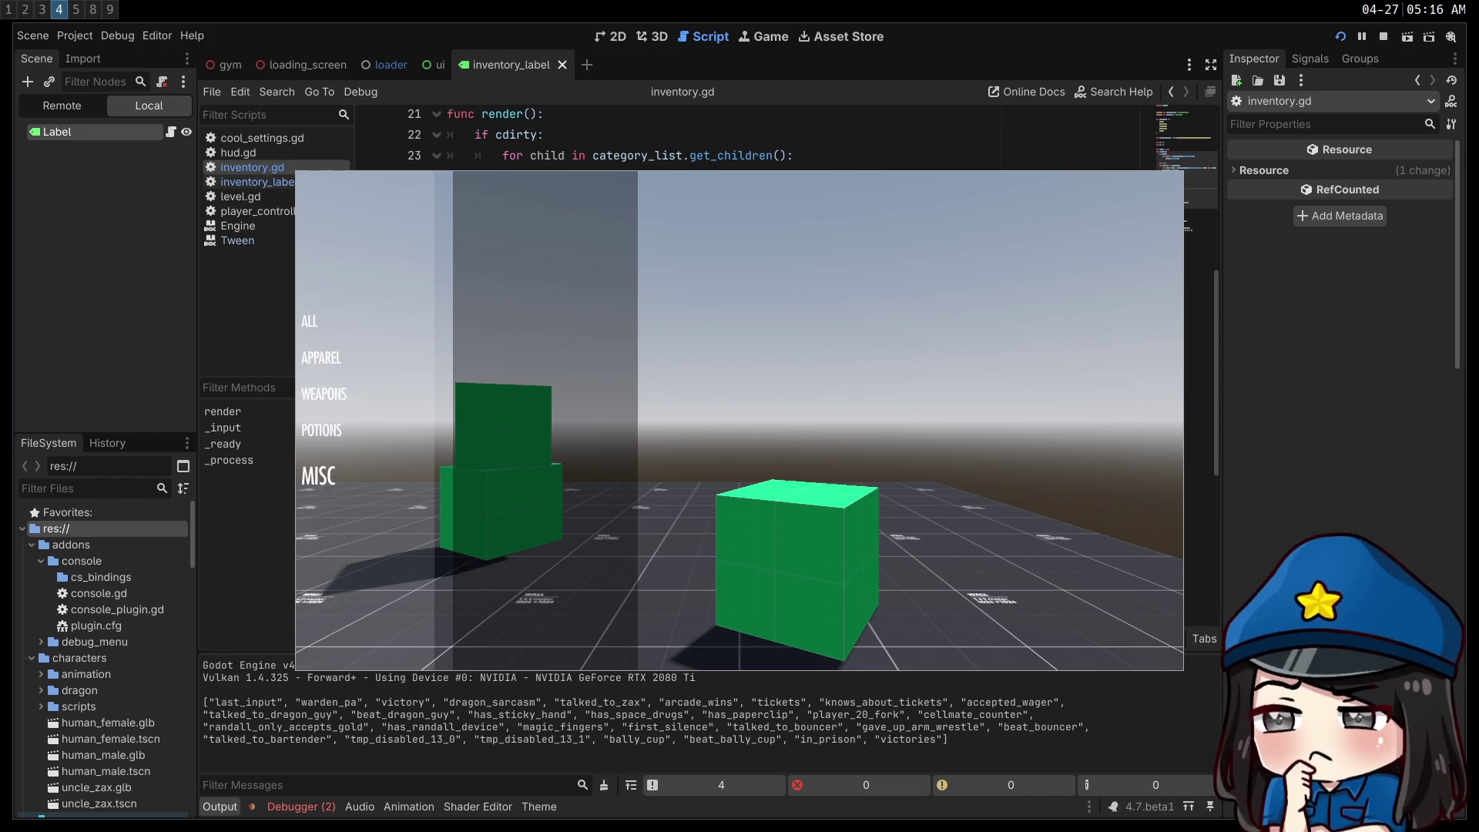
{"action": "key", "text": "Up"}
{"action": "key", "text": "Up"}
{"action": "key", "text": "Down"}
{"action": "key", "text": "Down"}
{"action": "key", "text": "Down"}
{"action": "key", "text": "Down"}
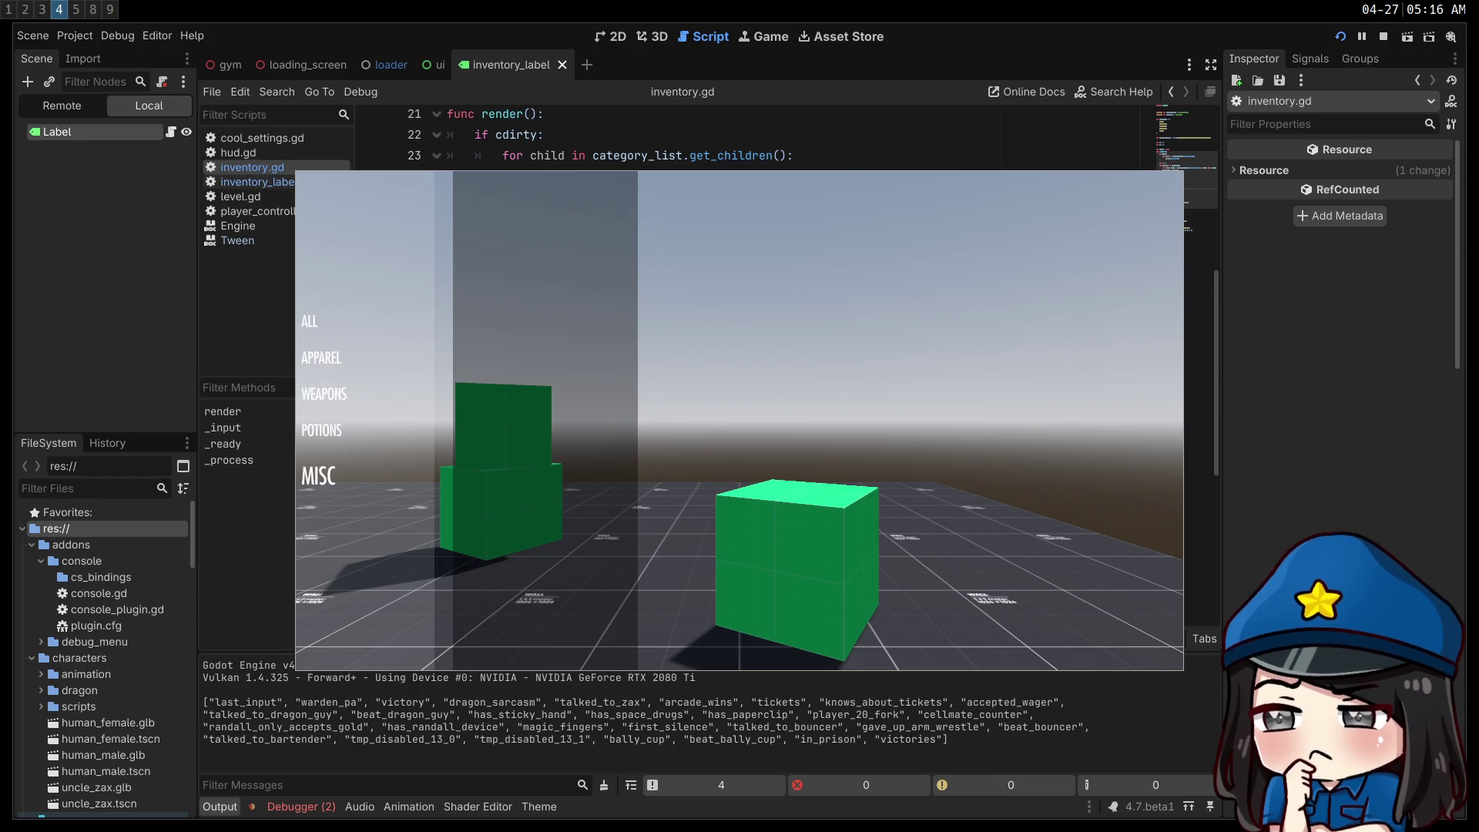
{"action": "key", "text": "Up"}
{"action": "key", "text": "Up"}
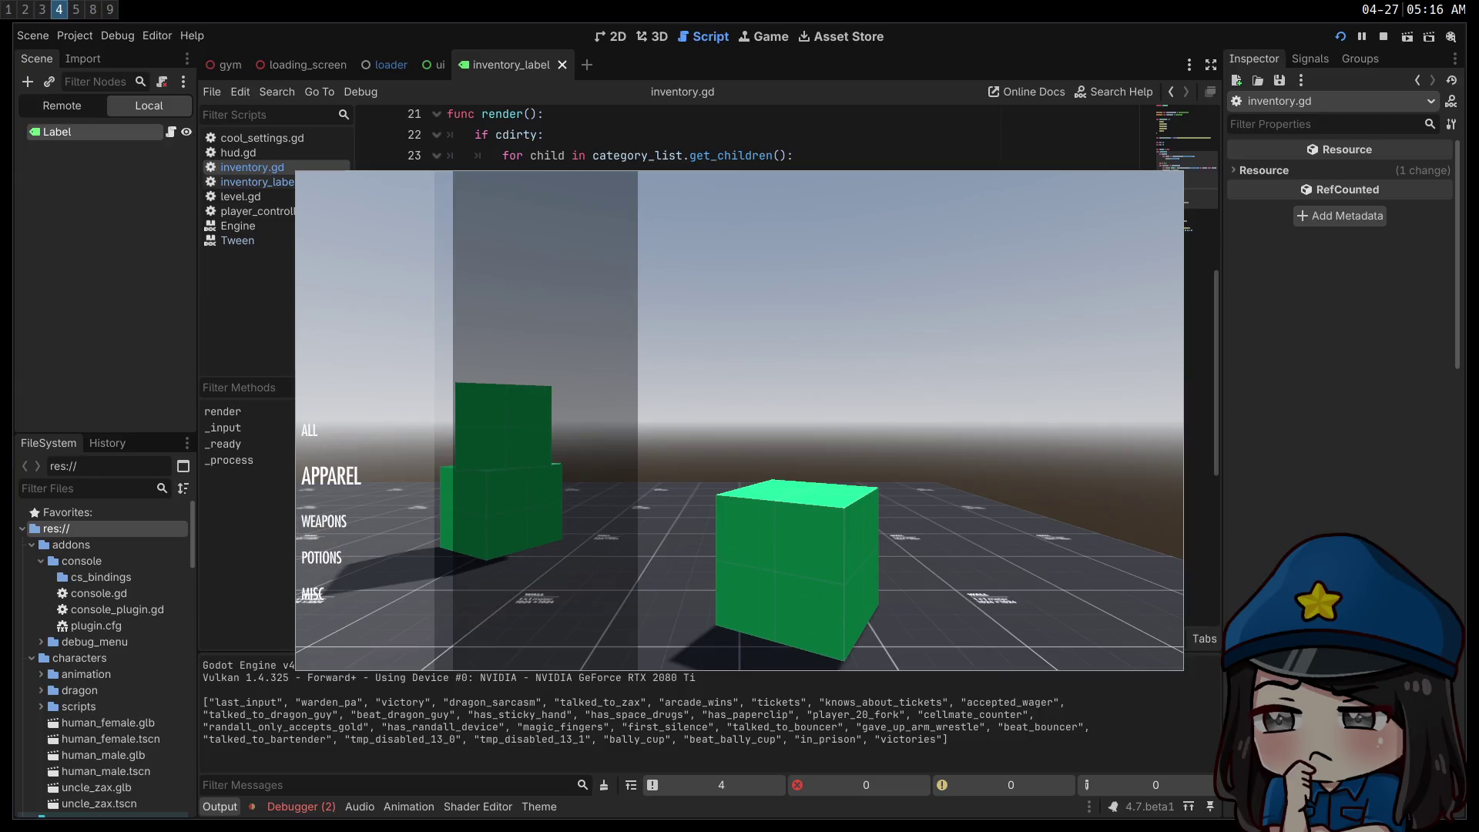
{"action": "key", "text": "Down"}
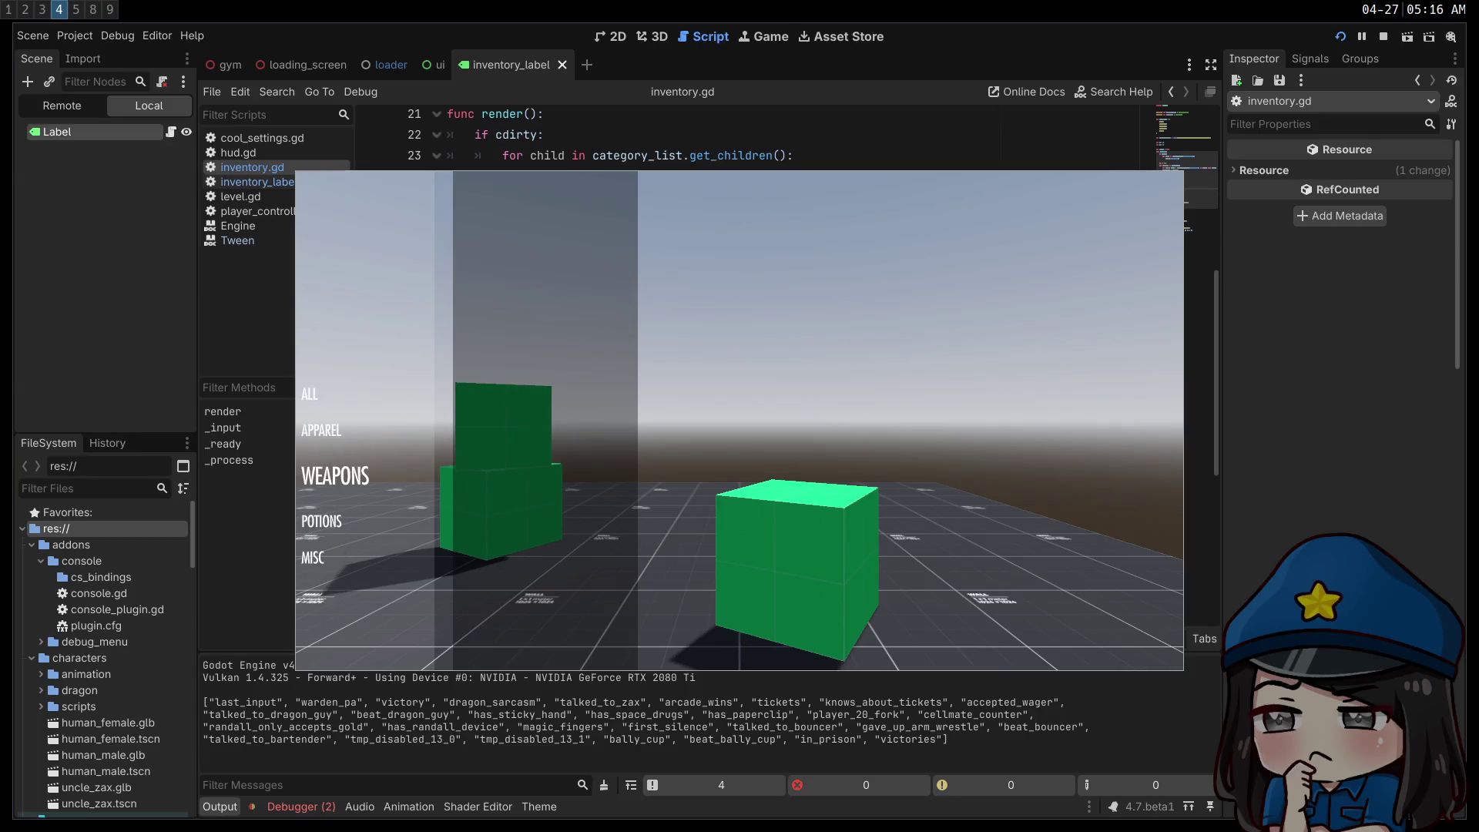
{"action": "key", "text": "Up"}
{"action": "key", "text": "Down"}
{"action": "key", "text": "Down"}
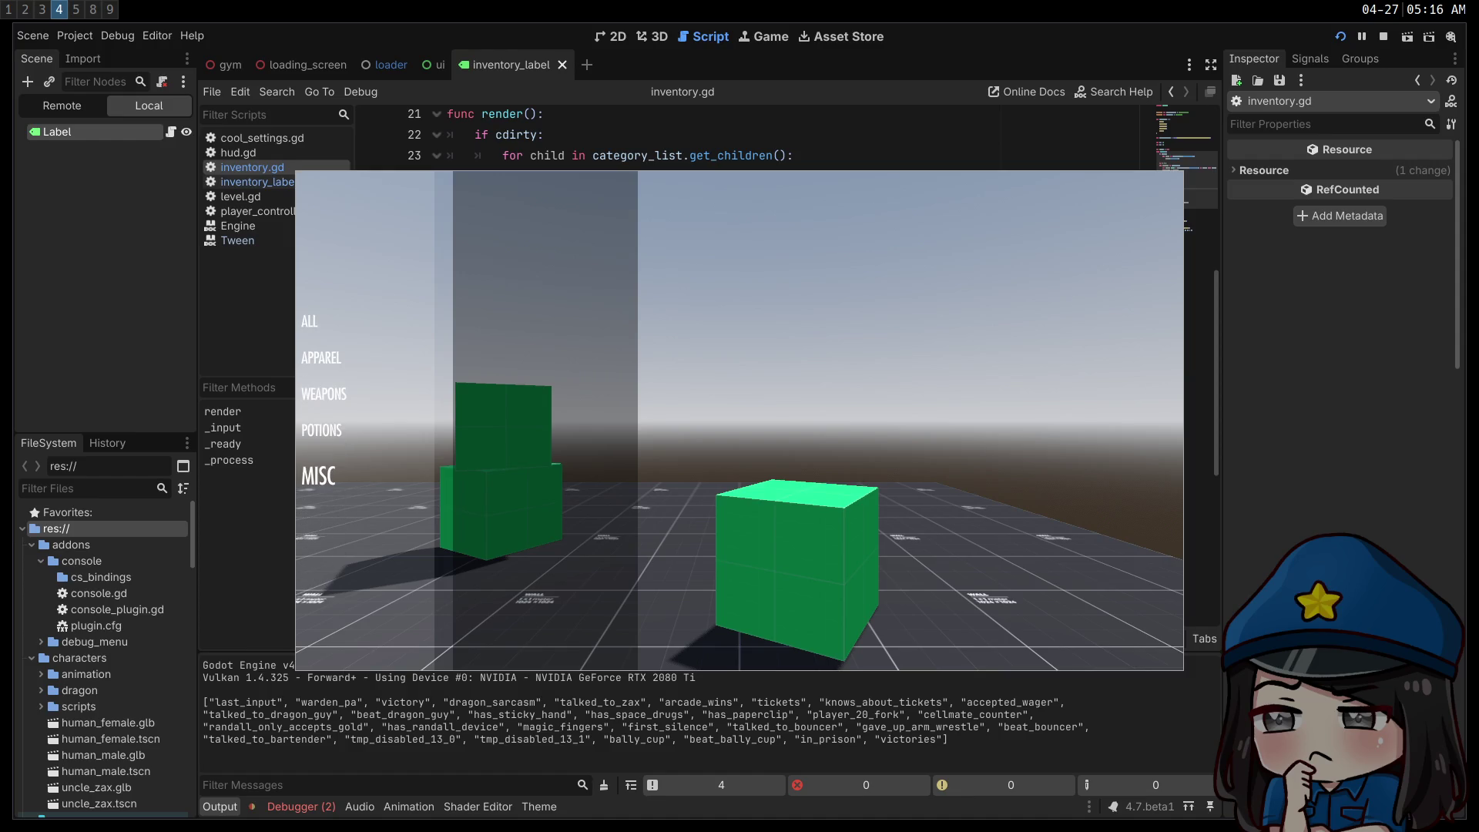
{"action": "key", "text": "Up"}
{"action": "key", "text": "Up"}
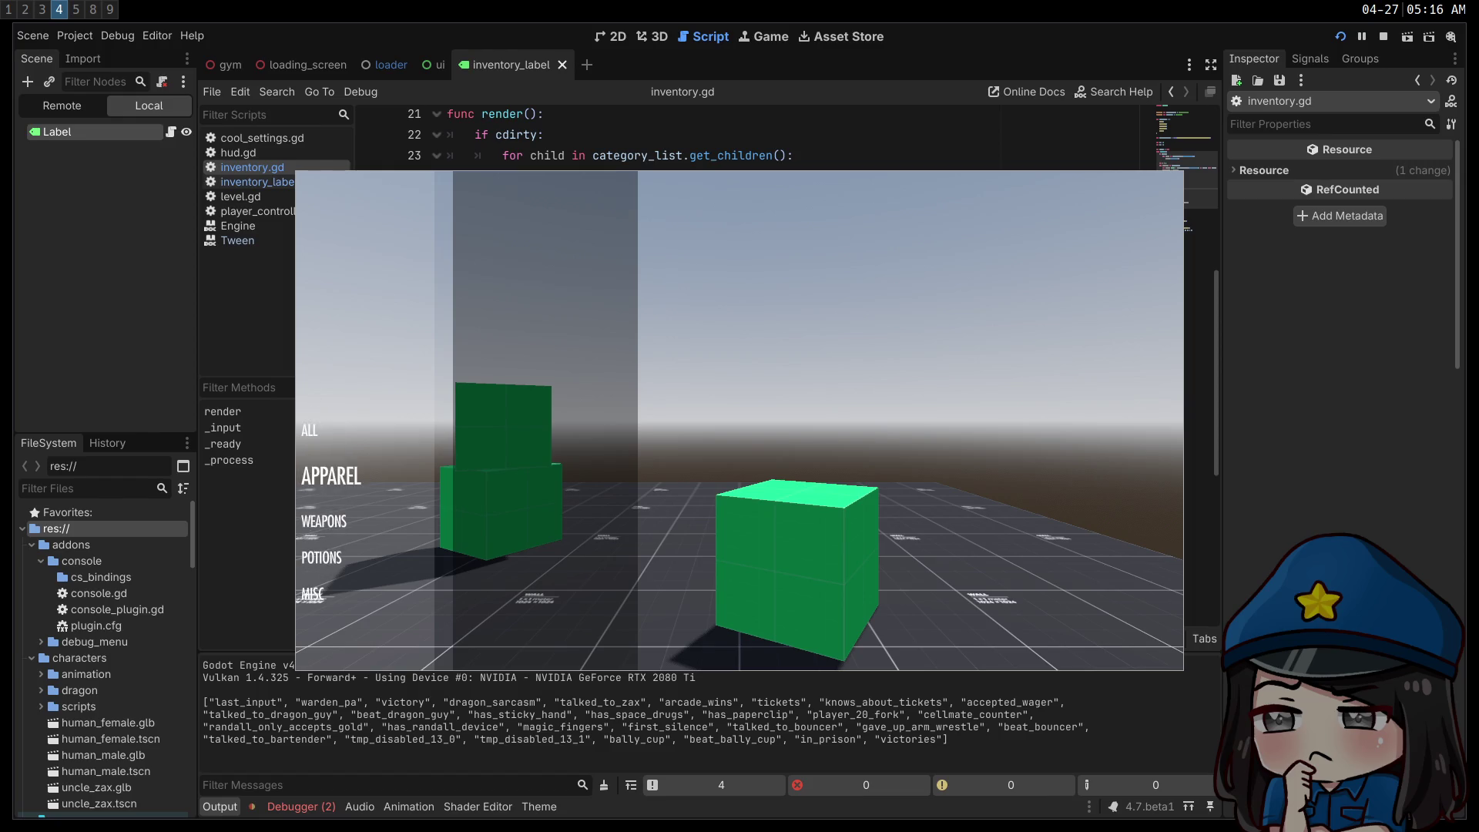
{"action": "key", "text": "Up"}
{"action": "key", "text": "Up"}
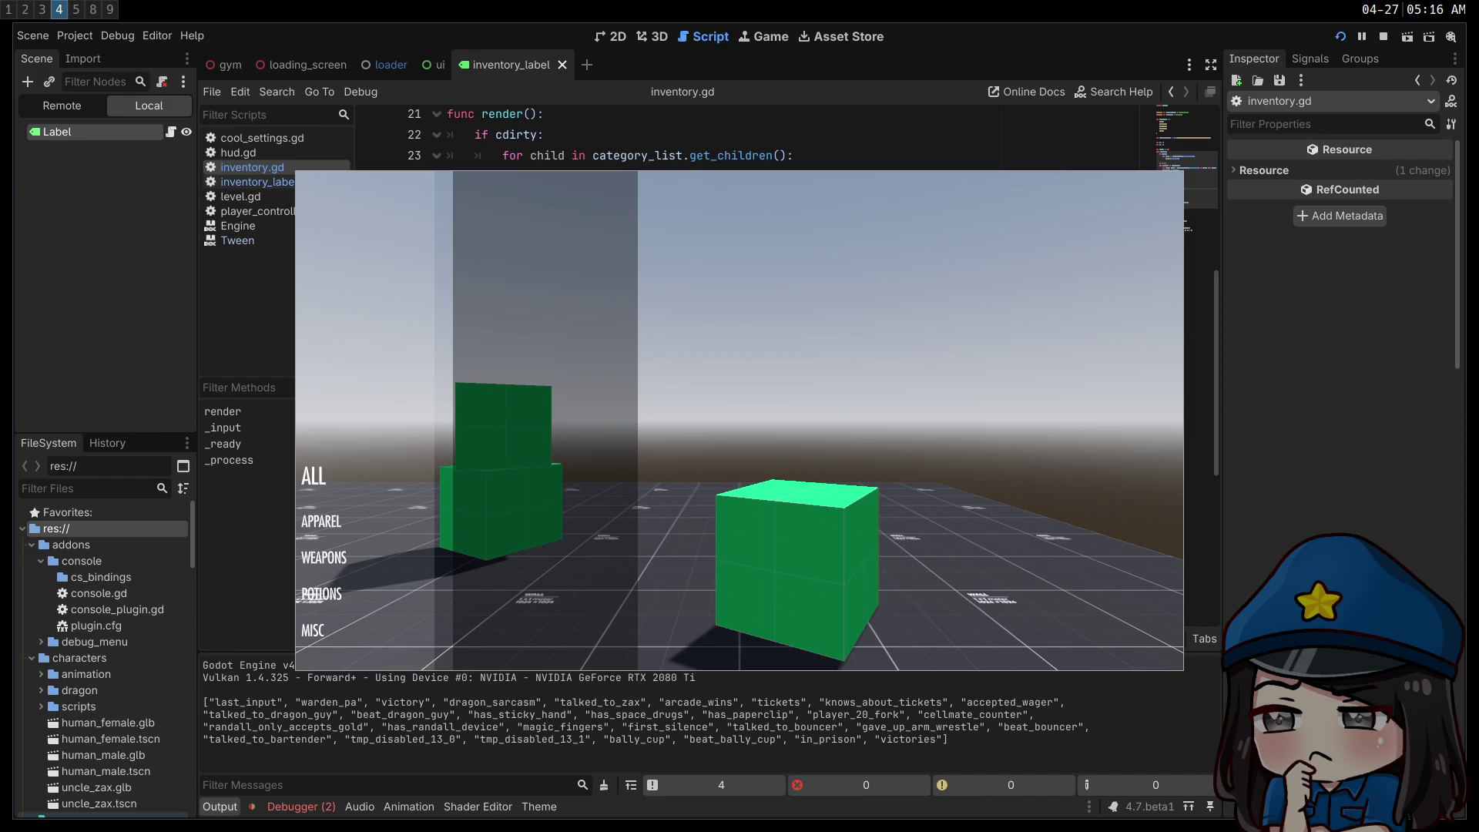
{"action": "key", "text": "Down"}
{"action": "key", "text": "Down"}
{"action": "key", "text": "Down"}
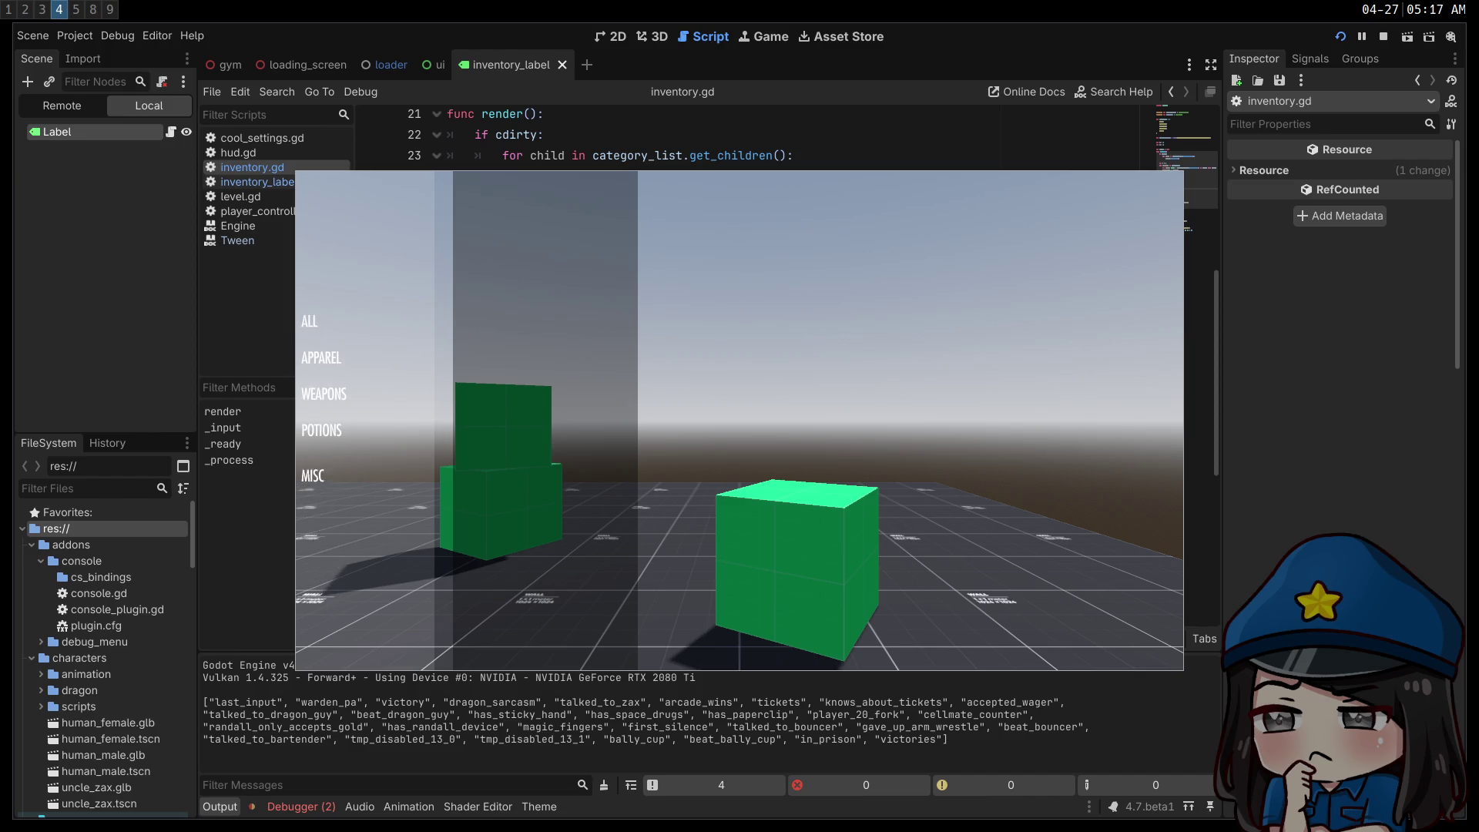
{"action": "key", "text": "Up"}
{"action": "key", "text": "Up"}
{"action": "key", "text": "Up"}
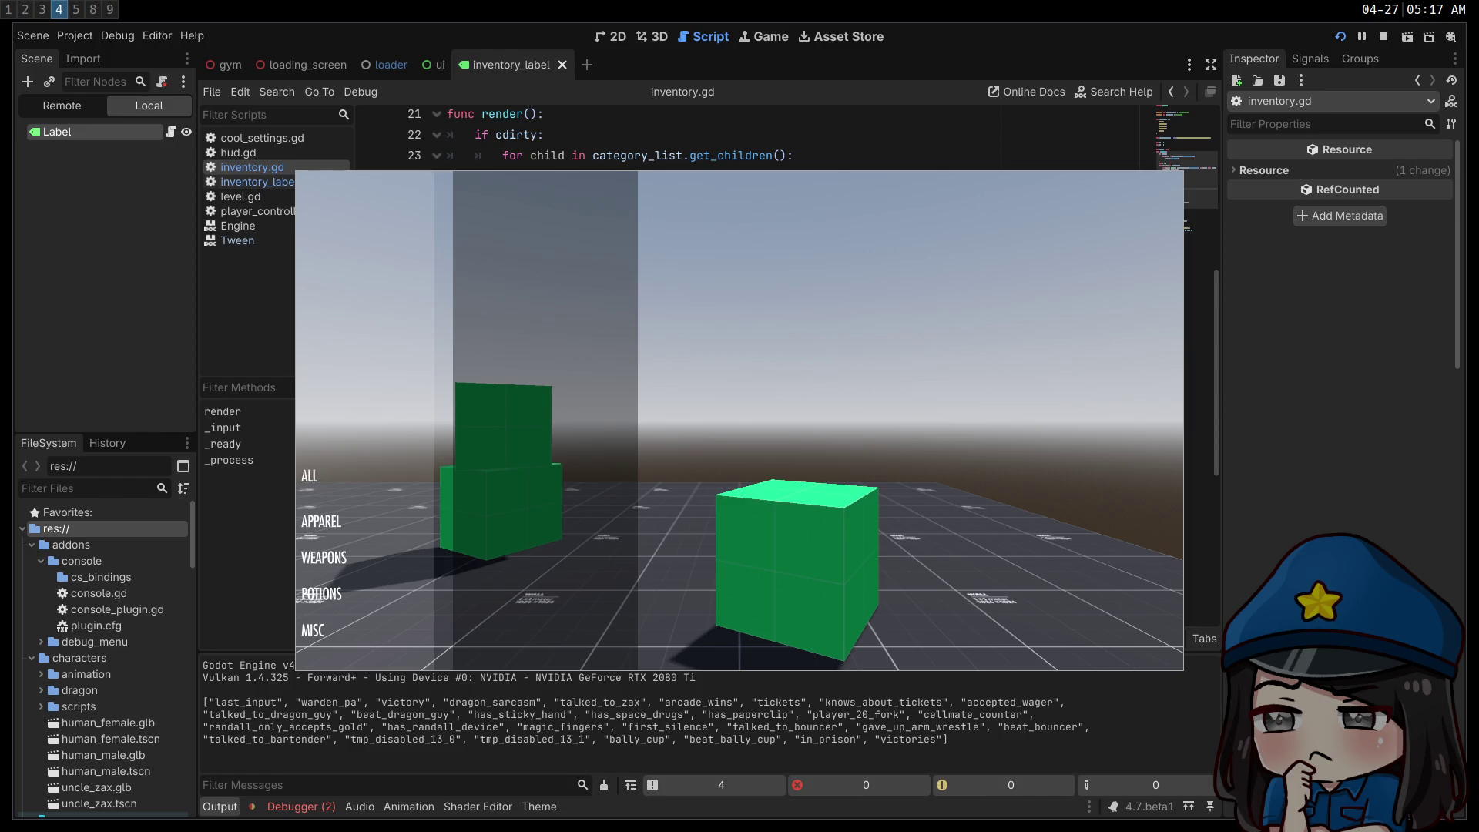
{"action": "key", "text": "Down"}
{"action": "key", "text": "Down"}
{"action": "key", "text": "Down"}
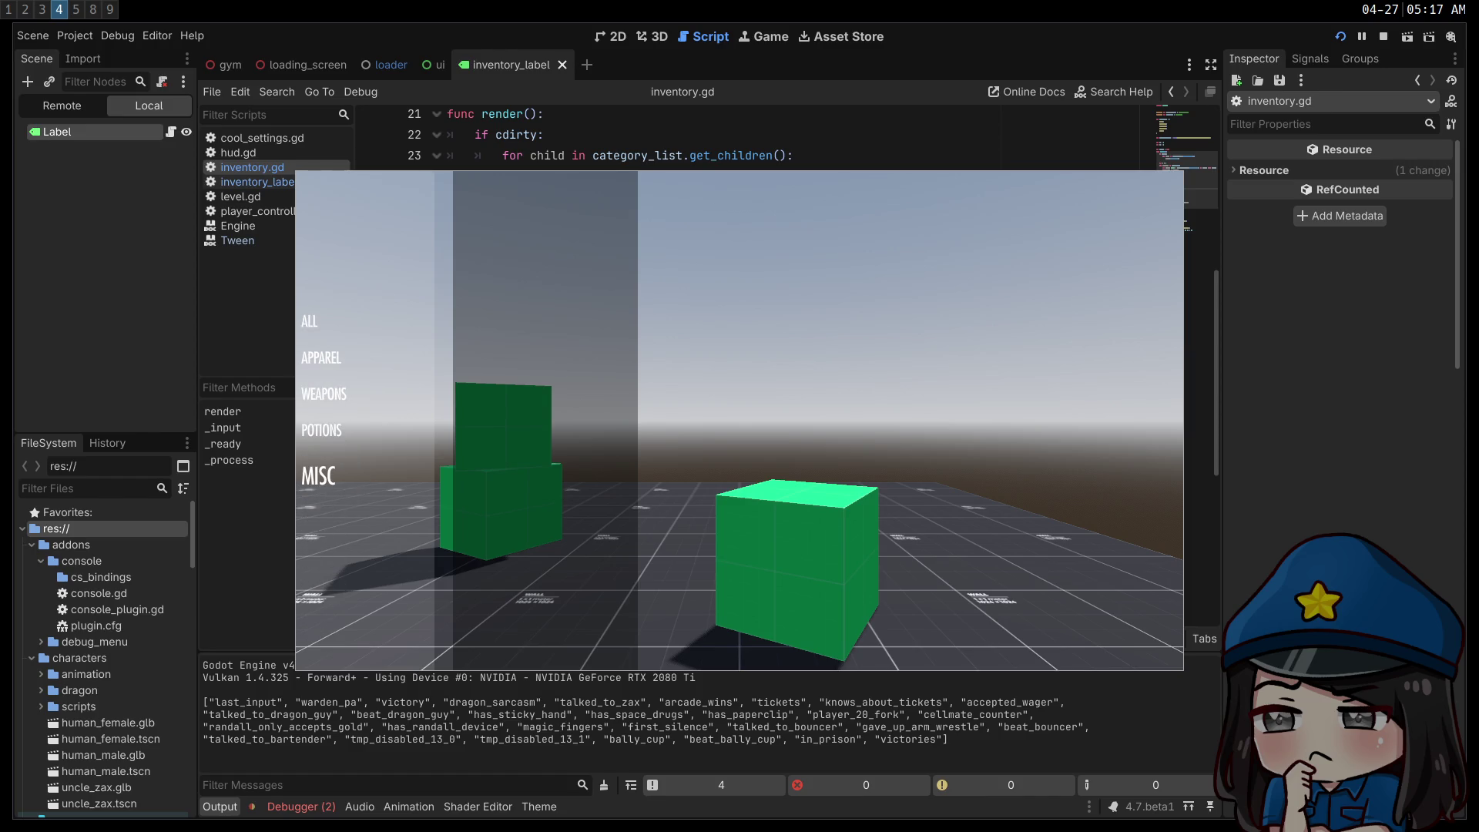
{"action": "key", "text": "Up"}
{"action": "key", "text": "Up"}
{"action": "key", "text": "Up"}
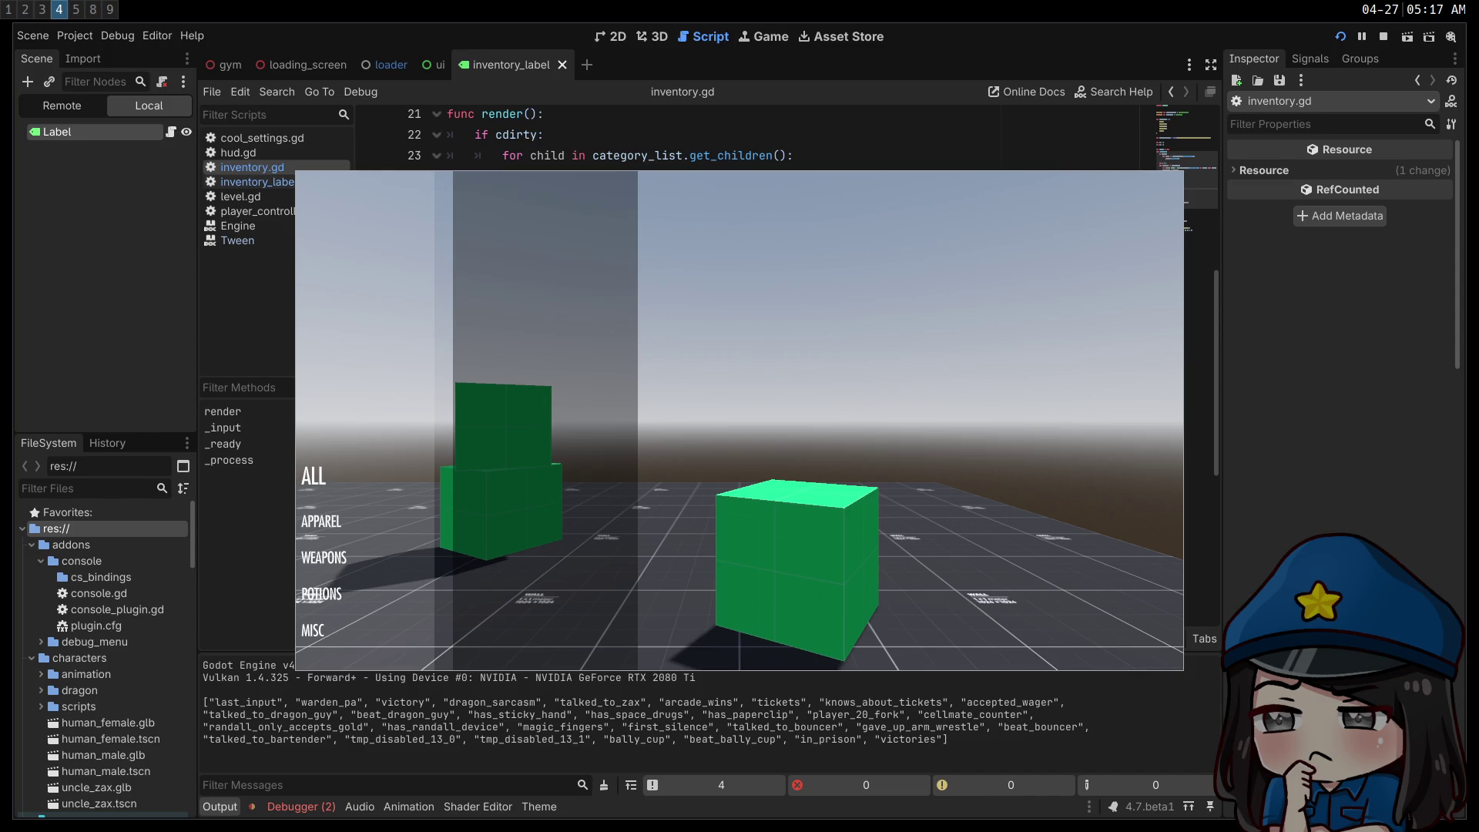
{"action": "key", "text": "Down"}
{"action": "key", "text": "Down"}
{"action": "key", "text": "Down"}
{"action": "key", "text": "Down"}
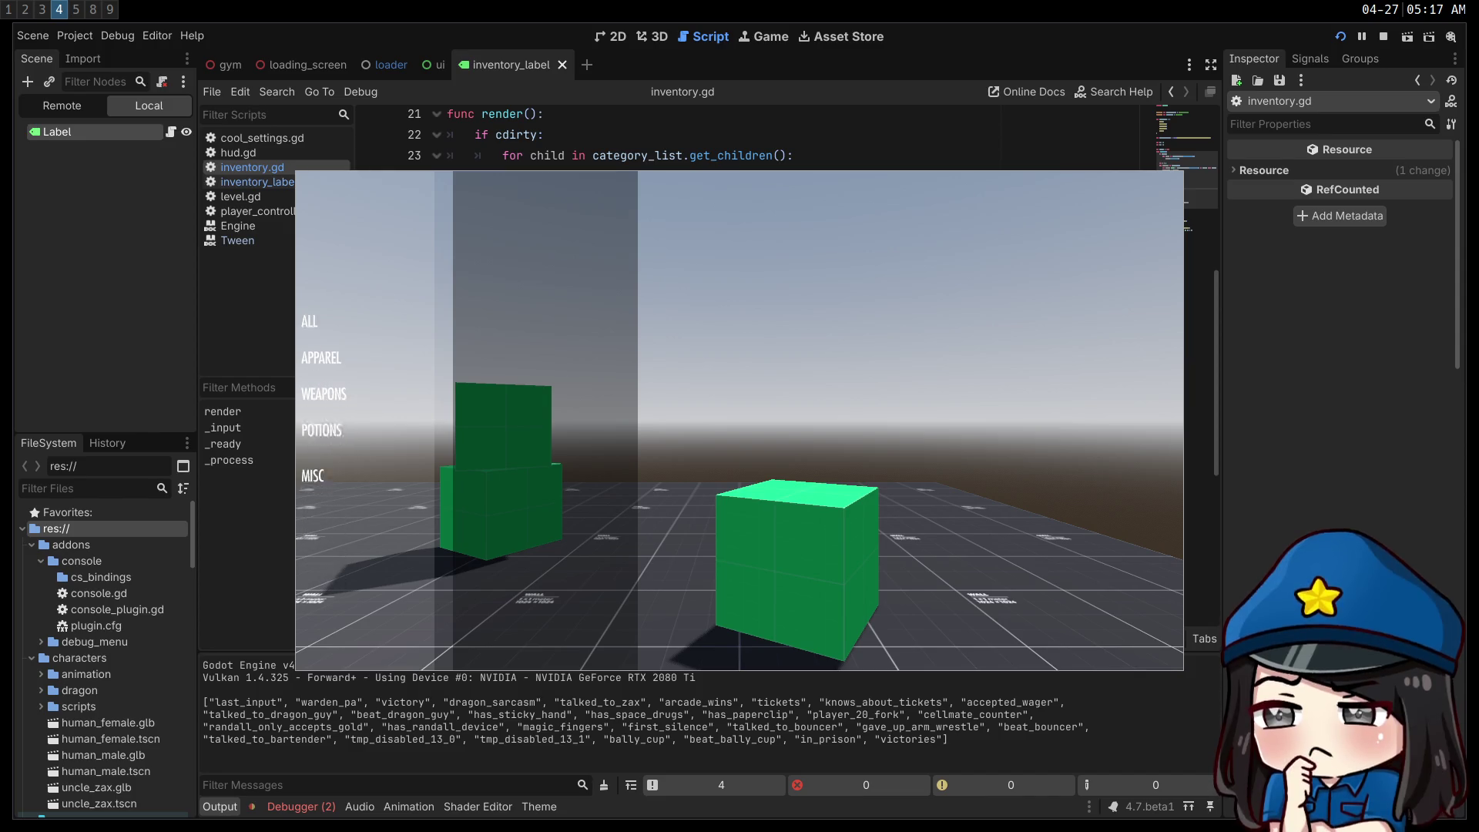
{"action": "key", "text": "Up"}
{"action": "key", "text": "Up"}
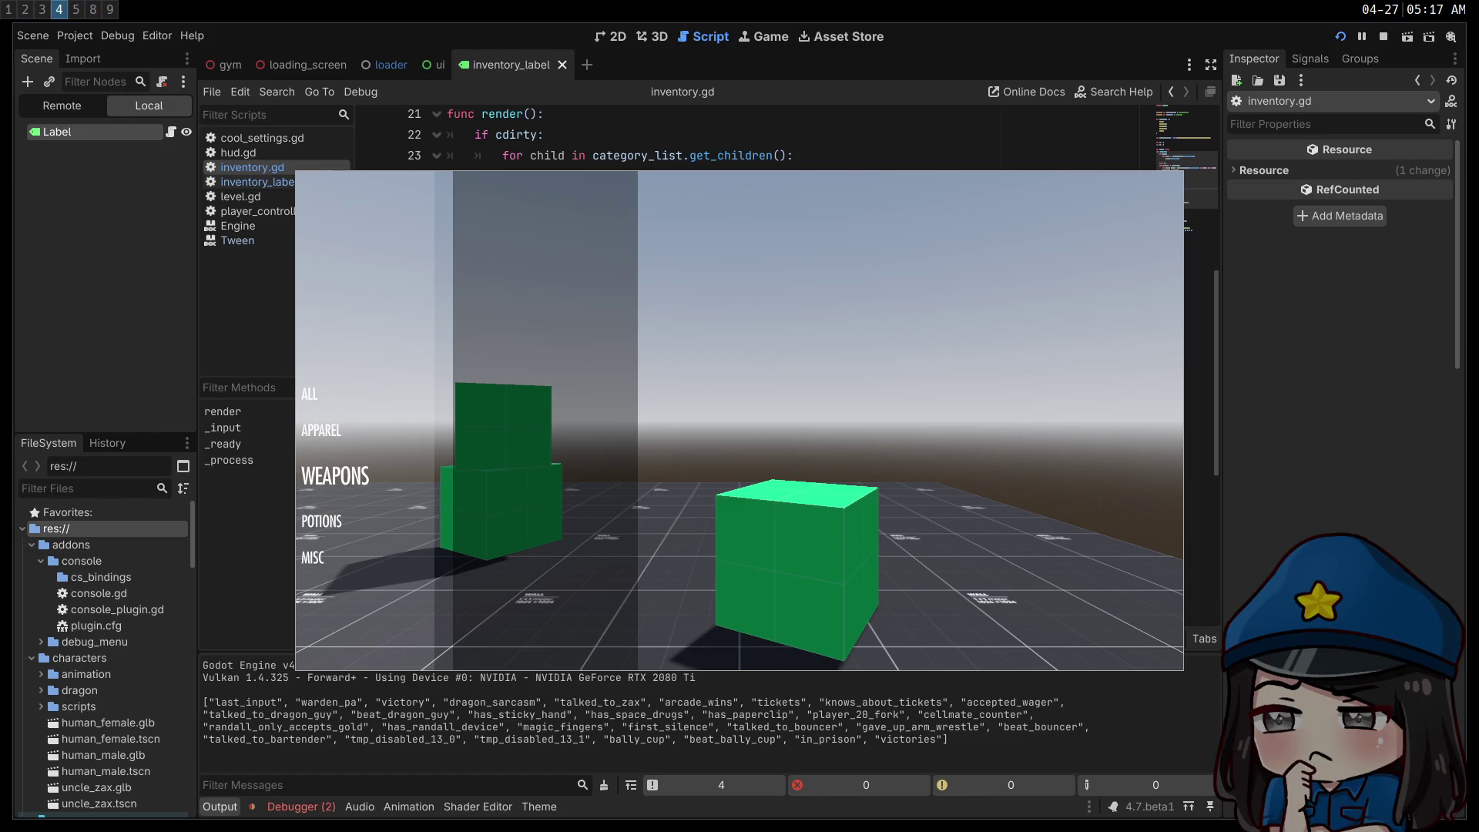
{"action": "key", "text": "Up"}
{"action": "key", "text": "Up"}
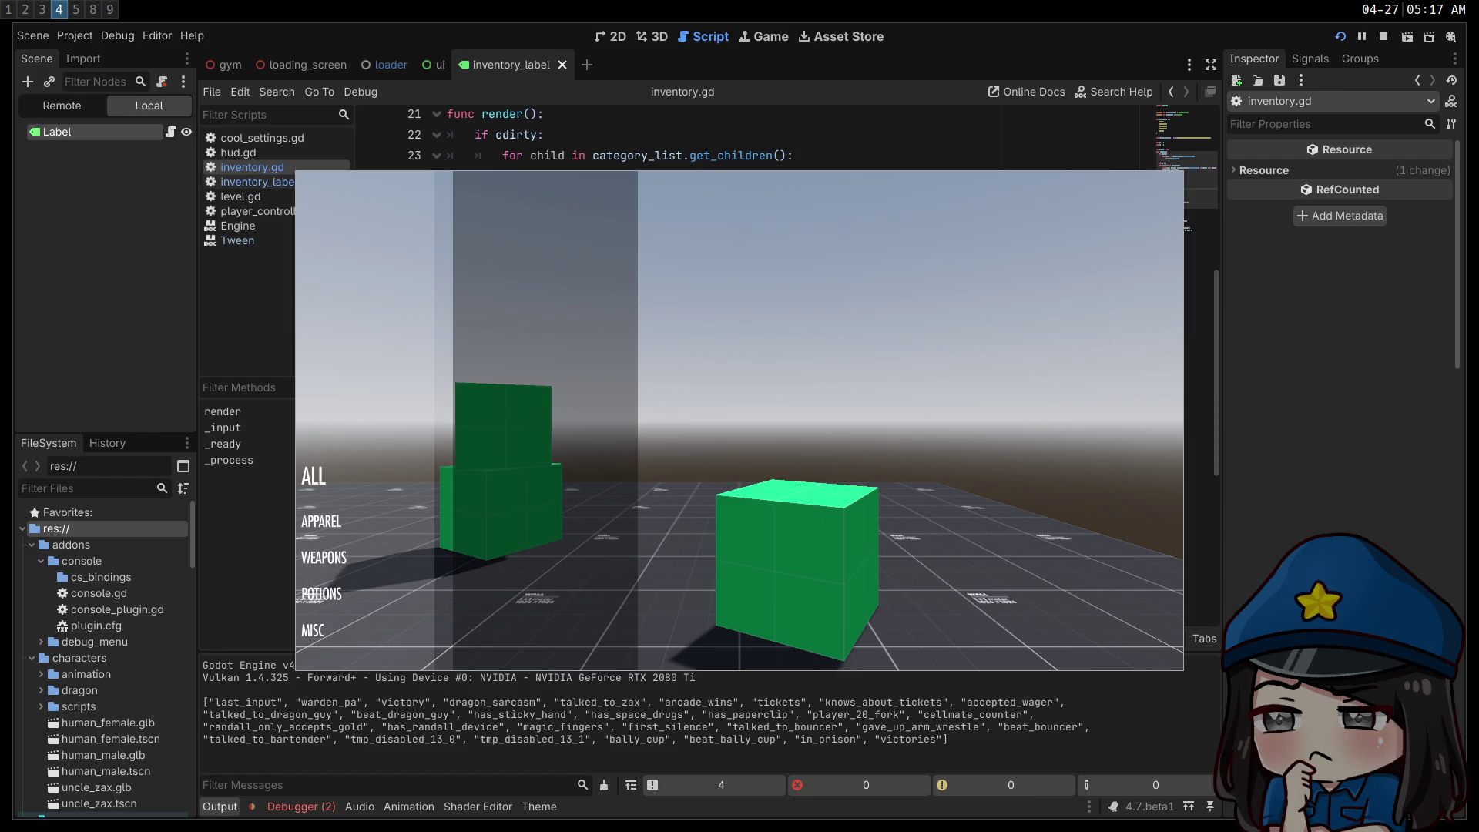
{"action": "left_click", "coordinate": [1384, 36]}
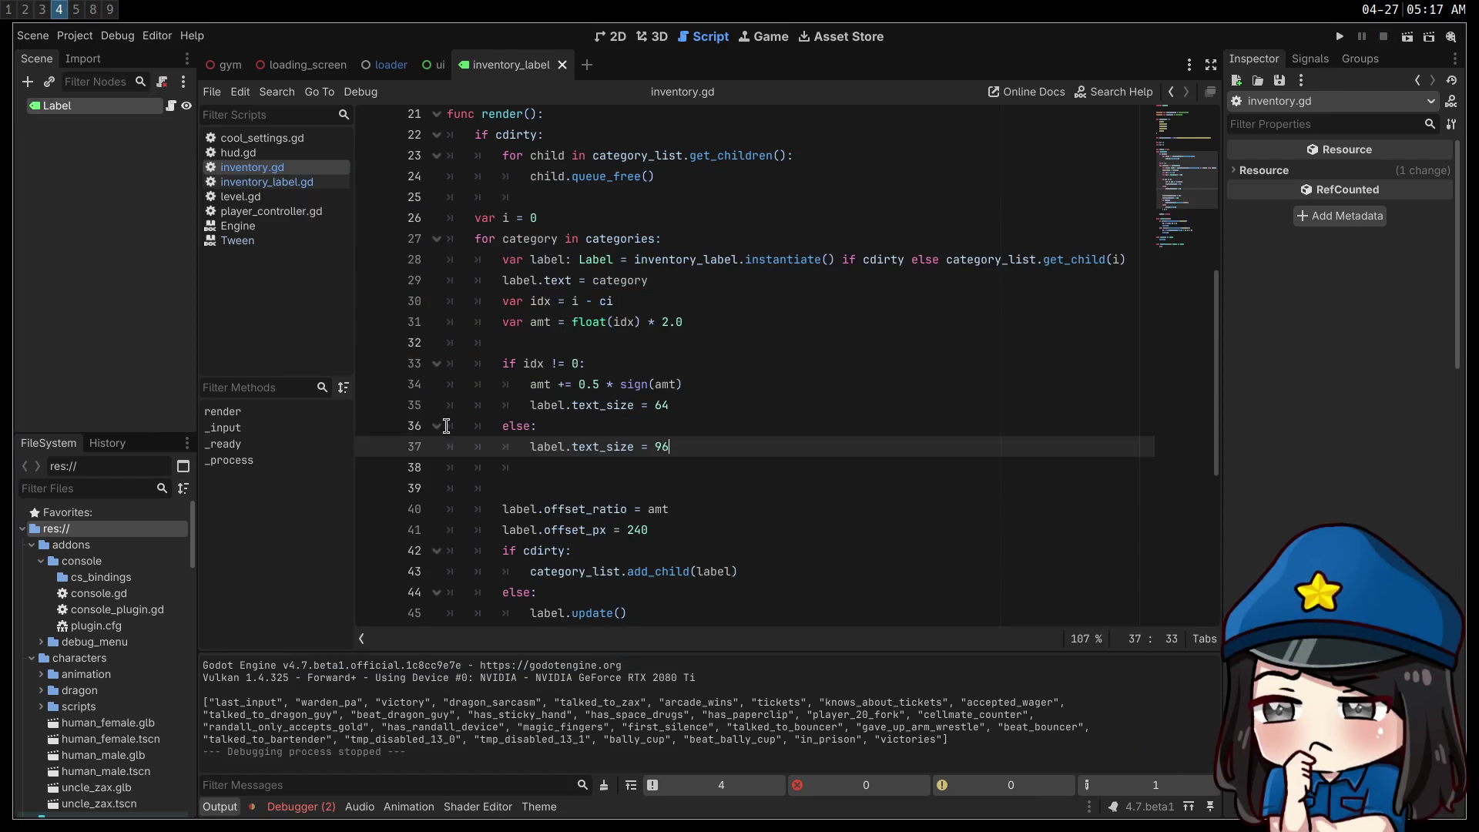
- In inventory_label.gd, toggle the comment on the font_size 64 reset line
{"action": "left_click", "coordinate": [292, 182]}
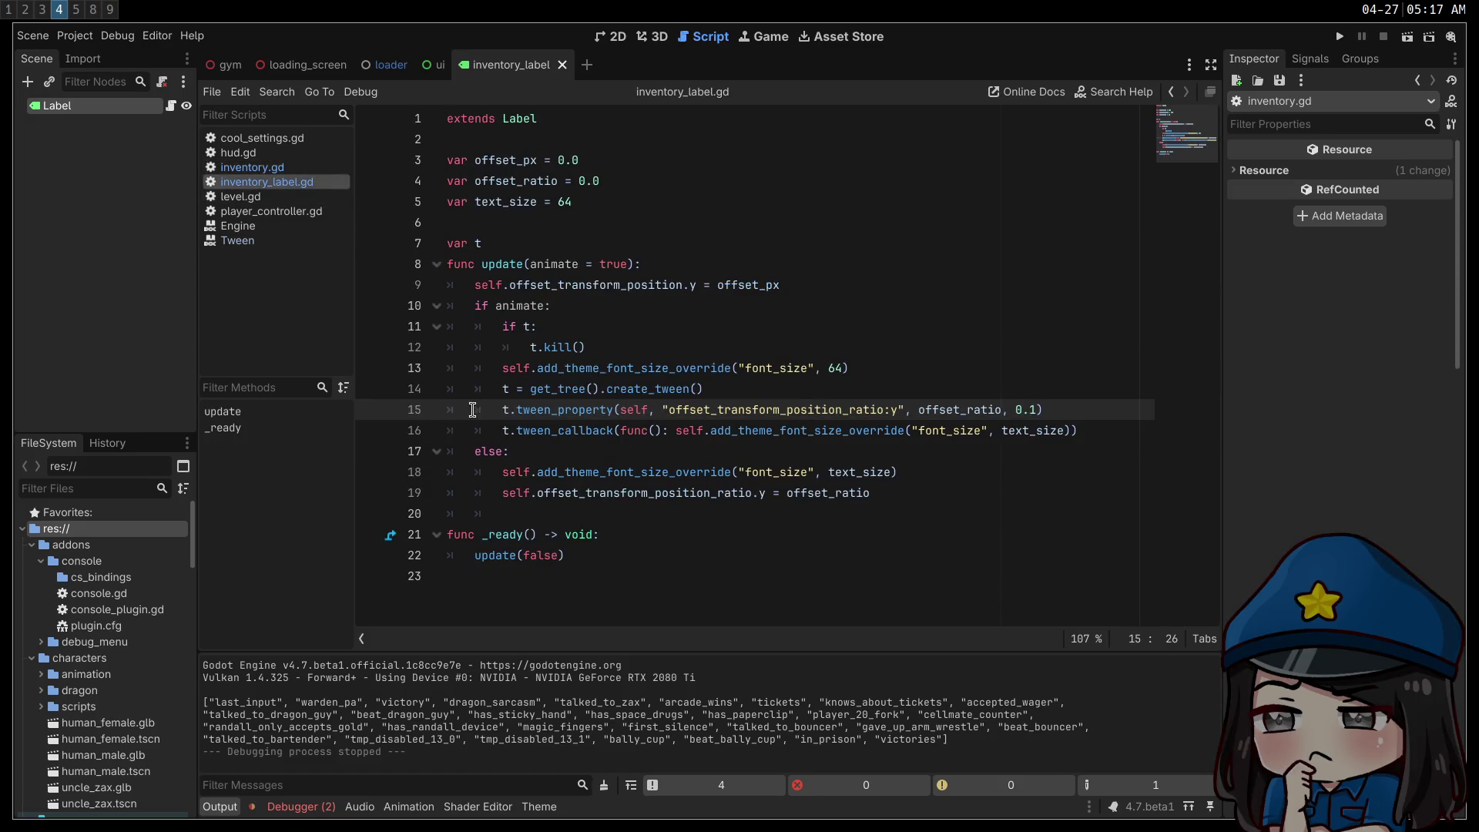
{"action": "left_click", "coordinate": [492, 369]}
{"action": "key", "text": "ctrl+k"}
- Run the game and move focus between APPAREL, POTIONS, MISC and ALL, then stop it
{"action": "key", "text": "F5"}
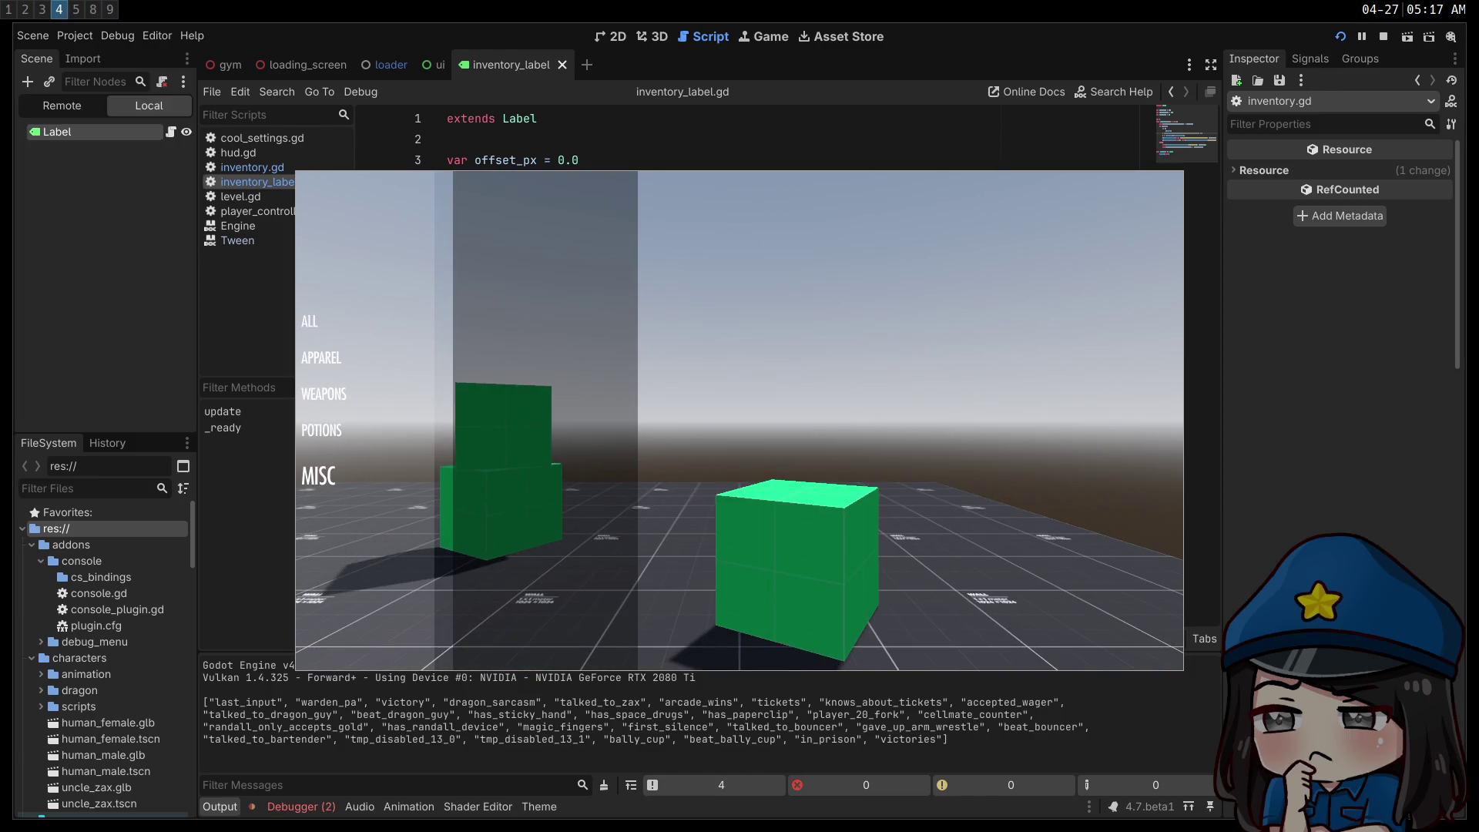
{"action": "key", "text": "Up"}
{"action": "key", "text": "Up"}
{"action": "key", "text": "Up"}
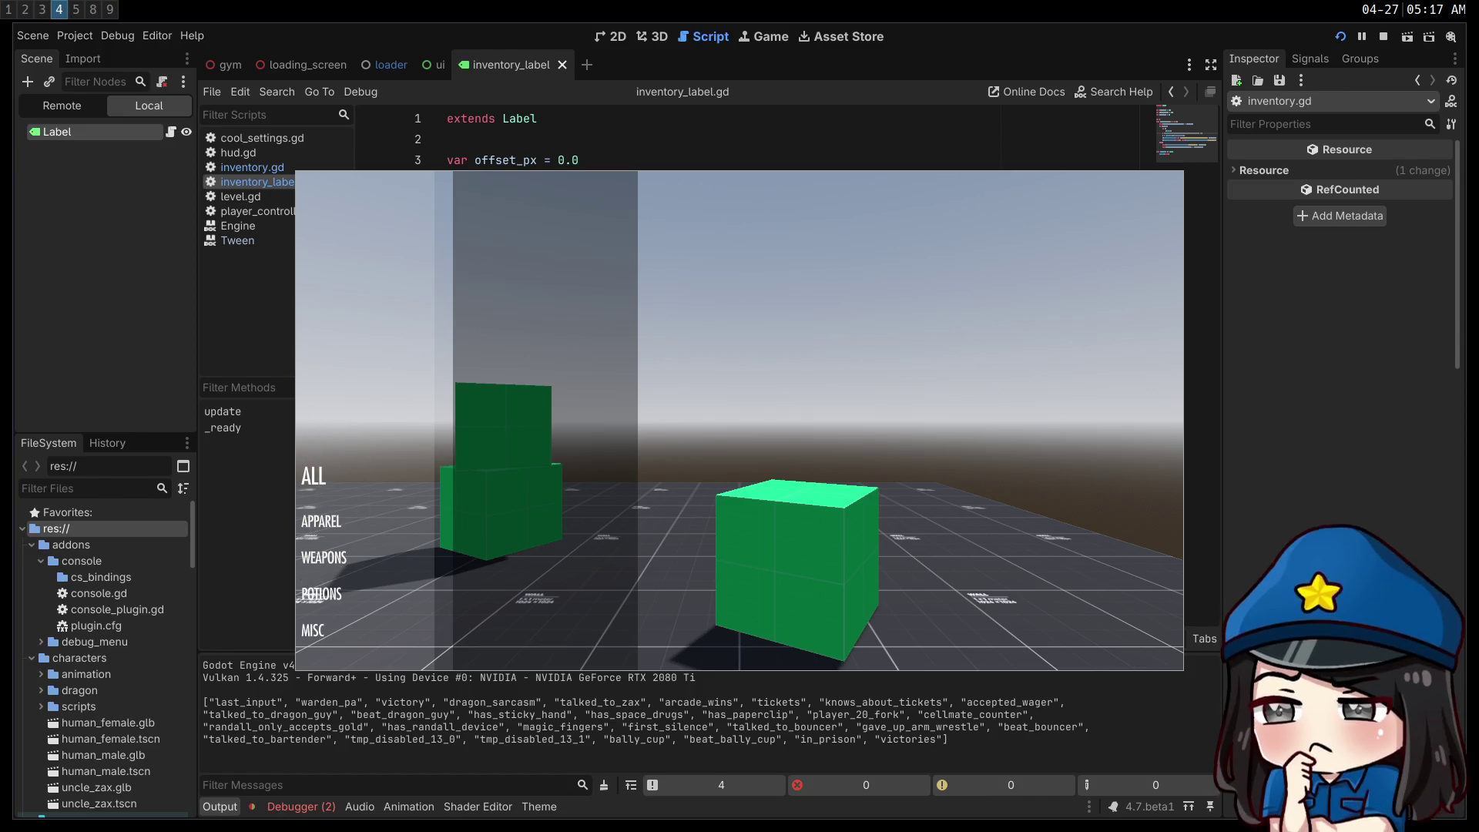
{"action": "key", "text": "Down"}
{"action": "key", "text": "Down"}
{"action": "key", "text": "Up"}
{"action": "key", "text": "Up"}
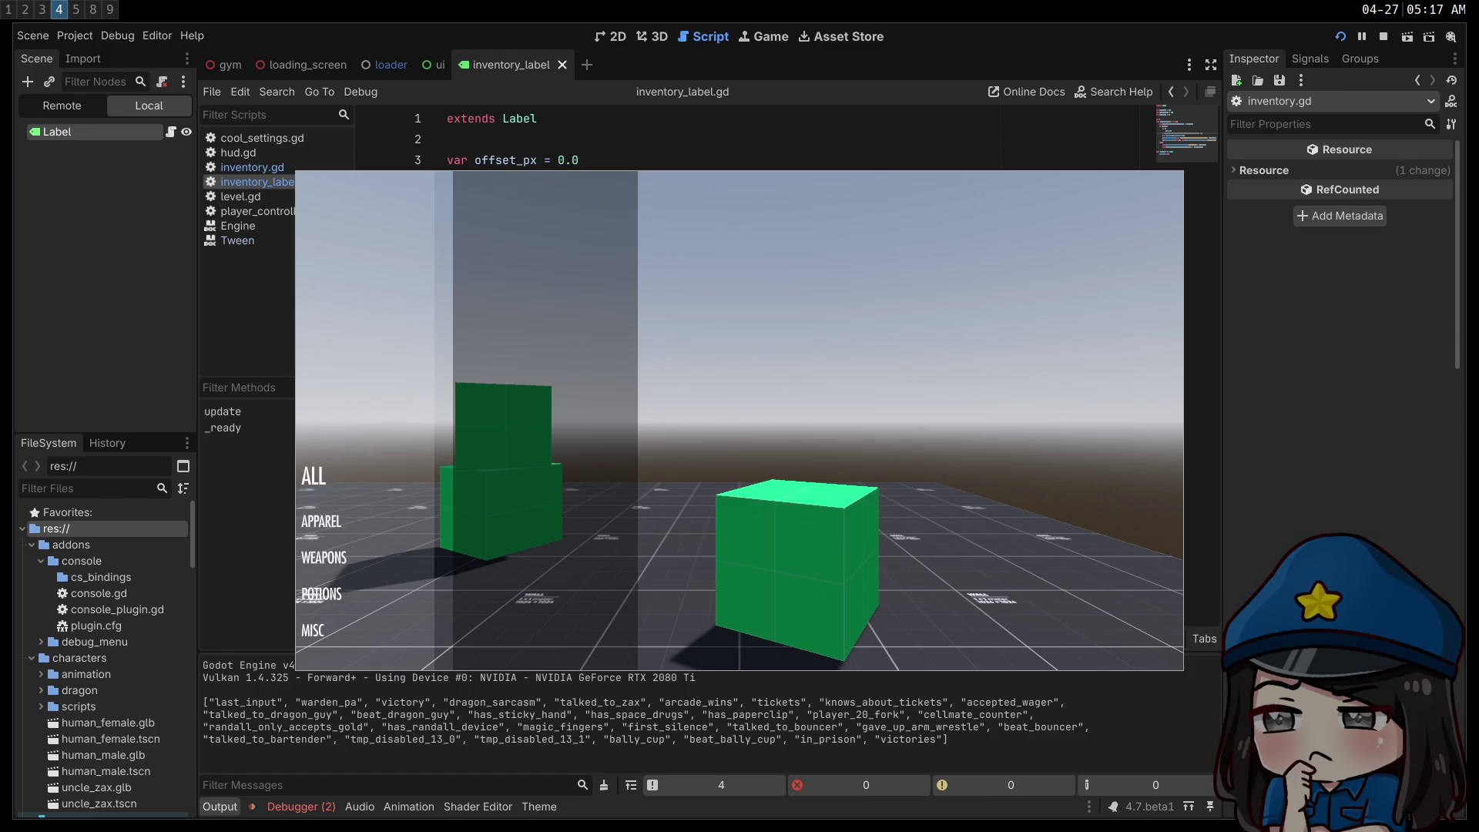
{"action": "key", "text": "Down"}
{"action": "key", "text": "Down"}
{"action": "key", "text": "Down"}
{"action": "key", "text": "Up"}
{"action": "key", "text": "Up"}
{"action": "key", "text": "Up"}
{"action": "key", "text": "Down"}
{"action": "key", "text": "Down"}
{"action": "key", "text": "Down"}
{"action": "key", "text": "Up"}
{"action": "key", "text": "Up"}
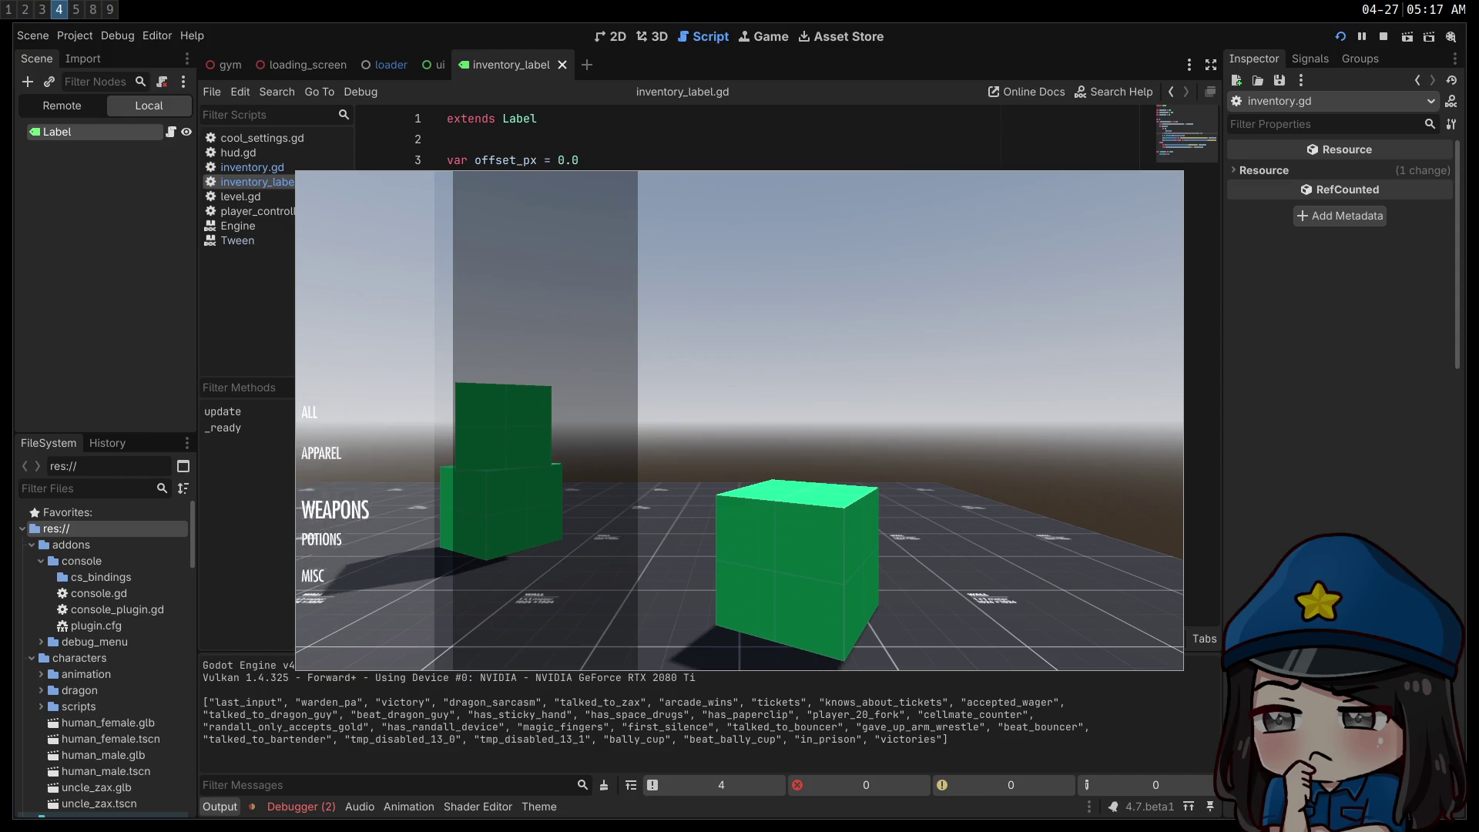
{"action": "key", "text": "Up"}
{"action": "key", "text": "Up"}
{"action": "key", "text": "Down"}
{"action": "key", "text": "Down"}
{"action": "key", "text": "Down"}
{"action": "key", "text": "Down"}
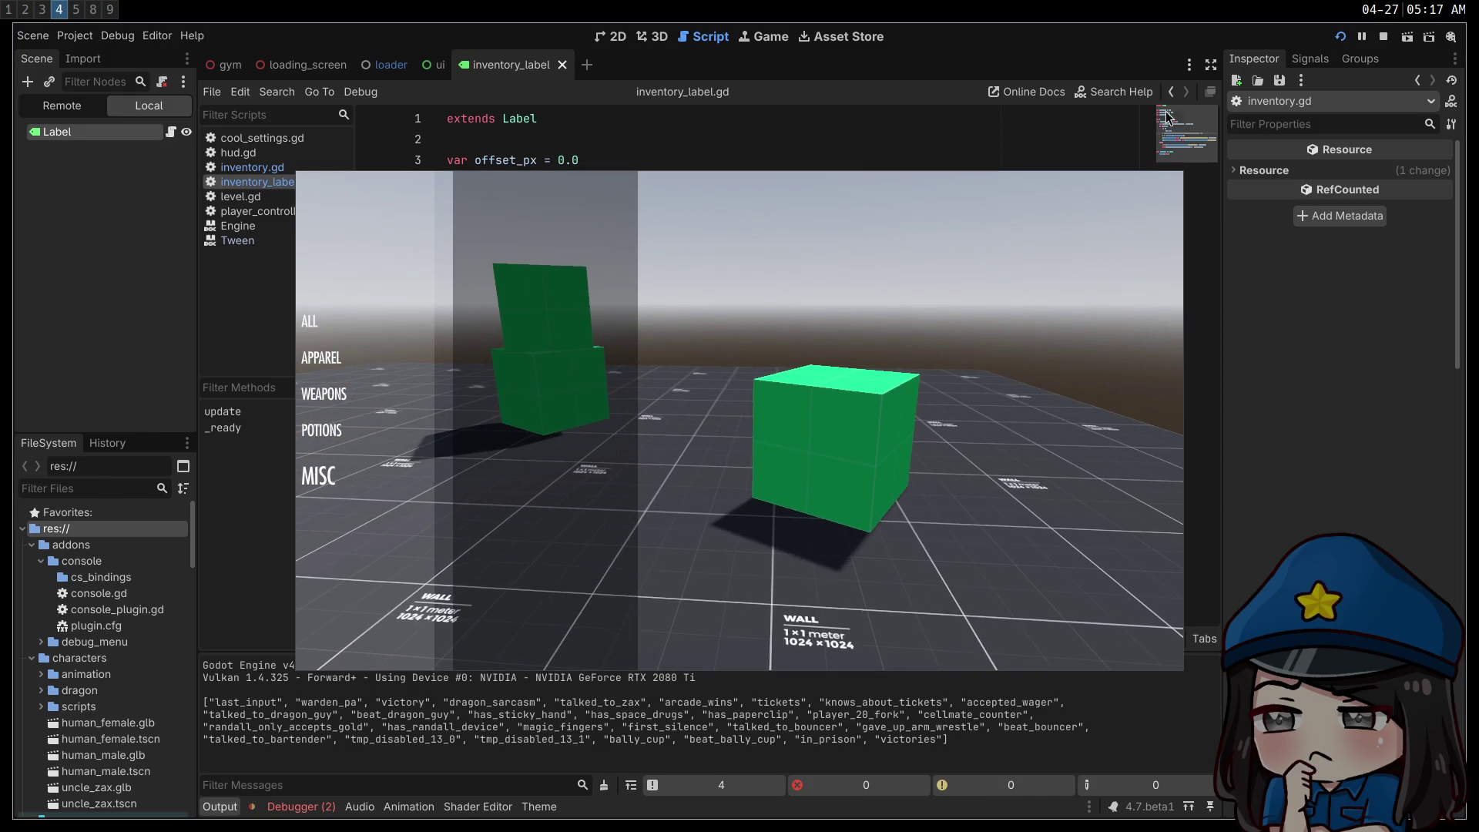
{"action": "left_click", "coordinate": [1384, 39]}
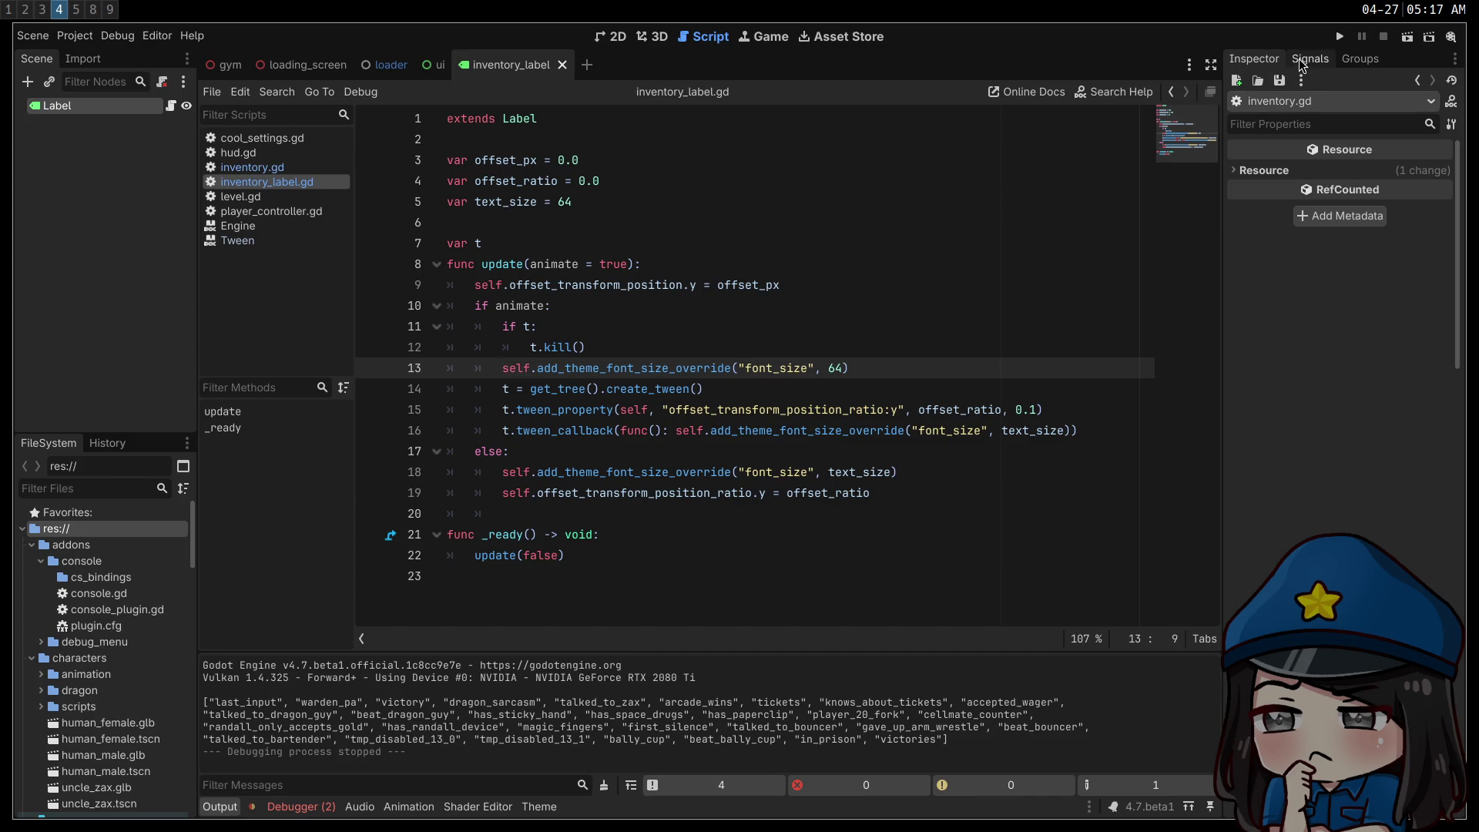
{"action": "left_click", "coordinate": [1340, 37]}
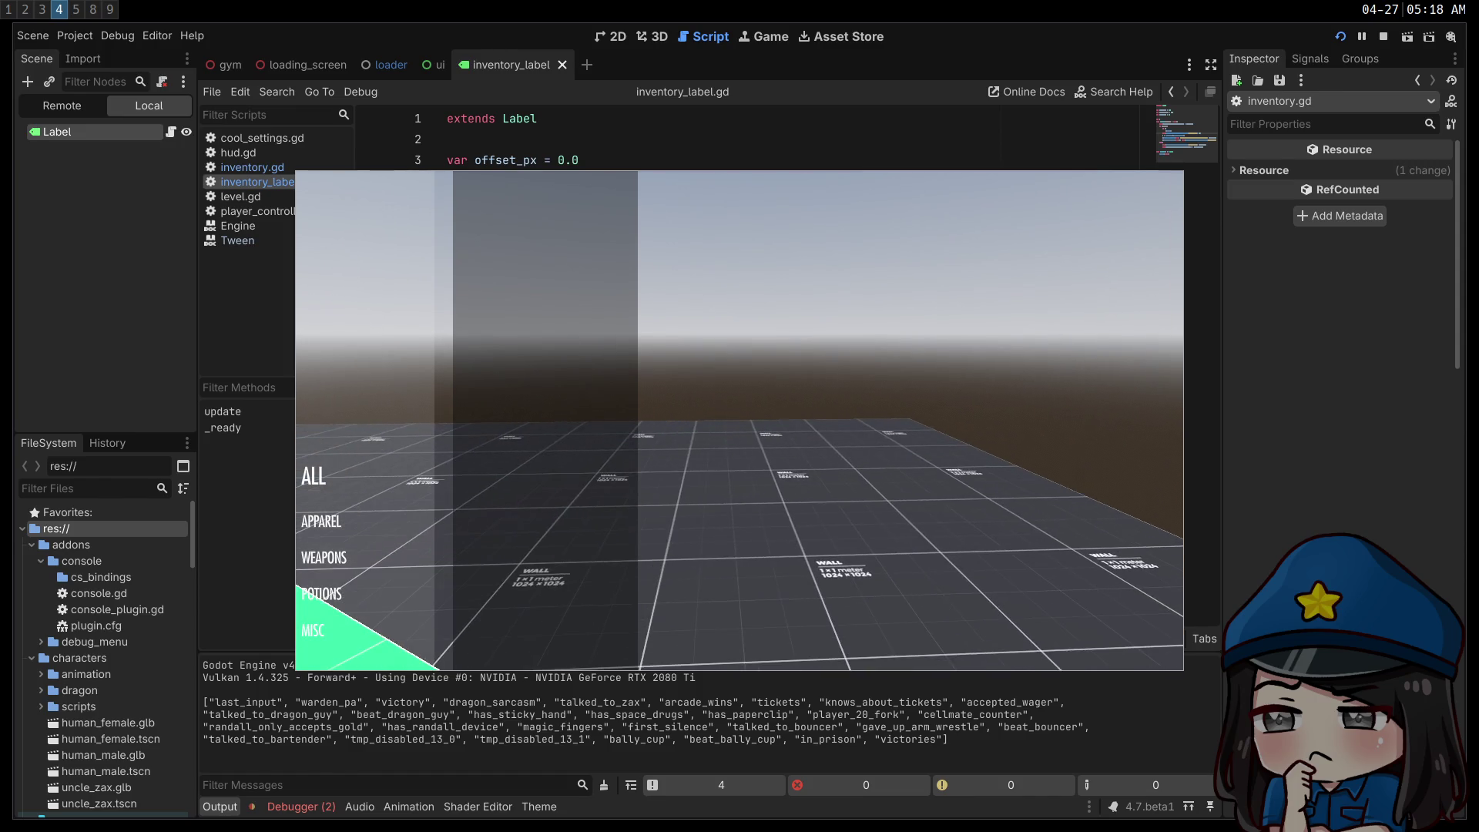
{"action": "key", "text": "F8"}
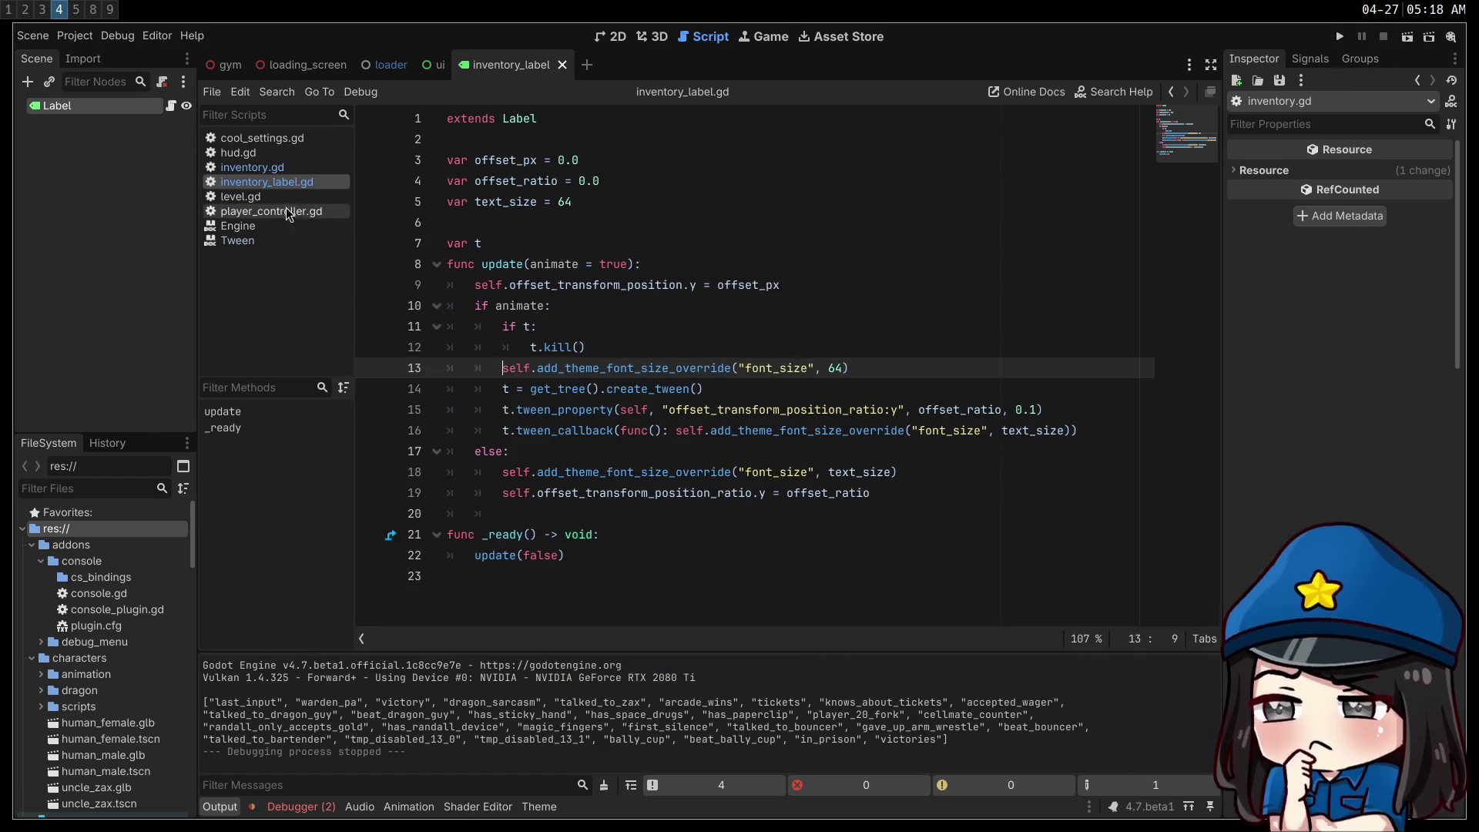
- Switch to inventory.gd and go to the focused label's text size of 80 on line 37
{"action": "left_click", "coordinate": [252, 167]}
{"action": "left_click", "coordinate": [875, 402]}
{"action": "left_click", "coordinate": [754, 452]}
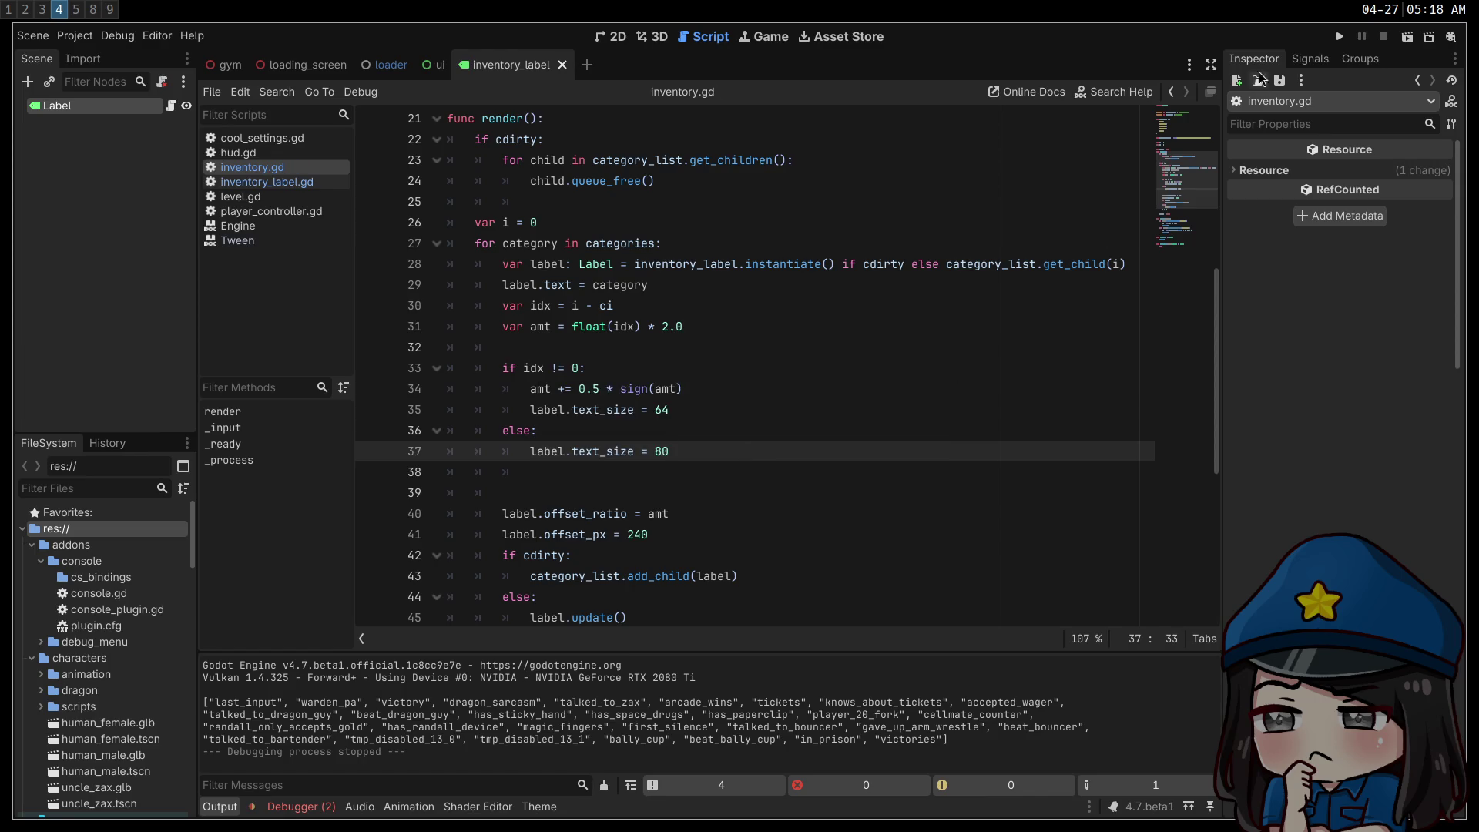
- Run the game, cycle focus through the categories and move the camera, then stop it
{"action": "left_click", "coordinate": [1338, 39]}
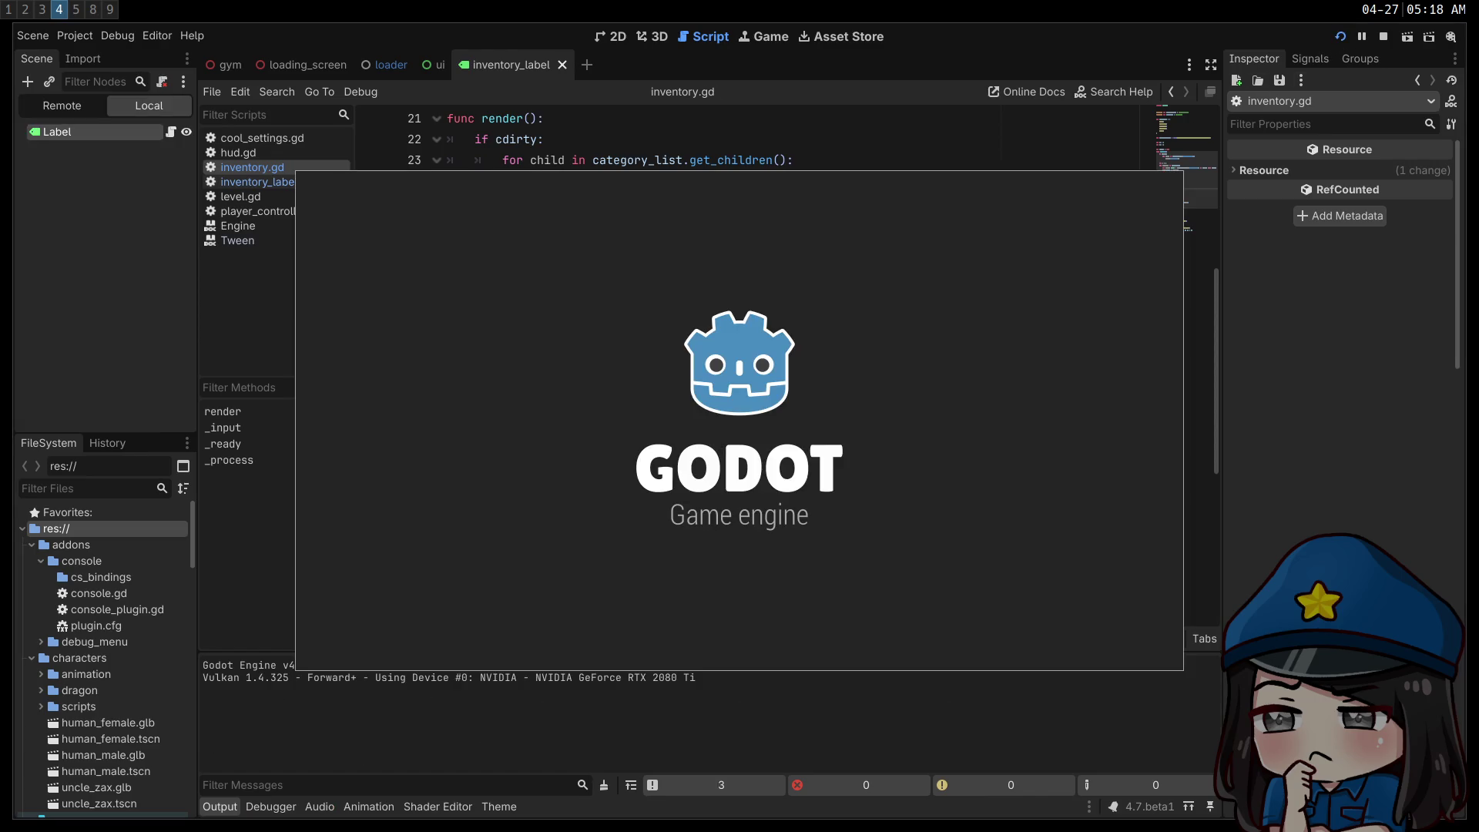
{"action": "key", "text": "Down"}
{"action": "key", "text": "Down"}
{"action": "key", "text": "Down"}
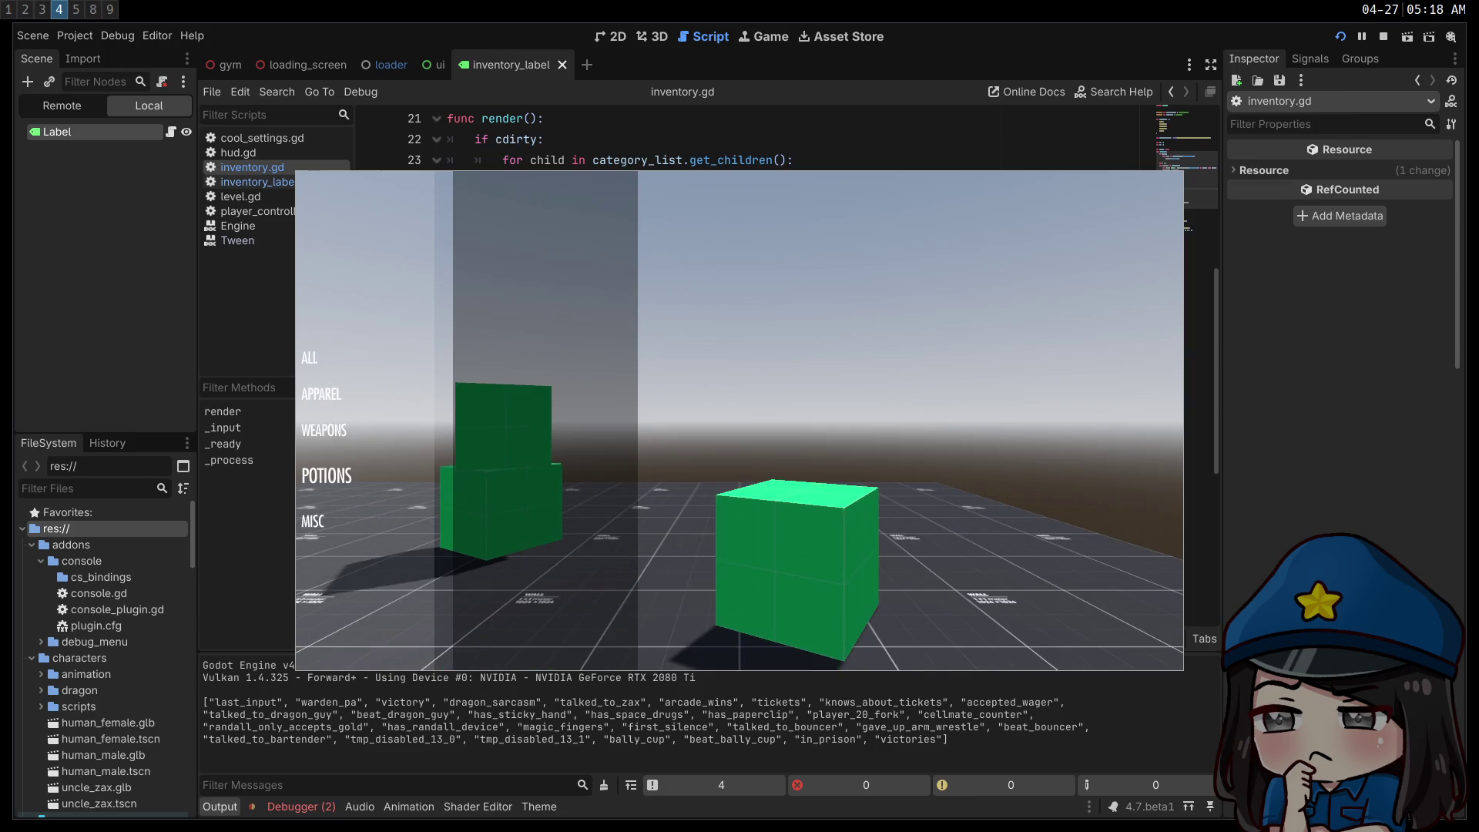
{"action": "key", "text": "Up"}
{"action": "key", "text": "Up"}
{"action": "key", "text": "Up"}
{"action": "key", "text": "Down"}
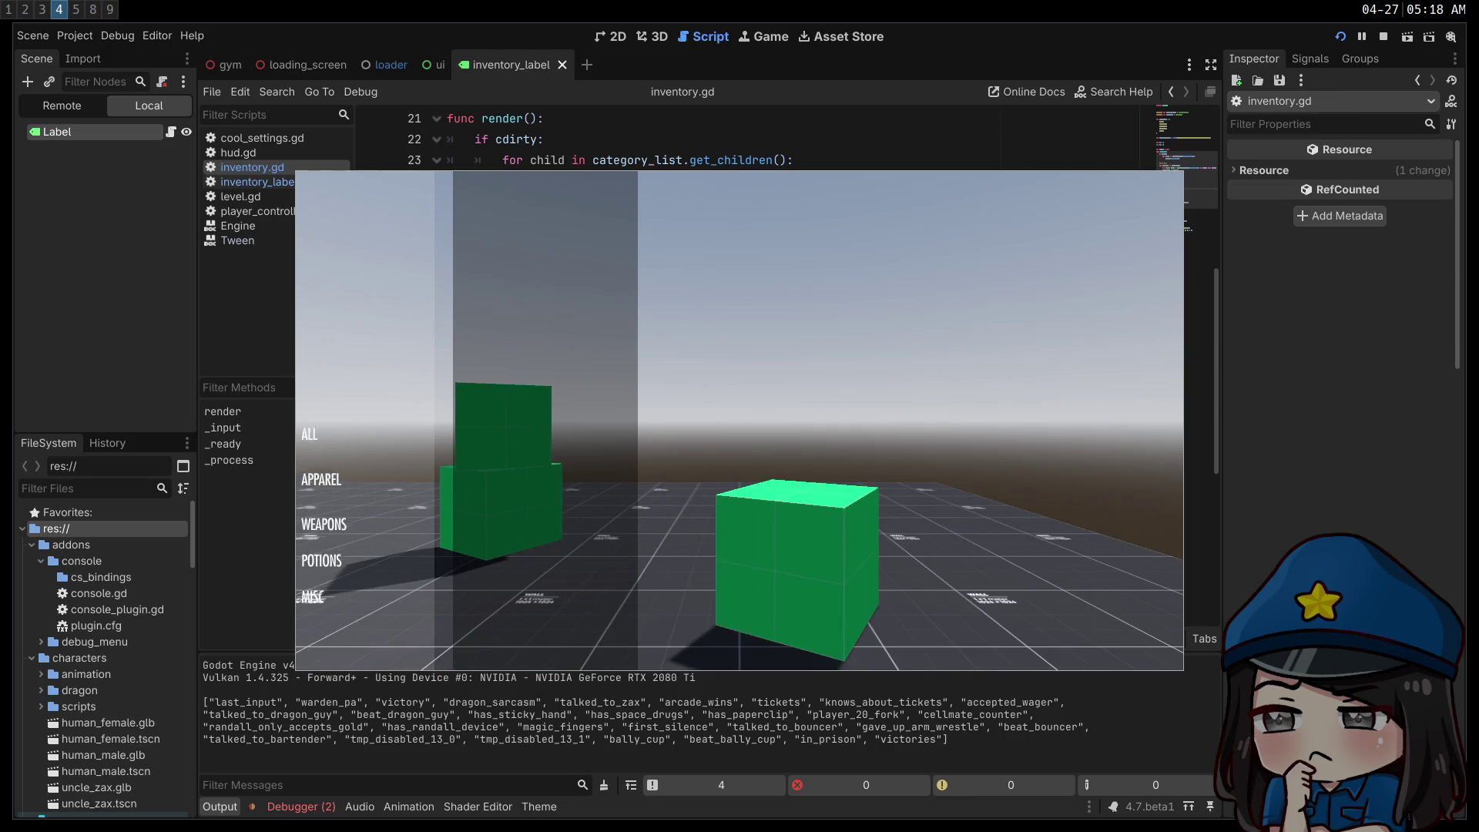
{"action": "key", "text": "Down"}
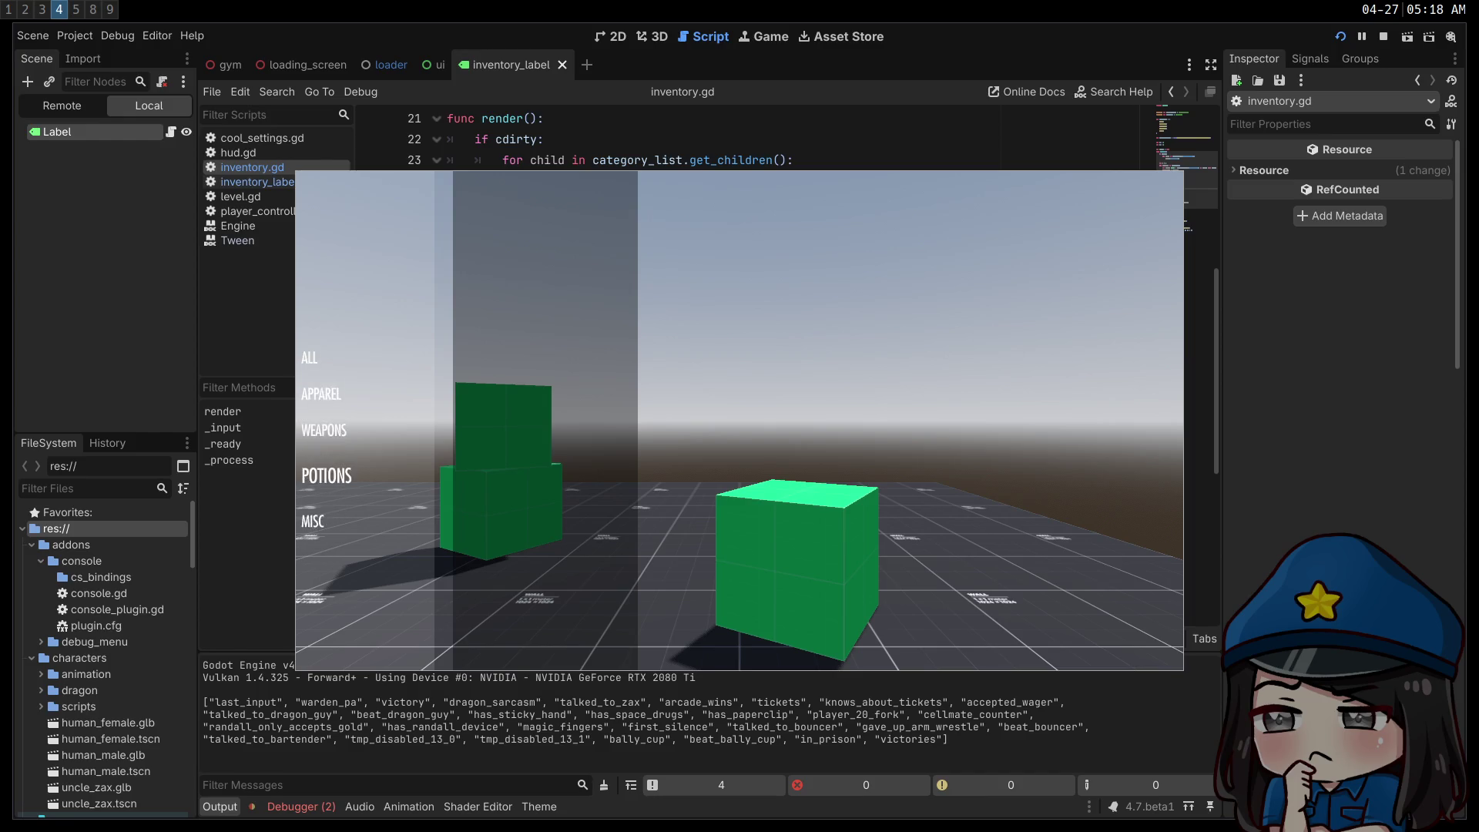
{"action": "key", "text": "Up"}
{"action": "key", "text": "Up"}
{"action": "key", "text": "Down"}
{"action": "key", "text": "Up"}
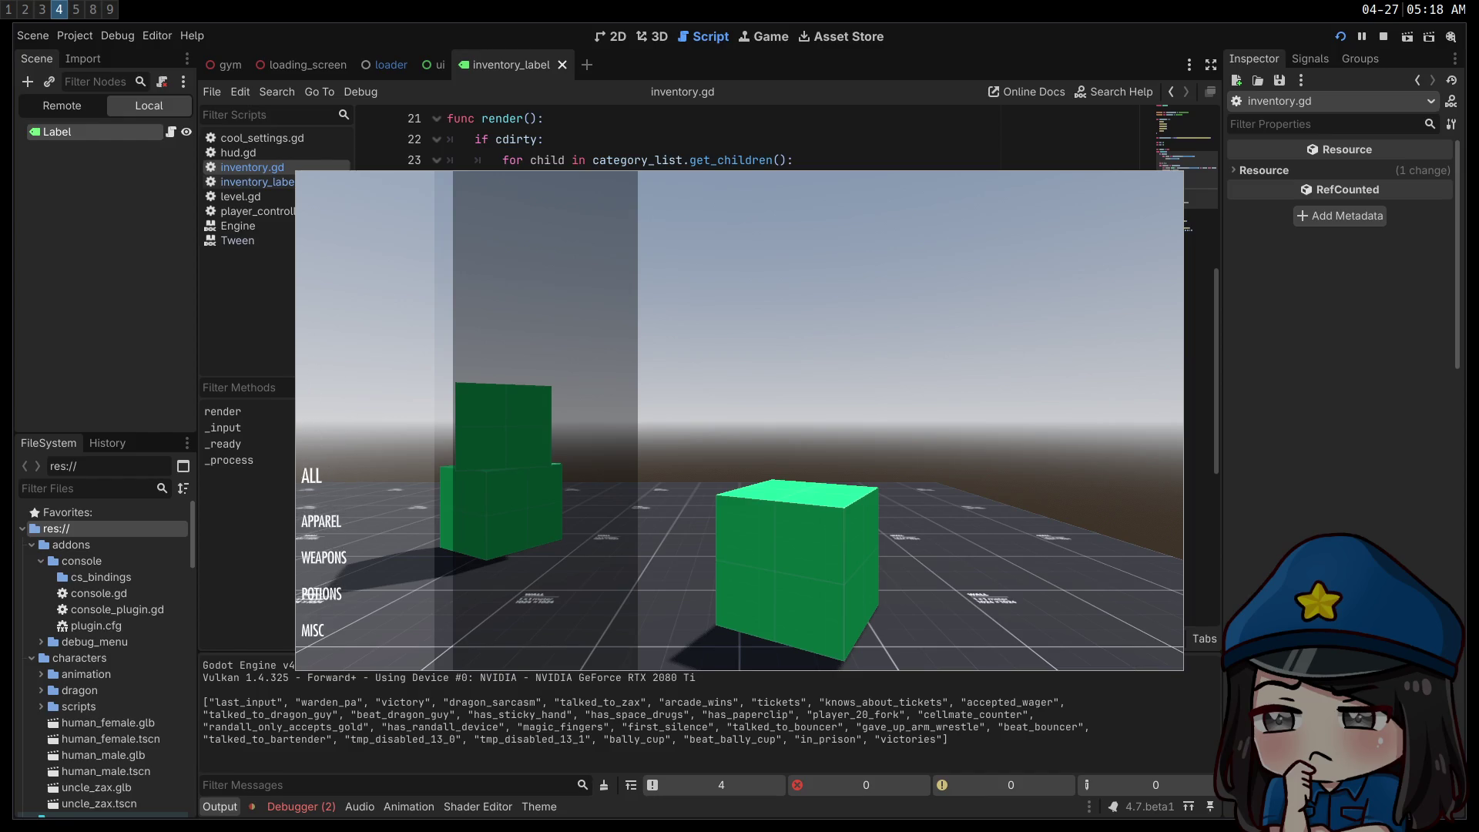
{"action": "key", "text": "Up"}
{"action": "key", "text": "Down"}
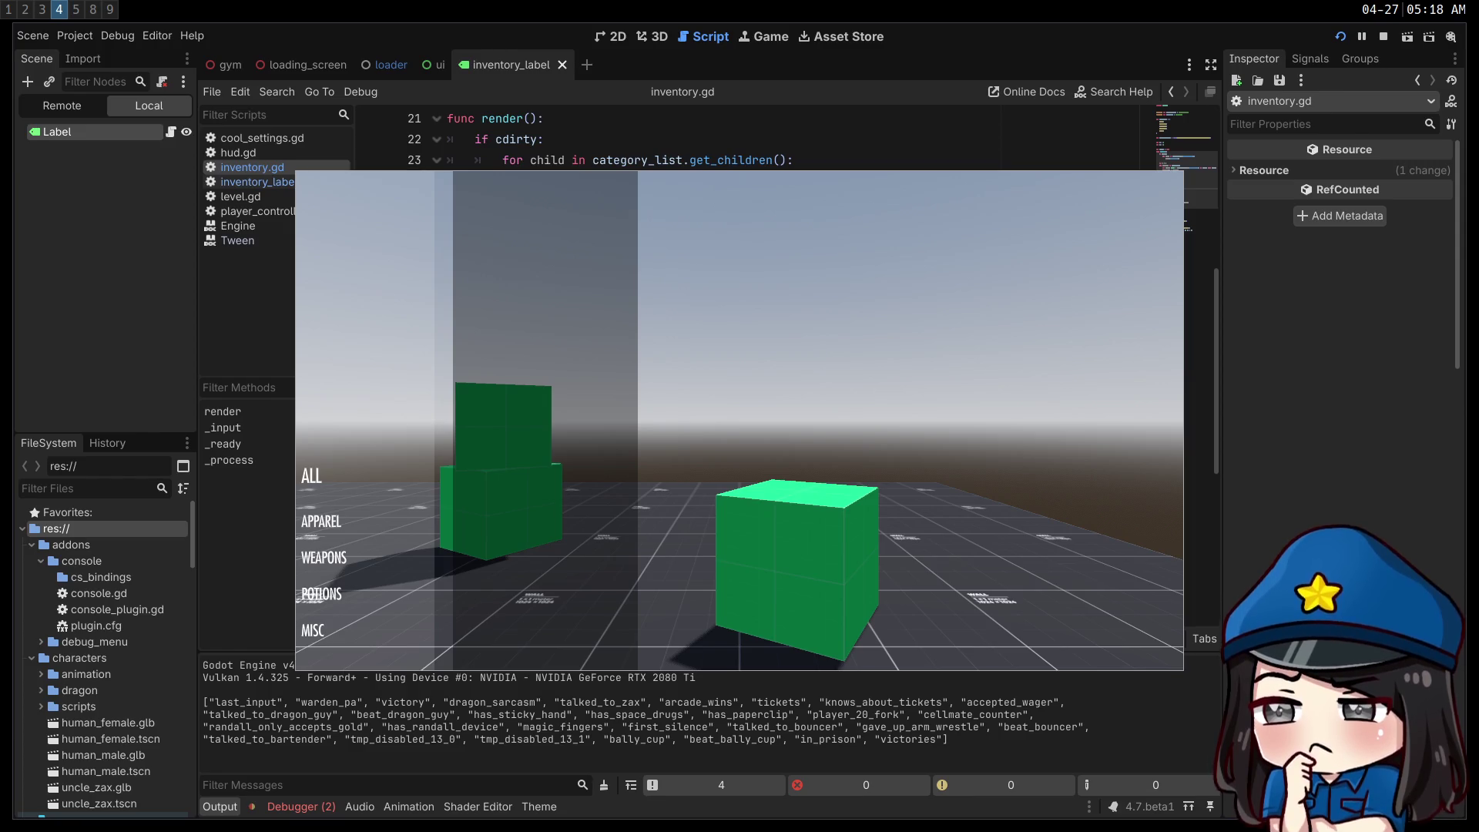
{"action": "key", "text": "w"}
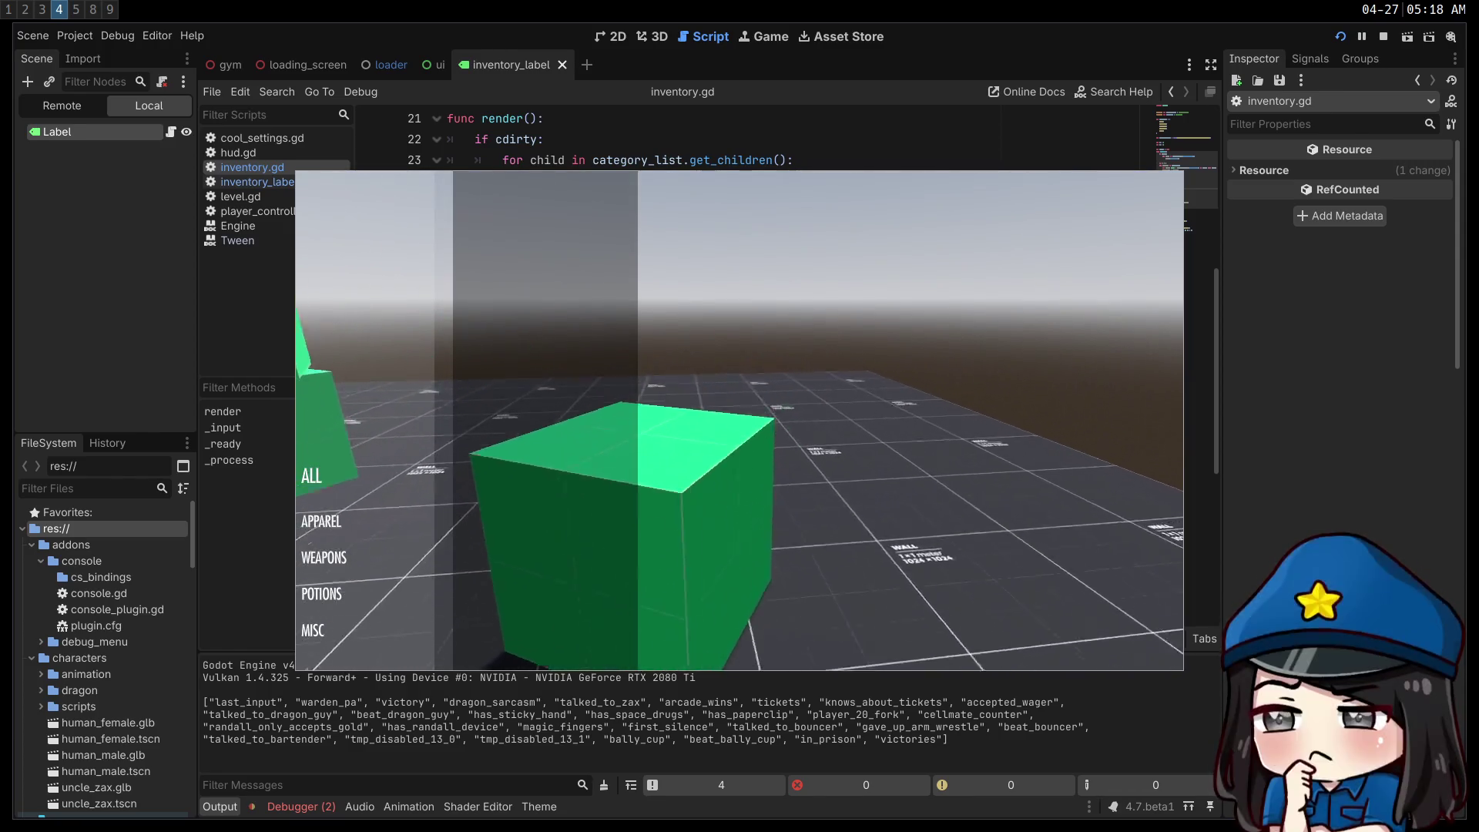
{"action": "key", "text": "d"}
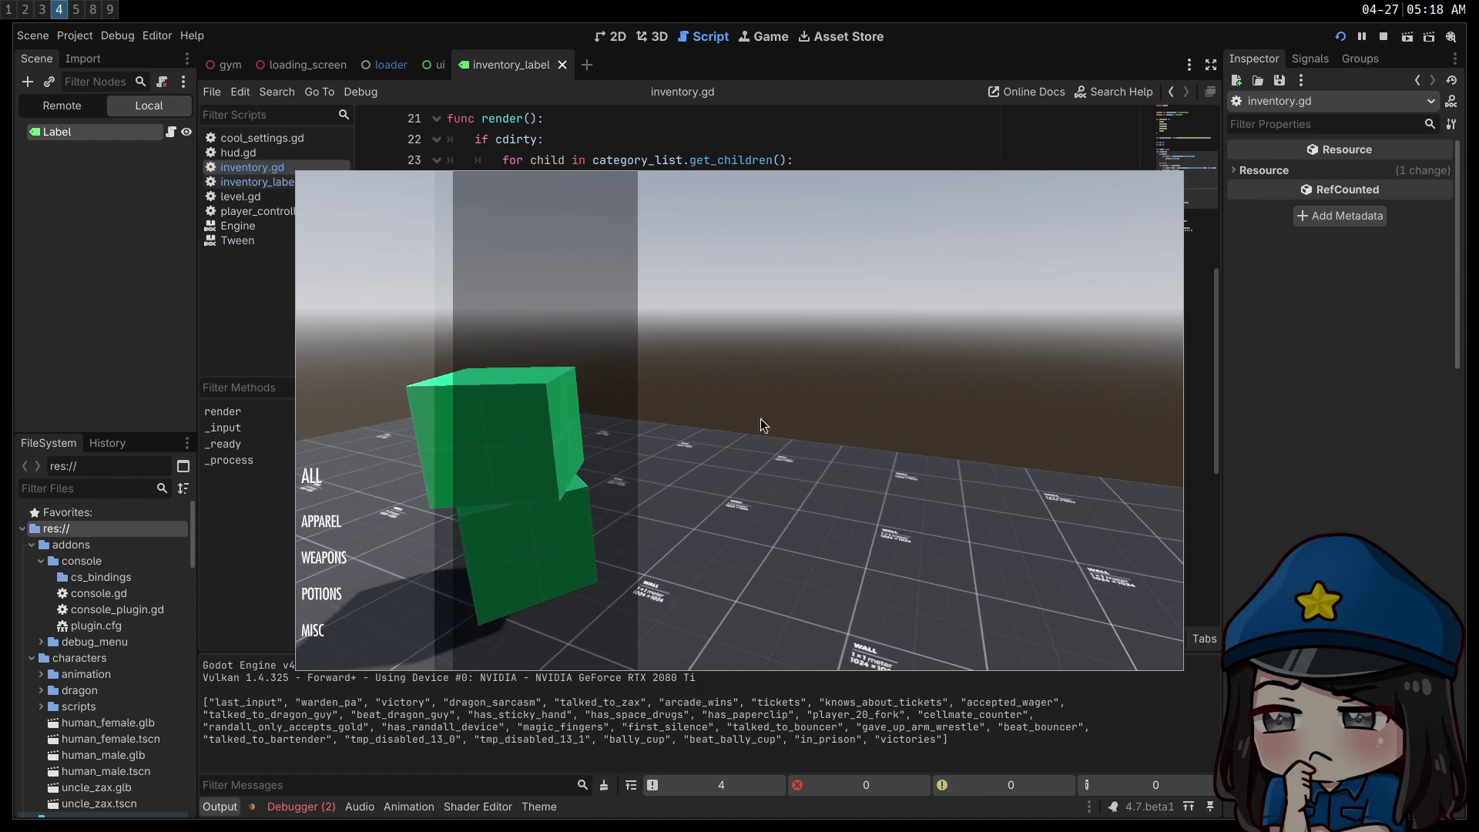
{"action": "left_click", "coordinate": [1389, 36]}
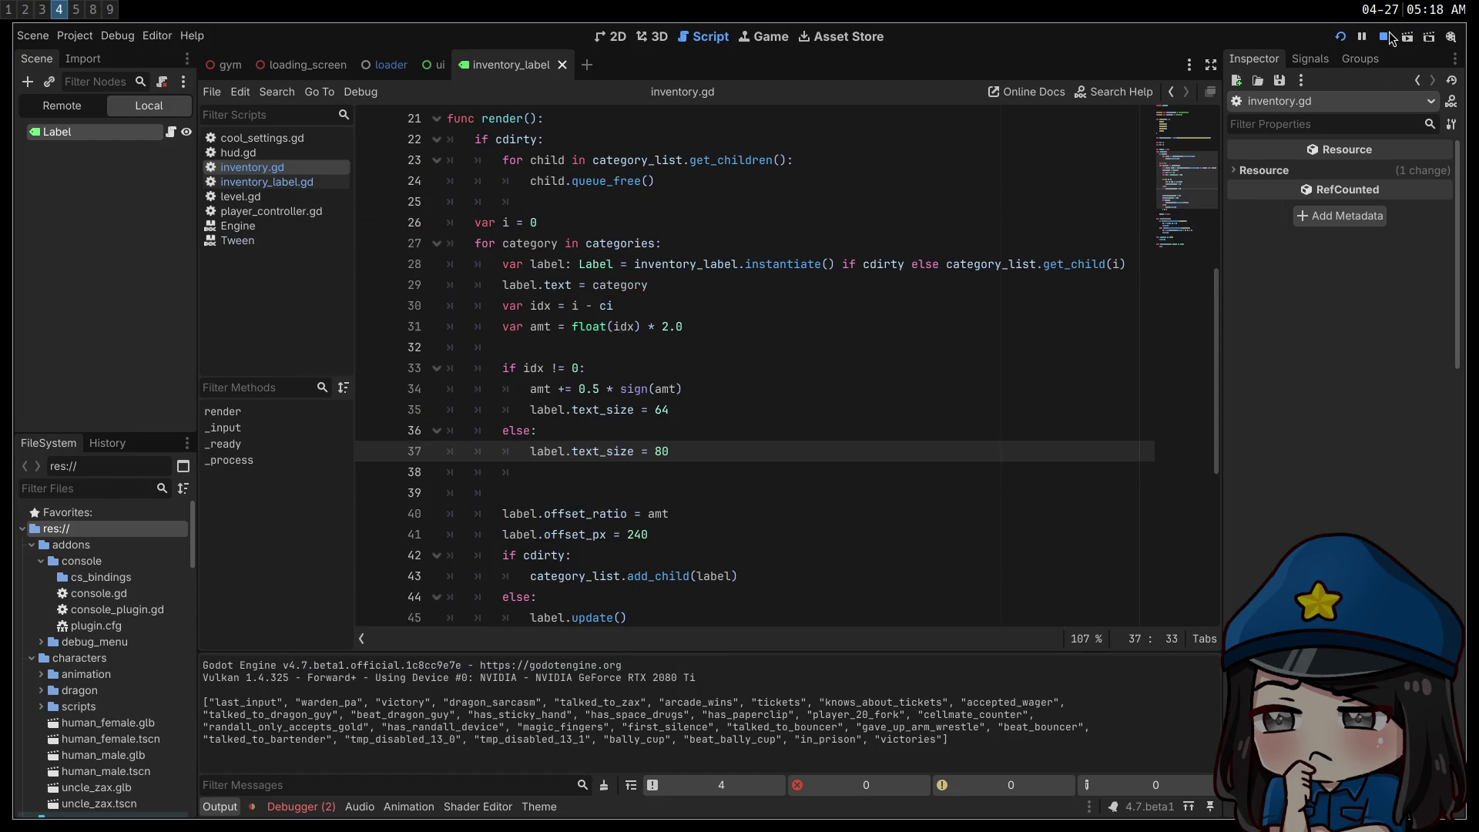
- Place the cursor on line 31, then switch to the vim workspace
{"action": "left_click", "coordinate": [759, 326]}
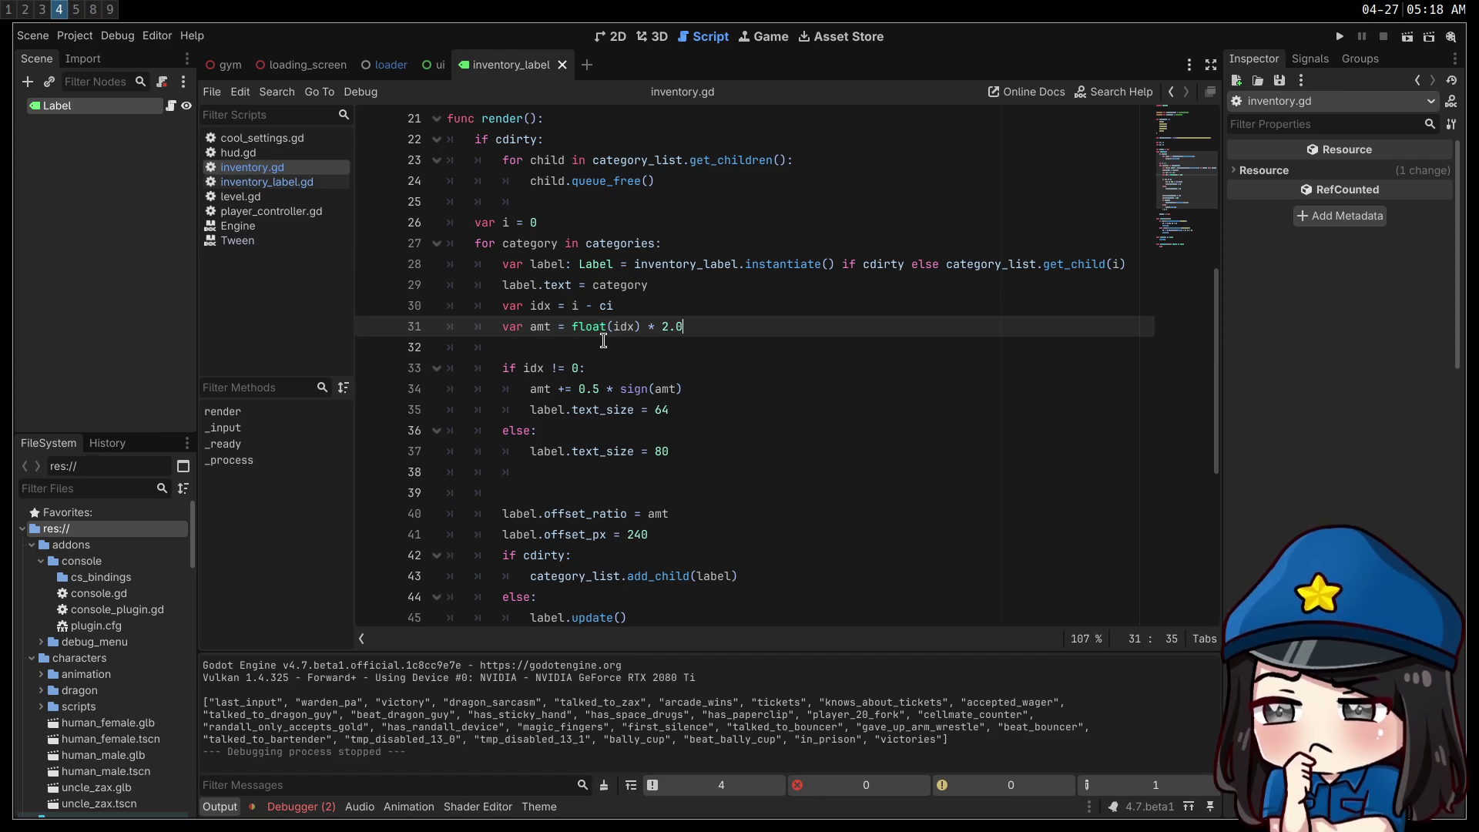
{"action": "key", "text": "super+3"}
{"action": "key", "text": "super+2"}
{"action": "key", "text": "super+1"}
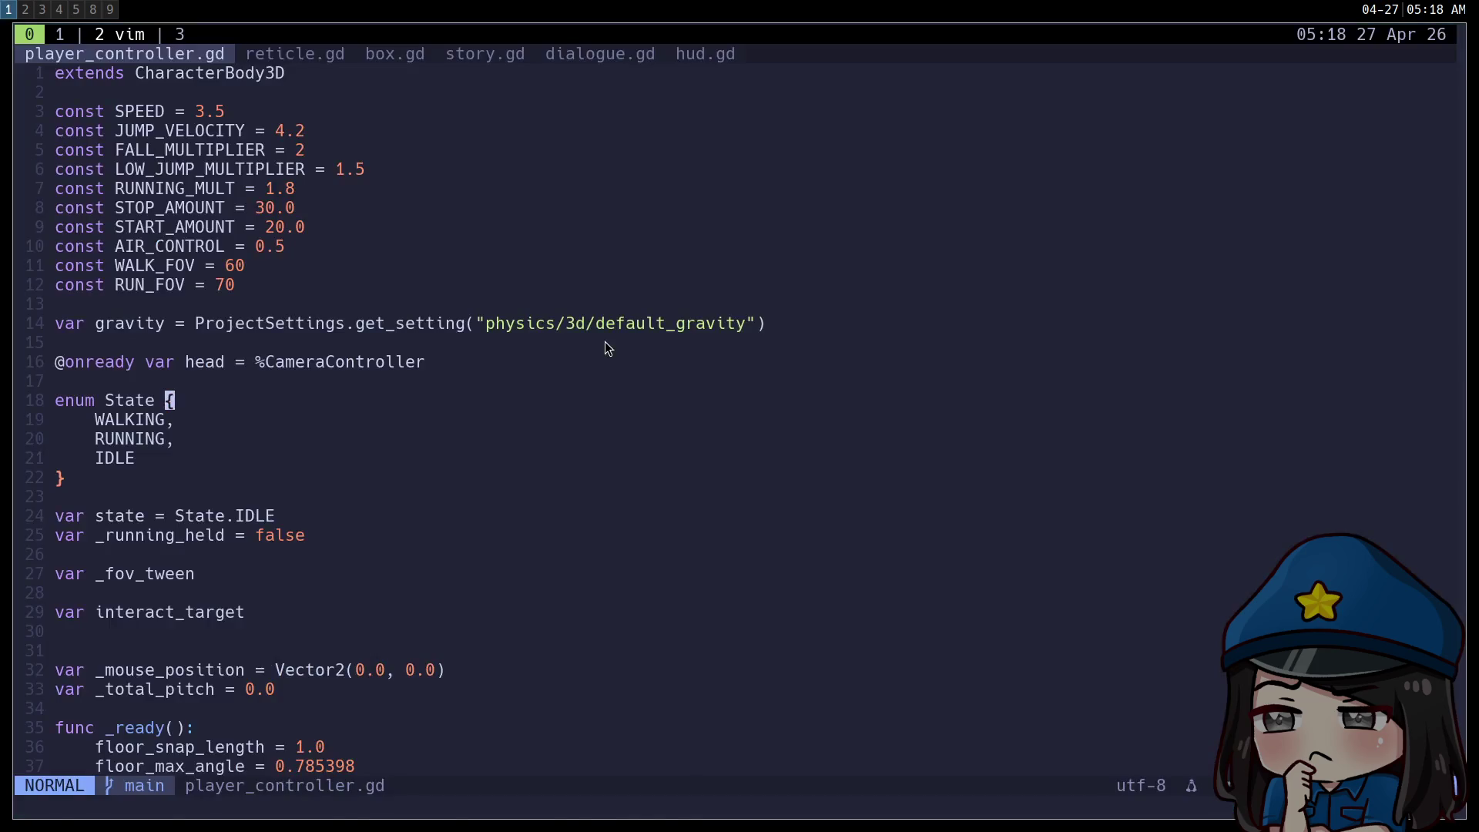
- Replay the Skyrim inventory clip on Game UI Database, then return to Godot's script editor
{"action": "key", "text": "super+3"}
{"action": "left_click", "coordinate": [316, 38]}
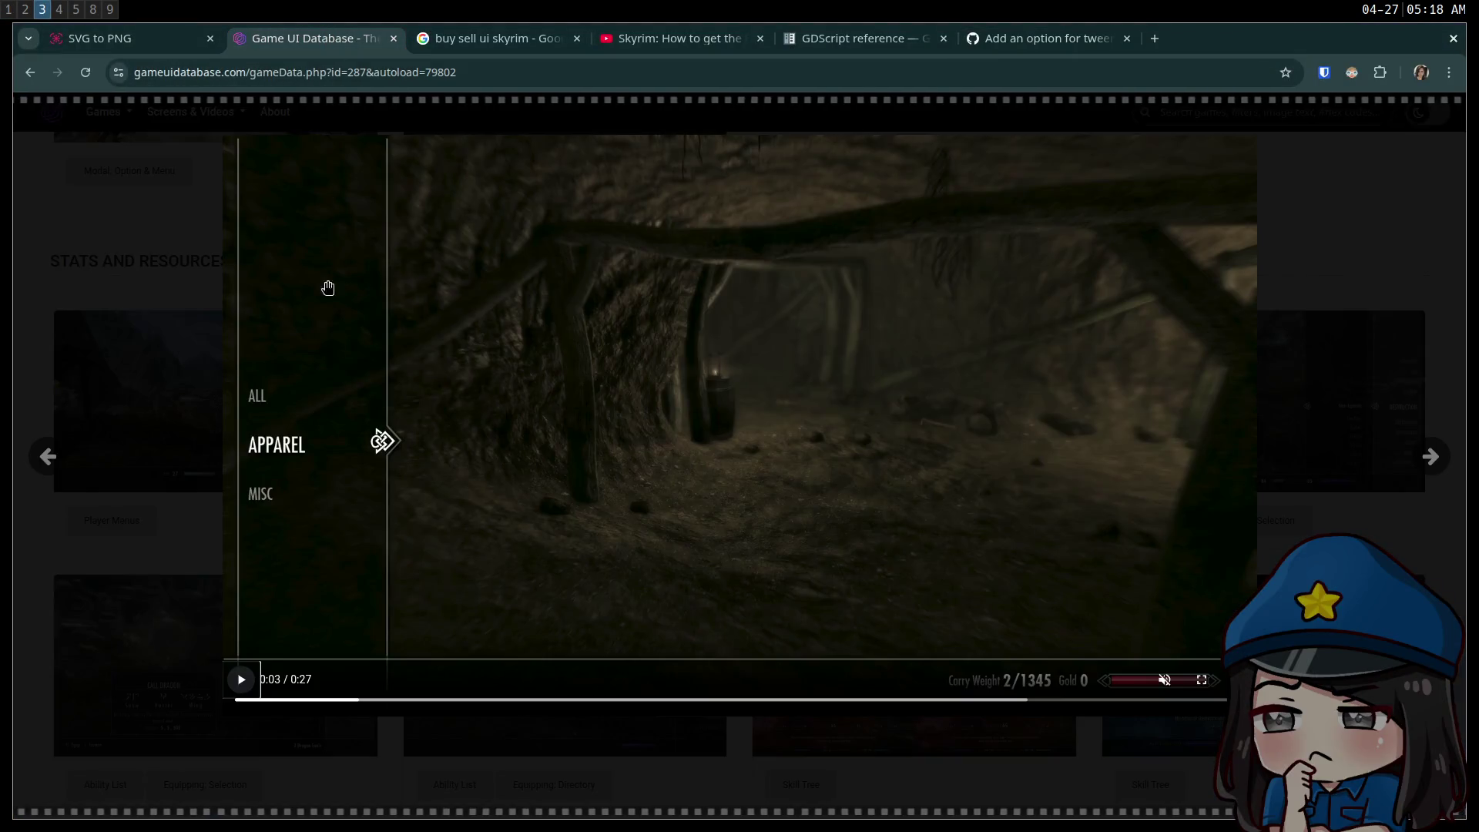
{"action": "left_click", "coordinate": [240, 680]}
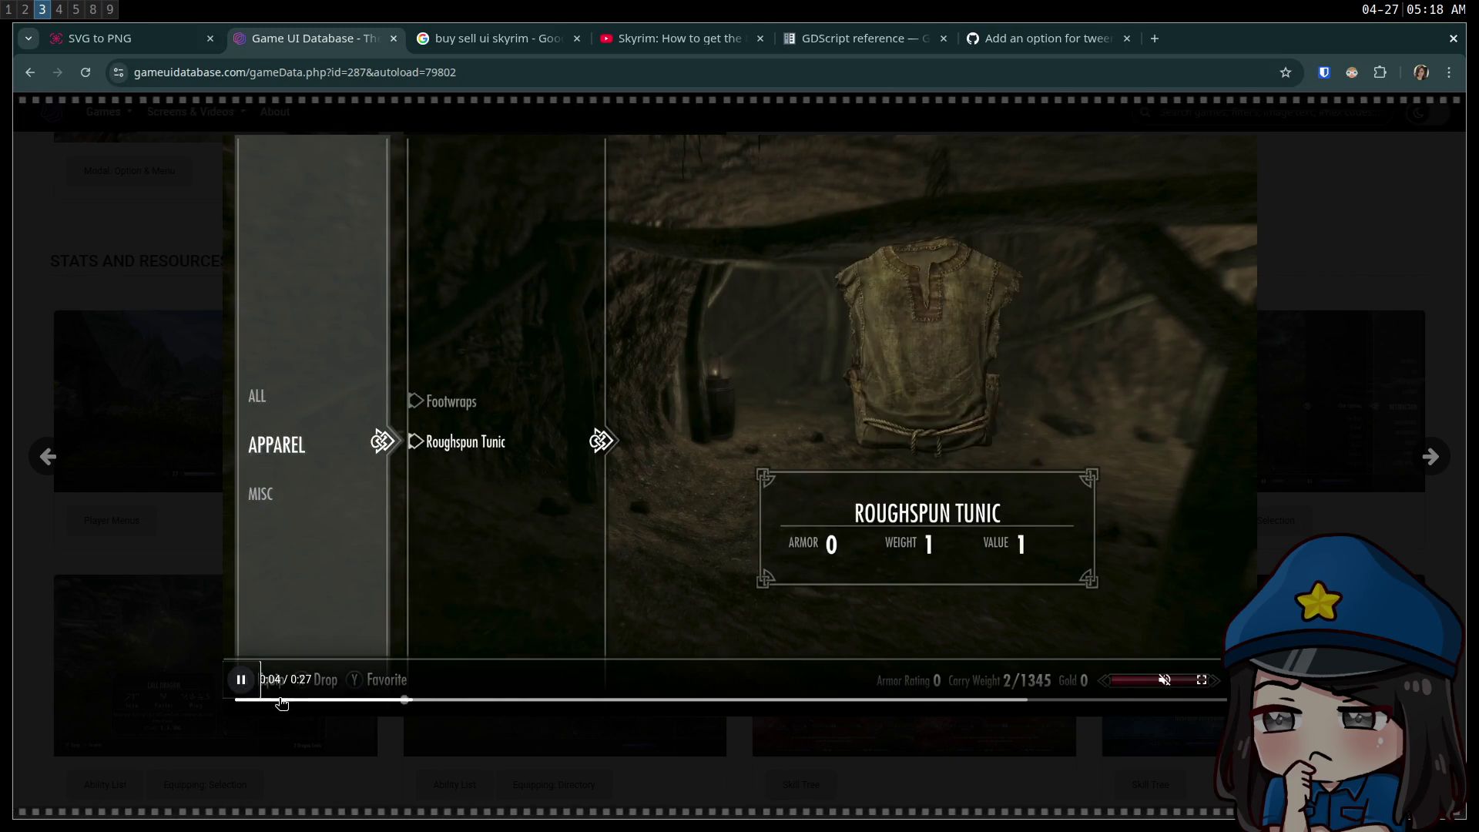
{"action": "left_click", "coordinate": [271, 699]}
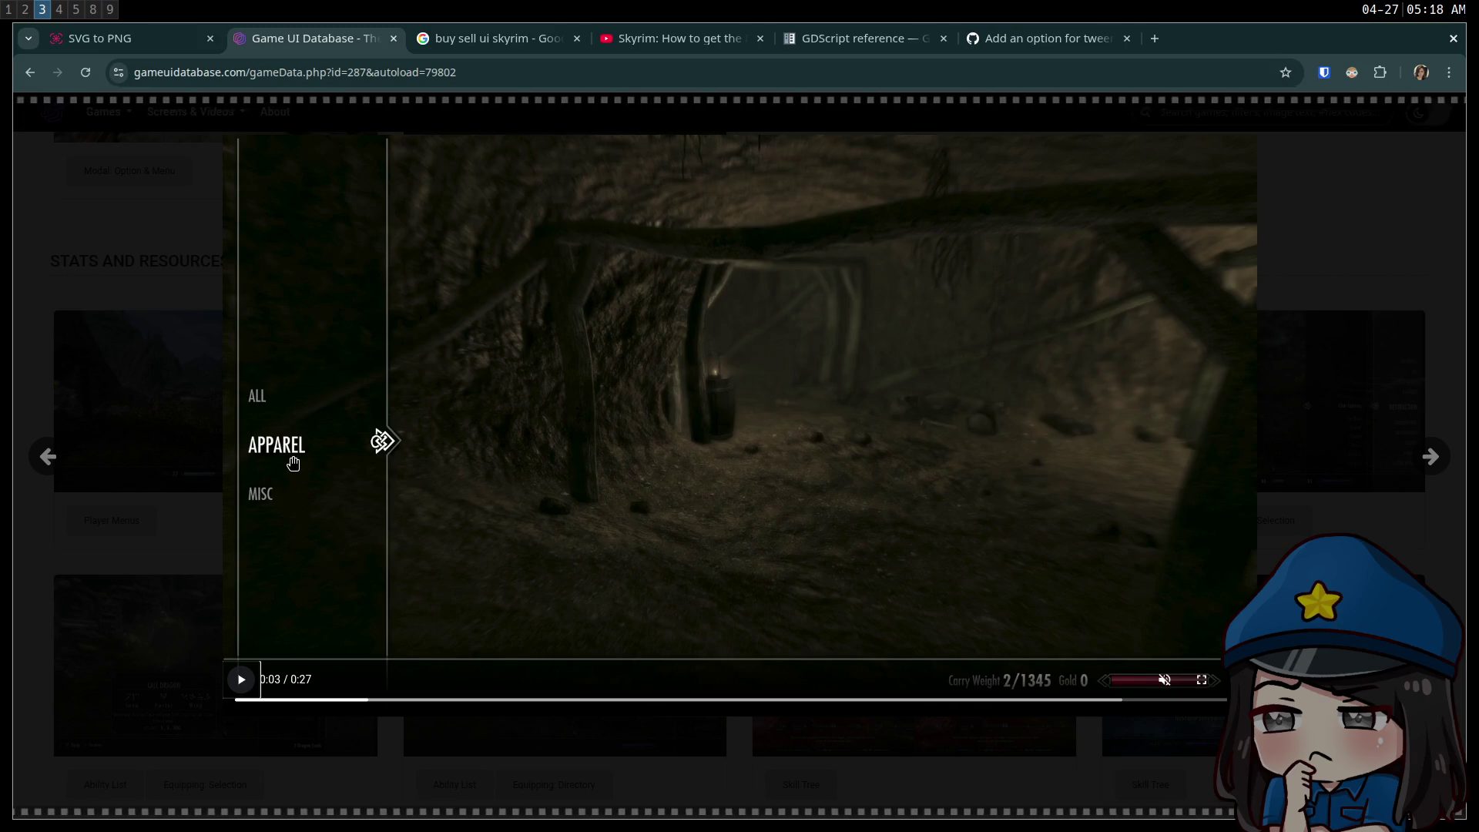
{"action": "key", "text": "super+2"}
{"action": "key", "text": "super+3"}
{"action": "key", "text": "super+4"}
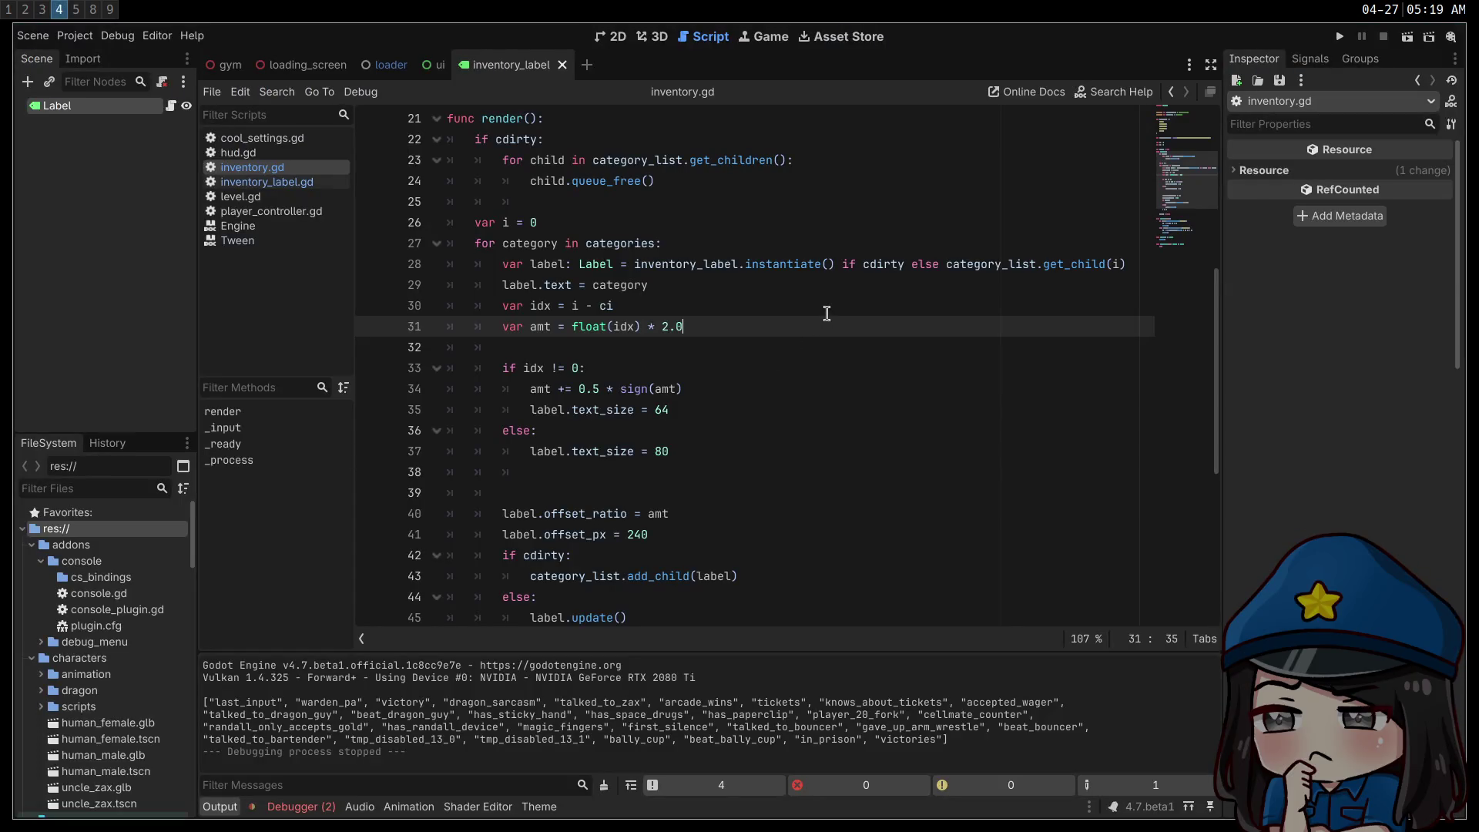
{"action": "scroll", "coordinate": [827, 313], "scroll_direction": "up", "scroll_amount": 6}
- In inventory_label.gd, shorten the position tween duration to 0.05 seconds
{"action": "left_click", "coordinate": [262, 185]}
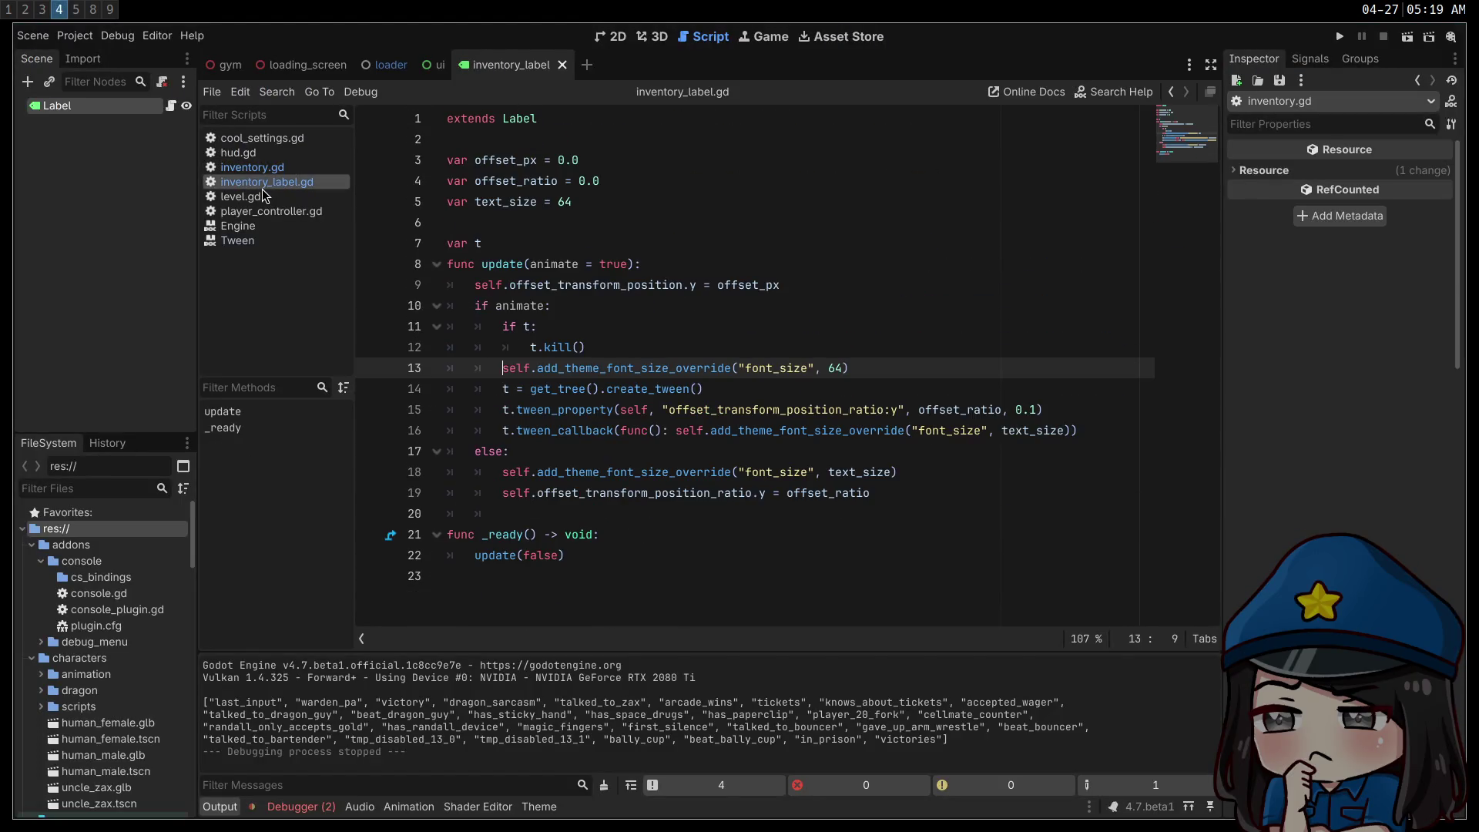
{"action": "left_click", "coordinate": [1038, 410]}
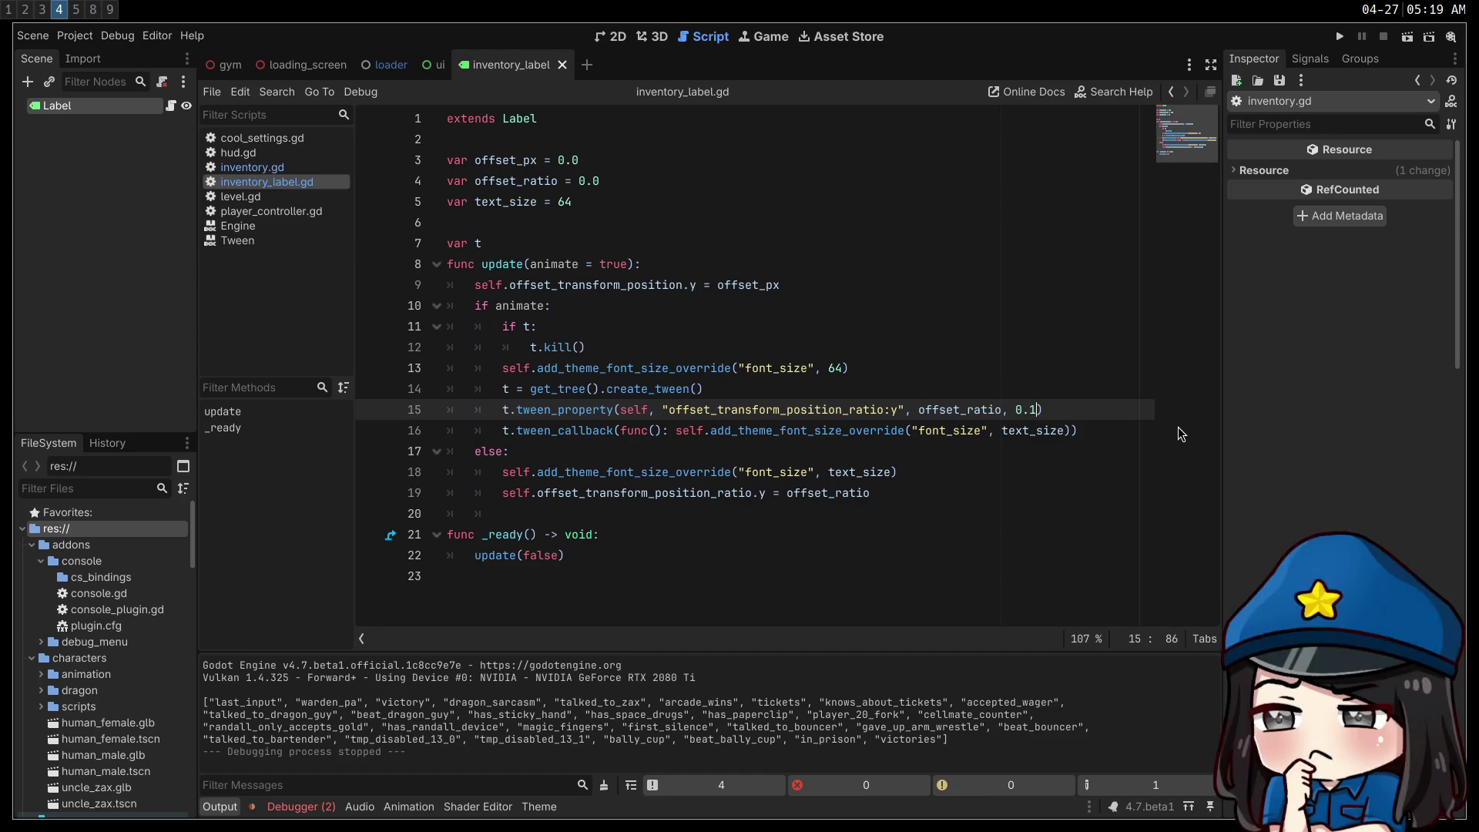
{"action": "key", "text": "BackSpace"}
{"action": "type", "text": "05"}
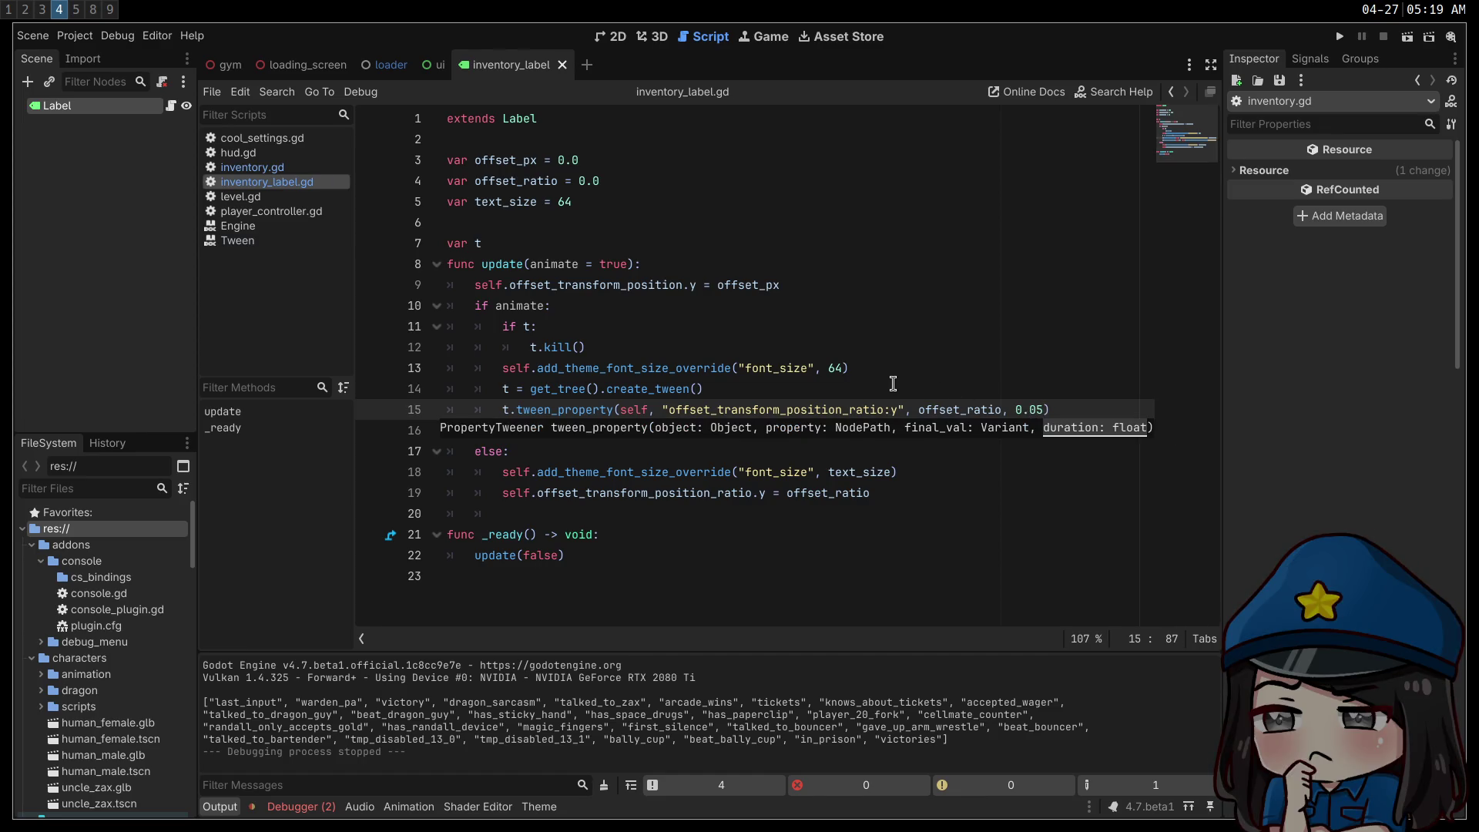
- Add t.set_trans(Tween.TRANS_CUBIC) and t.set_ease(Tween.EASE_OUT) after create_tween, then run the game
{"action": "left_click", "coordinate": [894, 385]}
{"action": "key", "text": "Return"}
{"action": "type", "text": "t."}
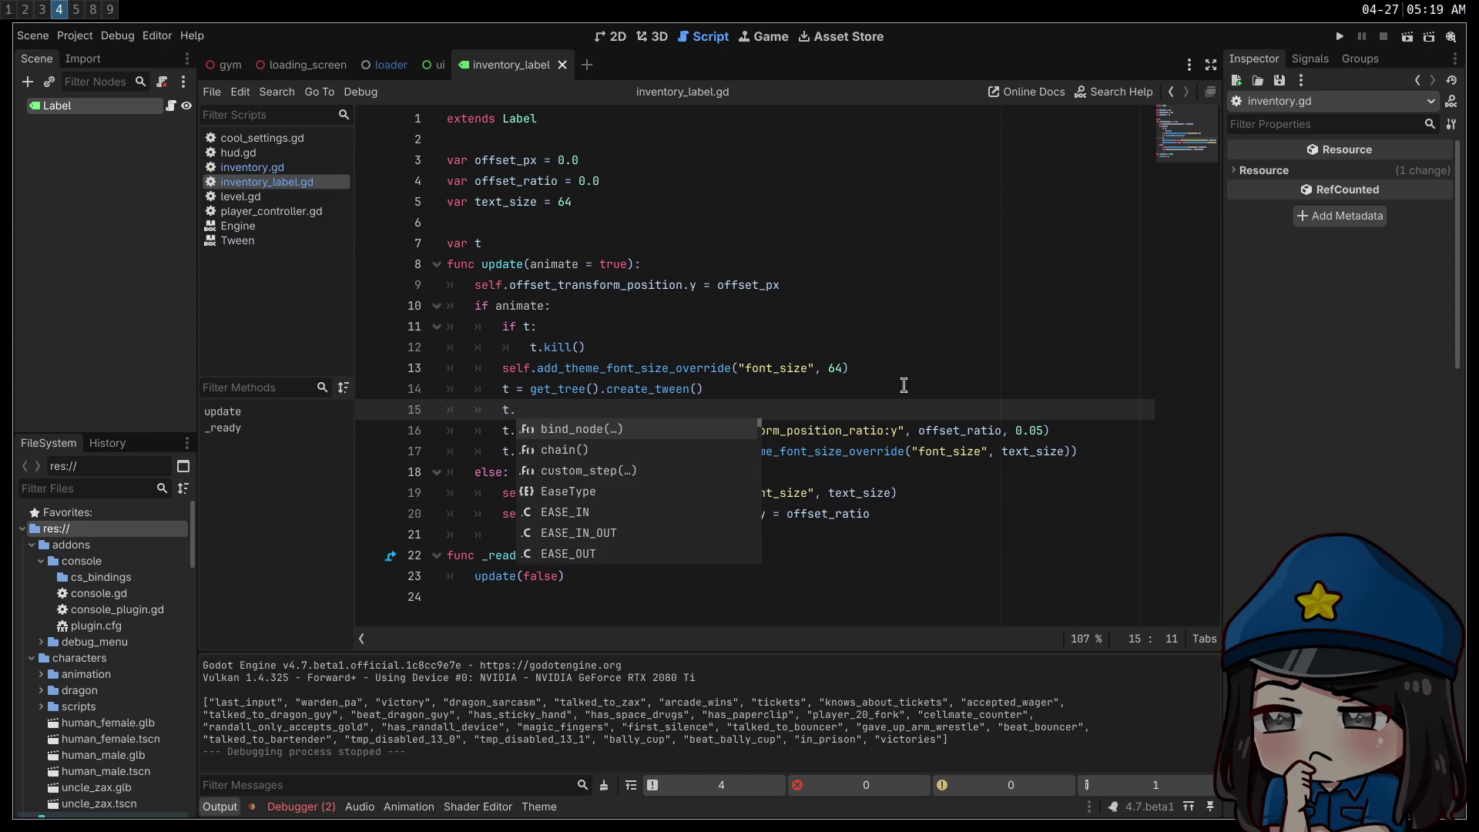
{"action": "type", "text": "set_trans("}
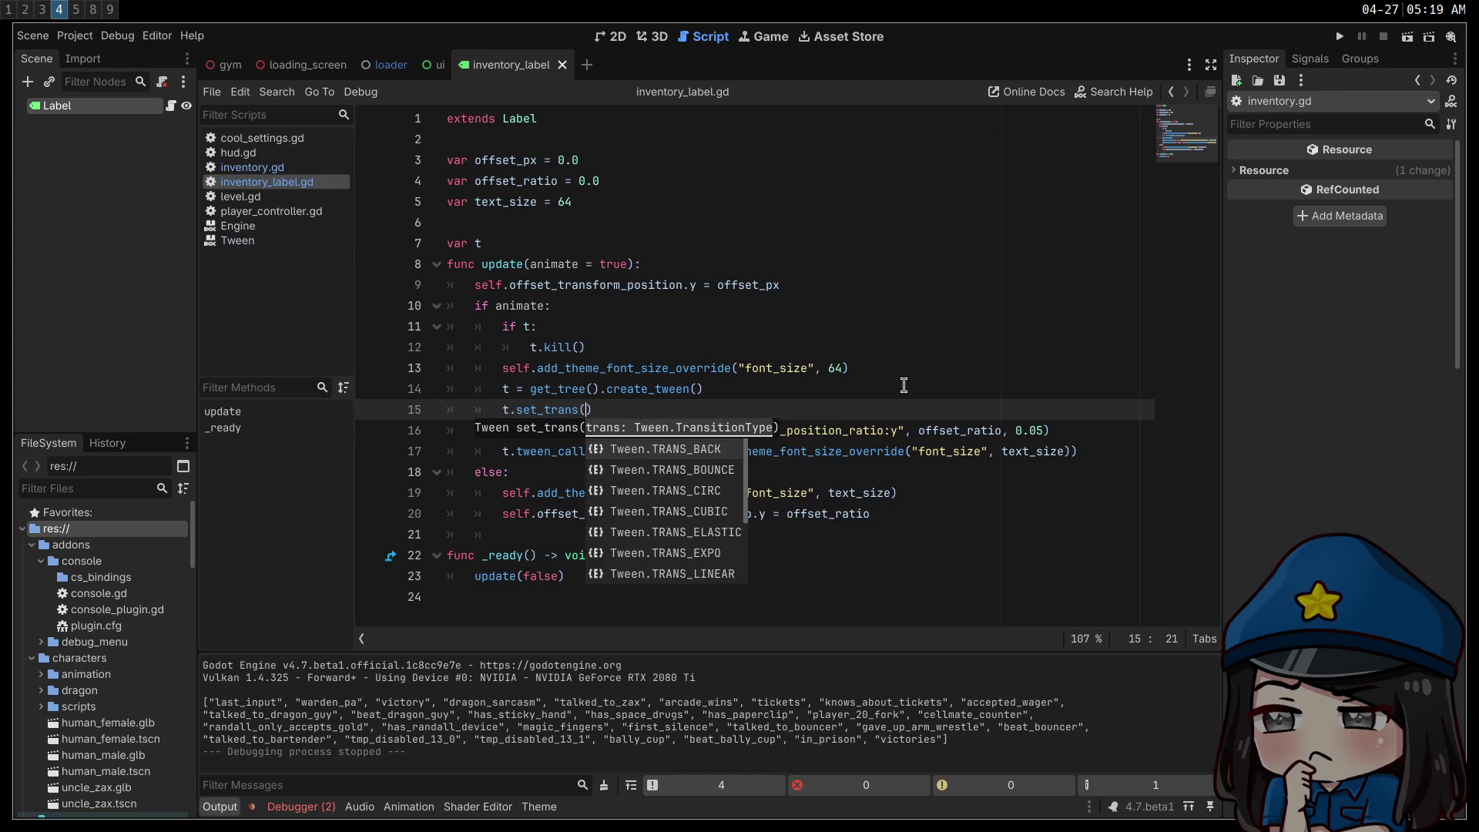
{"action": "type", "text": "rans."}
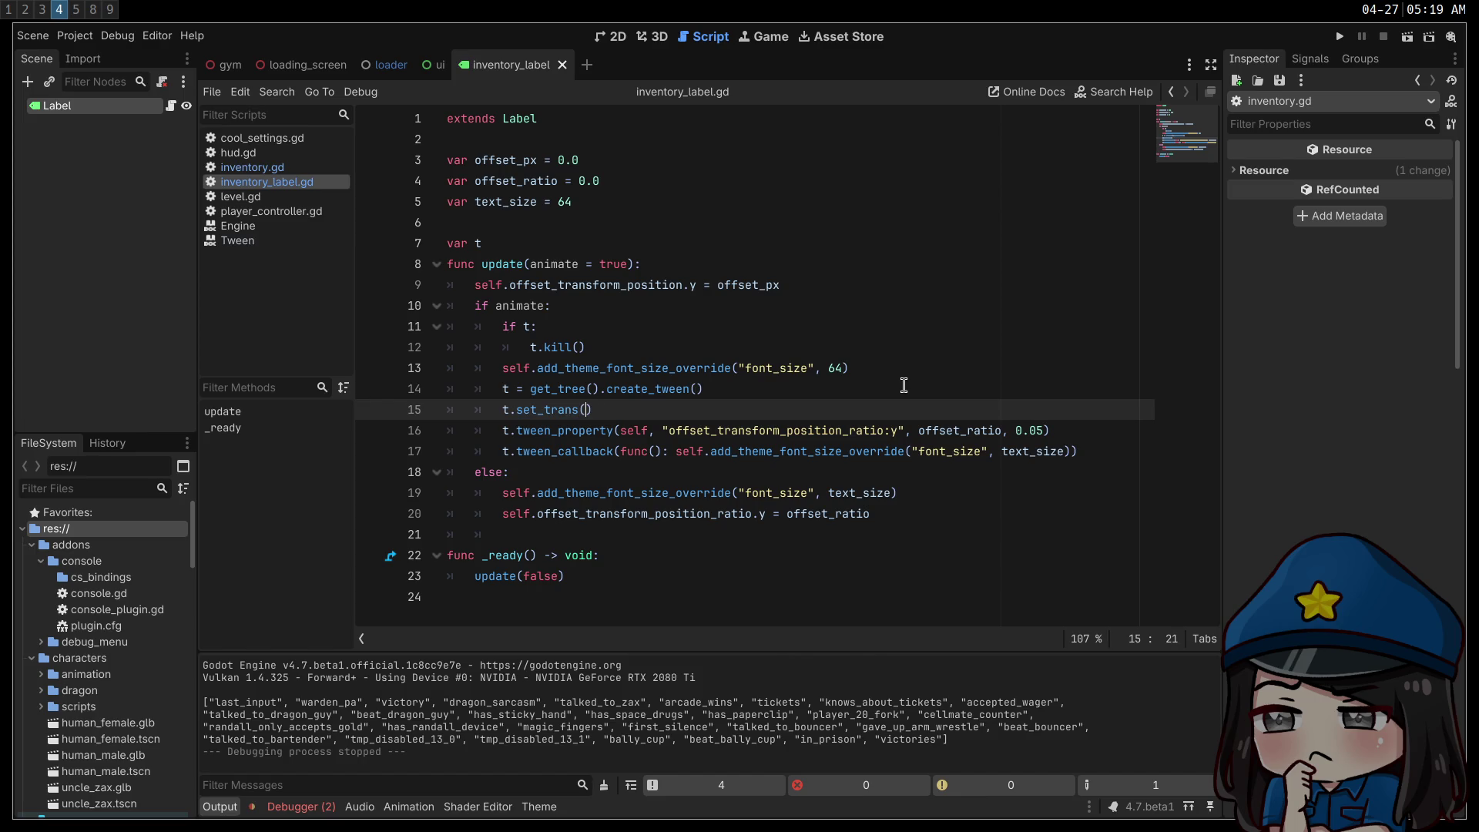
{"action": "type", "text": "CUR"}
{"action": "key", "text": "Return"}
{"action": "type", "text": "("}
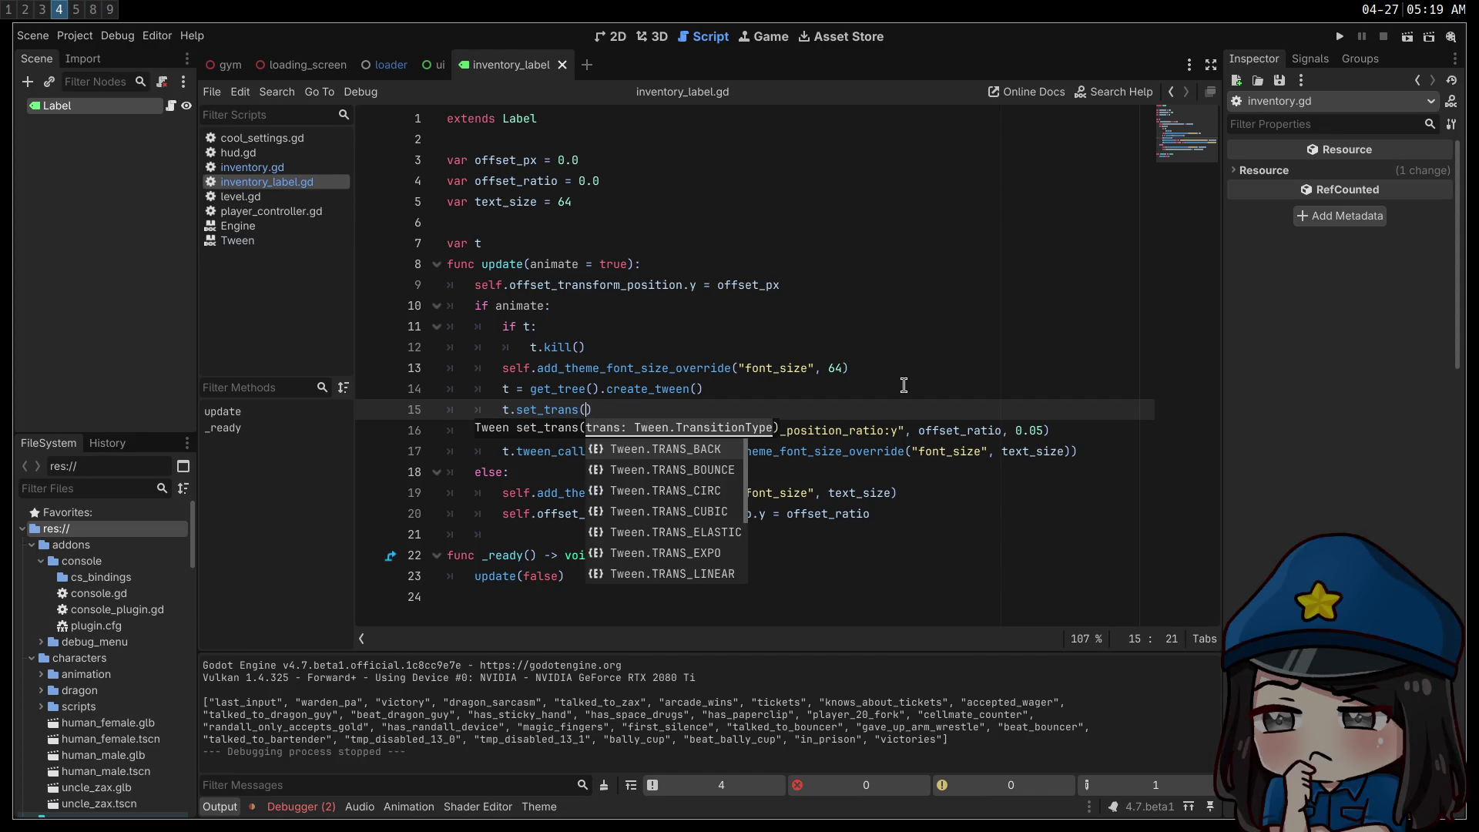
{"action": "key", "text": "Down"}
{"action": "key", "text": "Down"}
{"action": "key", "text": "Down"}
{"action": "key", "text": "Return"}
{"action": "key", "text": "Return"}
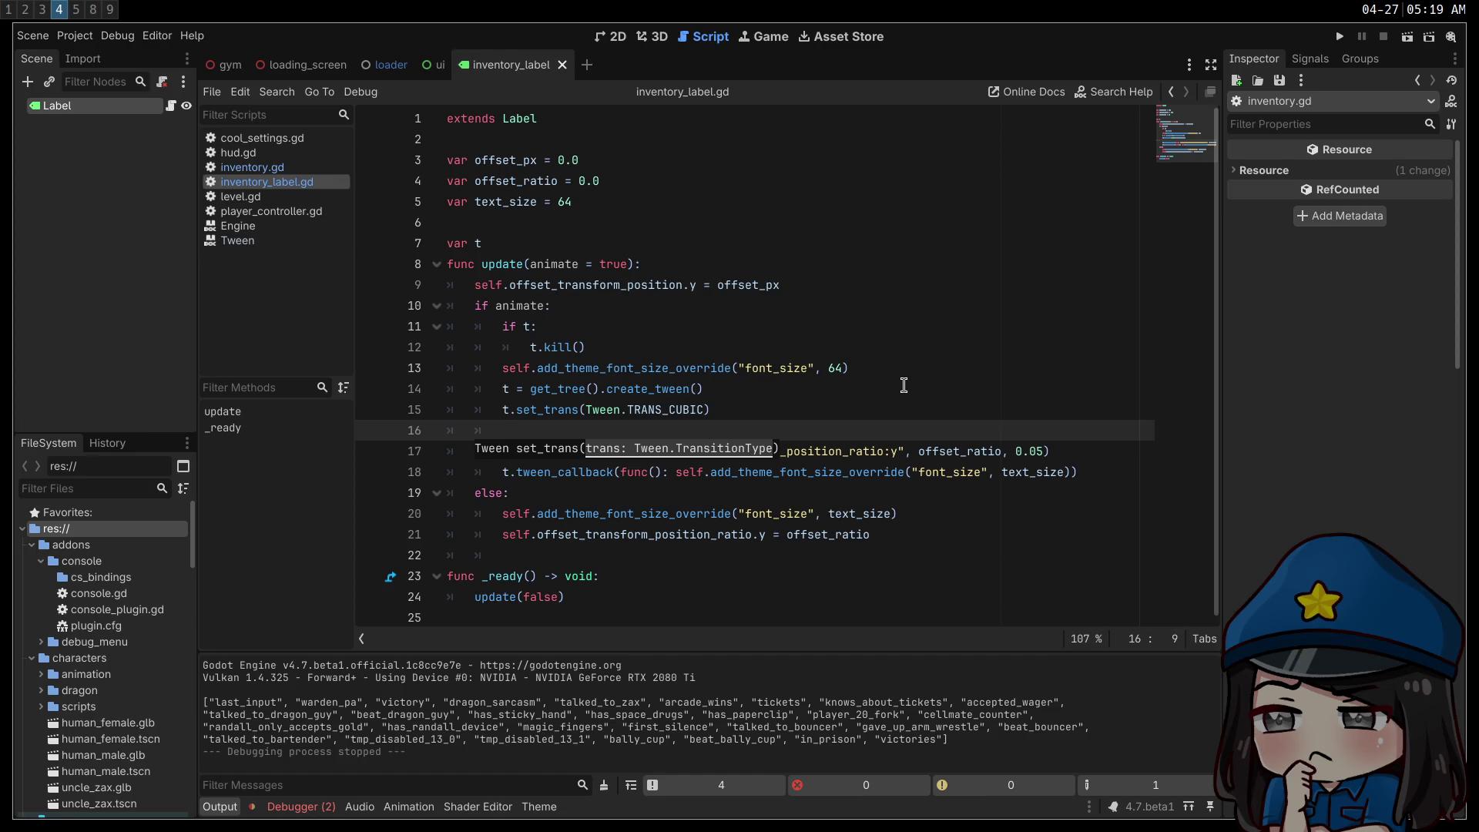
{"action": "type", "text": "t.set_ease("}
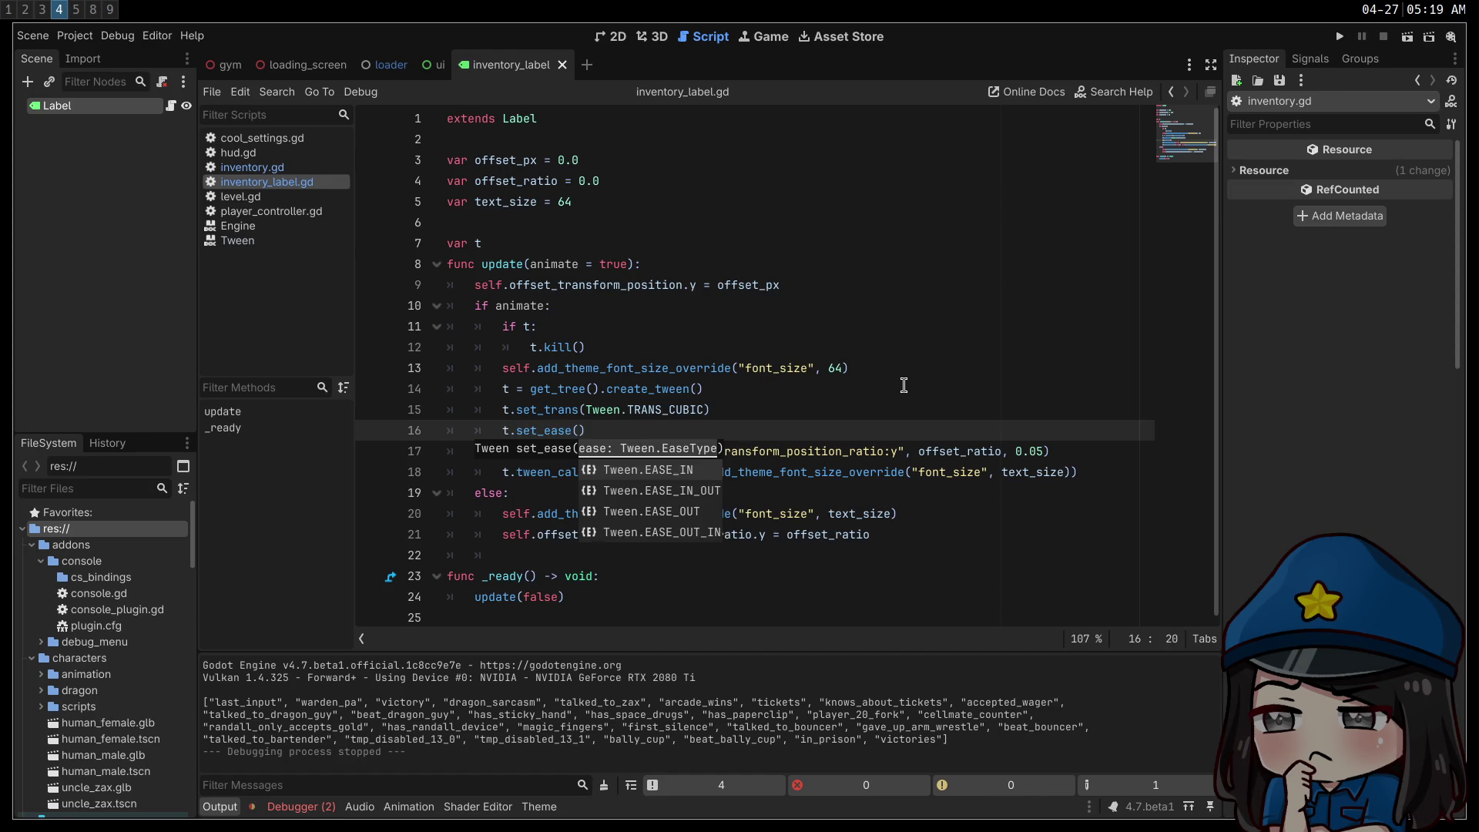
{"action": "key", "text": "Down"}
{"action": "key", "text": "Down"}
{"action": "key", "text": "Return"}
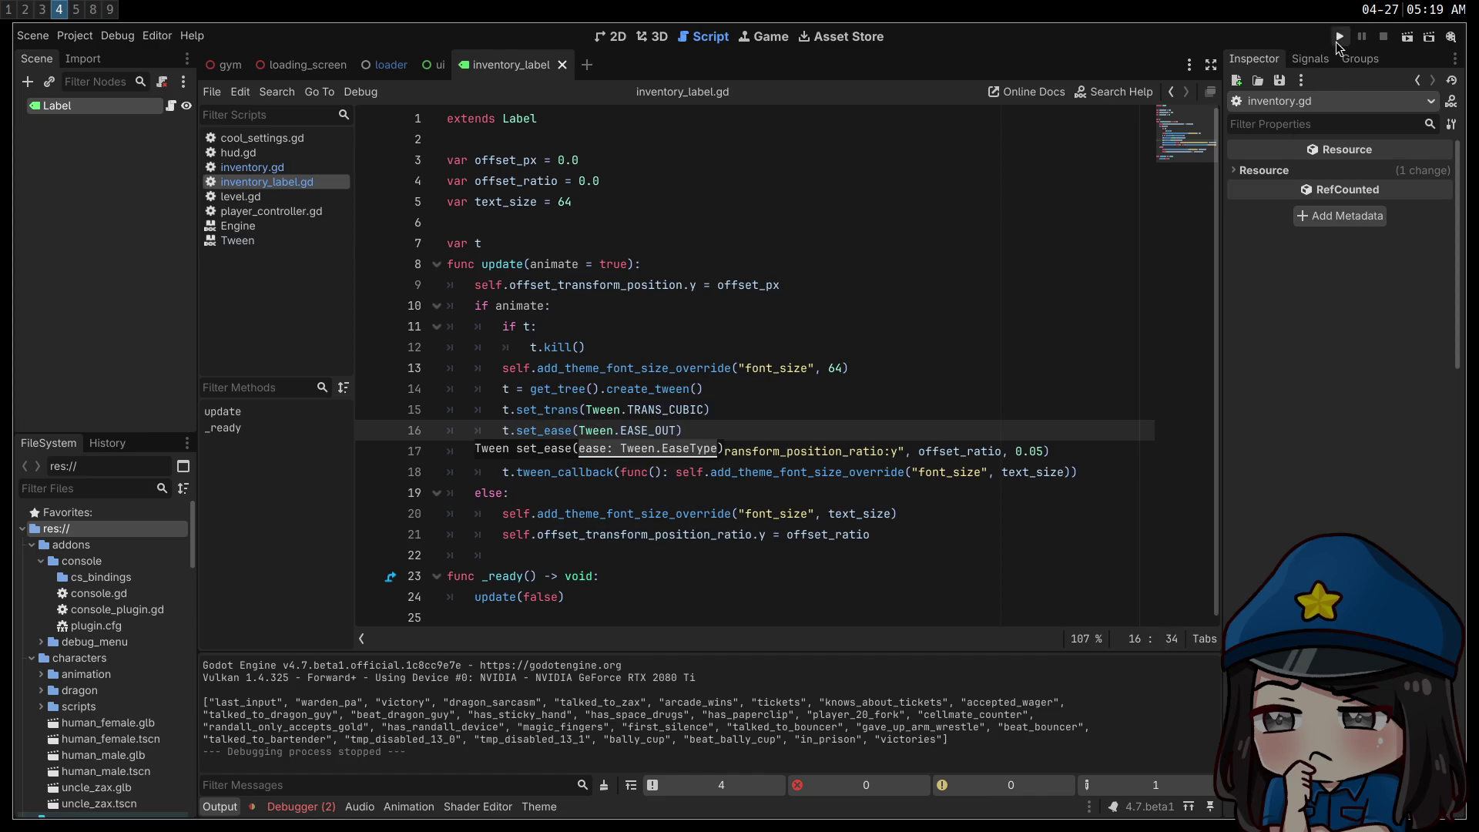
{"action": "left_click", "coordinate": [1339, 38]}
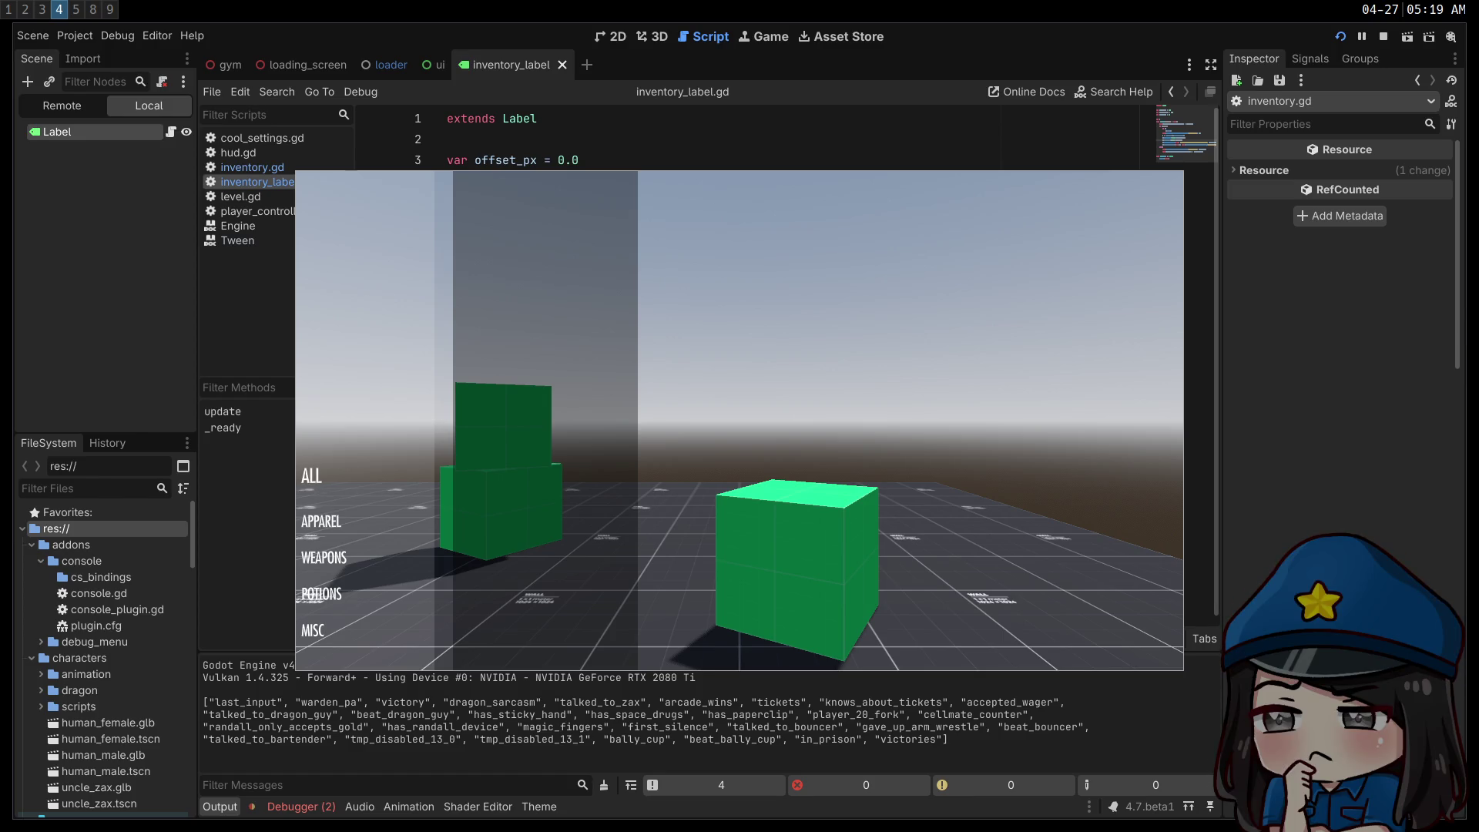
- Release input from the running game, stop it, and return to inventory.gd
{"action": "key", "text": "Escape"}
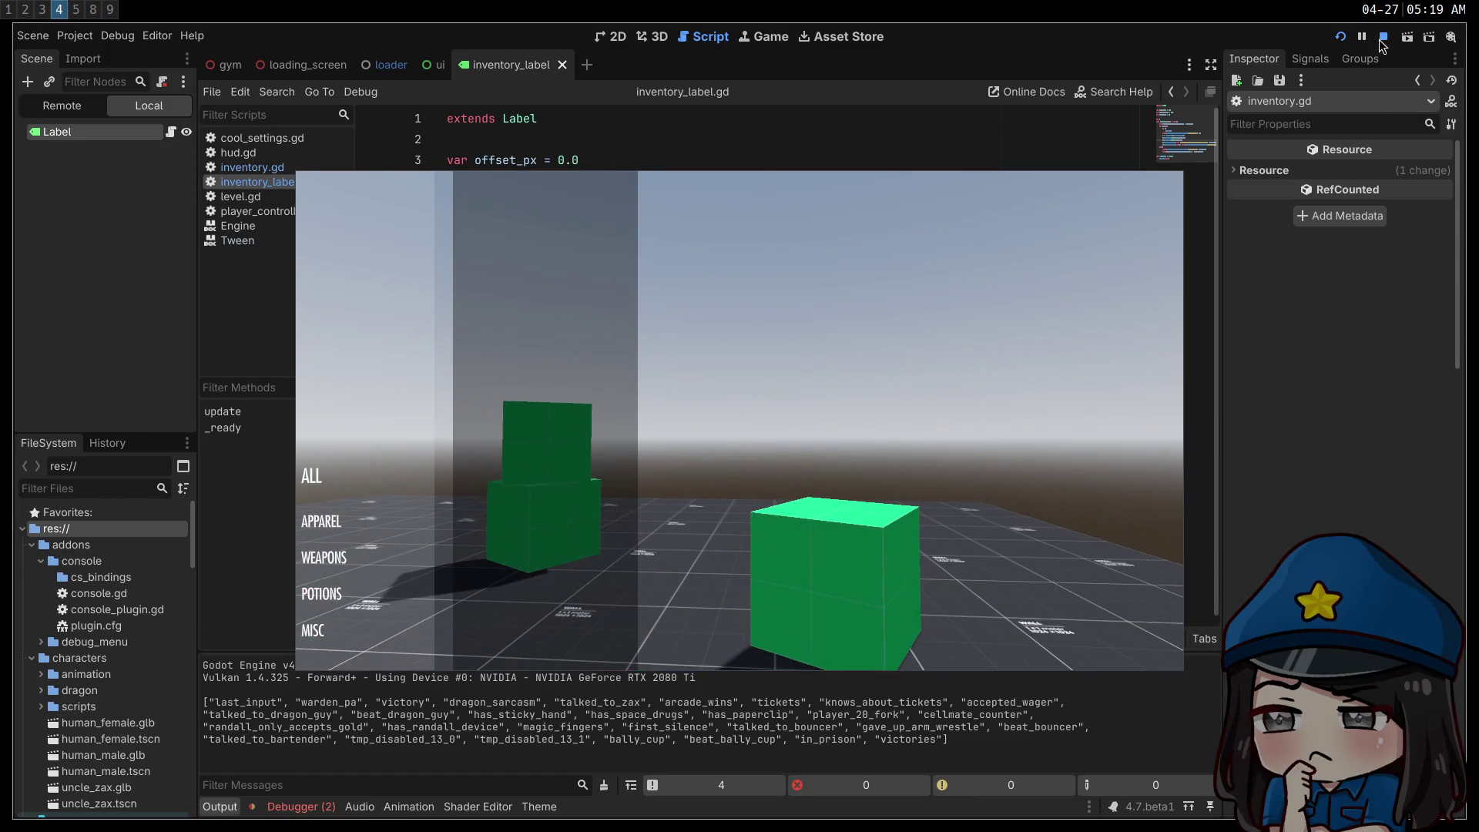
{"action": "left_click", "coordinate": [1380, 41]}
{"action": "key", "text": "alt+Left"}
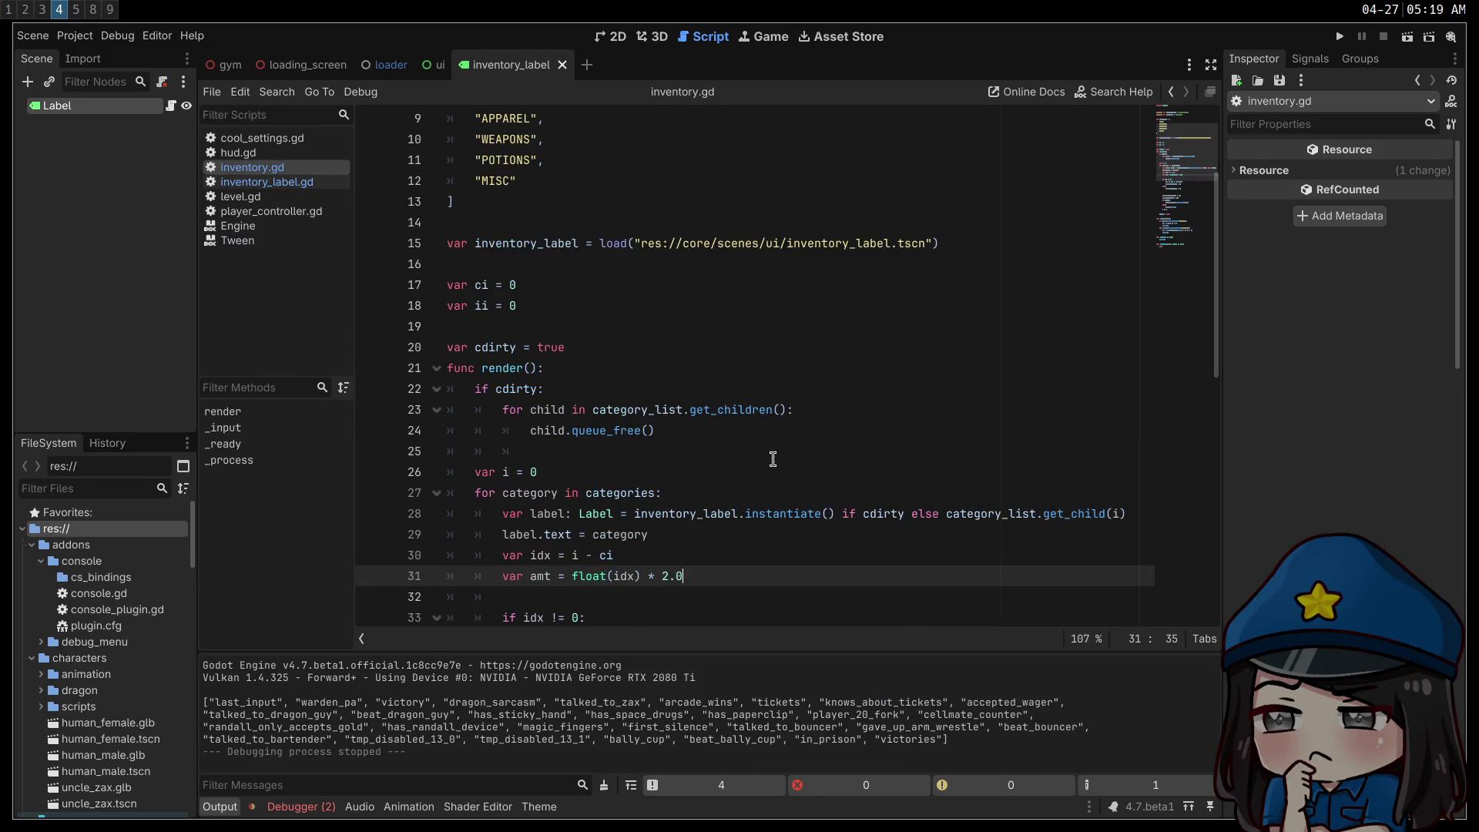
- In _input, store var ci_was = ci first and add an if ci_was != ci: render() check
{"action": "scroll", "coordinate": [772, 459], "scroll_direction": "down", "scroll_amount": 10}
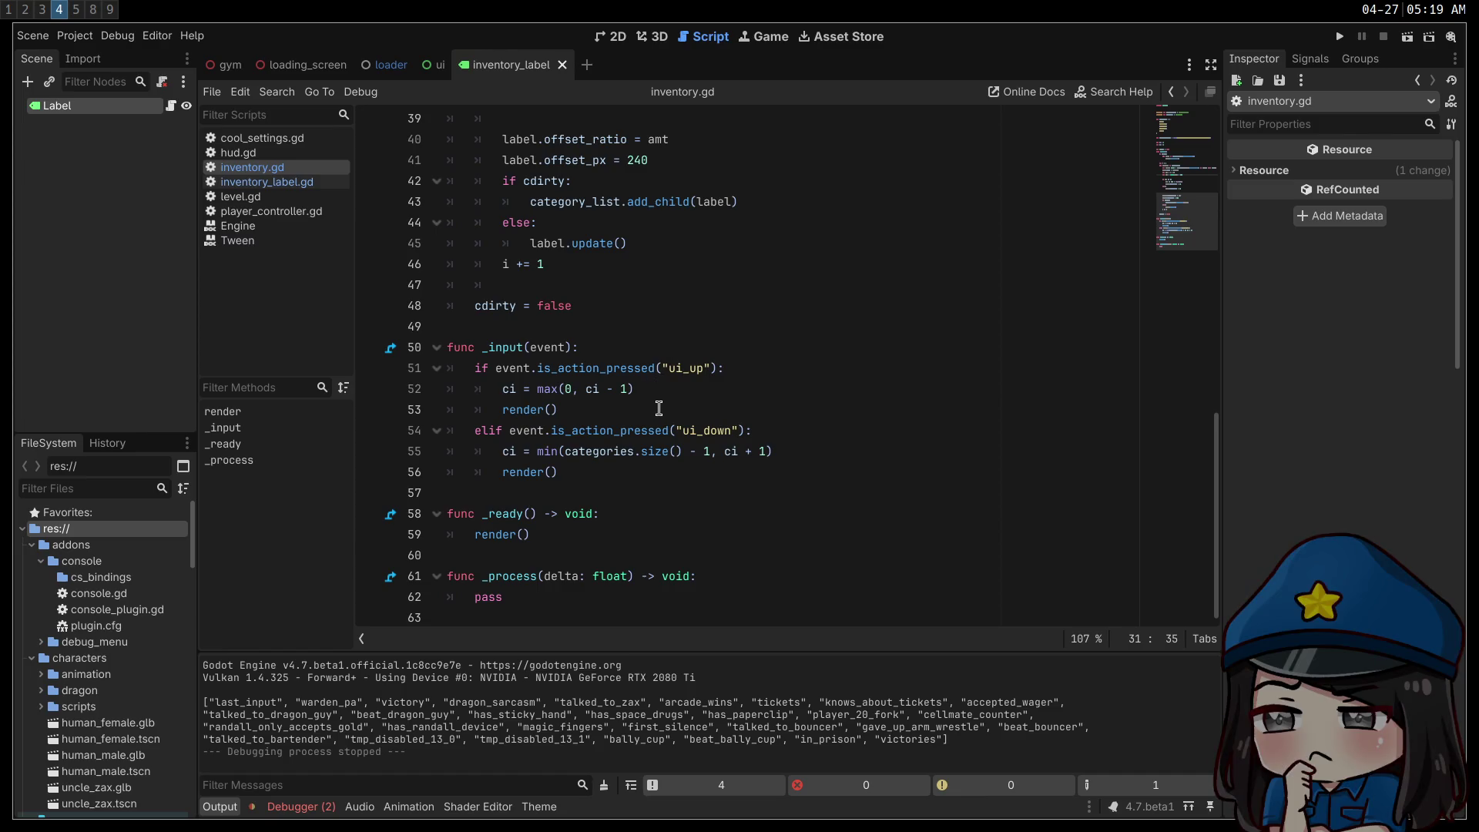
{"action": "left_click", "coordinate": [665, 352]}
{"action": "key", "text": "Return"}
{"action": "type", "text": "var ci_was = ci"}
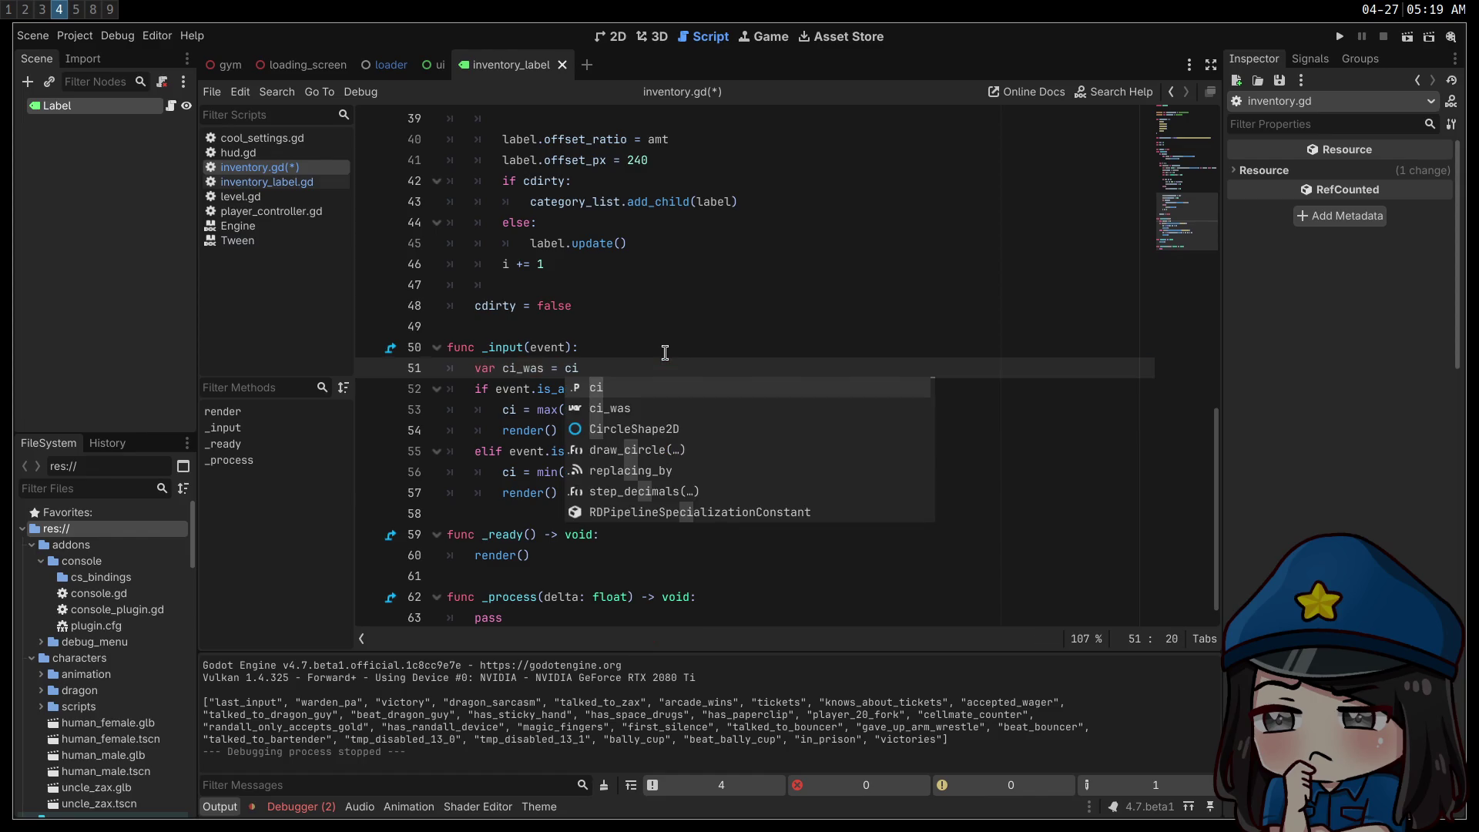
{"action": "key", "text": "Escape"}
{"action": "key", "text": "Down"}
{"action": "key", "text": "Down"}
{"action": "key", "text": "Down"}
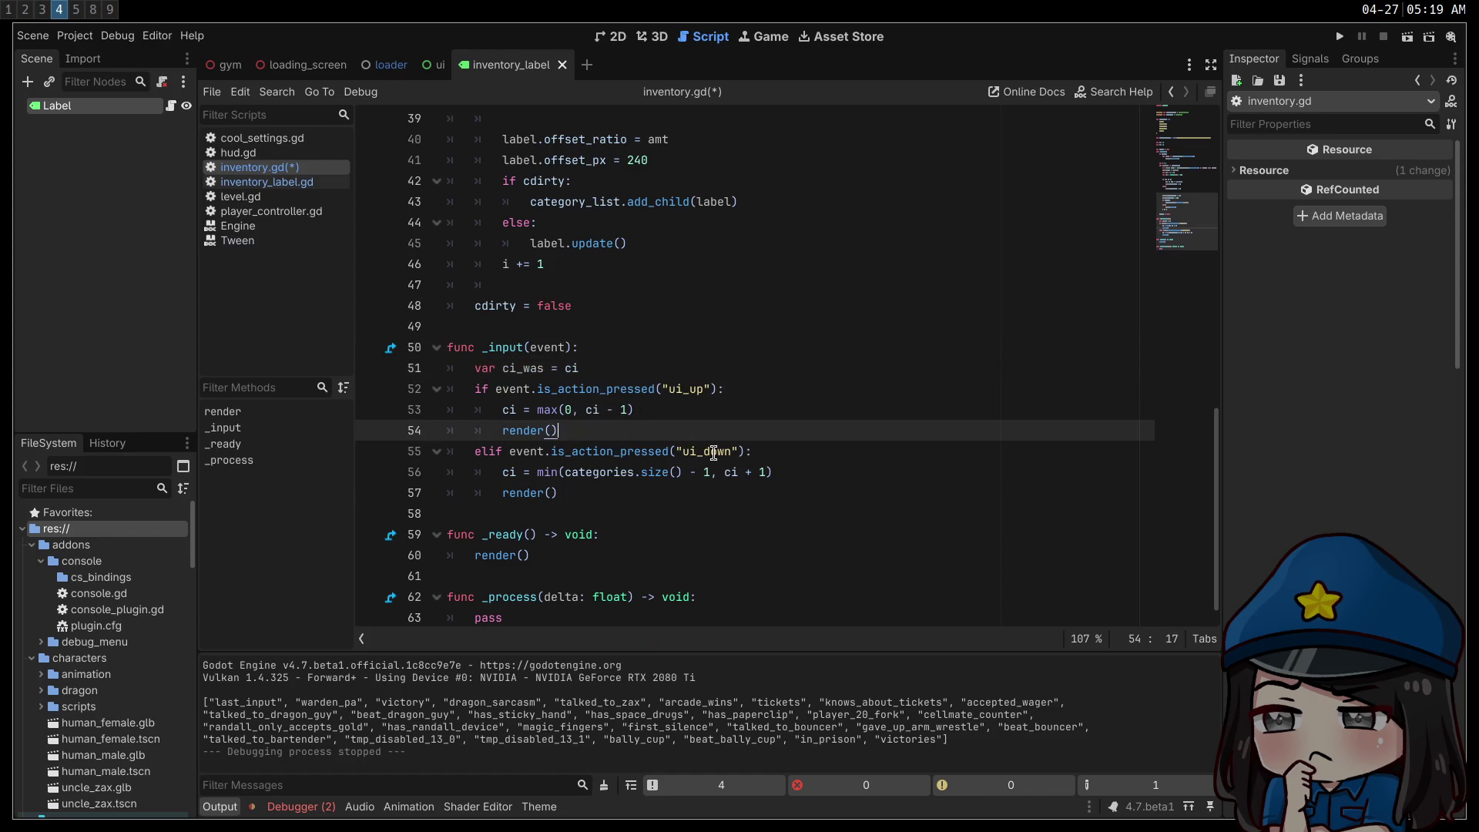
{"action": "left_click", "coordinate": [859, 468]}
{"action": "key", "text": "Return"}
{"action": "key", "text": "BackSpace"}
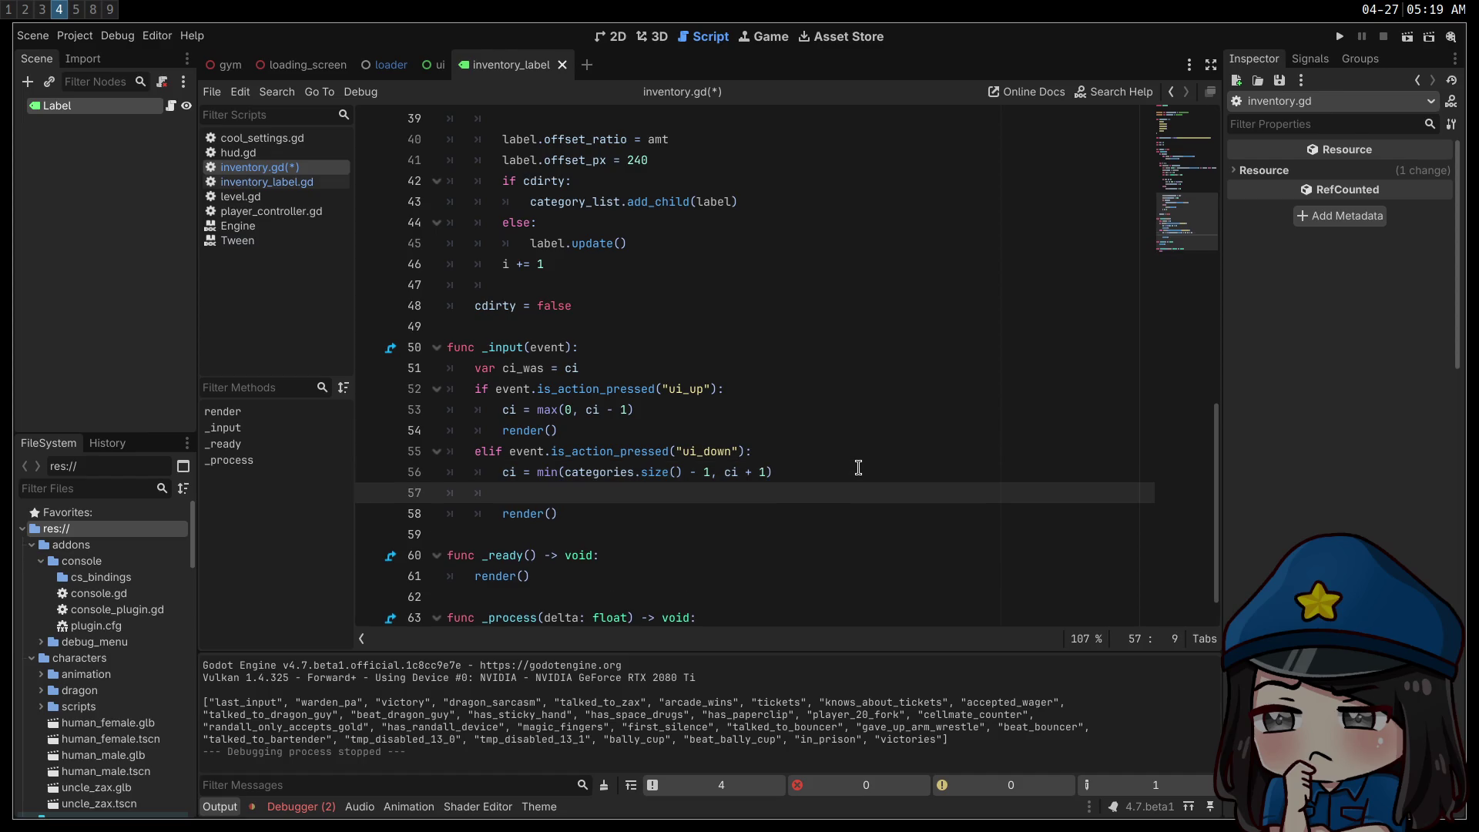
{"action": "key", "text": "Return"}
{"action": "type", "text": "if ci_was != ci"}
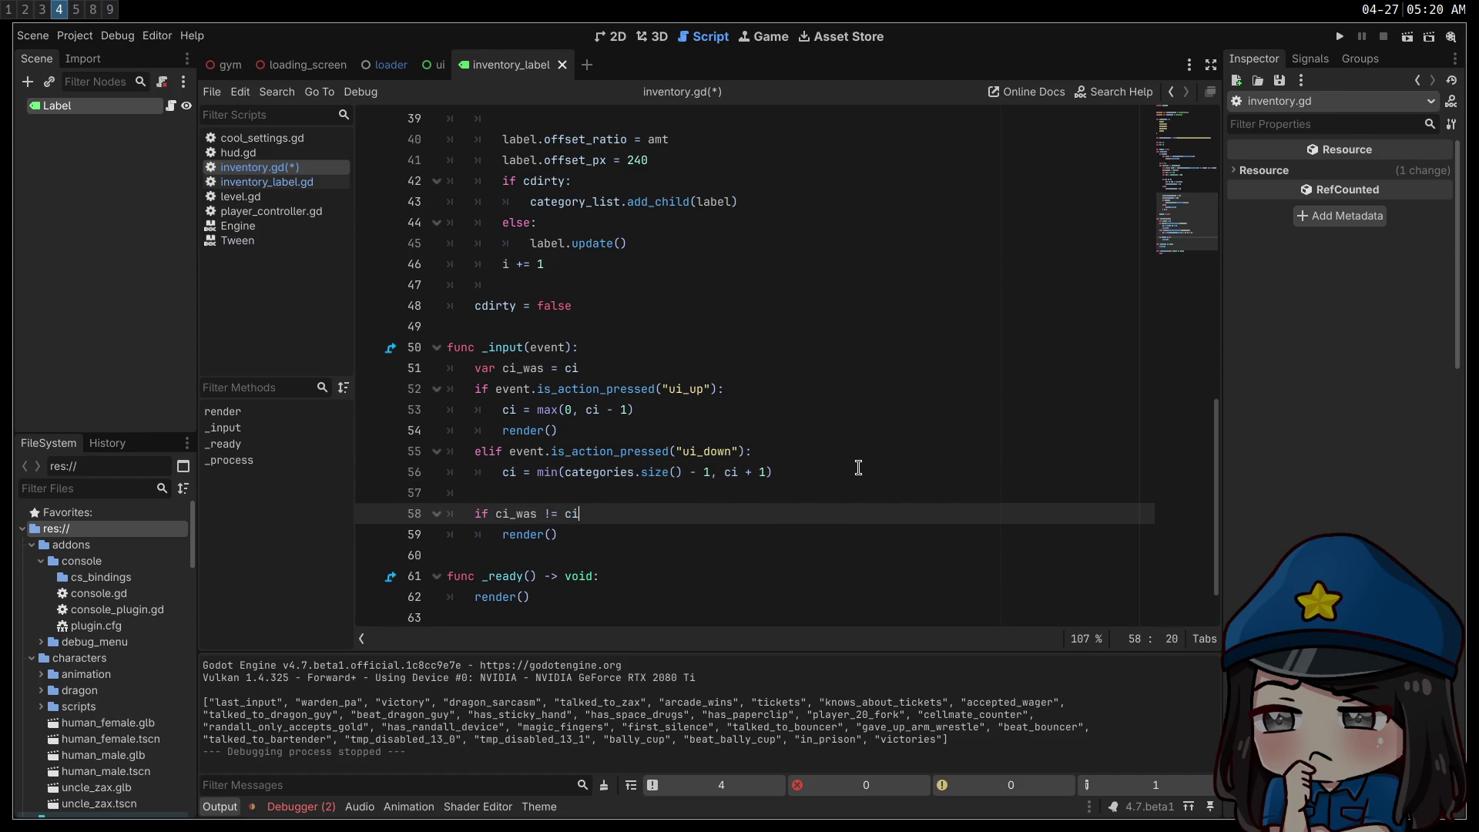
{"action": "type", "text": ":"}
{"action": "key", "text": "Return"}
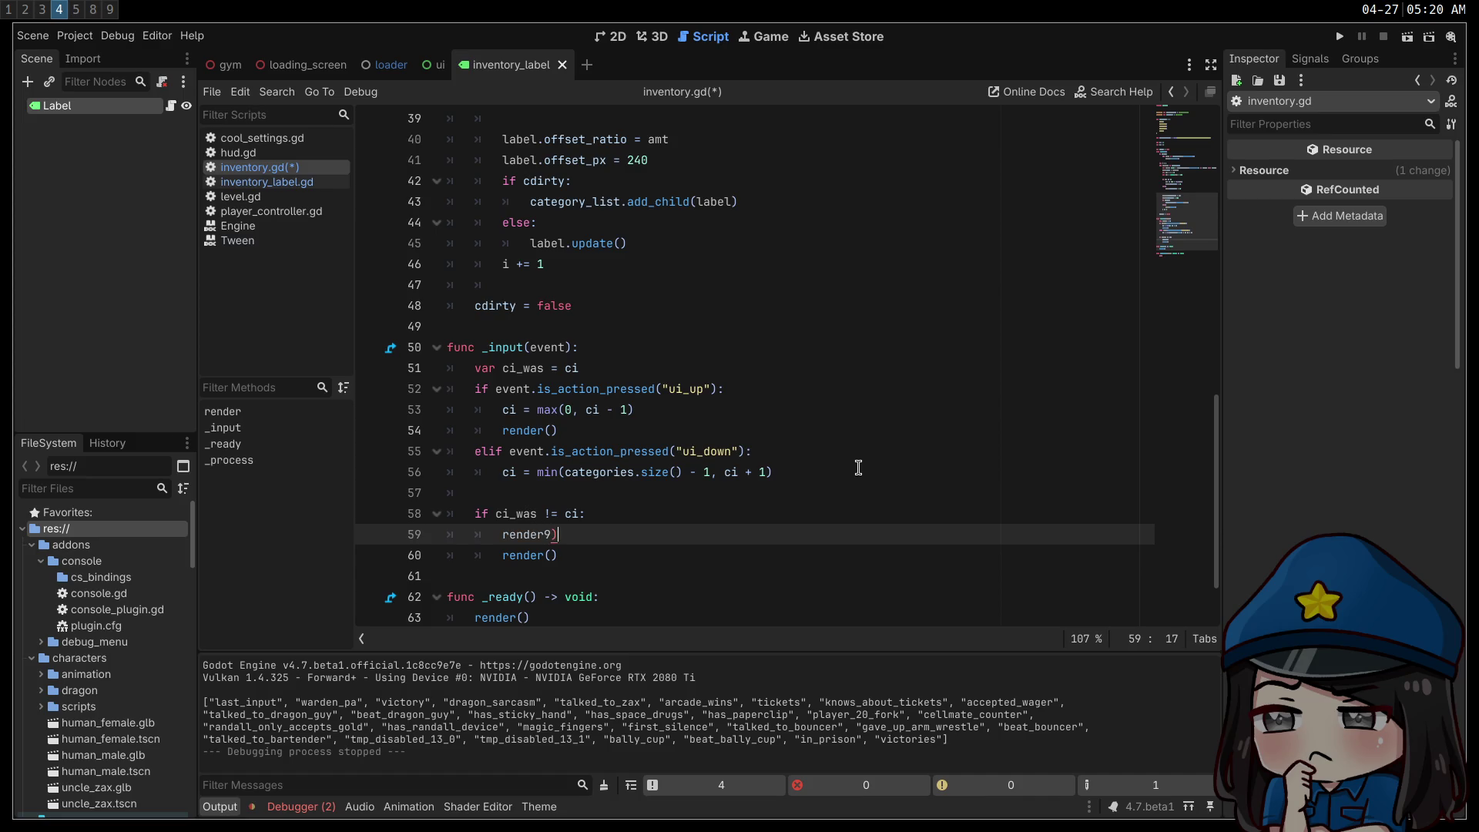
- Delete the per-branch render() calls from the up and down branches, then run the game
{"action": "key", "text": "Down"}
{"action": "key", "text": "ctrl+shift+k"}
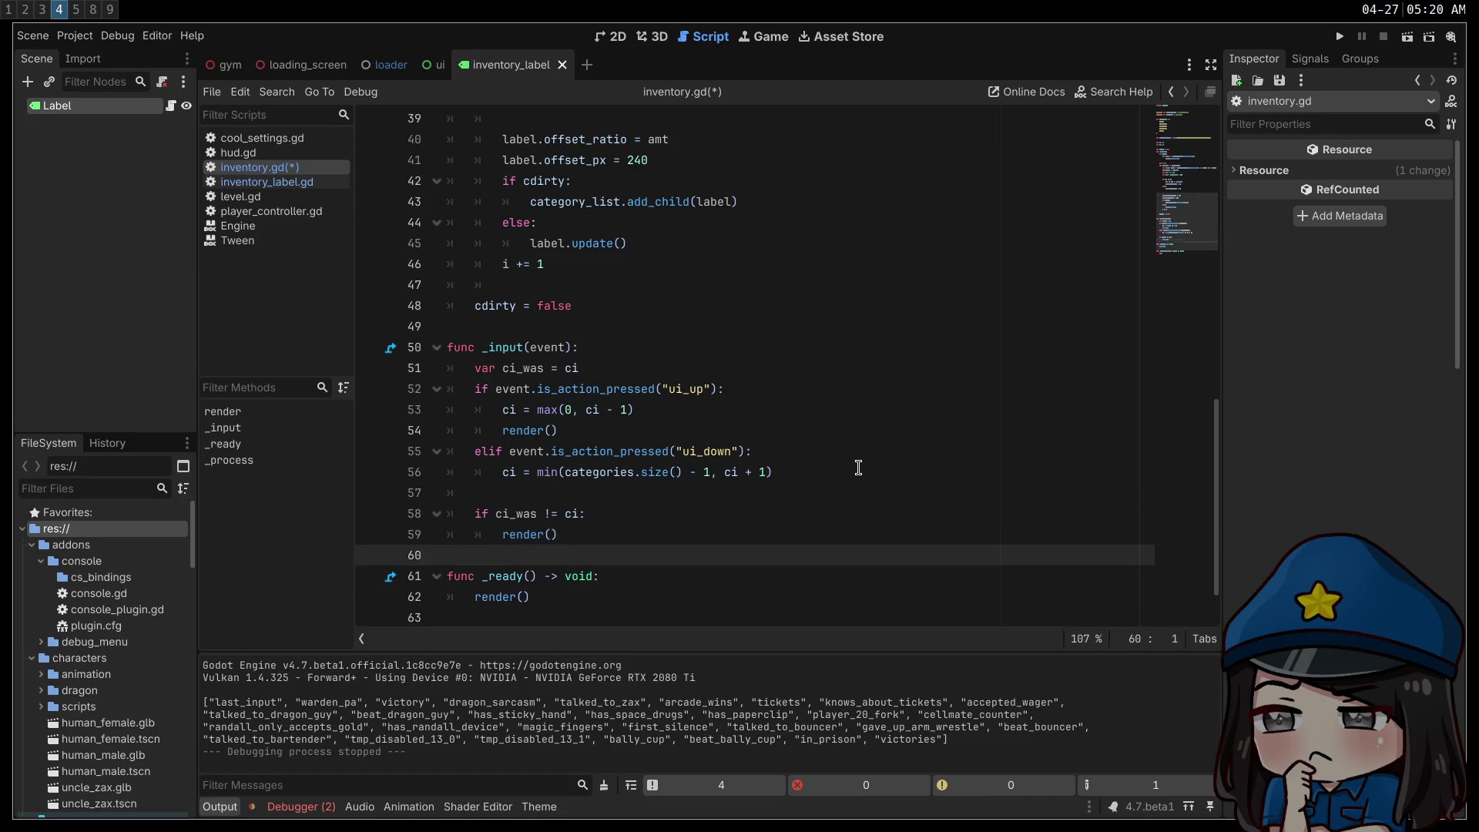
{"action": "key", "text": "Up"}
{"action": "key", "text": "Up"}
{"action": "key", "text": "Up"}
{"action": "key", "text": "ctrl+shift+k"}
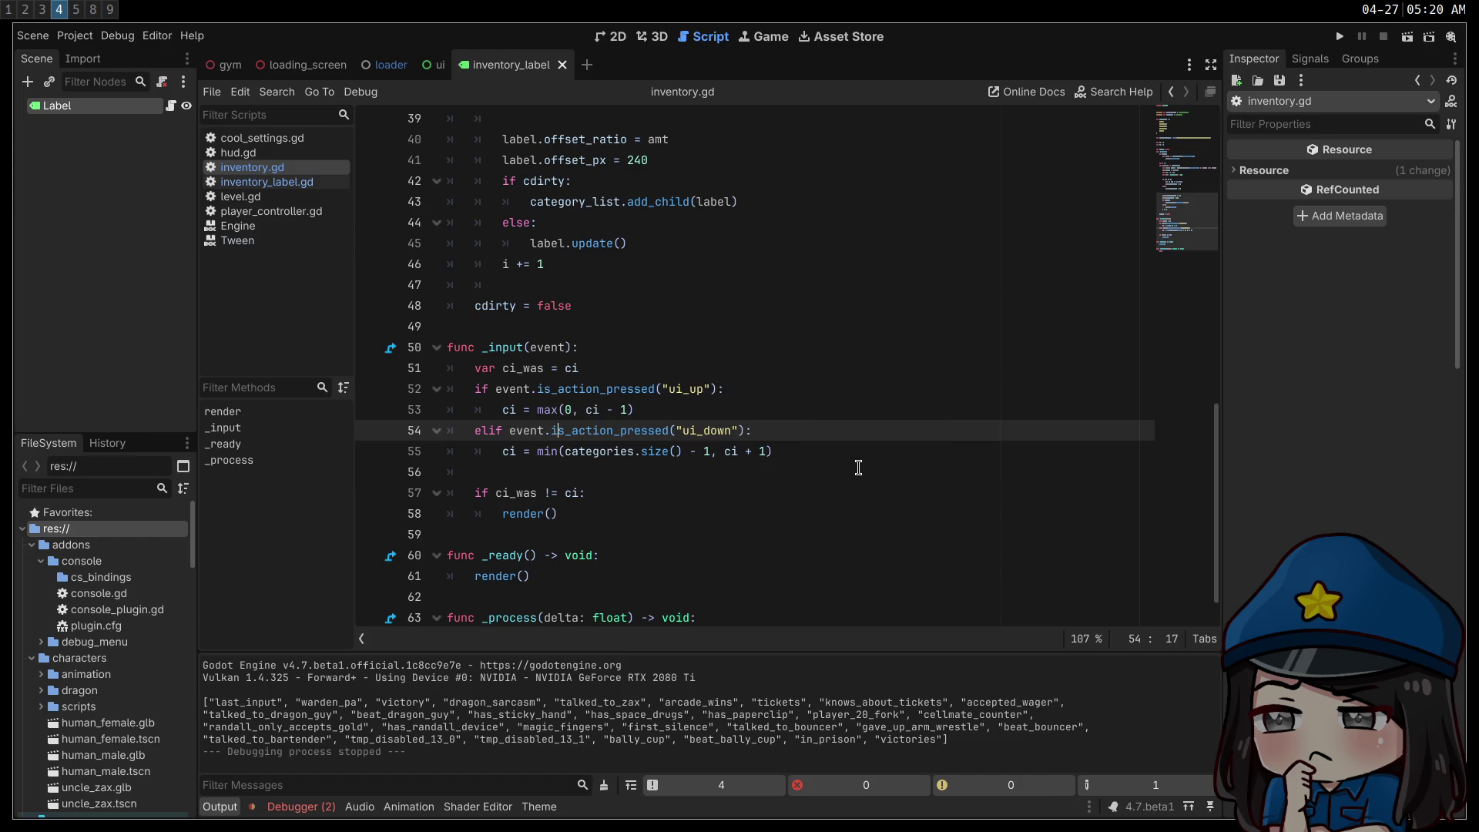
{"action": "left_click", "coordinate": [1340, 36]}
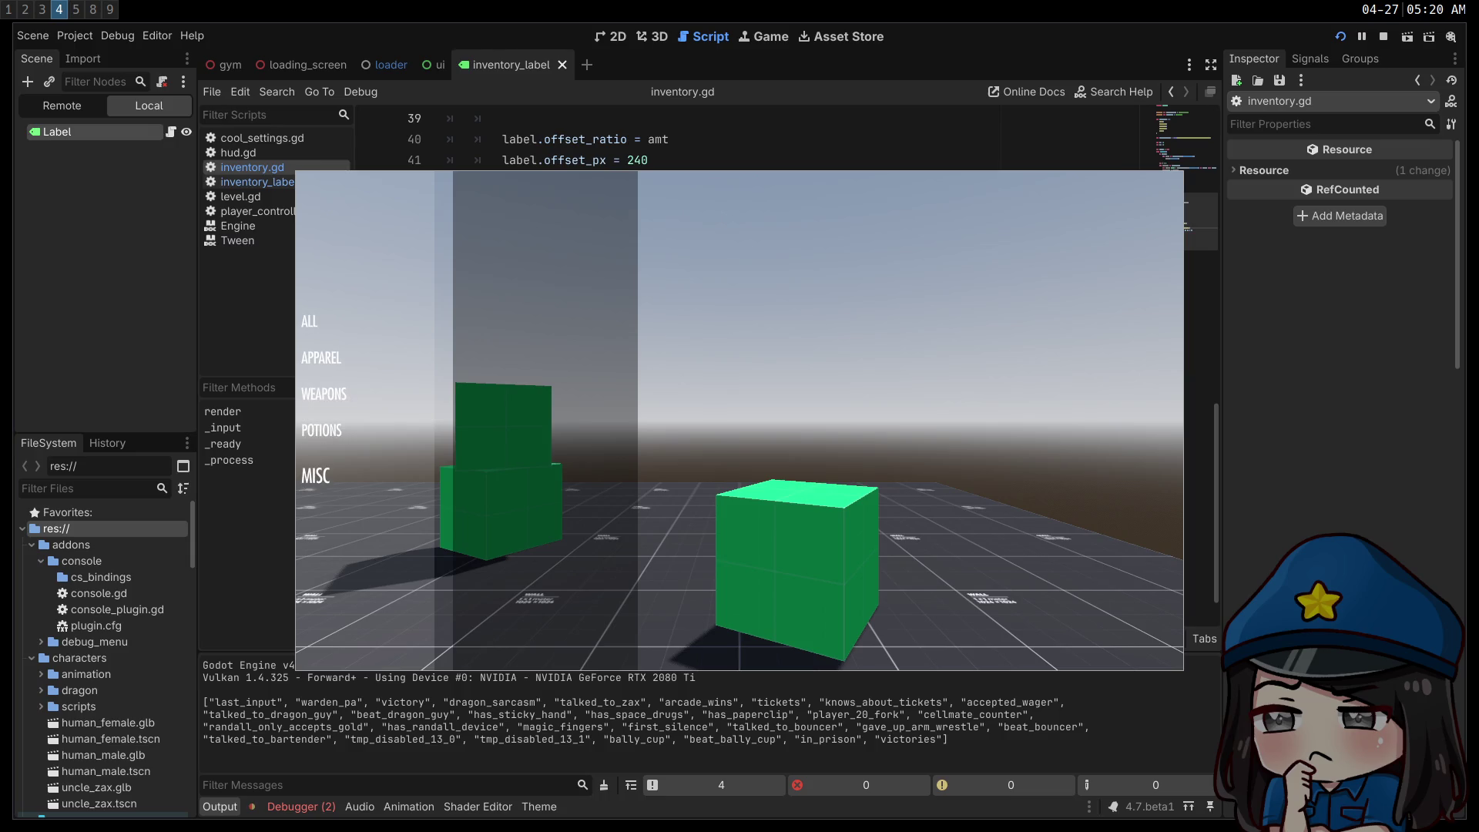
- Move down and up through the inventory categories, stop the game, and open inventory_label.gd
{"action": "key", "text": "Down"}
{"action": "key", "text": "Up"}
{"action": "key", "text": "Up"}
{"action": "key", "text": "Up"}
{"action": "key", "text": "Up"}
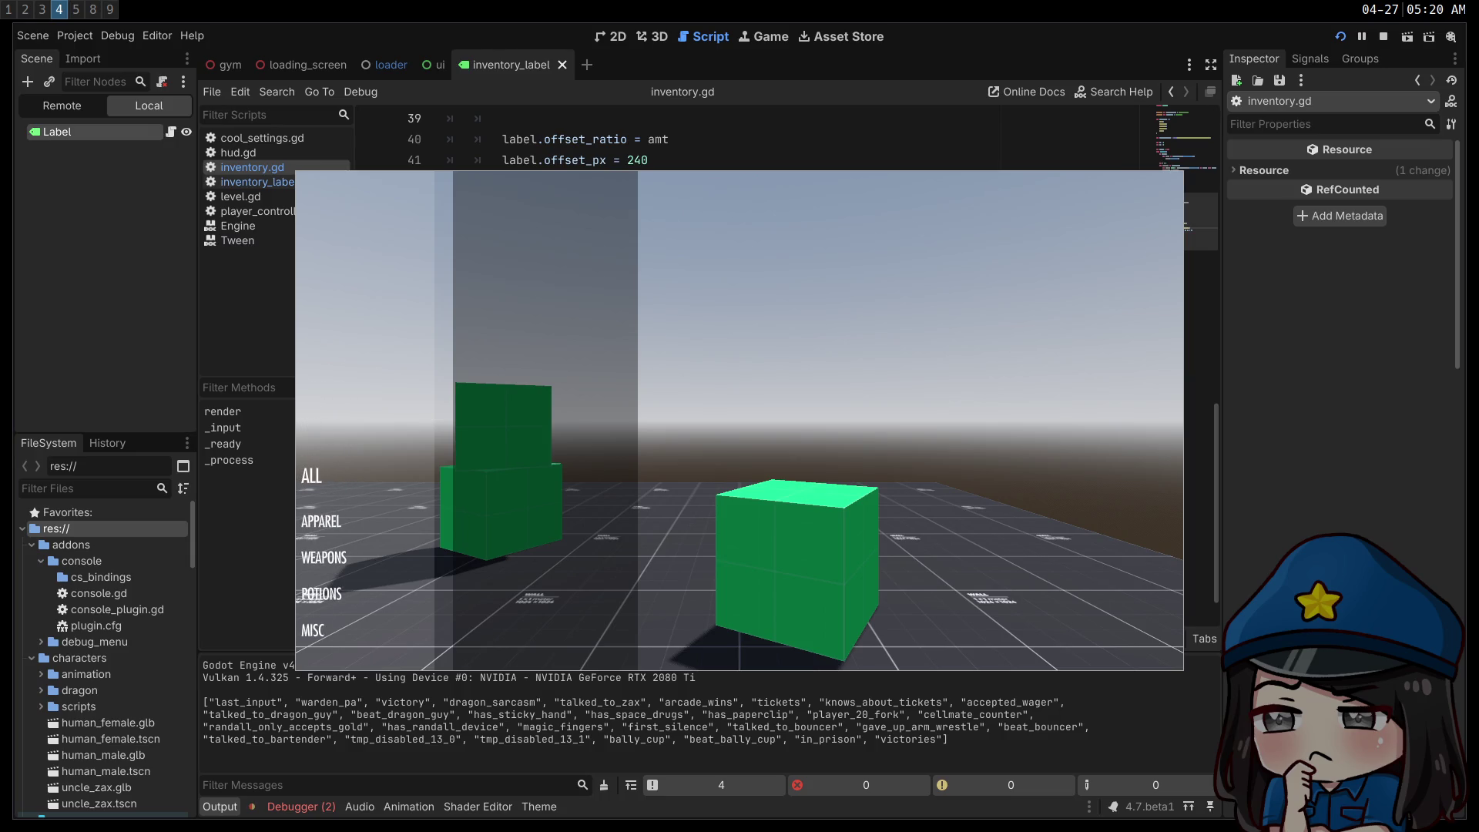
{"action": "left_click", "coordinate": [1384, 37]}
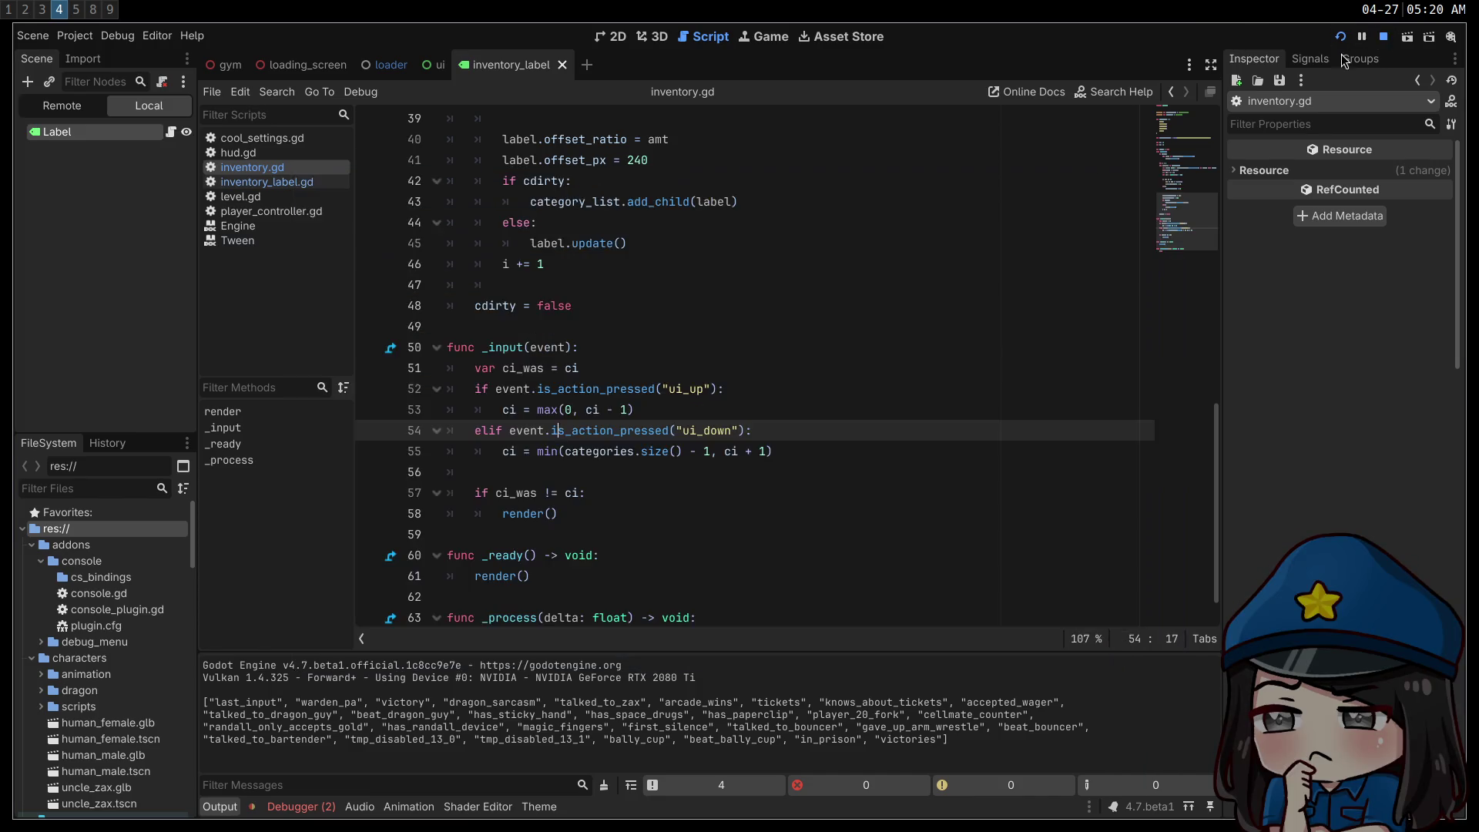
{"action": "left_click", "coordinate": [313, 185]}
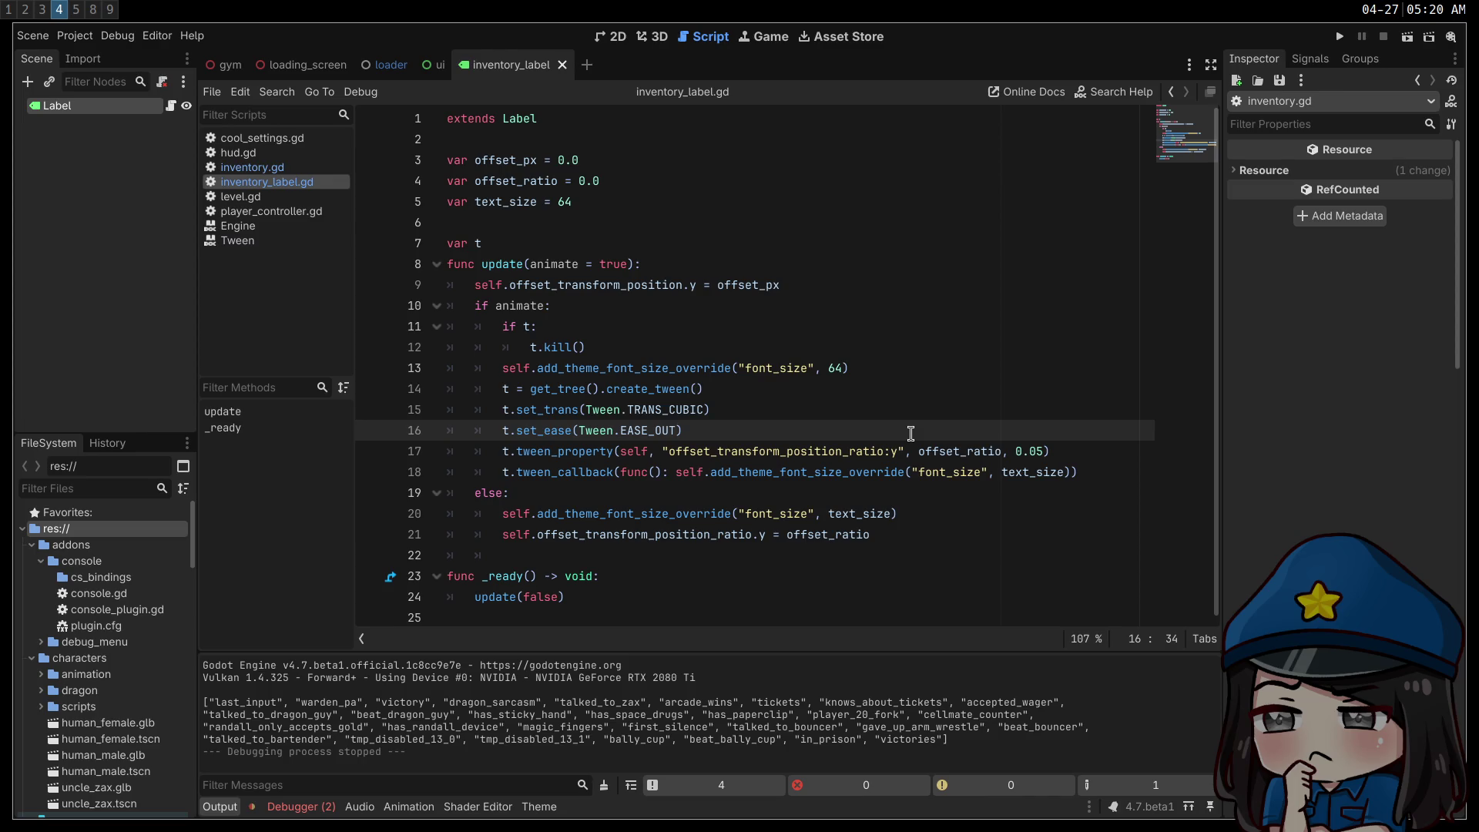
{"action": "key", "text": "super+5"}
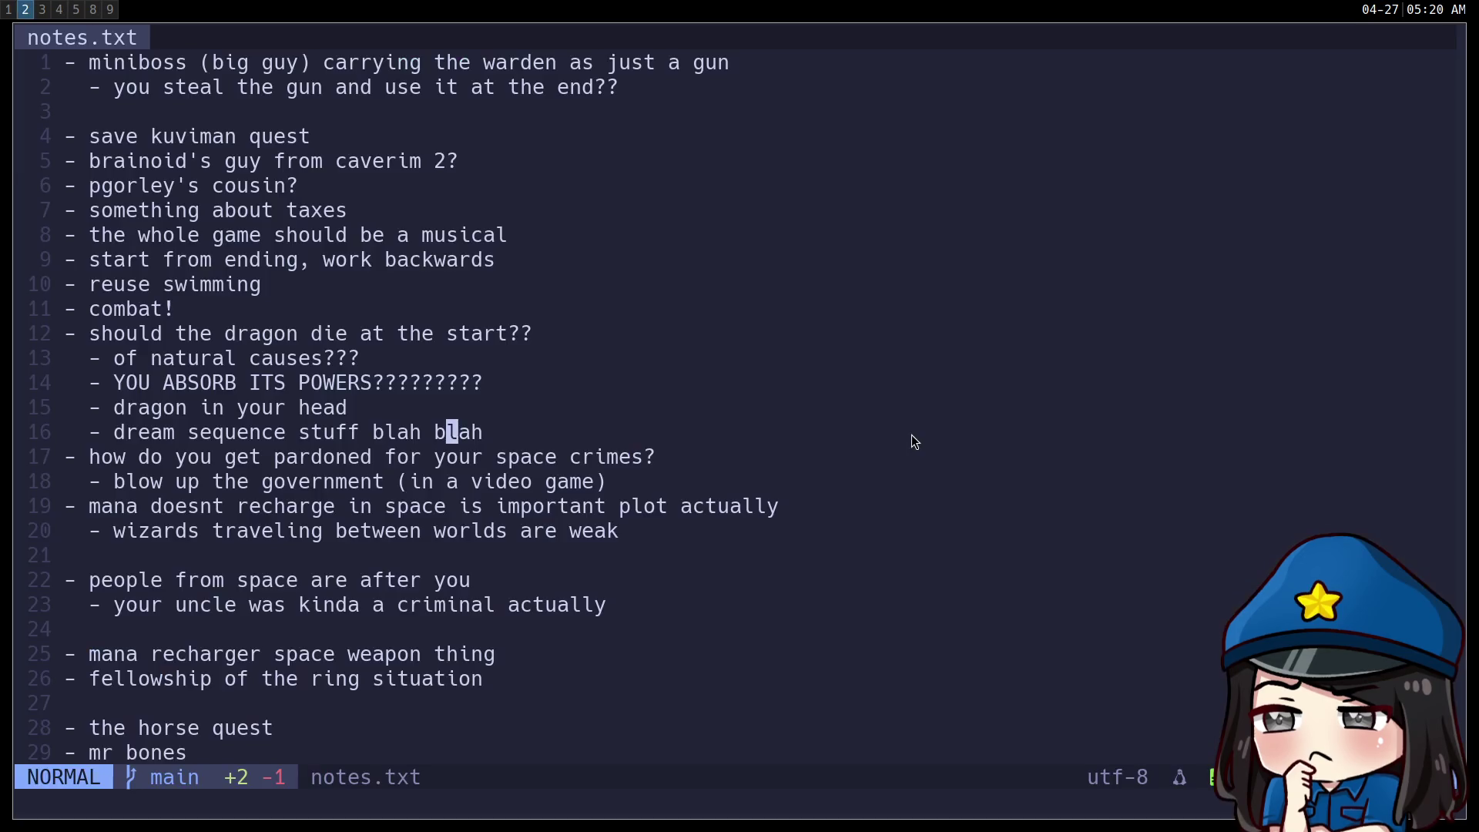
- Reload Game UI Database in the browser and close the menu video to return to the Skyrim page
{"action": "key", "text": "super+3"}
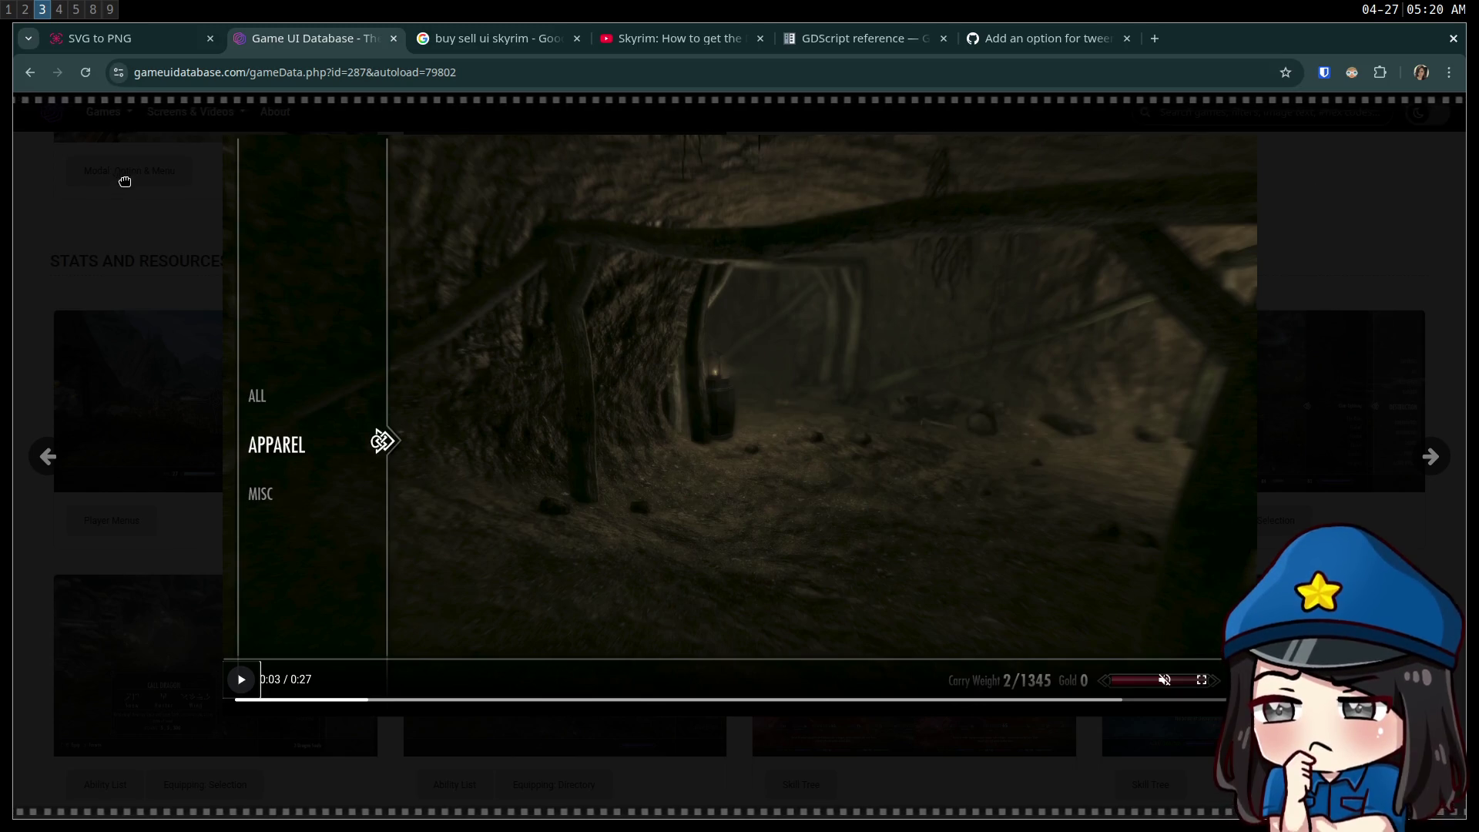
{"action": "key", "text": "F5"}
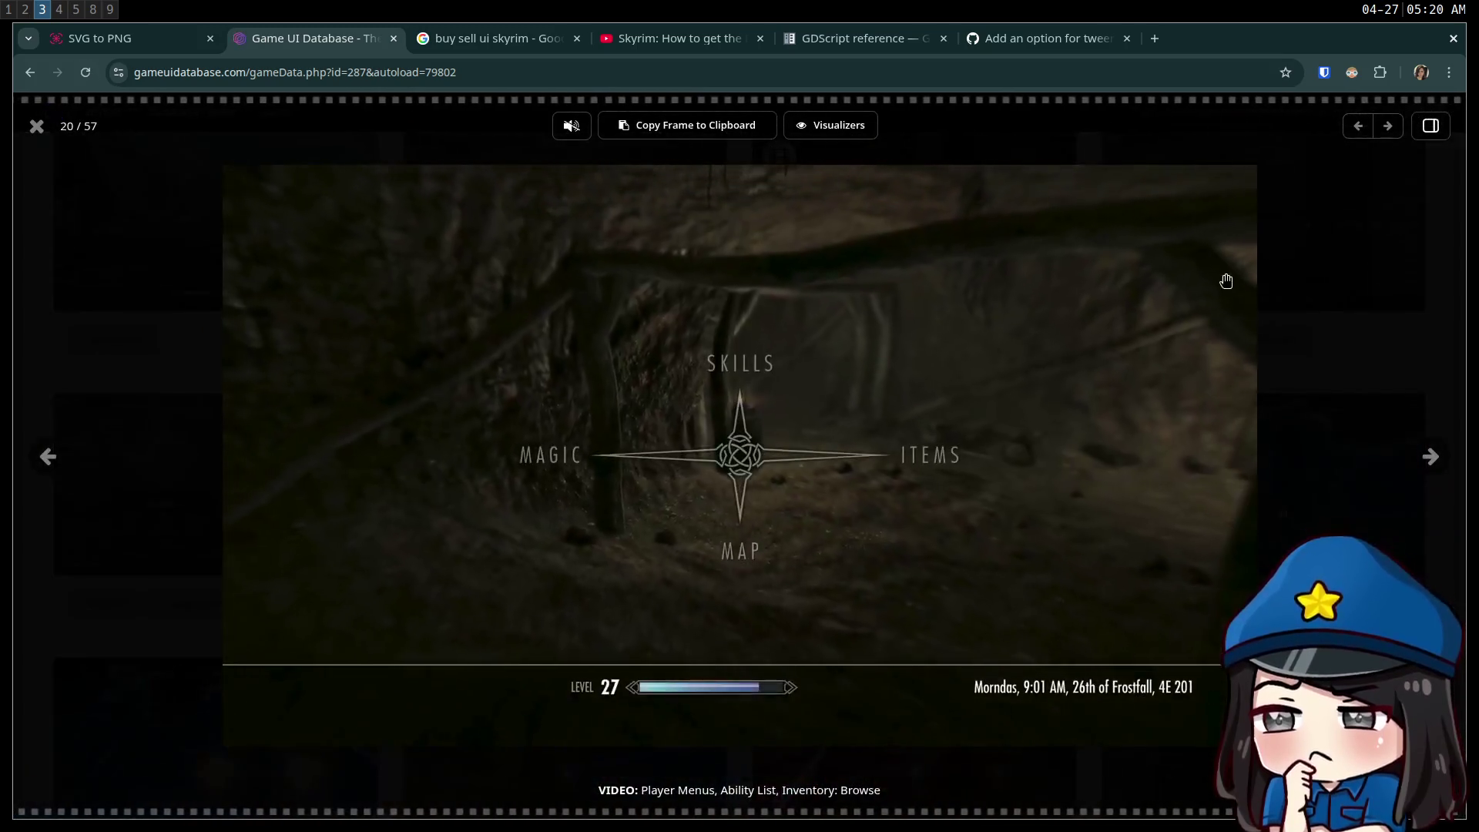
{"action": "left_click", "coordinate": [37, 127]}
{"action": "scroll", "coordinate": [883, 505], "scroll_direction": "down", "scroll_amount": 10}
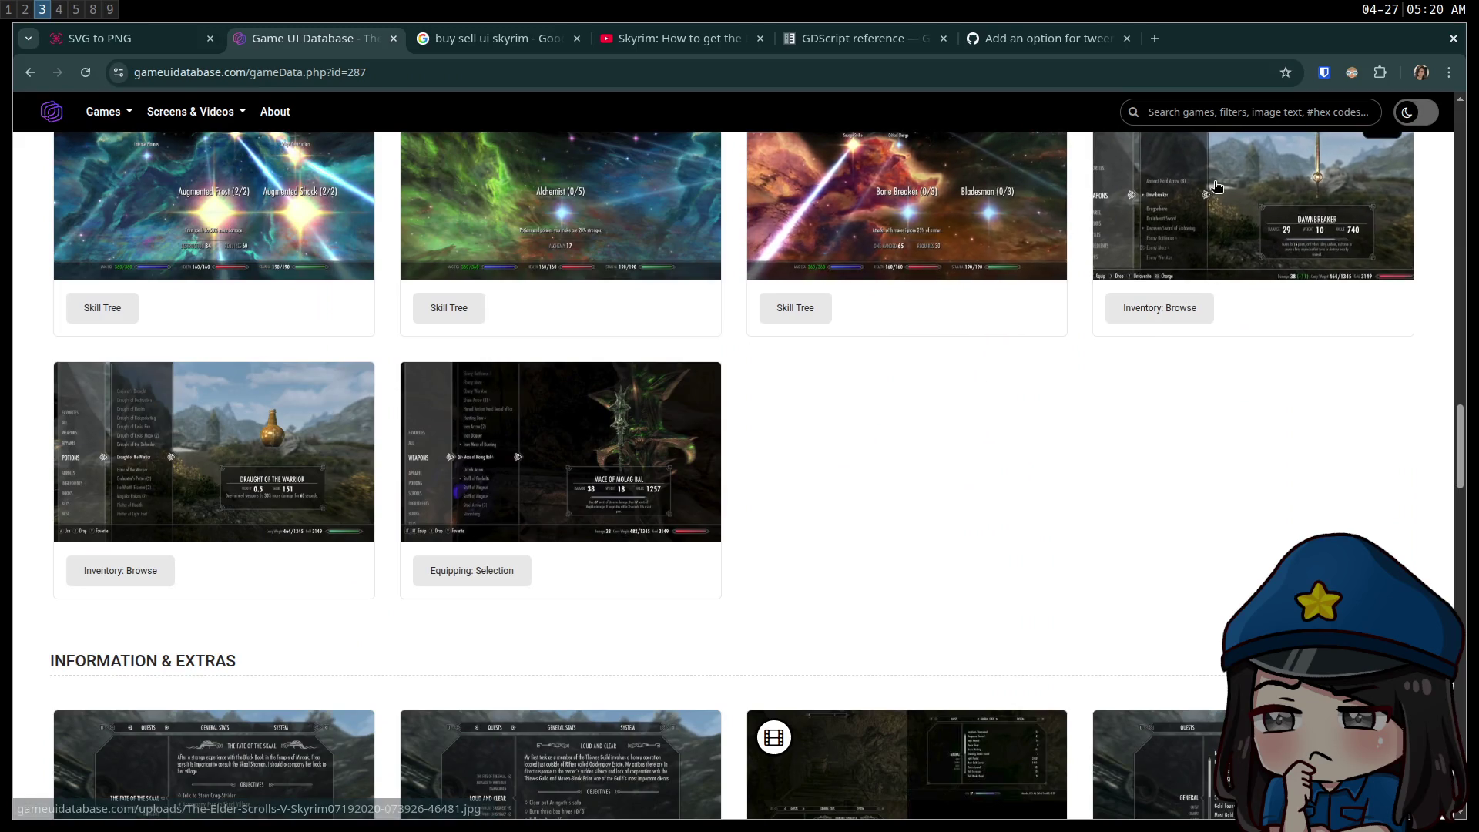
- View and close the Dawnbreaker Inventory: Browse screenshot, then scroll through the Skyrim page
{"action": "left_click", "coordinate": [1210, 190]}
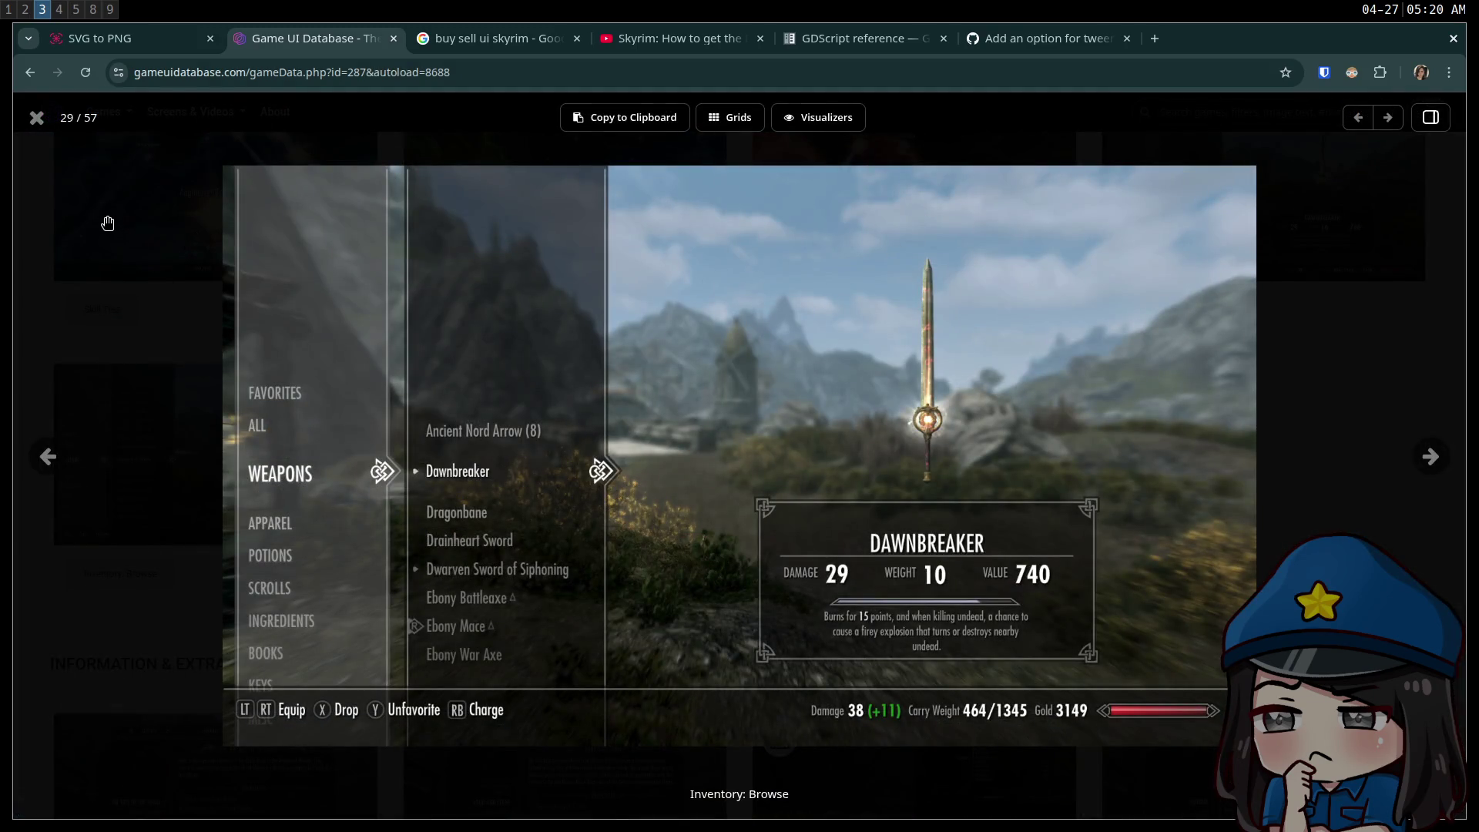
{"action": "left_click", "coordinate": [37, 118]}
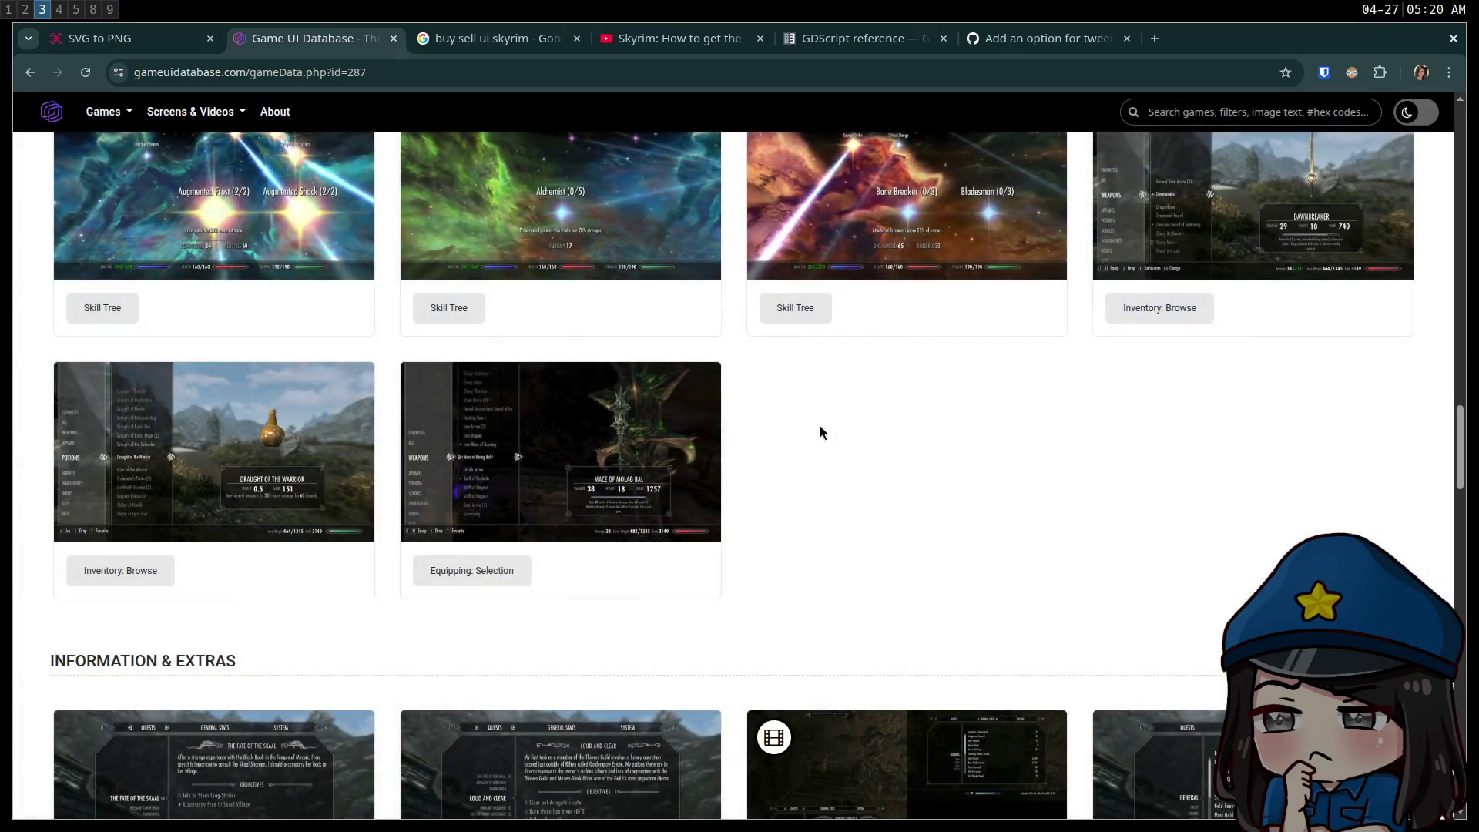
{"action": "scroll", "coordinate": [820, 425], "scroll_direction": "down", "scroll_amount": 3}
{"action": "scroll", "coordinate": [820, 423], "scroll_direction": "down", "scroll_amount": 10}
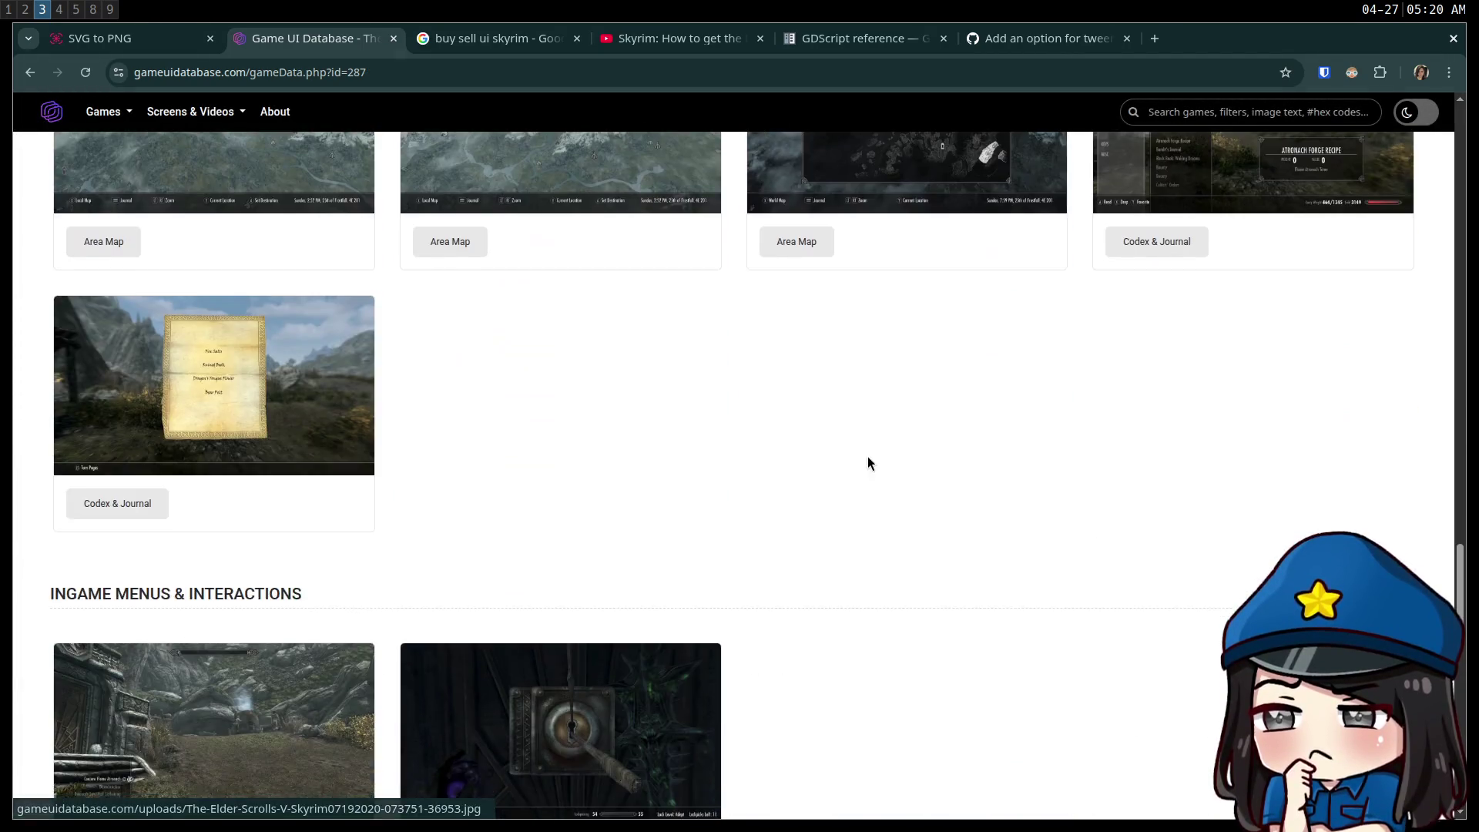
{"action": "scroll", "coordinate": [867, 456], "scroll_direction": "up", "scroll_amount": 7}
{"action": "scroll", "coordinate": [863, 451], "scroll_direction": "up", "scroll_amount": 10}
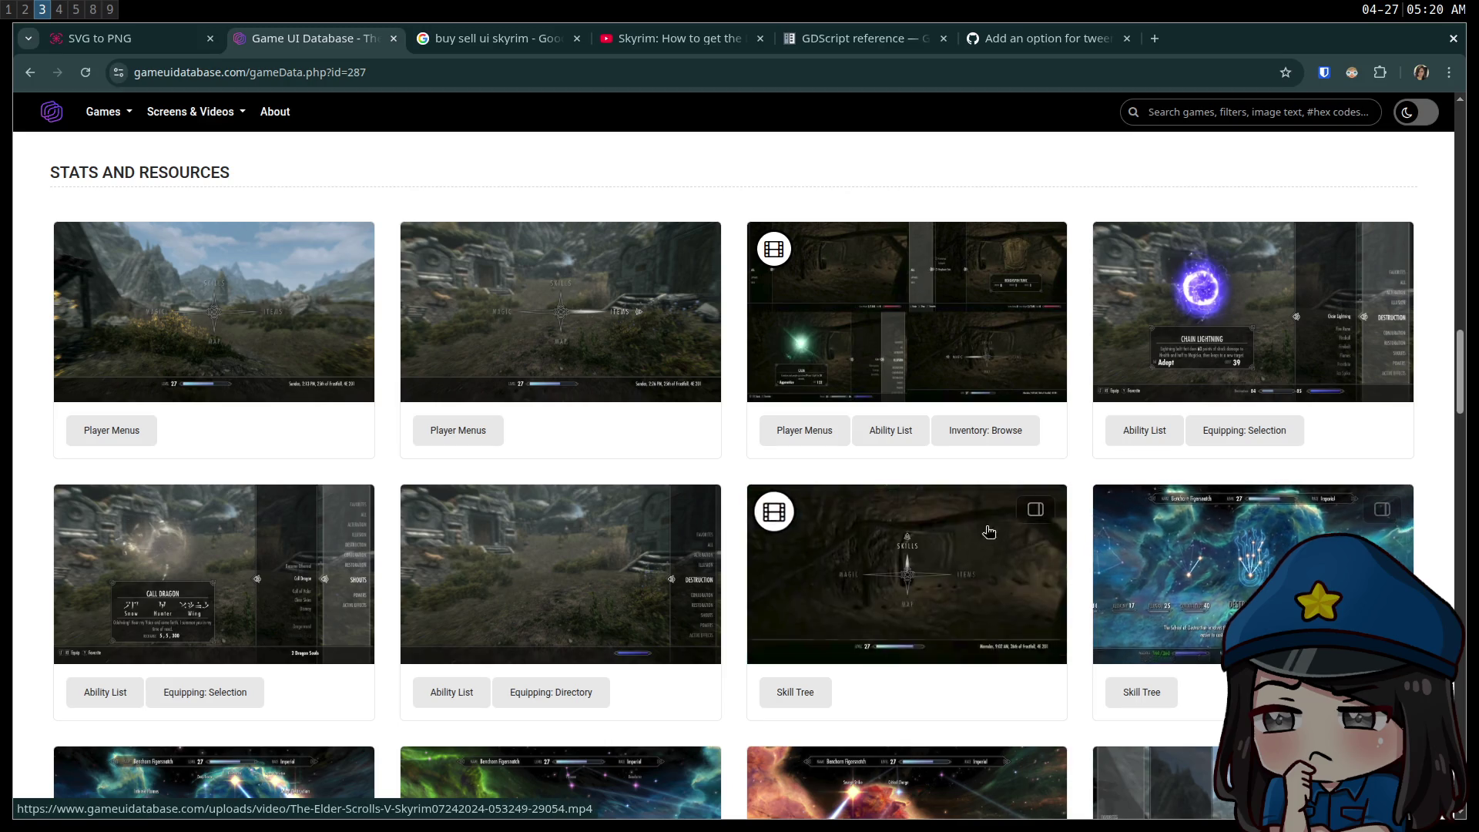
{"action": "scroll", "coordinate": [942, 521], "scroll_direction": "up", "scroll_amount": 8}
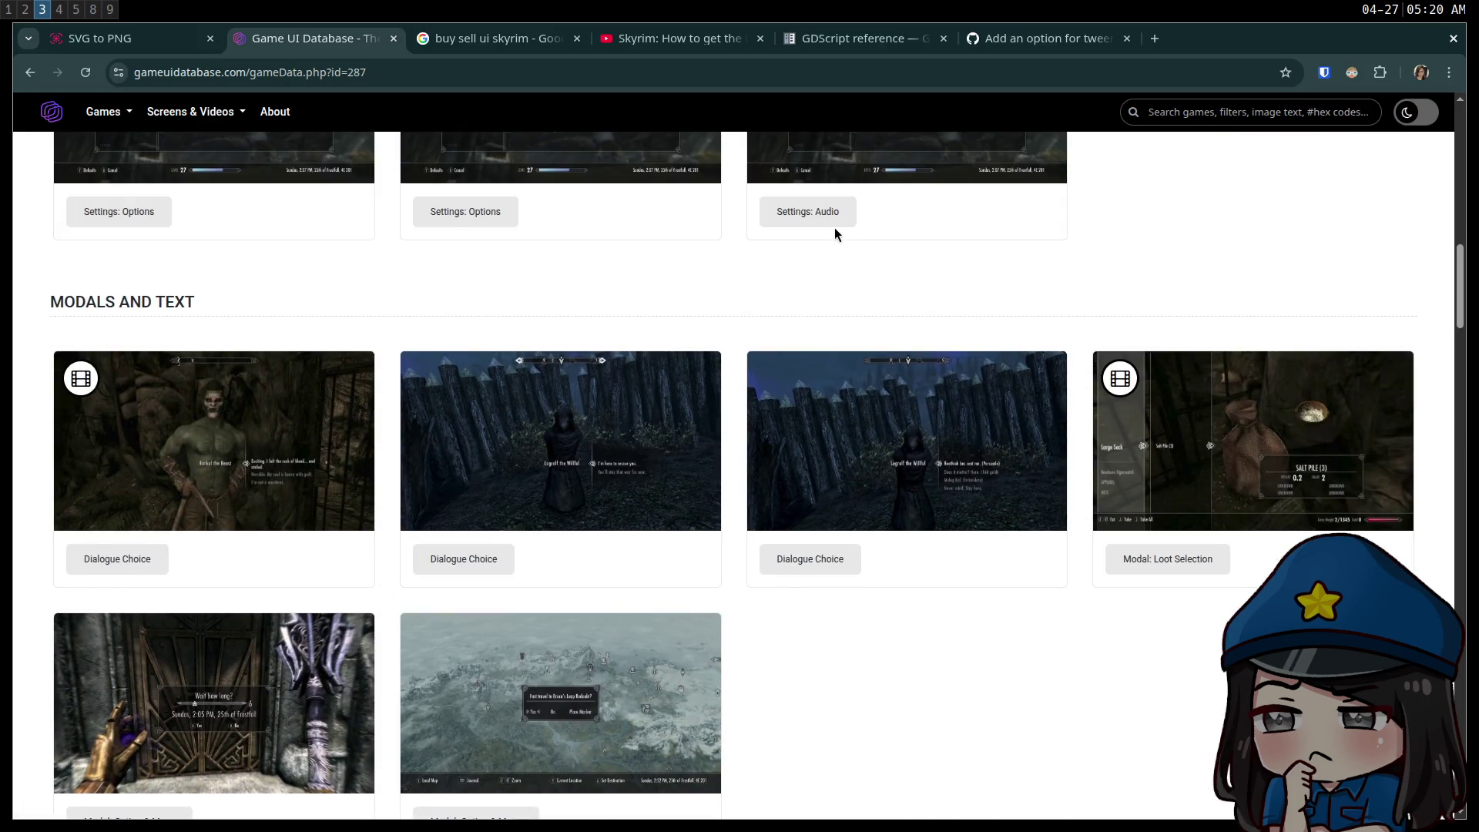
- Play the Modal: Loot Selection video with all controls shown and rewind it to 0:02
{"action": "left_click", "coordinate": [1302, 408]}
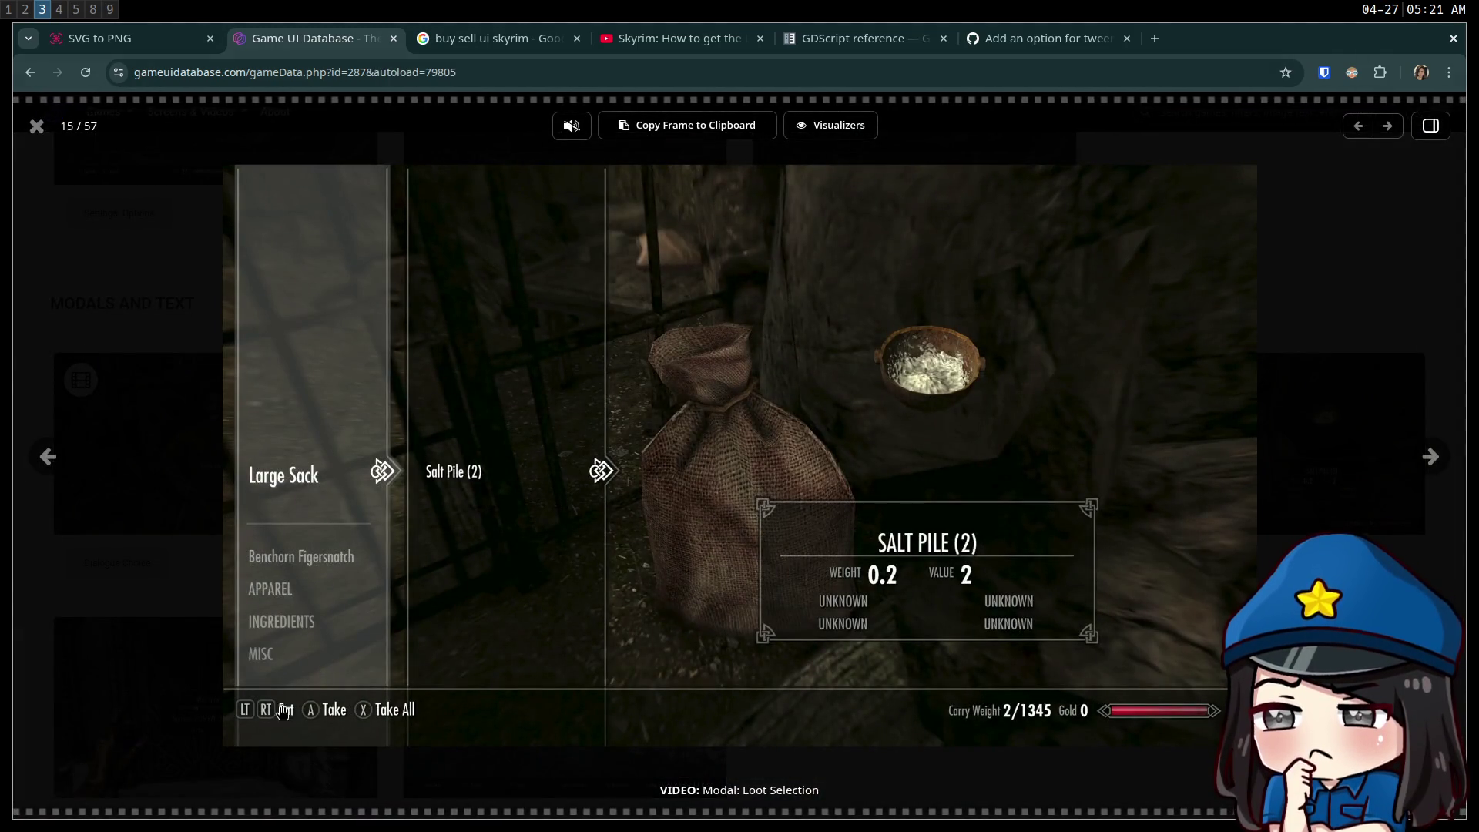
{"action": "right_click", "coordinate": [557, 568]}
{"action": "left_click", "coordinate": [662, 231]}
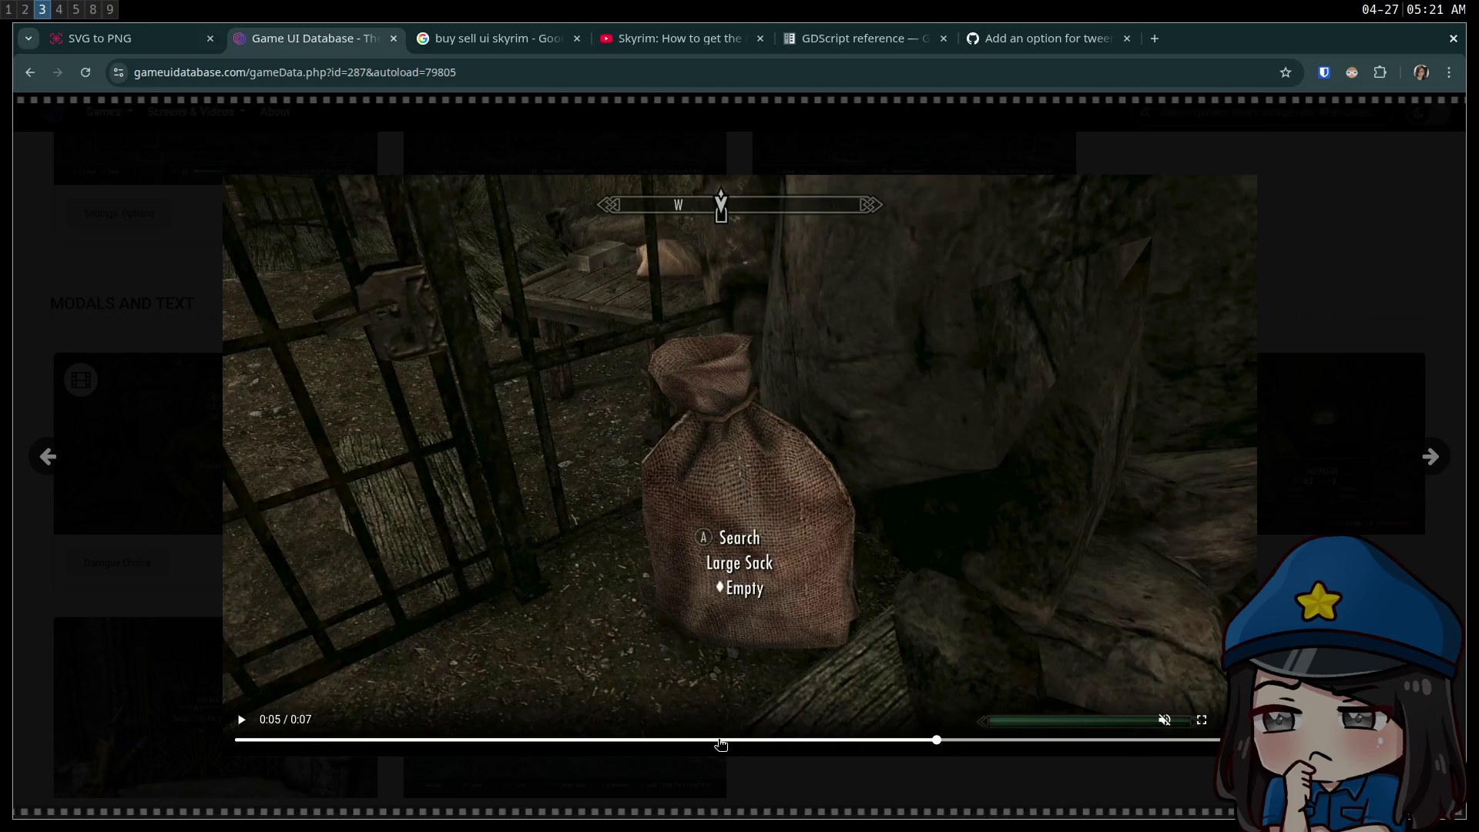
{"action": "left_click", "coordinate": [630, 740]}
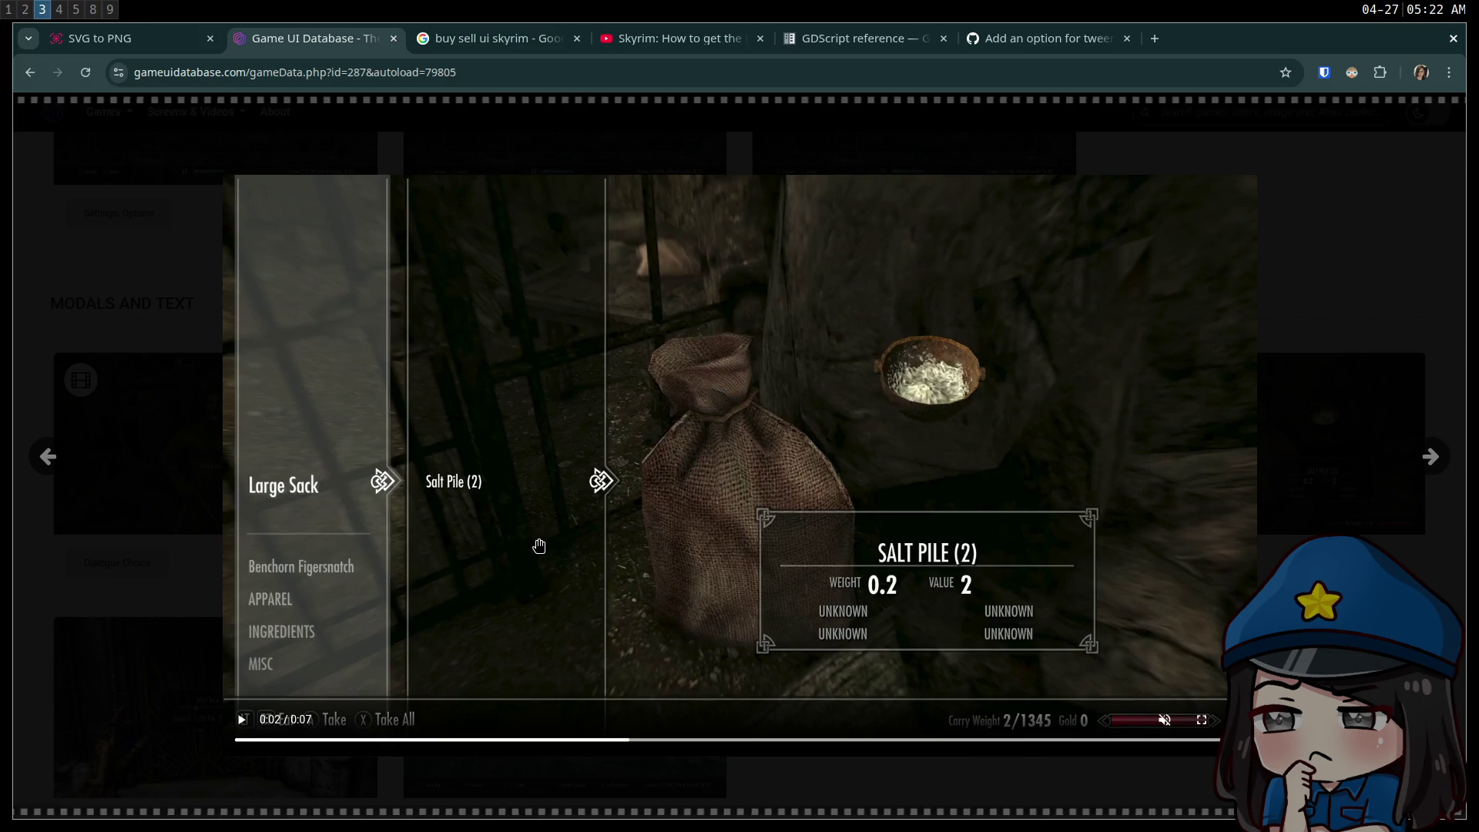
{"action": "key", "text": "super+2"}
- Add 'var color = Color.WHITE' below the text_size declaration in inventory_label.gd
{"action": "key", "text": "super+3"}
{"action": "key", "text": "super+4"}
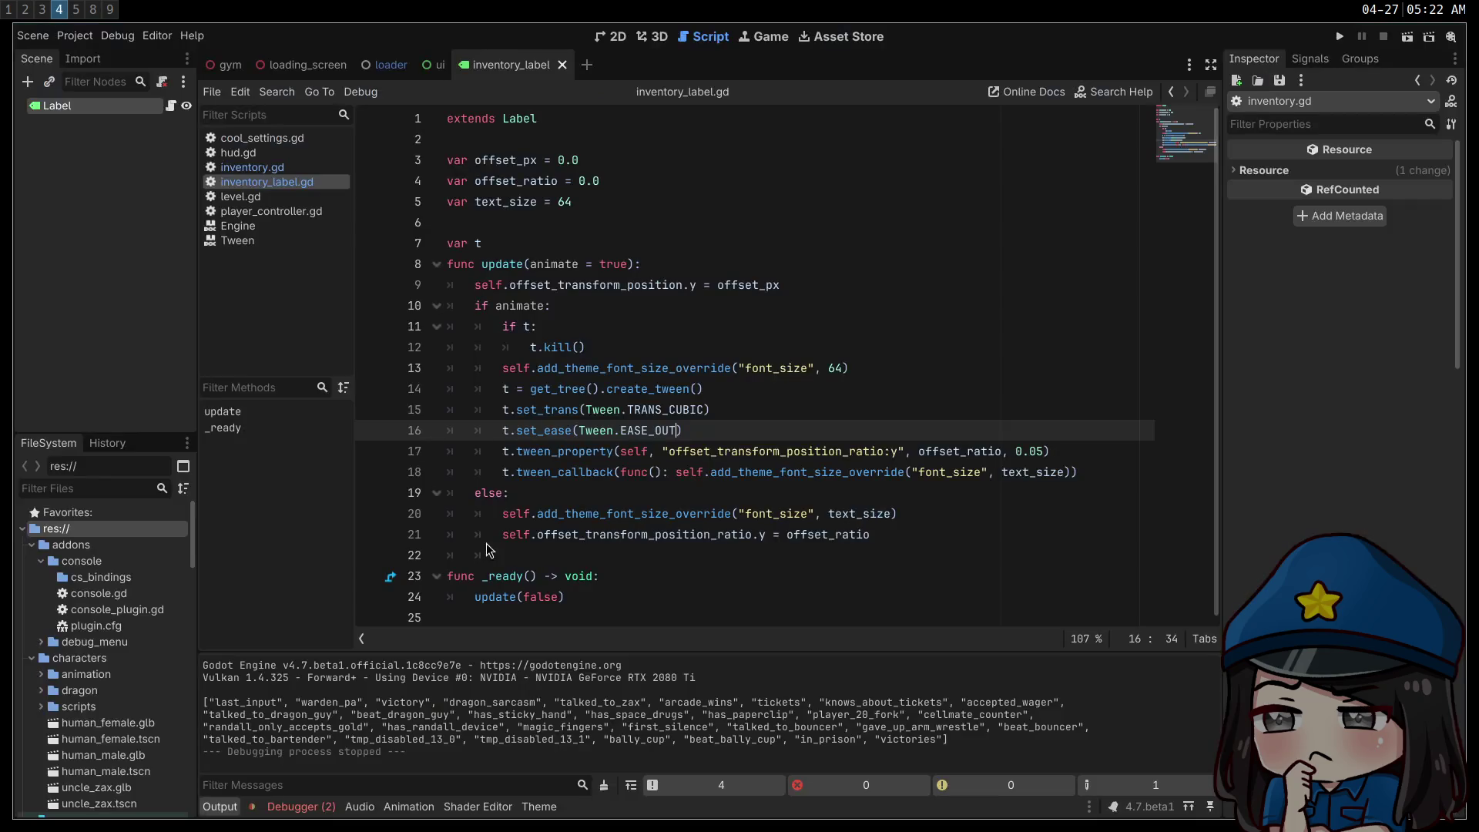
{"action": "left_click", "coordinate": [652, 414]}
{"action": "left_click", "coordinate": [974, 451]}
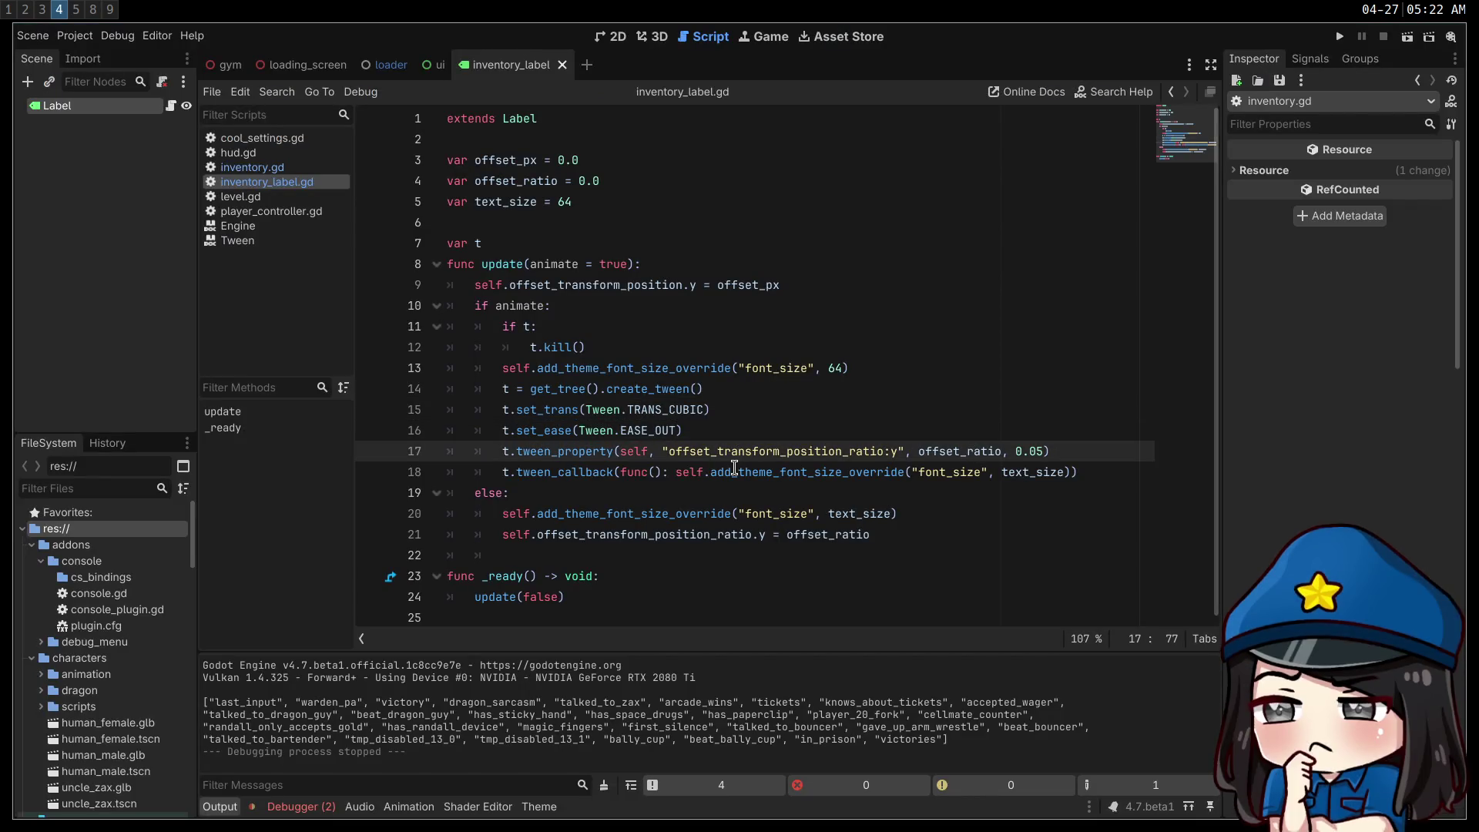
{"action": "left_click", "coordinate": [621, 435]}
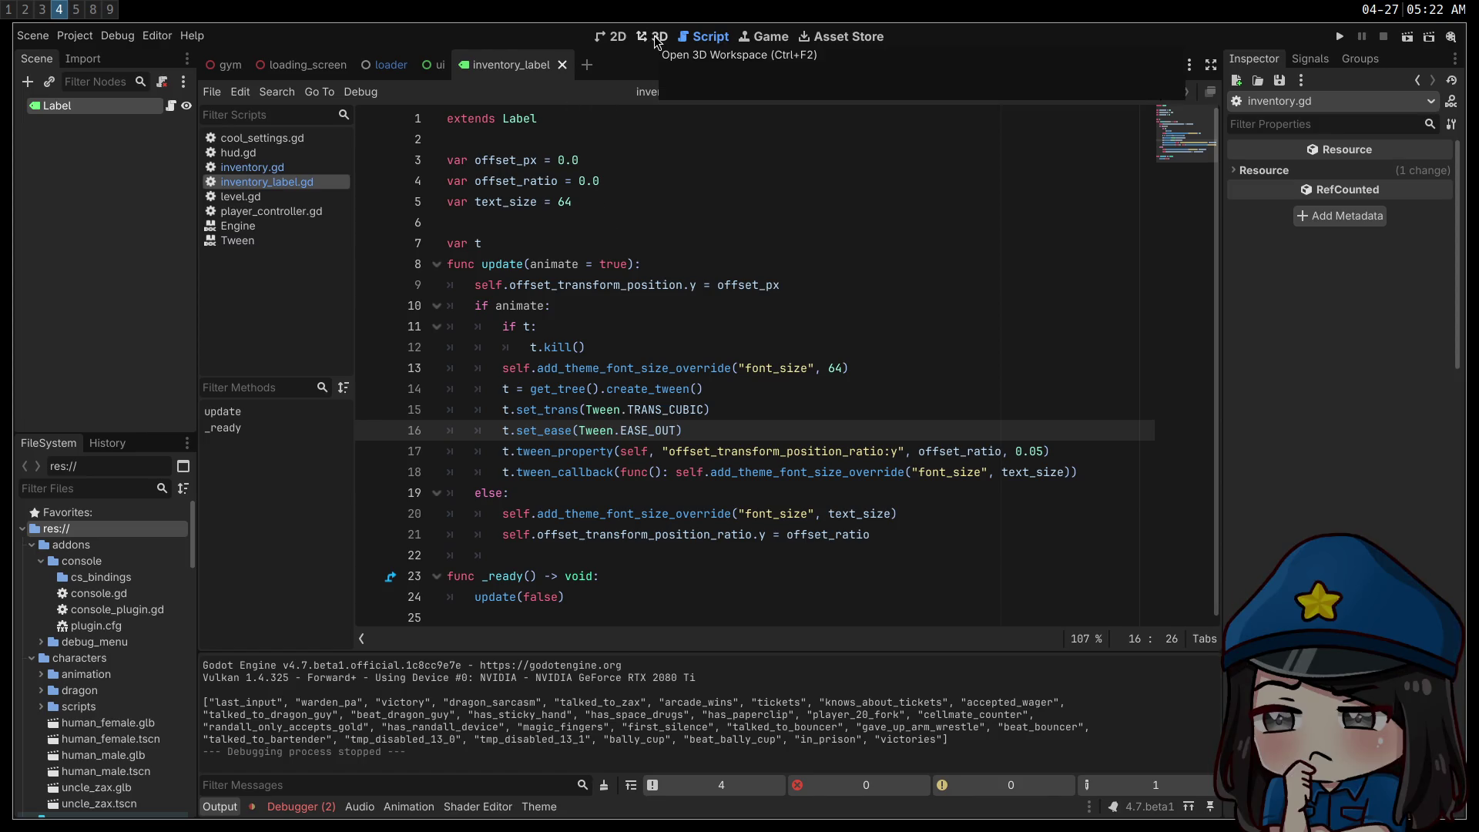
{"action": "left_click", "coordinate": [643, 190]}
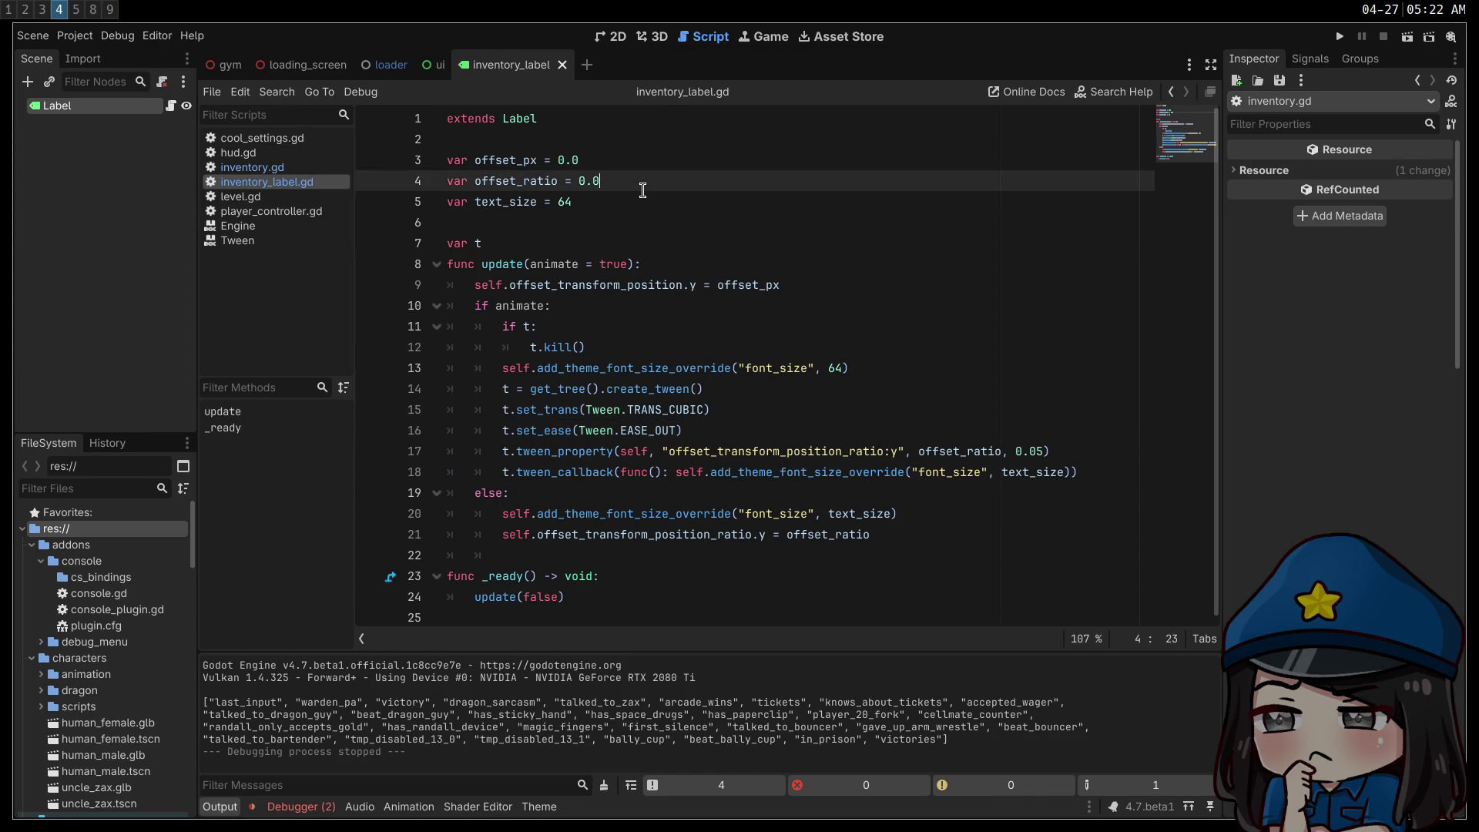
{"action": "left_click", "coordinate": [647, 194]}
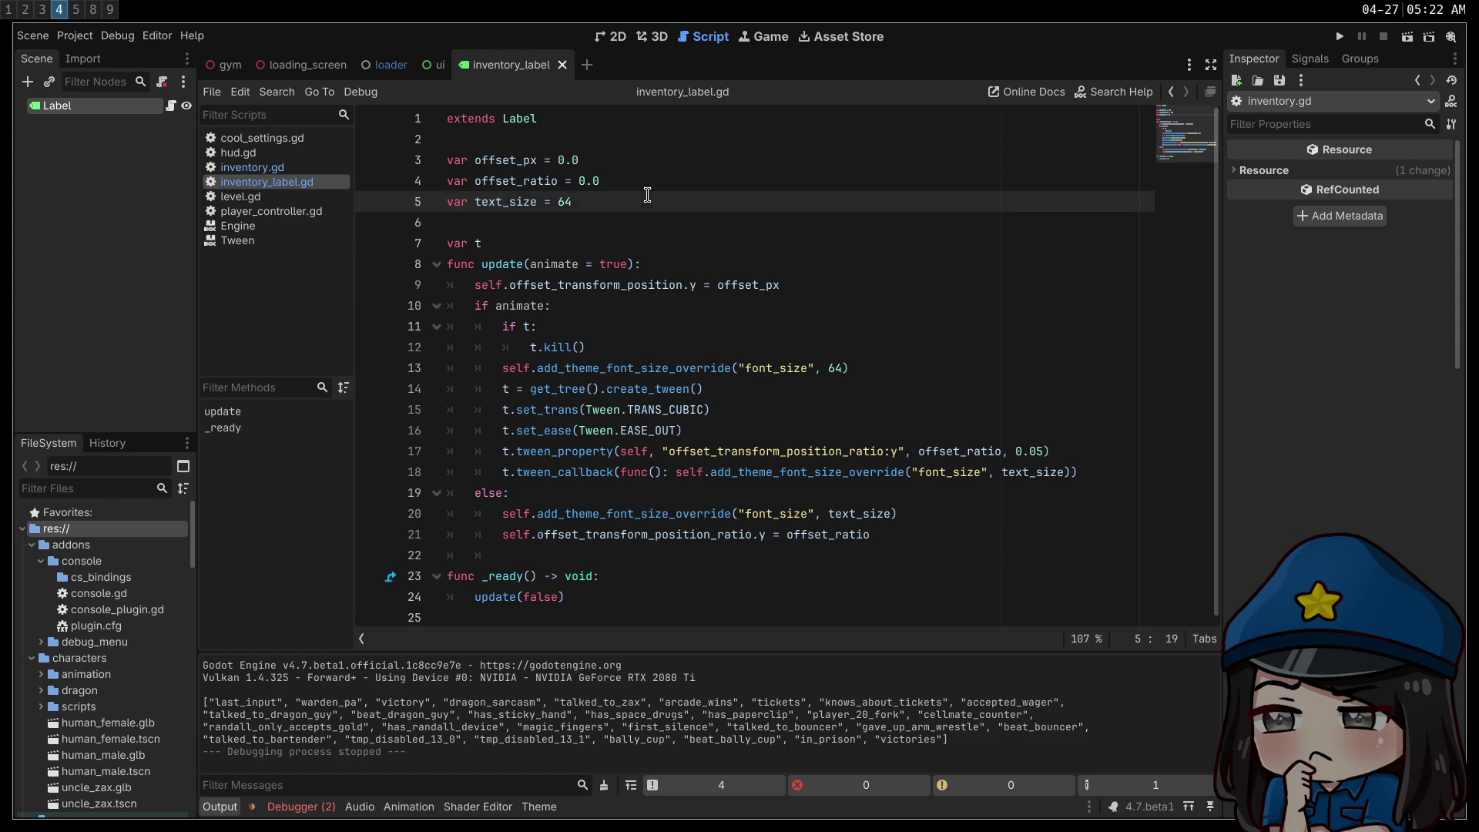
{"action": "key", "text": "Return"}
{"action": "type", "text": "var color "}
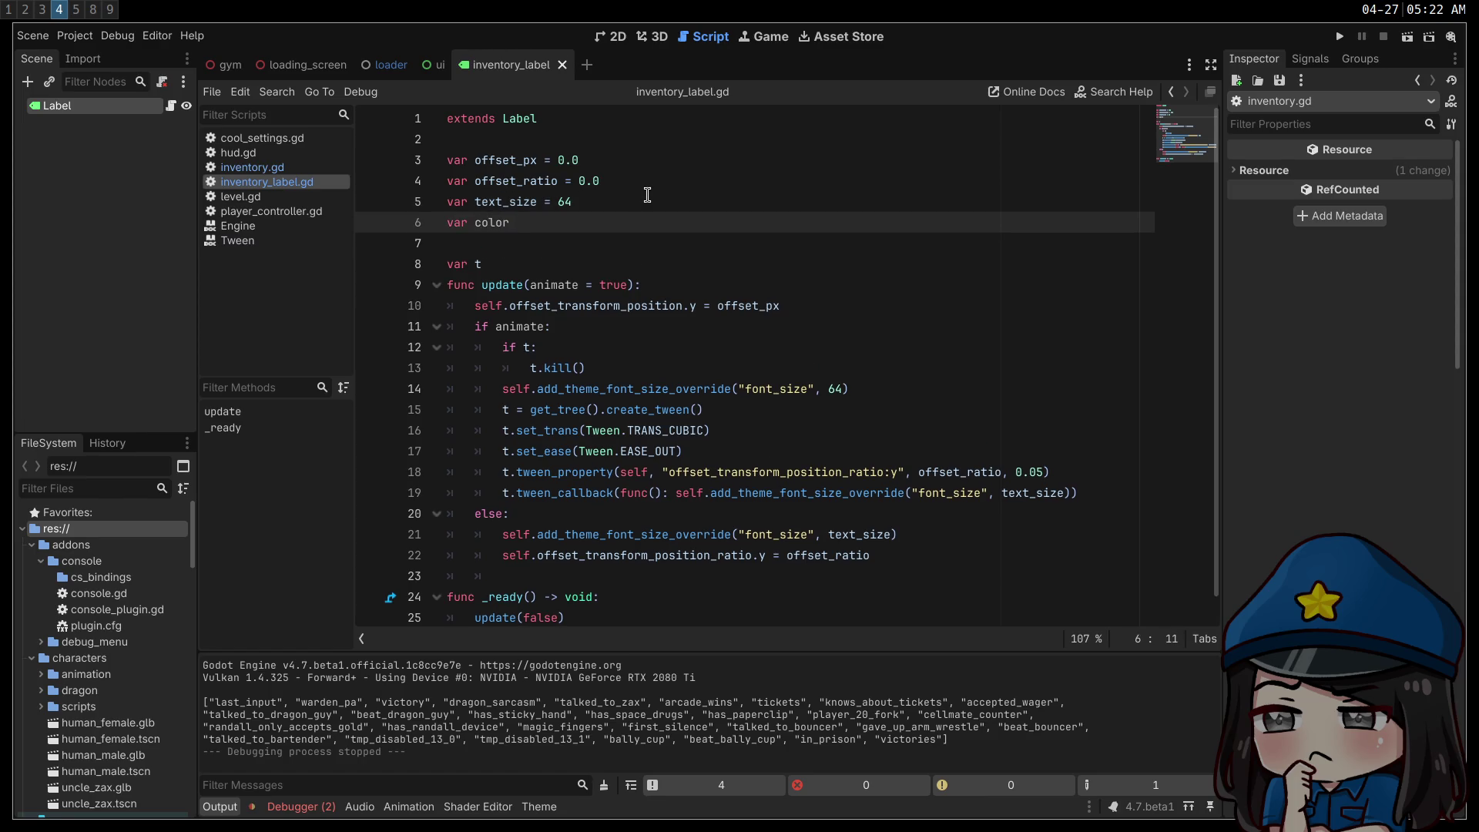
{"action": "type", "text": "="}
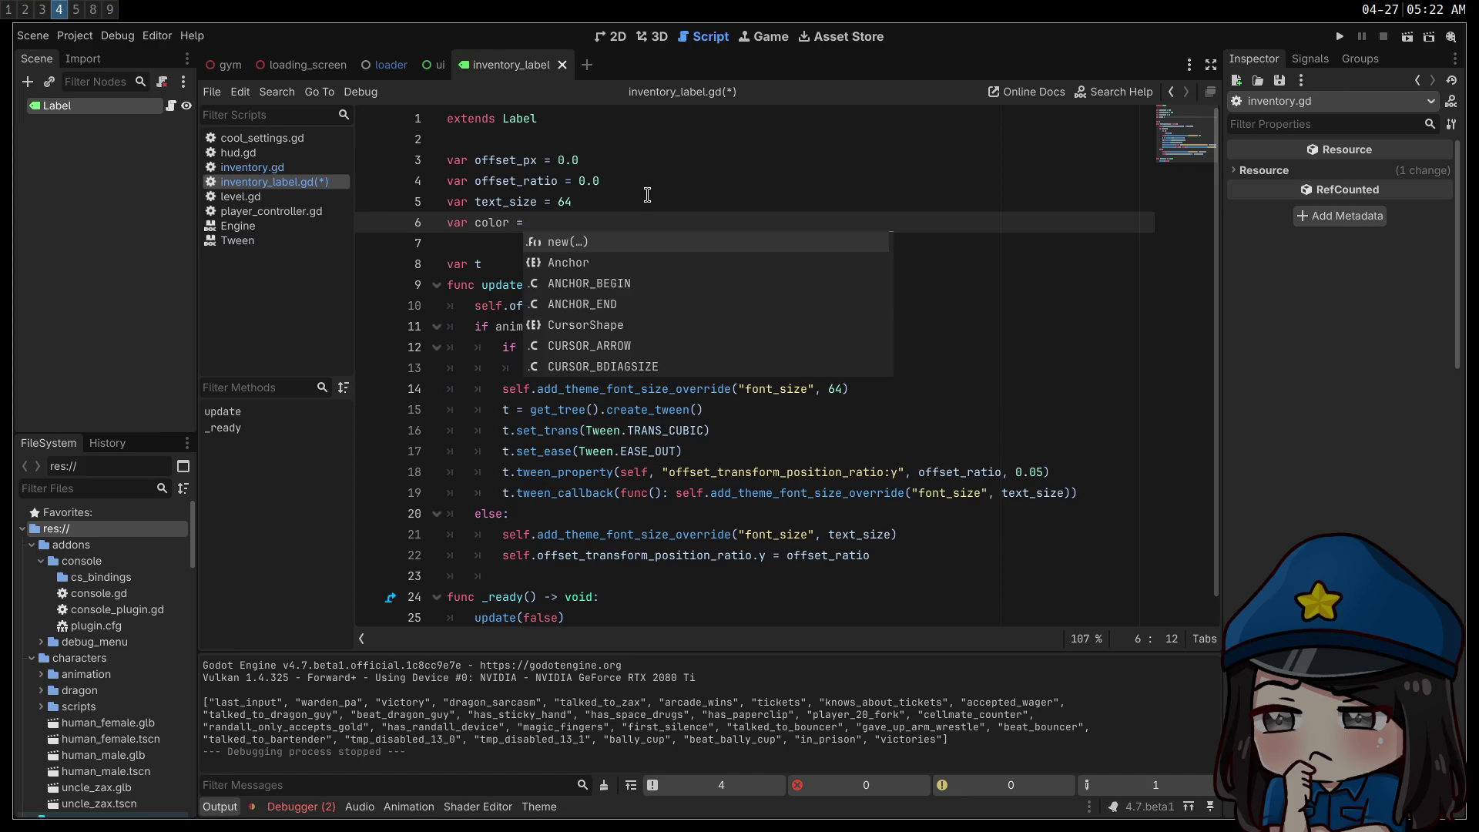
{"action": "type", "text": " Color.WHITE"}
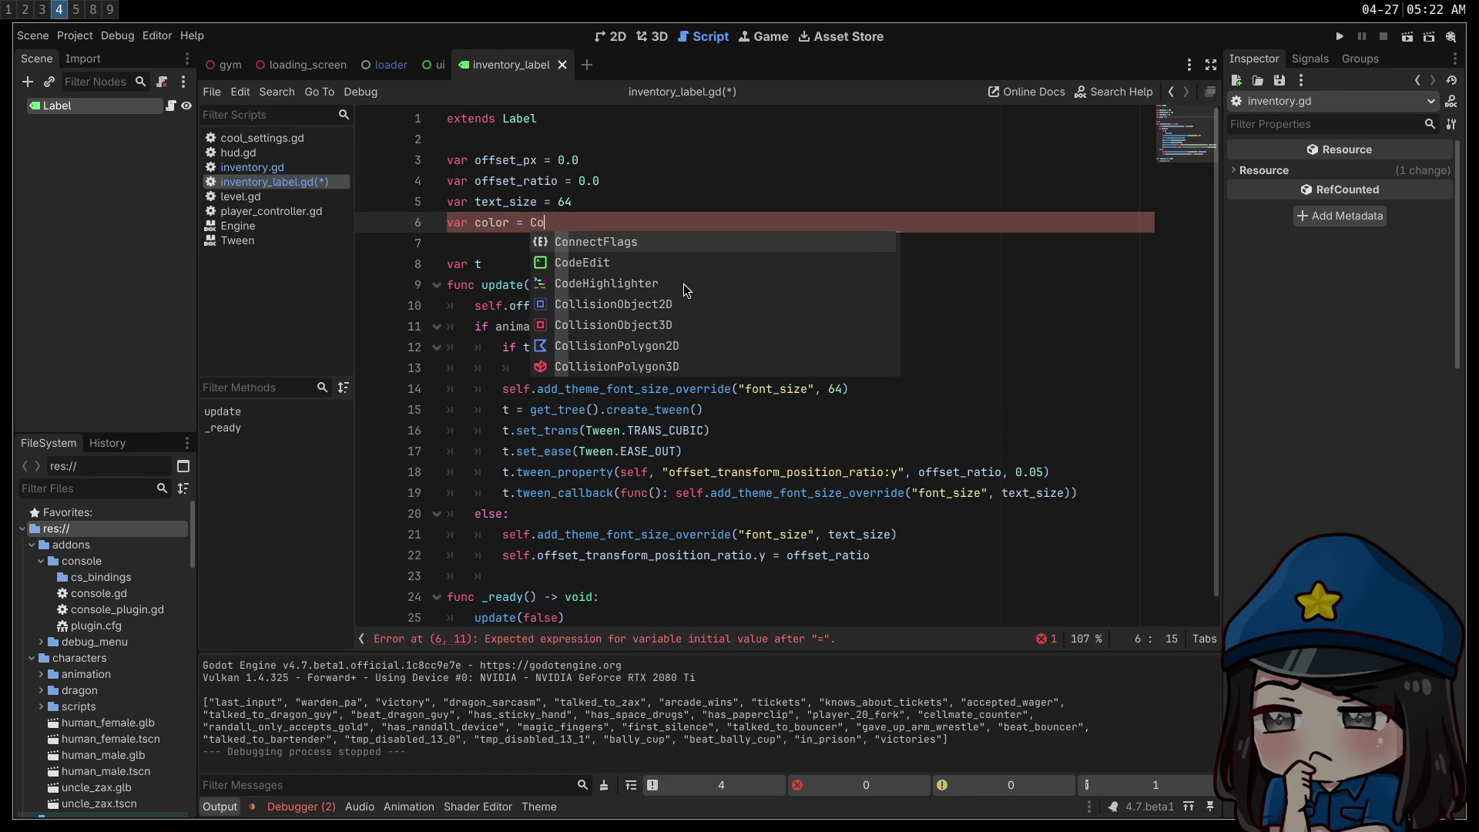
{"action": "left_click", "coordinate": [878, 348]}
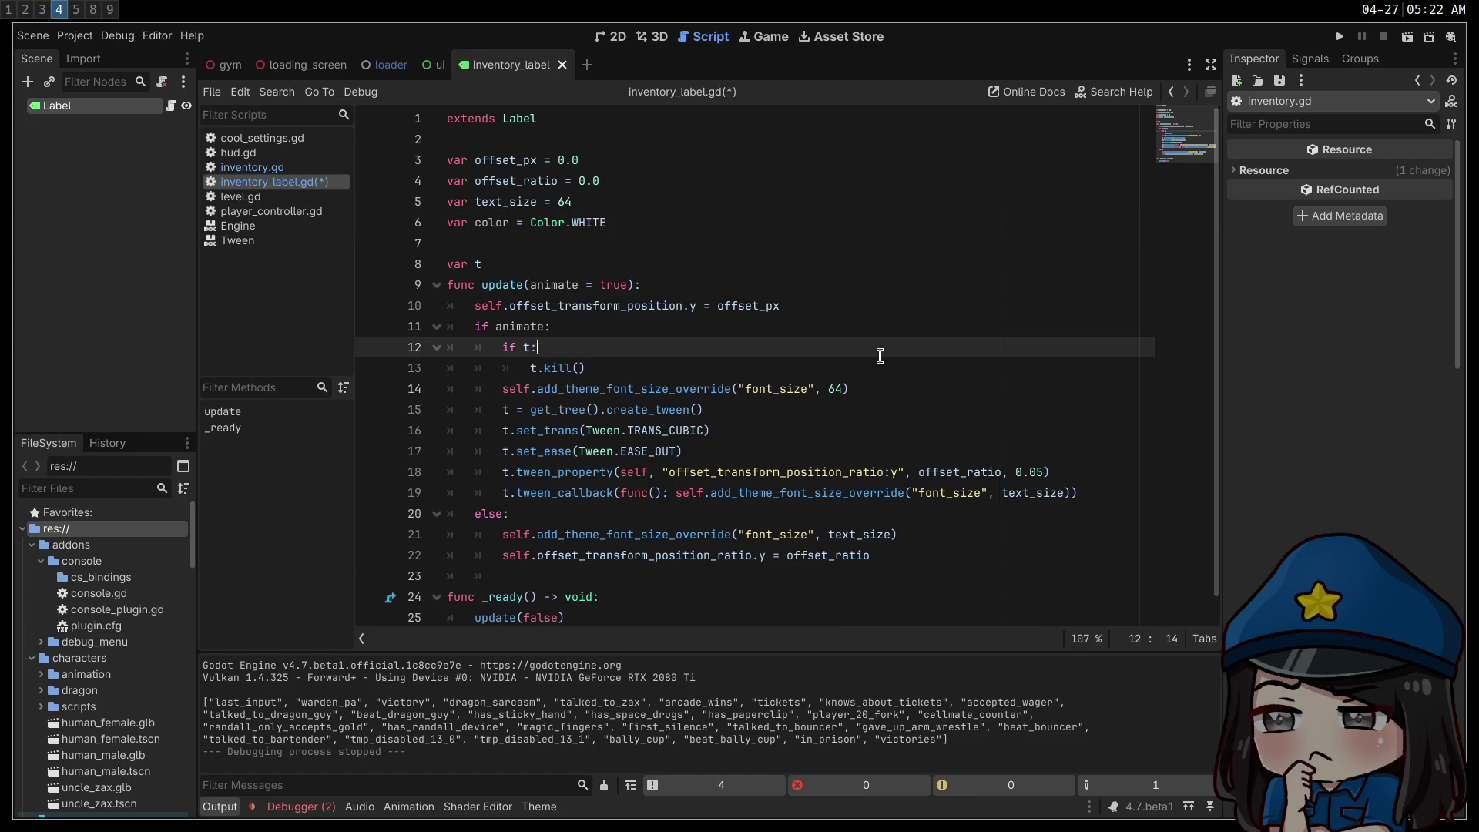
- Insert t.set_parallel() after the set_ease line and save the script
{"action": "left_click", "coordinate": [744, 449]}
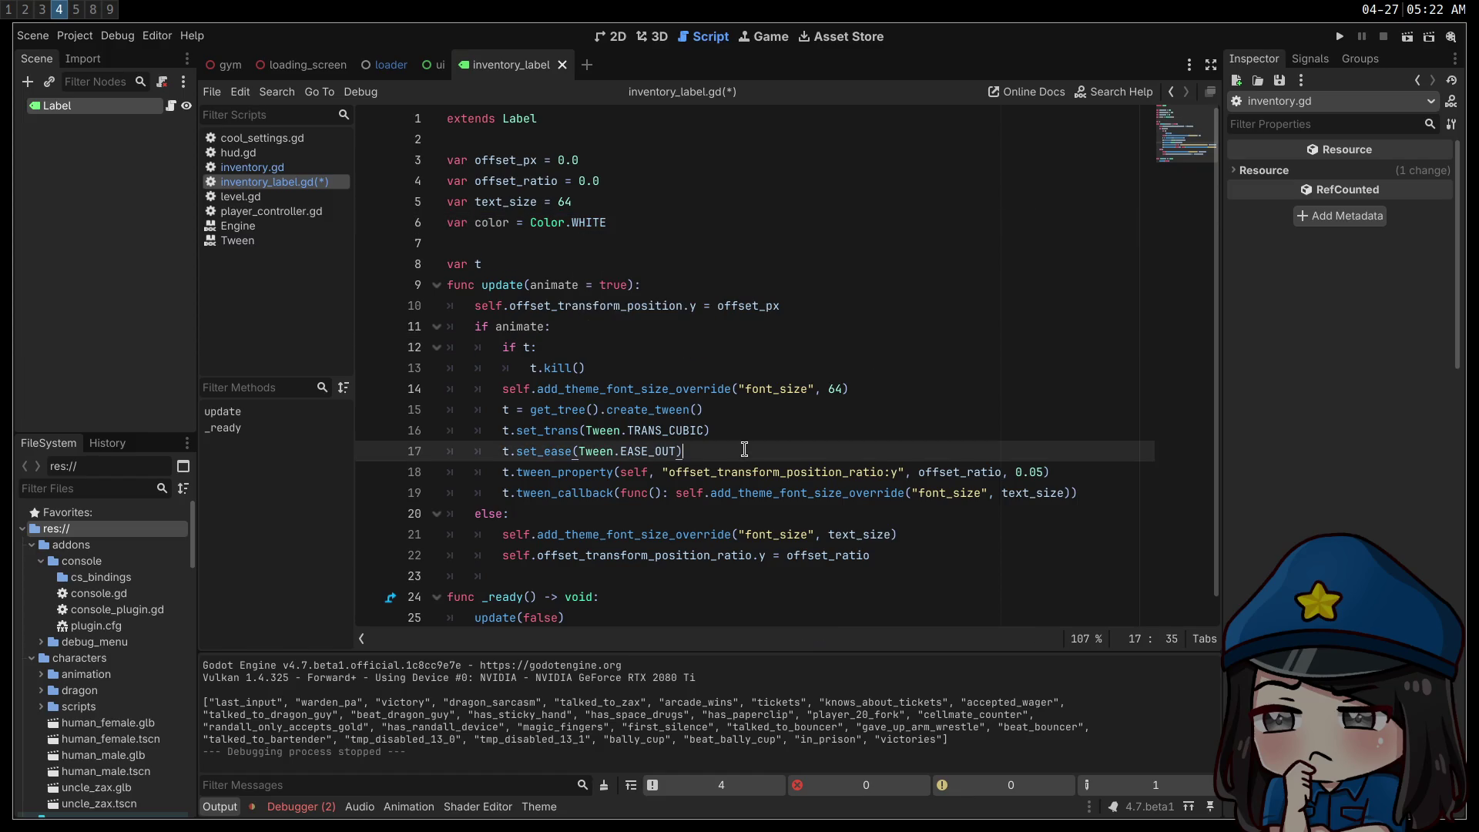
{"action": "scroll", "coordinate": [745, 449], "scroll_direction": "down", "scroll_amount": 1}
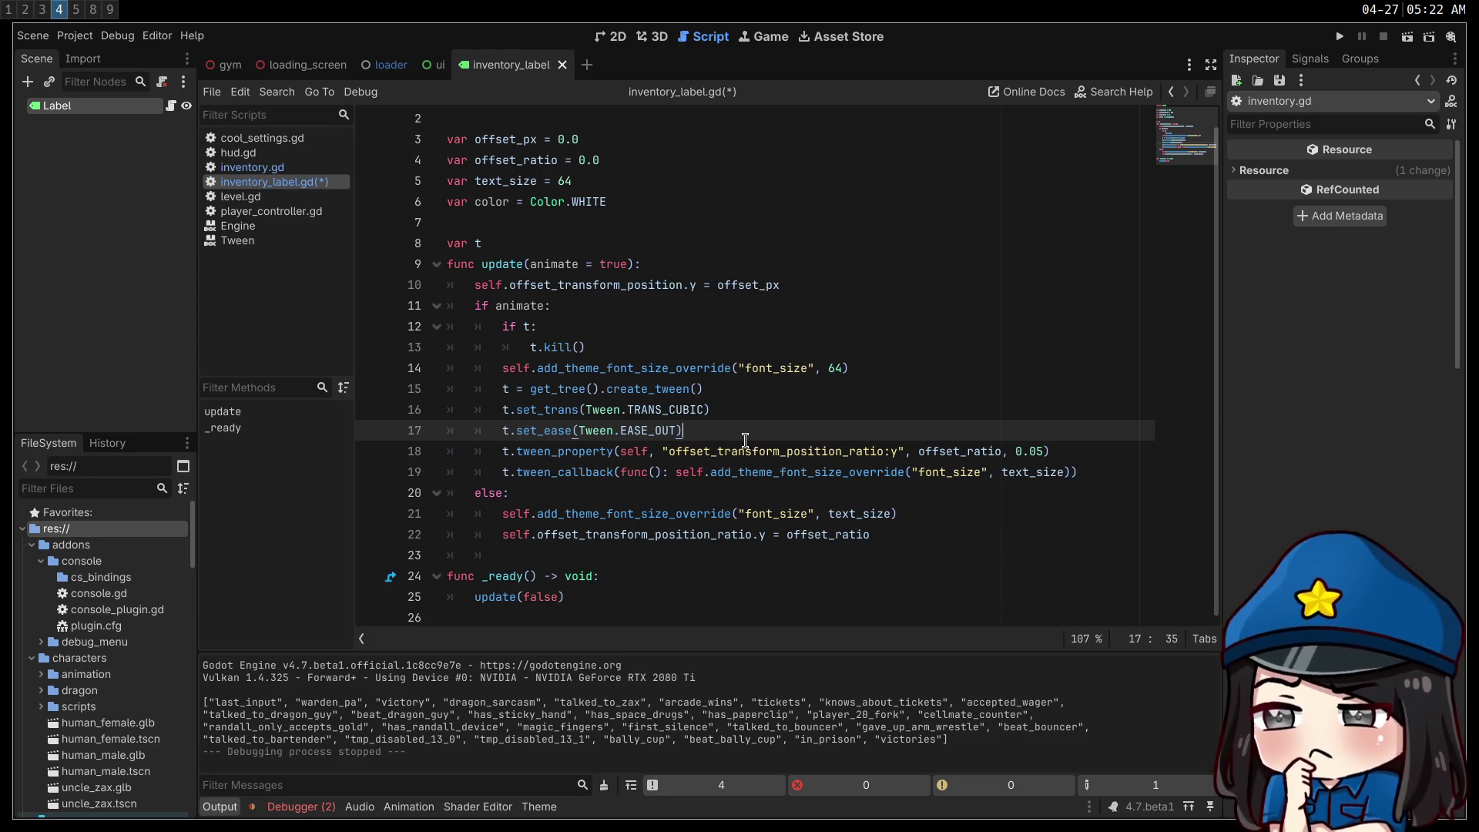
{"action": "key", "text": "Return"}
{"action": "type", "text": "t.set_parallel()"}
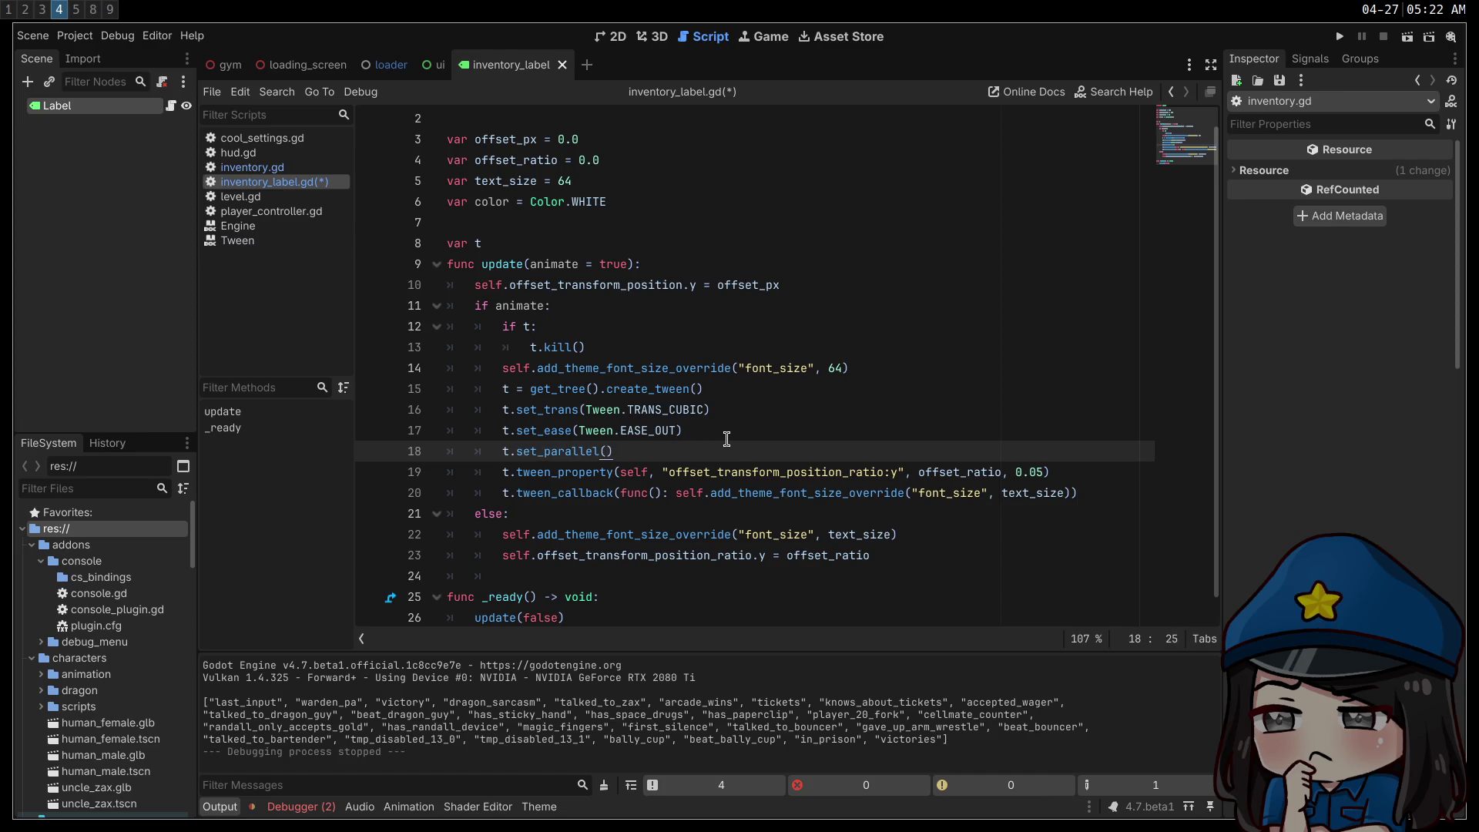
{"action": "key", "text": "ctrl+s"}
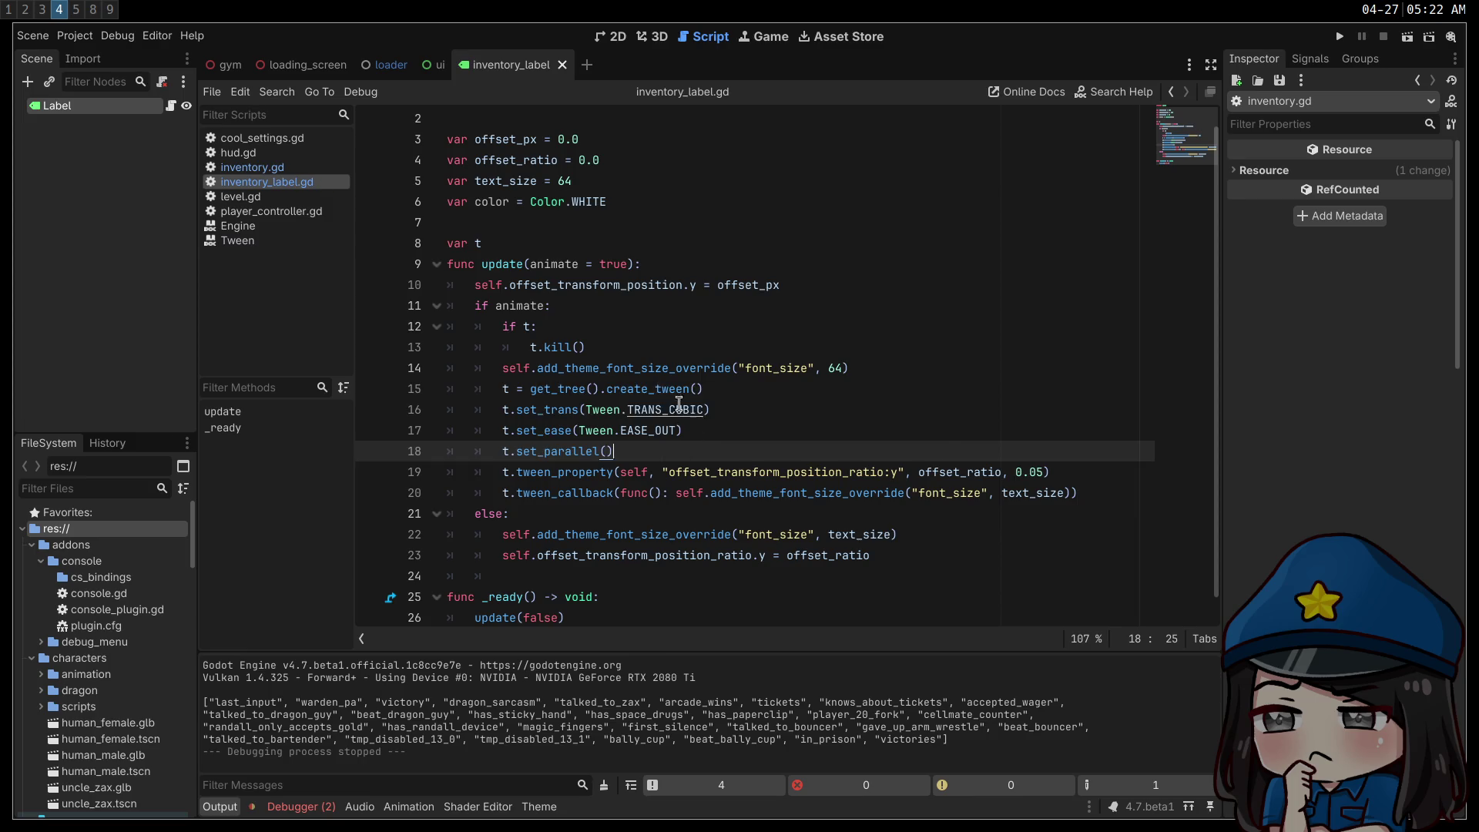
- Show the Label's Theme Overrides > Colors and select the self.add_theme_font_size_override call on line 20
{"action": "left_click", "coordinate": [128, 111]}
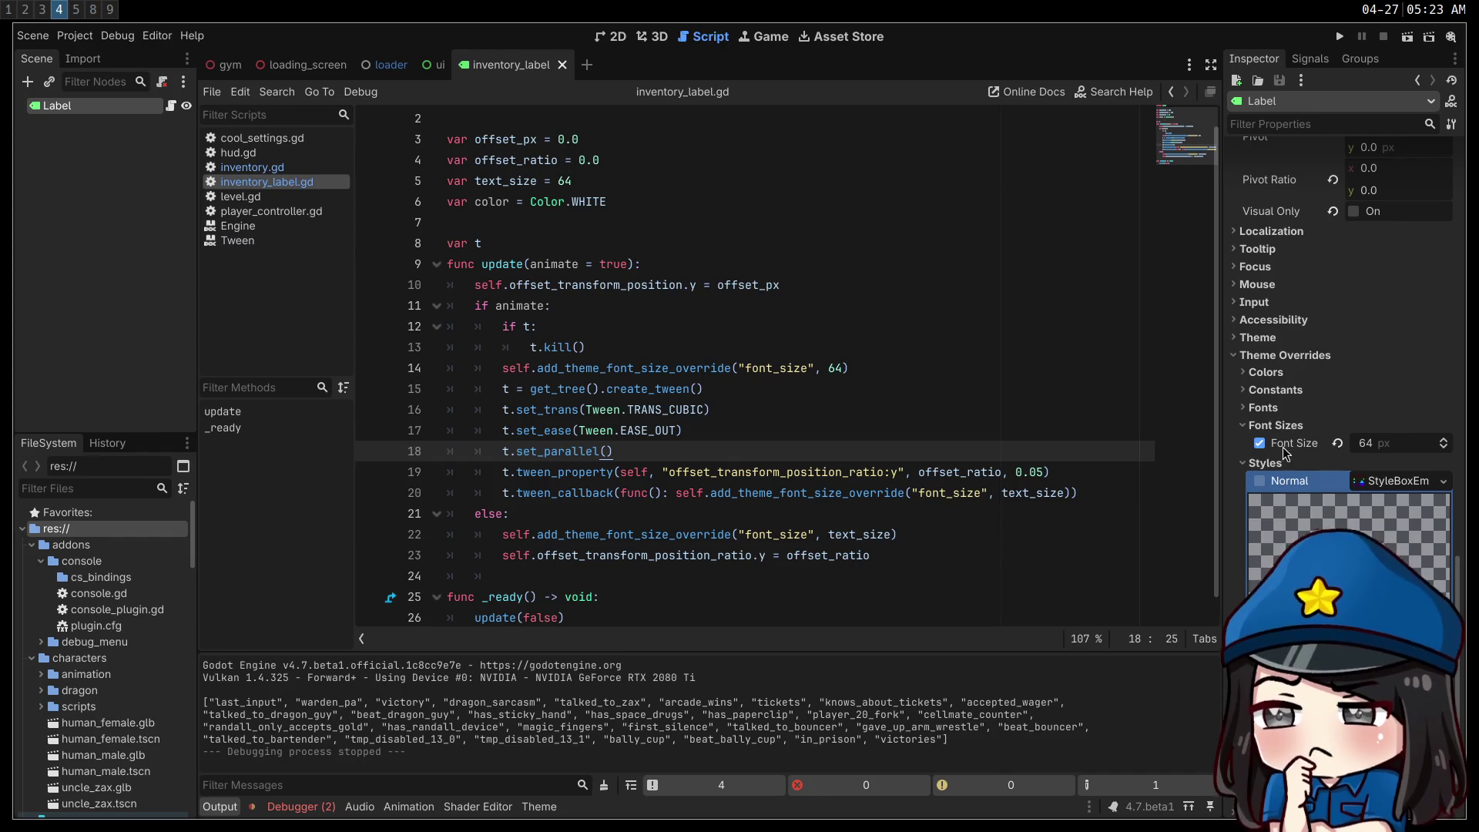
{"action": "left_click", "coordinate": [1264, 373]}
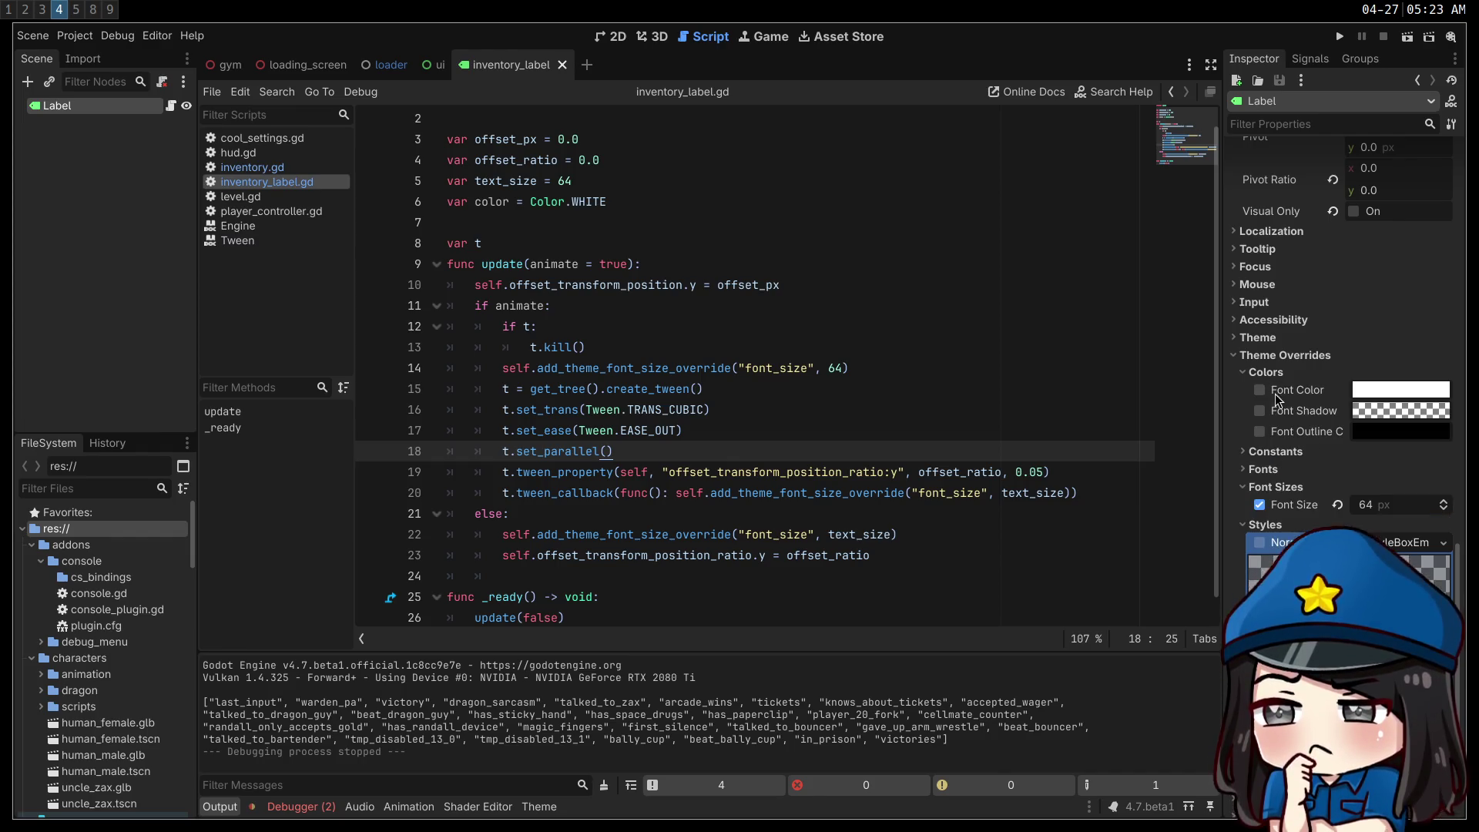
{"action": "double_click", "coordinate": [840, 499]}
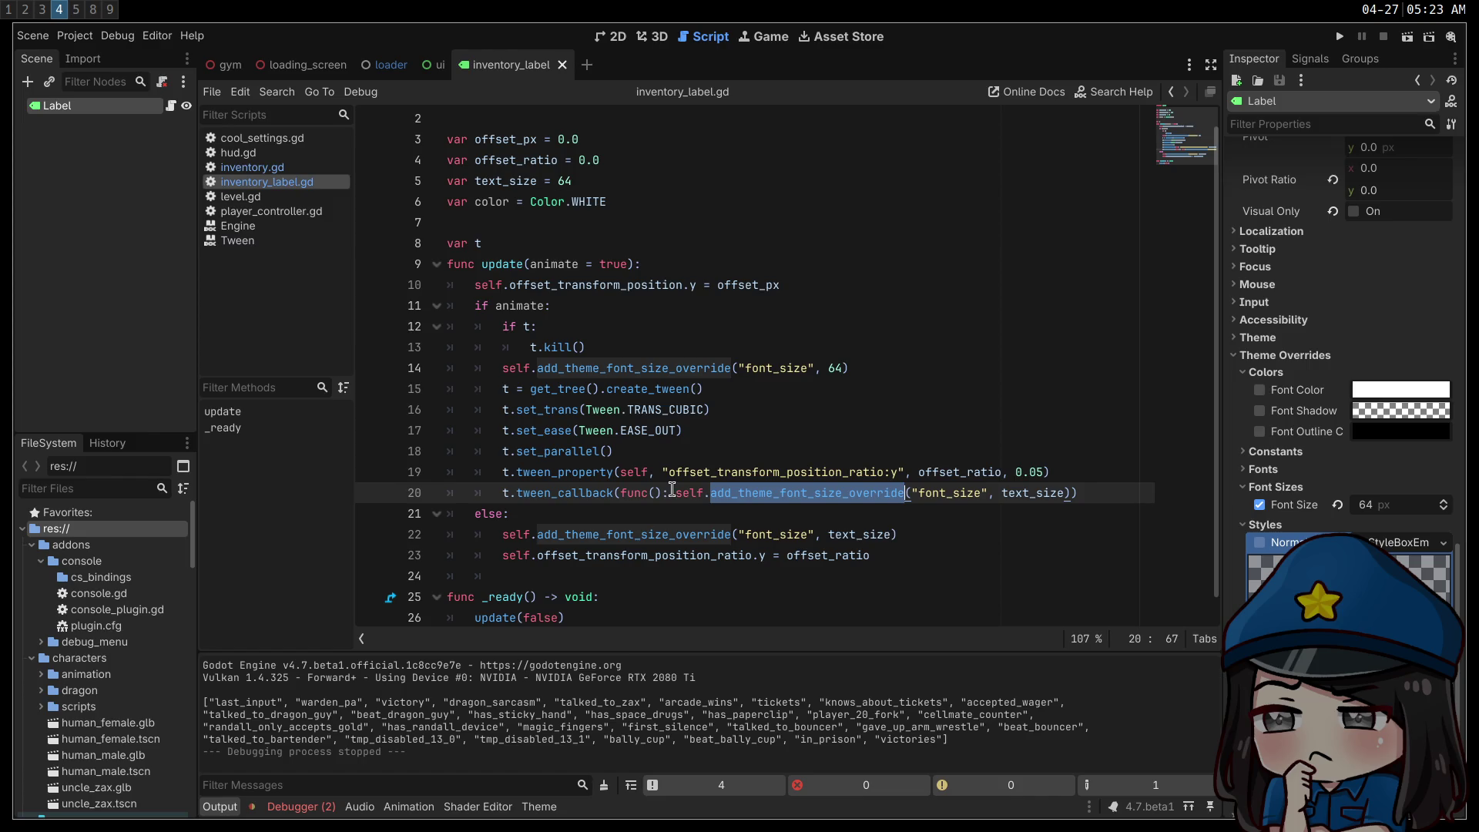
{"action": "double_click", "coordinate": [689, 494]}
{"action": "left_click_drag", "start_coordinate": [690, 496], "coordinate": [835, 493]}
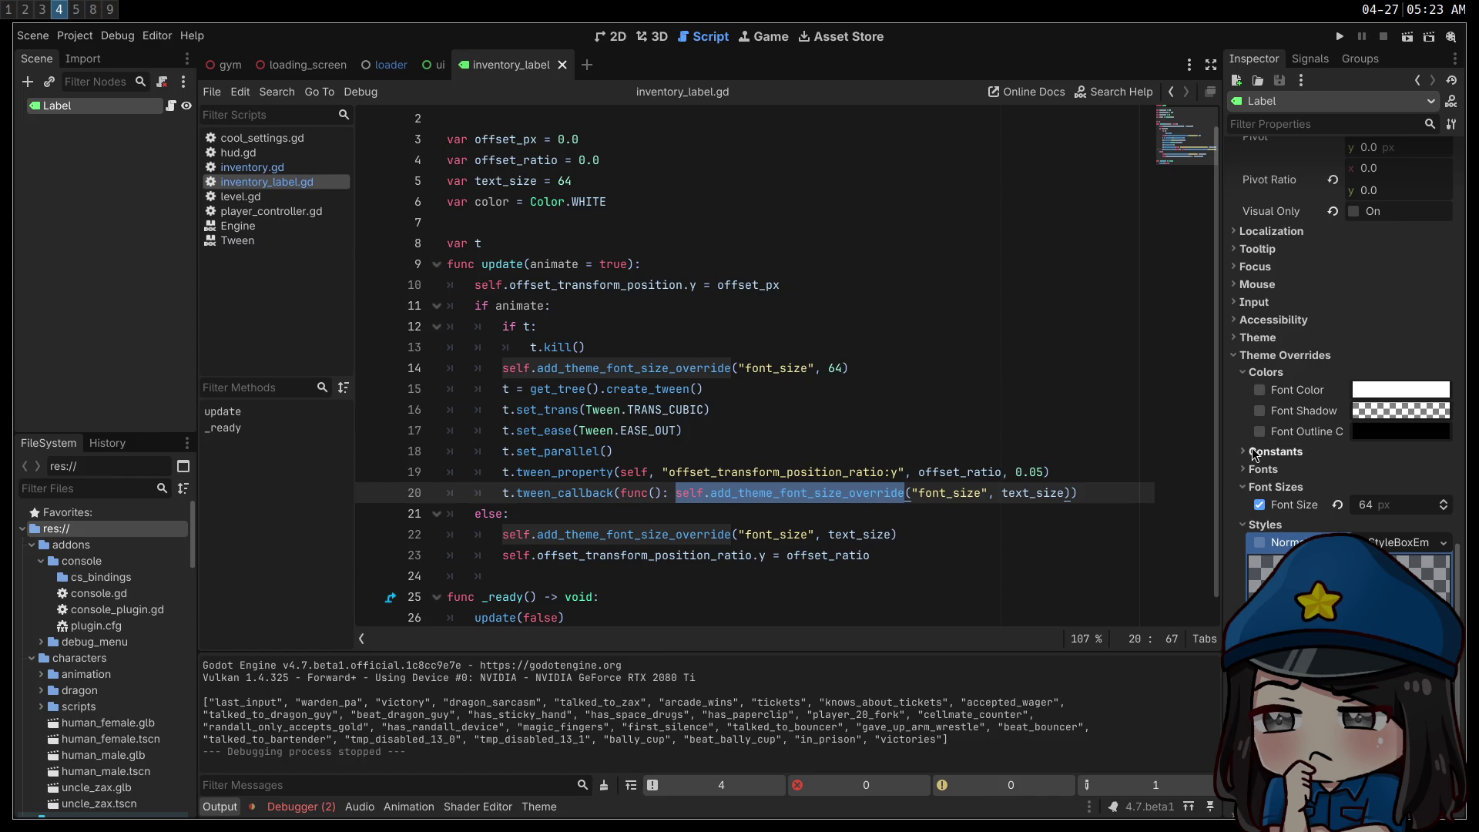
{"action": "scroll", "coordinate": [1282, 447], "scroll_direction": "down", "scroll_amount": 4}
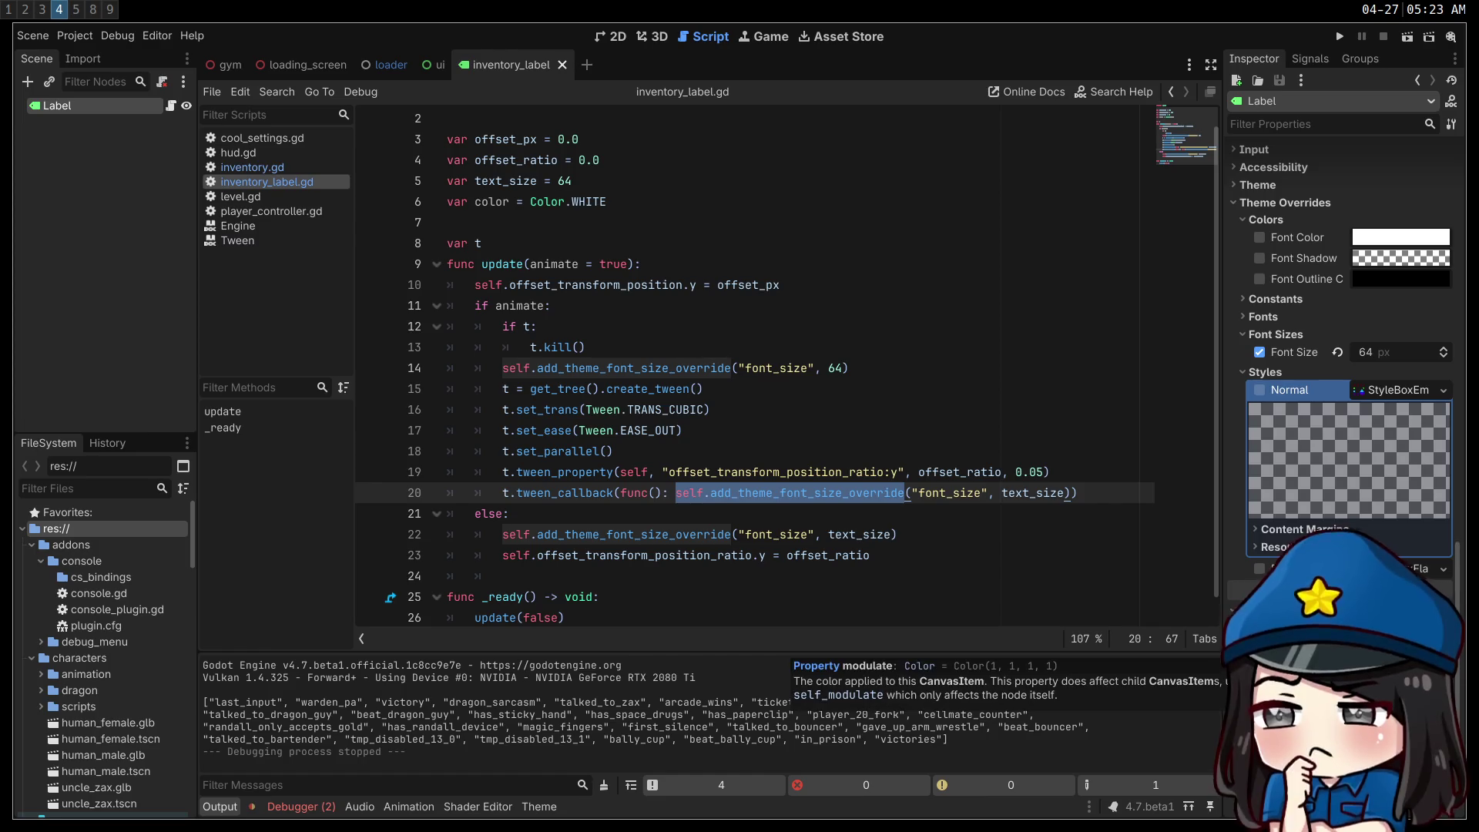
- Duplicate the position tween line and change the copy to tween modulate to color
{"action": "left_click", "coordinate": [1080, 473]}
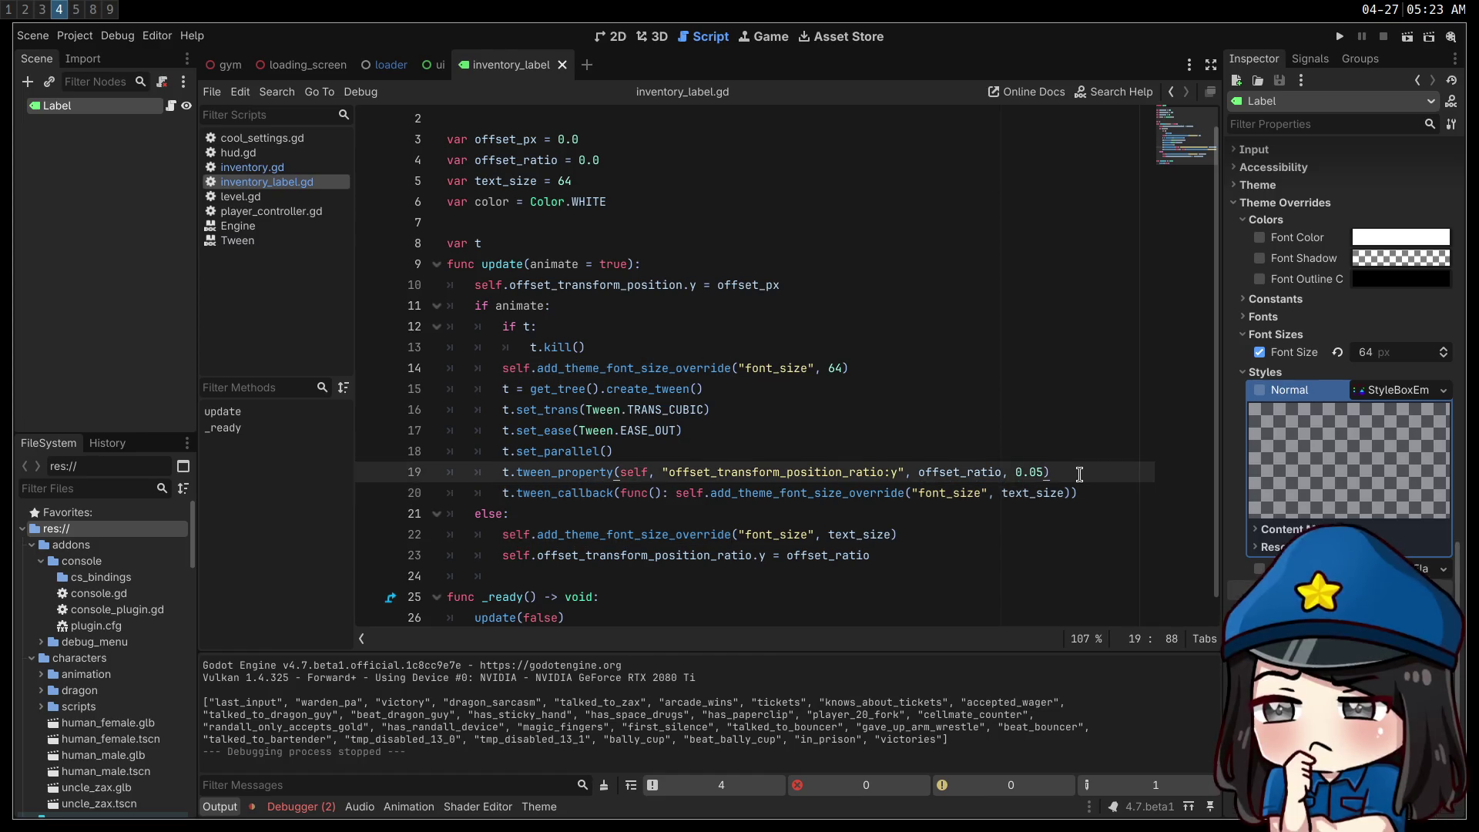
{"action": "key", "text": "Return"}
{"action": "type", "text": "t."}
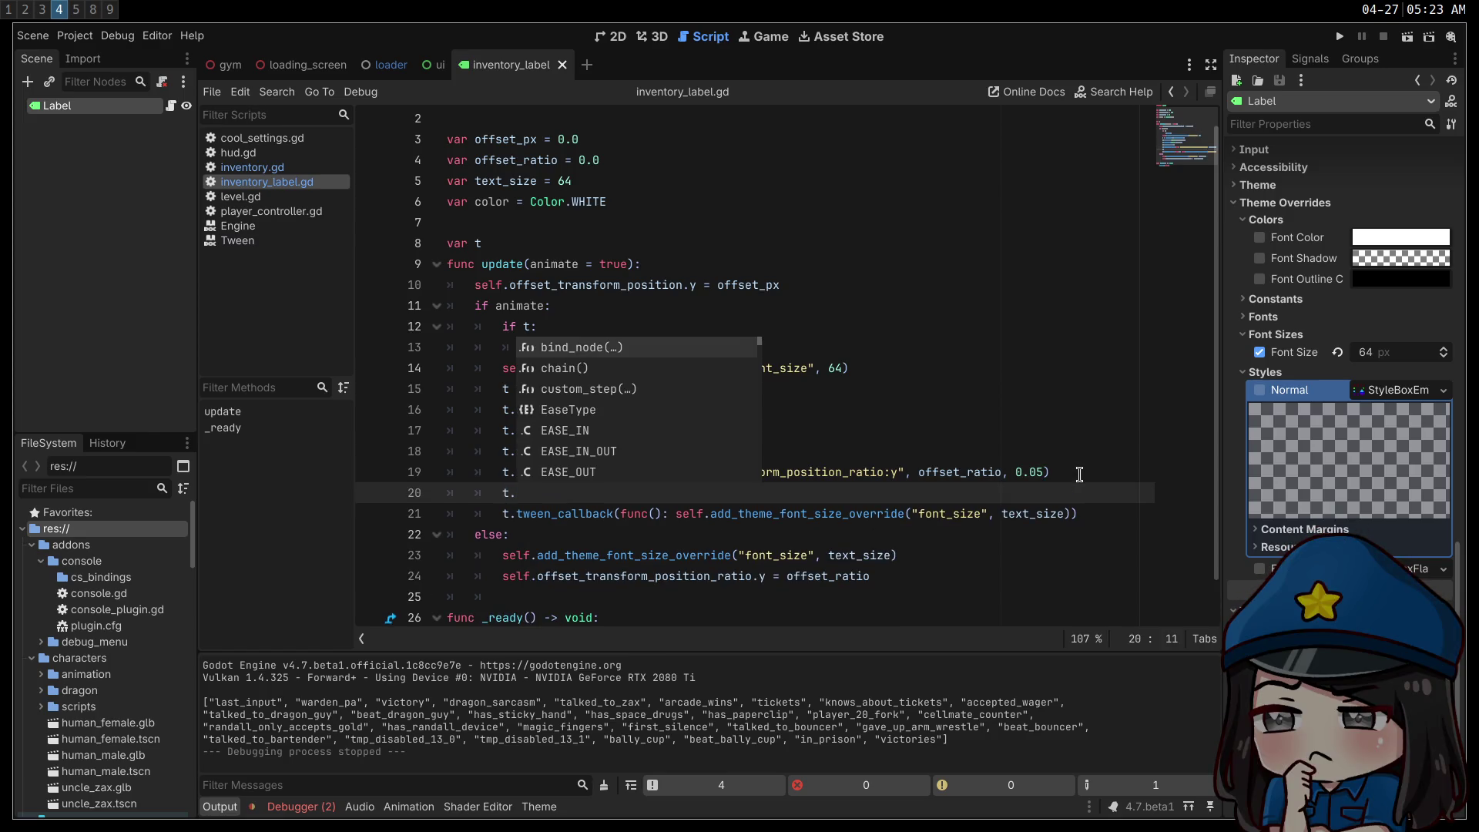
{"action": "type", "text": "modu"}
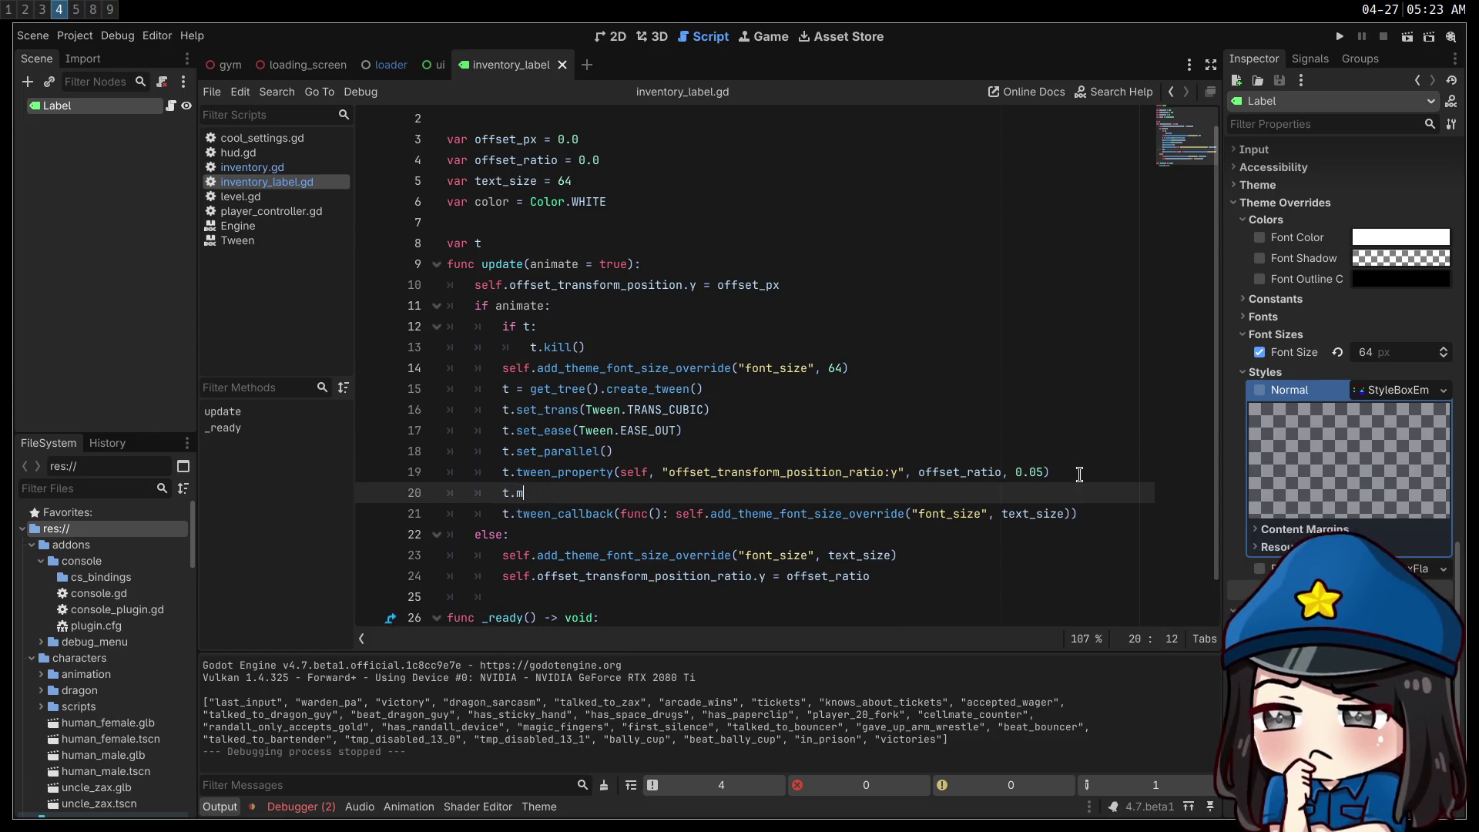
{"action": "key", "text": "BackSpace"}
{"action": "key", "text": "BackSpace"}
{"action": "key", "text": "BackSpace"}
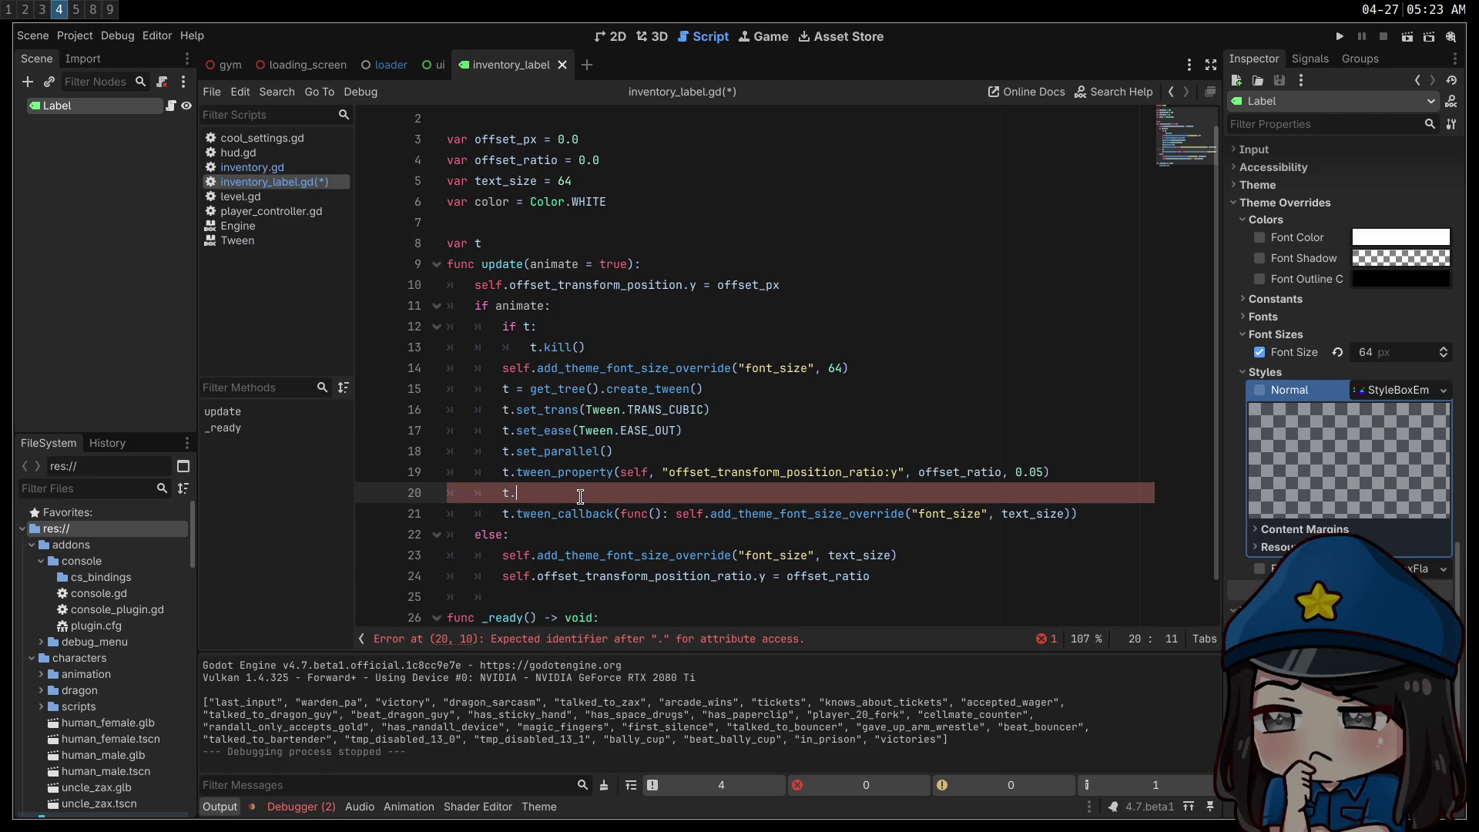
{"action": "key", "text": "Up"}
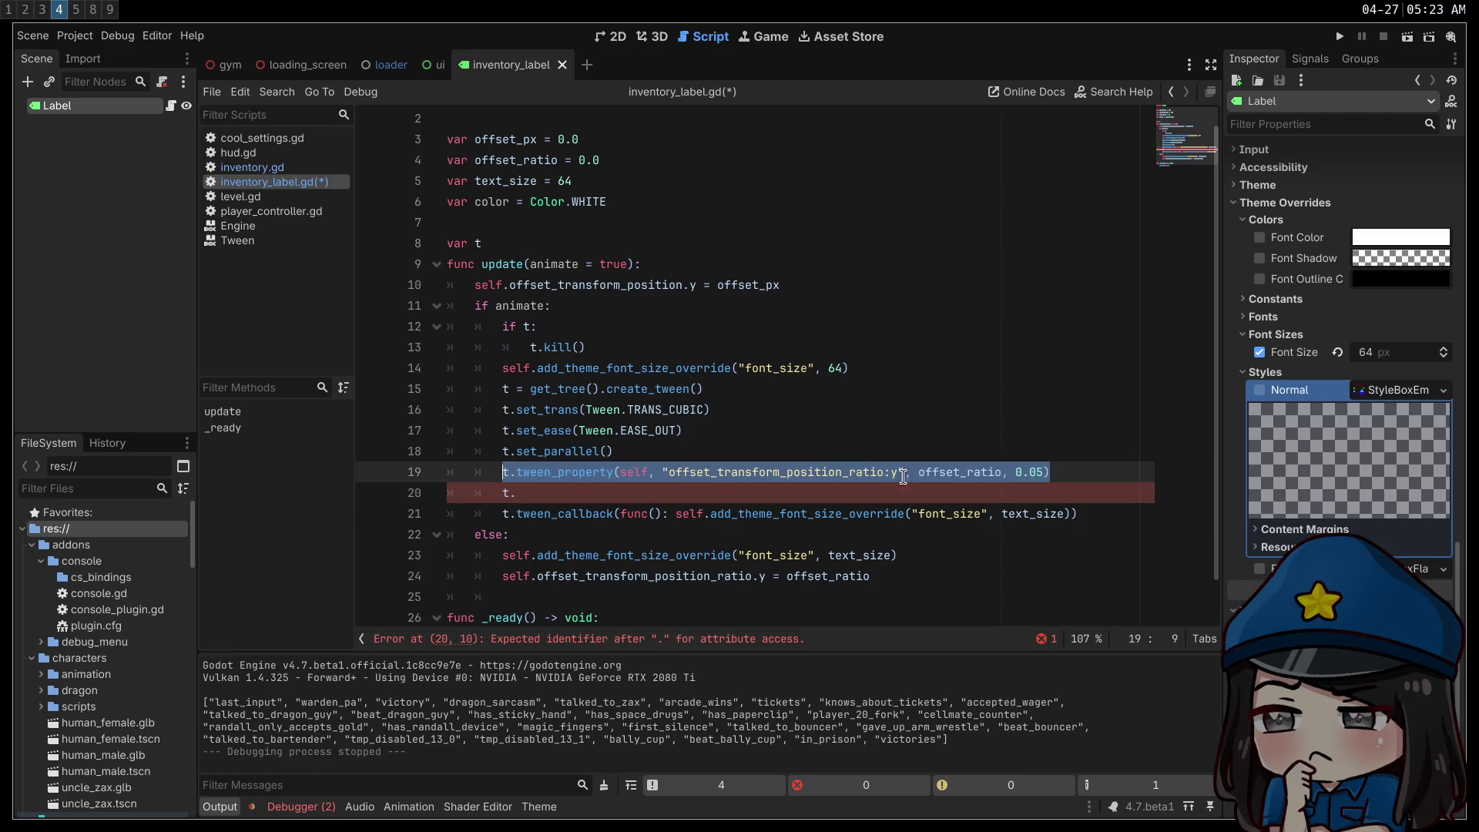
{"action": "left_click", "coordinate": [1108, 470]}
{"action": "key", "text": "ctrl+shift+d"}
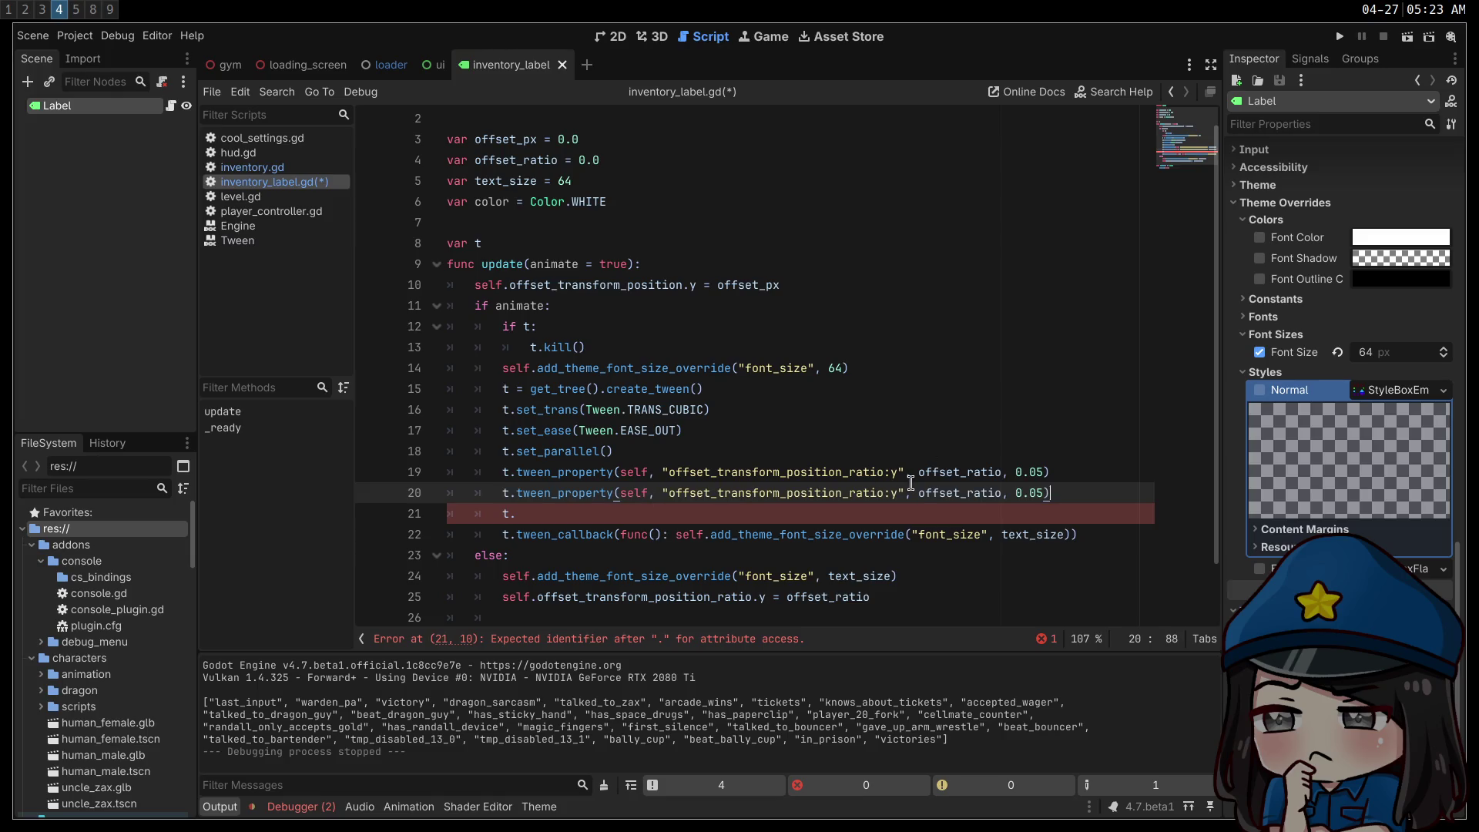
{"action": "left_click_drag", "start_coordinate": [905, 493], "coordinate": [673, 494]}
{"action": "type", "text": "modul"}
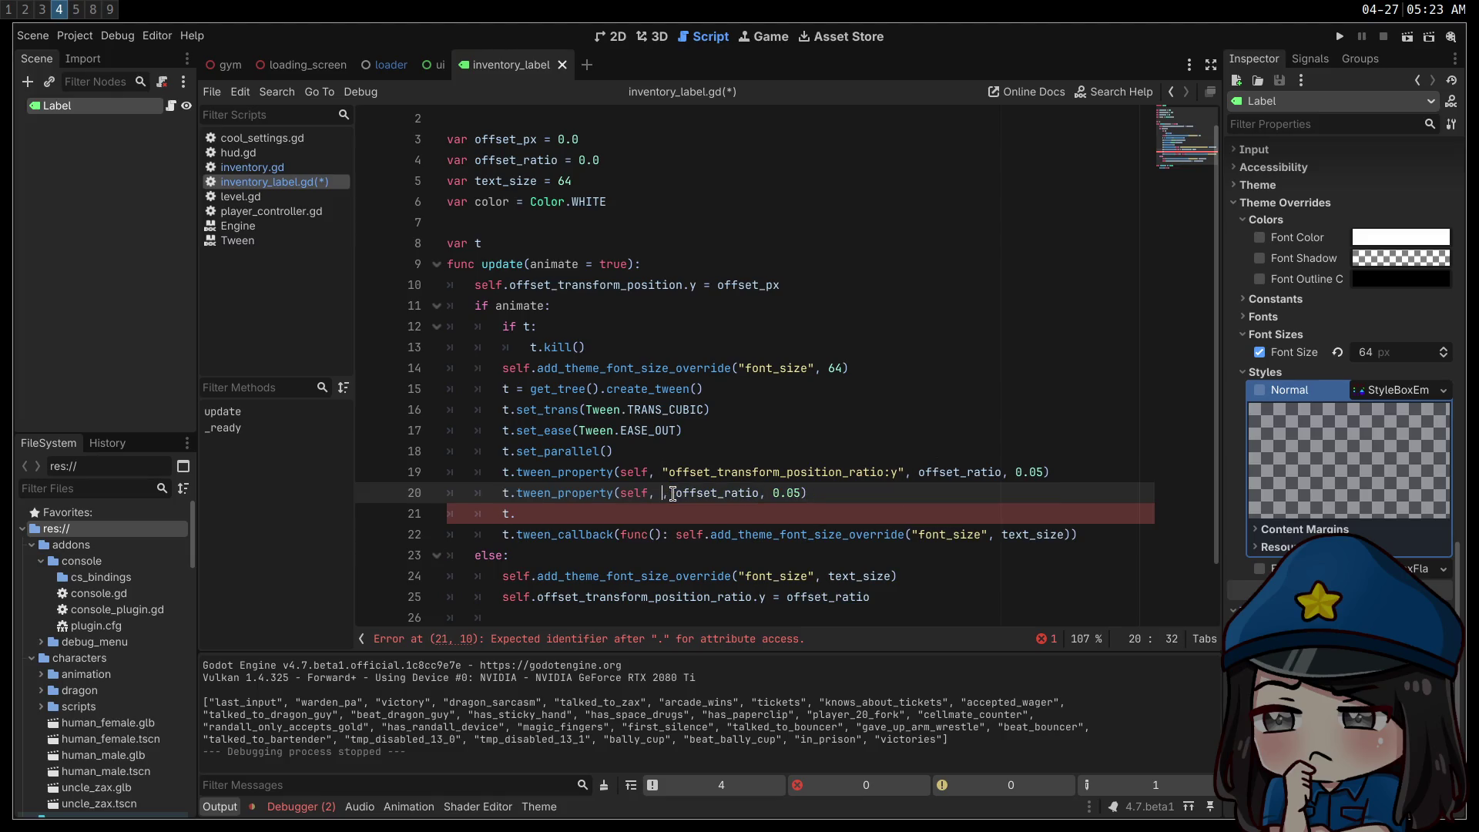
{"action": "key", "text": "Return"}
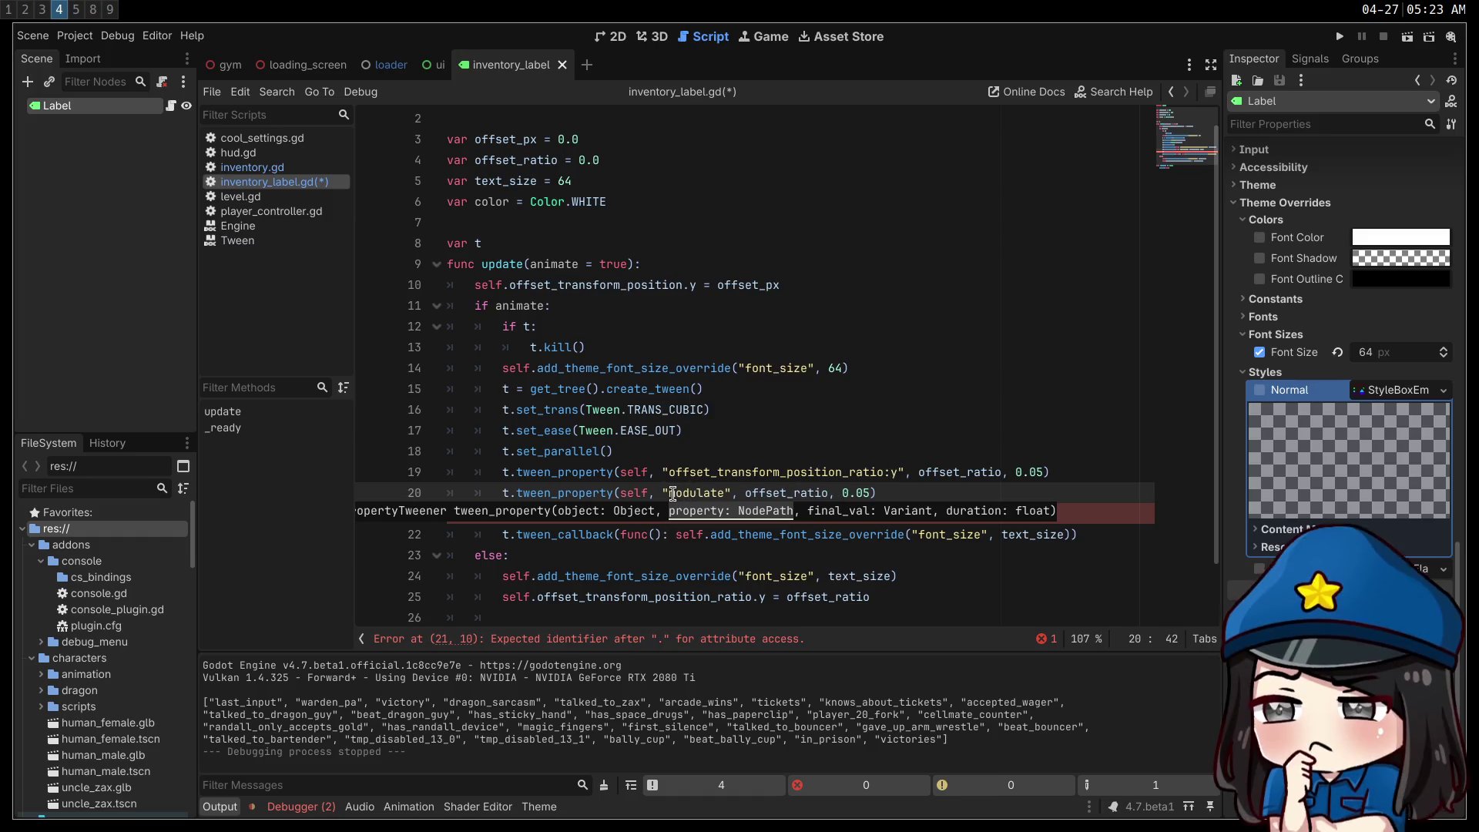
{"action": "left_click_drag", "start_coordinate": [745, 493], "coordinate": [830, 493]}
{"action": "type", "text": "color"}
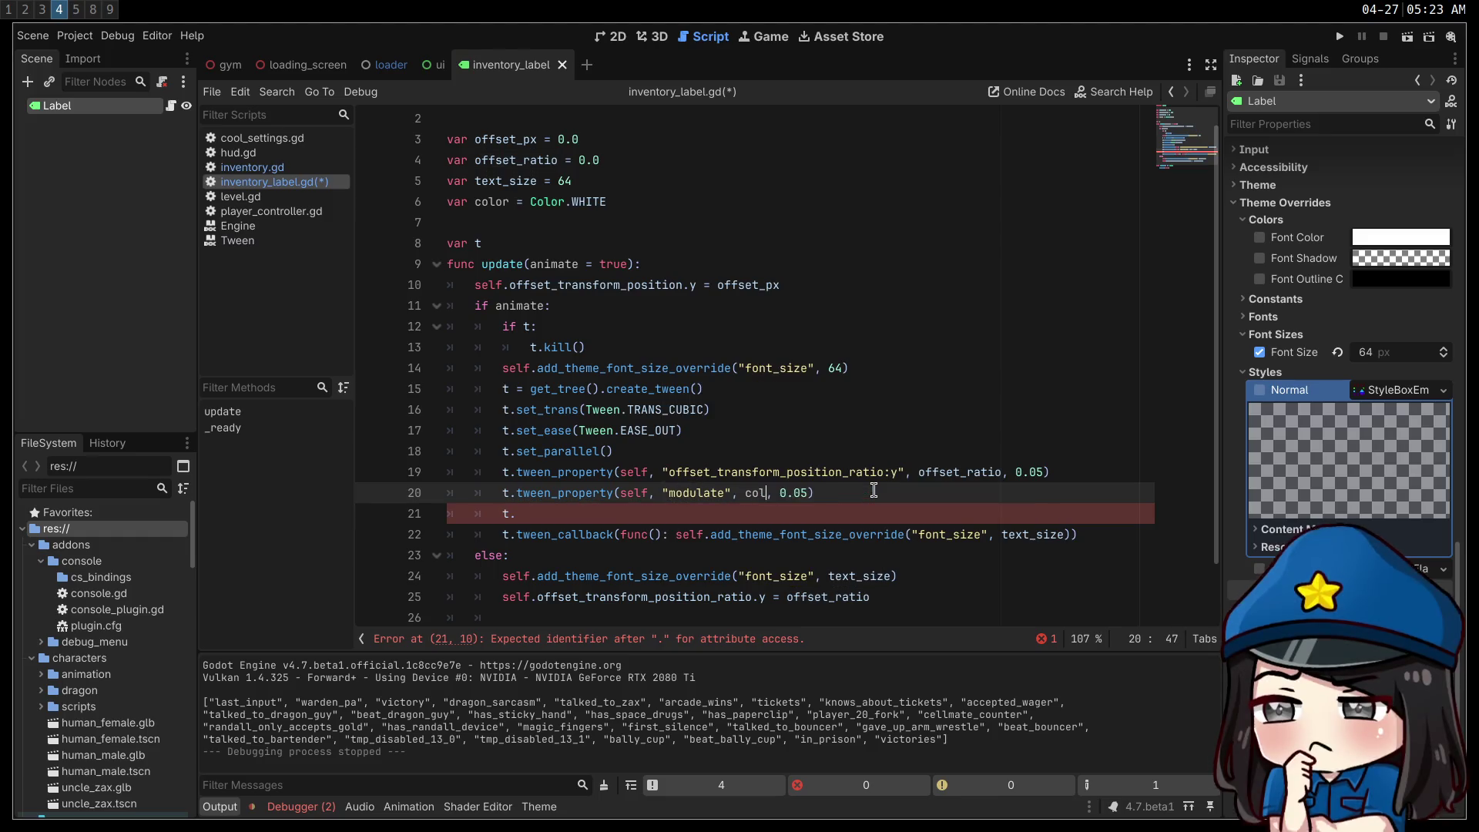
- Delete the stray 't.' line, add self.modulate = color under else, and save
{"action": "left_click", "coordinate": [655, 513]}
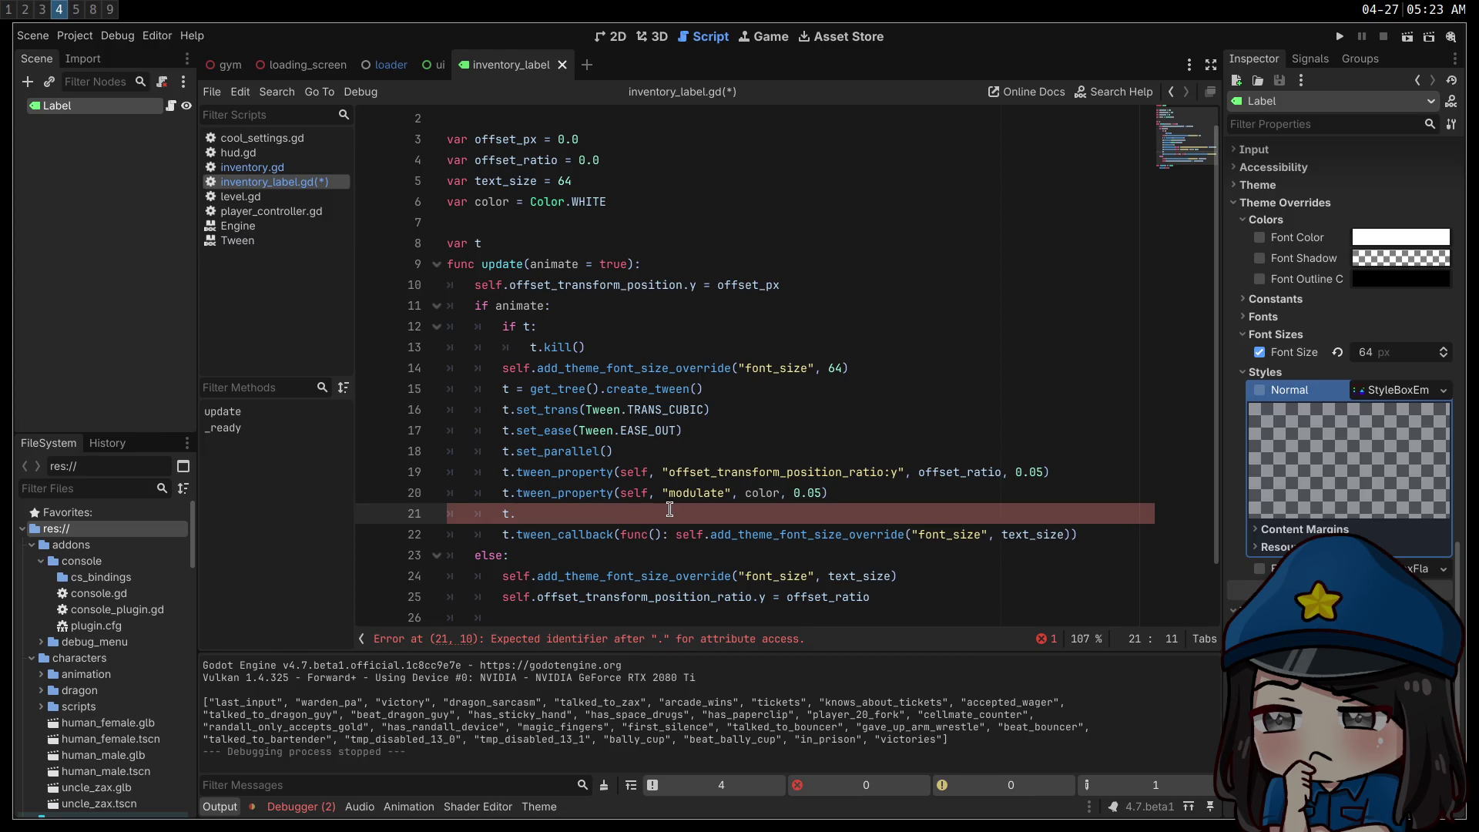
{"action": "key", "text": "ctrl+shift+k"}
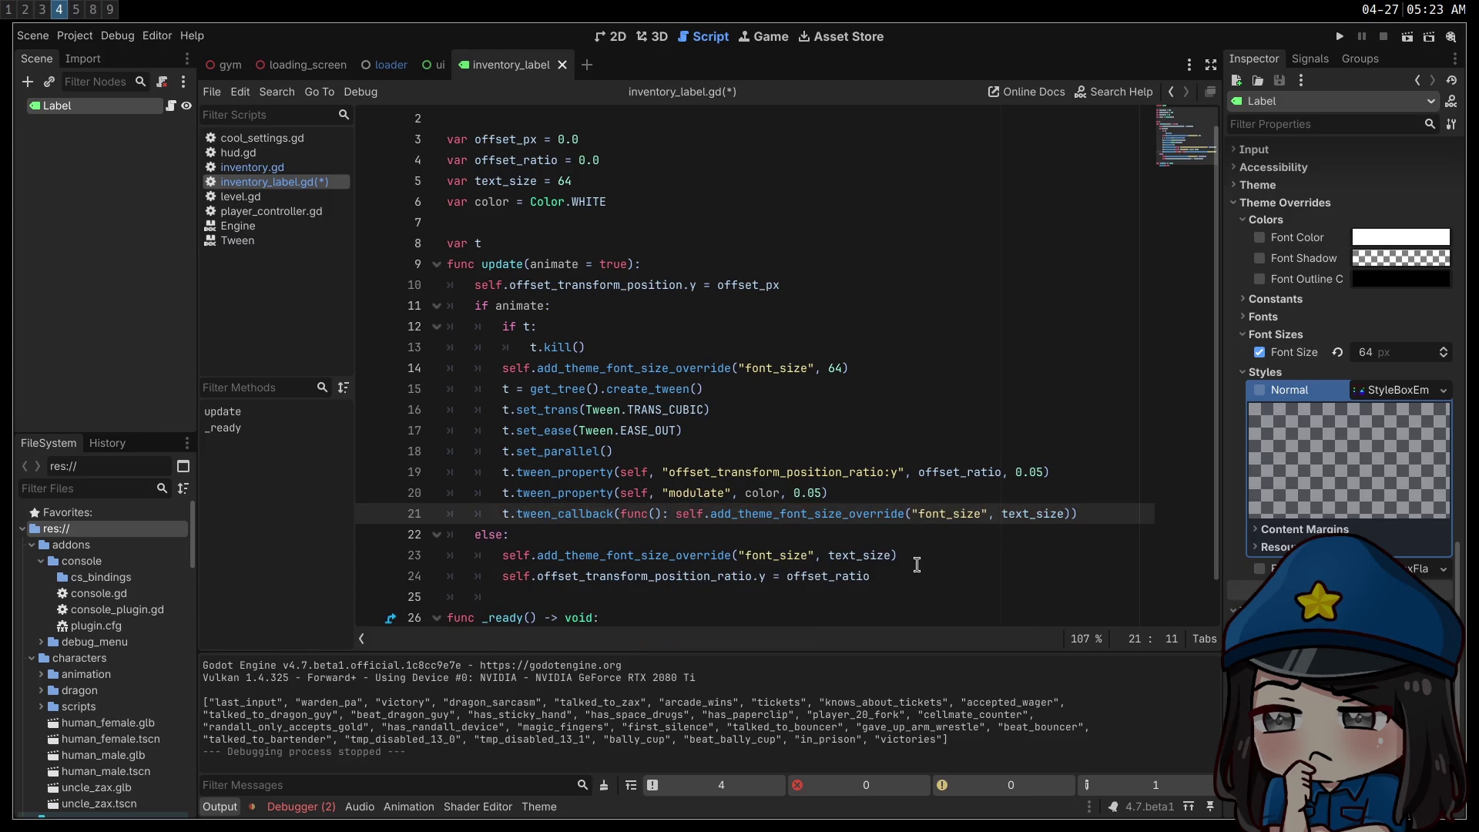
{"action": "key", "text": "Down"}
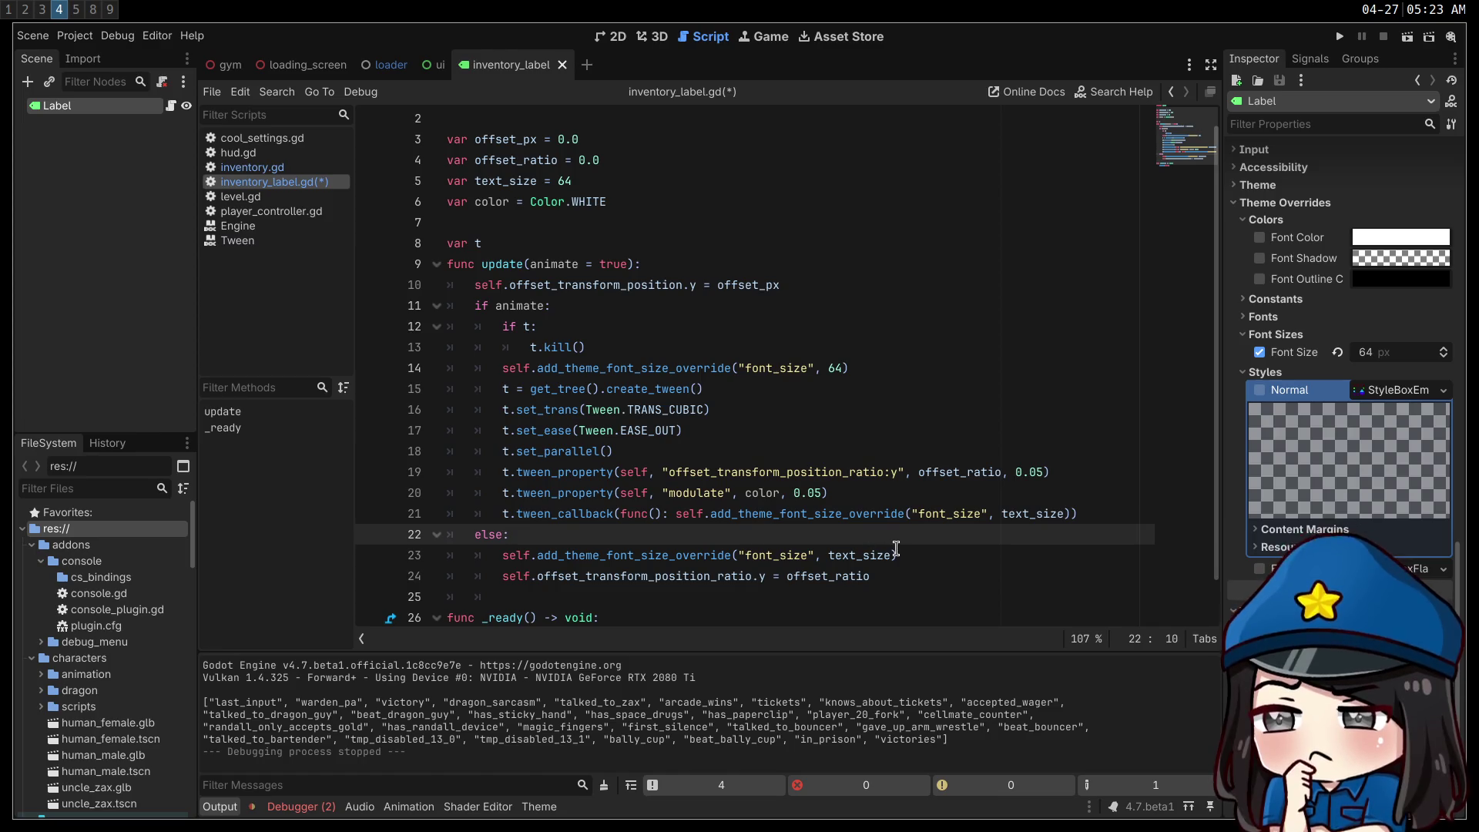
{"action": "key", "text": "Return"}
{"action": "type", "text": "self.modulate = color"}
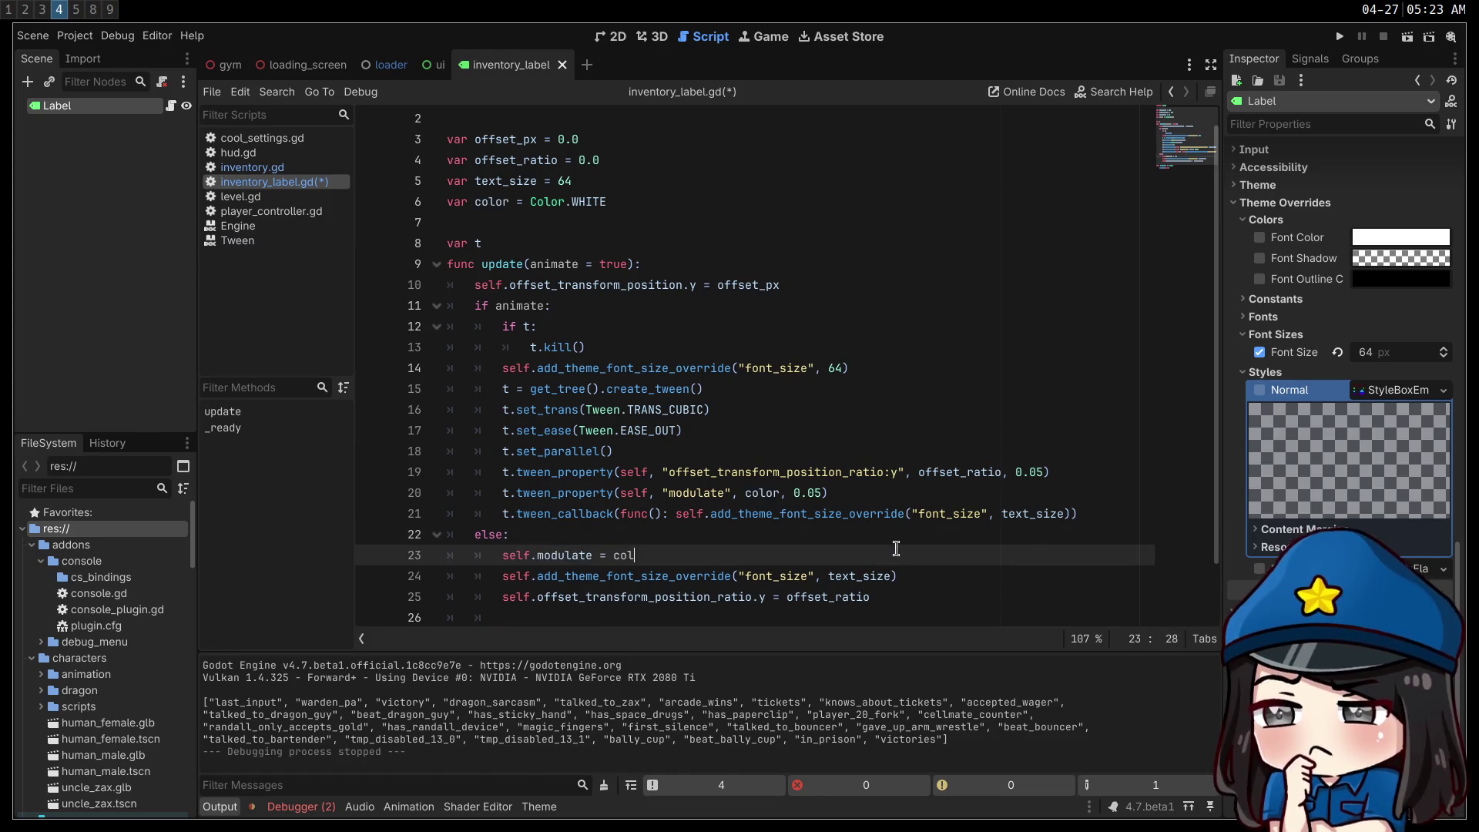
{"action": "key", "text": "ctrl+s"}
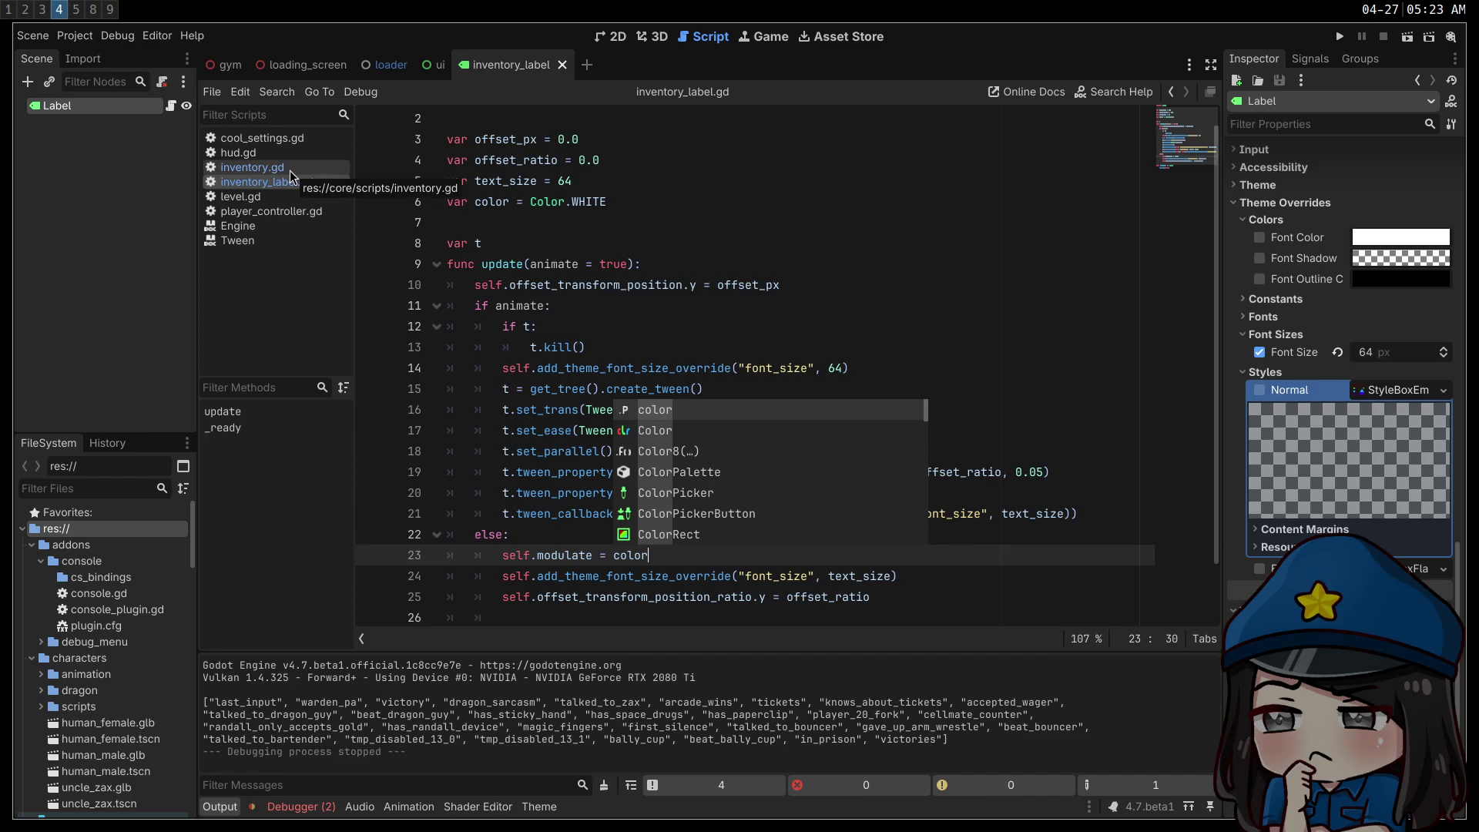
- In inventory.gd, set label.color = Color.GRAY after text_size = 64 in the idx != 0 branch
{"action": "left_click", "coordinate": [254, 168]}
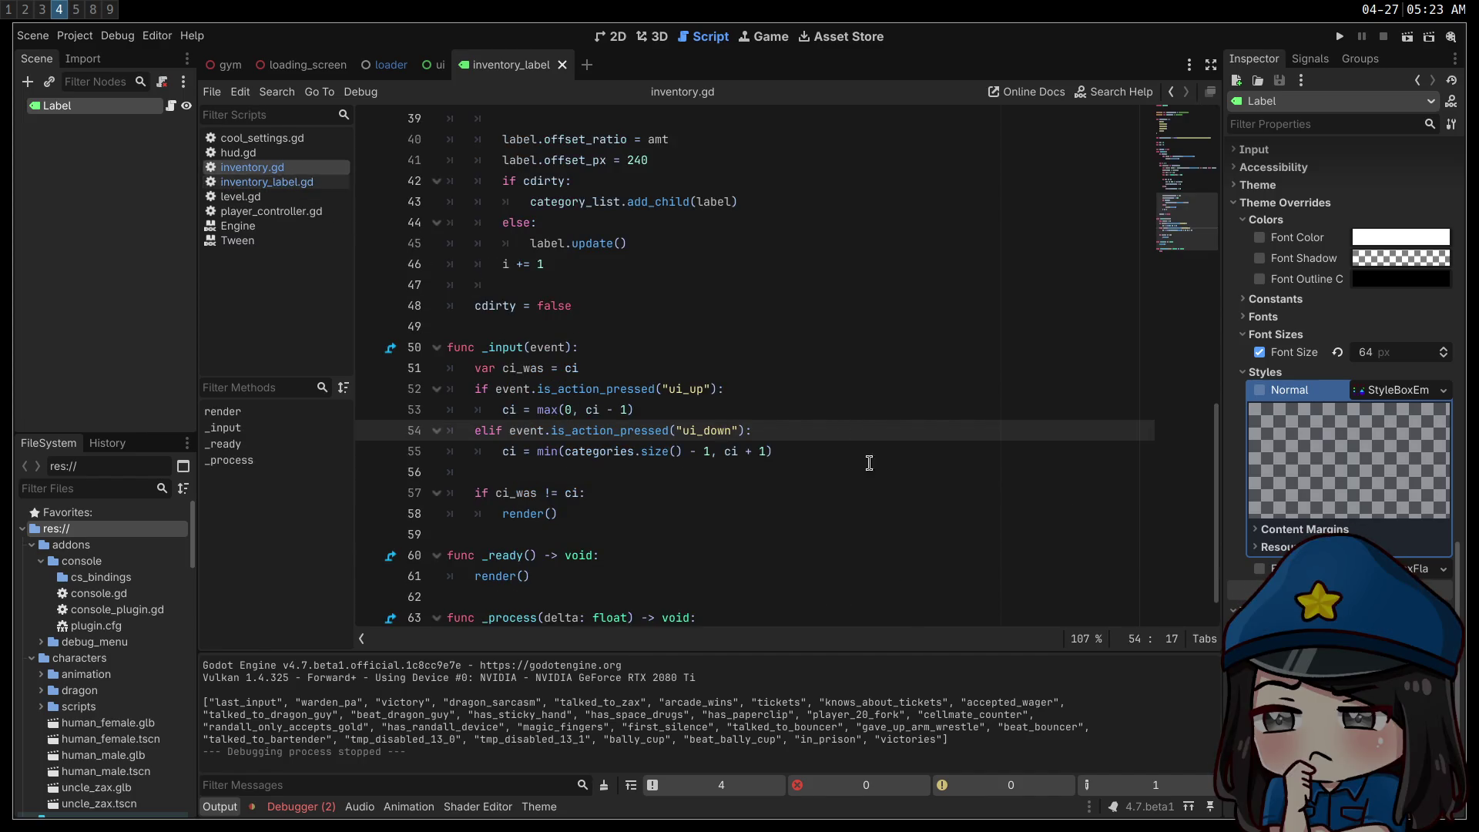
{"action": "scroll", "coordinate": [831, 460], "scroll_direction": "up", "scroll_amount": 1}
{"action": "scroll", "coordinate": [829, 460], "scroll_direction": "up", "scroll_amount": 4}
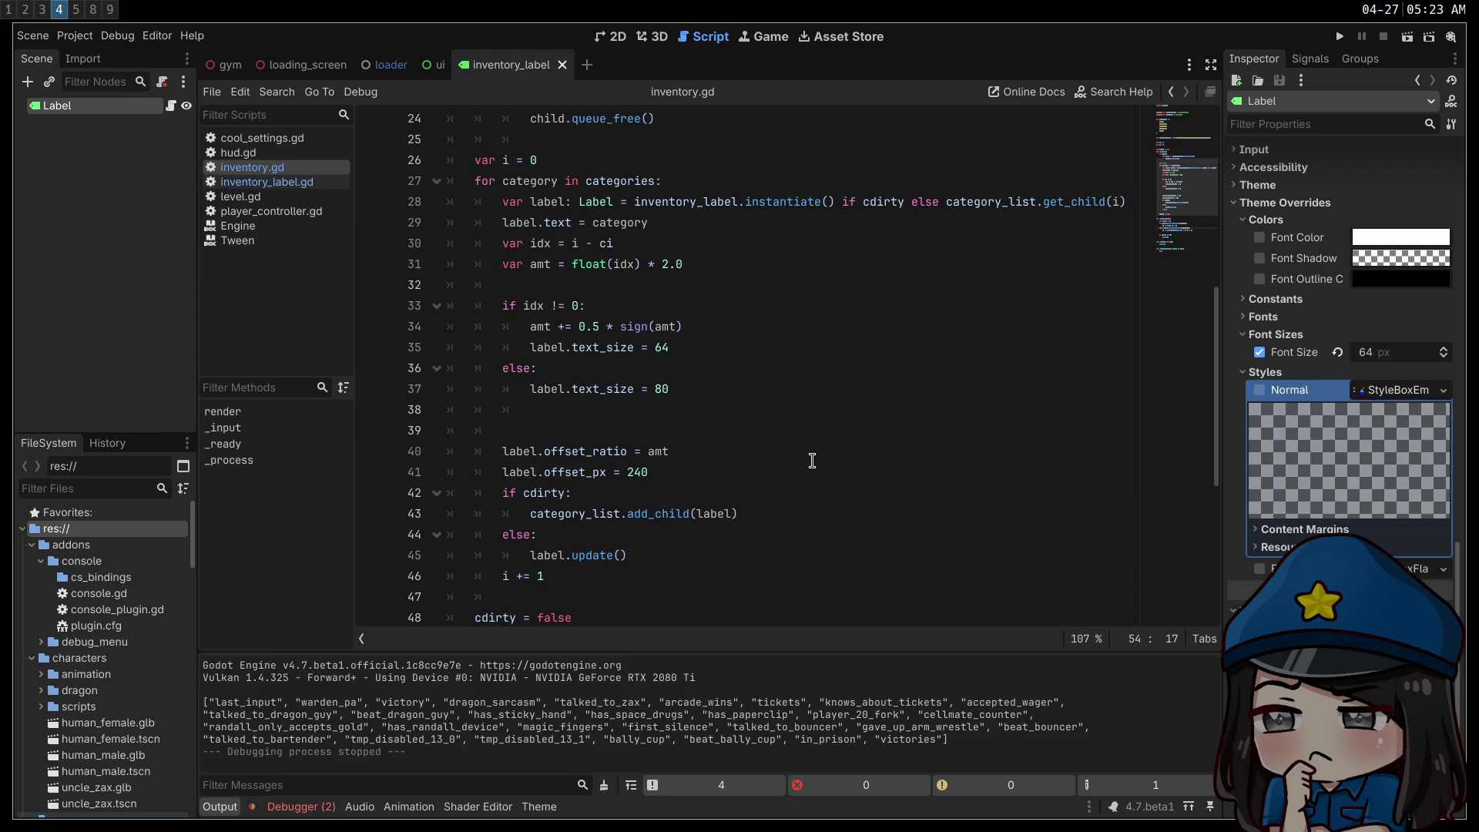
{"action": "left_click", "coordinate": [527, 305]}
{"action": "left_click", "coordinate": [752, 327]}
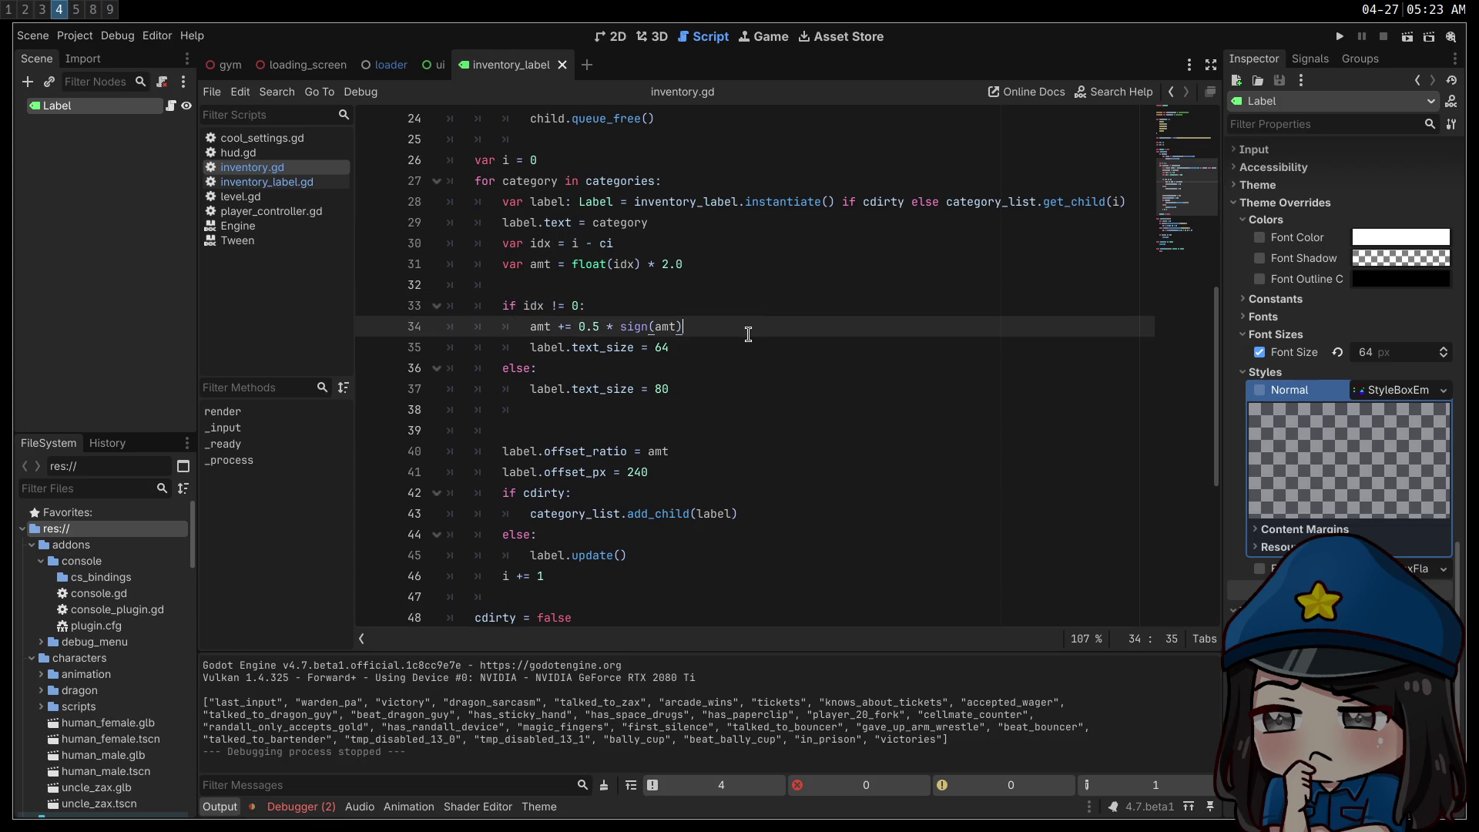
{"action": "left_click", "coordinate": [754, 344]}
{"action": "key", "text": "Return"}
{"action": "type", "text": ".co"}
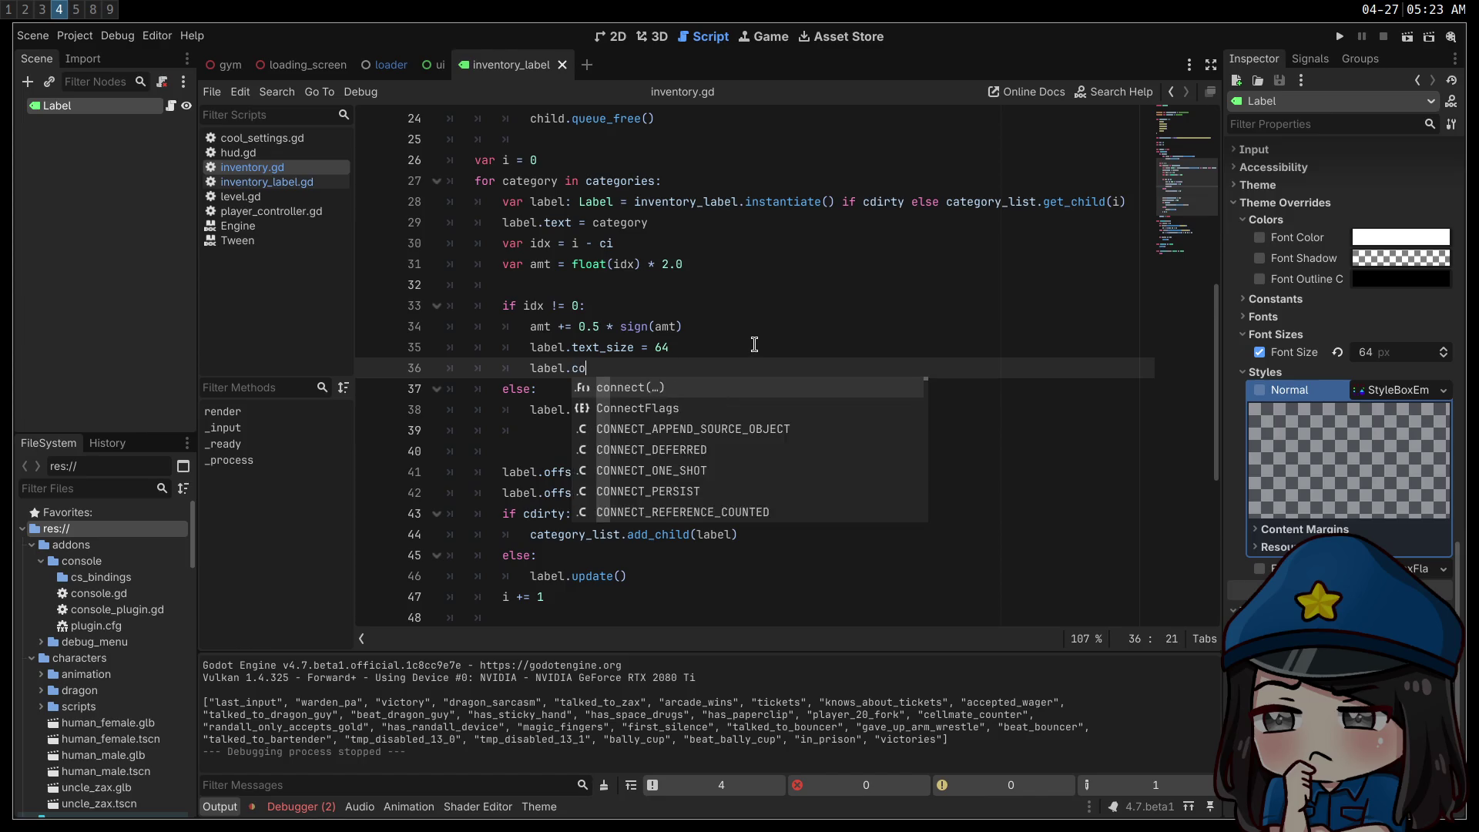
{"action": "type", "text": "lor = Color.GR"}
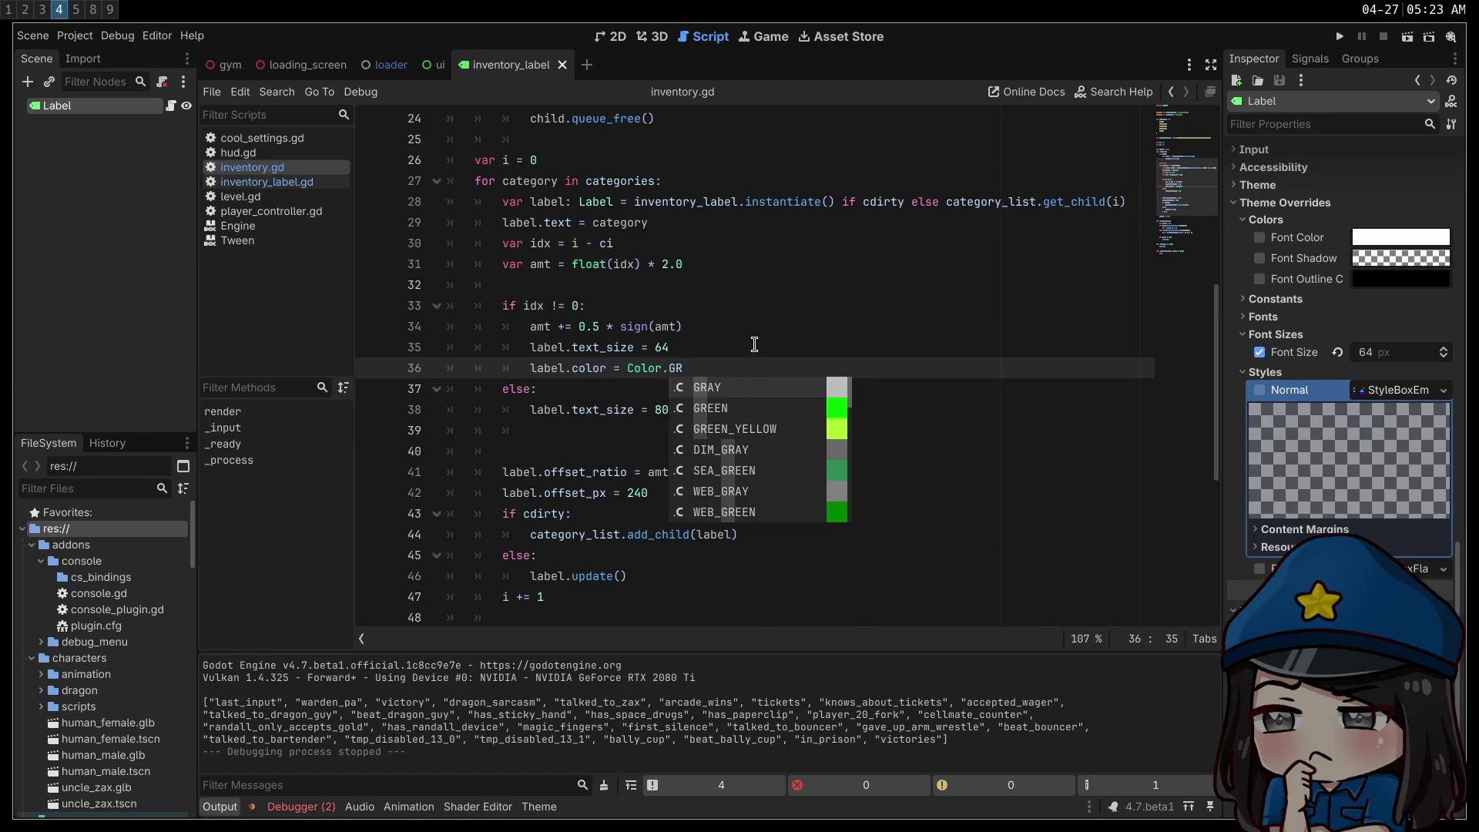
{"action": "key", "text": "Return"}
- Add label.color = Color.WHITE after text_size = 80 in the else branch and run the game
{"action": "left_click", "coordinate": [748, 404]}
{"action": "key", "text": "Return"}
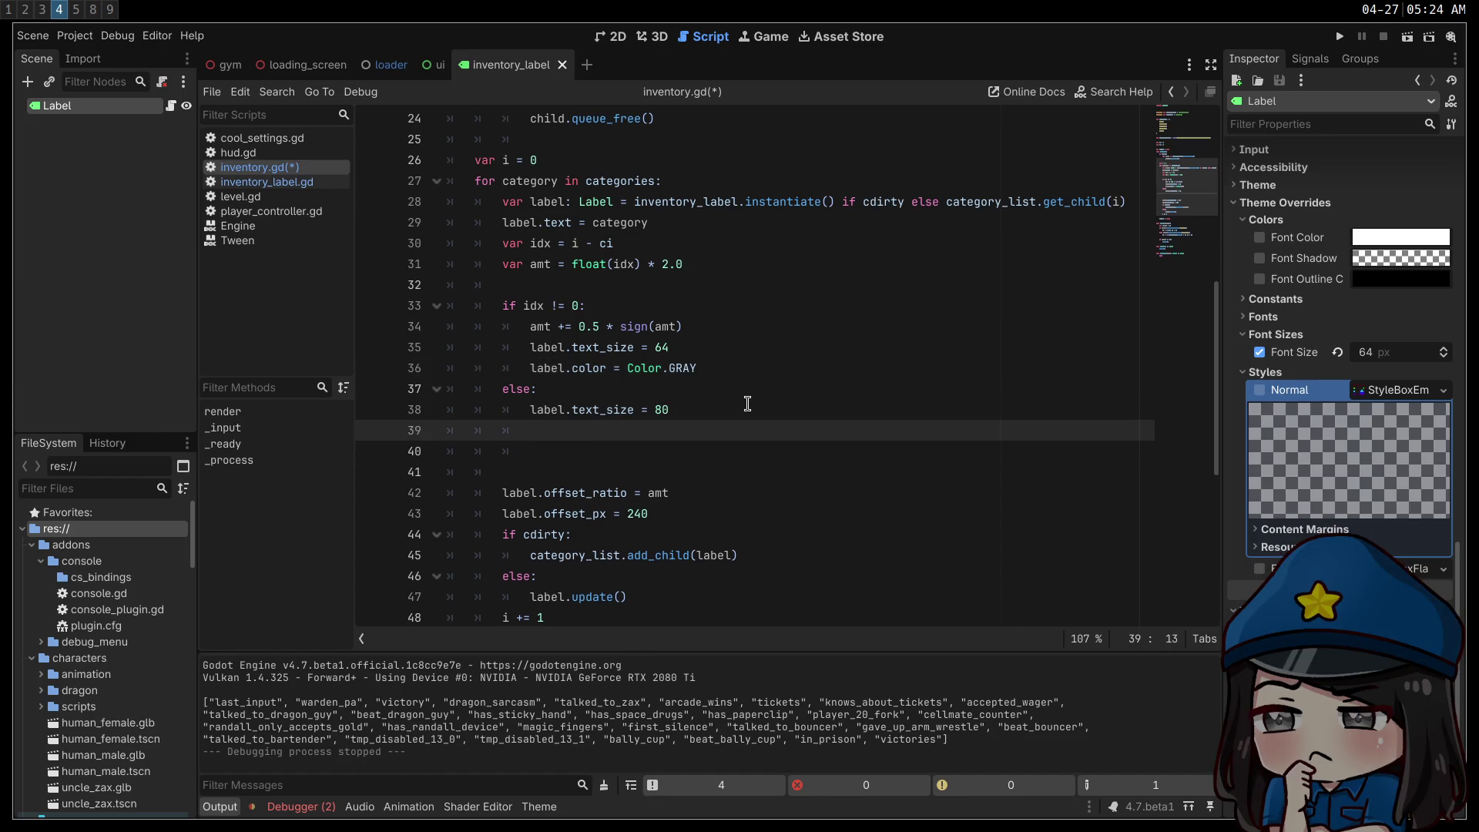
{"action": "type", "text": "label.color = Color.WHITE"}
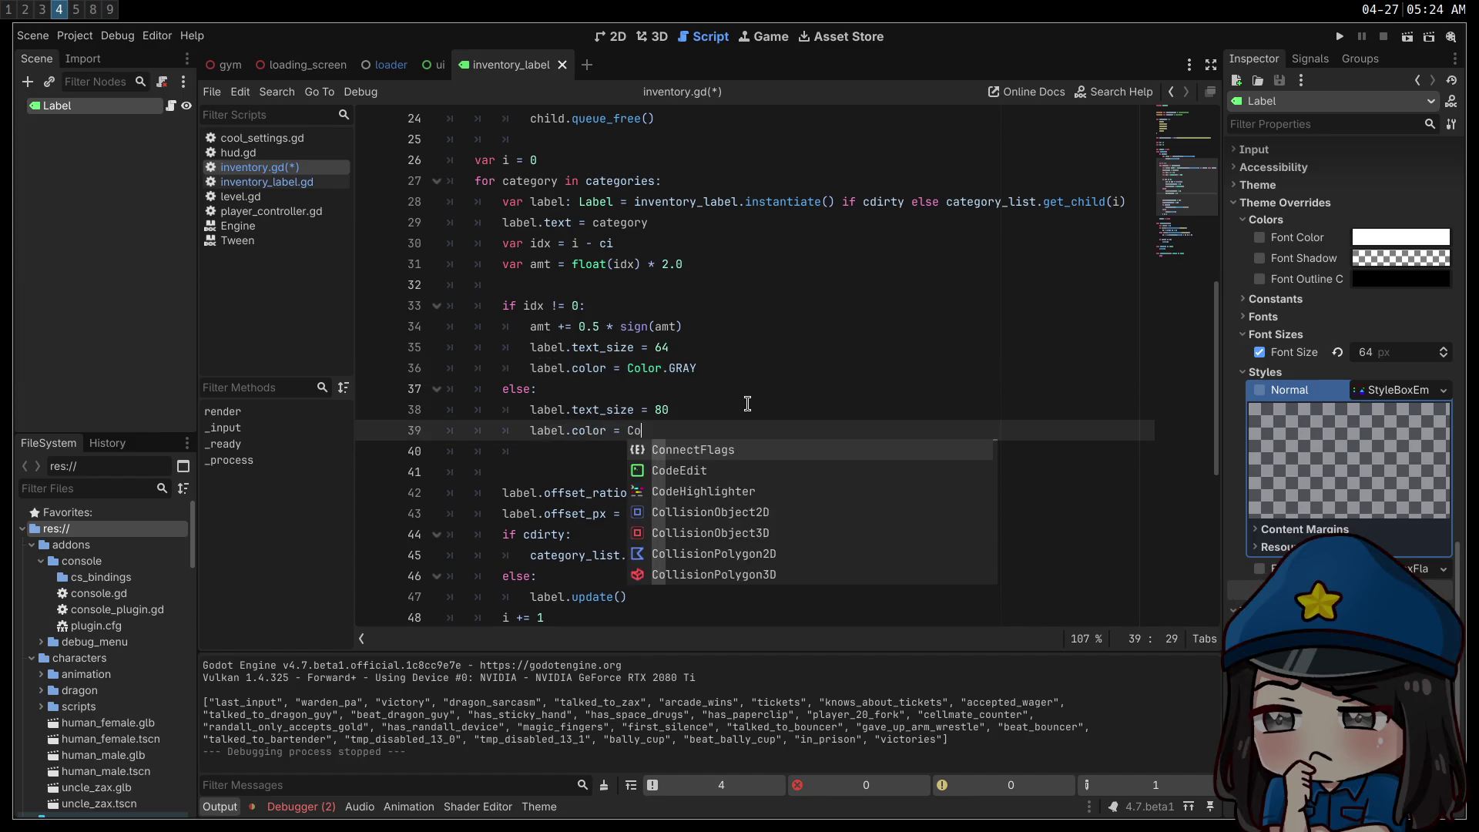
{"action": "key", "text": "F5"}
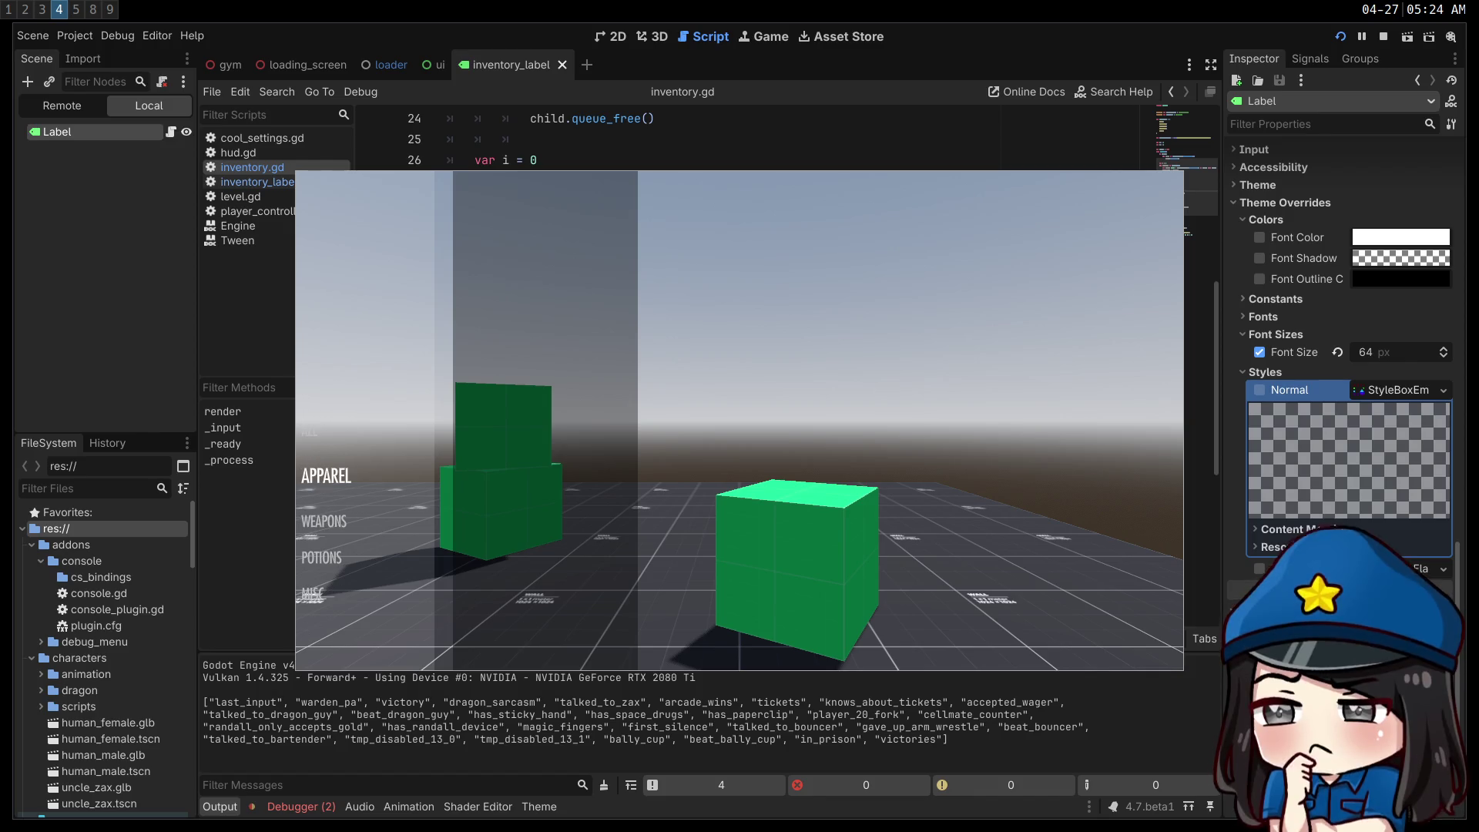
- Leave the game showing the category list with APPAREL selected and switch to the notes workspace
{"action": "key", "text": "super+2"}
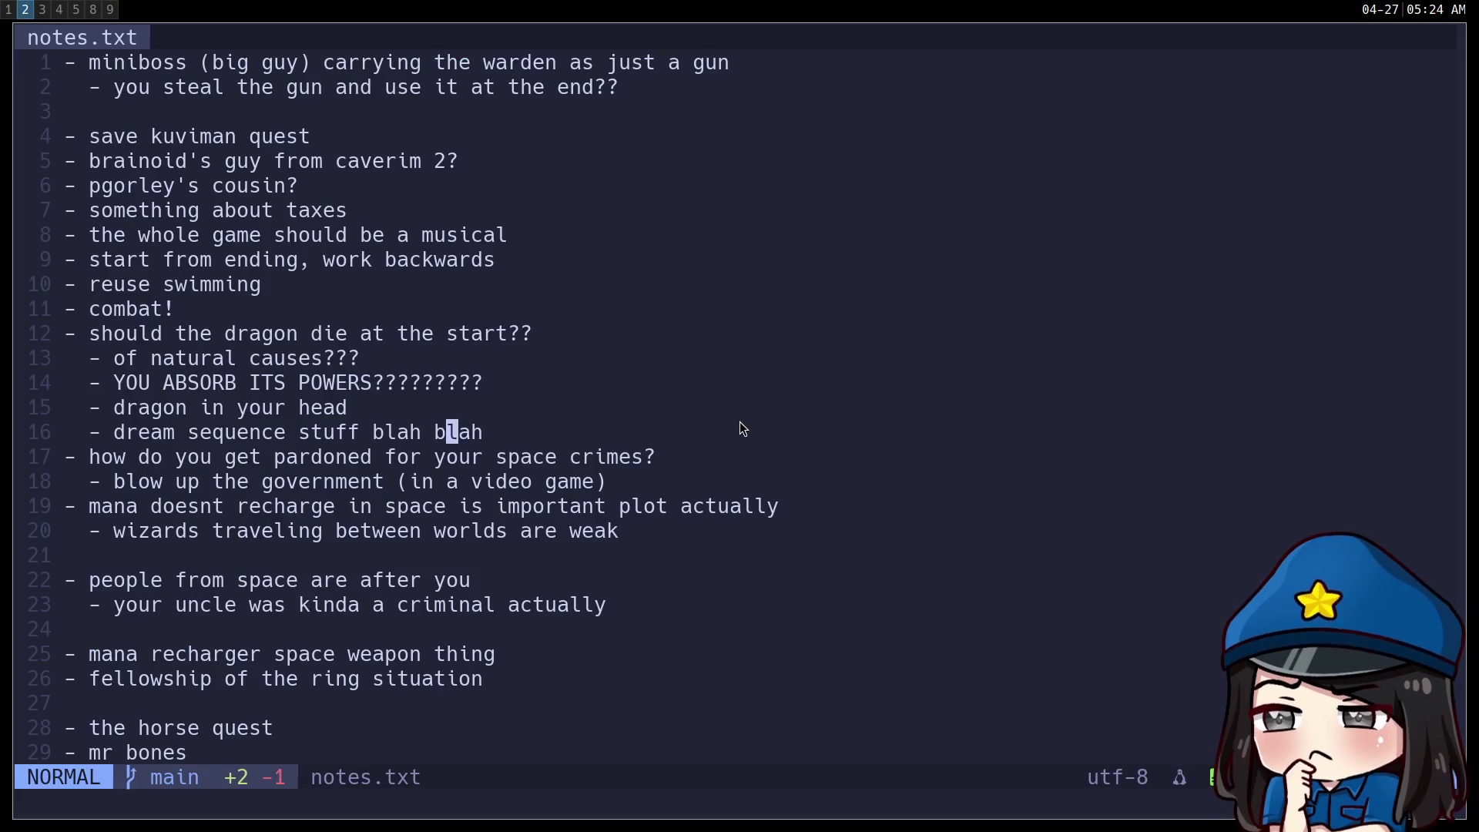
- Flip between the paused Skyrim loot clip and the running Godot game to compare the menus
{"action": "key", "text": "super+3"}
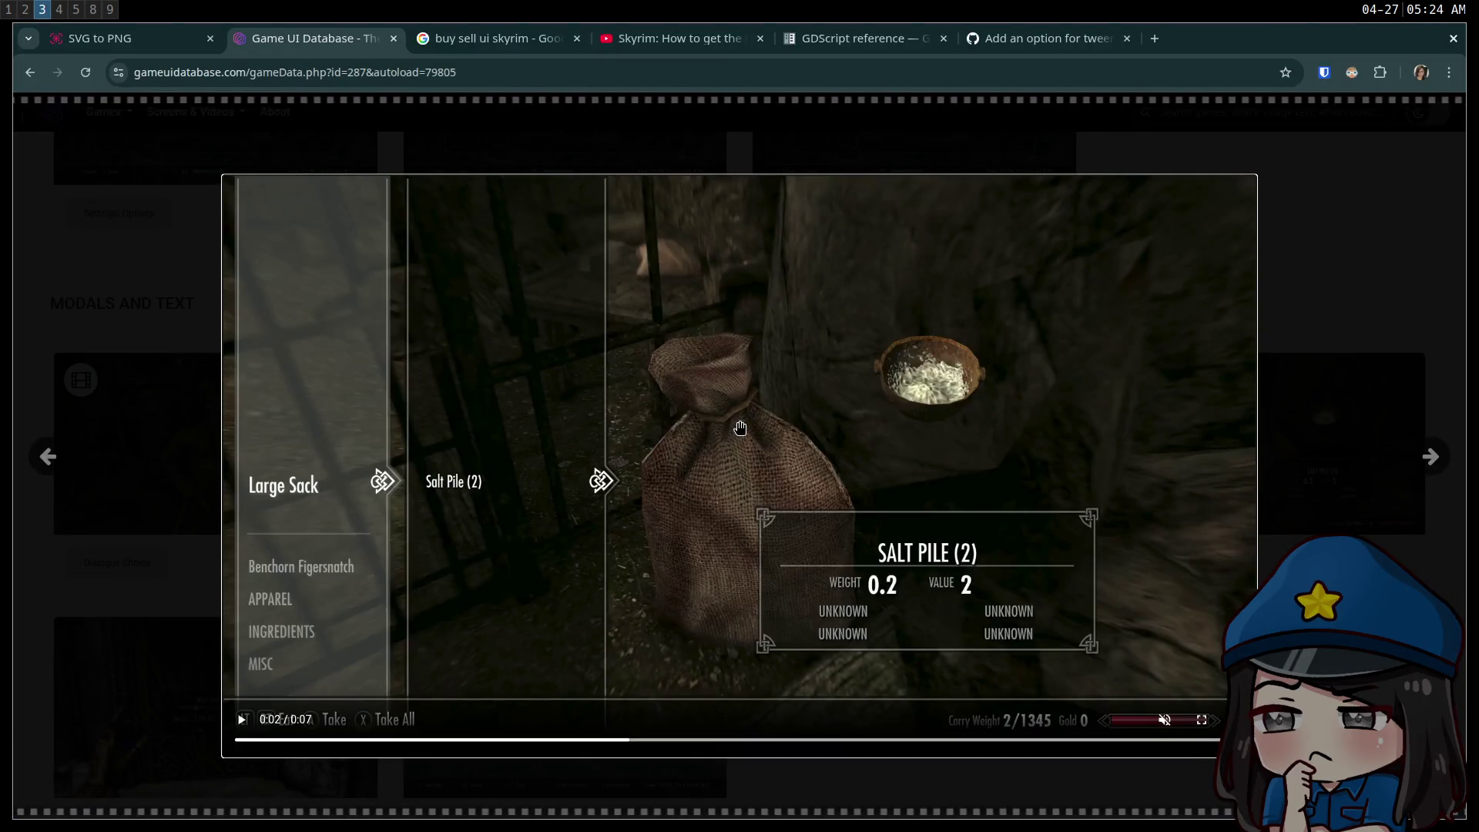
{"action": "key", "text": "super+4"}
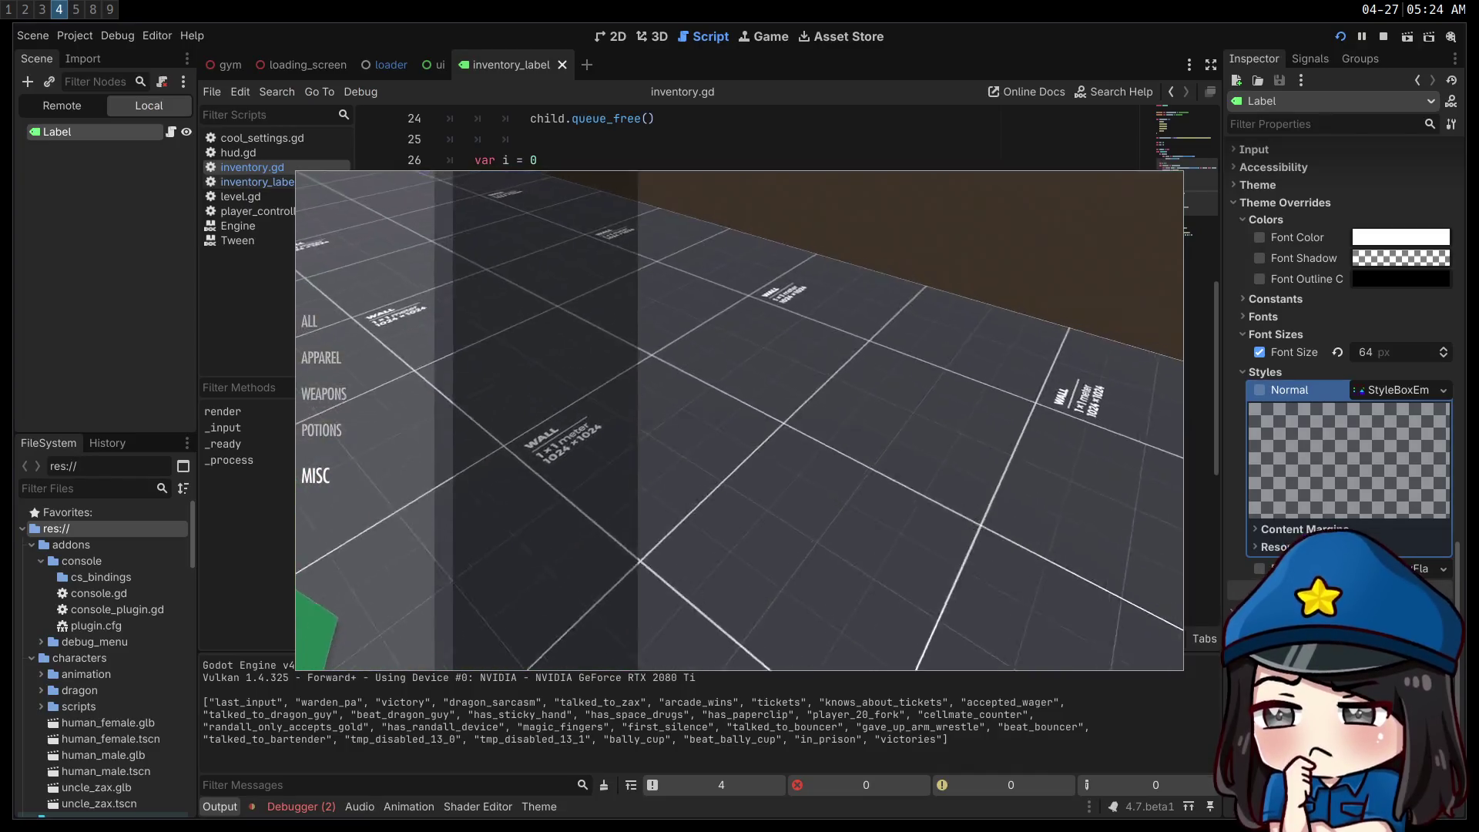
{"action": "key", "text": "super+3"}
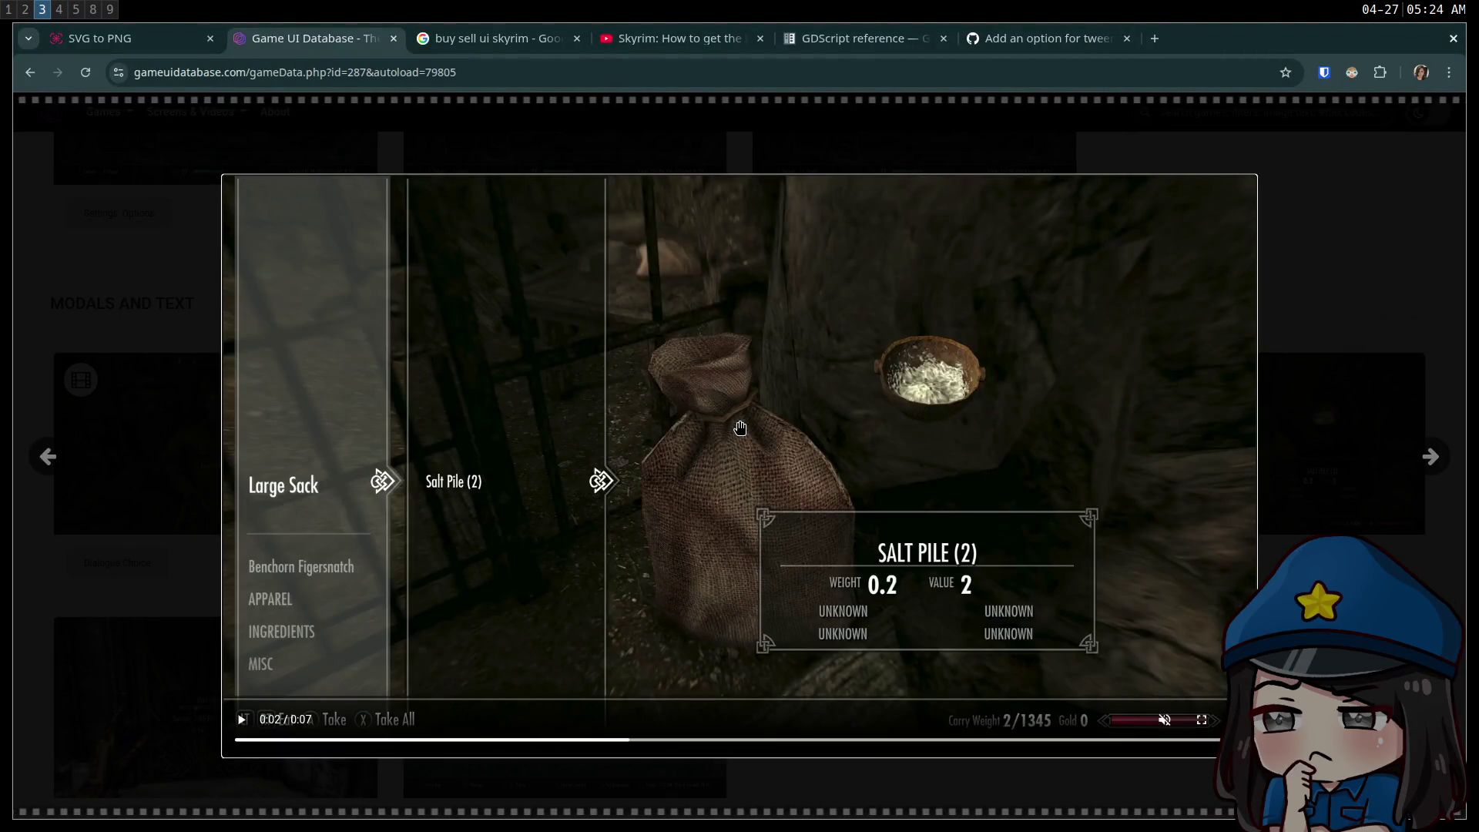
{"action": "key", "text": "super+5"}
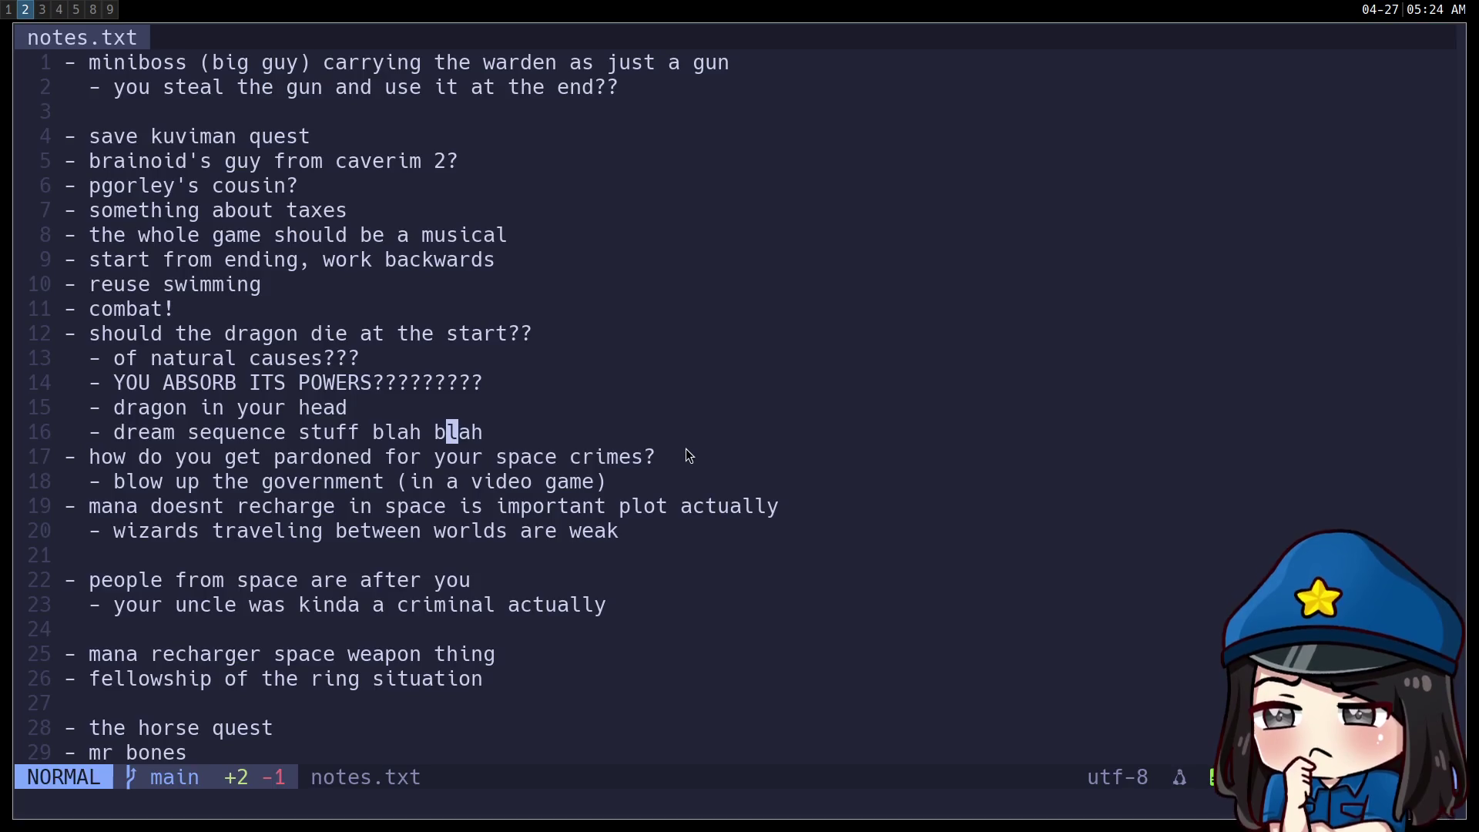
- Switch to workspace 4 to bring the running Godot game back on screen
{"action": "key", "text": "super+4"}
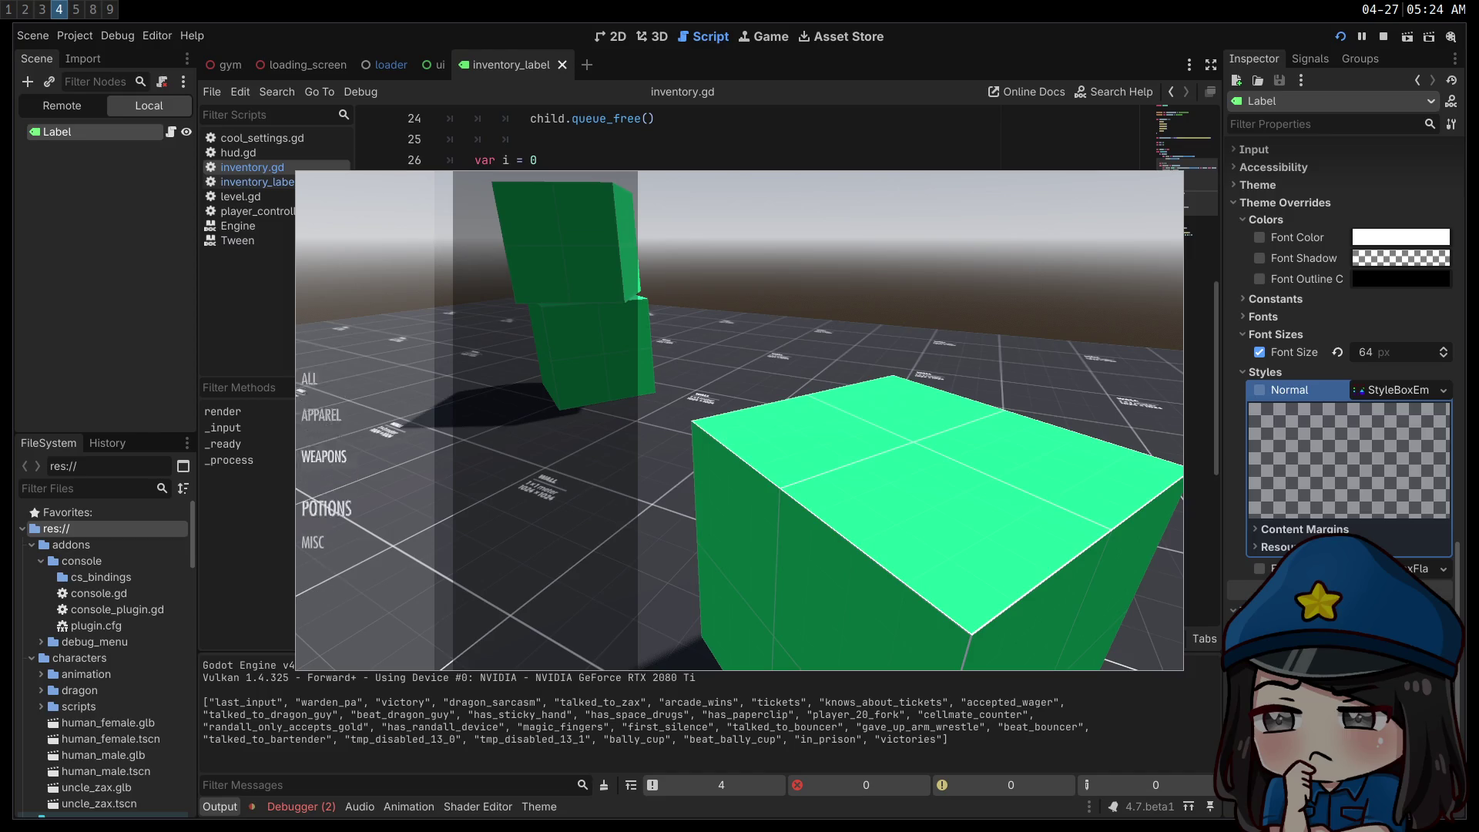
- Step the selection through ALL, APPAREL, WEAPONS, POTIONS and MISC, checking the selected label turns white
{"action": "key", "text": "Down"}
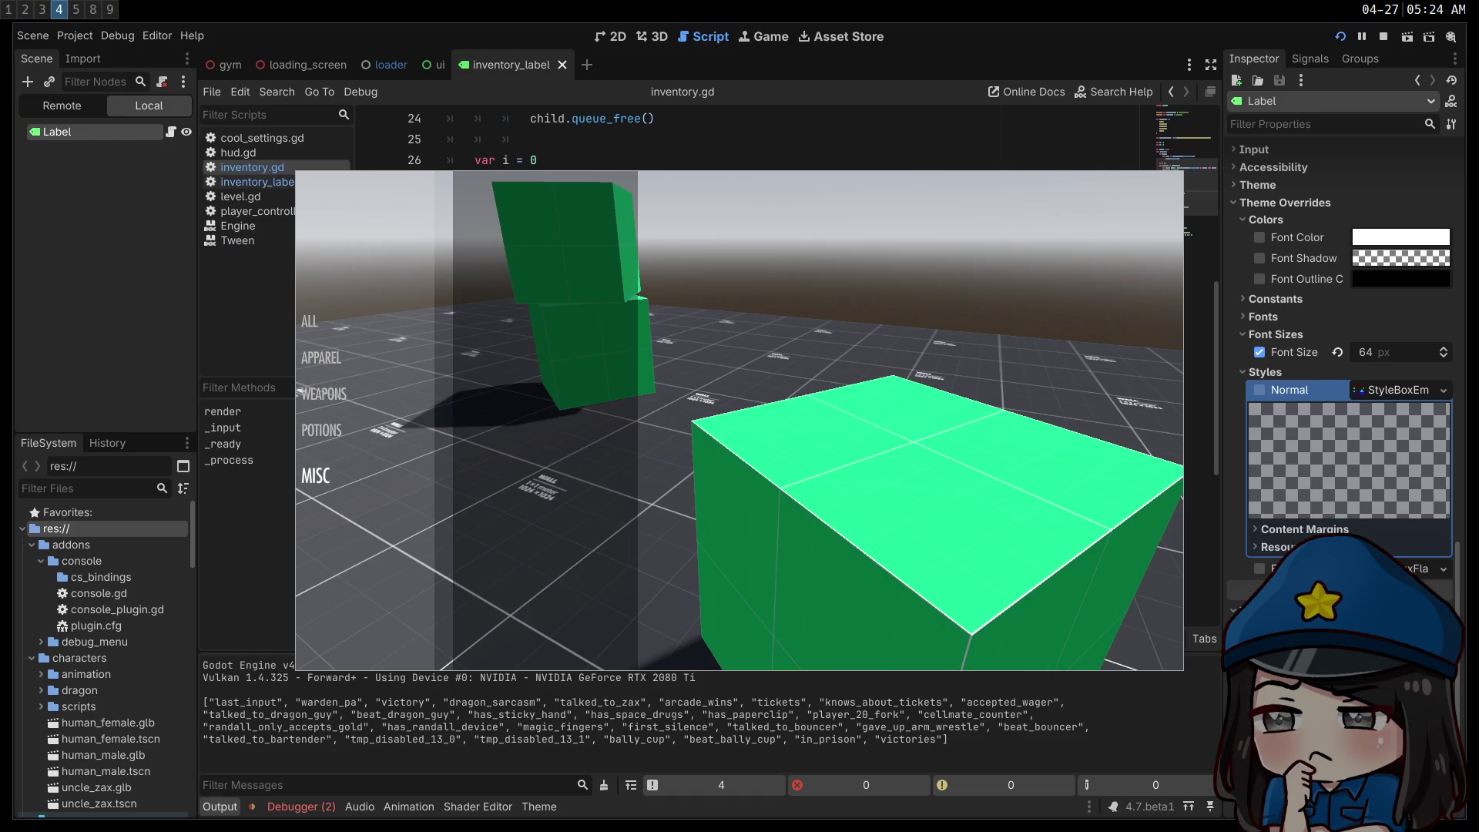
{"action": "key", "text": "Up"}
{"action": "key", "text": "Up"}
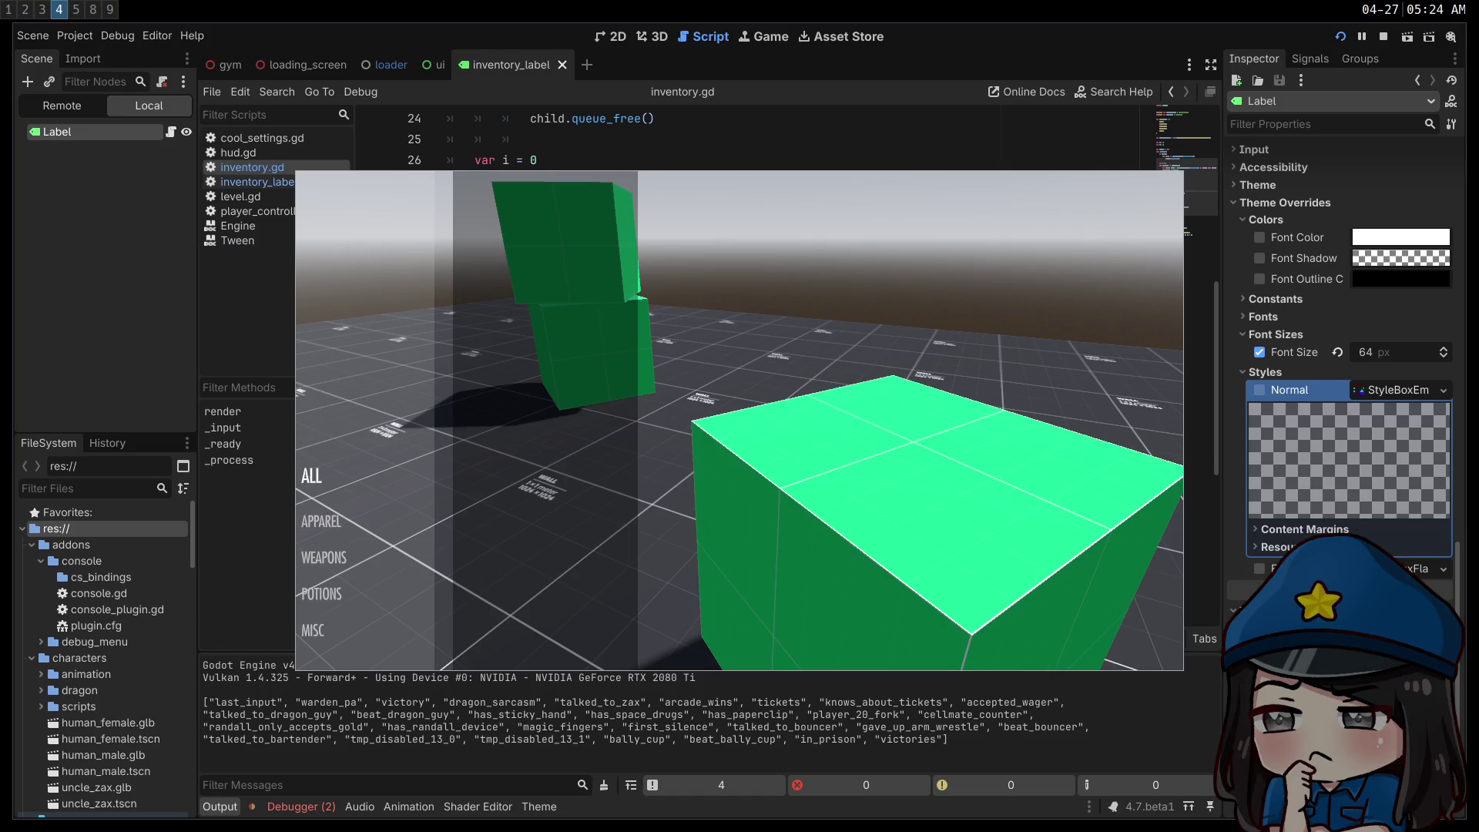
{"action": "key", "text": "Down"}
{"action": "key", "text": "Down"}
{"action": "key", "text": "Down"}
{"action": "key", "text": "Up"}
{"action": "key", "text": "Up"}
{"action": "key", "text": "Down"}
{"action": "key", "text": "Down"}
{"action": "key", "text": "Down"}
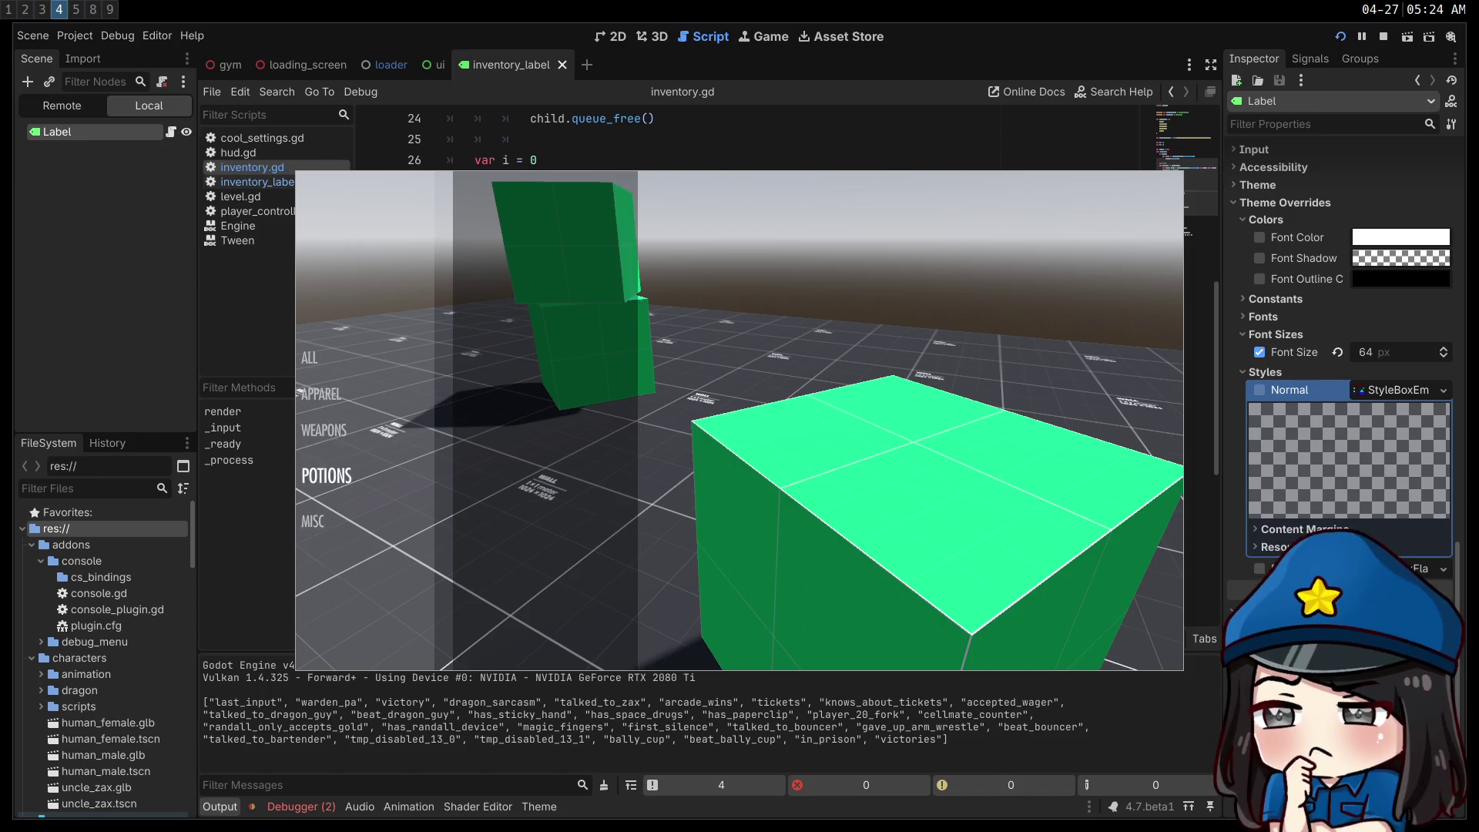
{"action": "key", "text": "Up"}
{"action": "key", "text": "Up"}
{"action": "key", "text": "Up"}
{"action": "key", "text": "Down"}
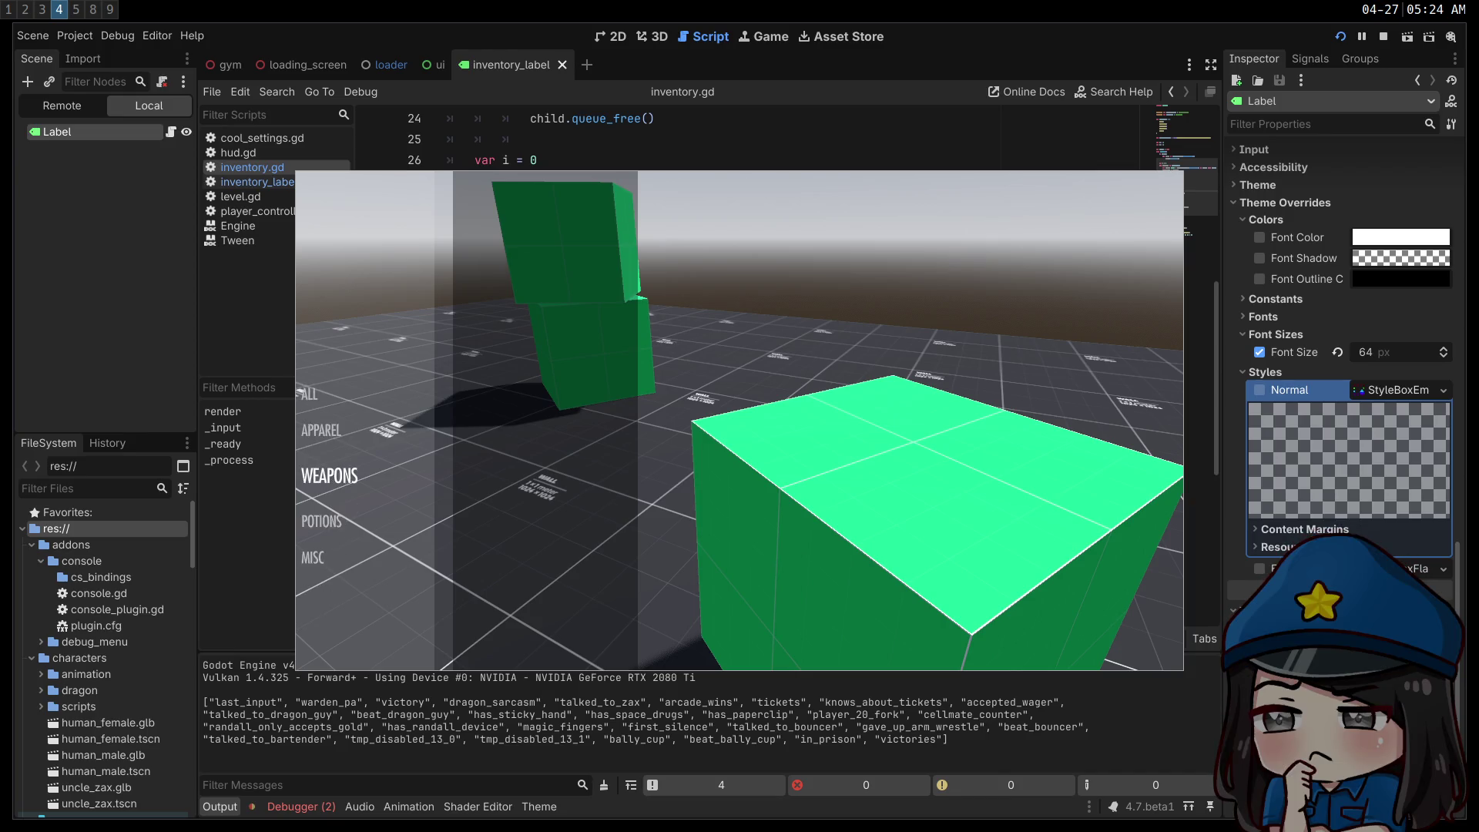
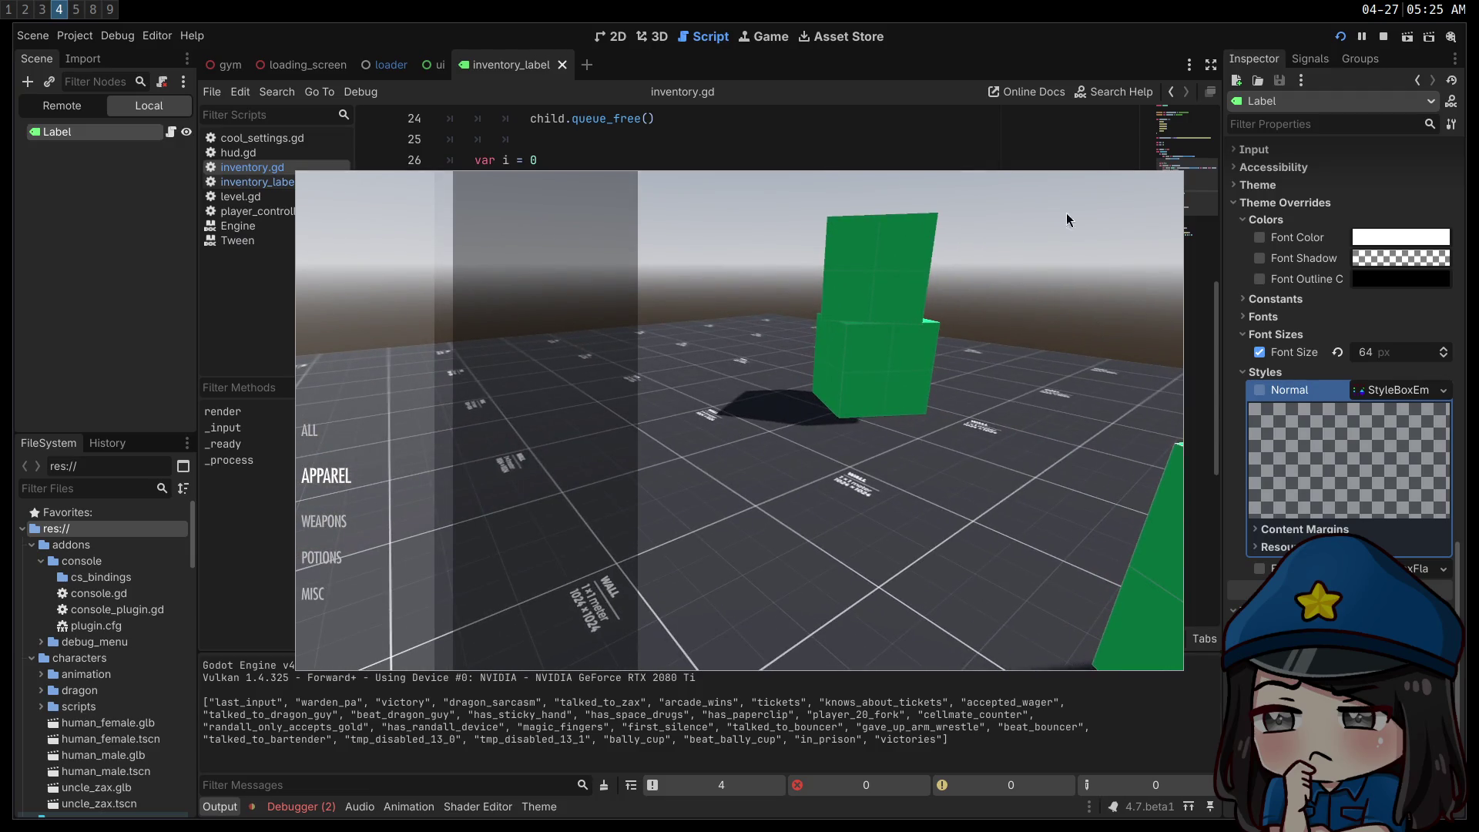
- Stop the running inventory game with F8 and return to the Godot script editor
{"action": "key", "text": "F8"}
{"action": "left_click", "coordinate": [44, 9]}
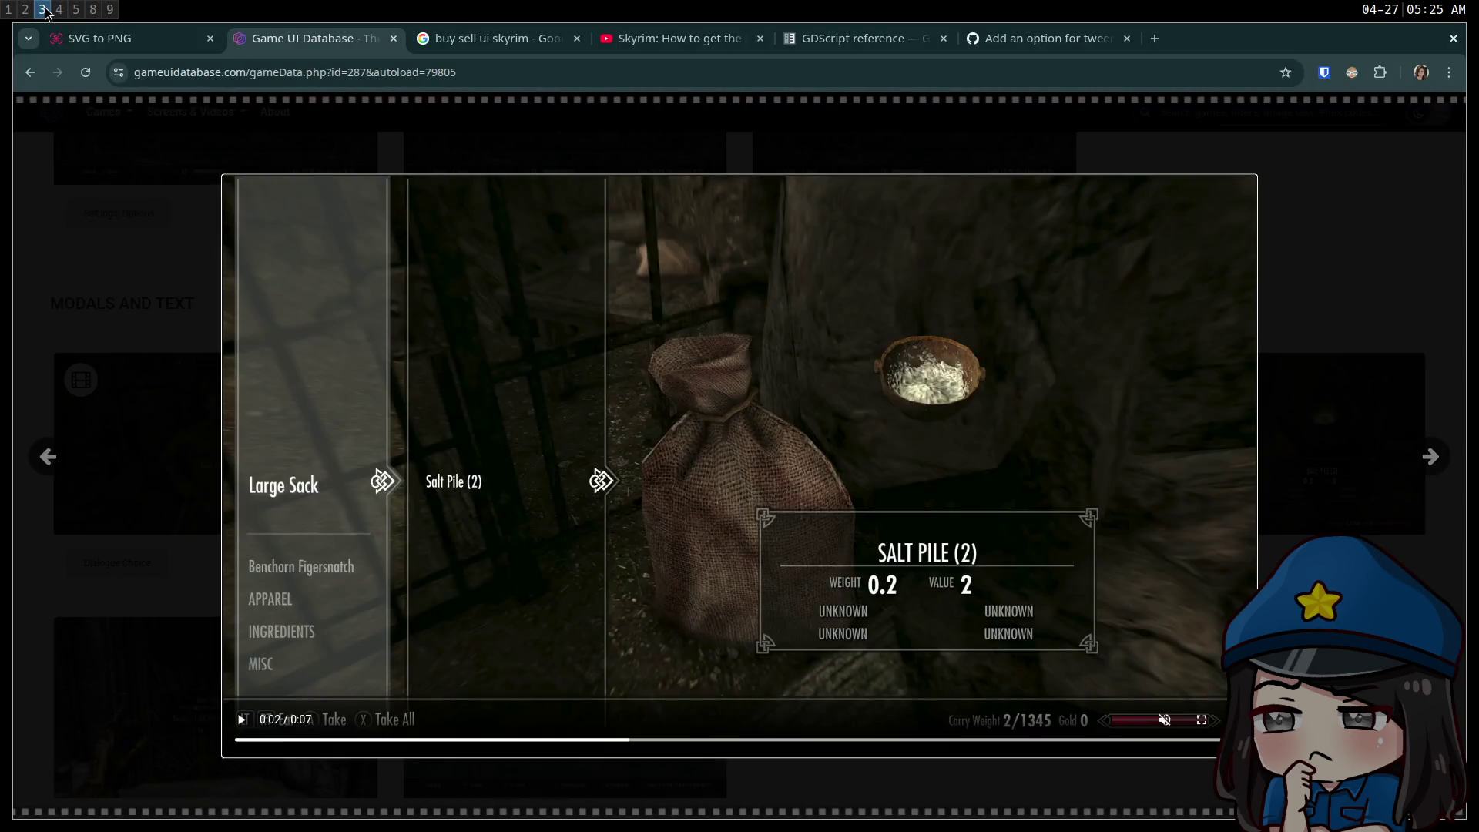
{"action": "left_click", "coordinate": [59, 9]}
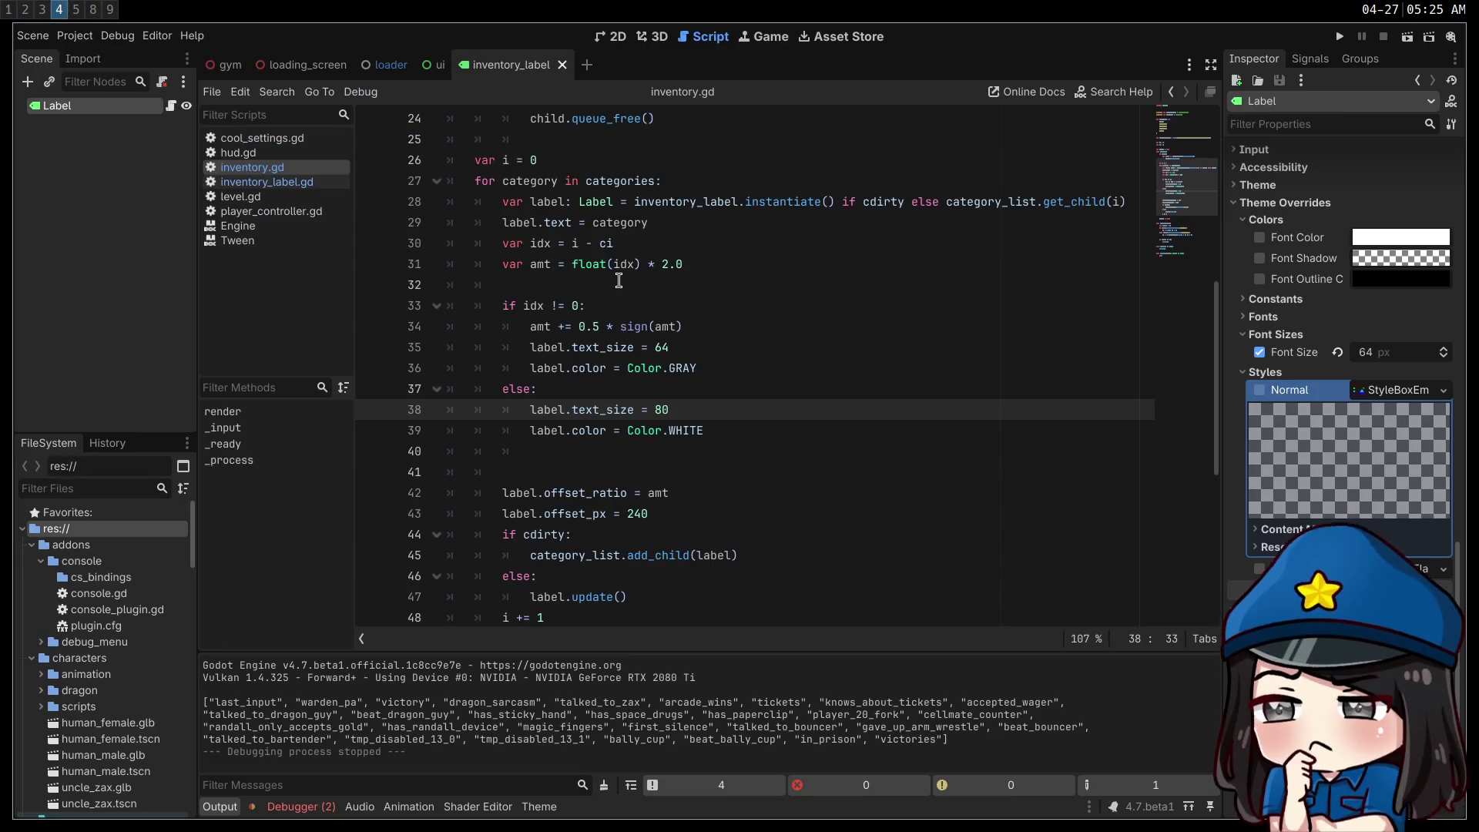
- Open a terminal beside the editor and check git status with gst
{"action": "key", "text": "super+Return"}
{"action": "type", "text": "gst"}
{"action": "key", "text": "Return"}
- Move into the games/caverim3 folder, check git status, and stage all changes with gA
{"action": "type", "text": "cd ga"}
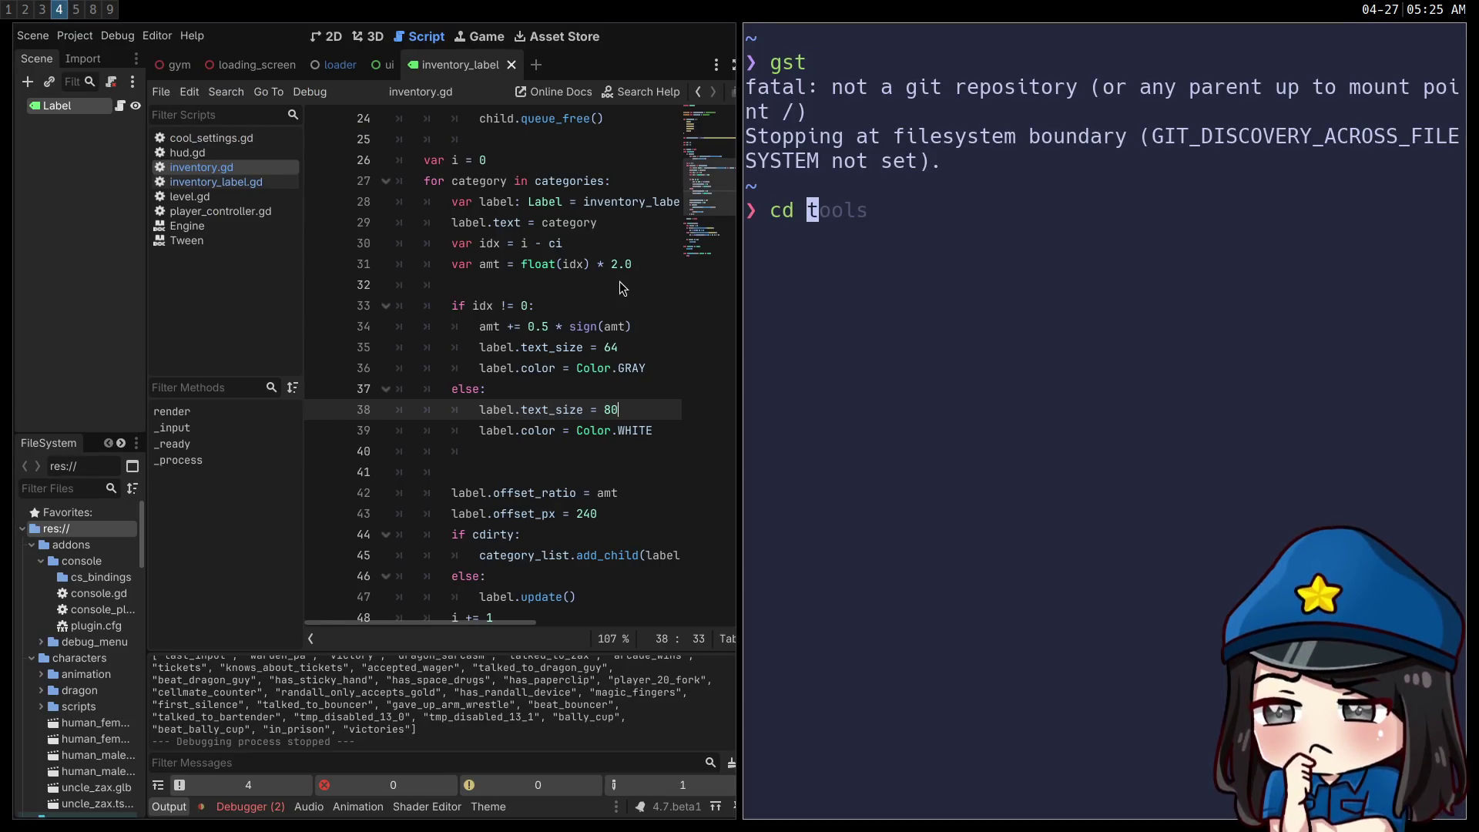
{"action": "key", "text": "Right"}
{"action": "key", "text": "Return"}
{"action": "type", "text": "gst"}
{"action": "key", "text": "Return"}
{"action": "type", "text": "gA"}
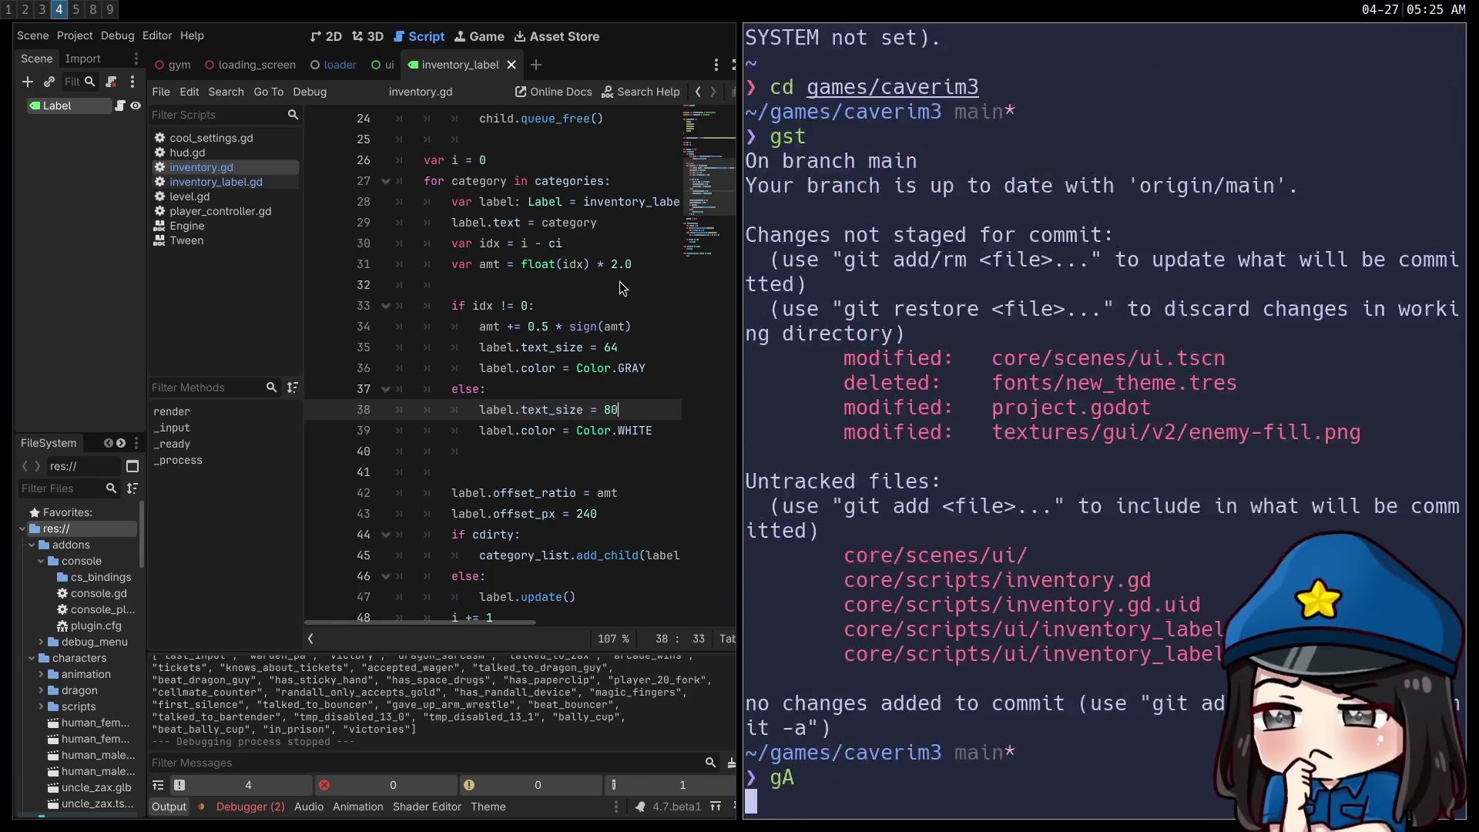
{"action": "key", "text": "Return"}
- Commit the changes as 'inventory part 1', push them to main, and close the terminal
{"action": "type", "text": "git commit -am \"comm"}
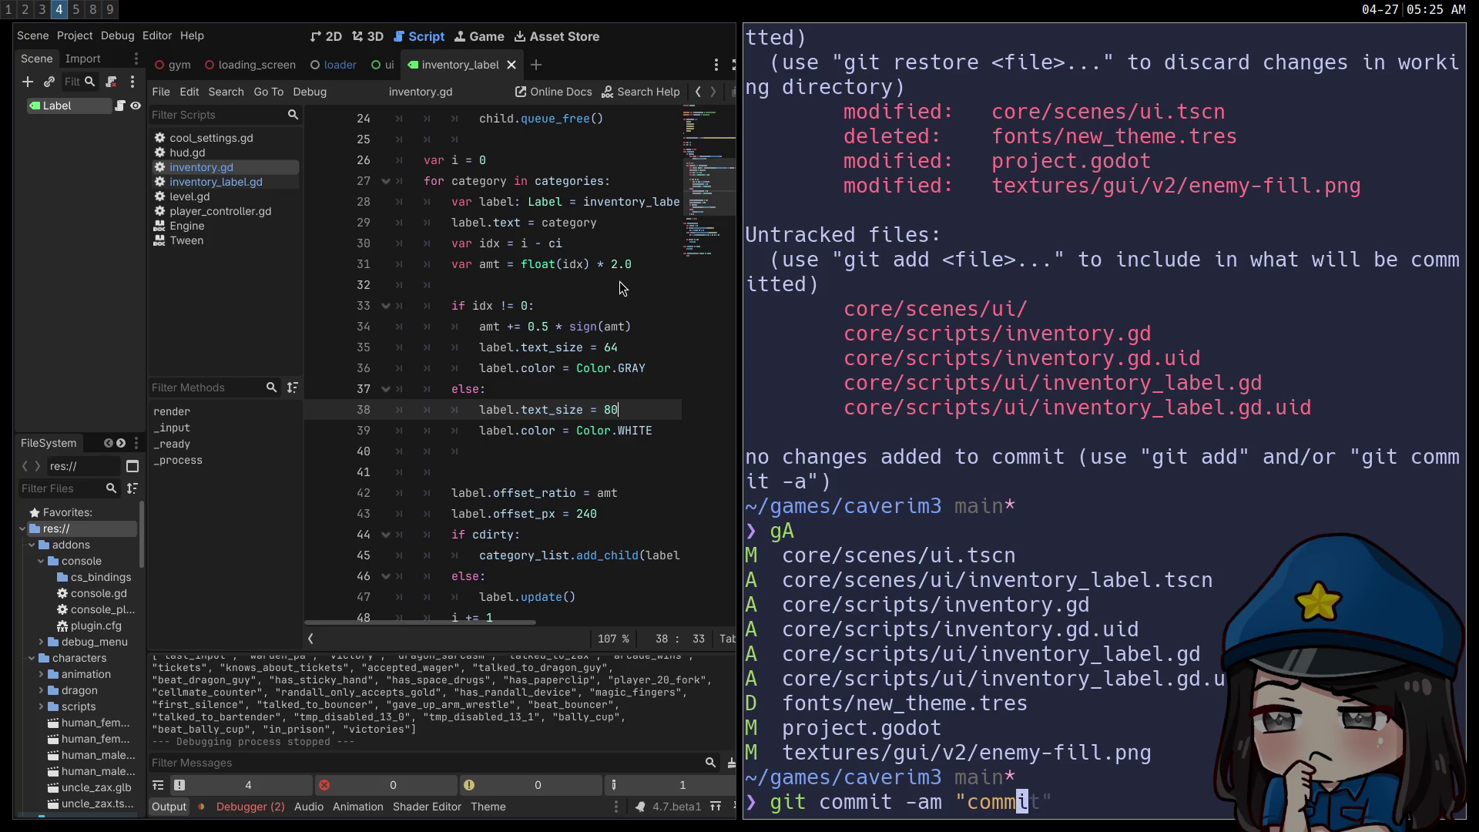
{"action": "key", "text": "BackSpace"}
{"action": "key", "text": "BackSpace"}
{"action": "key", "text": "BackSpace"}
{"action": "key", "text": "BackSpace"}
{"action": "type", "text": "inventory part 1"}
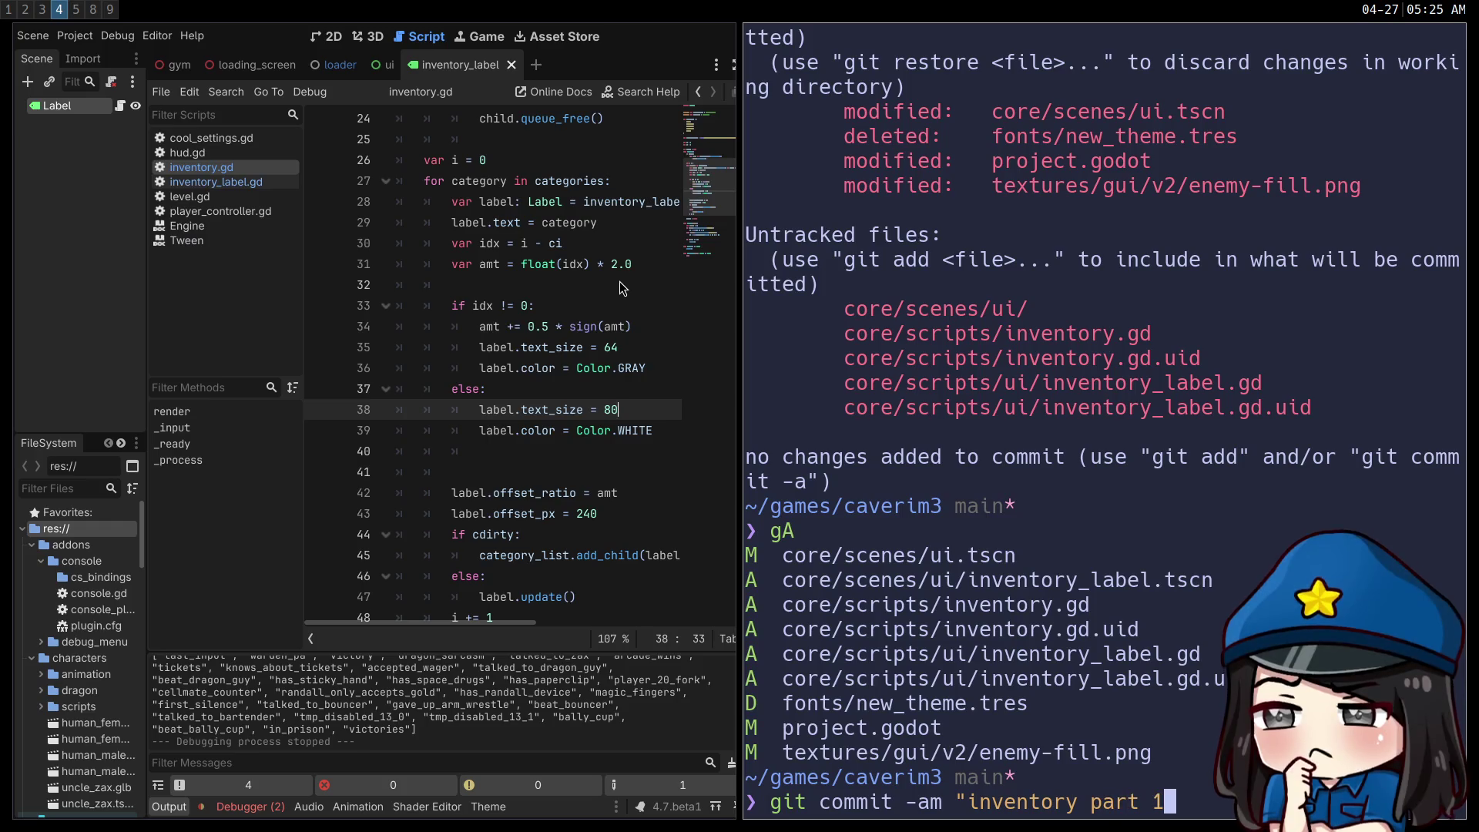
{"action": "key", "text": "Return"}
{"action": "type", "text": "git push"}
{"action": "key", "text": "Return"}
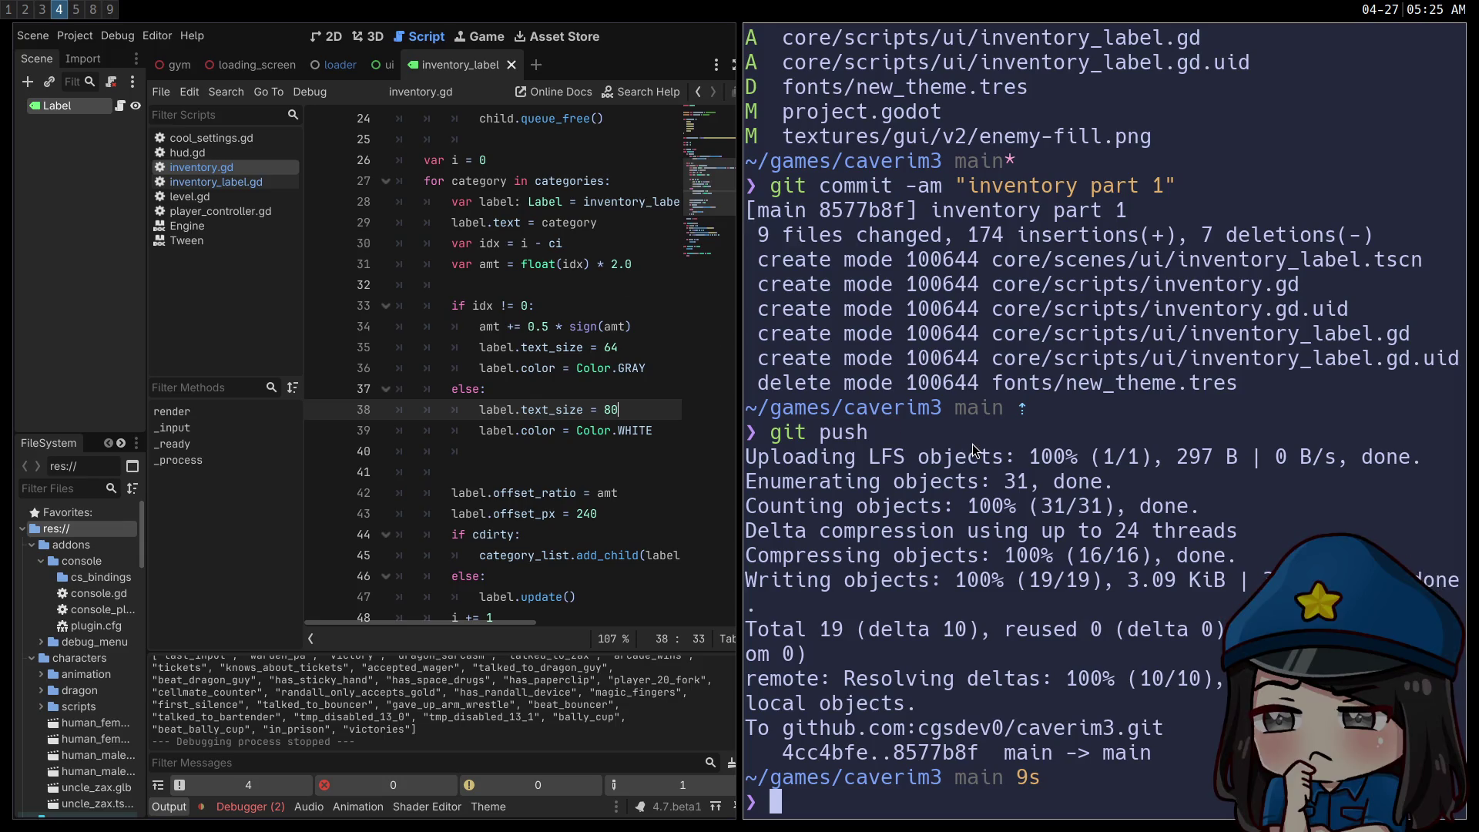
{"action": "key", "text": "ctrl+d"}
{"action": "left_click", "coordinate": [817, 432]}
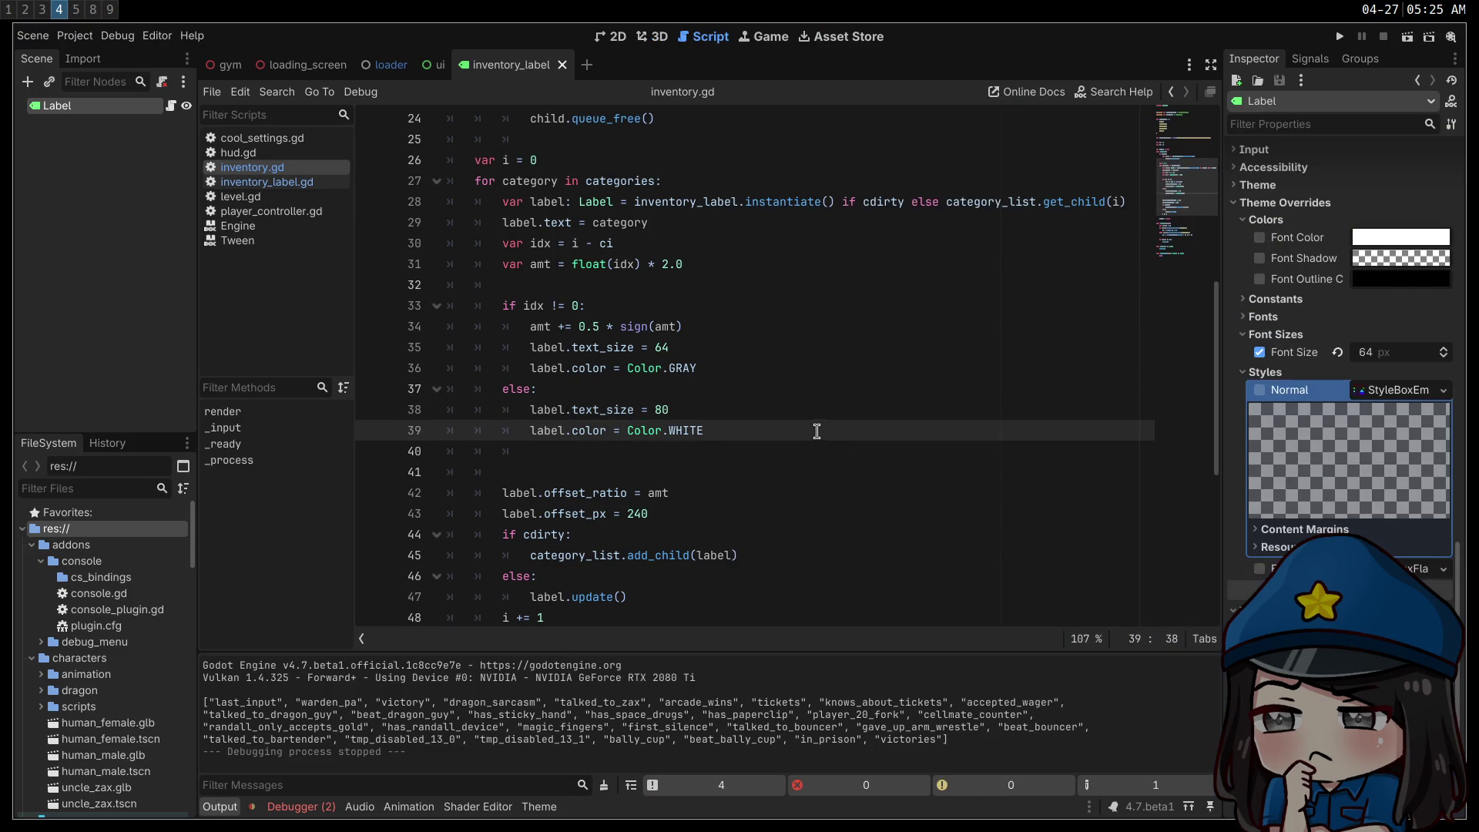
- Load github.com in a new tab and open the 'explode if you bell too much' issue from Notifications
{"action": "key", "text": "super+2"}
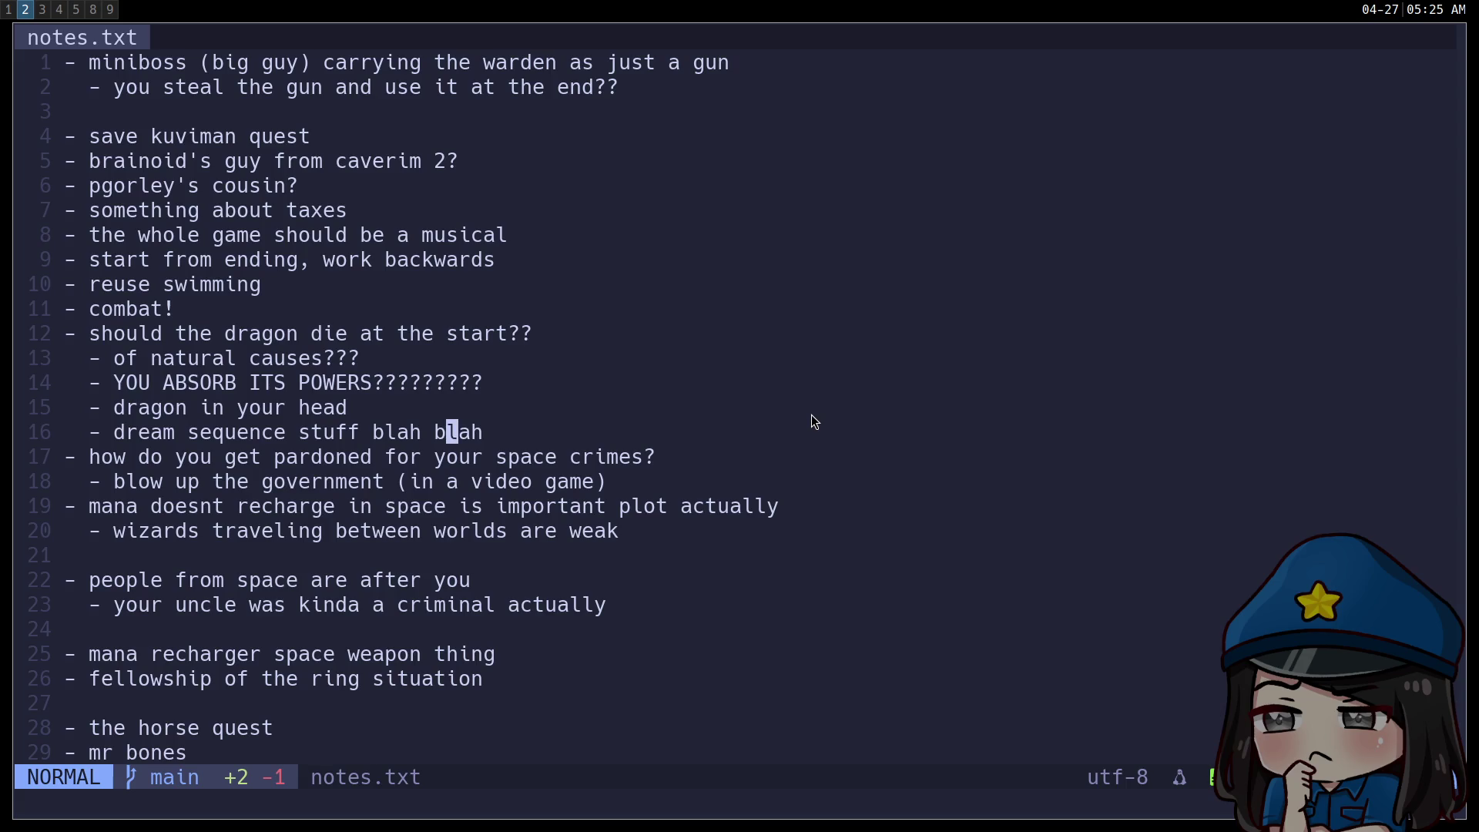
{"action": "key", "text": "super+1"}
{"action": "key", "text": "super+3"}
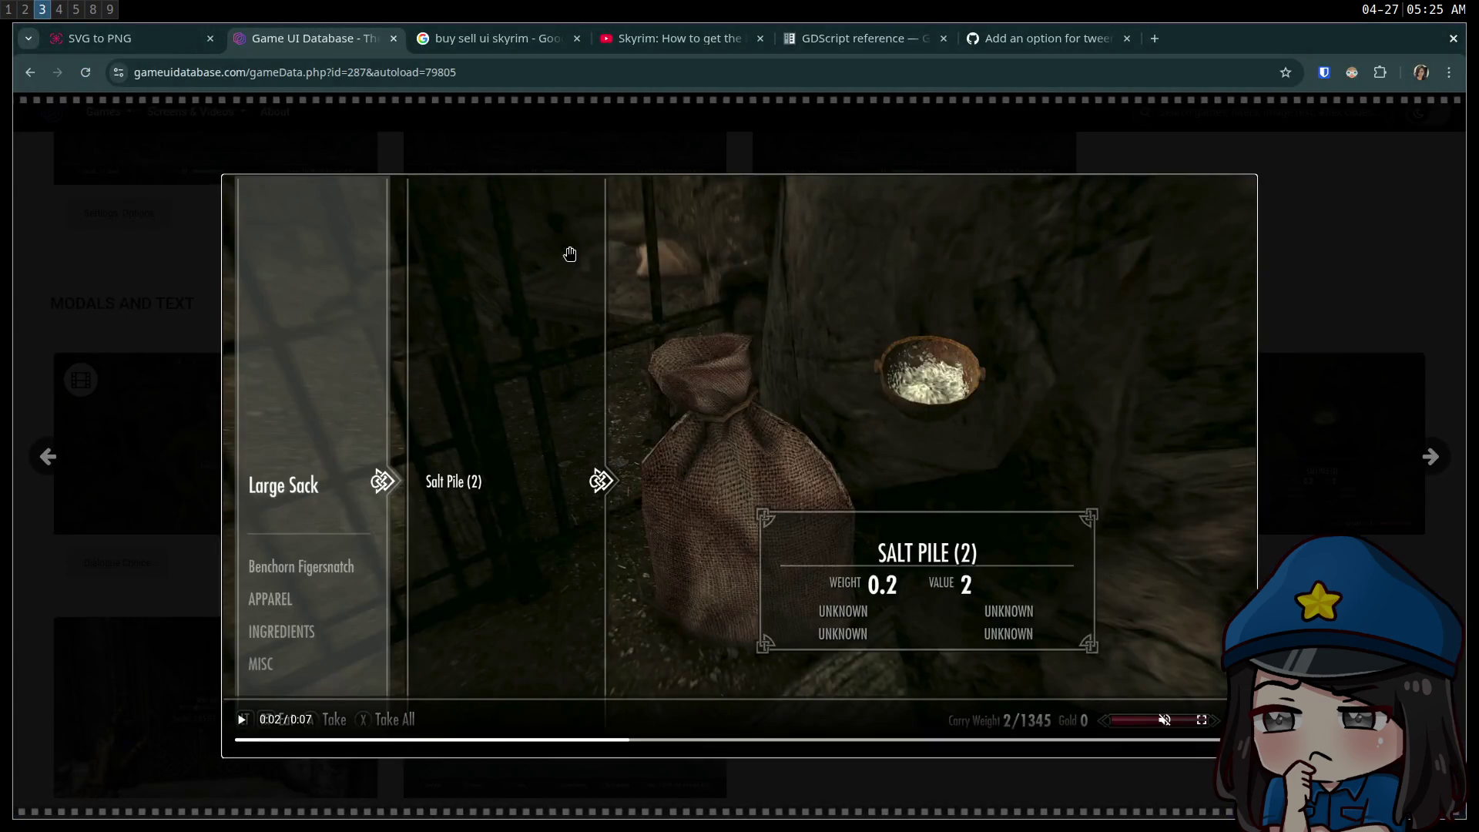
{"action": "key", "text": "ctrl+t"}
{"action": "type", "text": "git"}
{"action": "key", "text": "Return"}
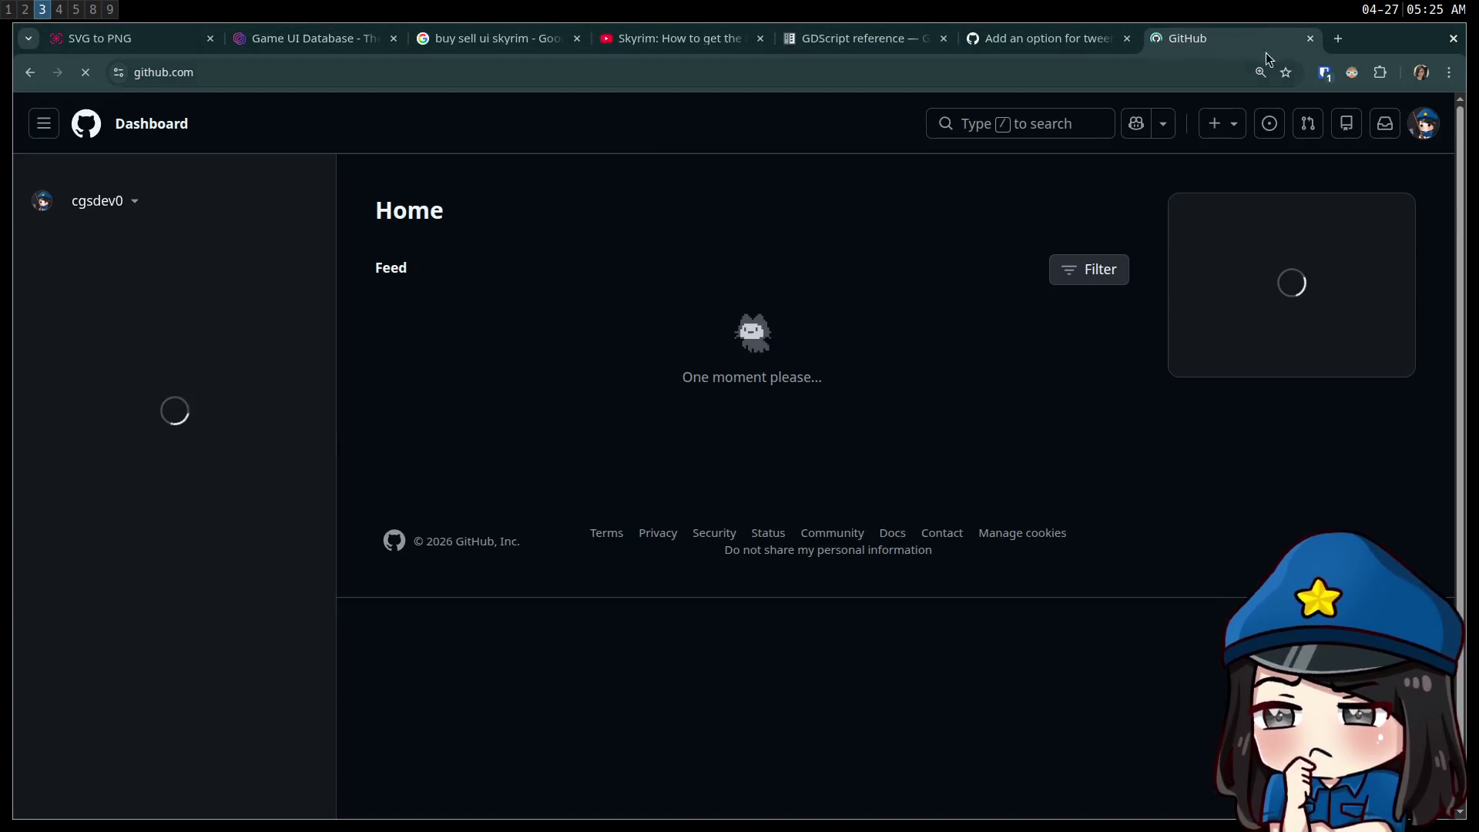
{"action": "left_click", "coordinate": [1385, 123]}
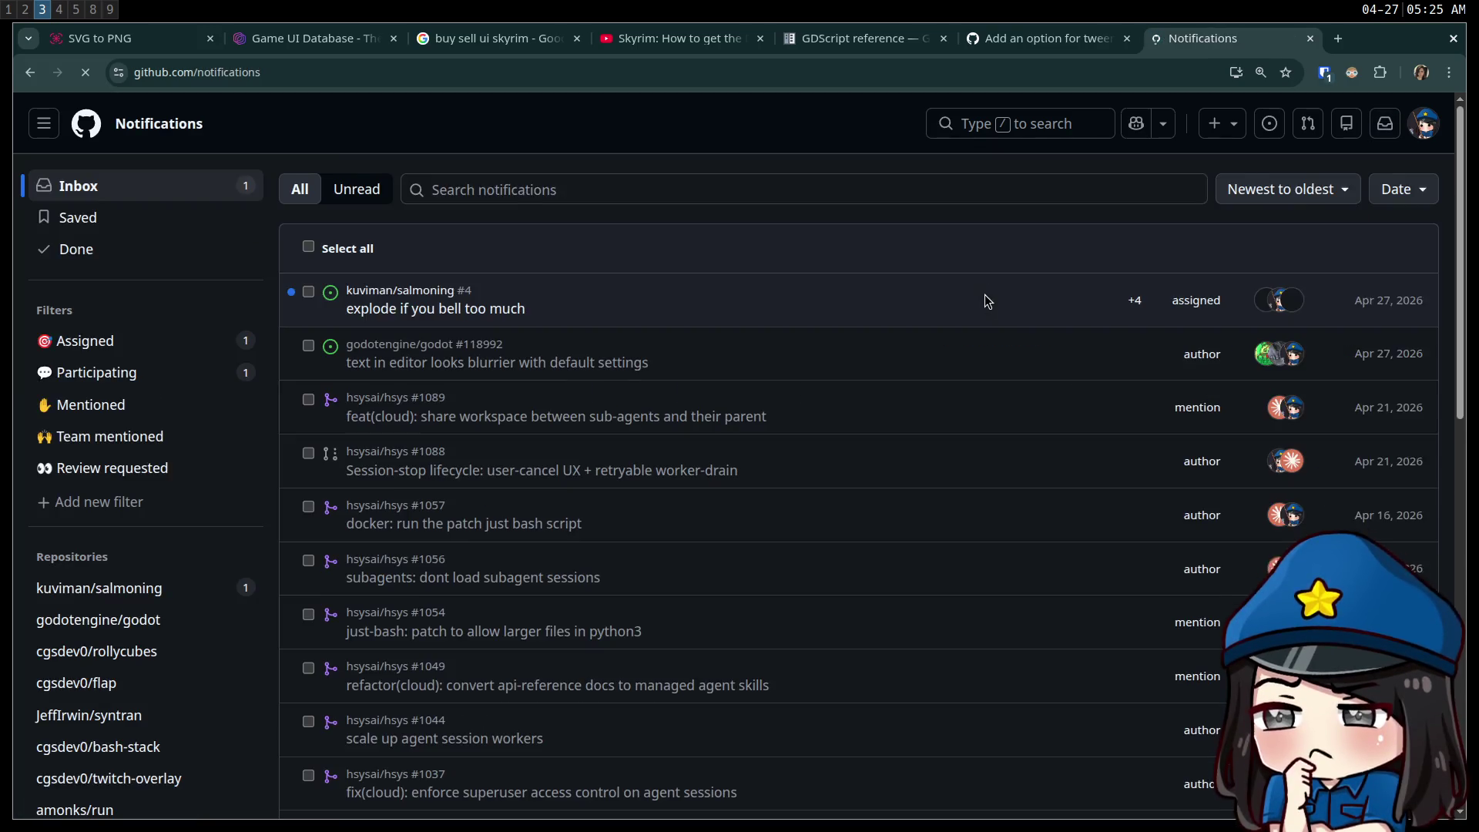
{"action": "middle_click", "coordinate": [624, 309]}
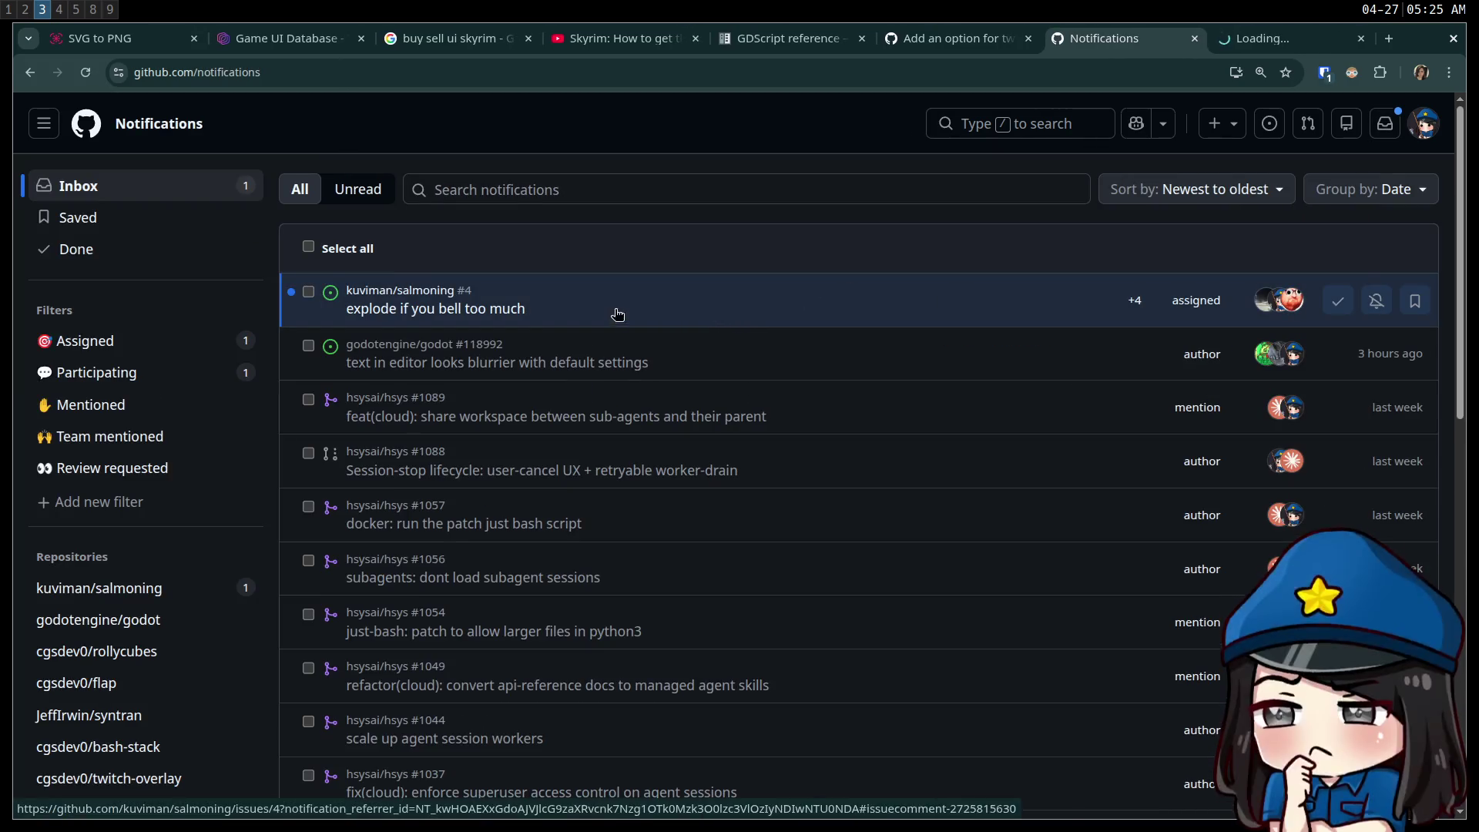
{"action": "middle_click", "coordinate": [725, 360]}
{"action": "left_click", "coordinate": [1140, 43]}
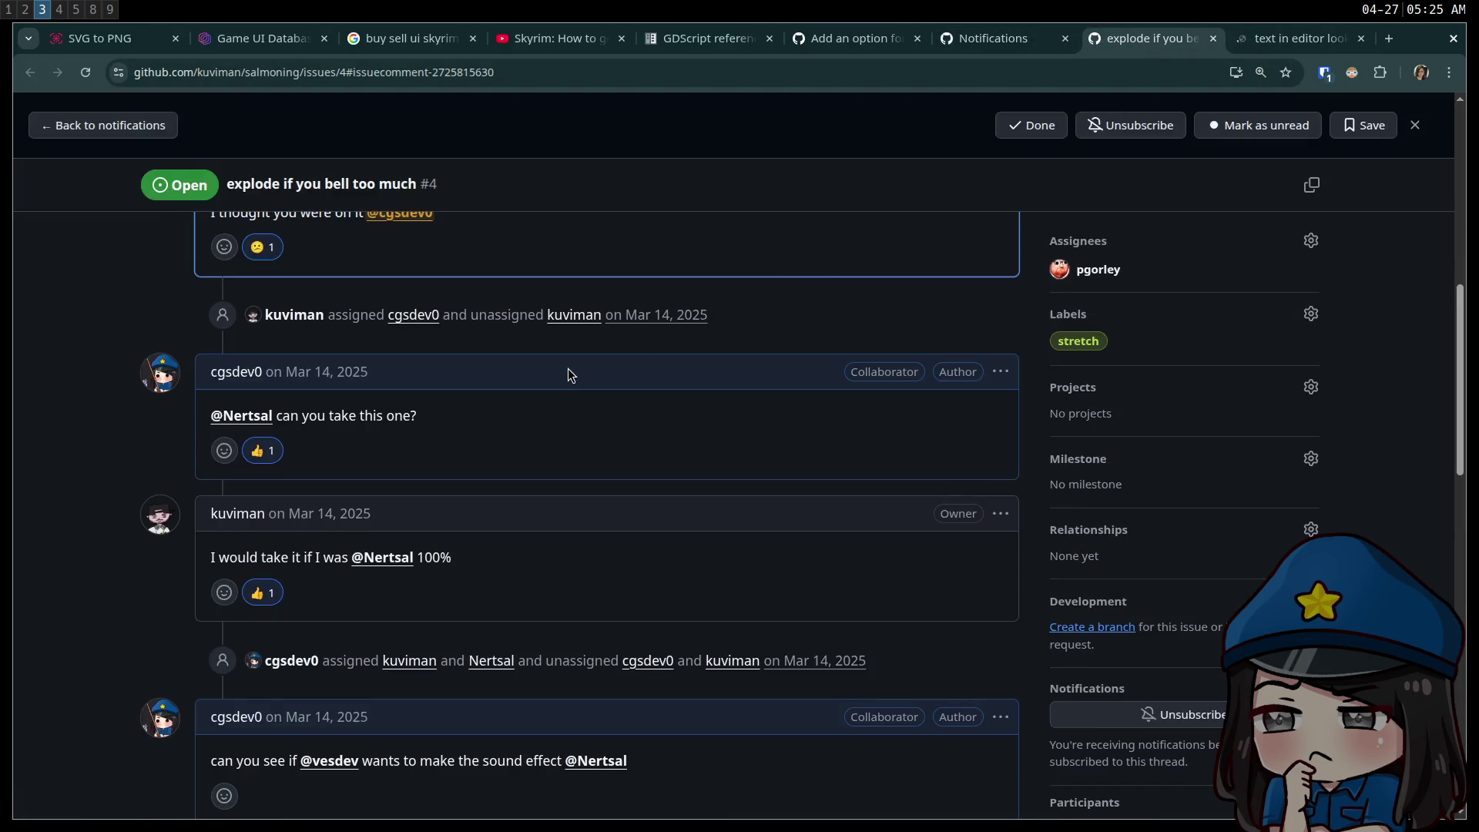
- Add a confused 😕 reaction to the issue's latest planning-session comment
{"action": "scroll", "coordinate": [508, 397], "scroll_direction": "down", "scroll_amount": 15}
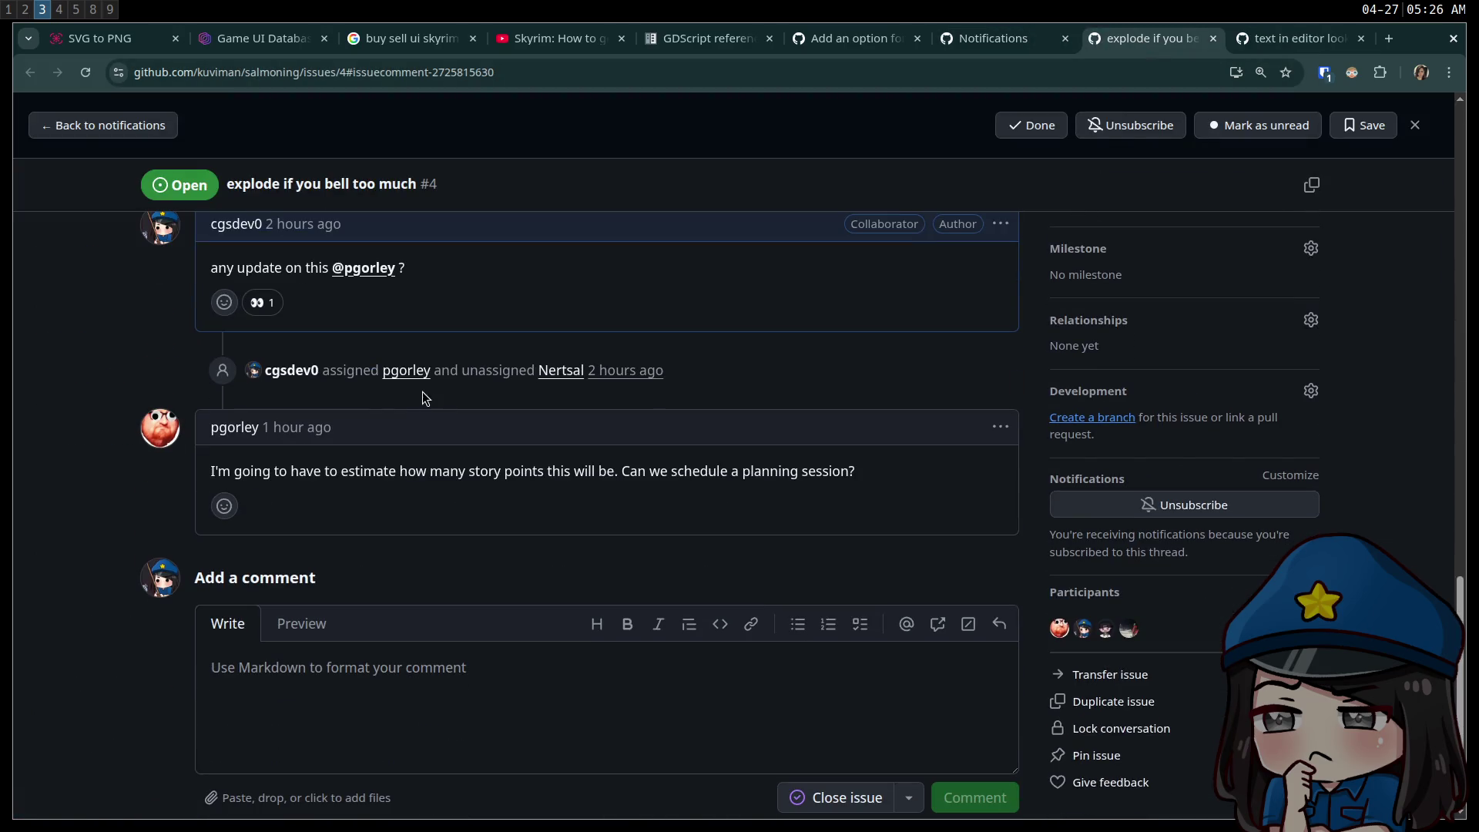
{"action": "mouse_move", "coordinate": [211, 470]}
{"action": "left_mouse_down"}
{"action": "mouse_move", "coordinate": [419, 462]}
{"action": "mouse_move", "coordinate": [526, 487]}
{"action": "left_mouse_up"}
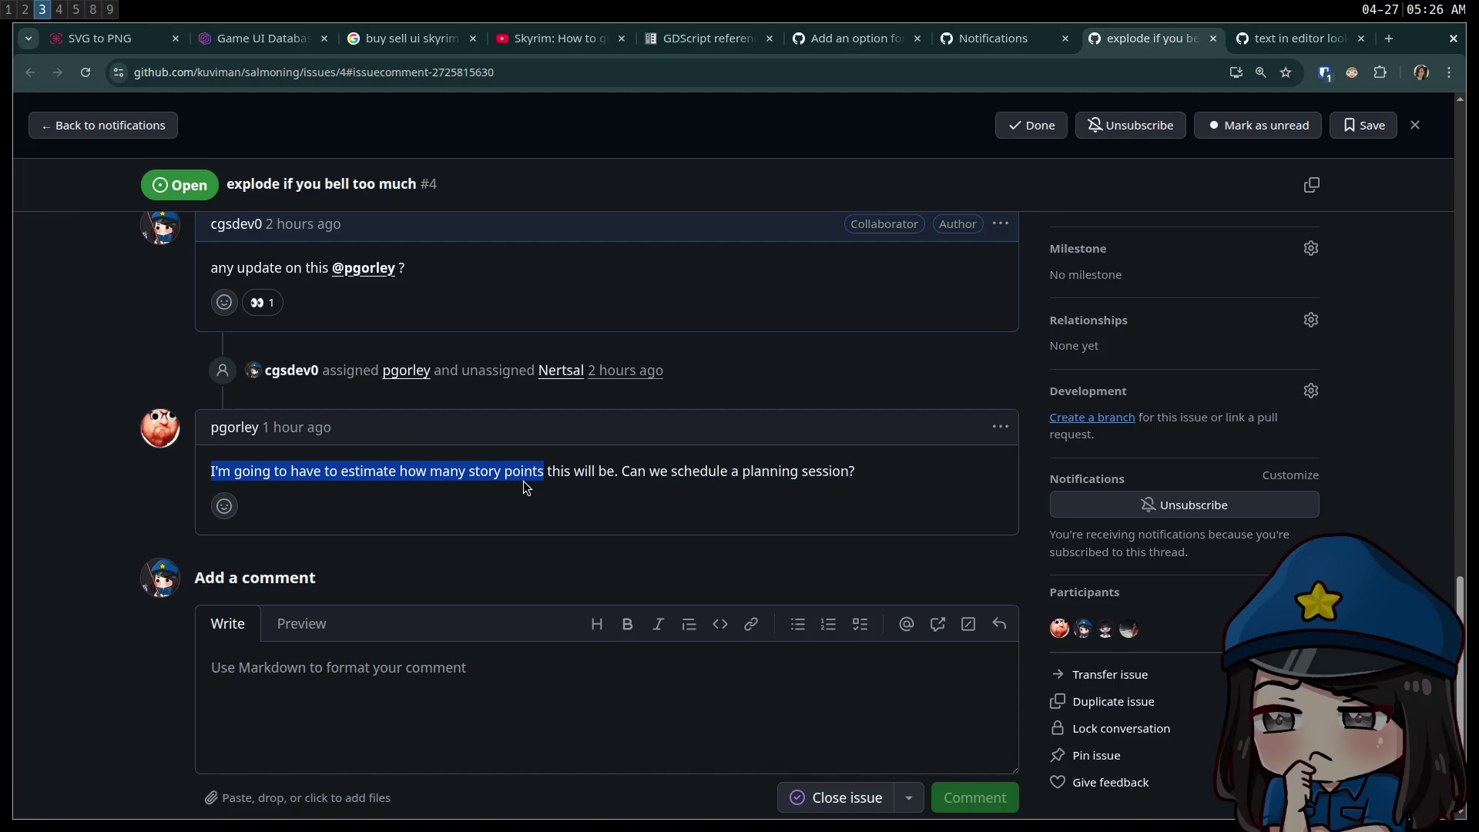
{"action": "left_click_drag", "start_coordinate": [624, 472], "coordinate": [765, 497]}
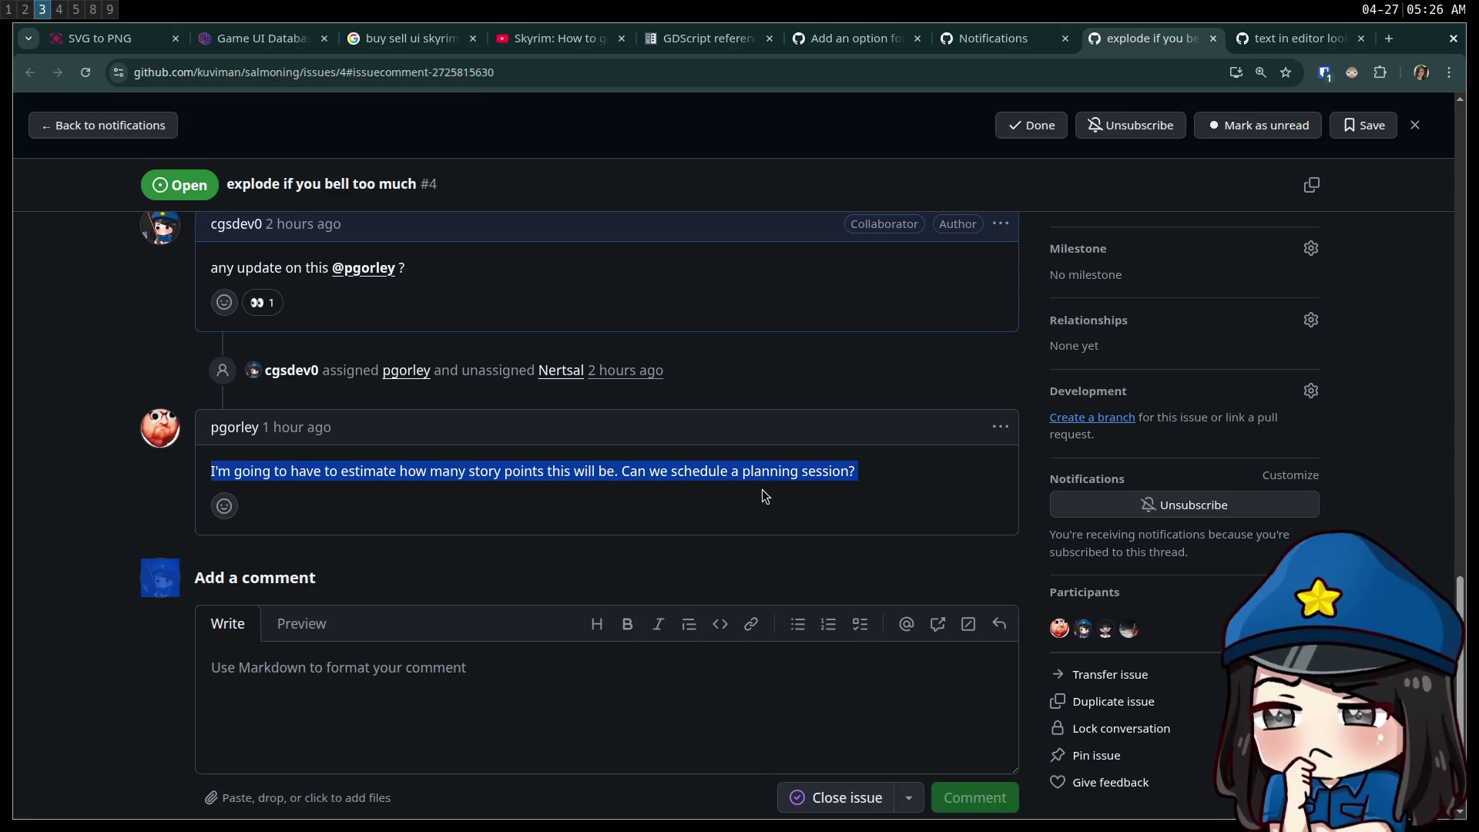
{"action": "left_click", "coordinate": [218, 491]}
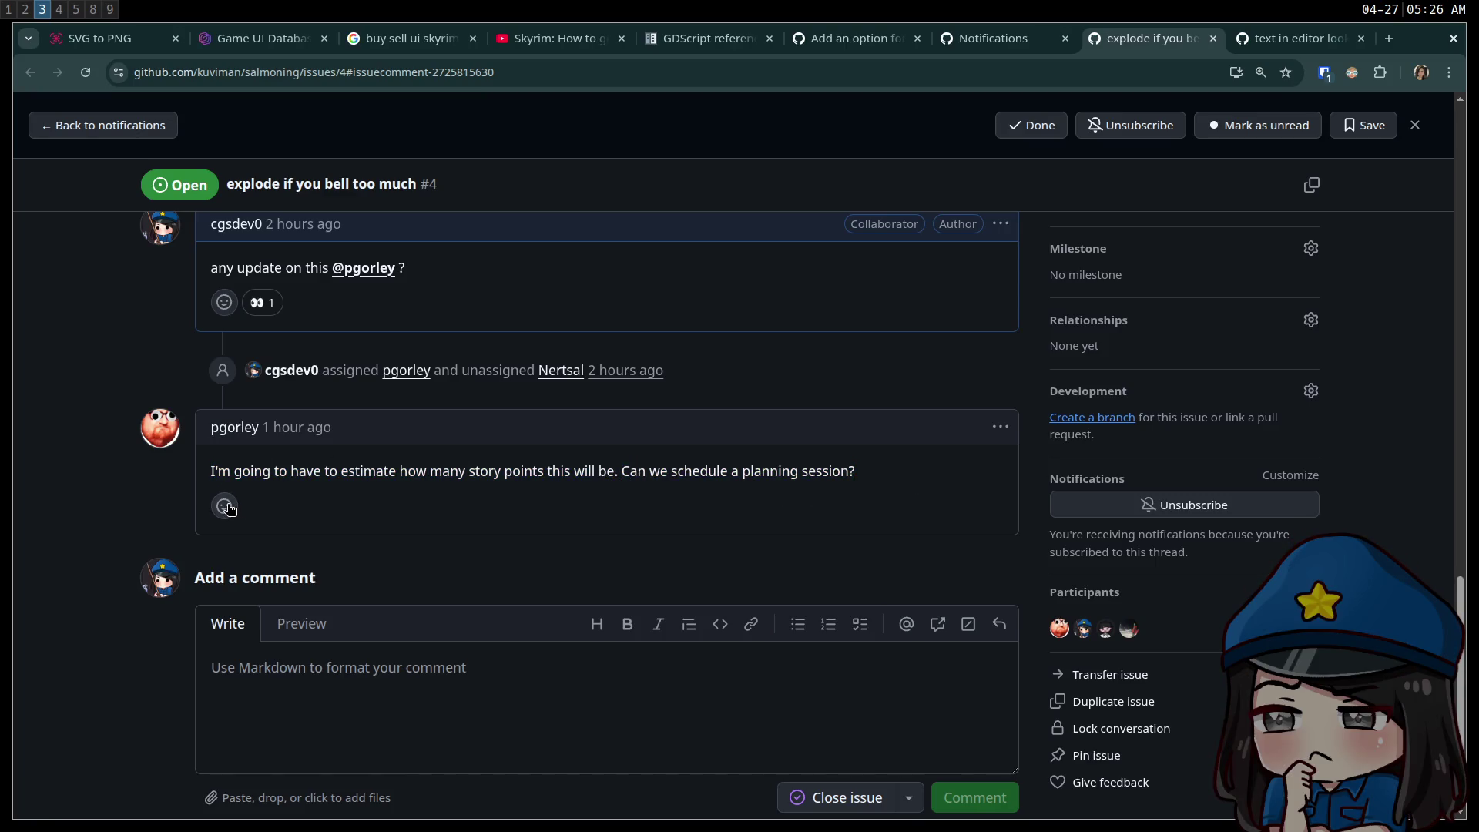
{"action": "left_click", "coordinate": [225, 507]}
{"action": "left_click", "coordinate": [383, 548]}
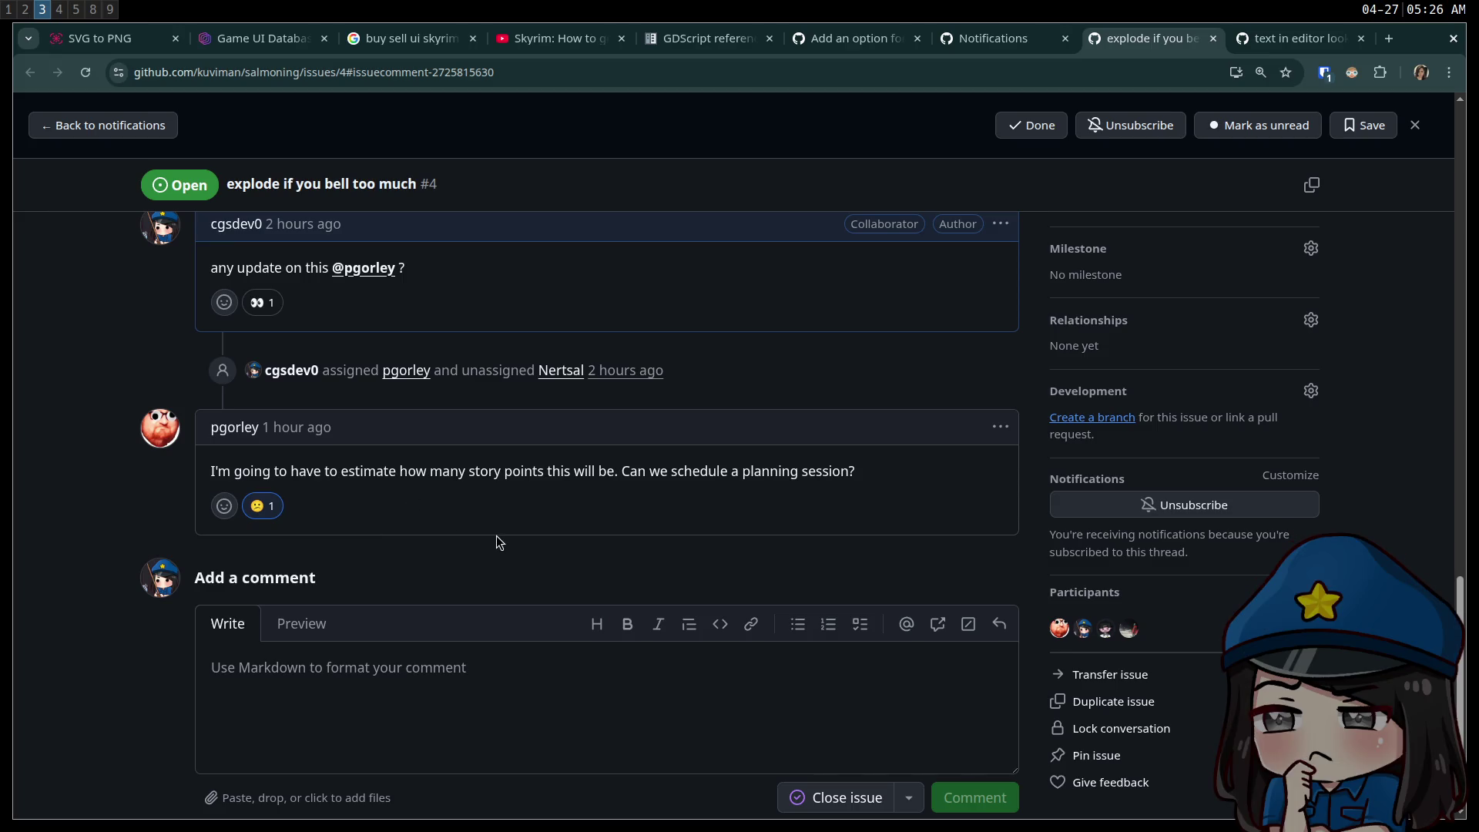
{"action": "scroll", "coordinate": [501, 541], "scroll_direction": "up", "scroll_amount": 20}
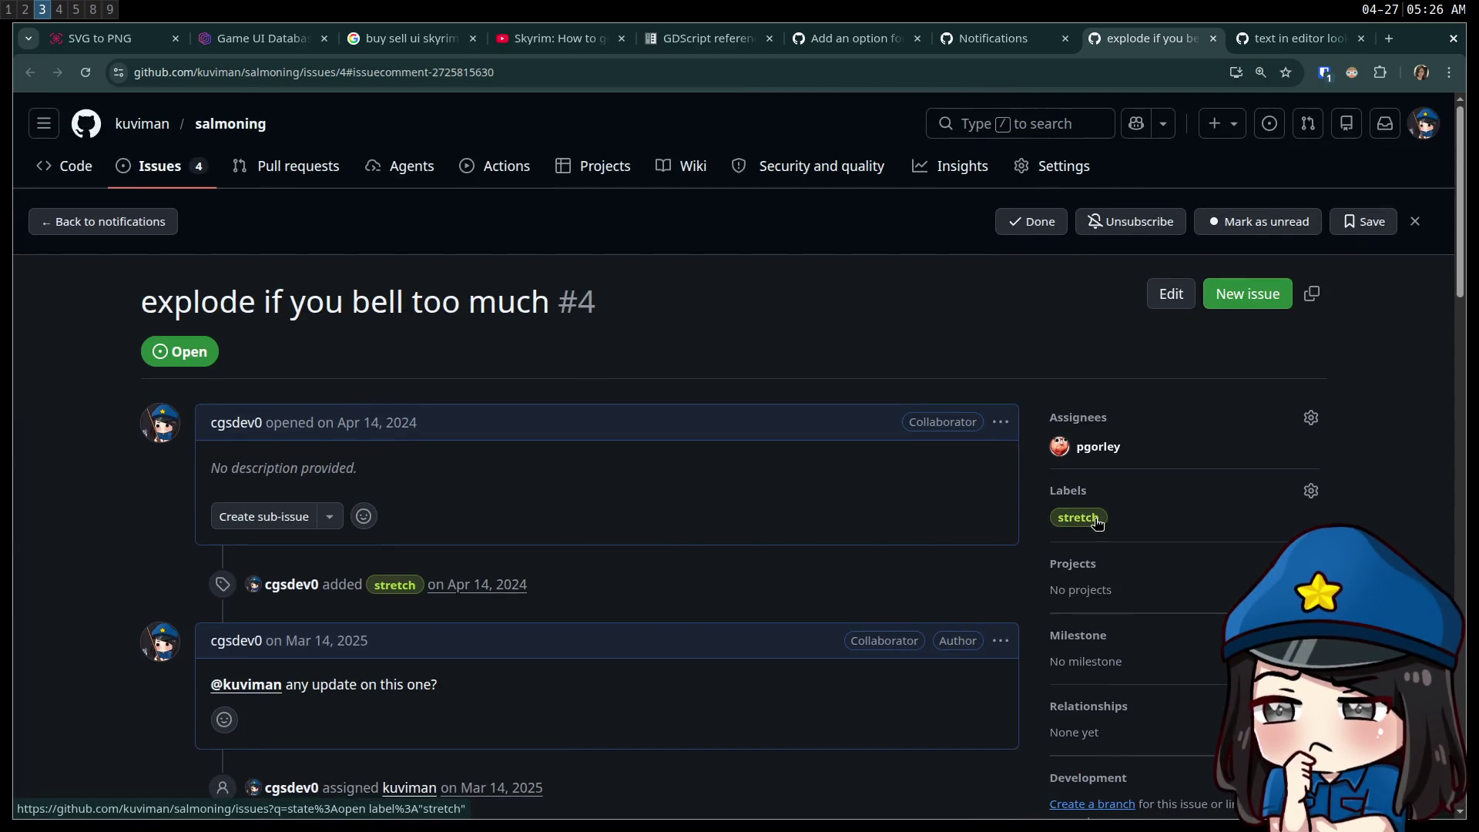
{"action": "scroll", "coordinate": [852, 522], "scroll_direction": "down", "scroll_amount": 20}
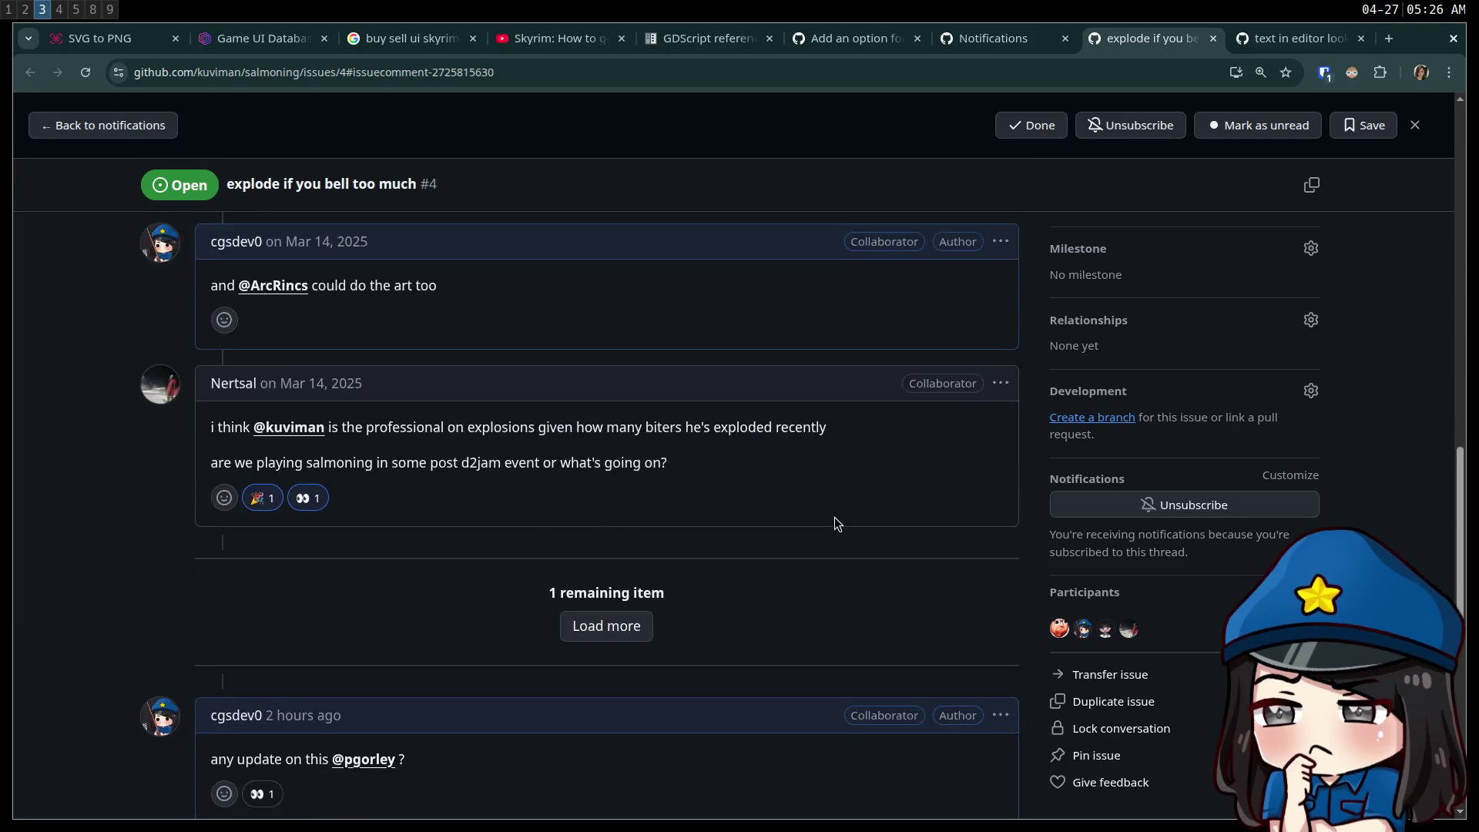
{"action": "scroll", "coordinate": [809, 528], "scroll_direction": "up", "scroll_amount": 5}
{"action": "scroll", "coordinate": [733, 581], "scroll_direction": "down", "scroll_amount": 5}
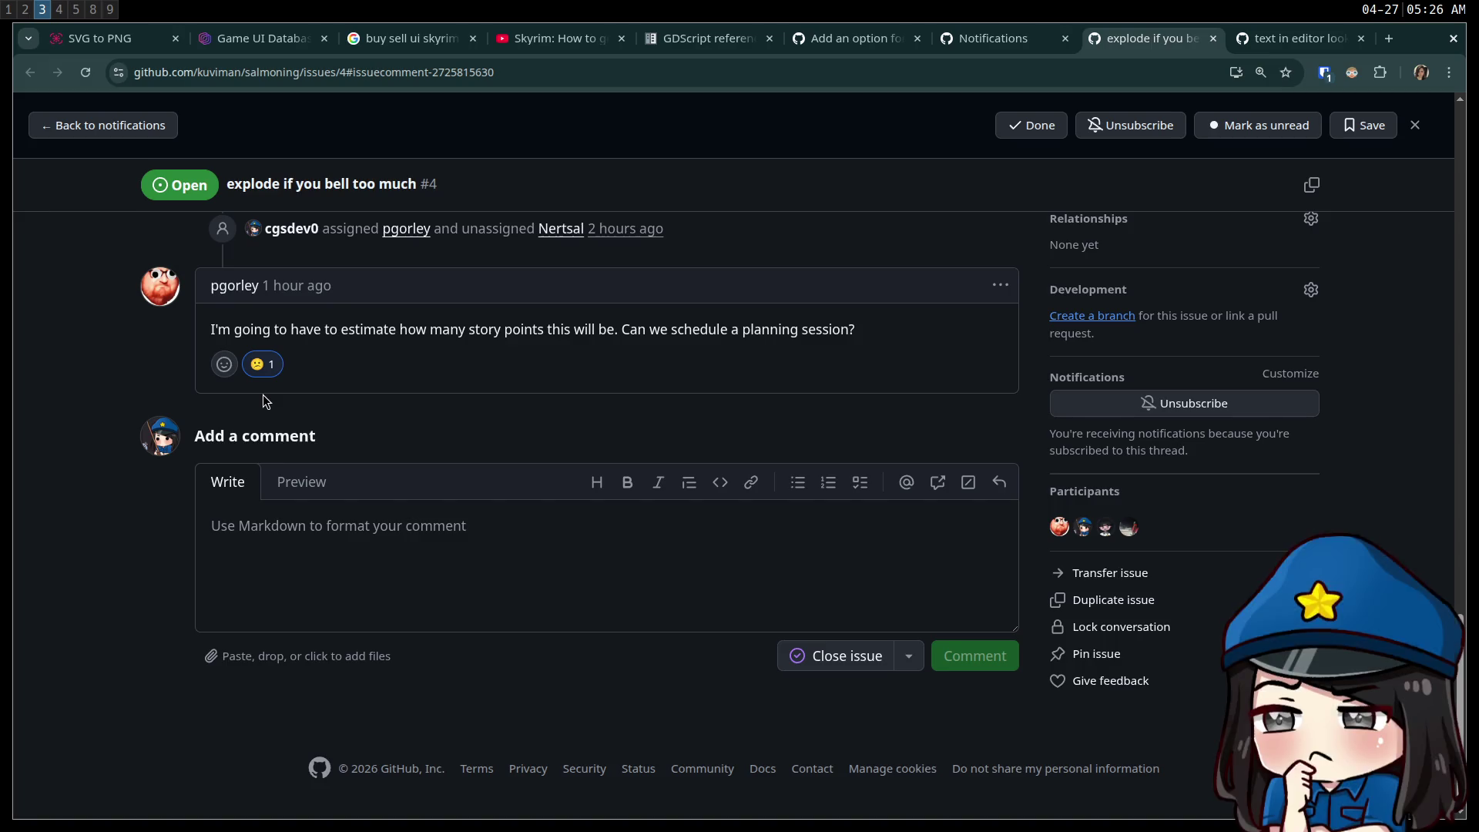
- Edit the reply to read 'yep no problem i've got it alllll under control' with a smile emoji
{"action": "left_click", "coordinate": [1006, 286]}
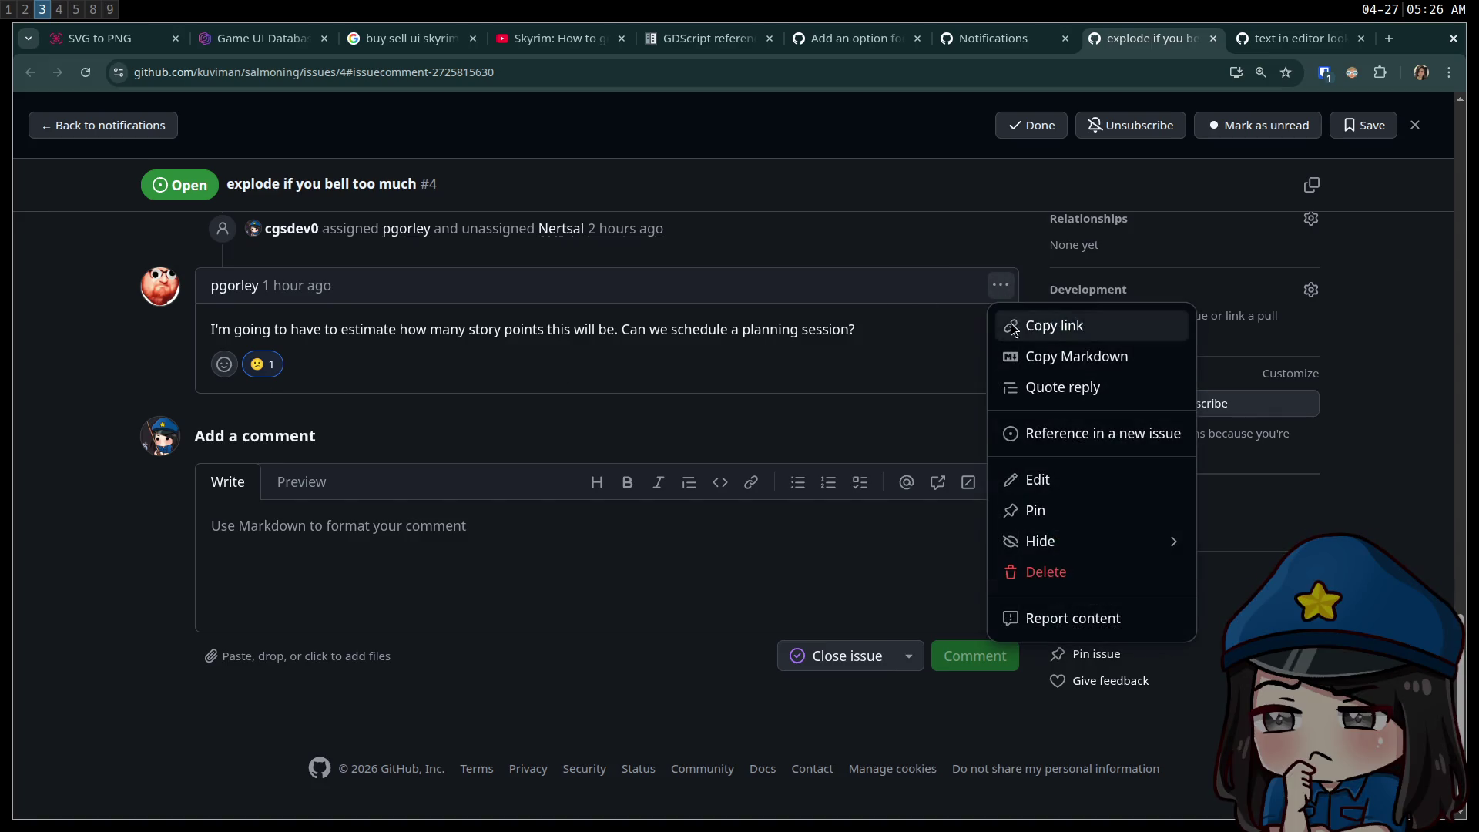
{"action": "left_click", "coordinate": [1063, 483]}
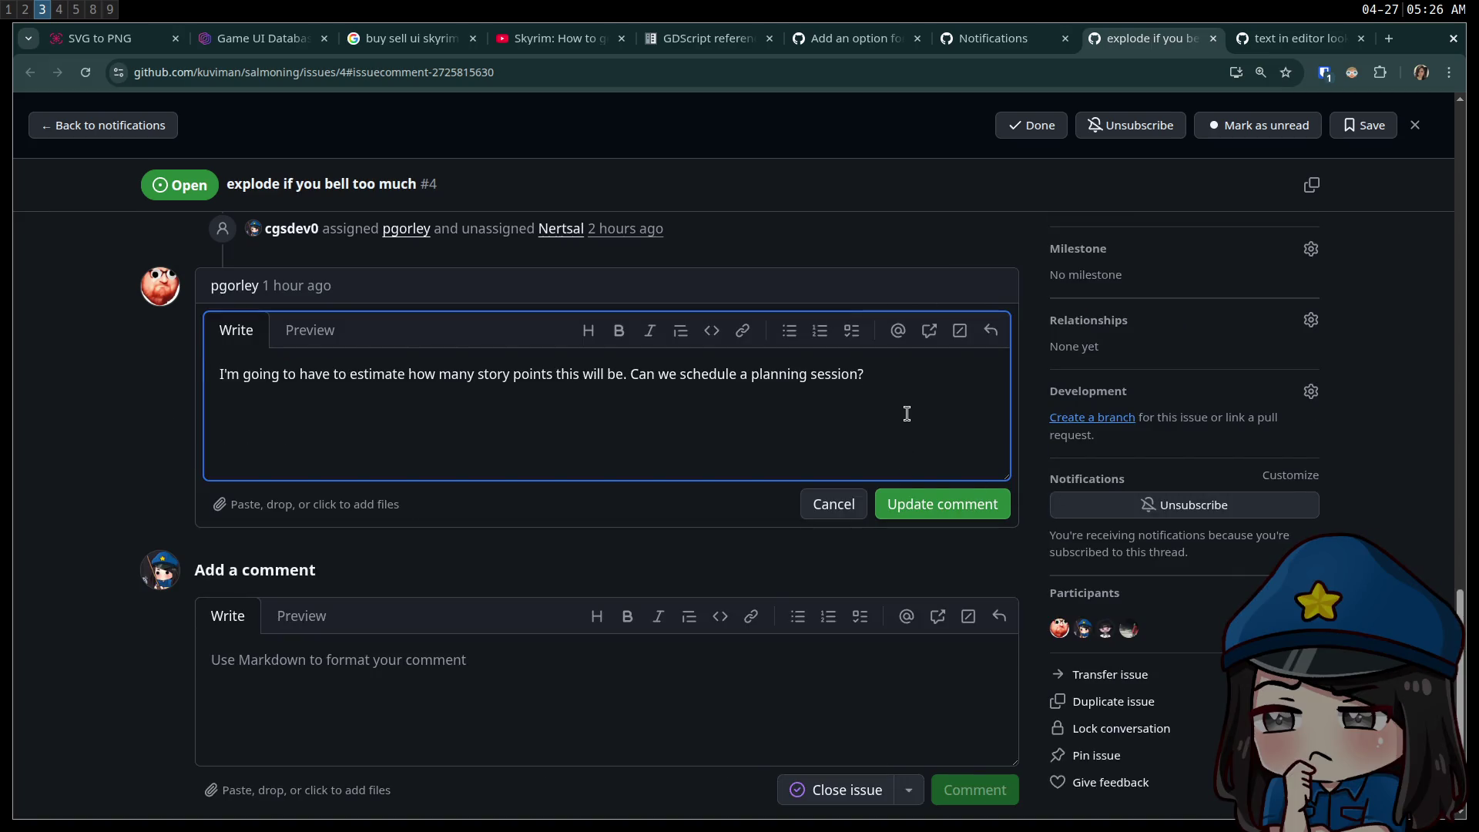
{"action": "key", "text": "ctrl+a"}
{"action": "type", "text": "yep no"}
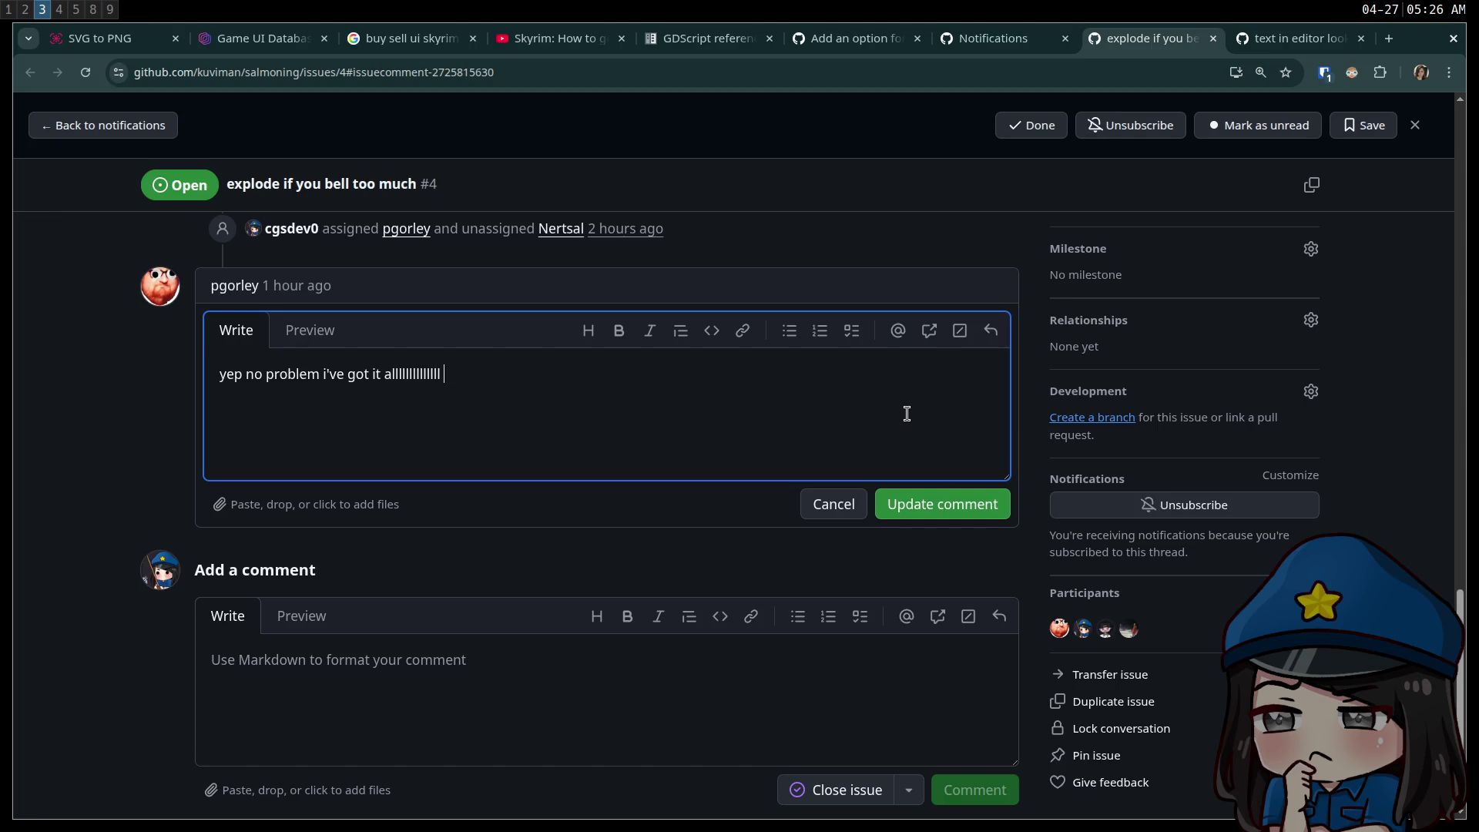
{"action": "type", "text": ":smile"}
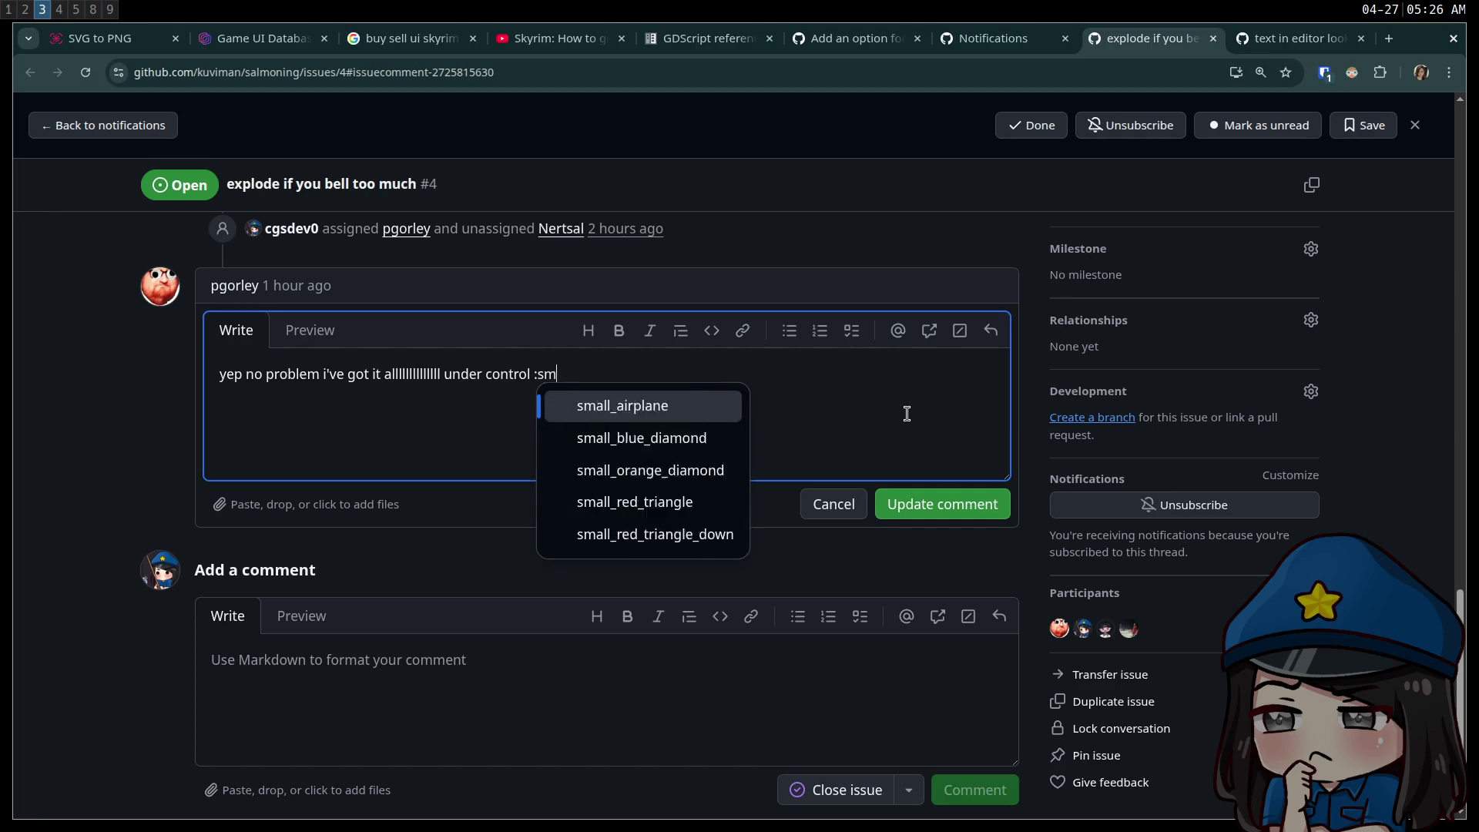
{"action": "key", "text": "Return"}
- Append shipit and rocket emoji, save the comment, and remove its confused reaction
{"action": "type", "text": ":ship"}
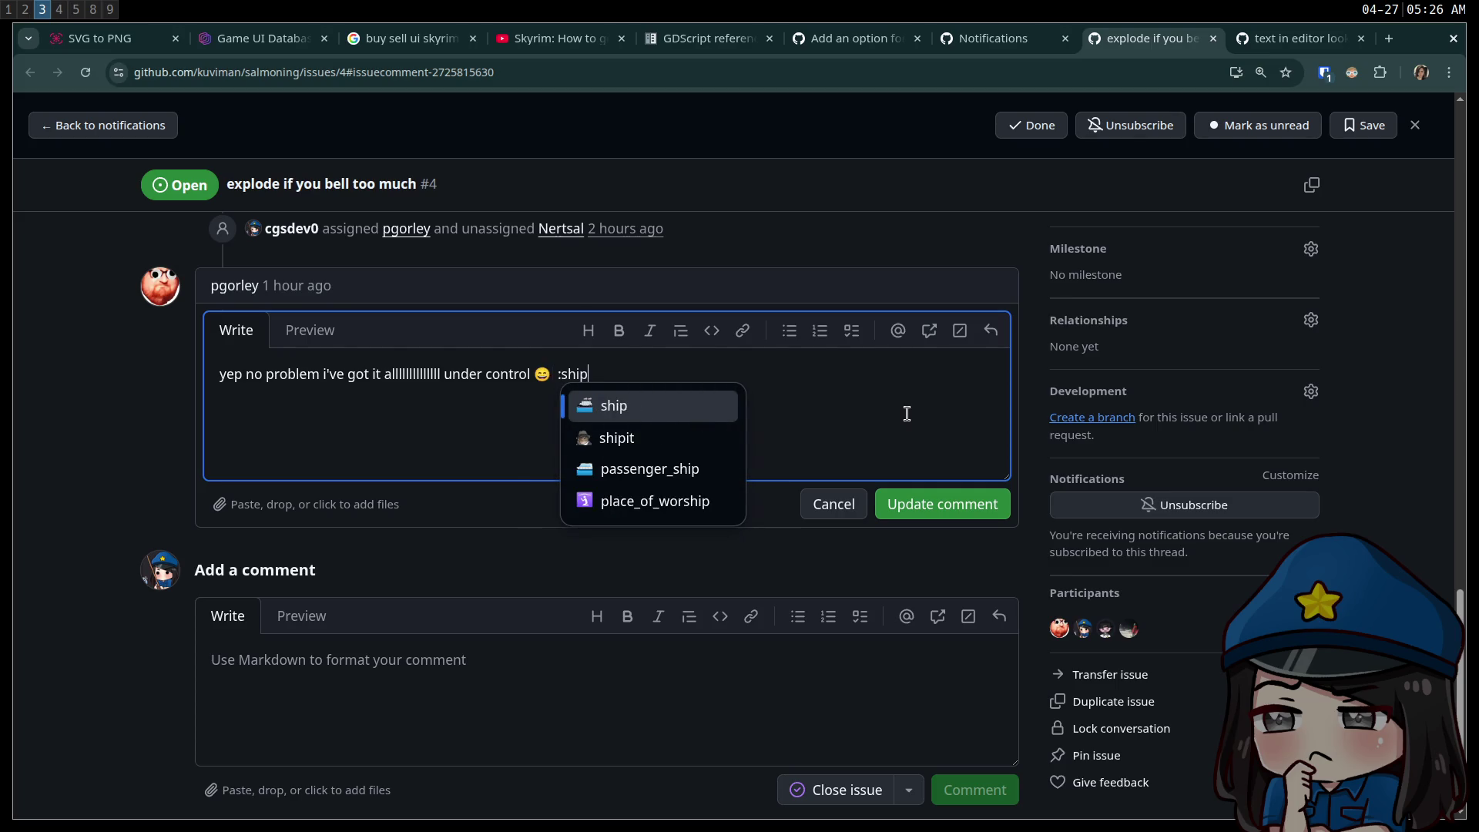
{"action": "key", "text": "Down"}
{"action": "key", "text": "Return"}
{"action": "type", "text": ":rock"}
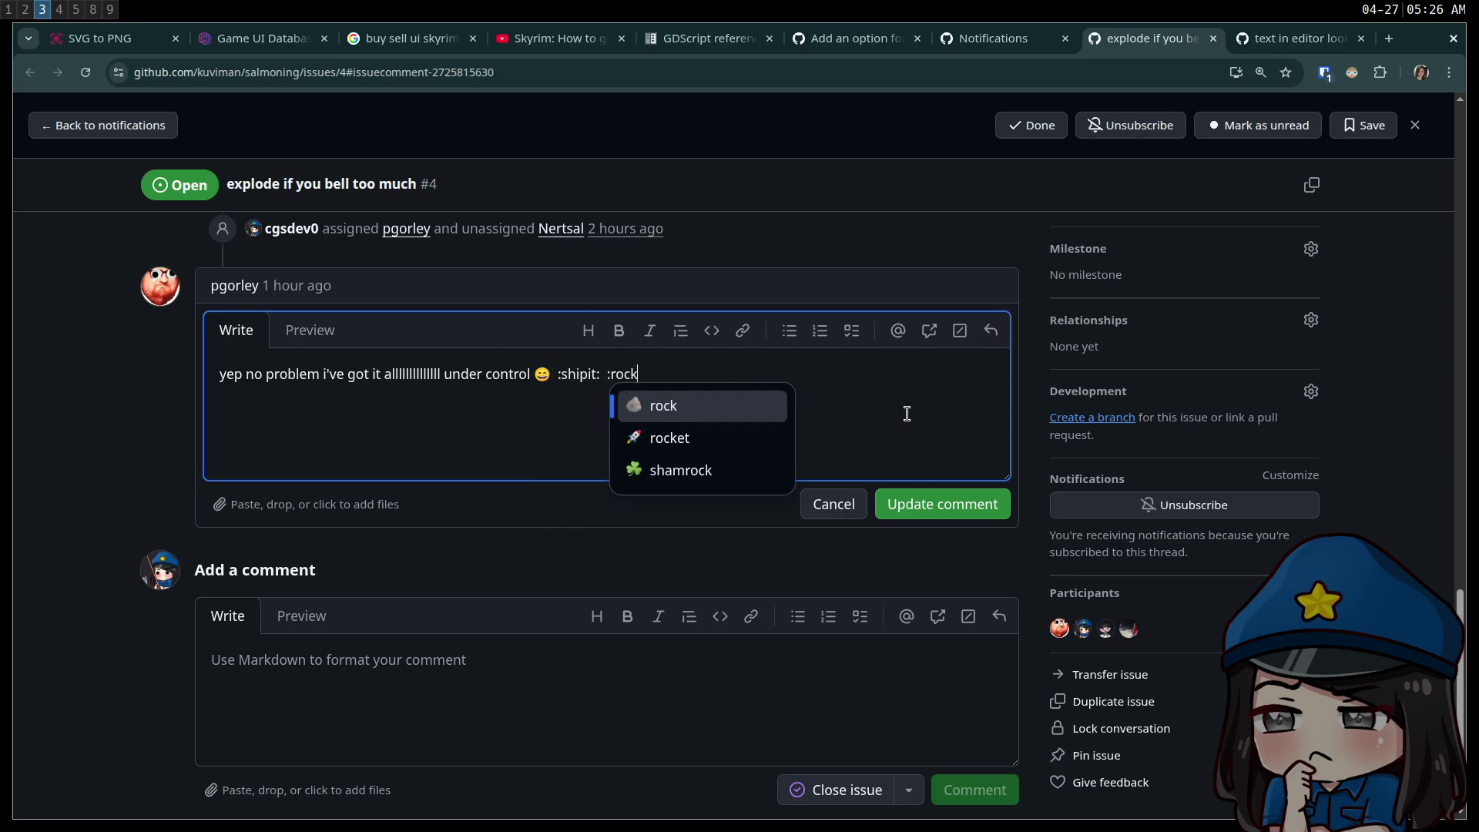
{"action": "key", "text": "Down"}
{"action": "key", "text": "Return"}
{"action": "left_click", "coordinate": [943, 504]}
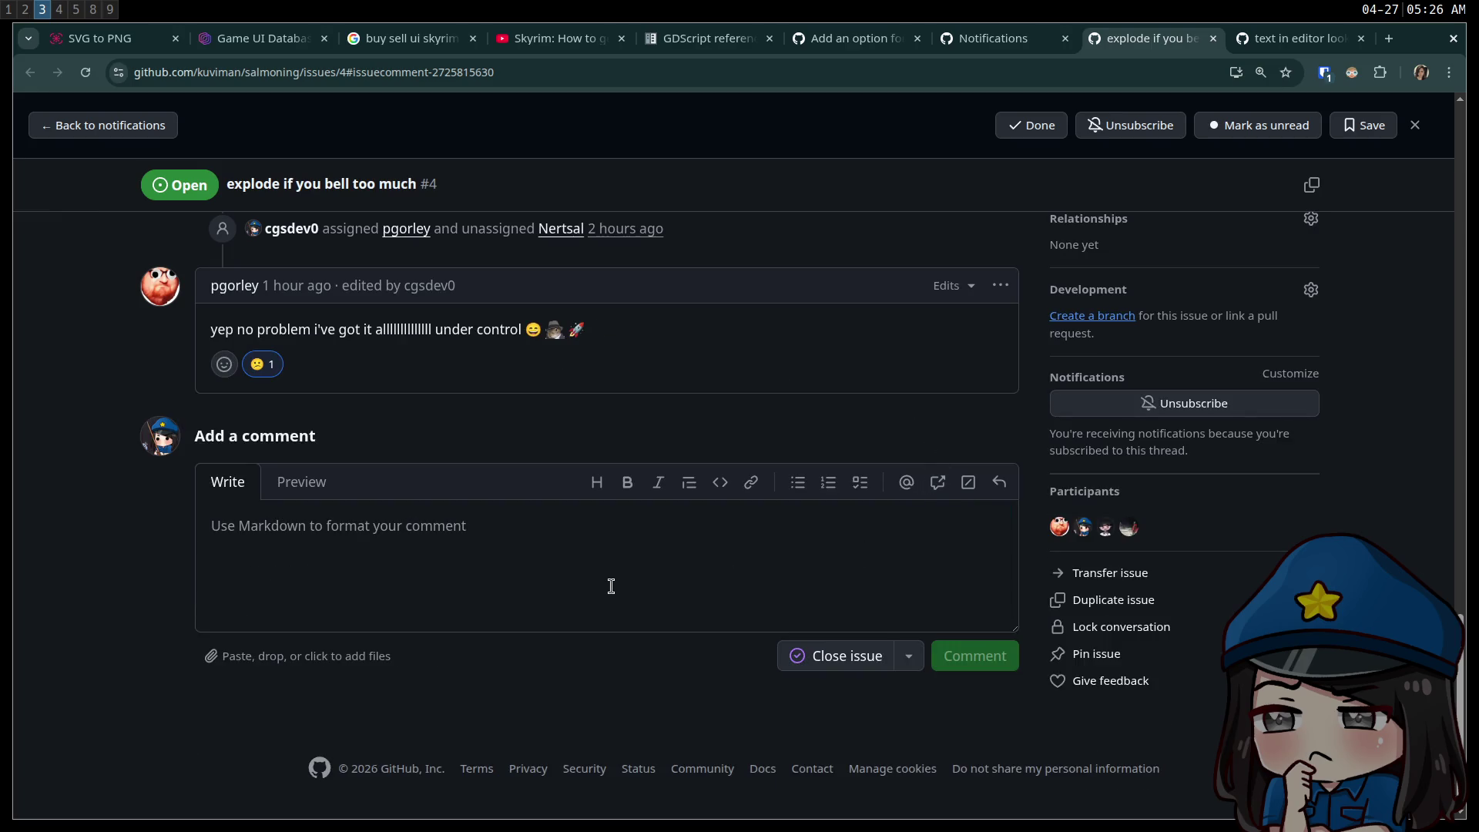
{"action": "left_click", "coordinate": [262, 364]}
- React to the reply with party, rocket, heart and thumbs-up emoji
{"action": "left_click", "coordinate": [224, 364]}
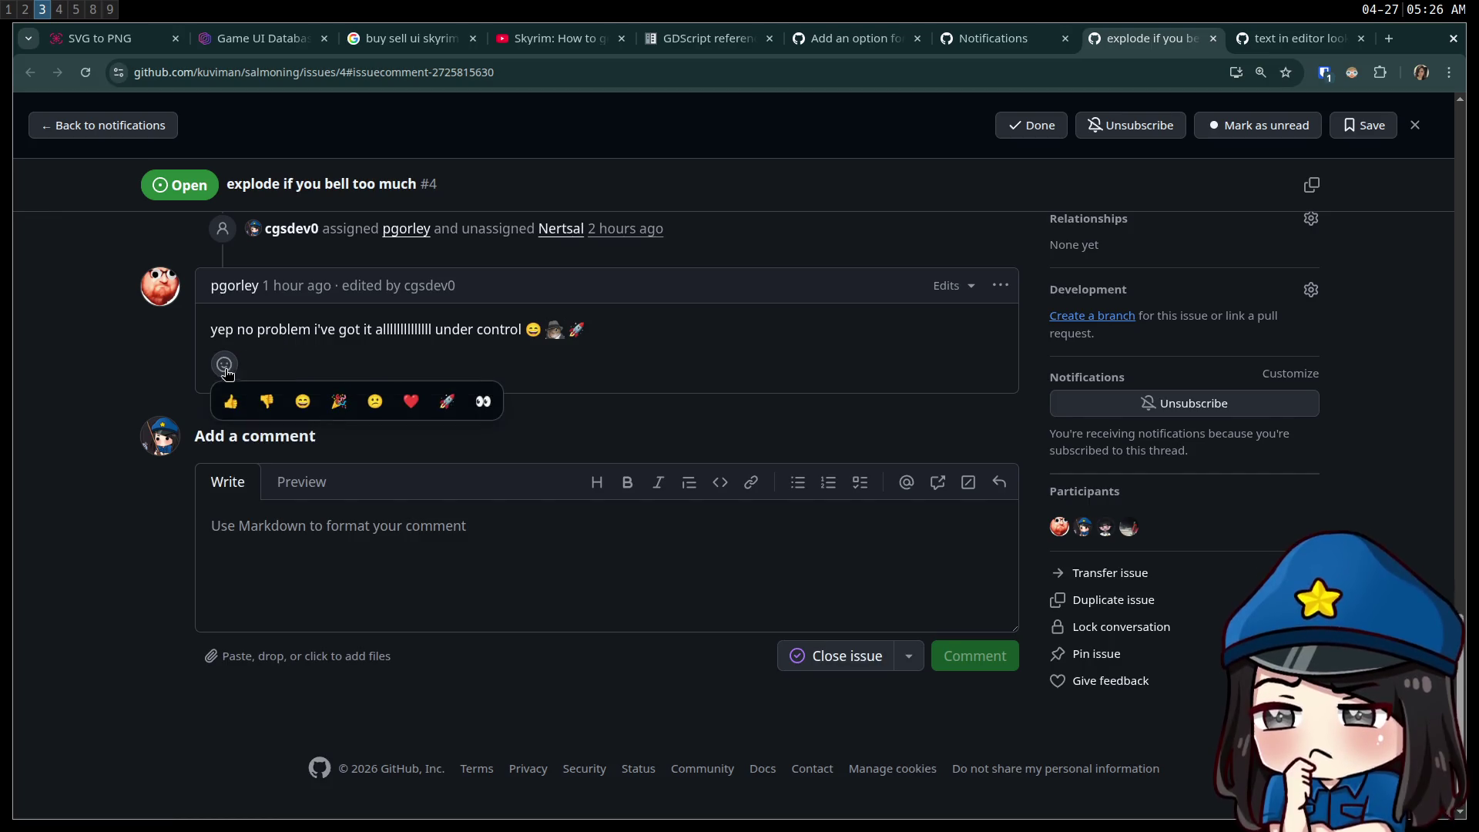
{"action": "left_click", "coordinate": [339, 401]}
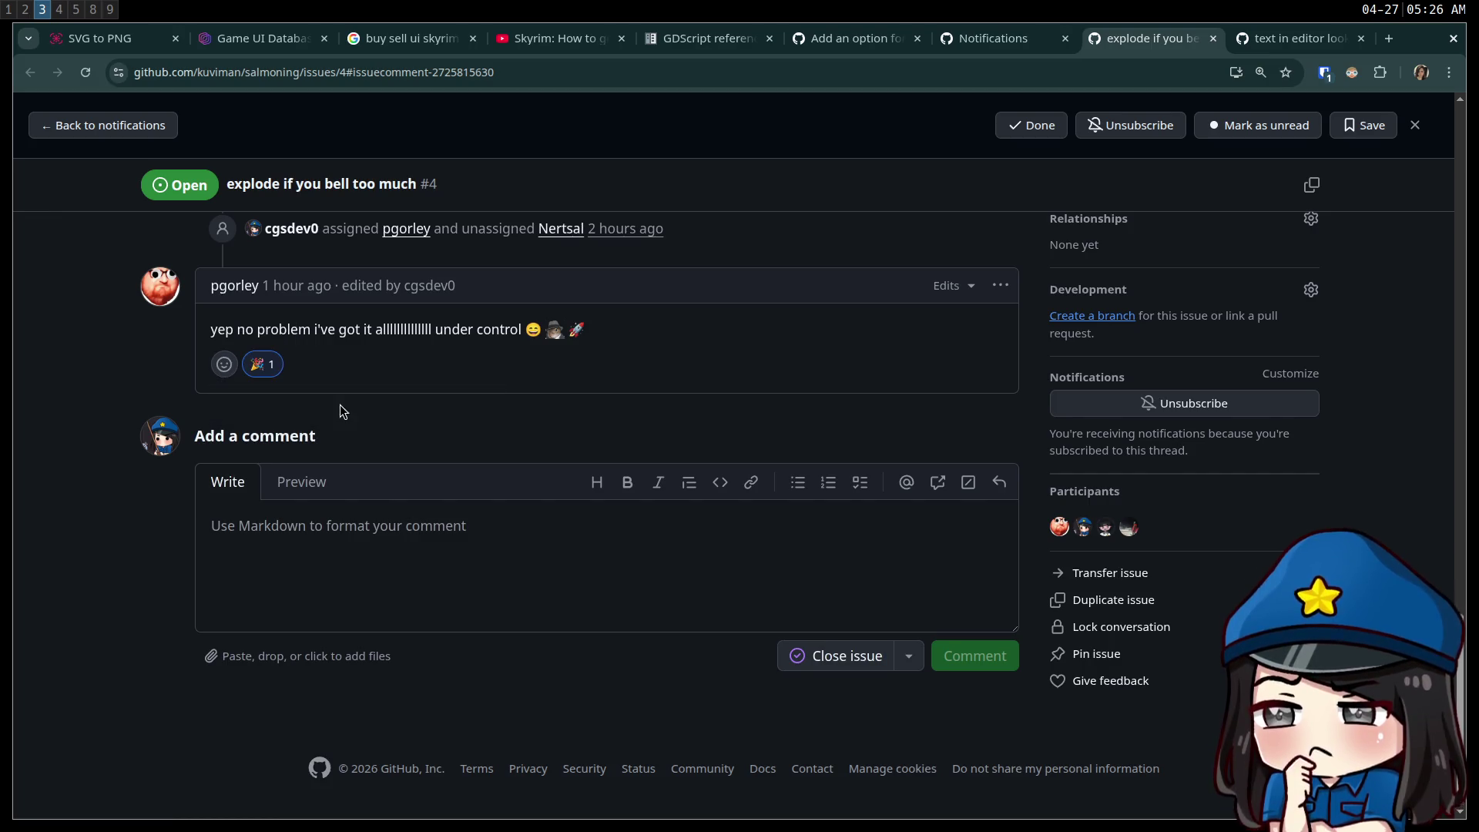
{"action": "left_click", "coordinate": [225, 364]}
{"action": "left_click", "coordinate": [447, 401]}
{"action": "left_click", "coordinate": [224, 364]}
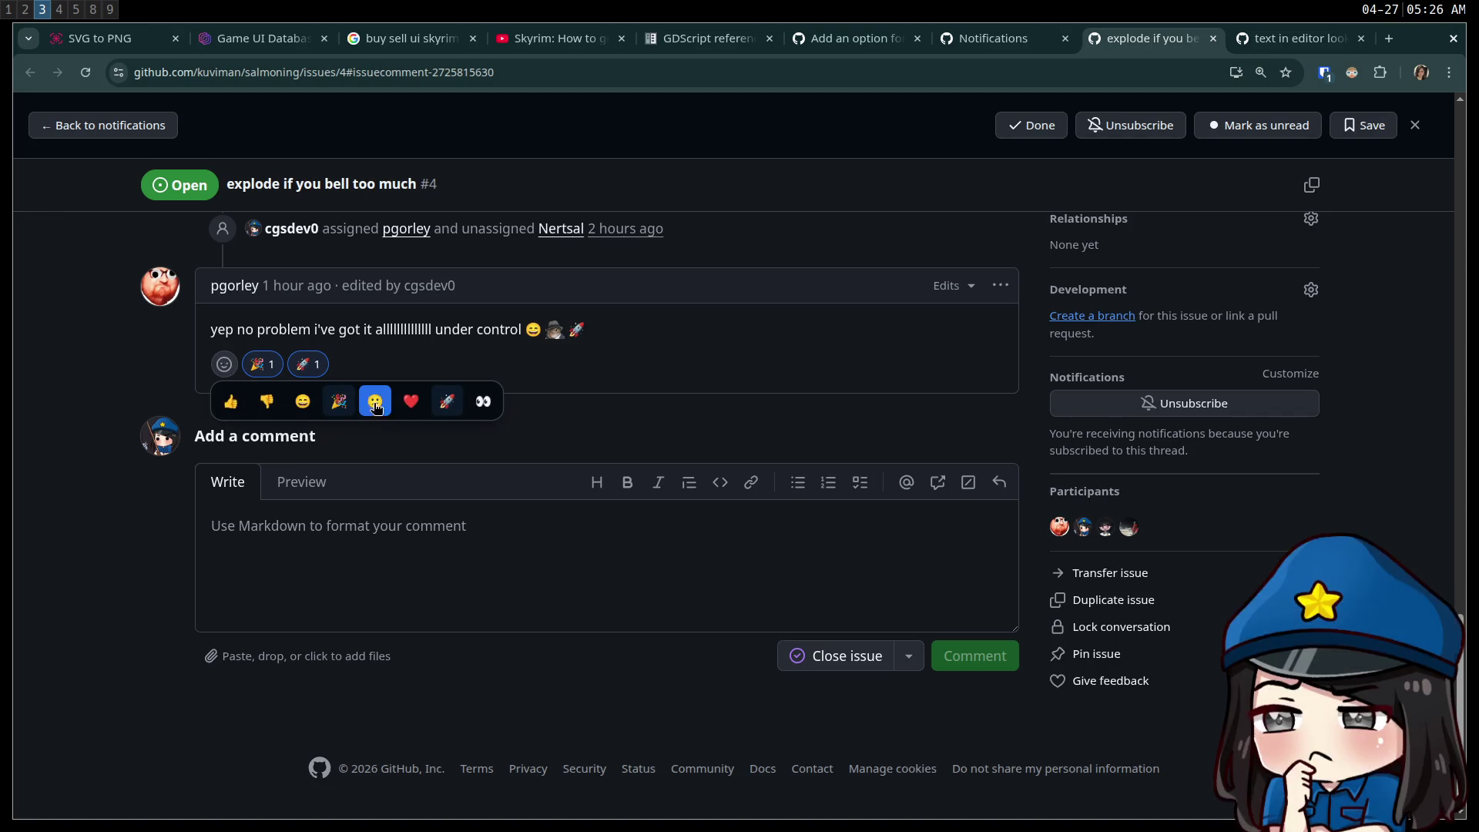
{"action": "left_click", "coordinate": [410, 402]}
{"action": "left_click", "coordinate": [225, 365]}
{"action": "left_click", "coordinate": [231, 401]}
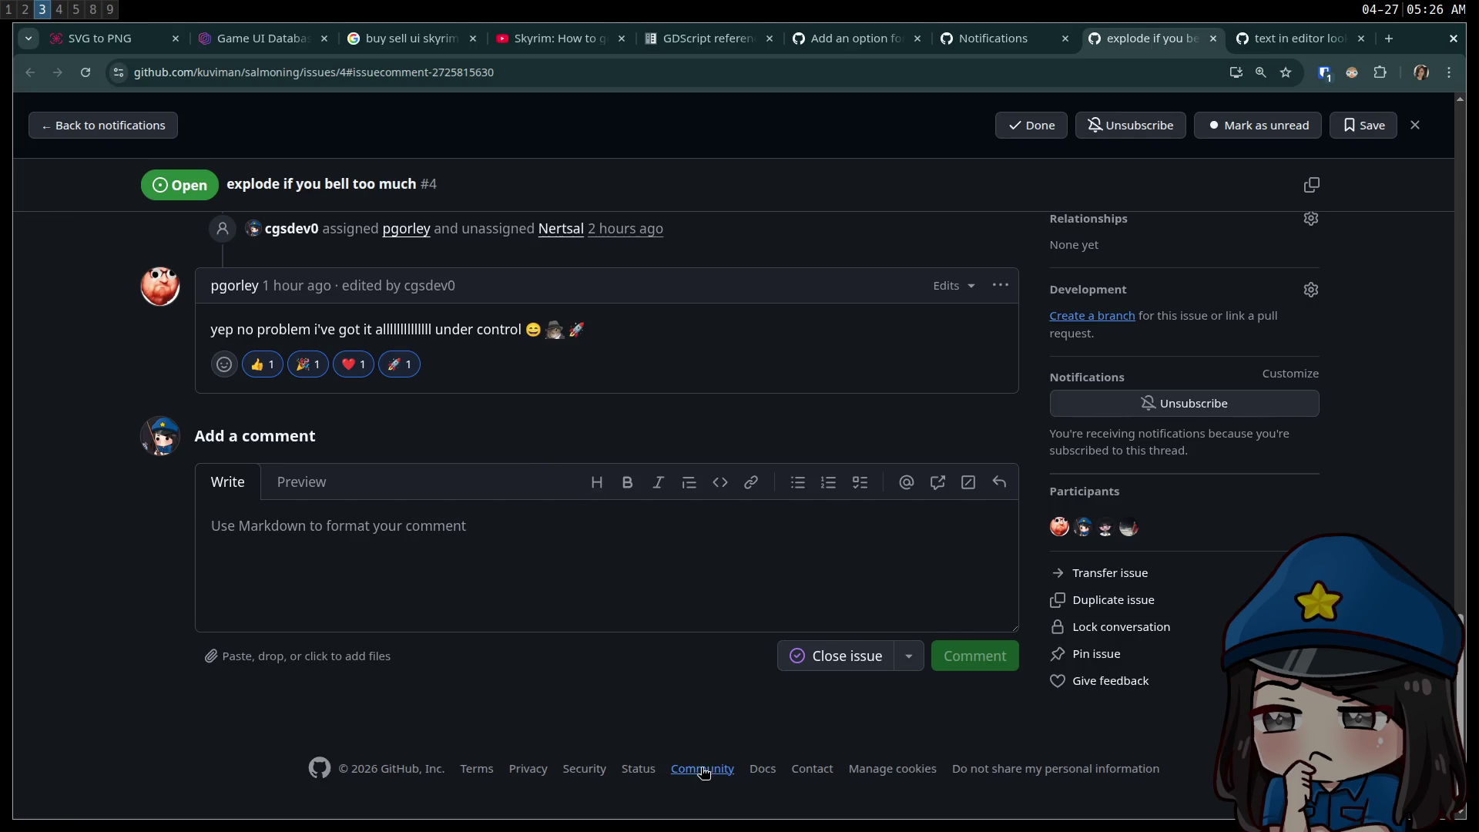
- Scroll through issue #4 and open the Give feedback form for Issues
{"action": "scroll", "coordinate": [678, 745], "scroll_direction": "up", "scroll_amount": 2}
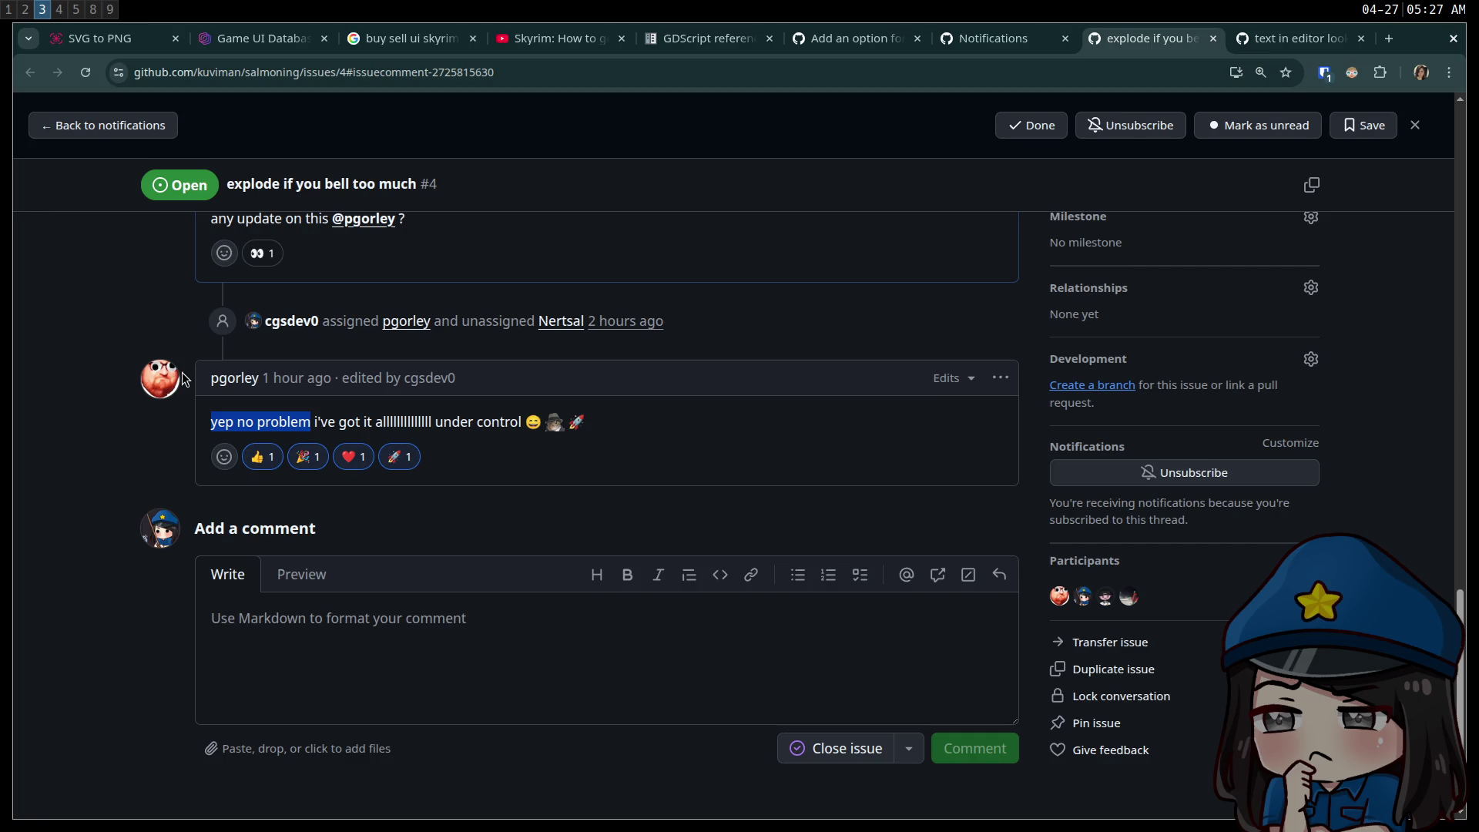
{"action": "scroll", "coordinate": [163, 428], "scroll_direction": "up", "scroll_amount": 15}
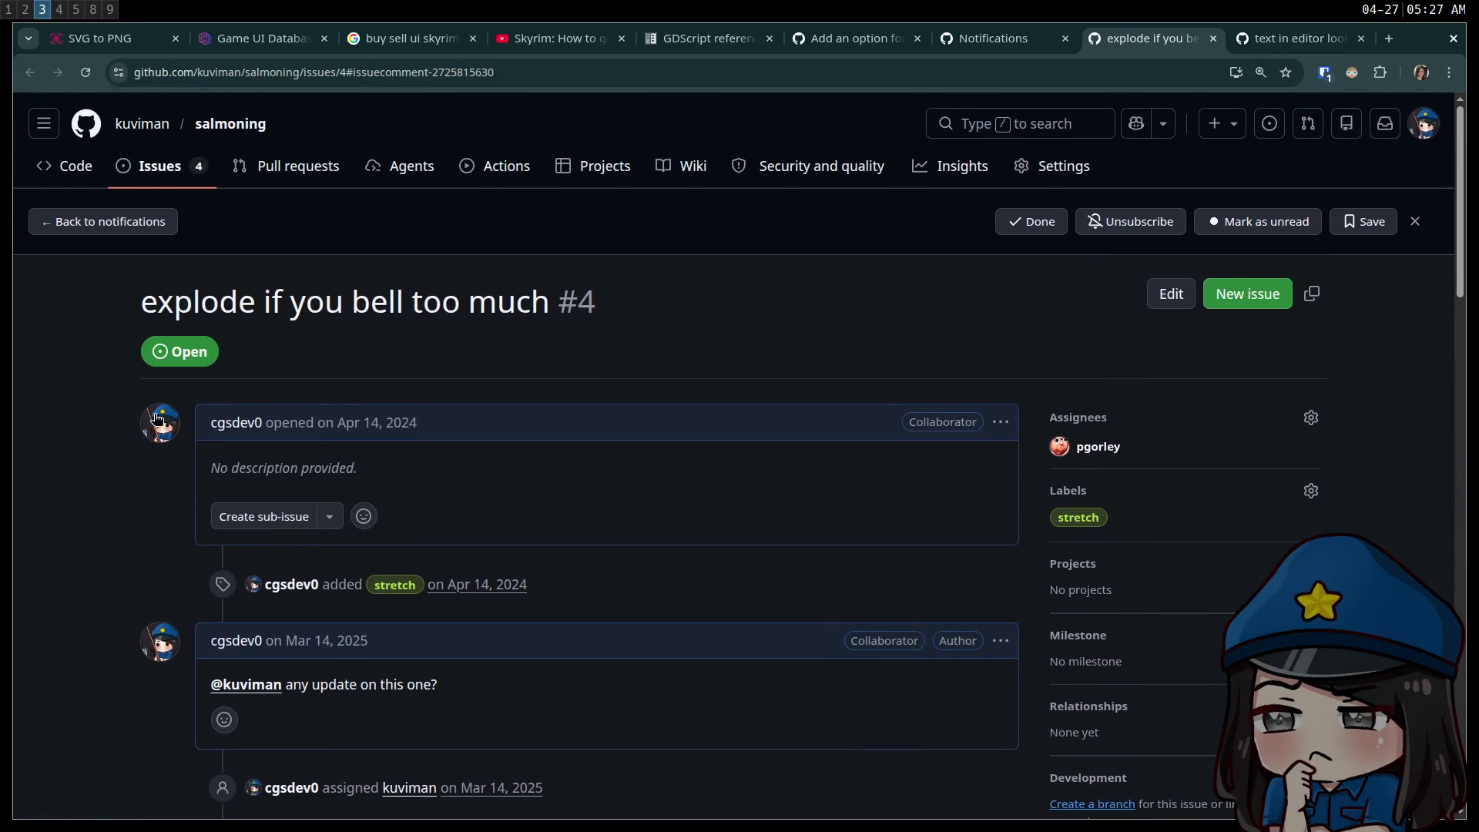
{"action": "scroll", "coordinate": [160, 425], "scroll_direction": "down", "scroll_amount": 10}
{"action": "scroll", "coordinate": [160, 426], "scroll_direction": "down", "scroll_amount": 10}
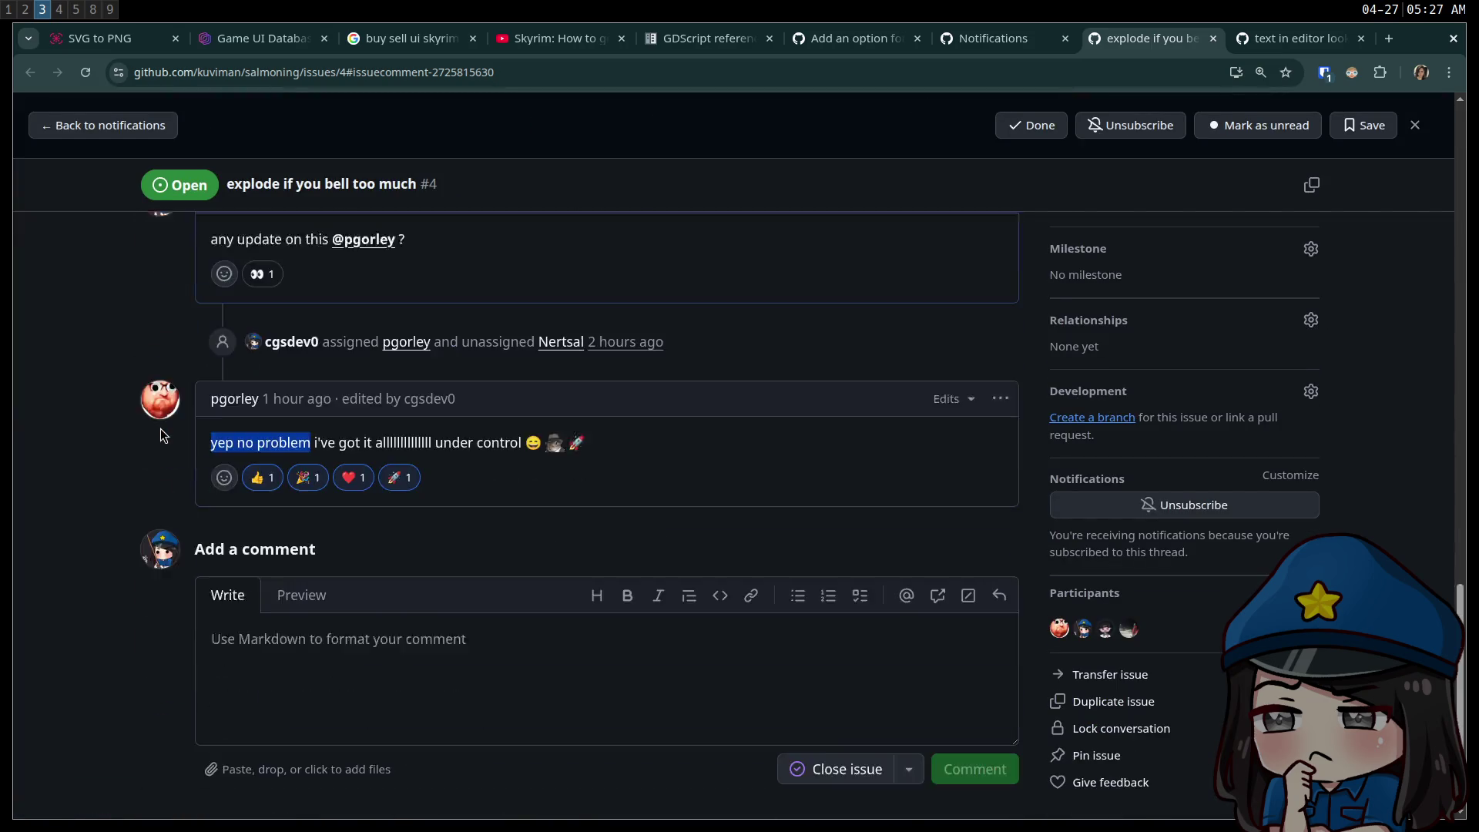
{"action": "scroll", "coordinate": [160, 428], "scroll_direction": "up", "scroll_amount": 5}
{"action": "scroll", "coordinate": [515, 505], "scroll_direction": "down", "scroll_amount": 4}
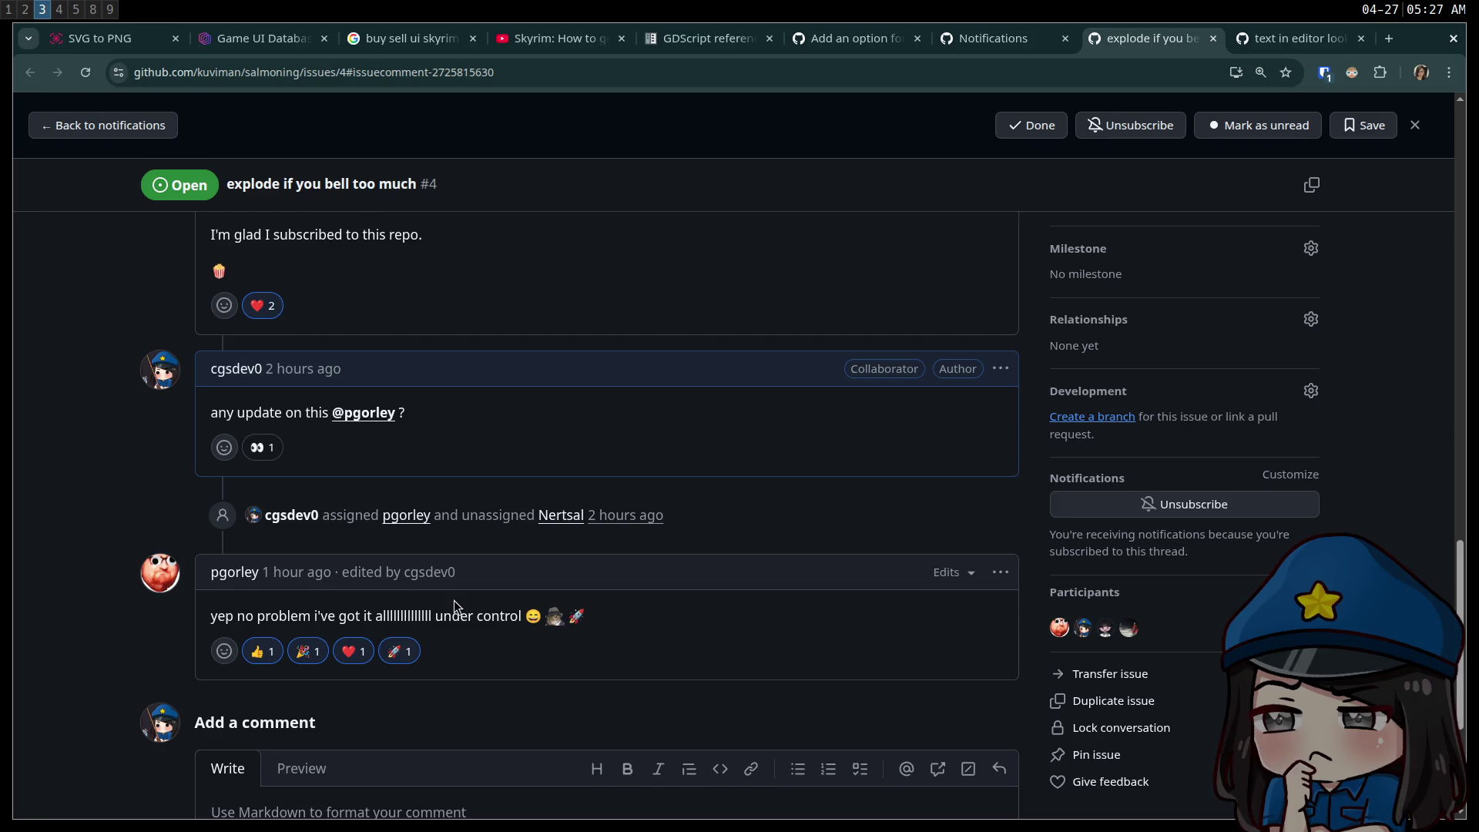
{"action": "scroll", "coordinate": [454, 599], "scroll_direction": "up", "scroll_amount": 1}
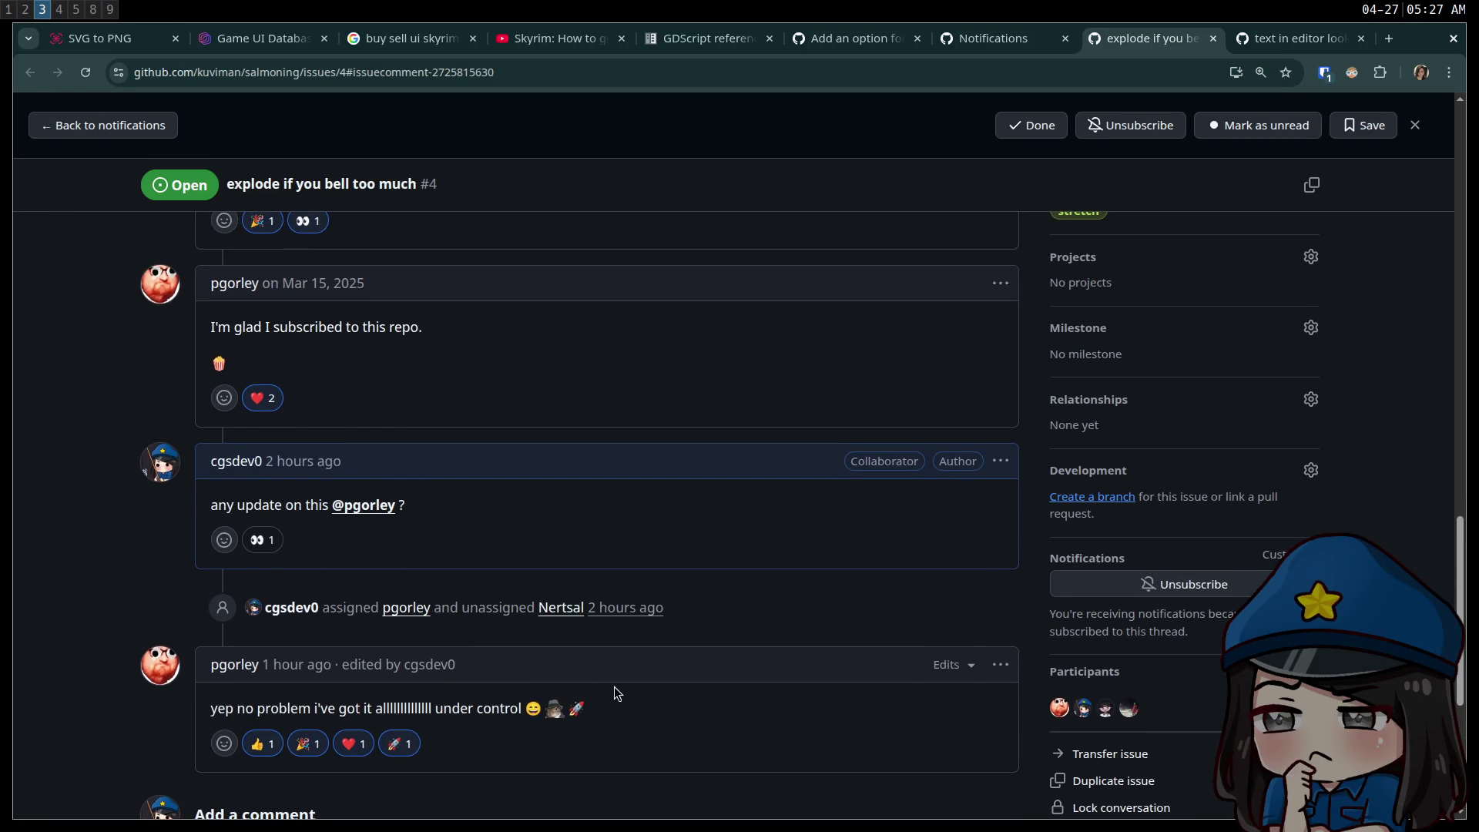
{"action": "scroll", "coordinate": [598, 682], "scroll_direction": "down", "scroll_amount": 2}
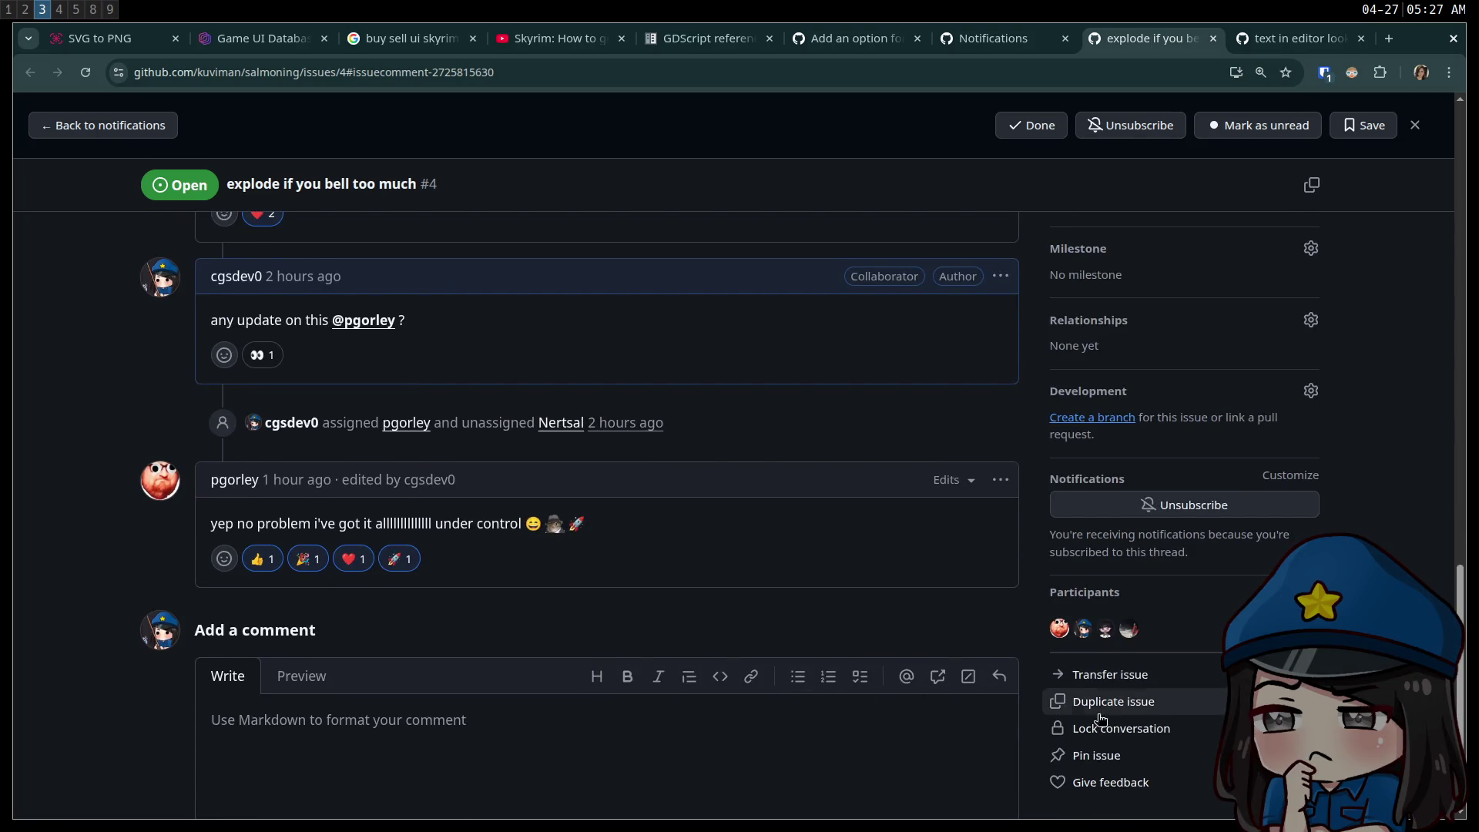
{"action": "left_click", "coordinate": [1117, 782]}
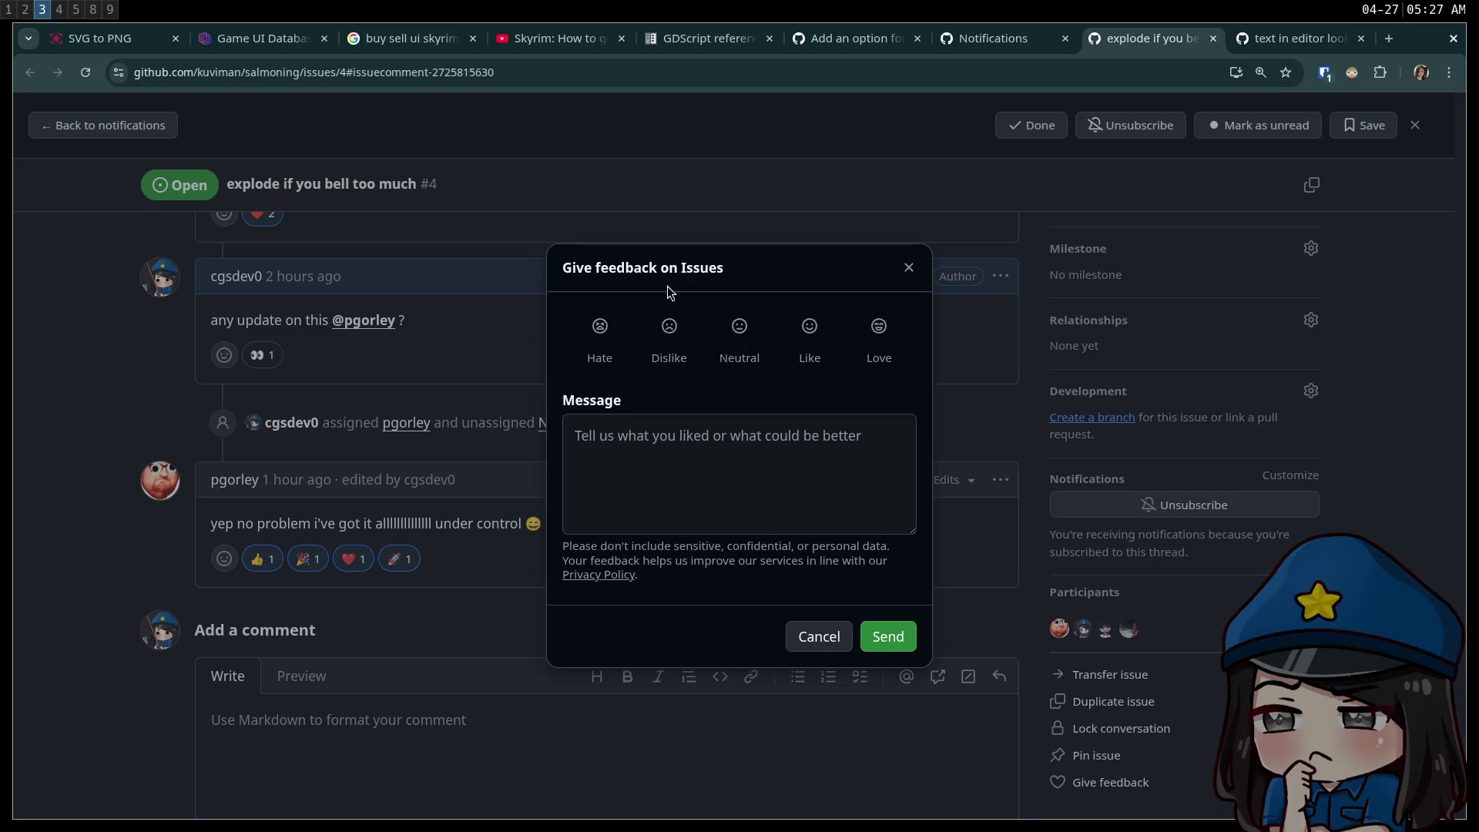
- Cancel the Issues feedback dialog without sending and scroll back up issue #4
{"action": "left_click", "coordinate": [829, 646]}
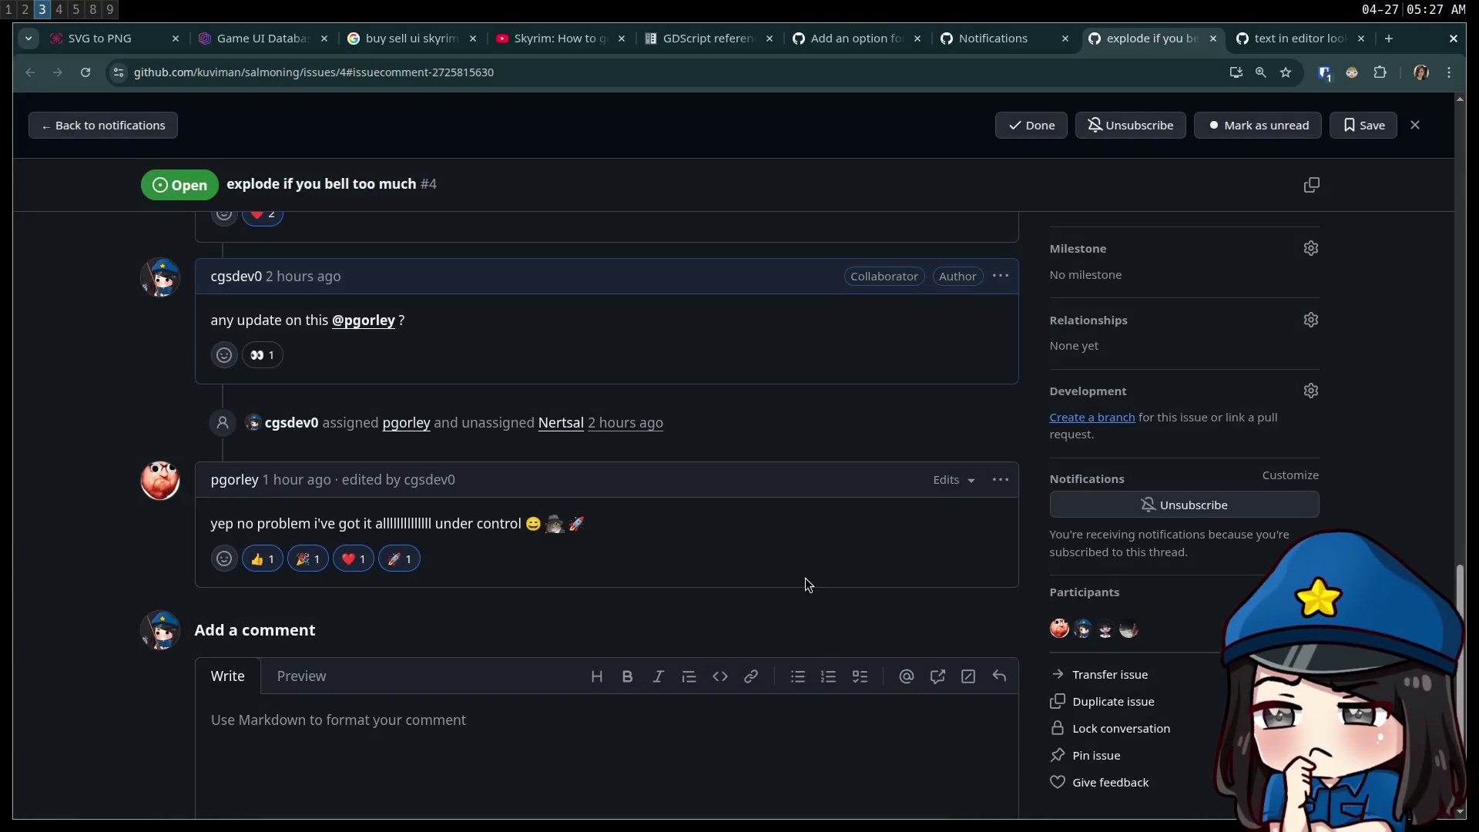
{"action": "scroll", "coordinate": [765, 537], "scroll_direction": "up", "scroll_amount": 20}
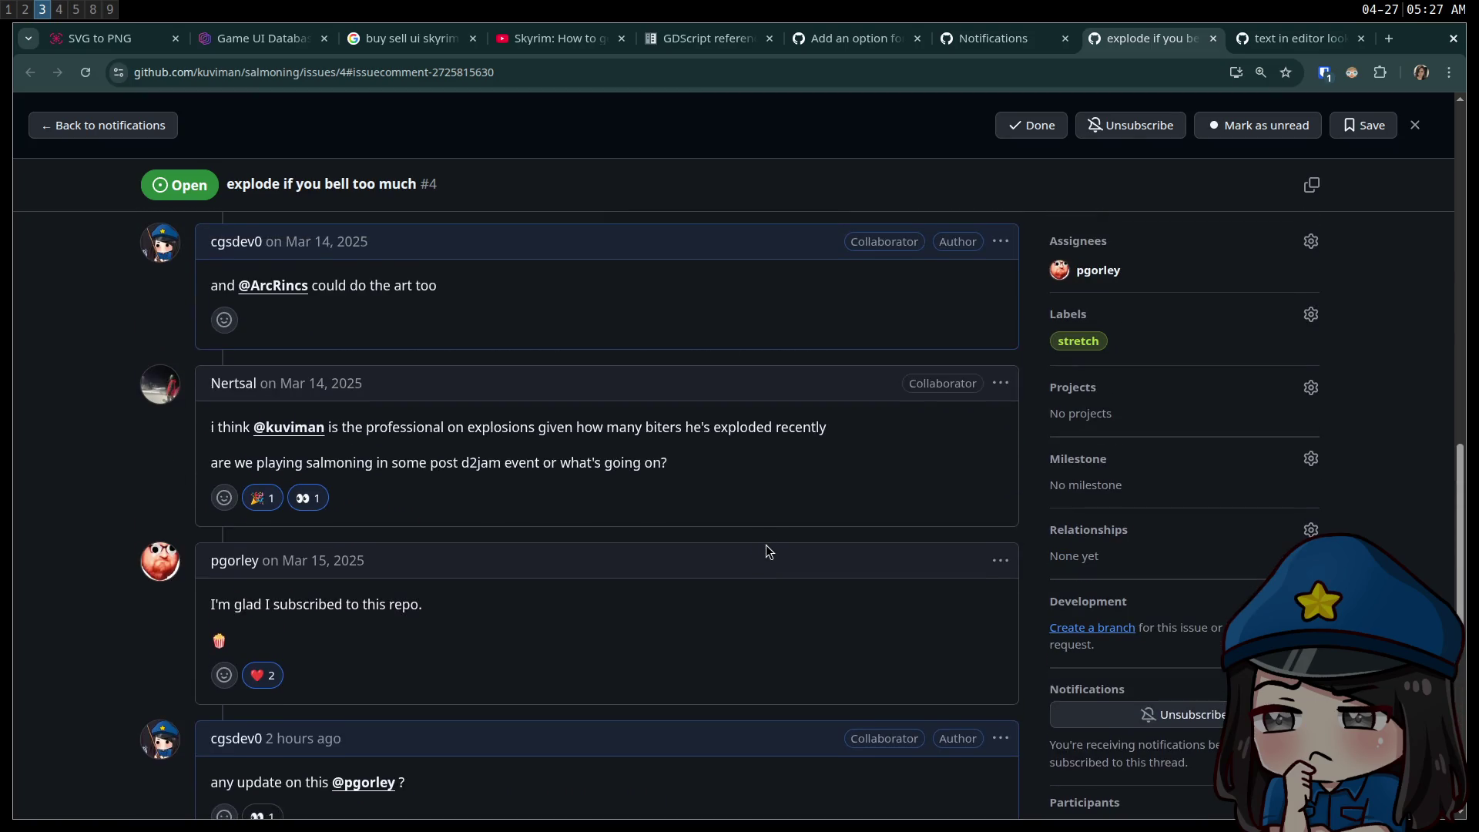
{"action": "scroll", "coordinate": [765, 538], "scroll_direction": "up", "scroll_amount": 2}
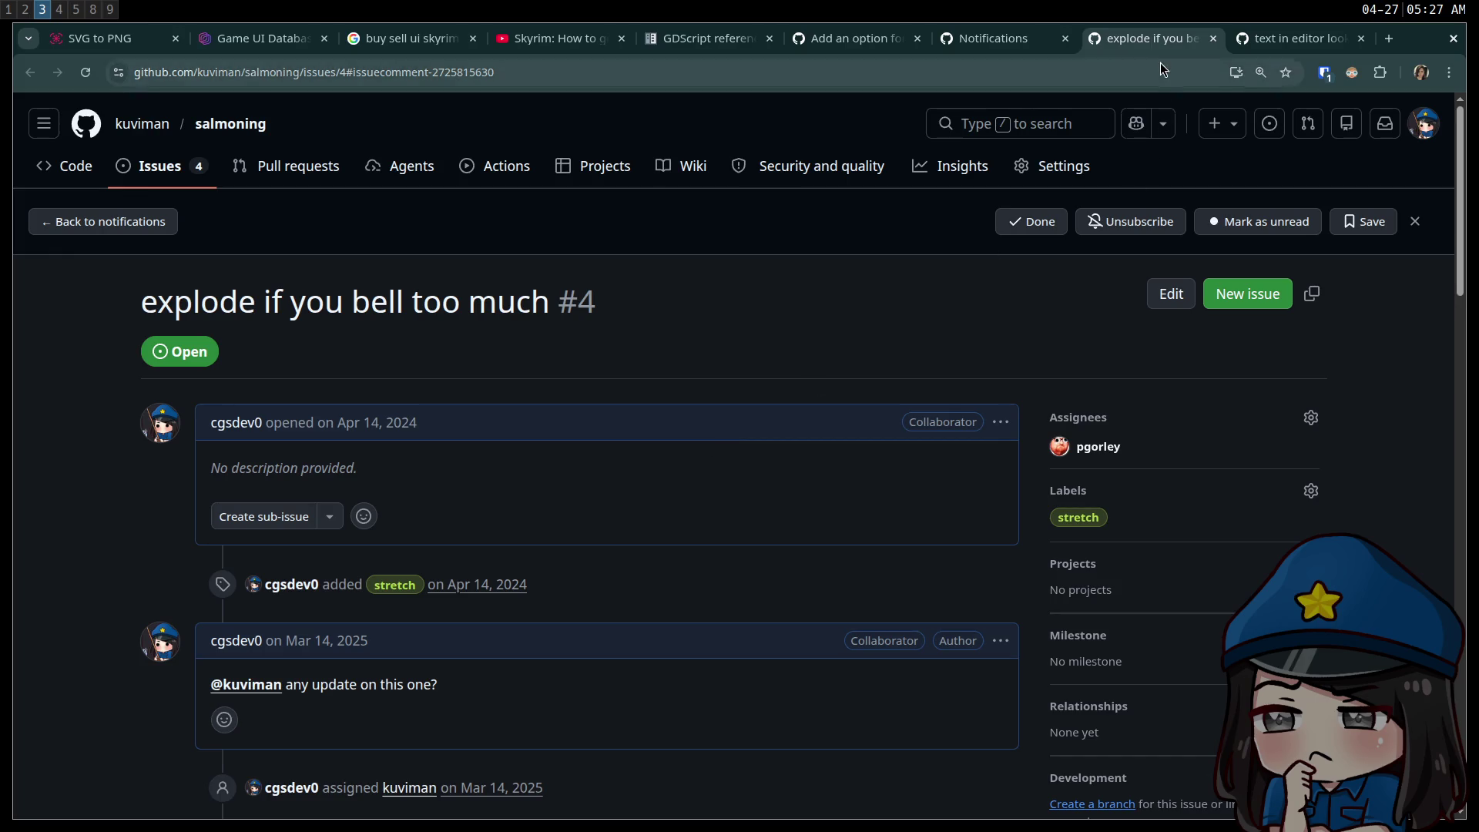
{"action": "scroll", "coordinate": [780, 413], "scroll_direction": "down", "scroll_amount": 1}
{"action": "scroll", "coordinate": [779, 413], "scroll_direction": "down", "scroll_amount": 20}
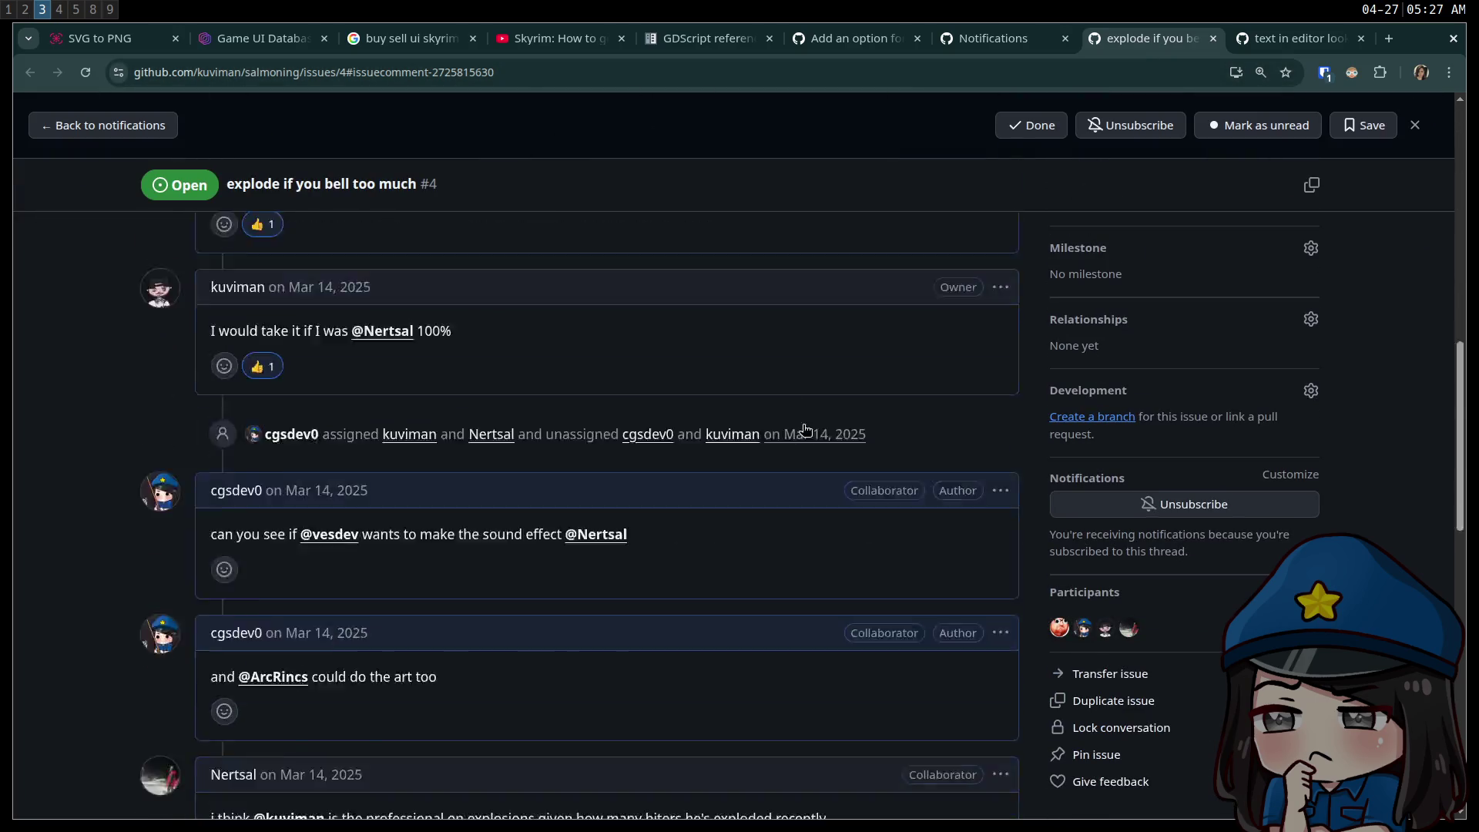
{"action": "scroll", "coordinate": [456, 323], "scroll_direction": "up", "scroll_amount": 20}
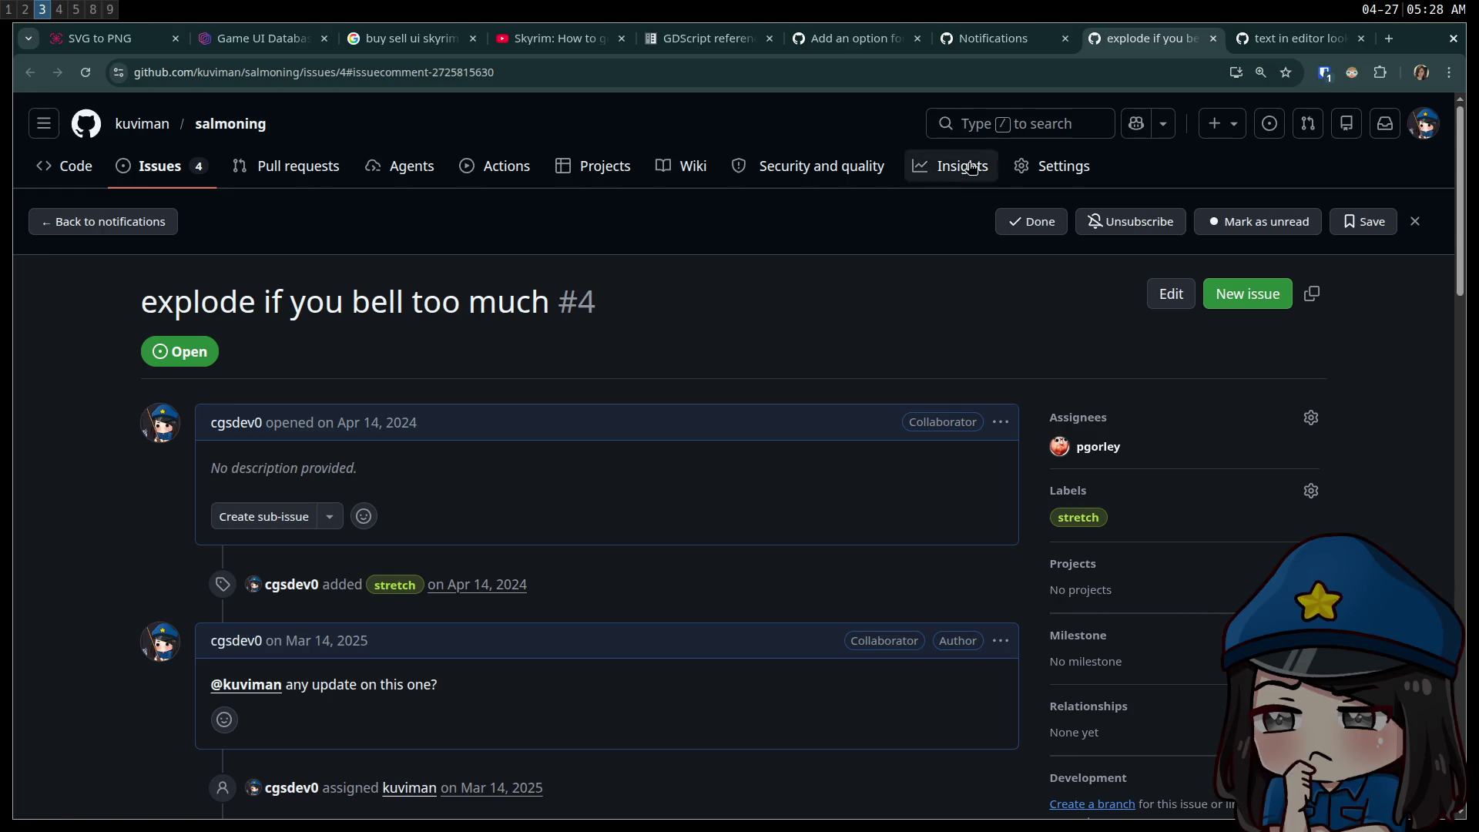
- Close the 'explode if you bell too much' issue tab
{"action": "middle_click", "coordinate": [1182, 37]}
{"action": "scroll", "coordinate": [746, 285], "scroll_direction": "down", "scroll_amount": 4}
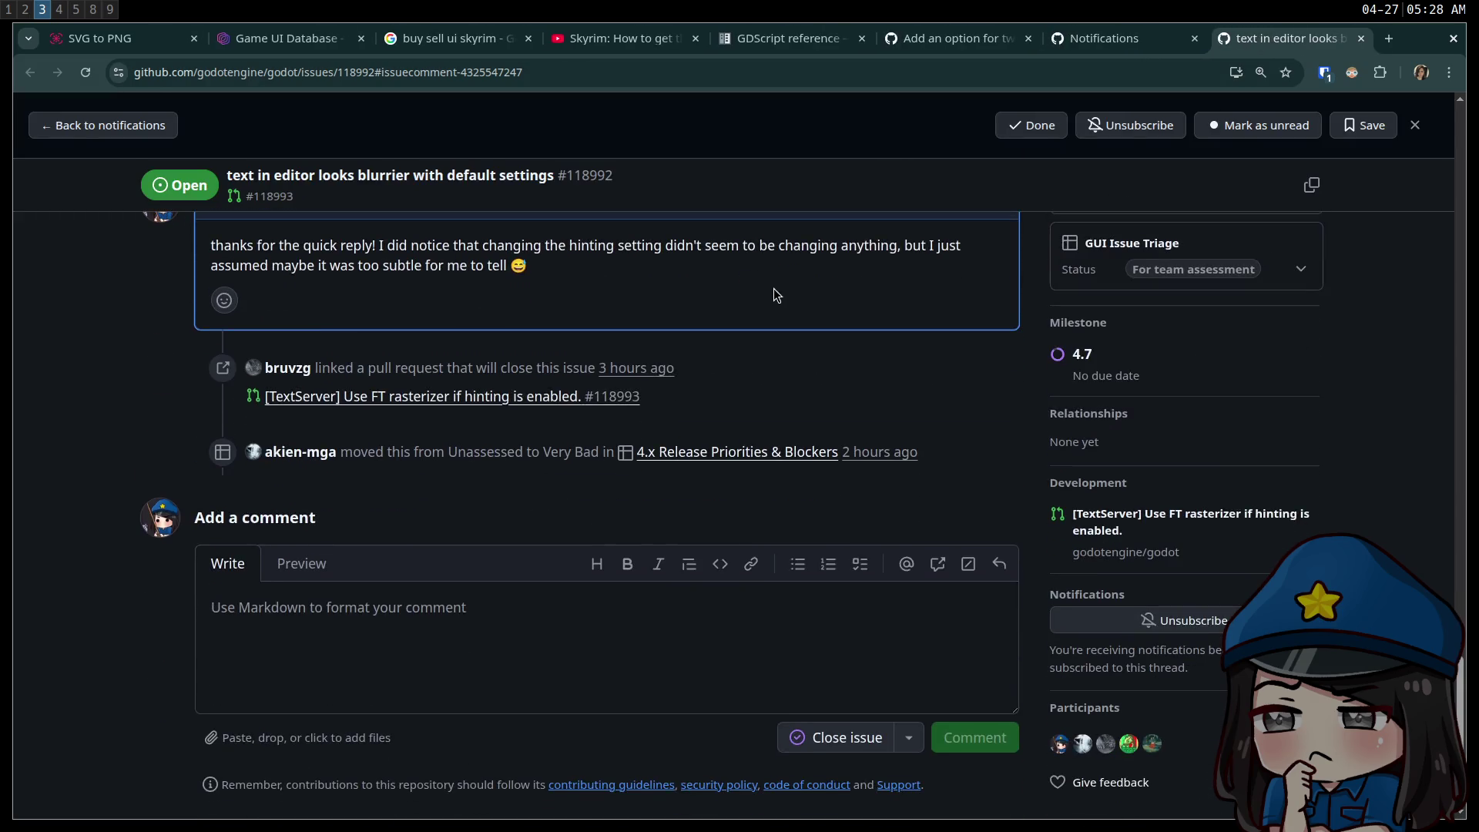
{"action": "scroll", "coordinate": [774, 290], "scroll_direction": "up", "scroll_amount": 10}
{"action": "scroll", "coordinate": [759, 282], "scroll_direction": "down", "scroll_amount": 8}
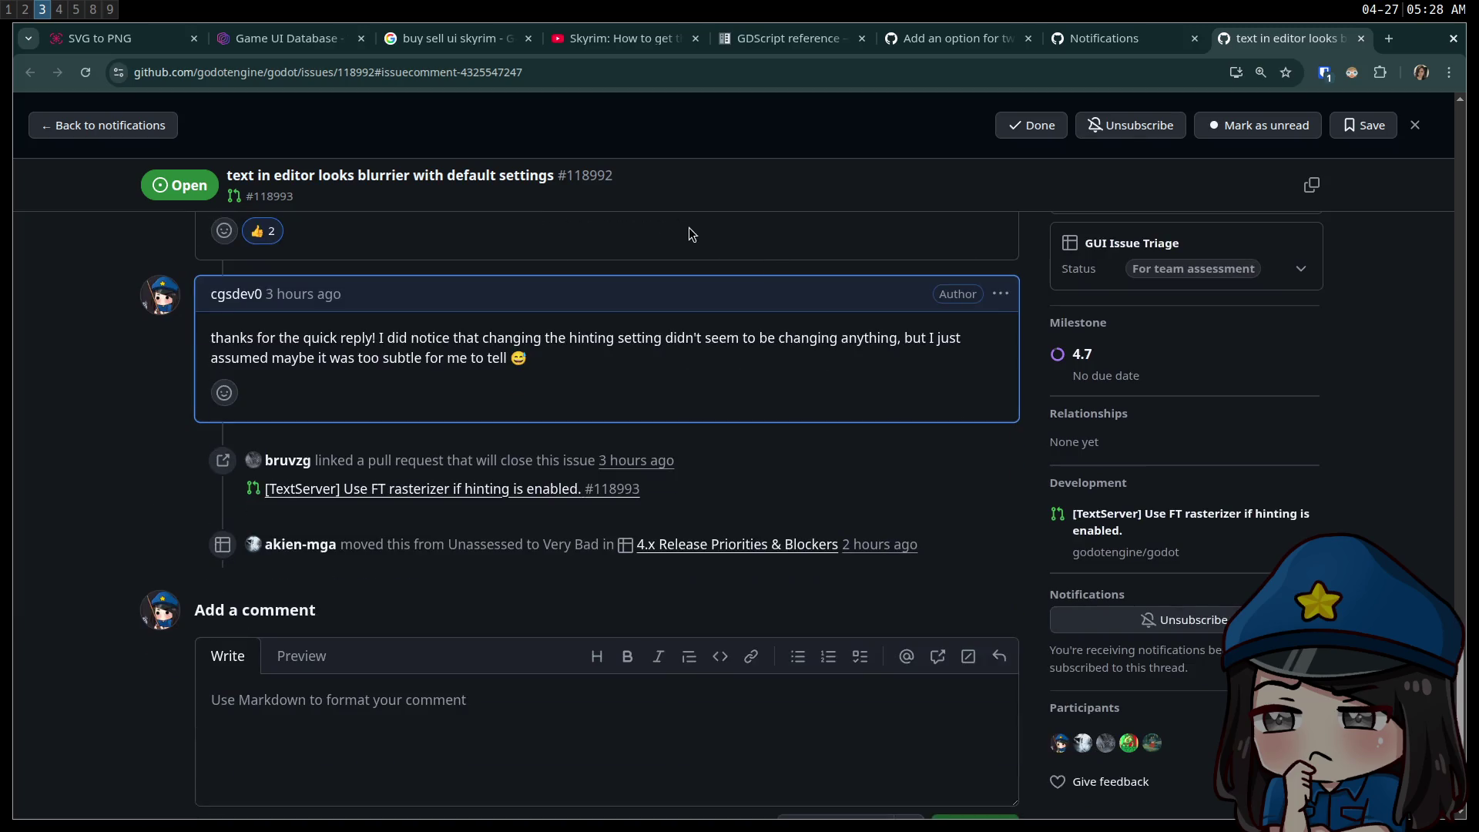
- Open Godot PR #118993 '[TextServer] Use FT rasterizer if hinting is enabled' and review it
{"action": "left_click", "coordinate": [405, 490]}
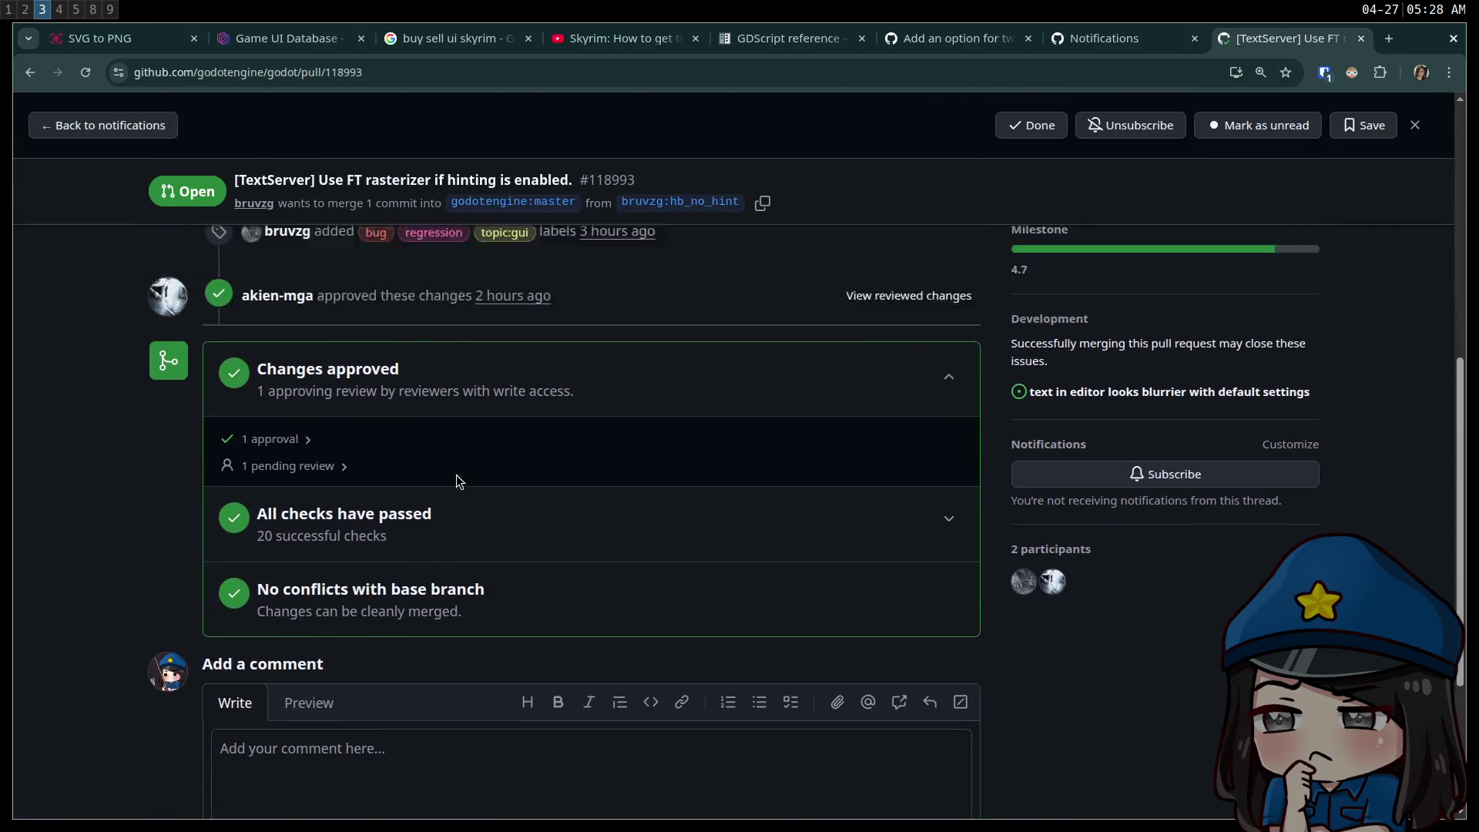
{"action": "mouse_move", "coordinate": [272, 537]}
{"action": "scroll", "coordinate": [575, 499], "scroll_direction": "down", "scroll_amount": 3}
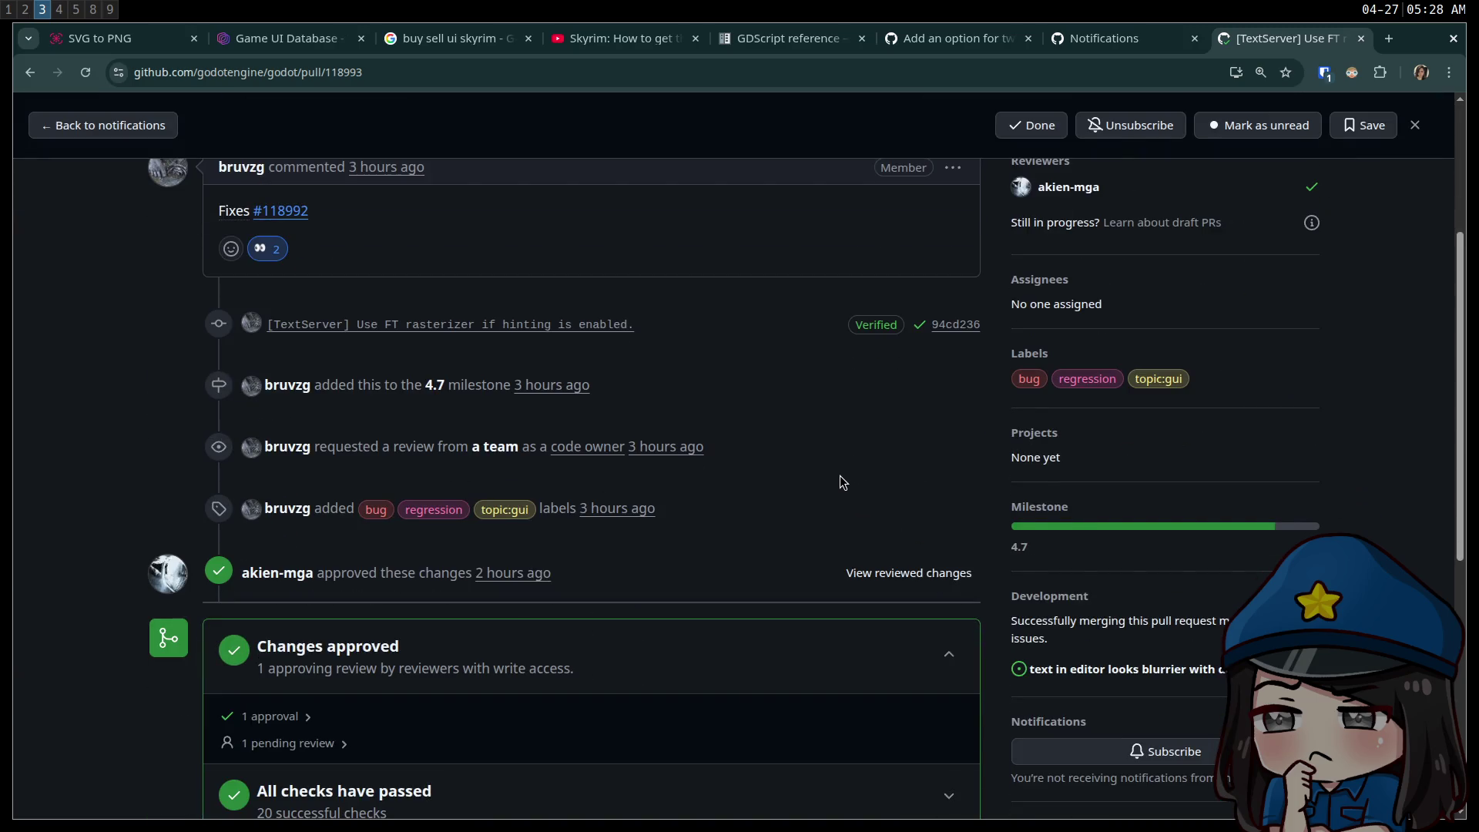
{"action": "scroll", "coordinate": [835, 474], "scroll_direction": "up", "scroll_amount": 3}
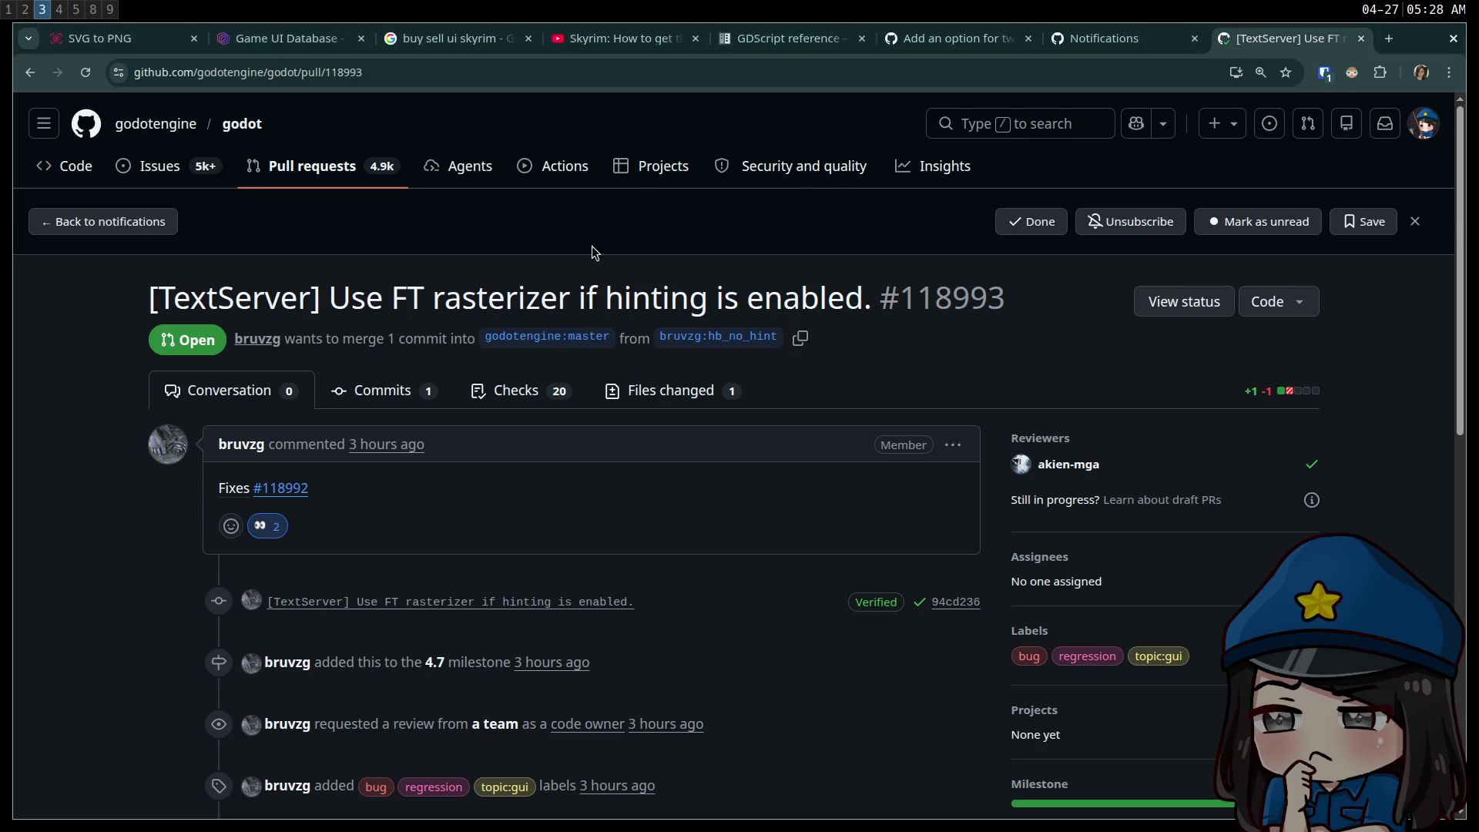
{"action": "left_click", "coordinate": [566, 71]}
- Load Twitch's home page, expand the full Followed Channels list, and browse the live streams
{"action": "type", "text": "tw"}
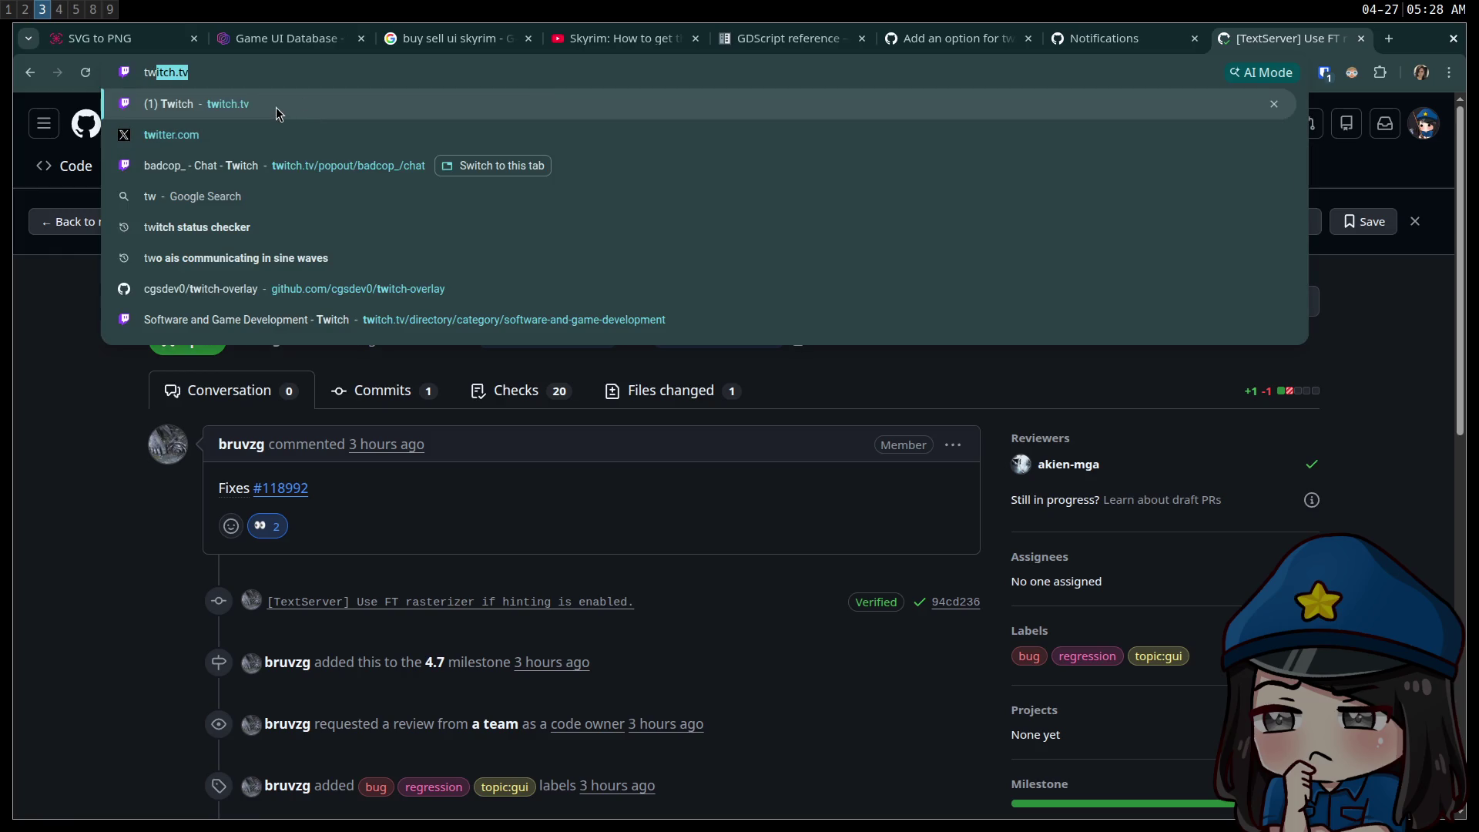
{"action": "key", "text": "Return"}
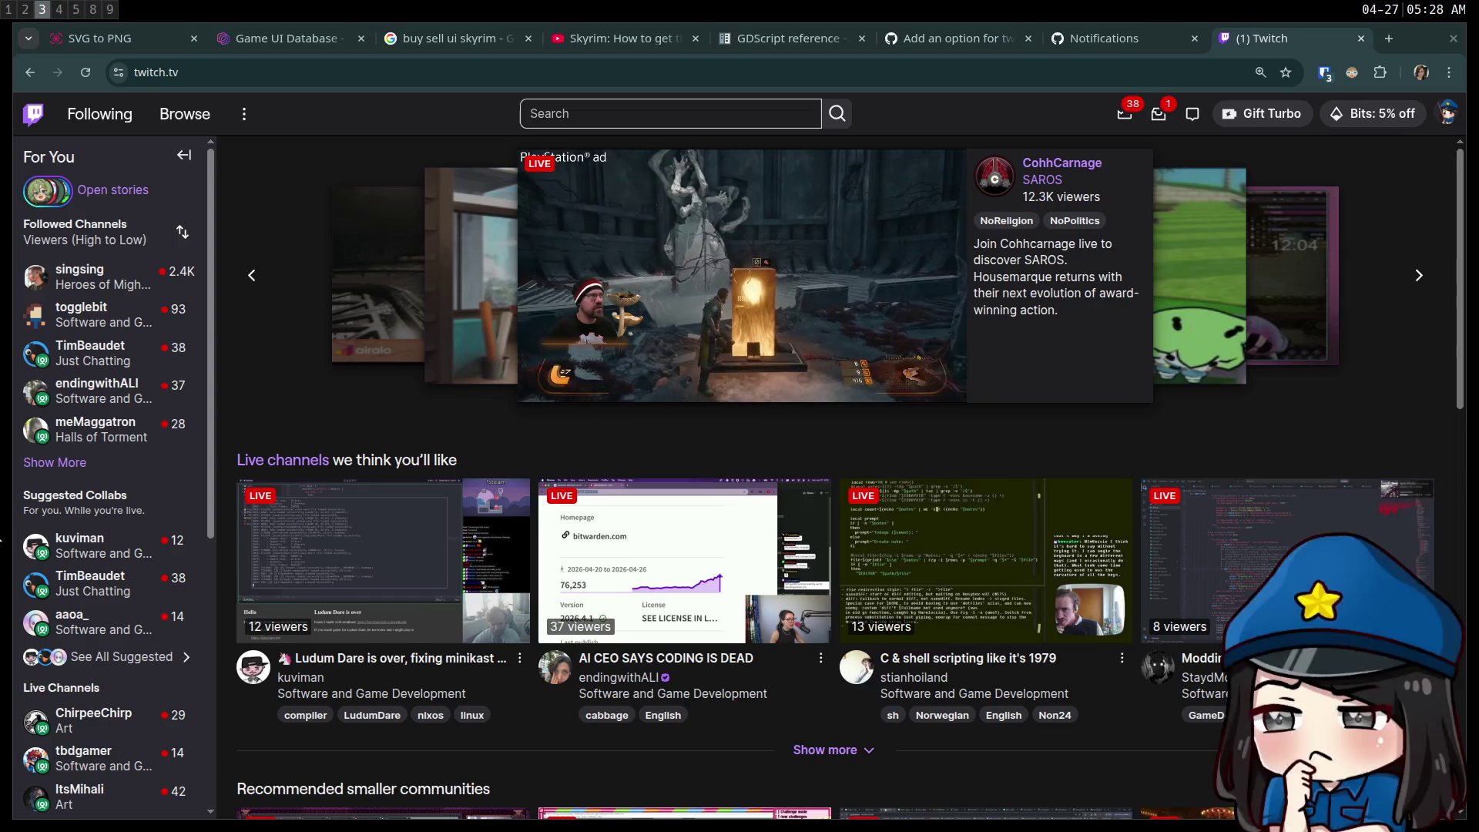
{"action": "mouse_move", "coordinate": [115, 624]}
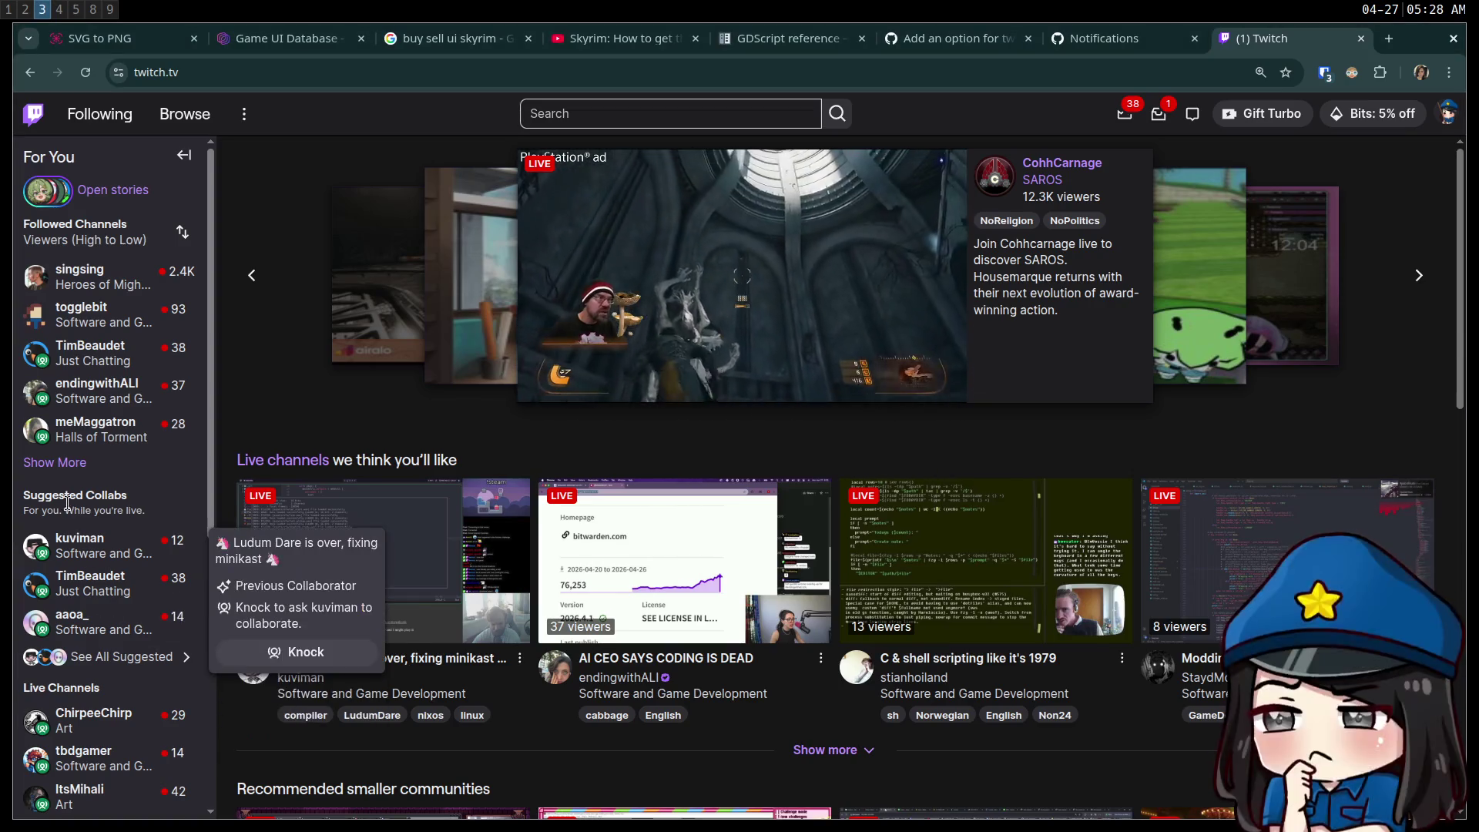
{"action": "left_click", "coordinate": [77, 463]}
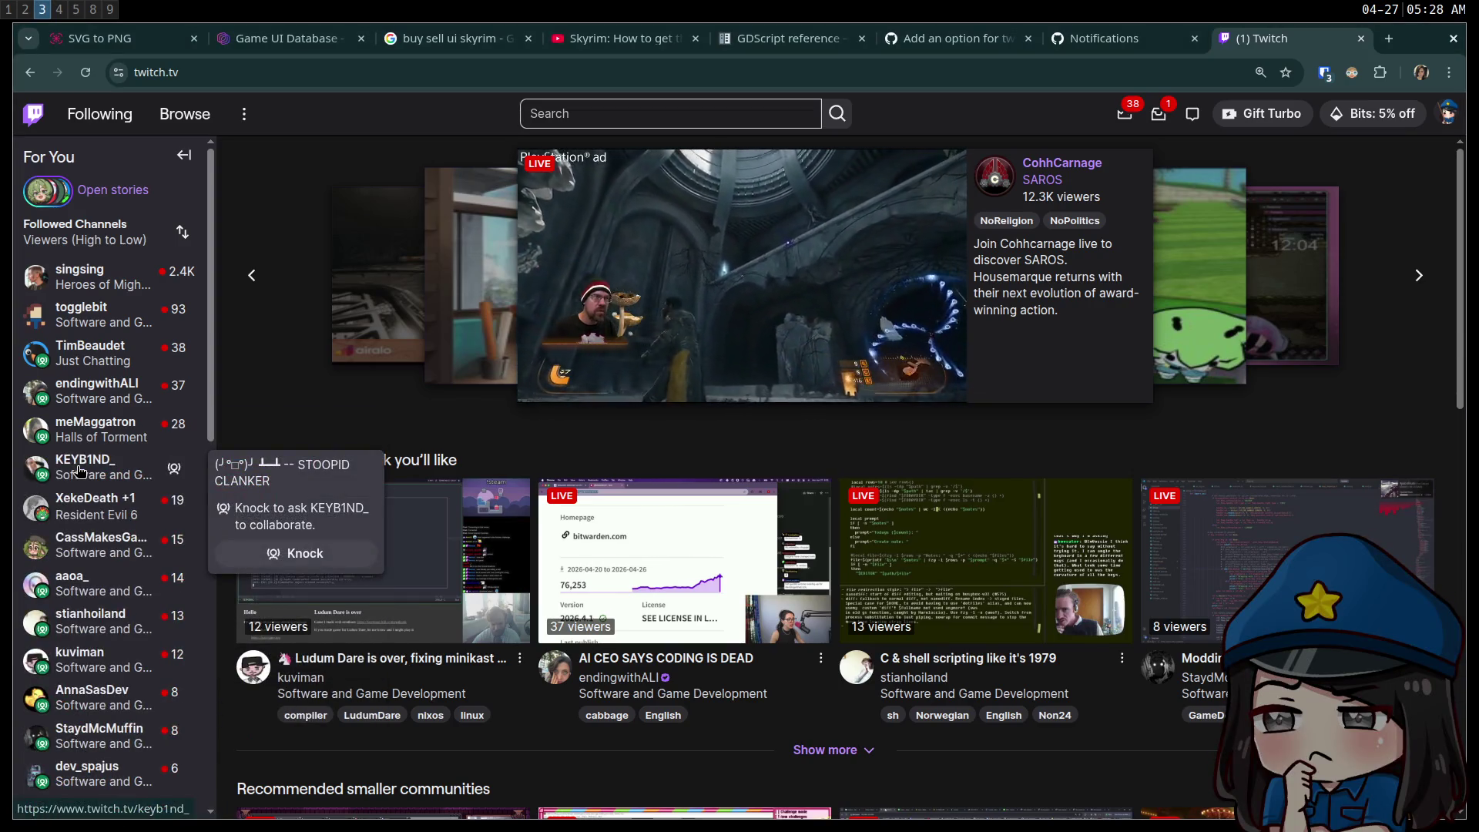
{"action": "scroll", "coordinate": [77, 472], "scroll_direction": "down", "scroll_amount": 2}
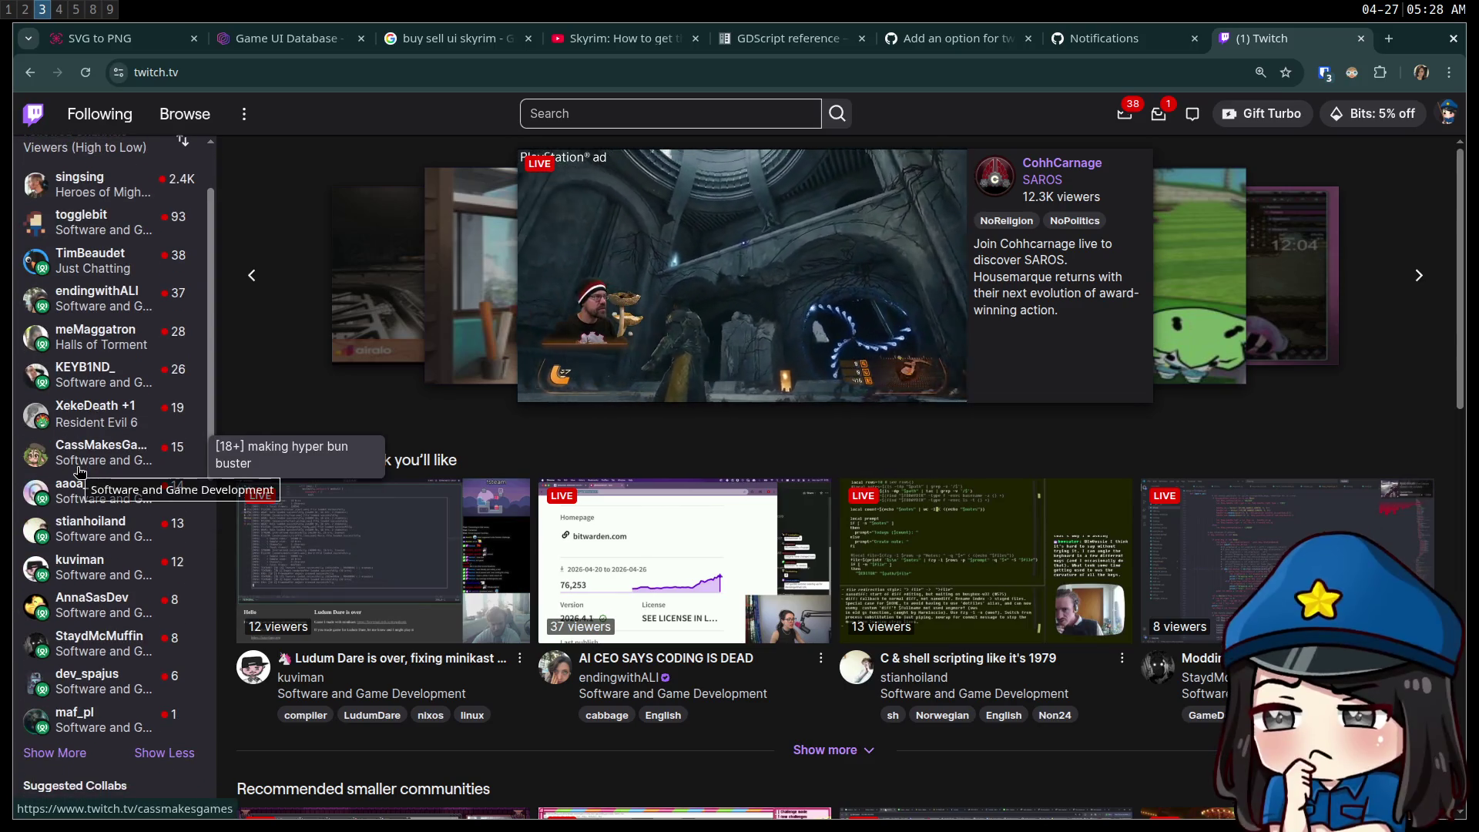
{"action": "mouse_move", "coordinate": [42, 507]}
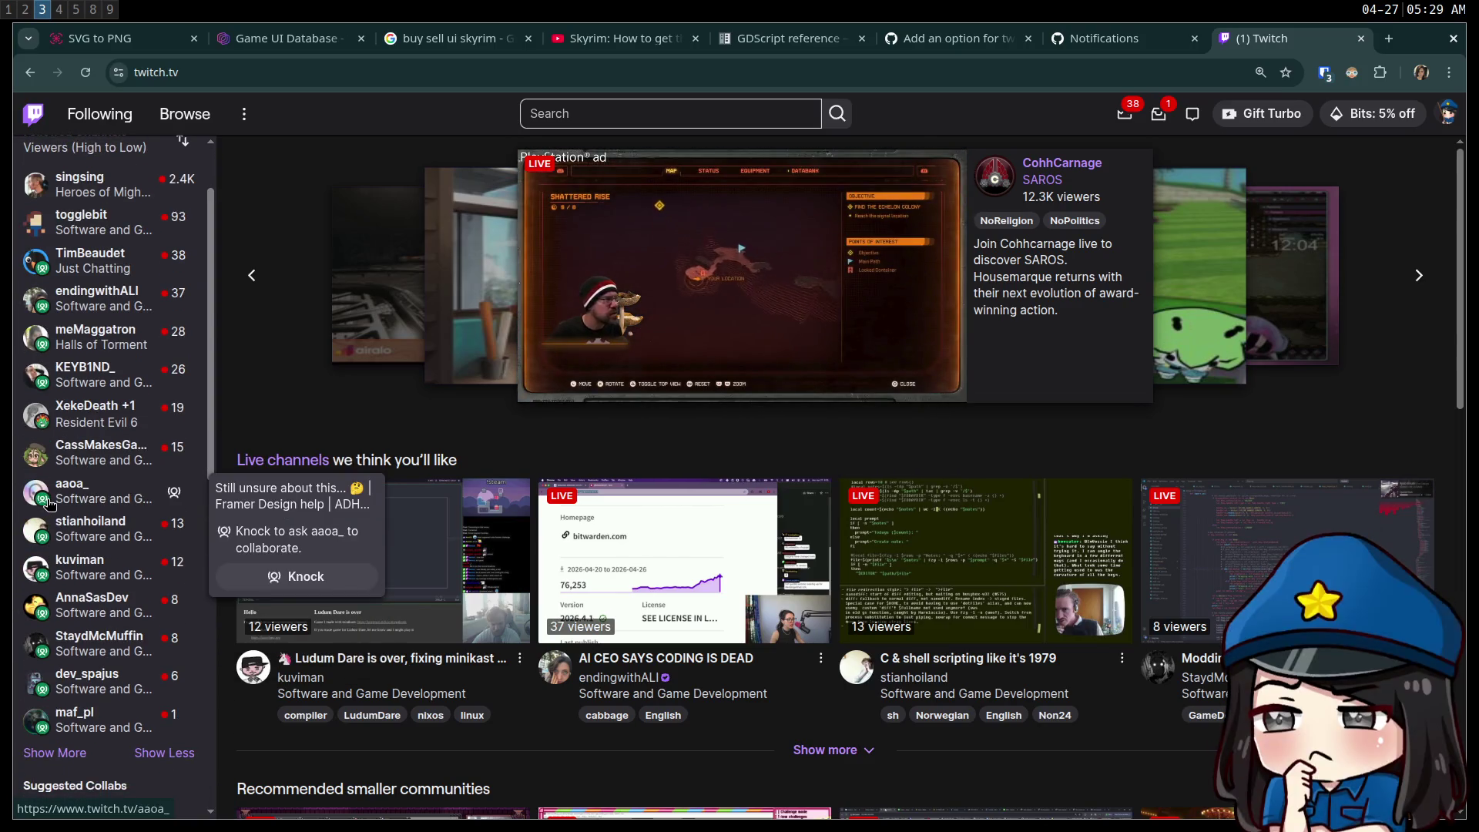
{"action": "scroll", "coordinate": [44, 512], "scroll_direction": "up", "scroll_amount": 2}
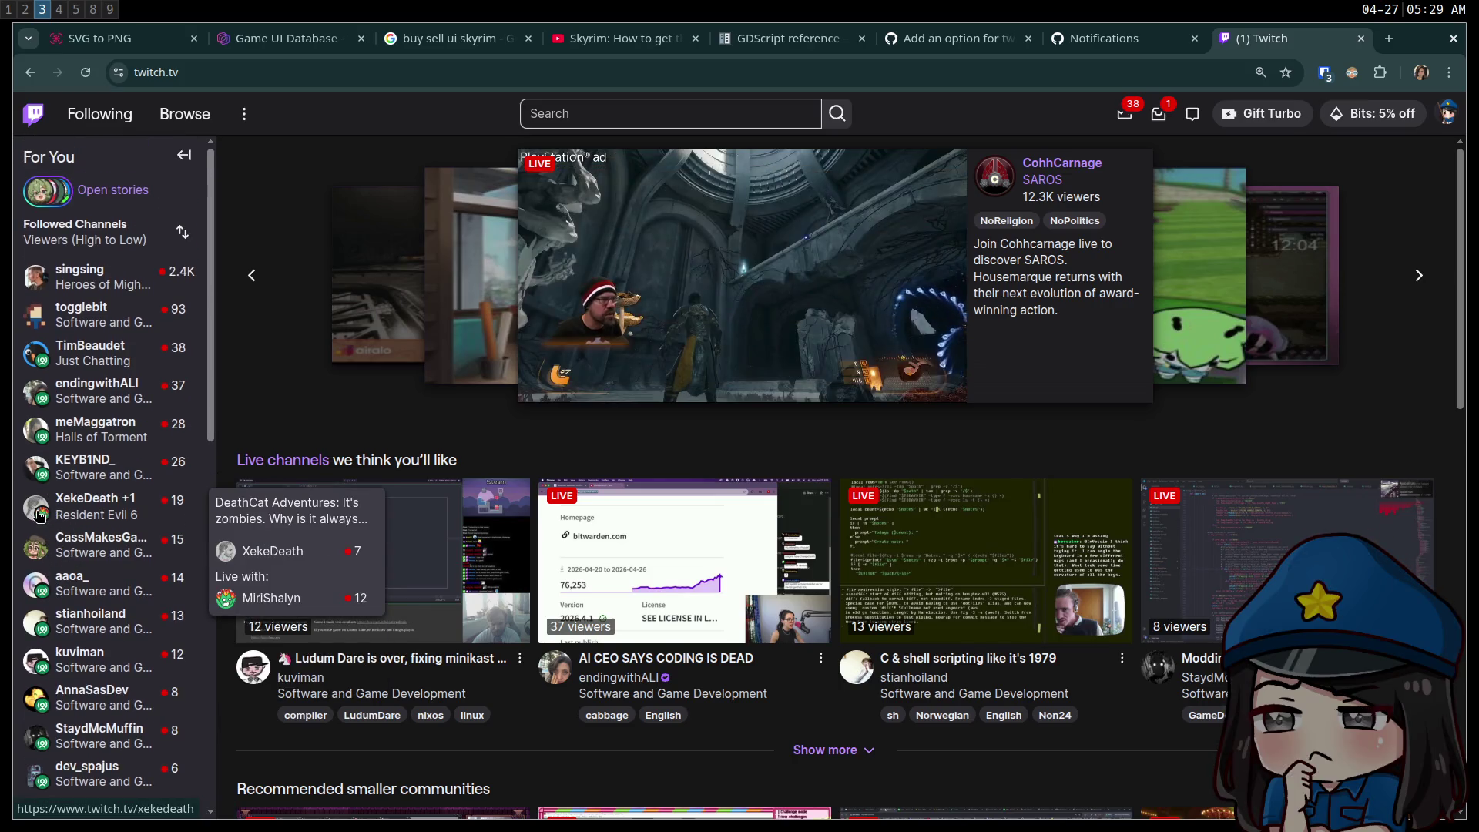
{"action": "mouse_move", "coordinate": [174, 383]}
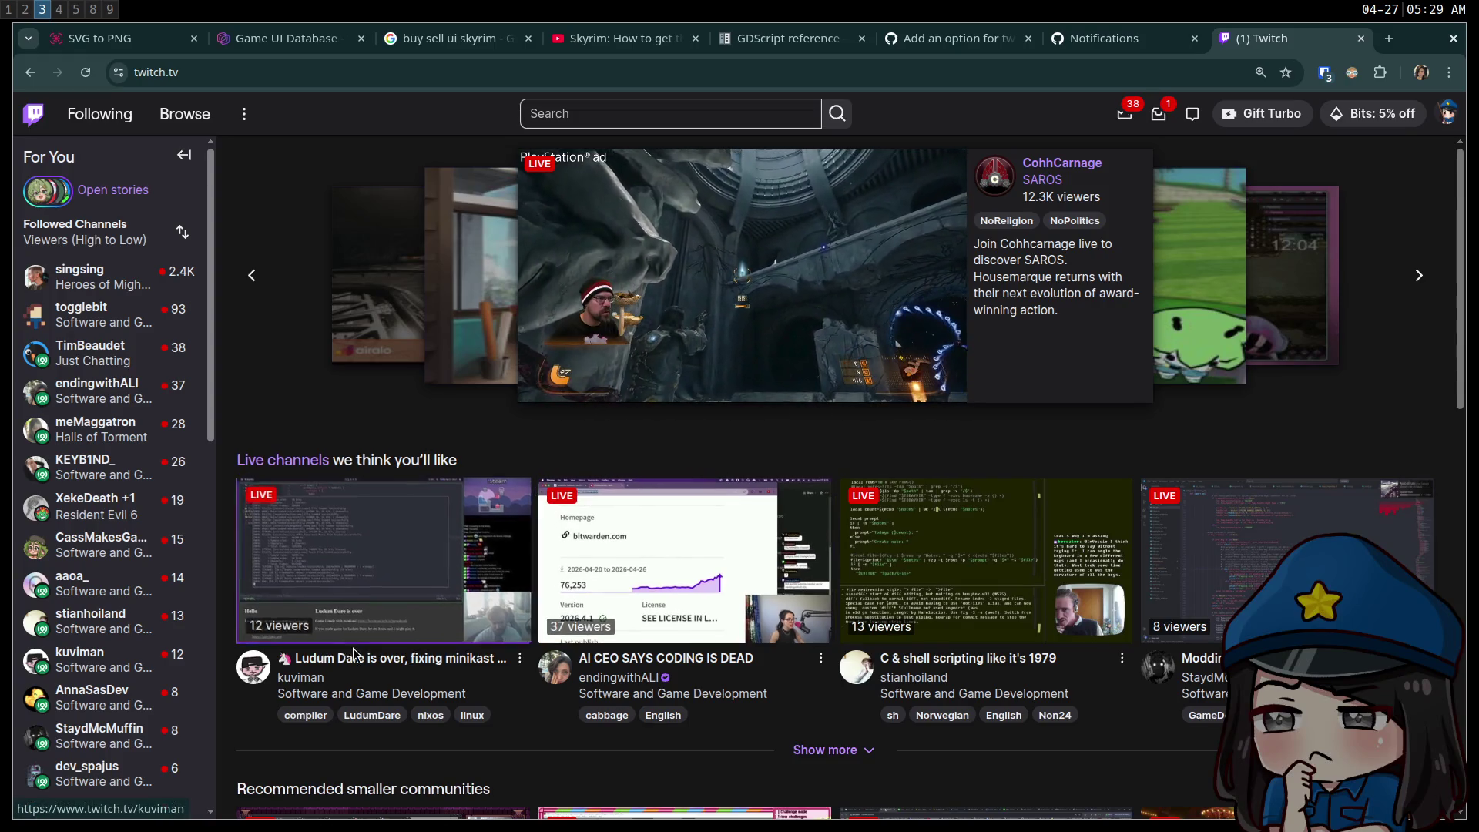
{"action": "scroll", "coordinate": [408, 682], "scroll_direction": "down", "scroll_amount": 2}
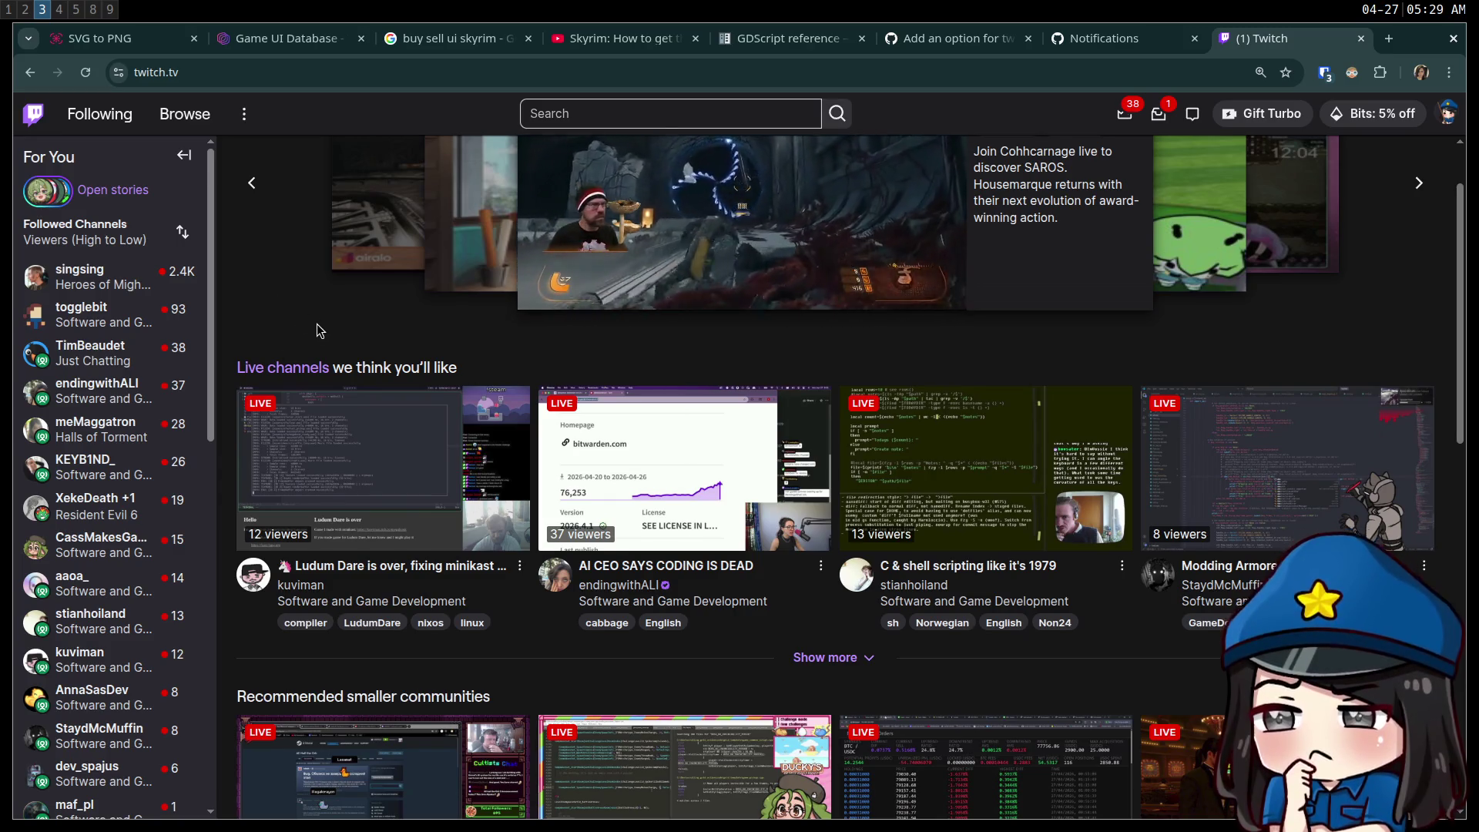
{"action": "scroll", "coordinate": [326, 345], "scroll_direction": "up", "scroll_amount": 2}
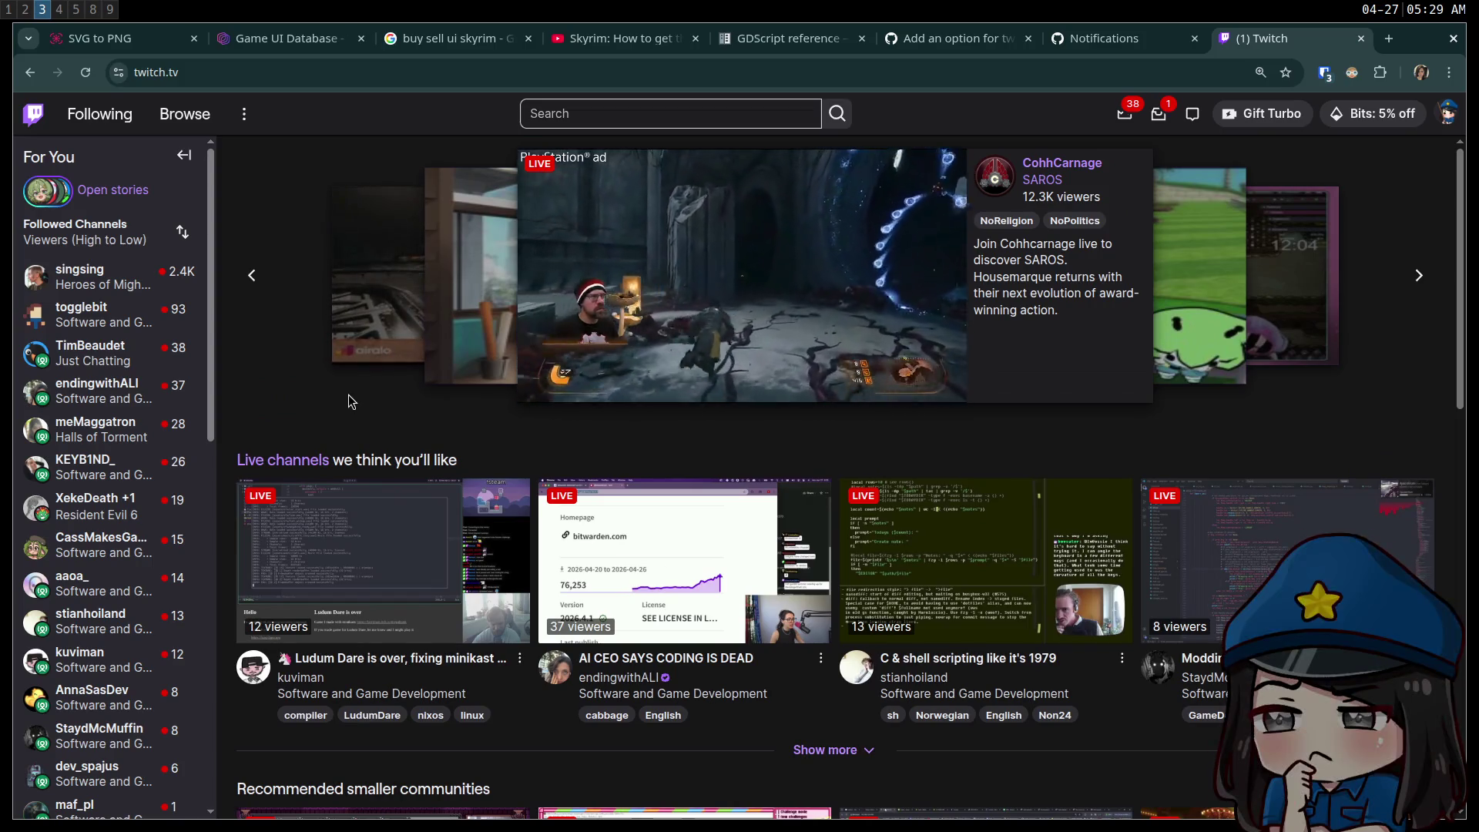
- Google 'twitch raid tab' in a new tab and skim the results
{"action": "key", "text": "ctrl+t"}
{"action": "type", "text": "twitc"}
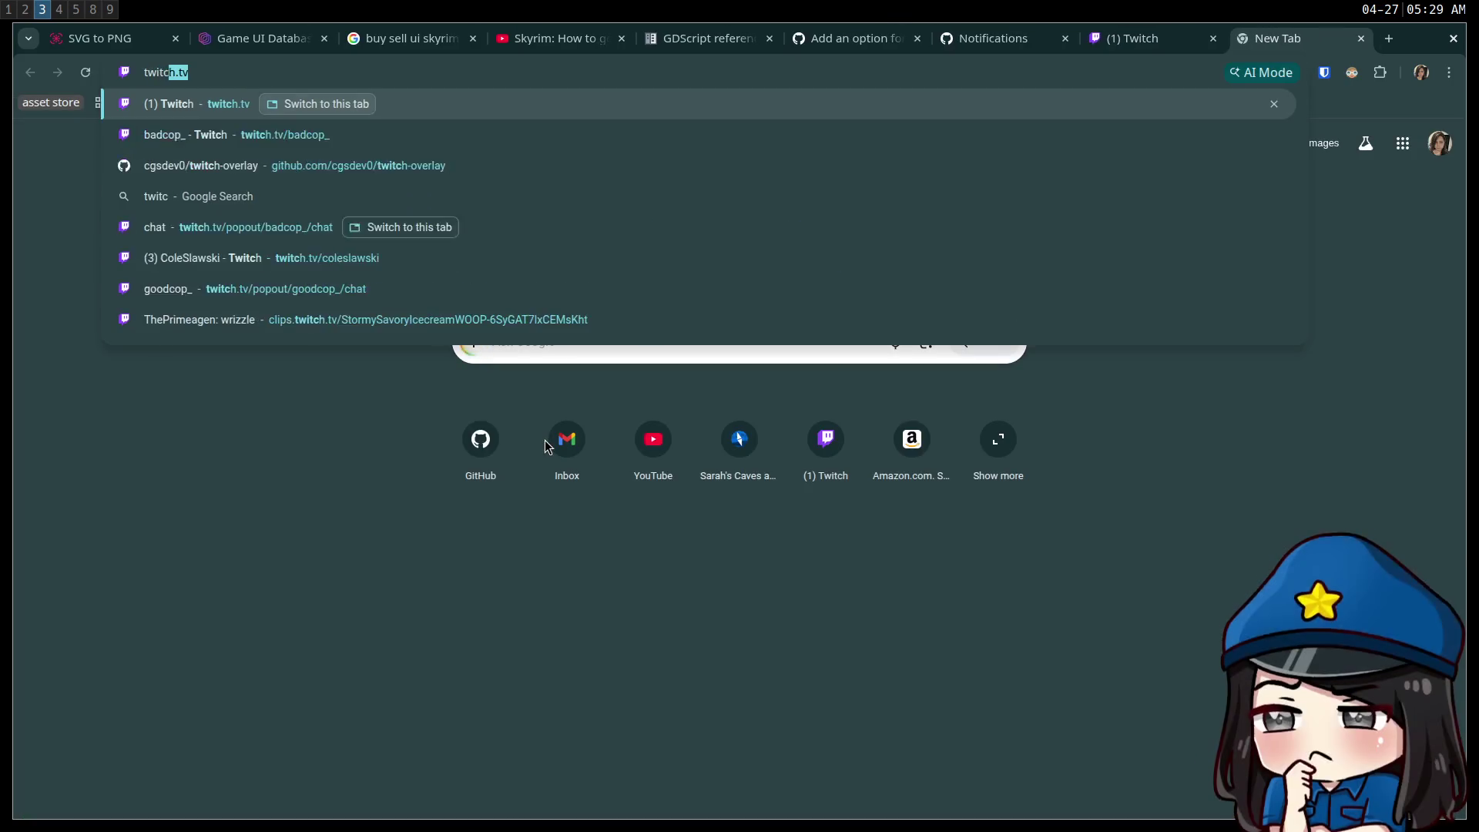
{"action": "type", "text": "h raid tab"}
{"action": "key", "text": "Return"}
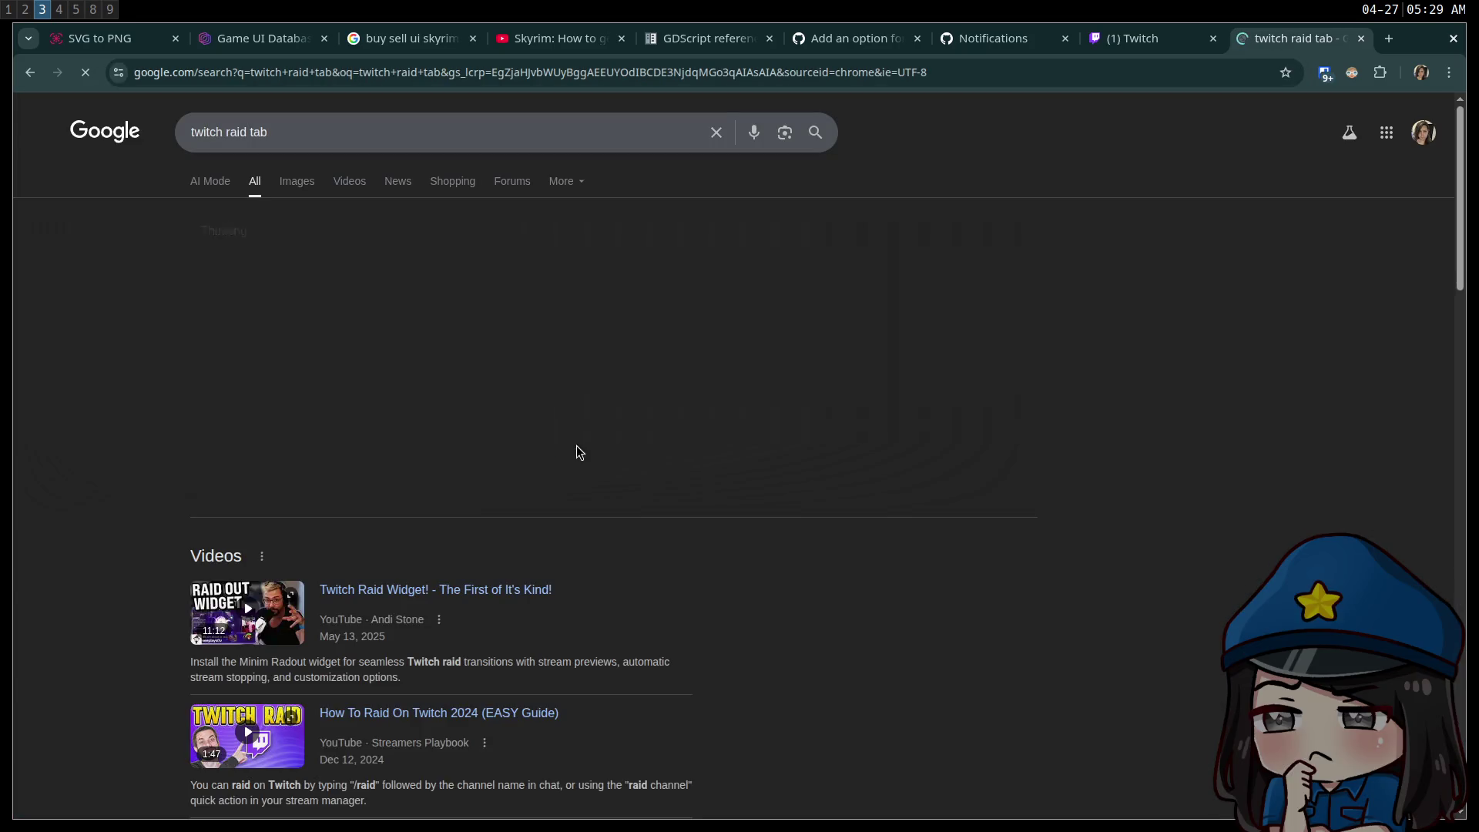
{"action": "scroll", "coordinate": [628, 424], "scroll_direction": "down", "scroll_amount": 10}
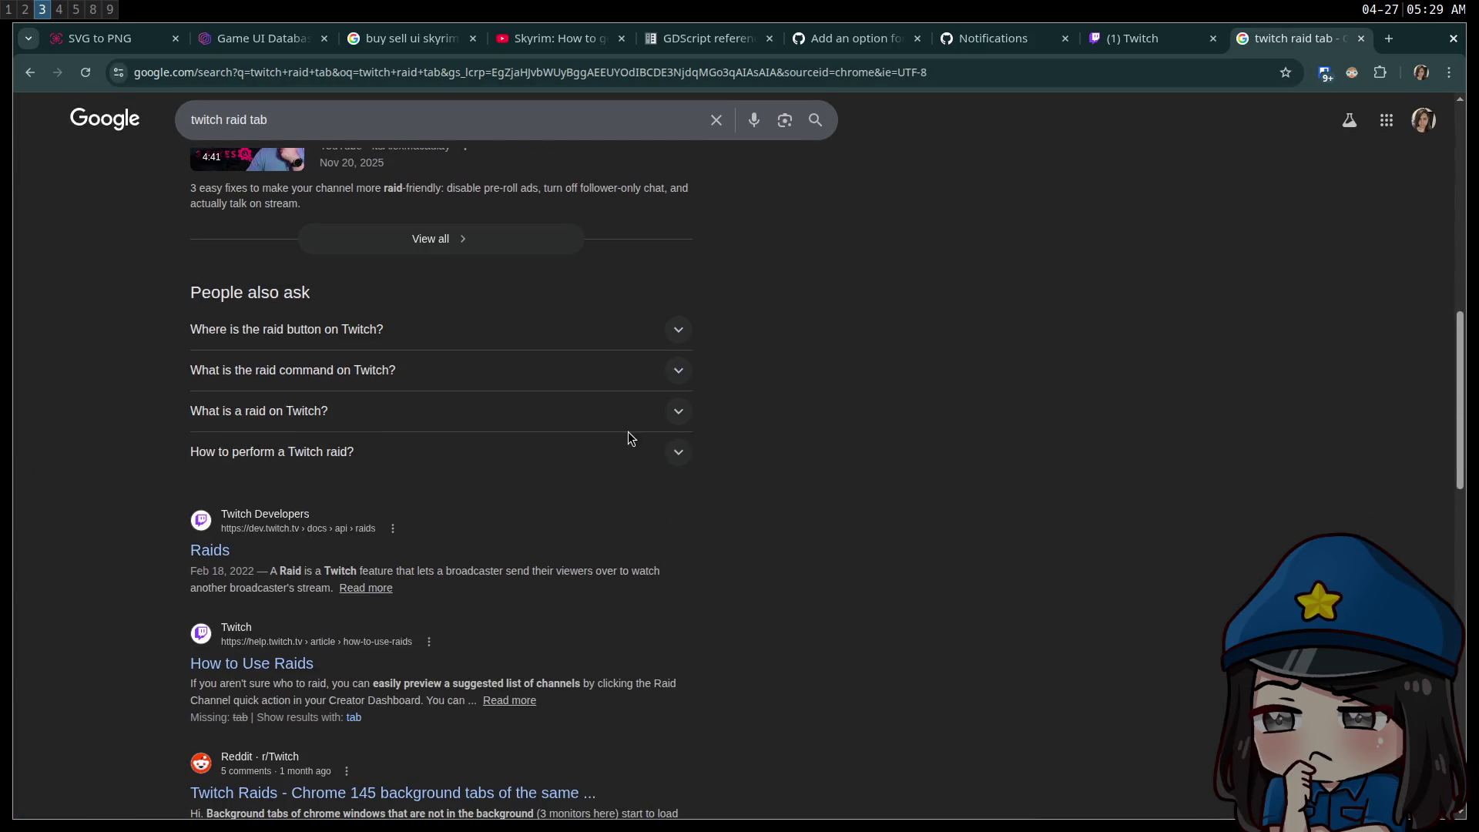
{"action": "scroll", "coordinate": [905, 502], "scroll_direction": "down", "scroll_amount": 3}
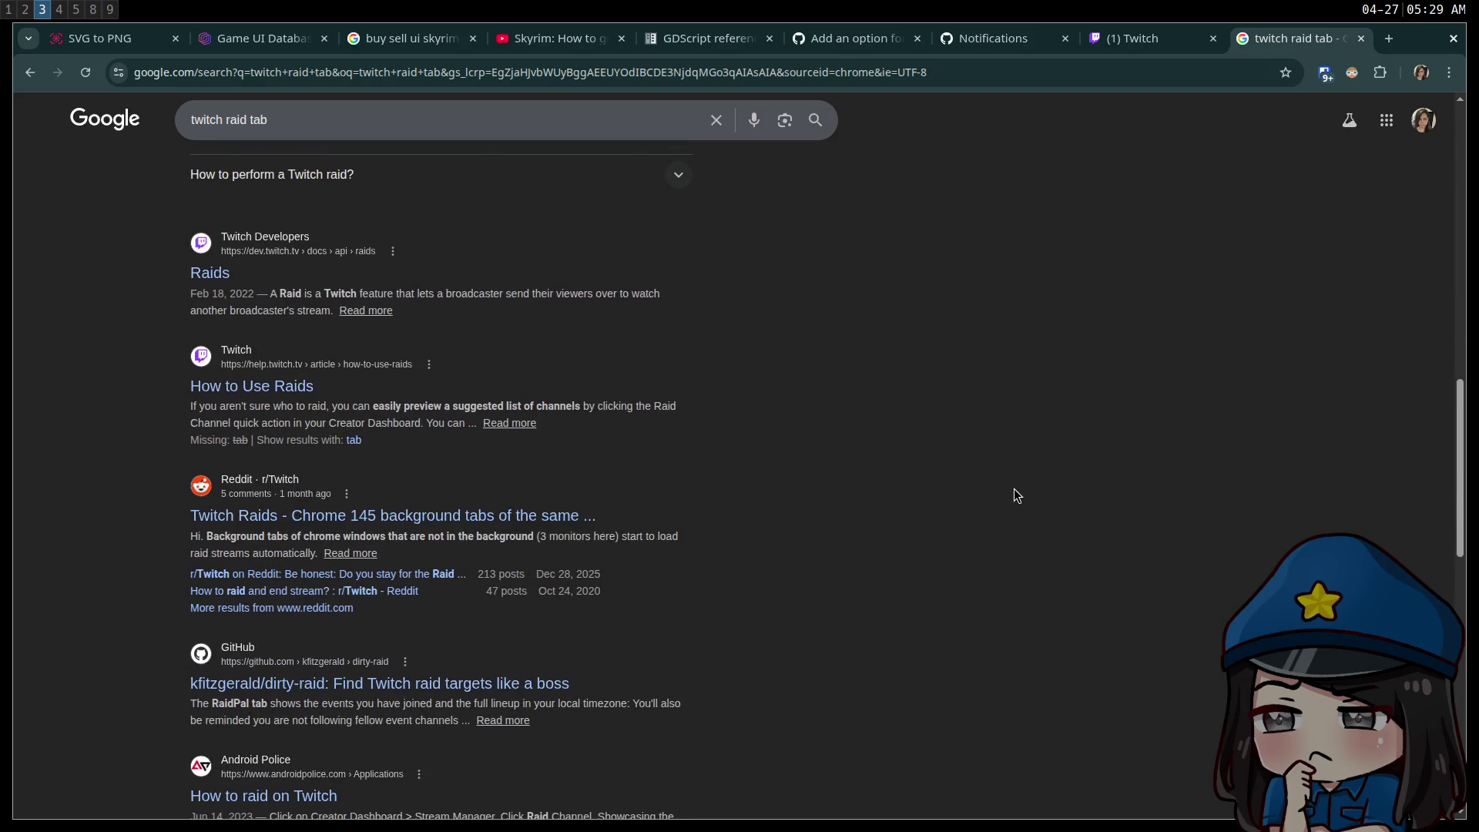
- Go to the Twitch Creator Dashboard at dashboard.twitch.tv and open Stream Manager
{"action": "left_click", "coordinate": [915, 80]}
{"action": "type", "text": "st"}
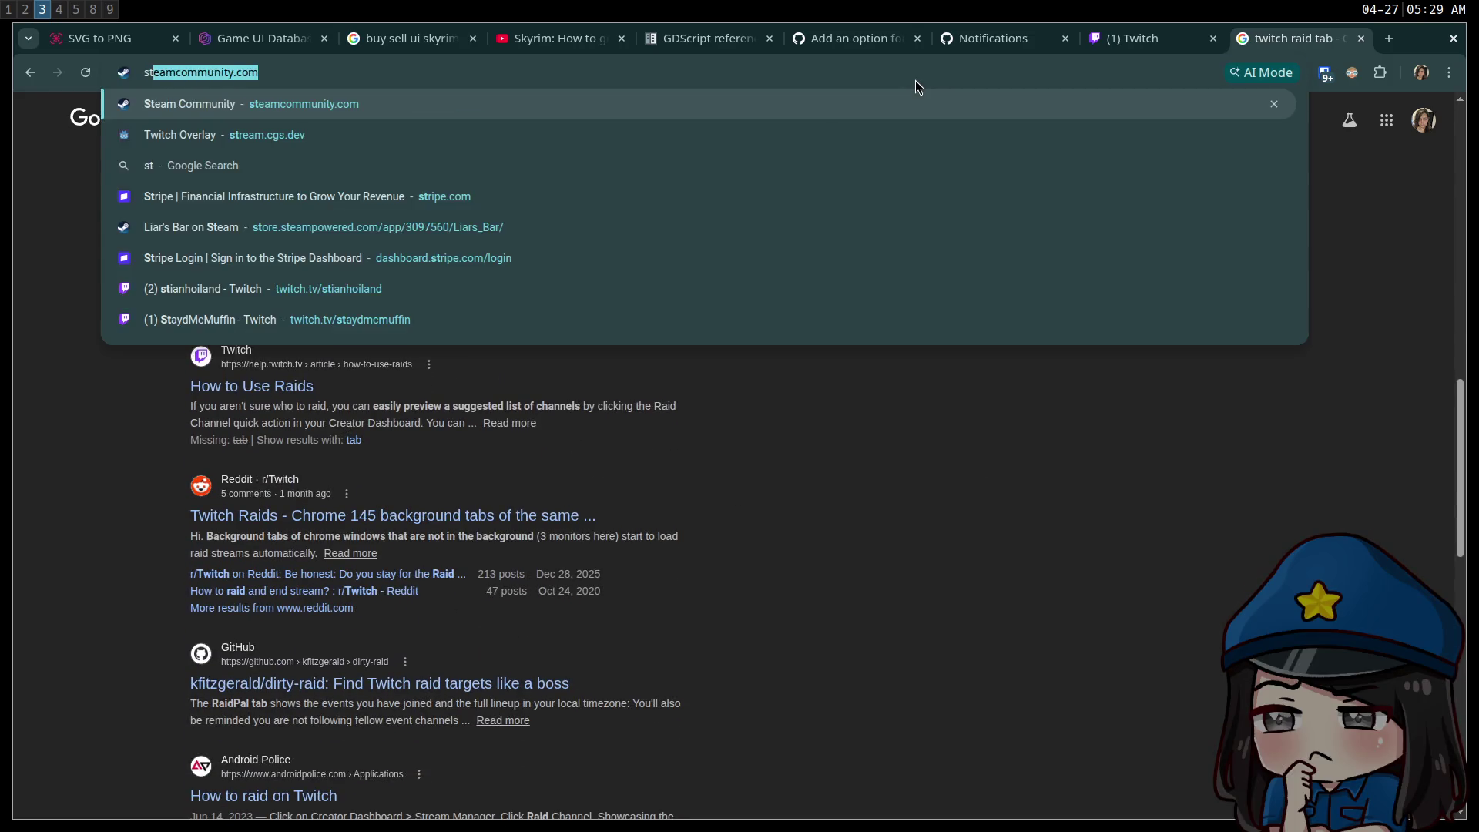
{"action": "type", "text": "reammanager"}
{"action": "key", "text": "ctrl+a"}
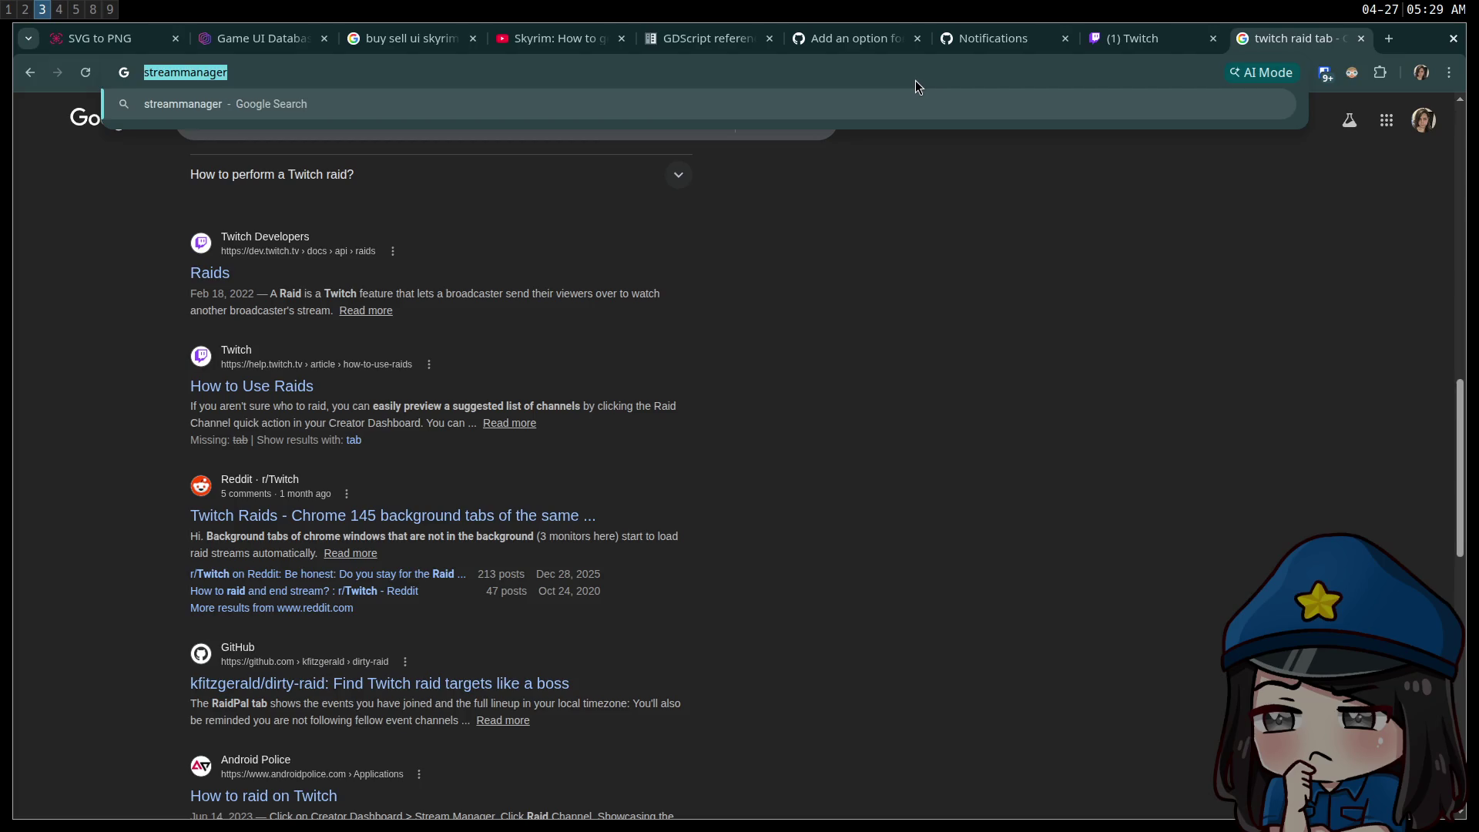
{"action": "key", "text": "BackSpace"}
{"action": "type", "text": "dashboard"}
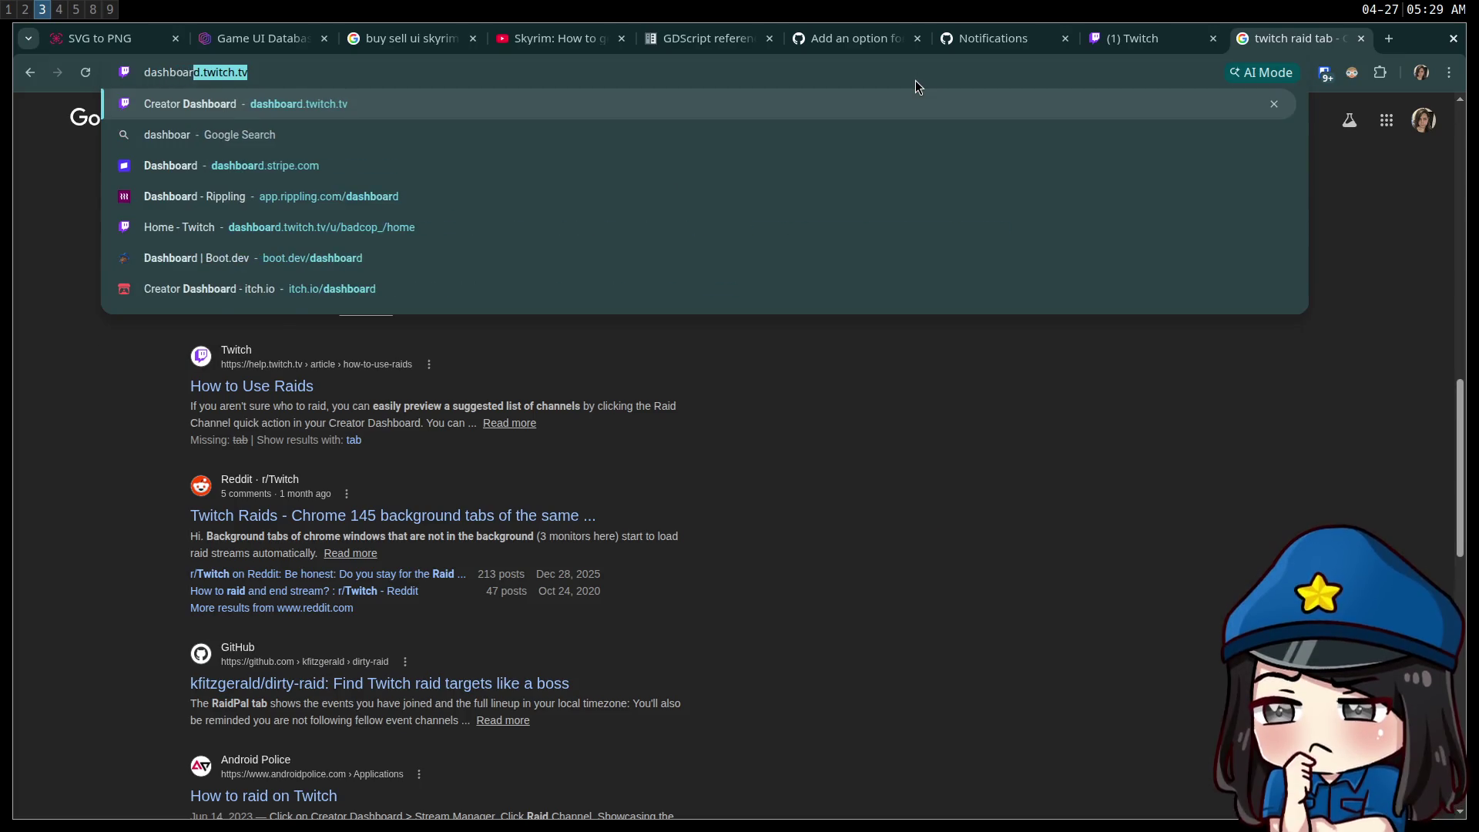
{"action": "key", "text": "Return"}
{"action": "left_click", "coordinate": [57, 202]}
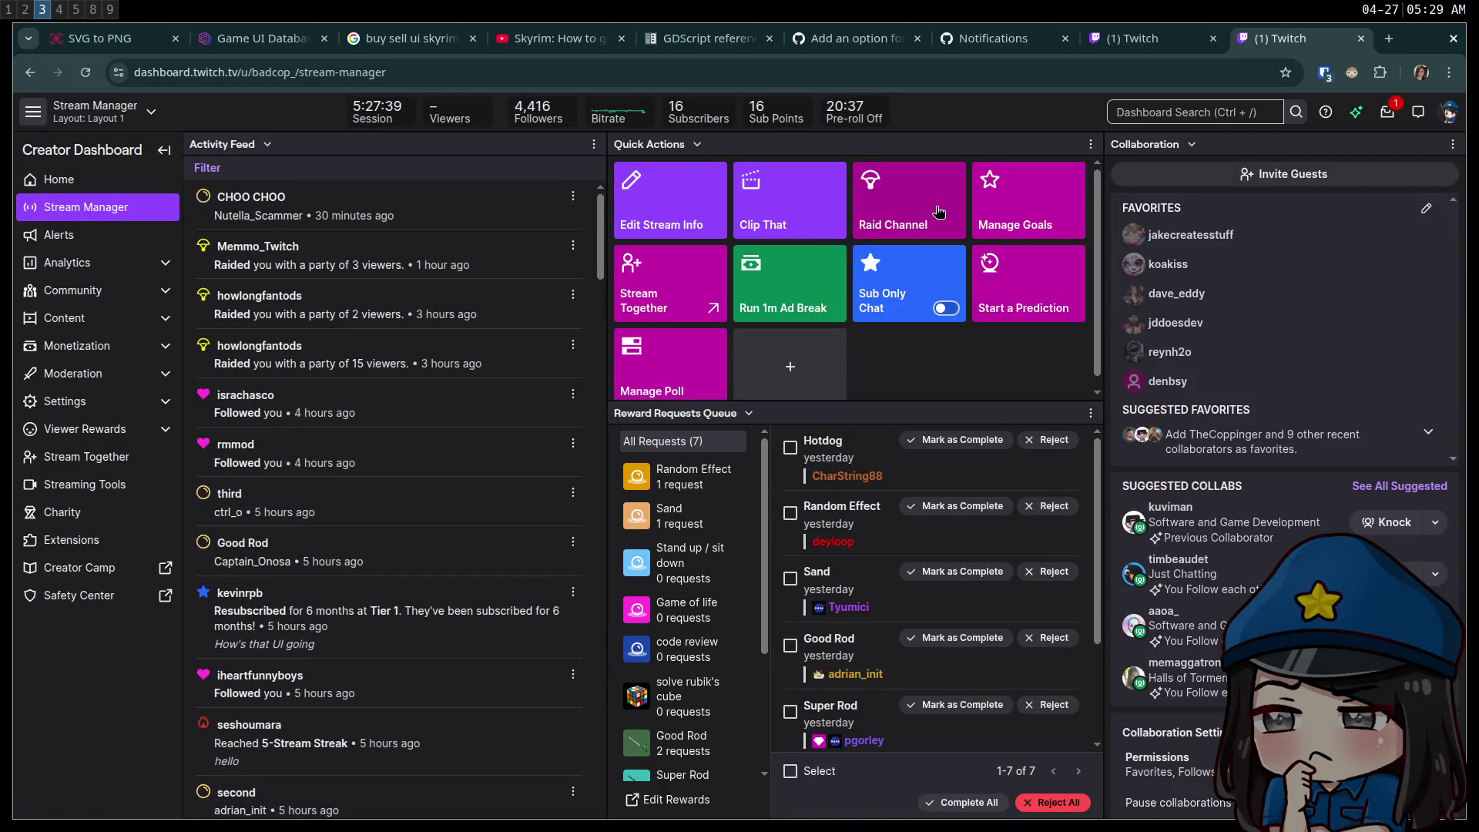
- Open the Raid Channel quick action and scroll through the live channels available to raid
{"action": "left_click", "coordinate": [911, 210]}
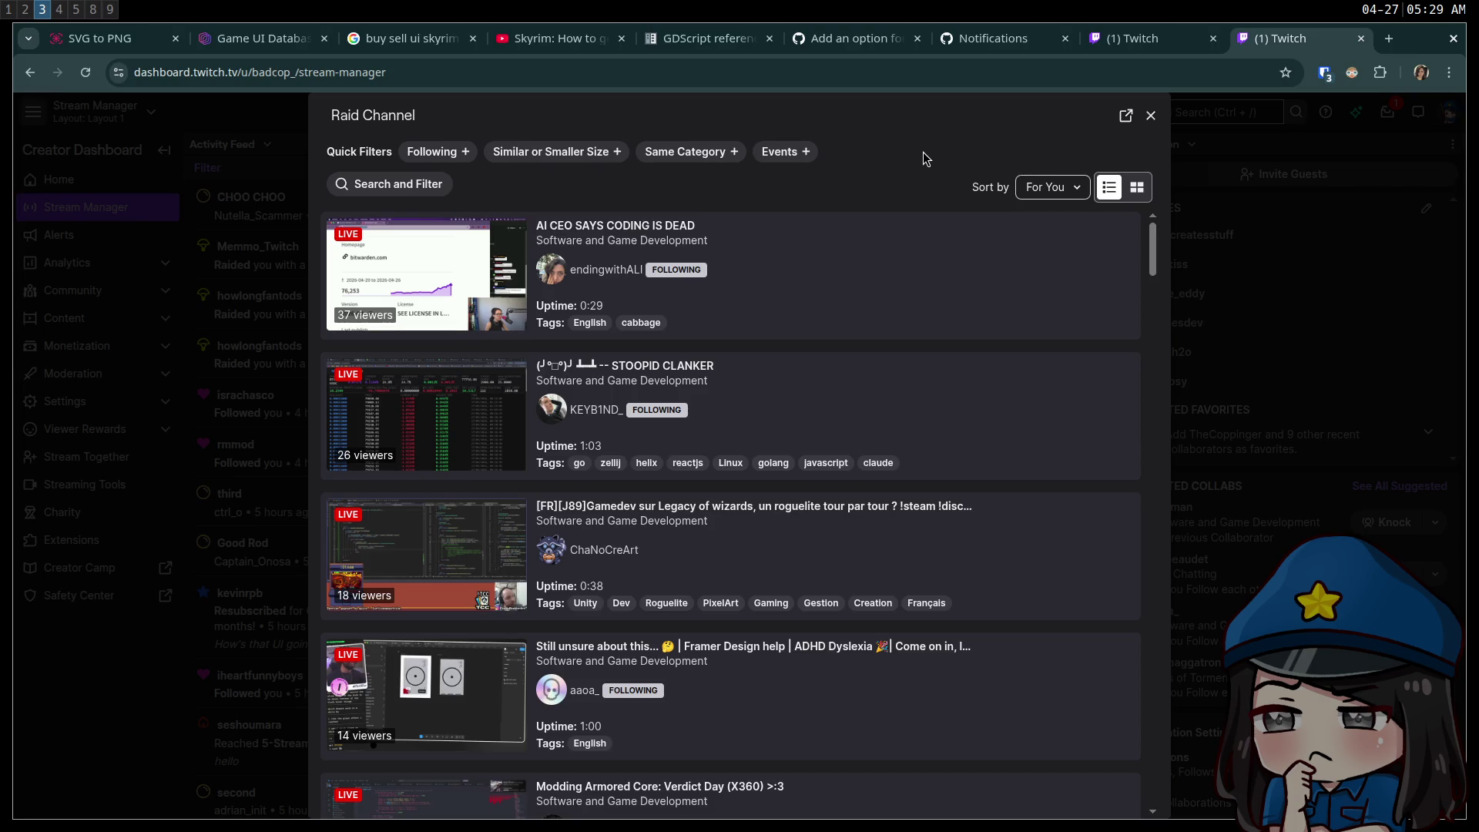
{"action": "scroll", "coordinate": [945, 270], "scroll_direction": "down", "scroll_amount": 7}
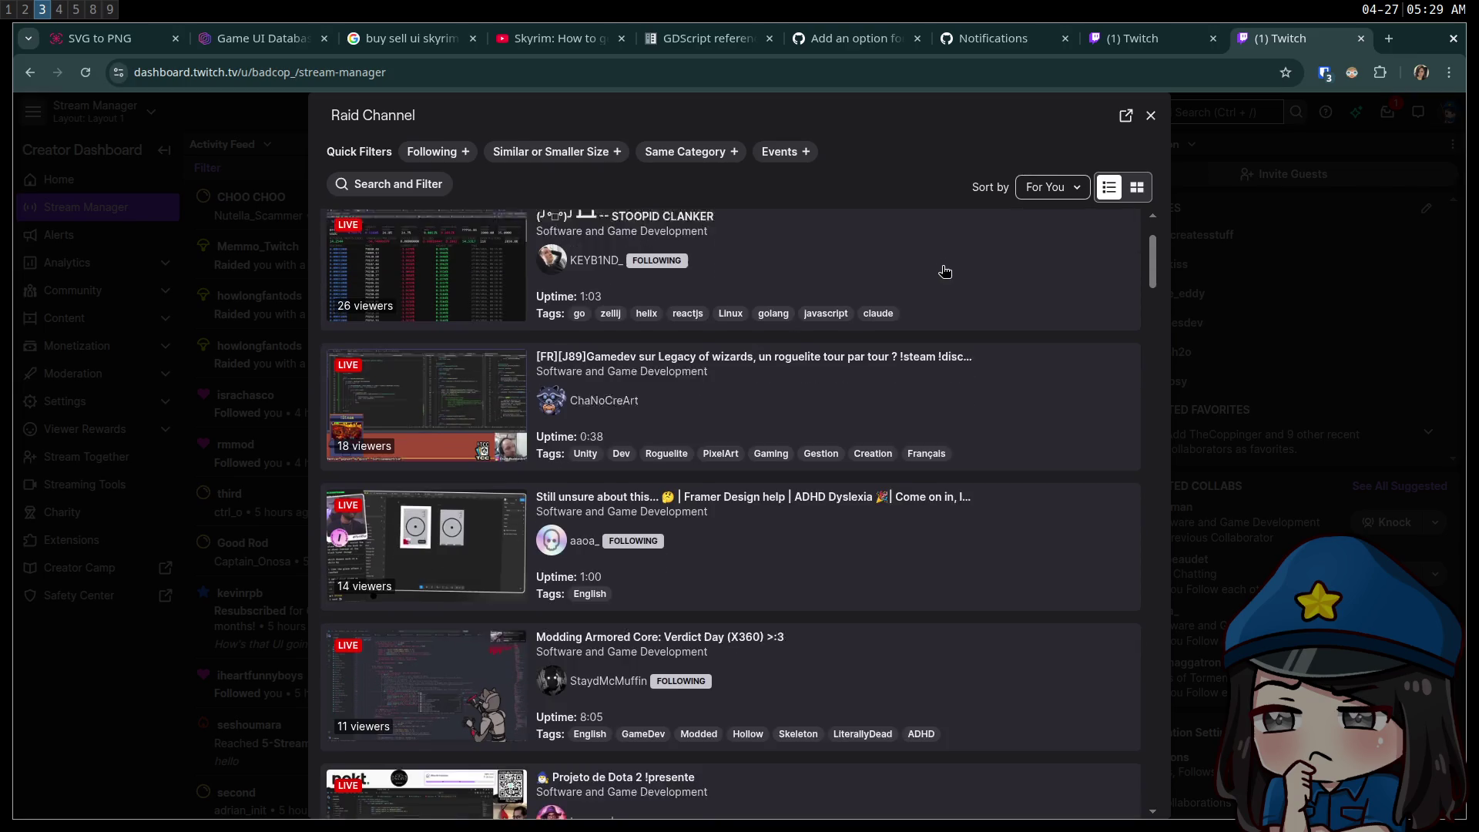
{"action": "scroll", "coordinate": [946, 270], "scroll_direction": "down", "scroll_amount": 4}
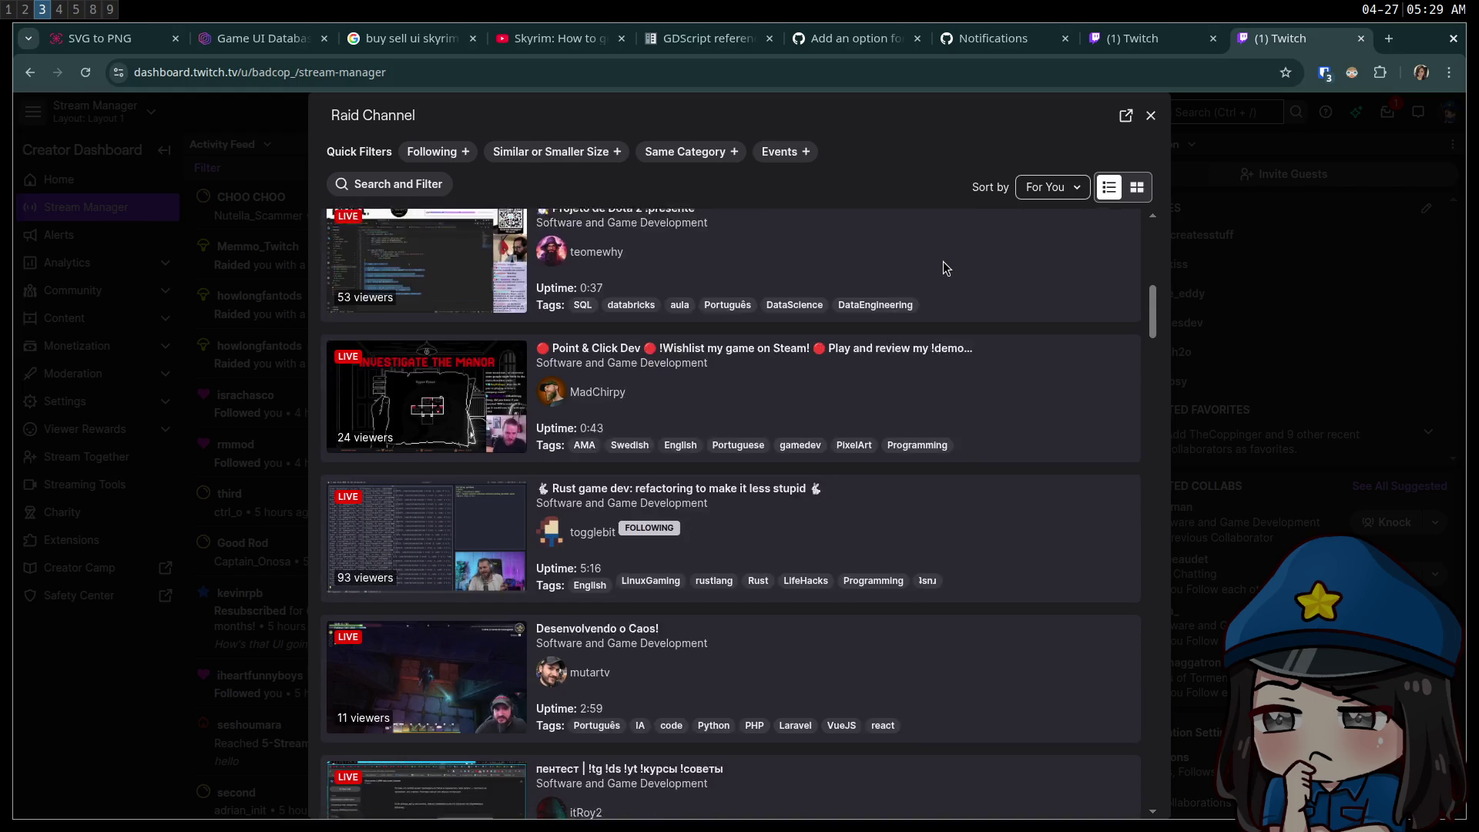
{"action": "scroll", "coordinate": [945, 266], "scroll_direction": "down", "scroll_amount": 4}
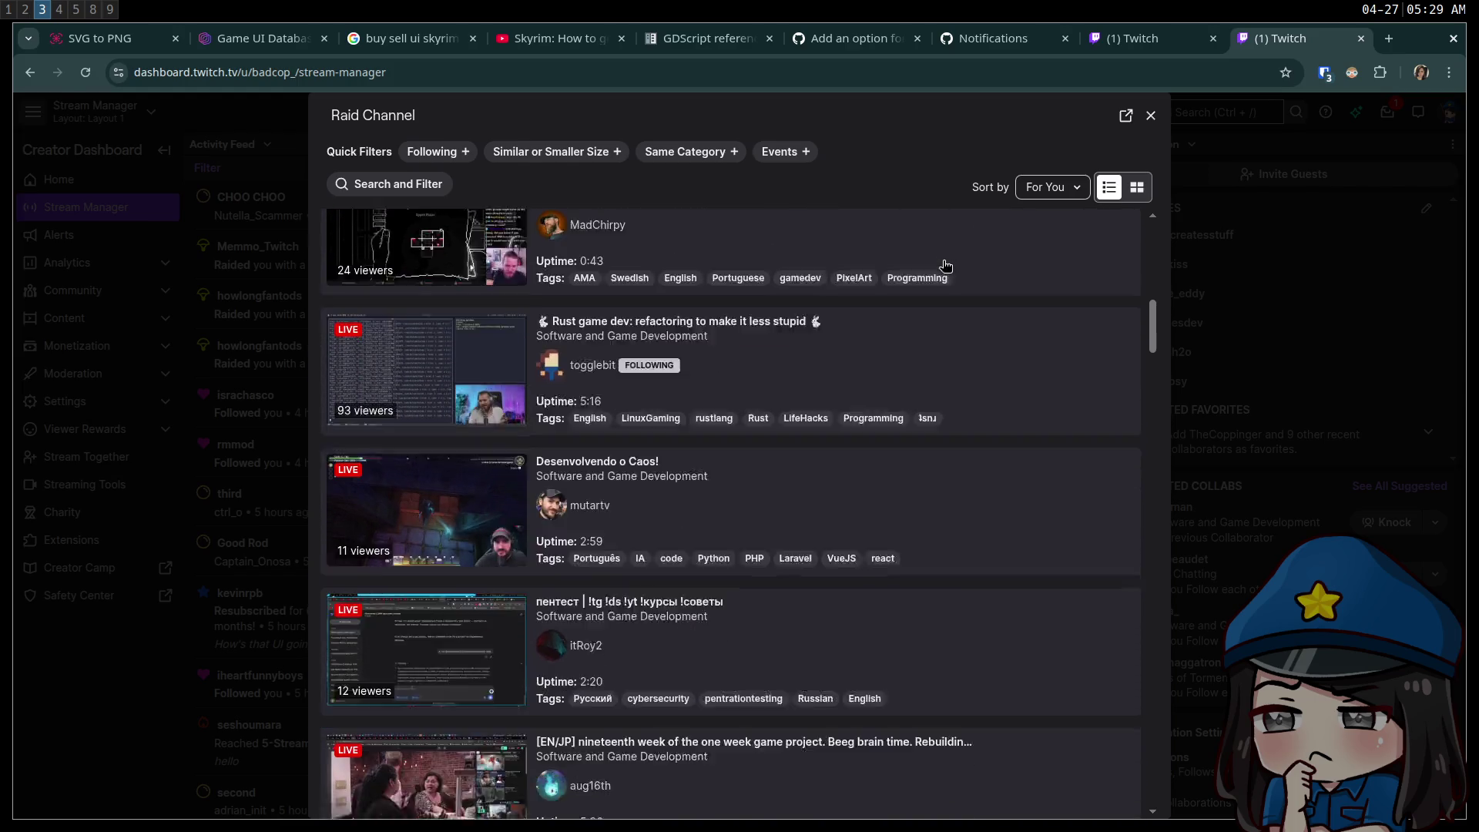
{"action": "scroll", "coordinate": [946, 266], "scroll_direction": "down", "scroll_amount": 6}
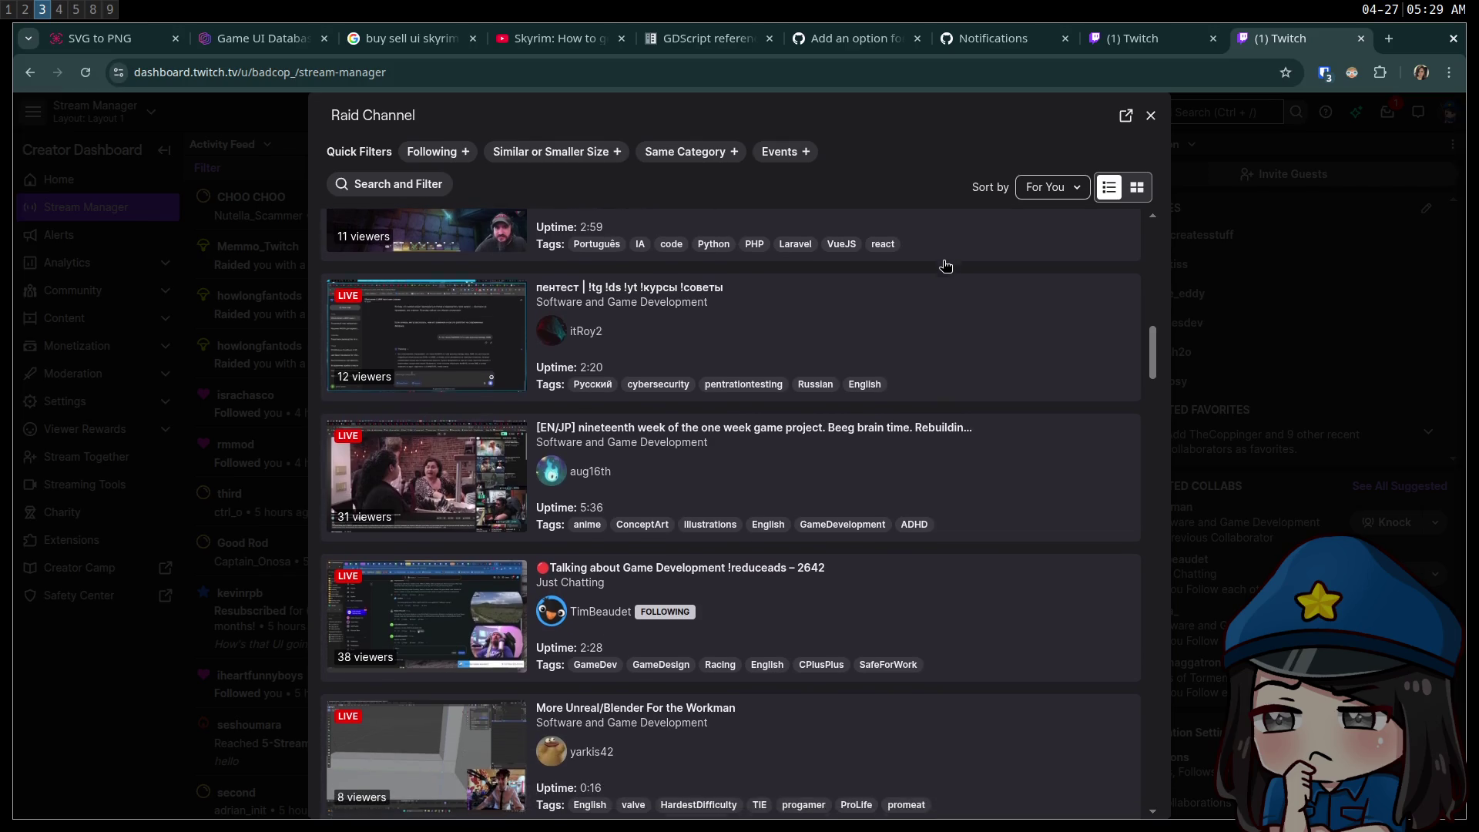
{"action": "scroll", "coordinate": [947, 266], "scroll_direction": "down", "scroll_amount": 5}
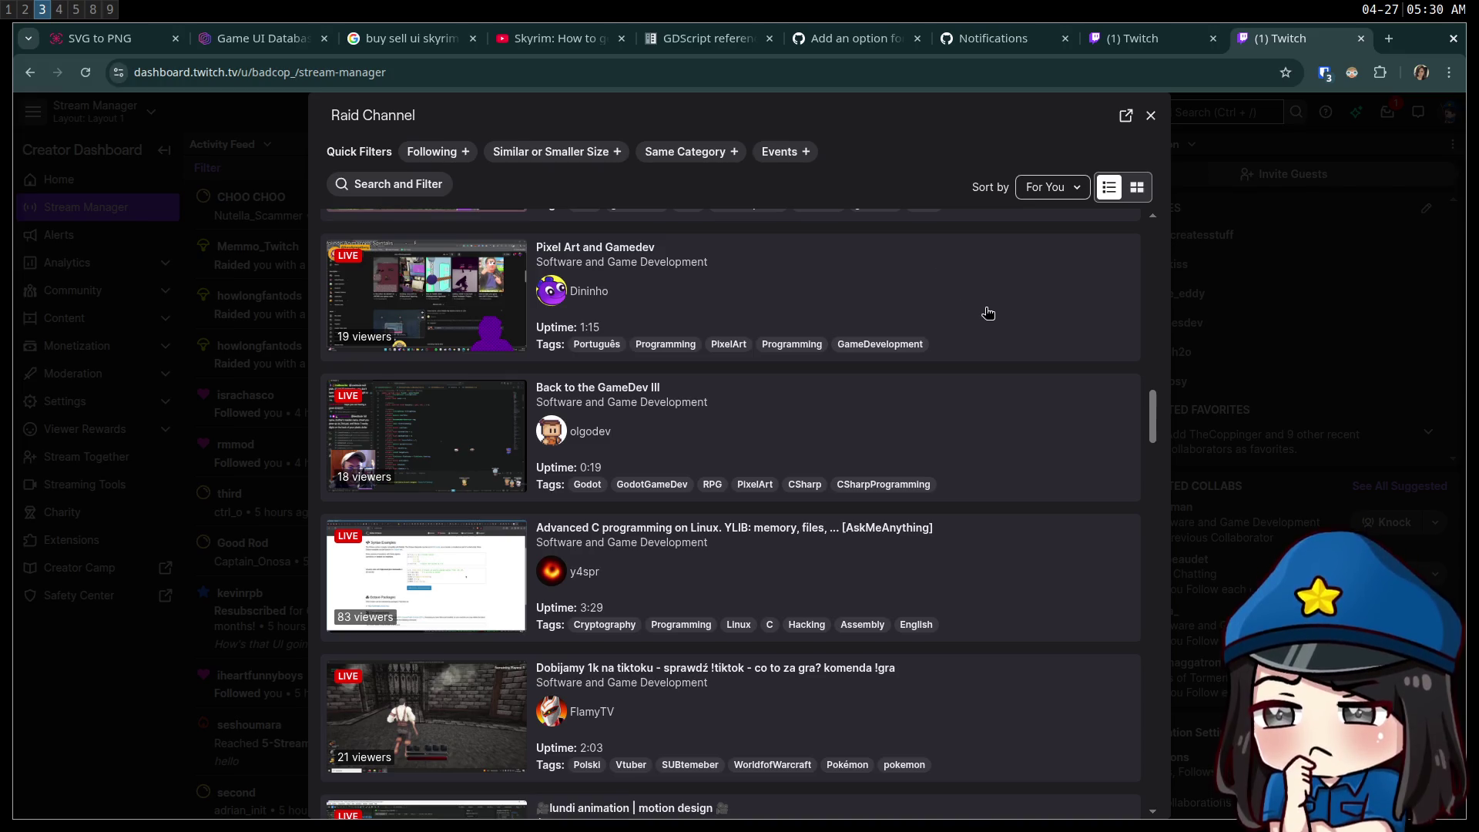
{"action": "scroll", "coordinate": [987, 331], "scroll_direction": "down", "scroll_amount": 1}
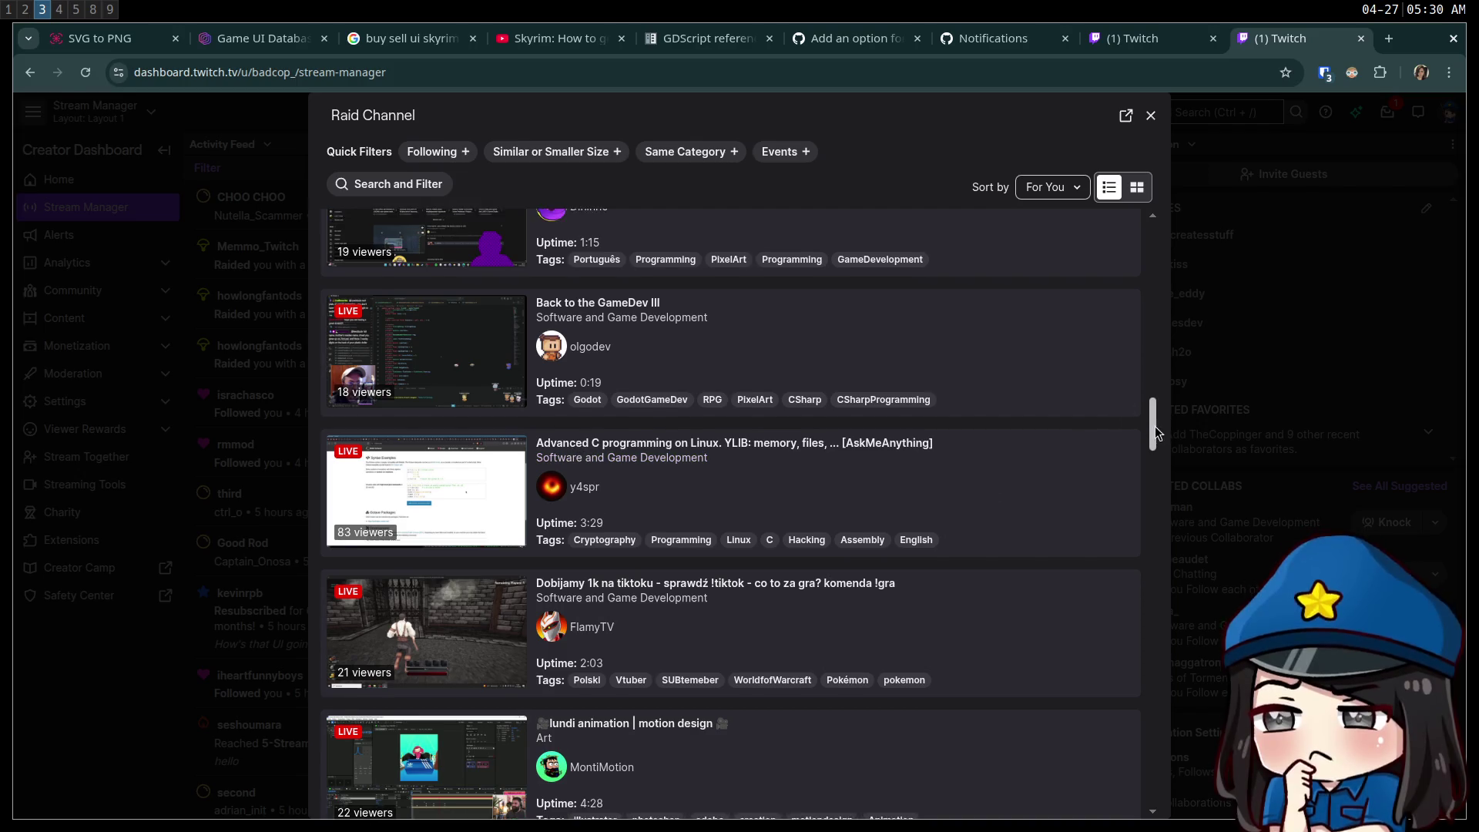
{"action": "mouse_move", "coordinate": [1151, 428]}
{"action": "left_mouse_down"}
{"action": "mouse_move", "coordinate": [1143, 243]}
{"action": "mouse_move", "coordinate": [1158, 488]}
{"action": "left_mouse_up"}
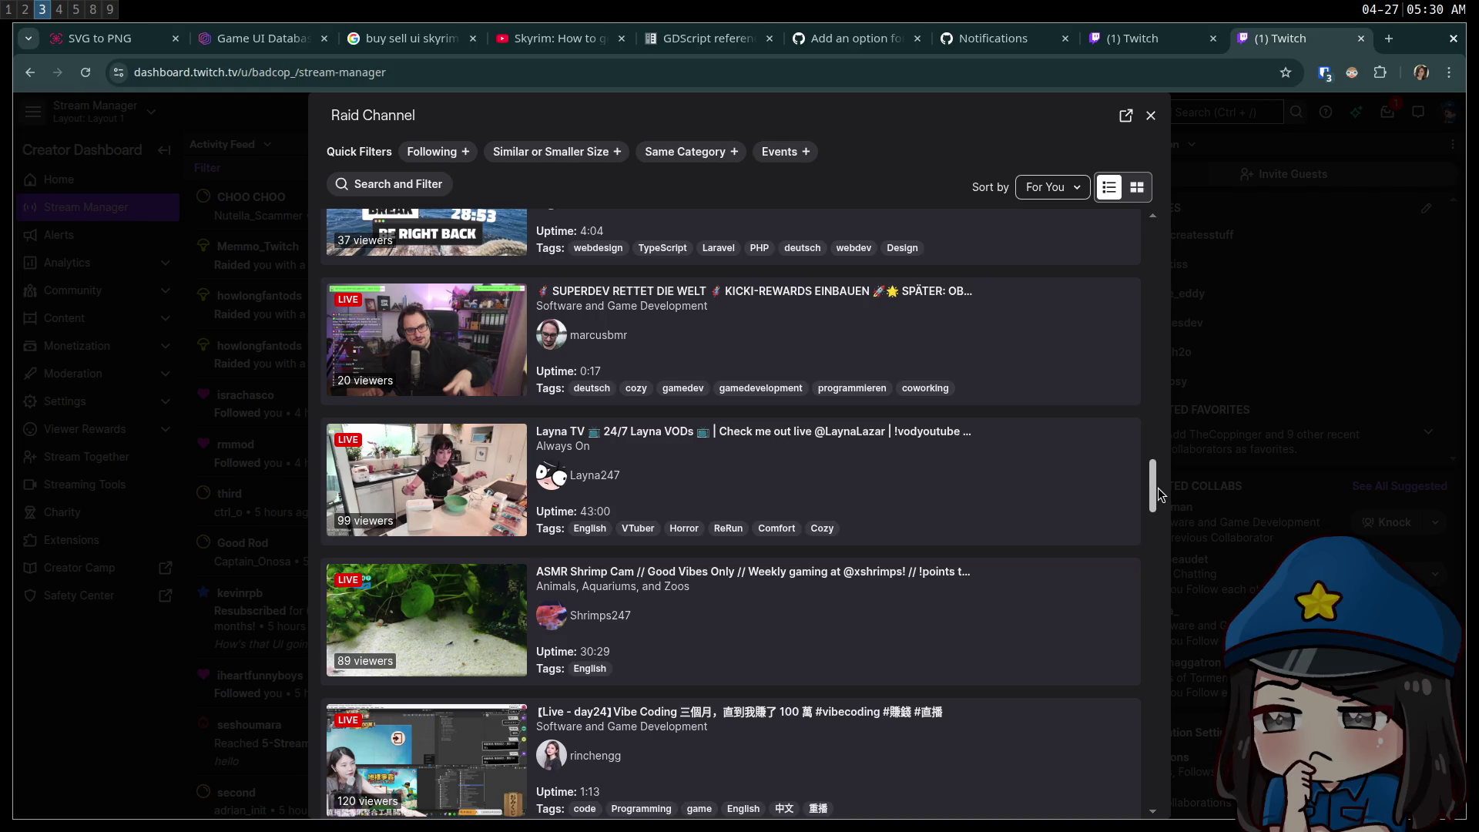
{"action": "left_click_drag", "start_coordinate": [1158, 487], "coordinate": [1162, 457]}
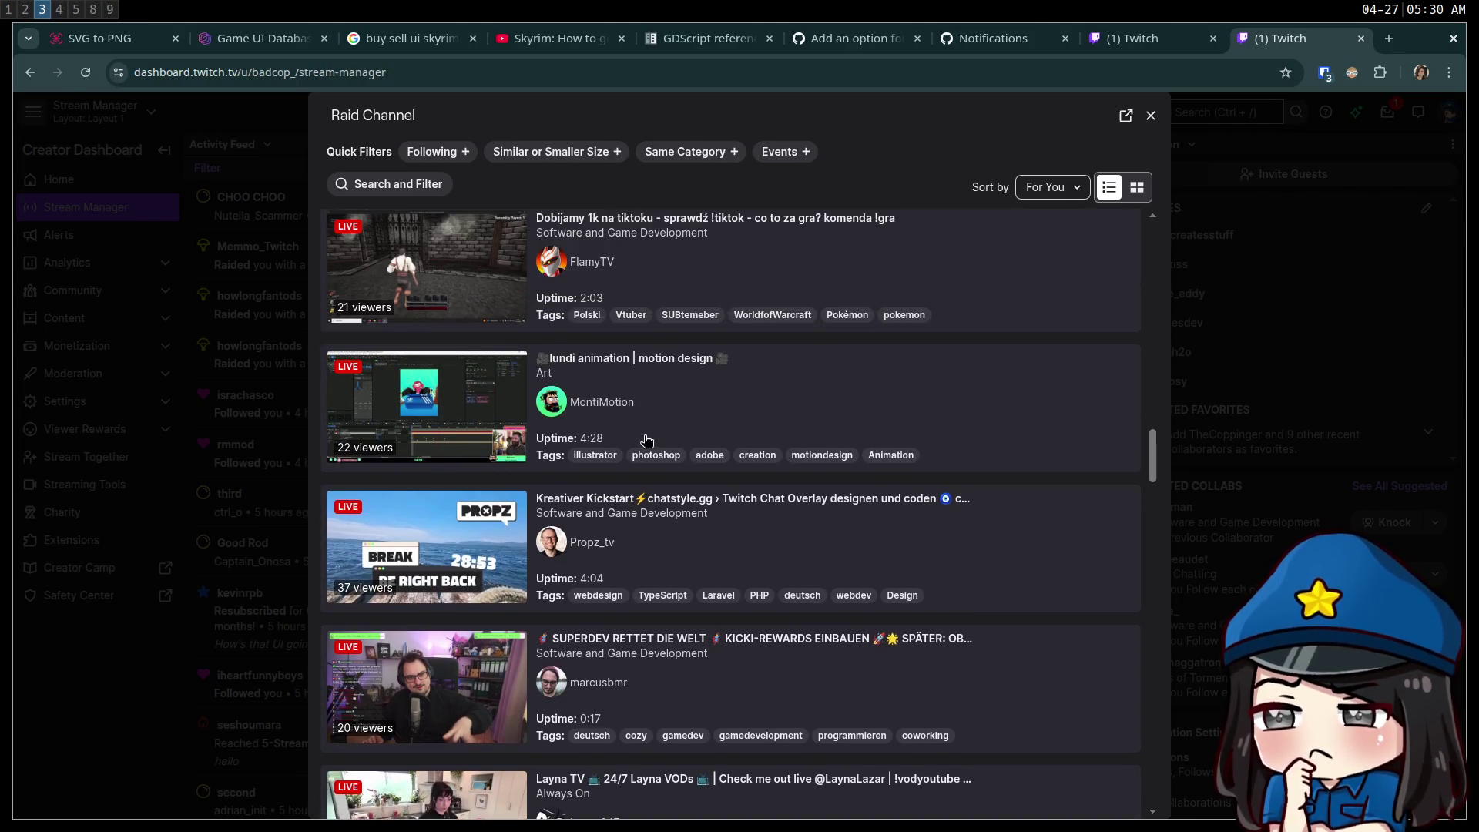
{"action": "scroll", "coordinate": [759, 417], "scroll_direction": "up", "scroll_amount": 3}
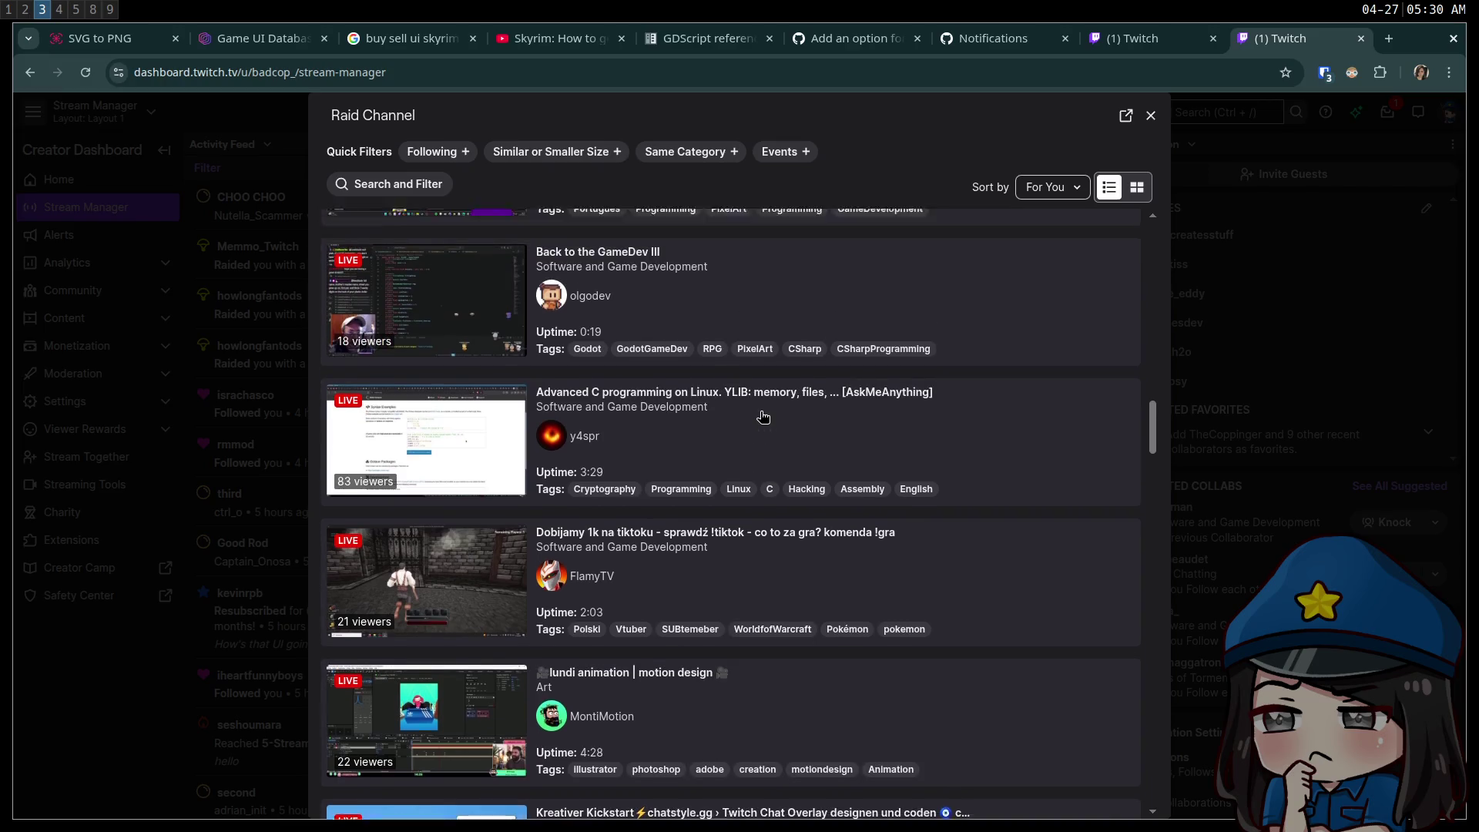
{"action": "scroll", "coordinate": [762, 417], "scroll_direction": "up", "scroll_amount": 5}
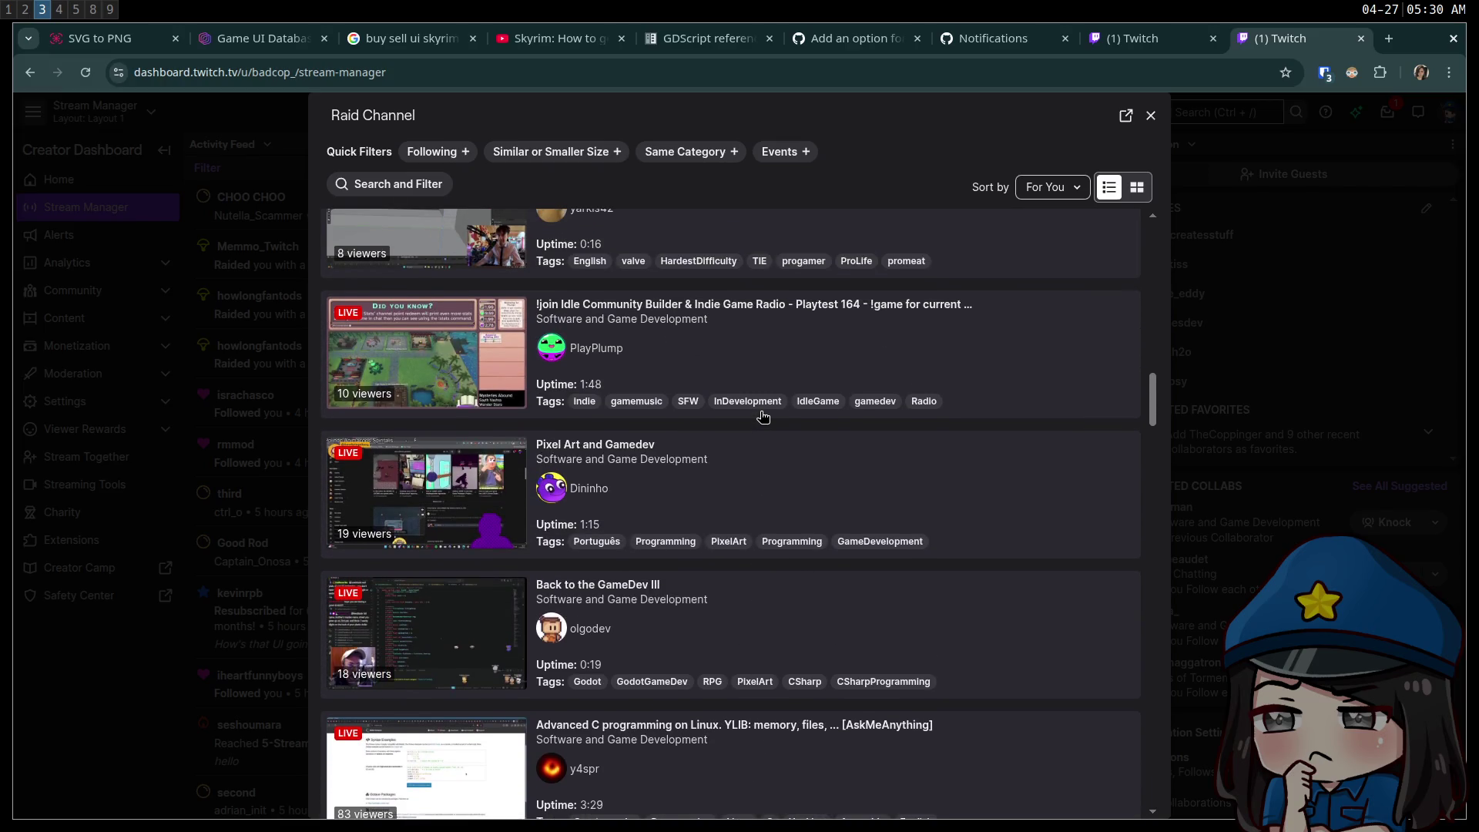